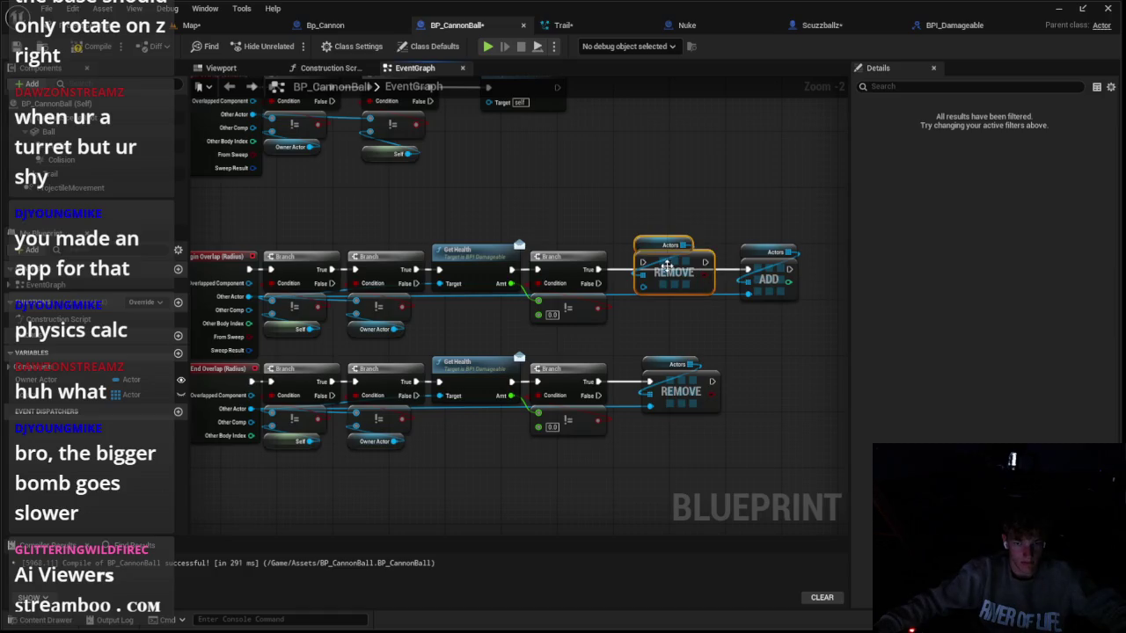
# Step: Wire the Branch's True output into REMOVE, play-test the cannonballs, and reopen BP_CannonBall
pyautogui.moveTo(642, 262)
pyautogui.mouseDown()
pyautogui.moveTo(612, 266)
pyautogui.moveTo(635, 266)
pyautogui.moveTo(639, 287)
pyautogui.moveTo(630, 276)
pyautogui.moveTo(641, 278)
pyautogui.mouseUp()
pyautogui.click(236, 25)
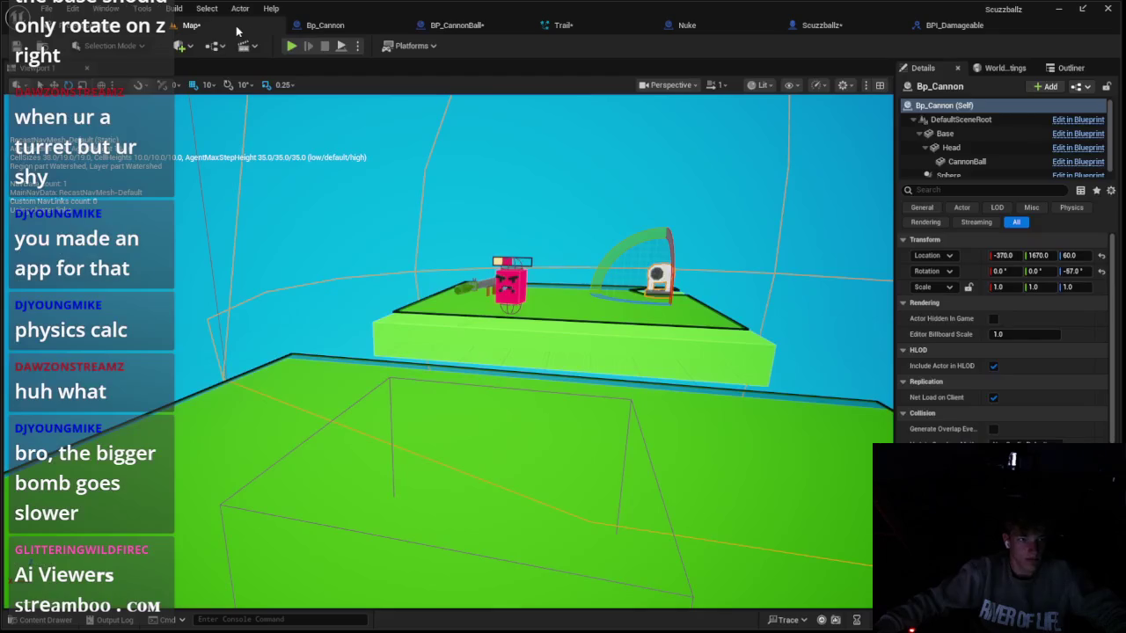
pyautogui.click(291, 46)
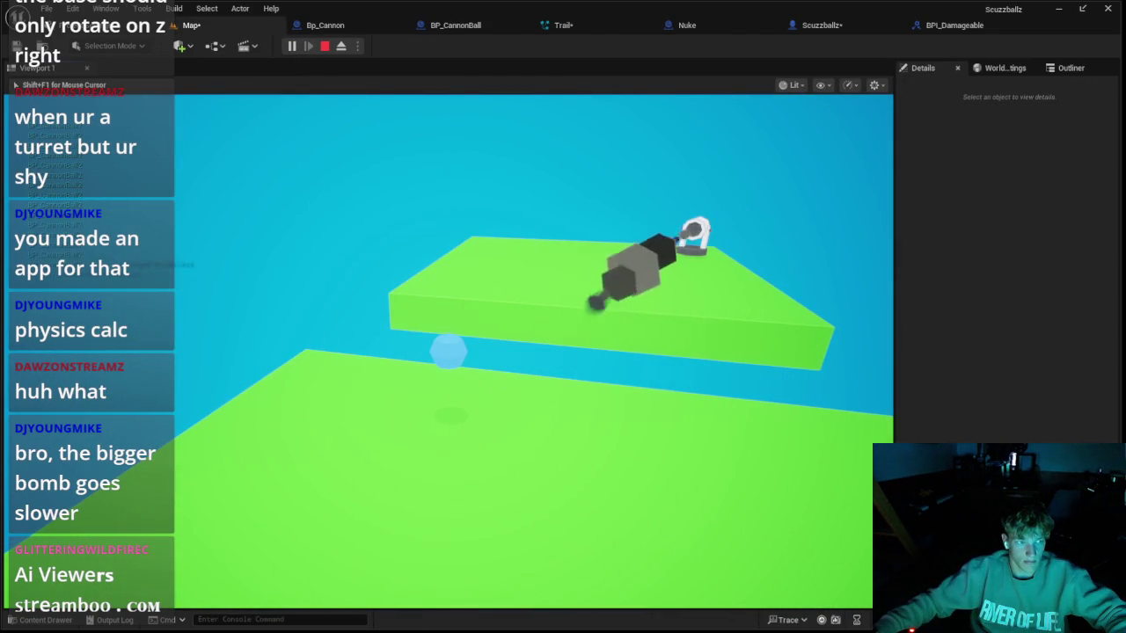
pyautogui.press('Escape')
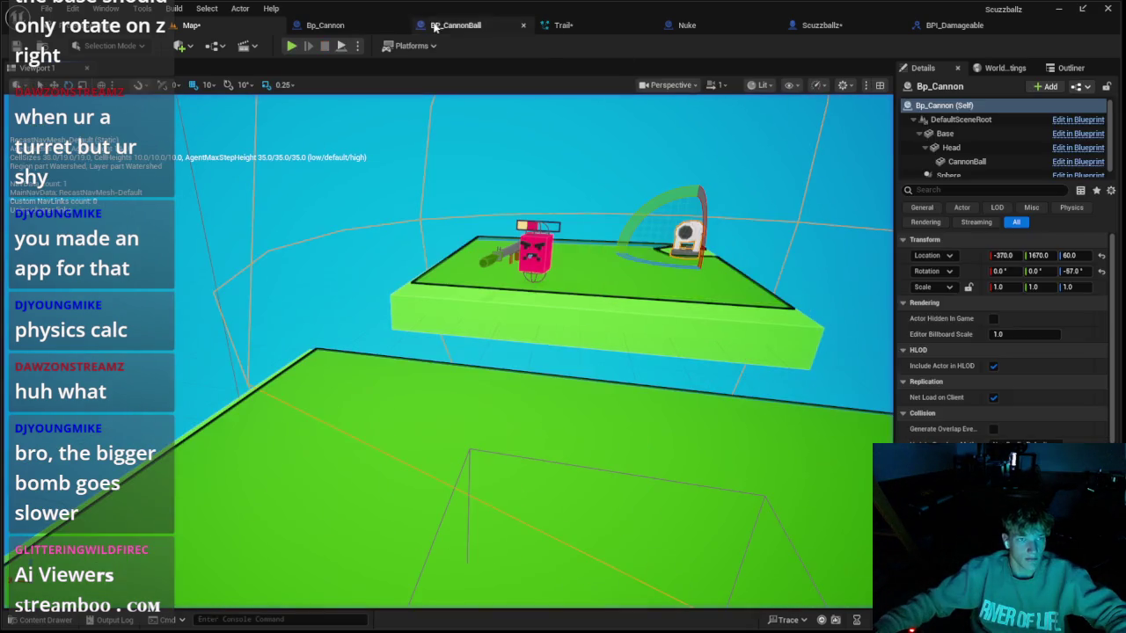
pyautogui.click(356, 26)
pyautogui.click(432, 27)
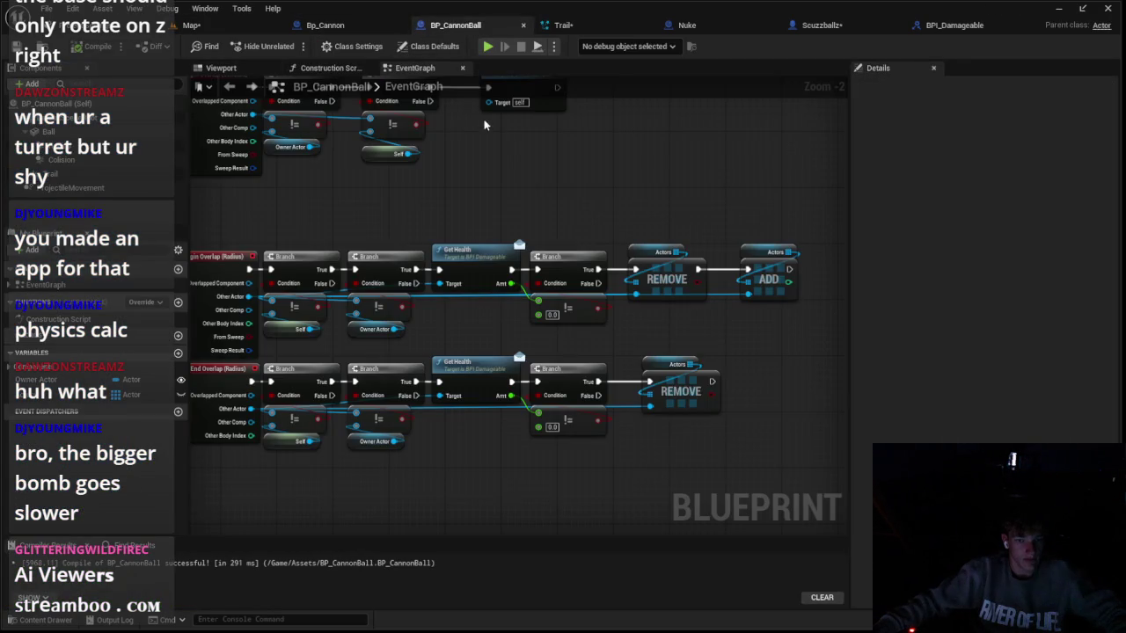
# Step: Copy REMOVE from BP_CannonBall into the Nuke graph, wiring Branch True → REMOVE → ADD
pyautogui.scroll(-2, 517, 234)
pyautogui.scroll(1, 517, 234)
pyautogui.moveTo(578, 249); pyautogui.dragTo(566, 255)
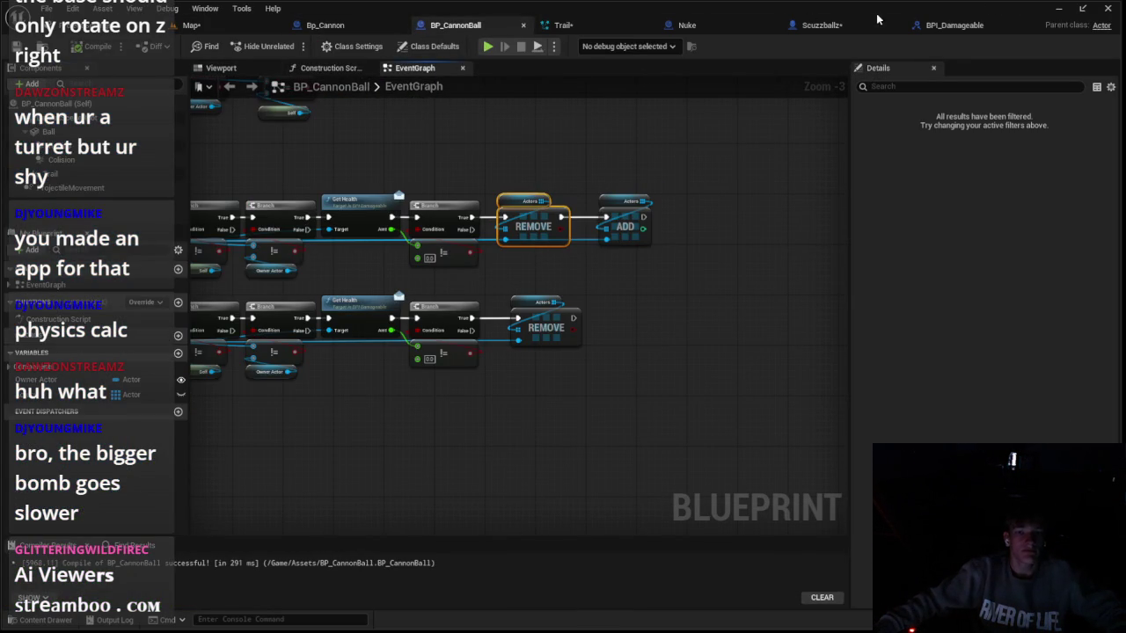
pyautogui.click(703, 25)
pyautogui.scroll(-2, 539, 260)
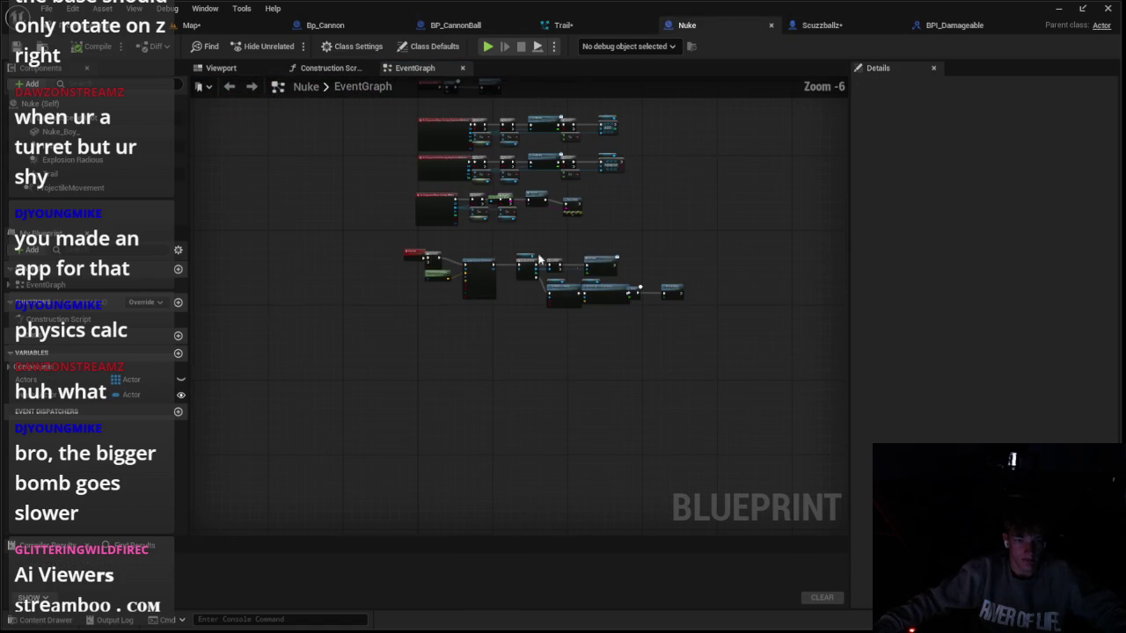
pyautogui.scroll(4, 613, 295)
pyautogui.moveTo(567, 253); pyautogui.dragTo(702, 275)
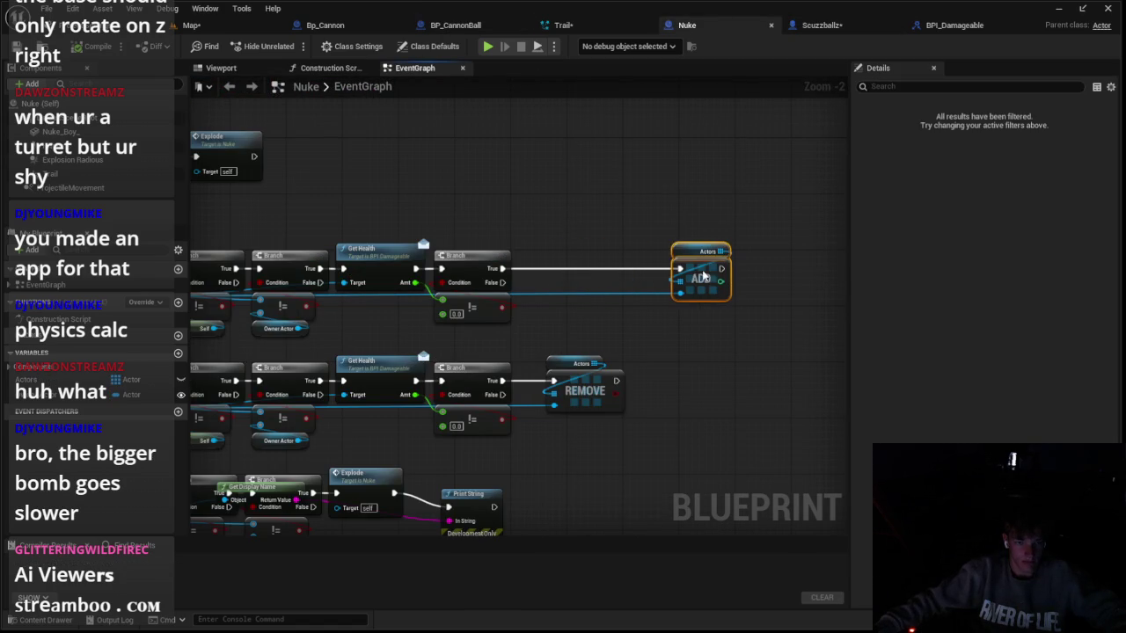
pyautogui.hotkey('ctrl', 'v')
pyautogui.moveTo(504, 269)
pyautogui.mouseDown()
pyautogui.moveTo(563, 272)
pyautogui.moveTo(553, 269)
pyautogui.mouseUp()
pyautogui.moveTo(616, 269)
pyautogui.mouseDown()
pyautogui.moveTo(660, 281)
pyautogui.moveTo(680, 270)
pyautogui.mouseUp()
# Step: Close the Trail particle system, play-test the nuke, and reopen the Nuke event graph
pyautogui.scroll(-5, 618, 223)
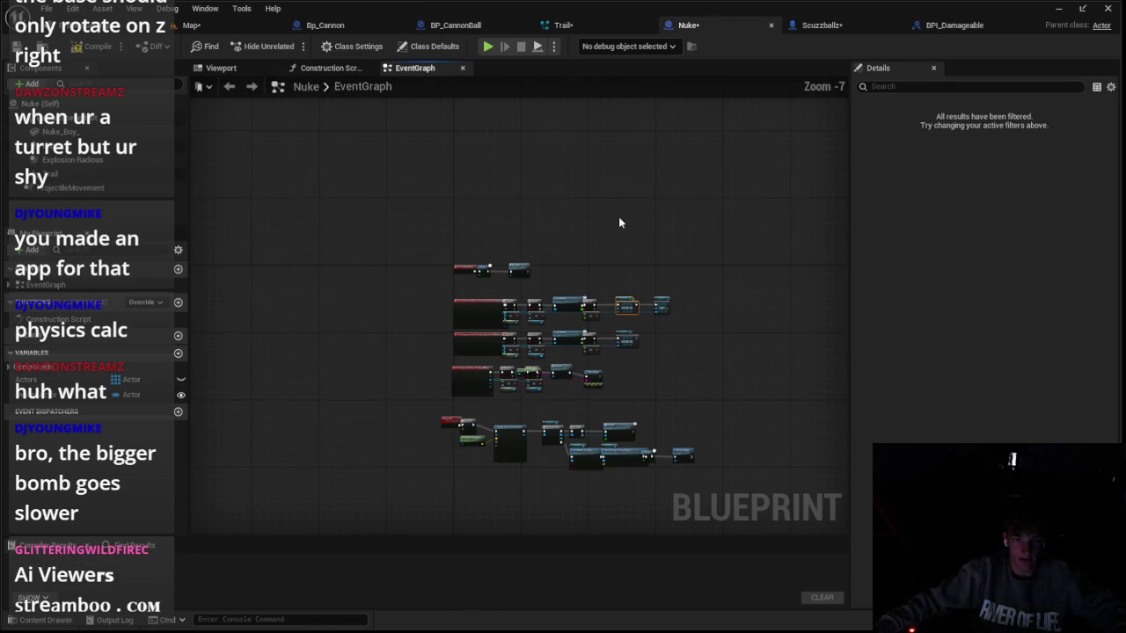
pyautogui.click(563, 25)
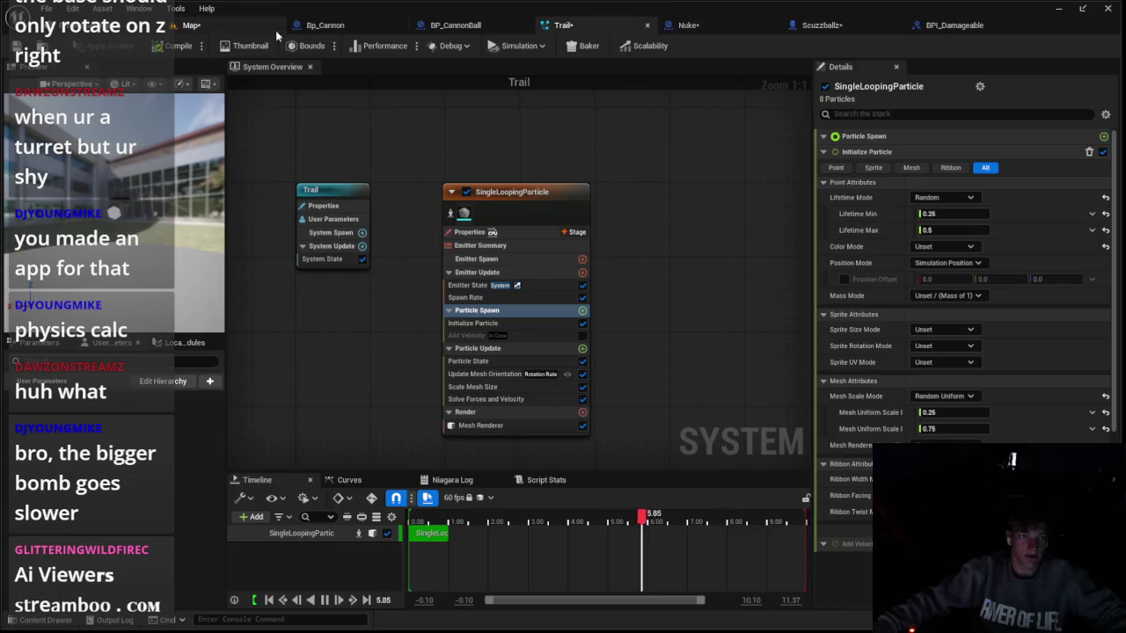
pyautogui.click(647, 25)
pyautogui.click(190, 25)
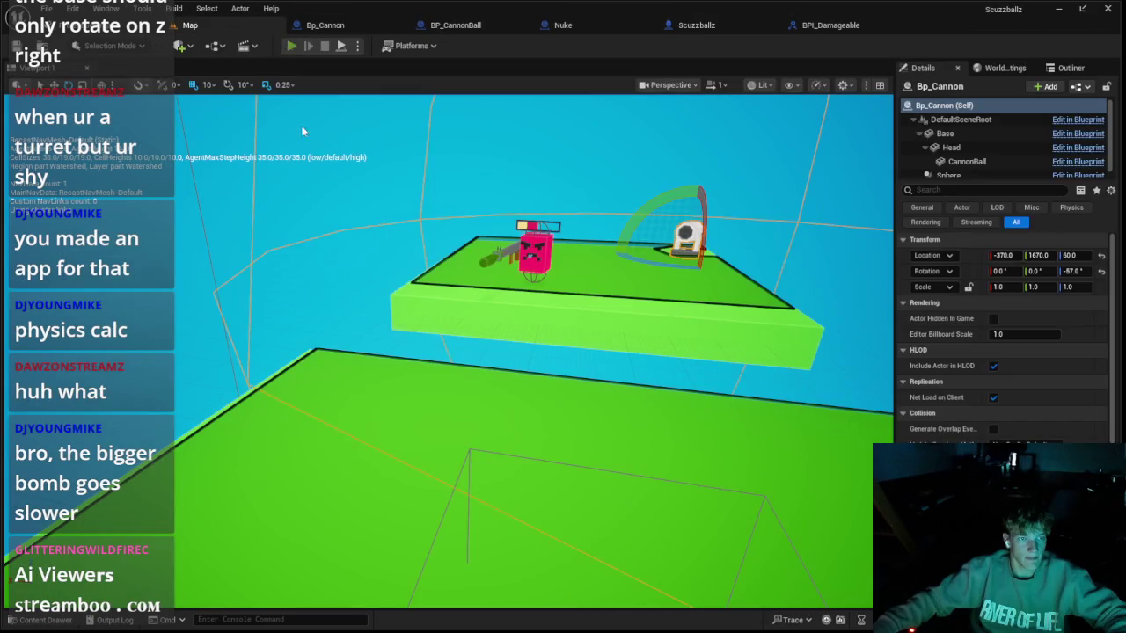
pyautogui.click(292, 45)
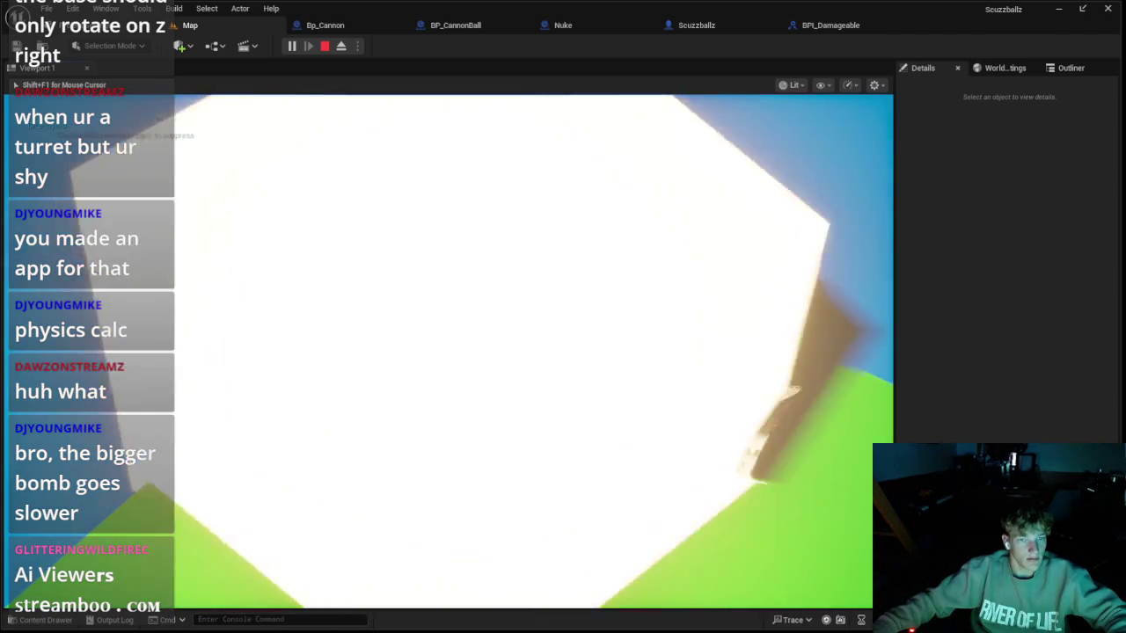
pyautogui.press('Escape')
pyautogui.click(562, 25)
pyautogui.scroll(3, 580, 303)
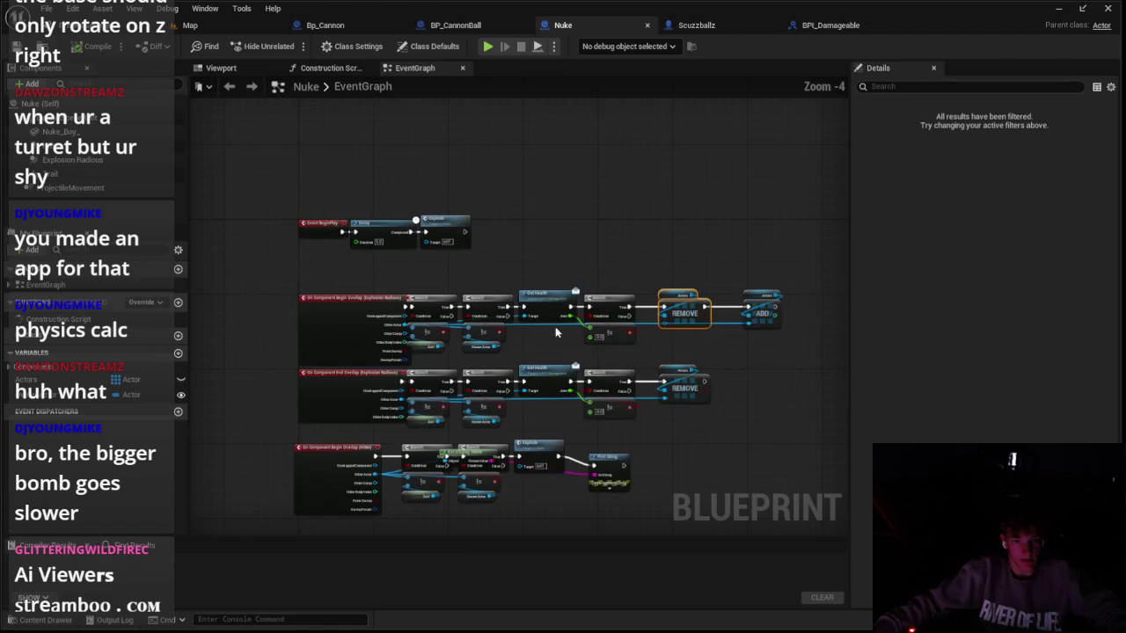
# Step: Delete the Nuke's Print String debug node and run a play test
pyautogui.click(614, 389)
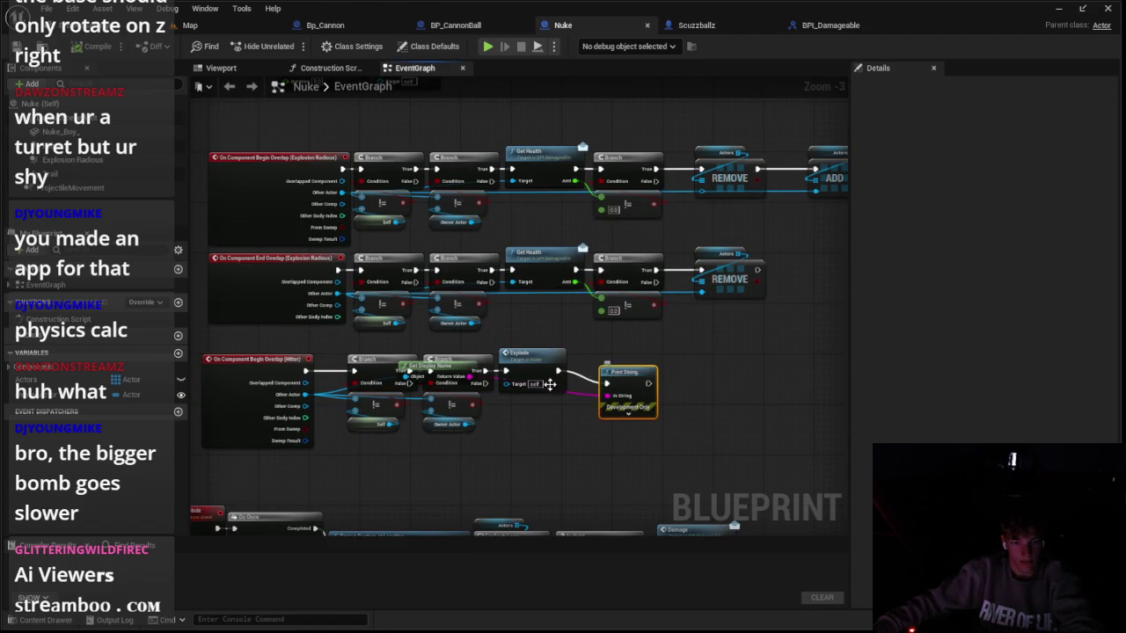
pyautogui.press('Delete')
pyautogui.click(190, 25)
pyautogui.click(286, 46)
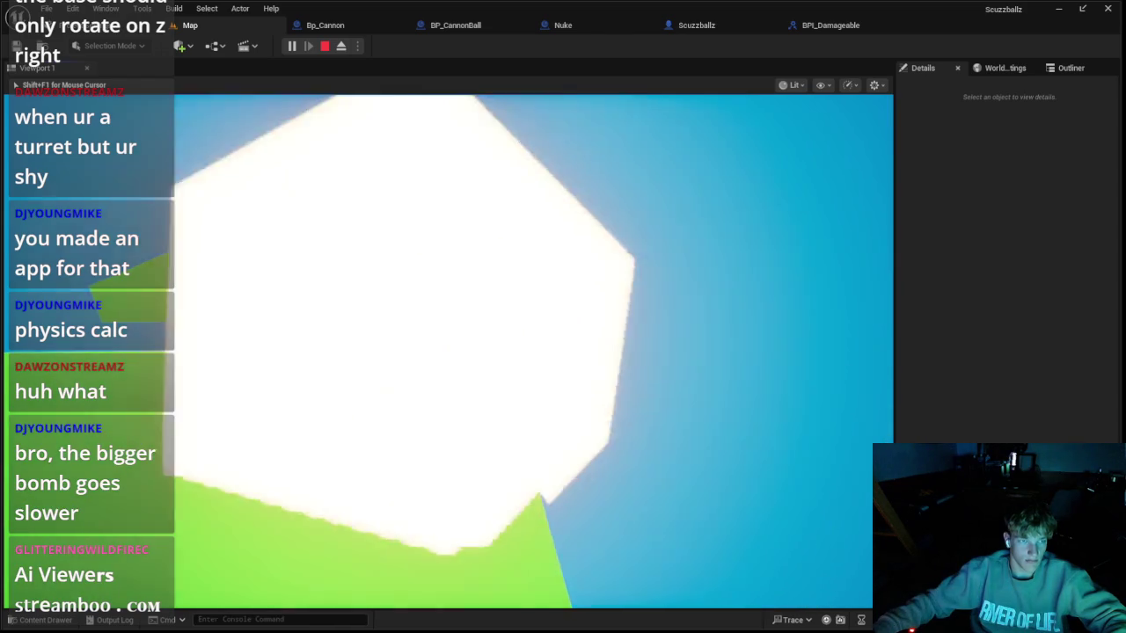
pyautogui.press('Escape')
# Step: Open the Bp_Cannon blueprint and show its EventGraph
pyautogui.click(324, 25)
pyautogui.click(455, 25)
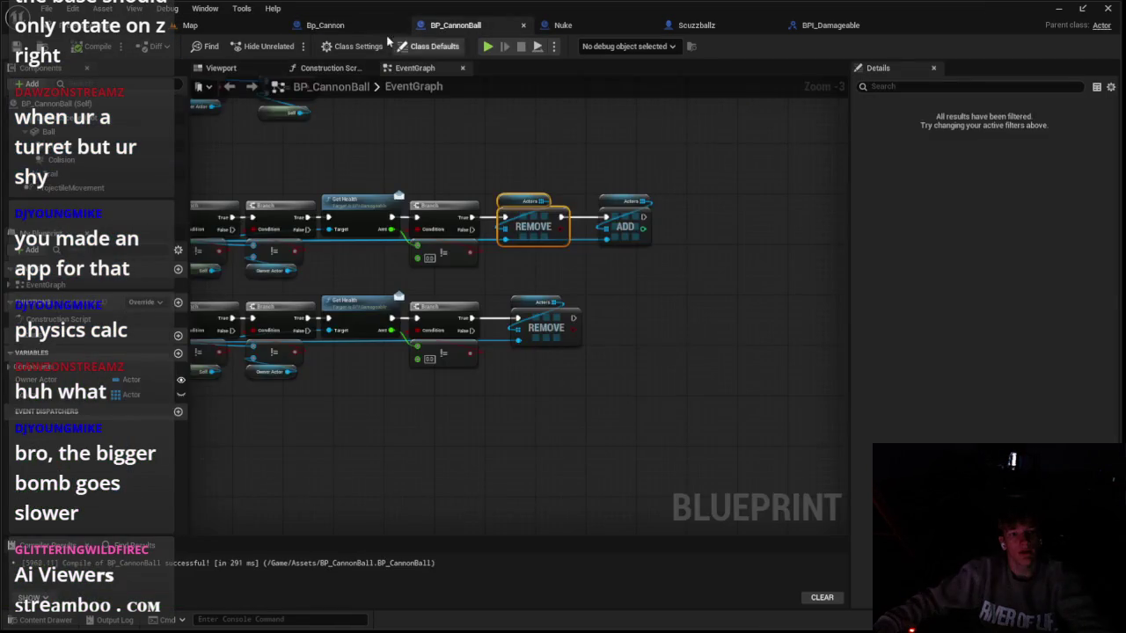
pyautogui.click(325, 25)
pyautogui.click(519, 68)
pyautogui.click(415, 68)
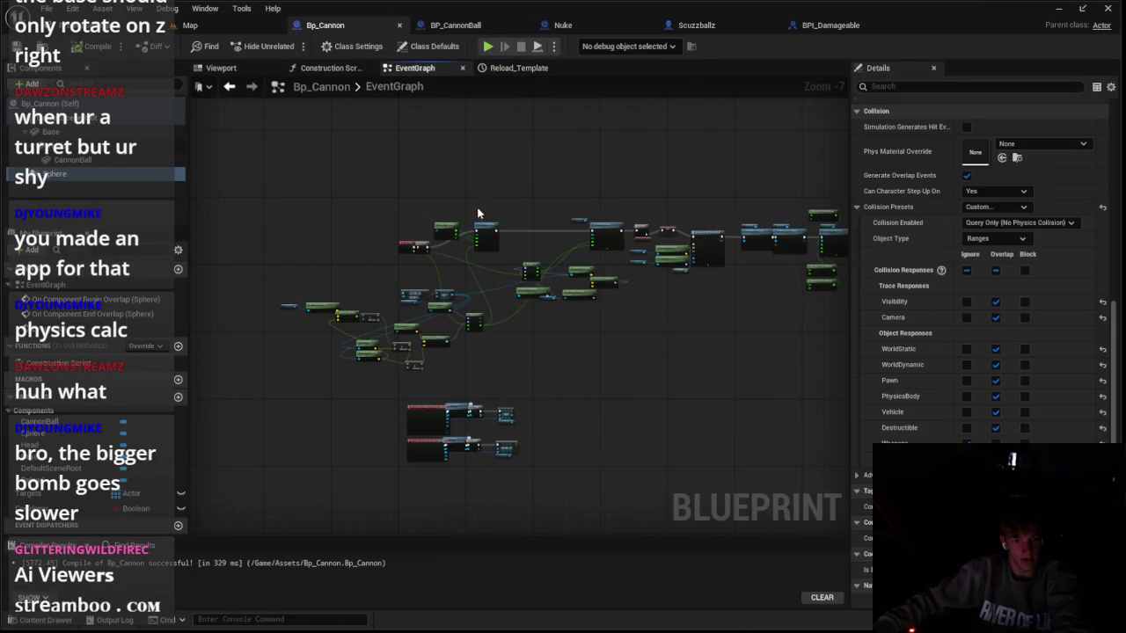
# Step: Enter 1875 in the divide node's B field and launch a play test with Alt+P
pyautogui.moveTo(417, 311)
pyautogui.mouseDown()
pyautogui.moveTo(465, 263)
pyautogui.moveTo(423, 208)
pyautogui.moveTo(525, 336)
pyautogui.moveTo(510, 293)
pyautogui.mouseUp()
pyautogui.scroll(1, 426, 220)
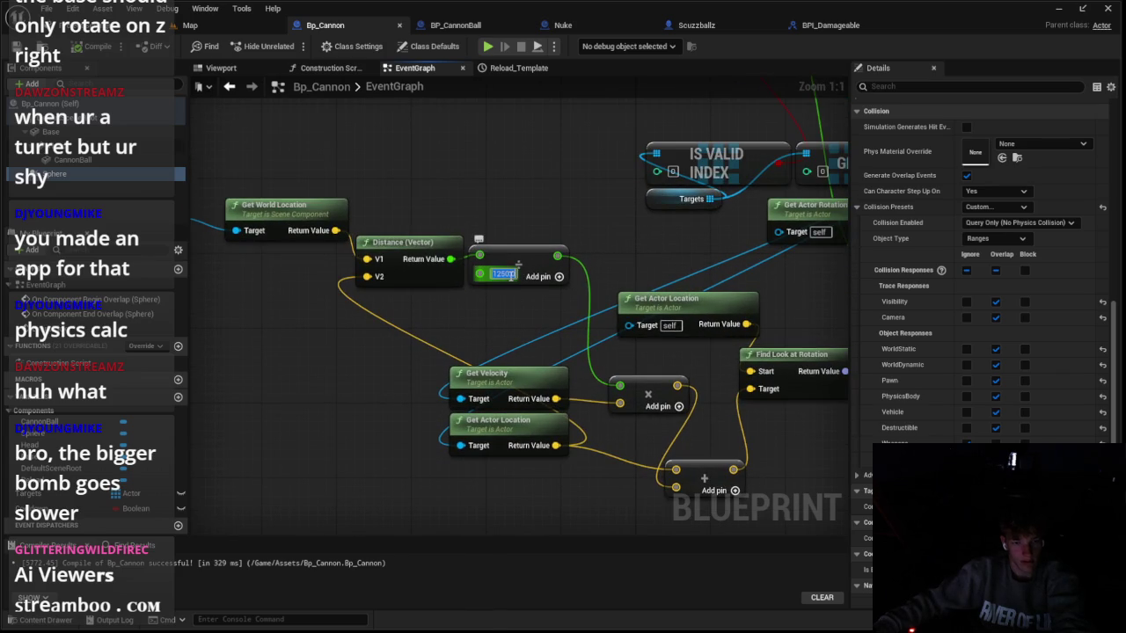
pyautogui.write('250')
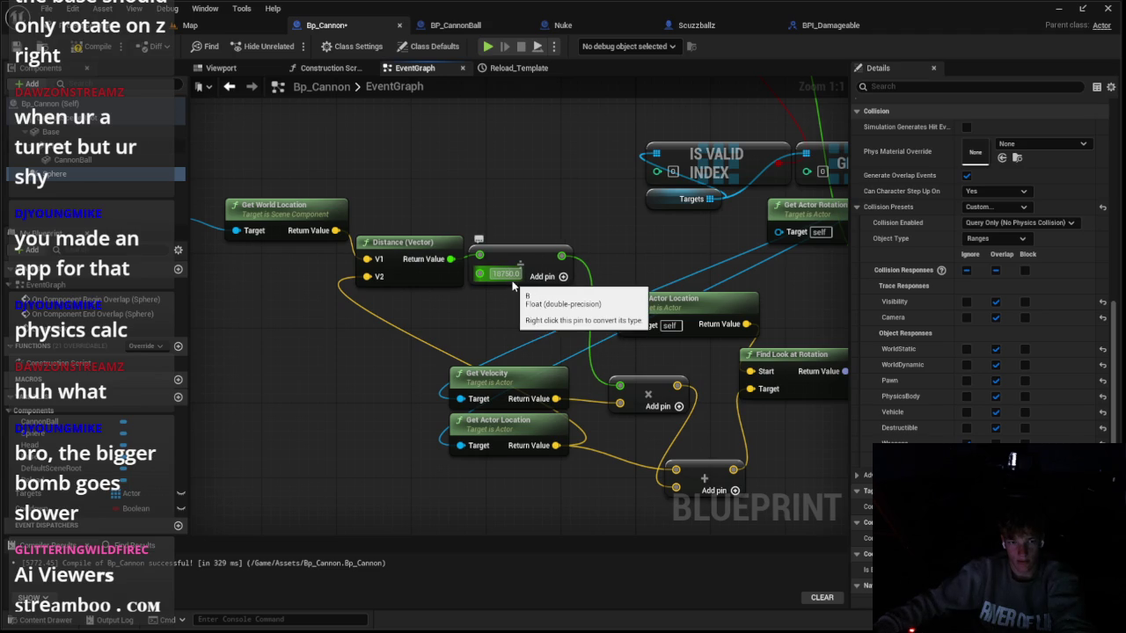
pyautogui.write('1875')
pyautogui.press('Return')
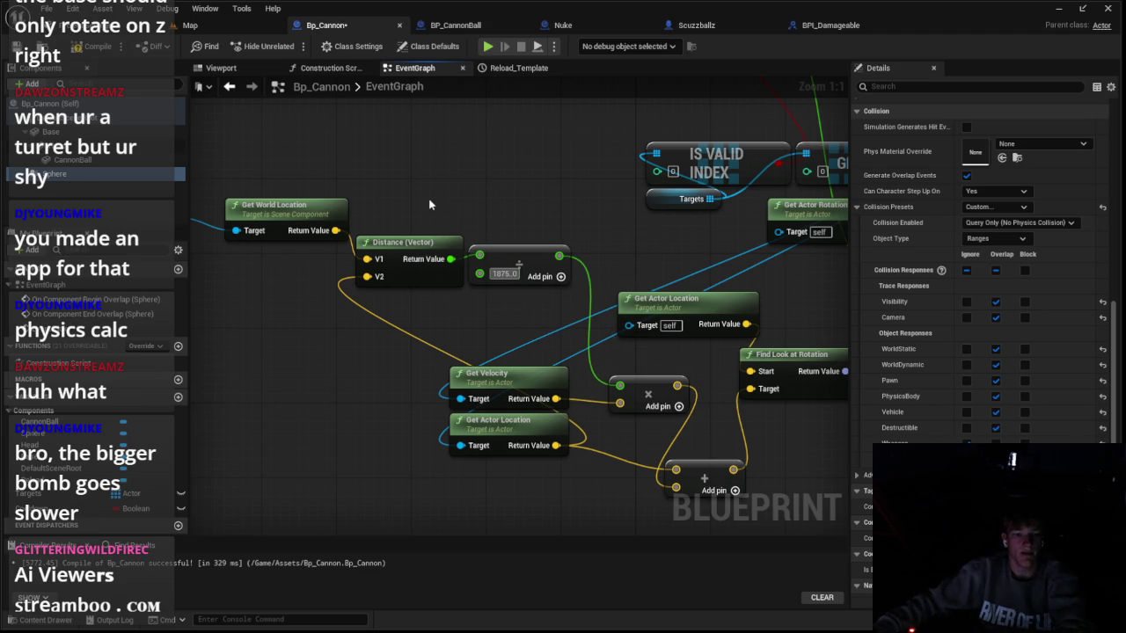
pyautogui.hotkey('alt', 'p')
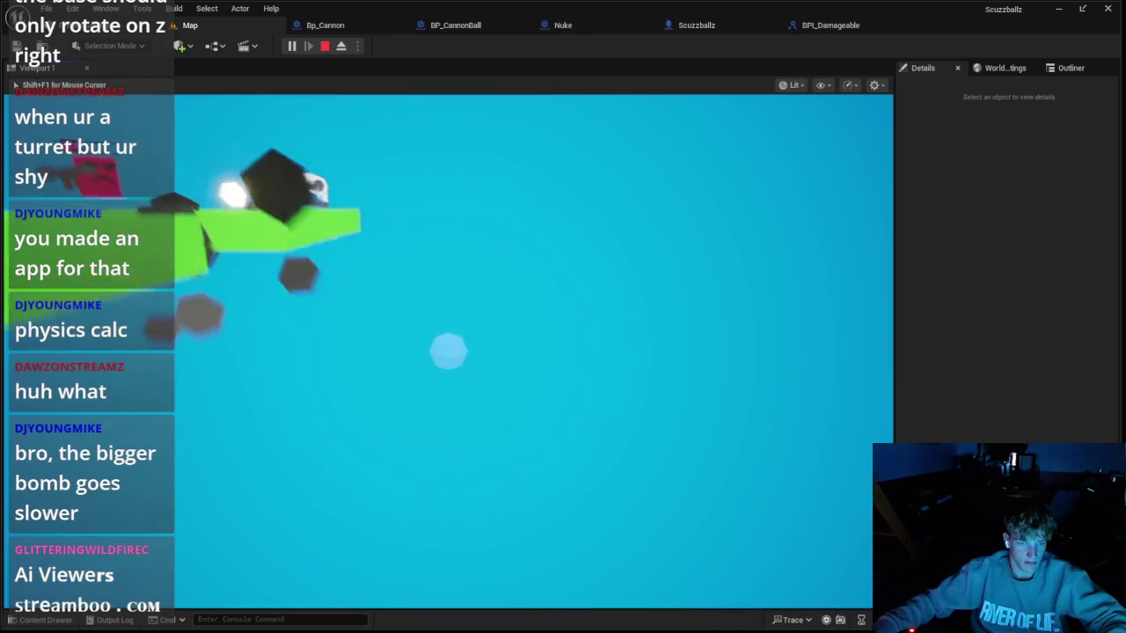
# Step: Stretch the green Cube2 platform to X scale 100 and play-test it
pyautogui.press('Escape')
pyautogui.click(492, 369)
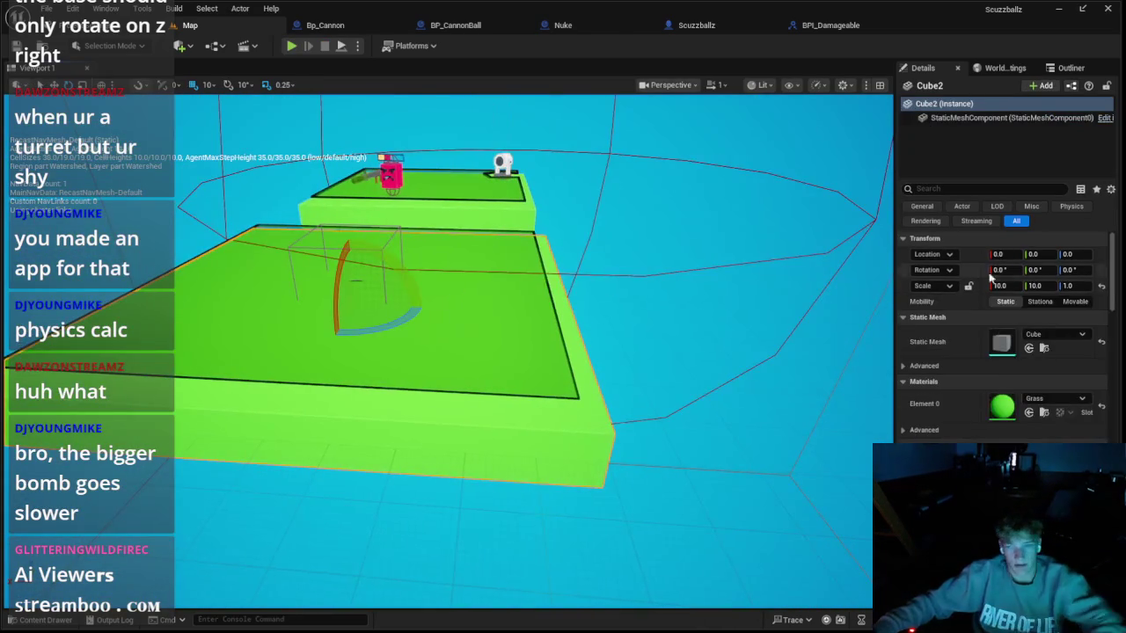
pyautogui.write('0')
pyautogui.press('Return')
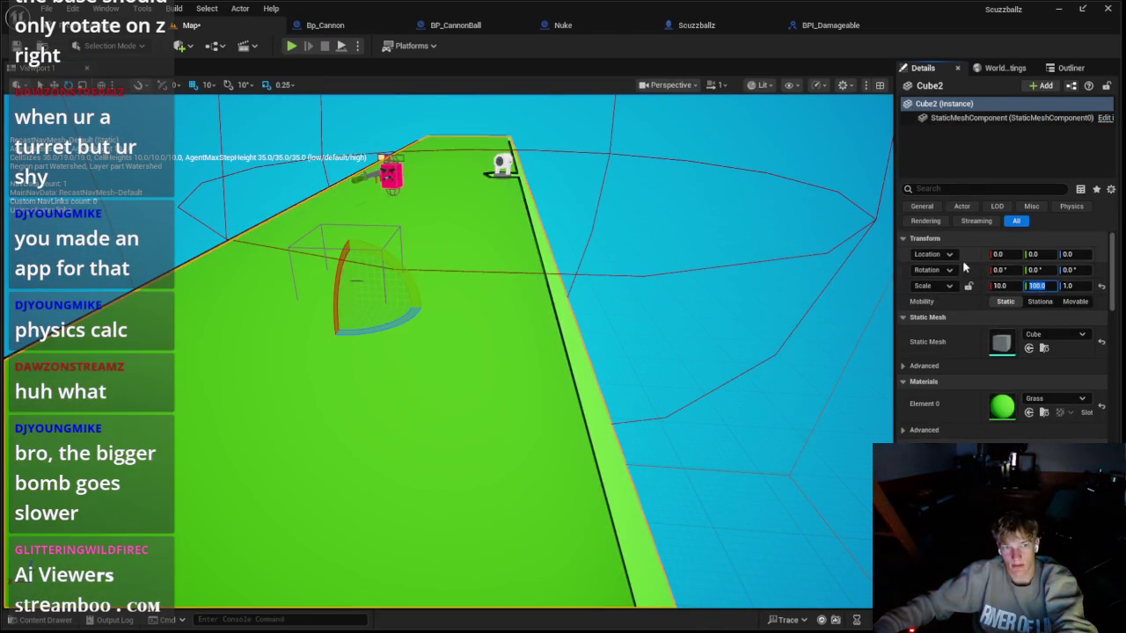
pyautogui.write('0')
pyautogui.press('Return')
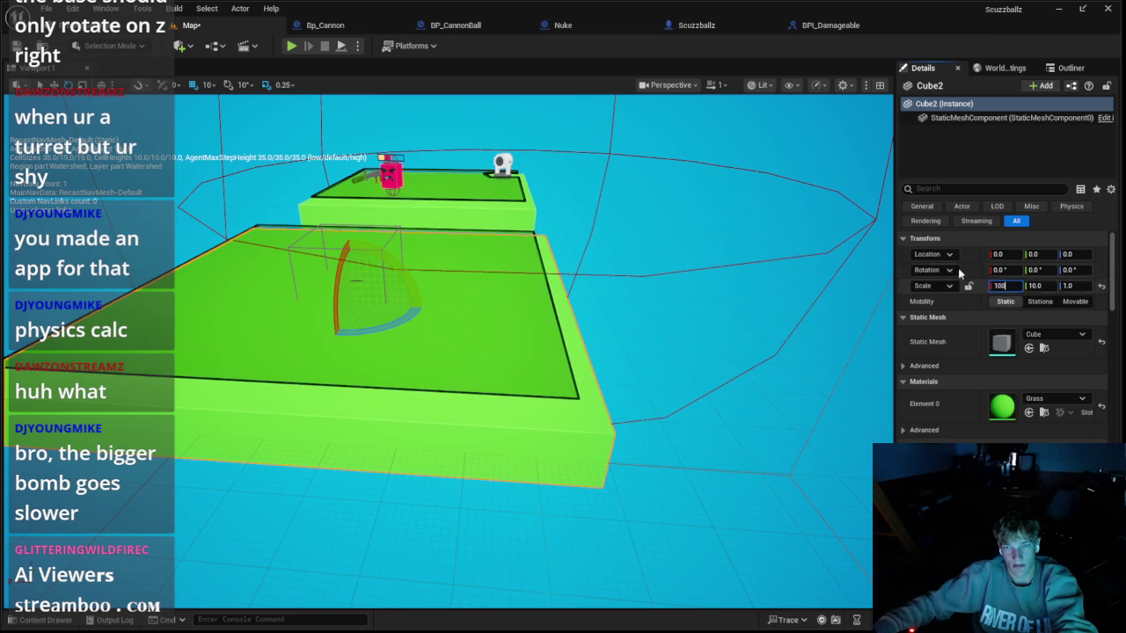
pyautogui.press('Return')
pyautogui.click(301, 44)
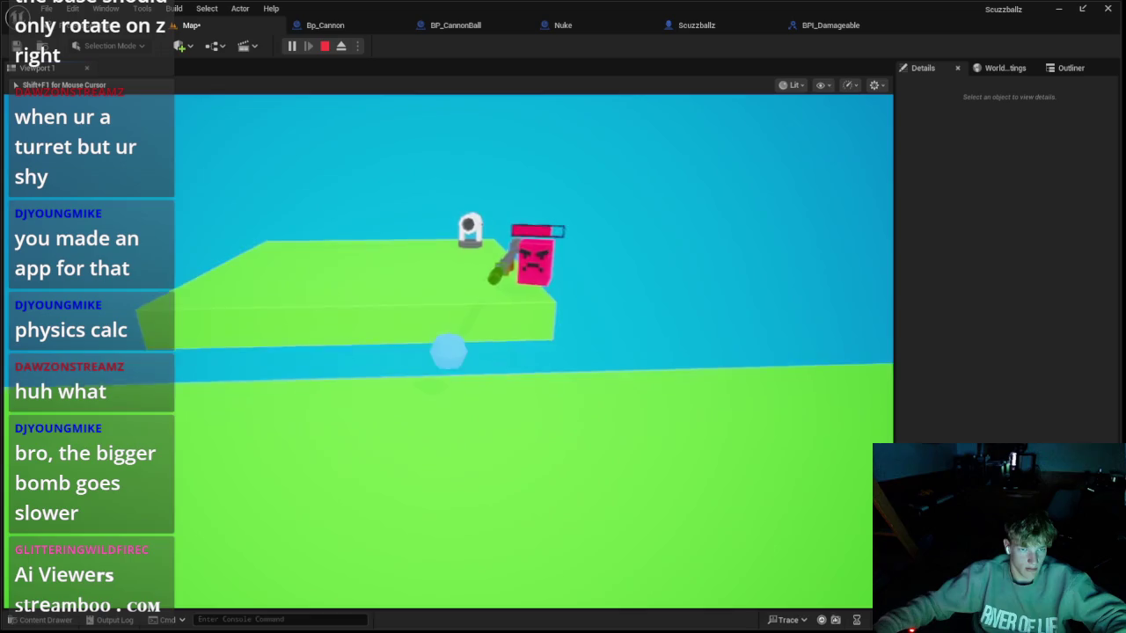
# Step: Play-test again, then return Cube2's X scale to 10
pyautogui.press('Escape')
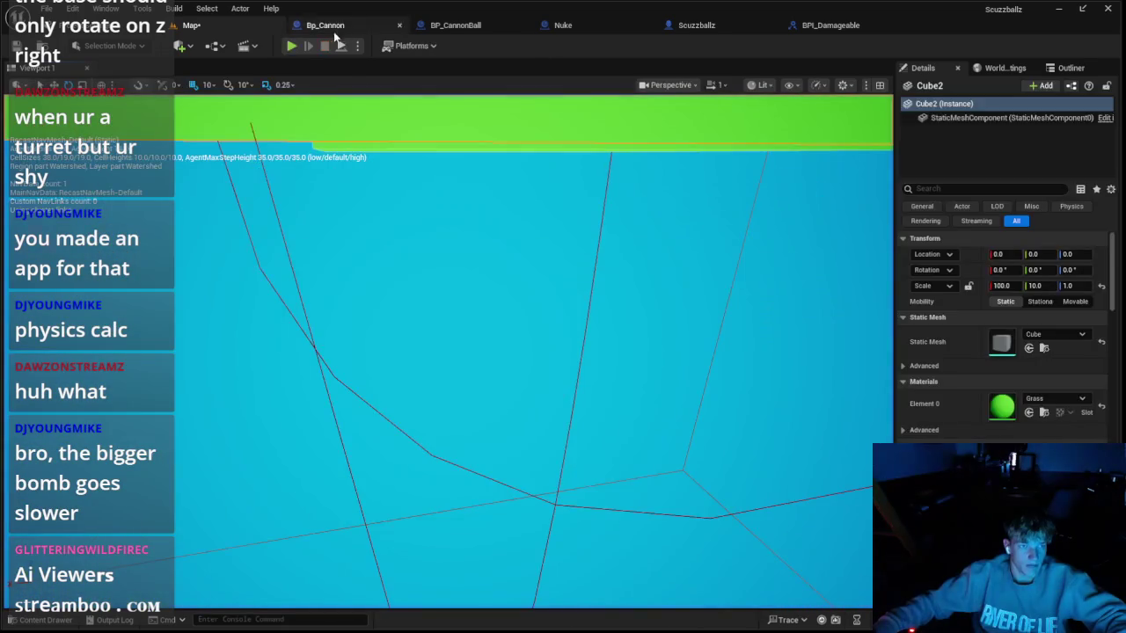
pyautogui.hotkey('alt', 'p')
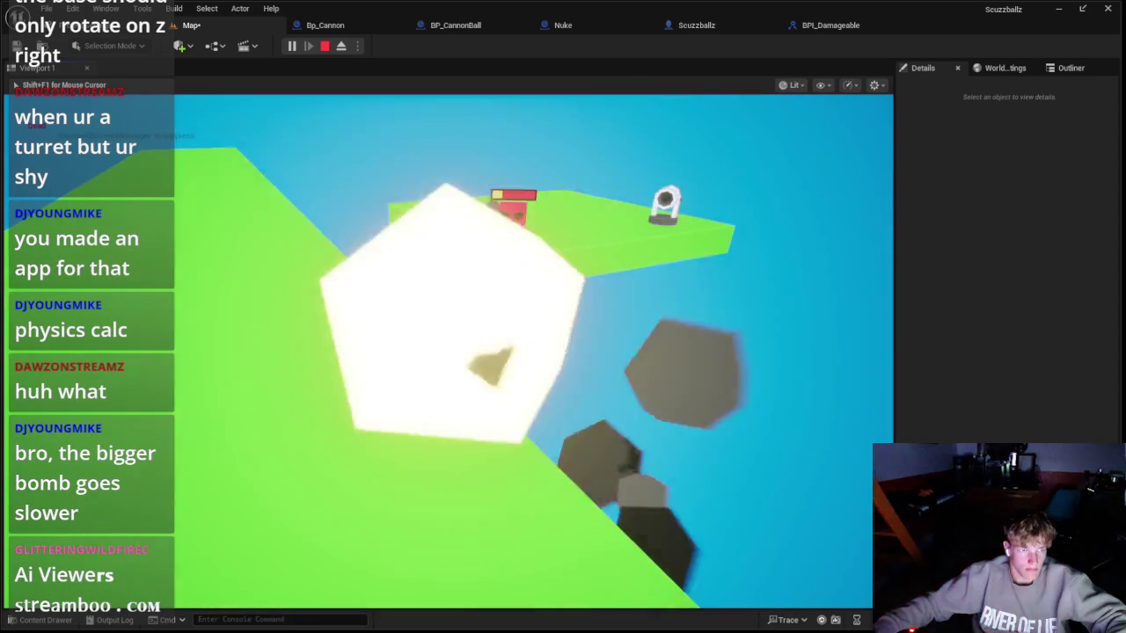
pyautogui.press('Escape')
pyautogui.moveTo(539, 283); pyautogui.dragTo(576, 282)
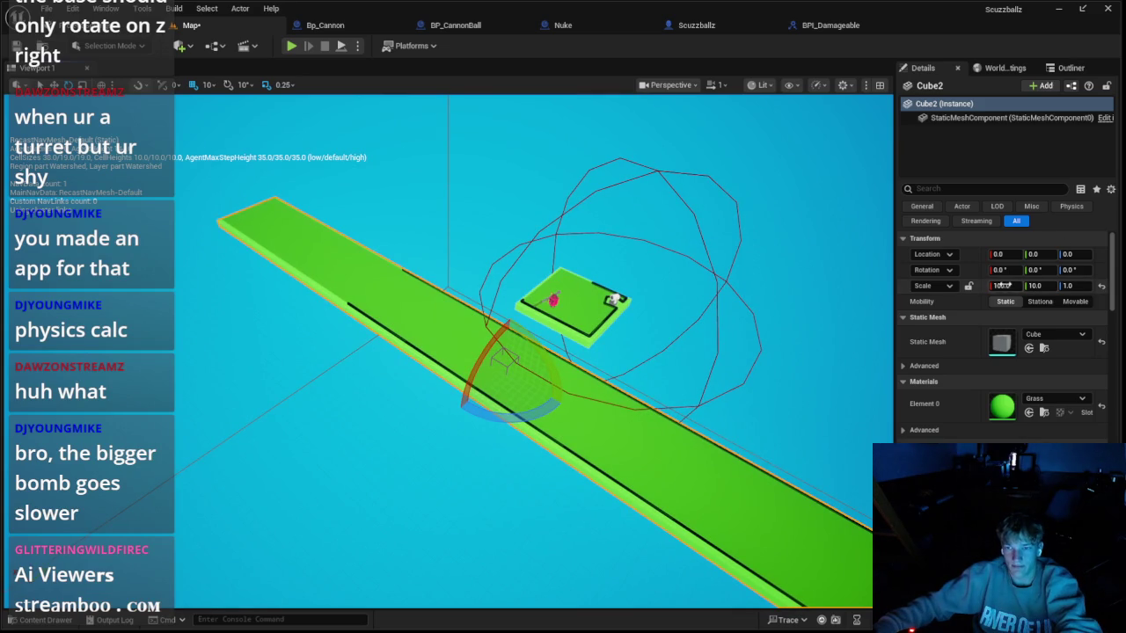
pyautogui.write('10')
pyautogui.press('Return')
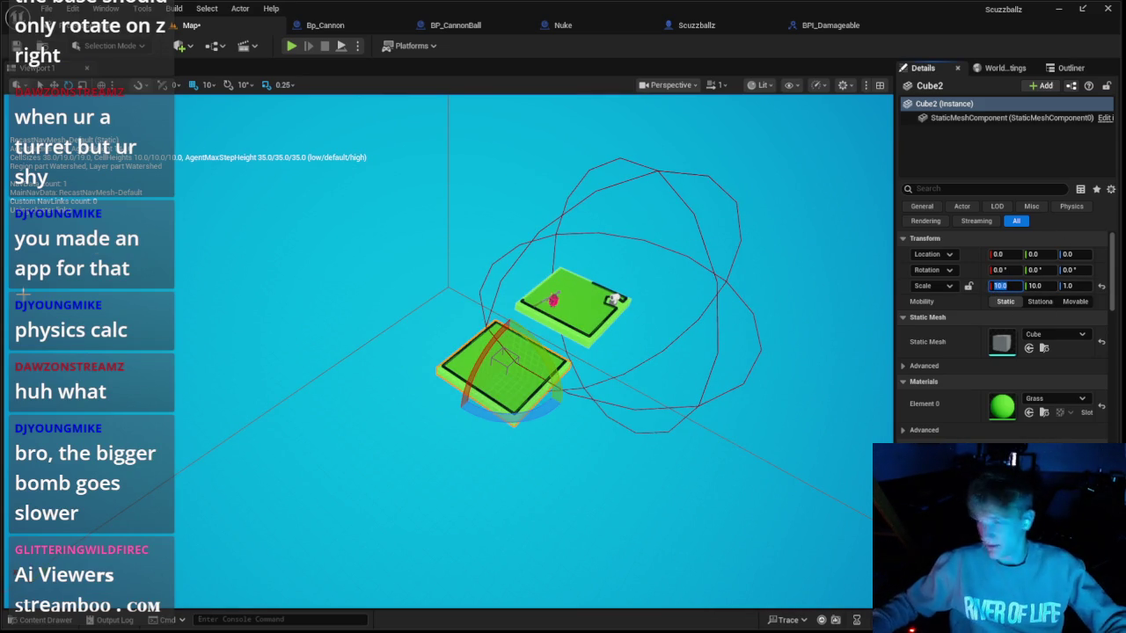
pyautogui.click(33, 620)
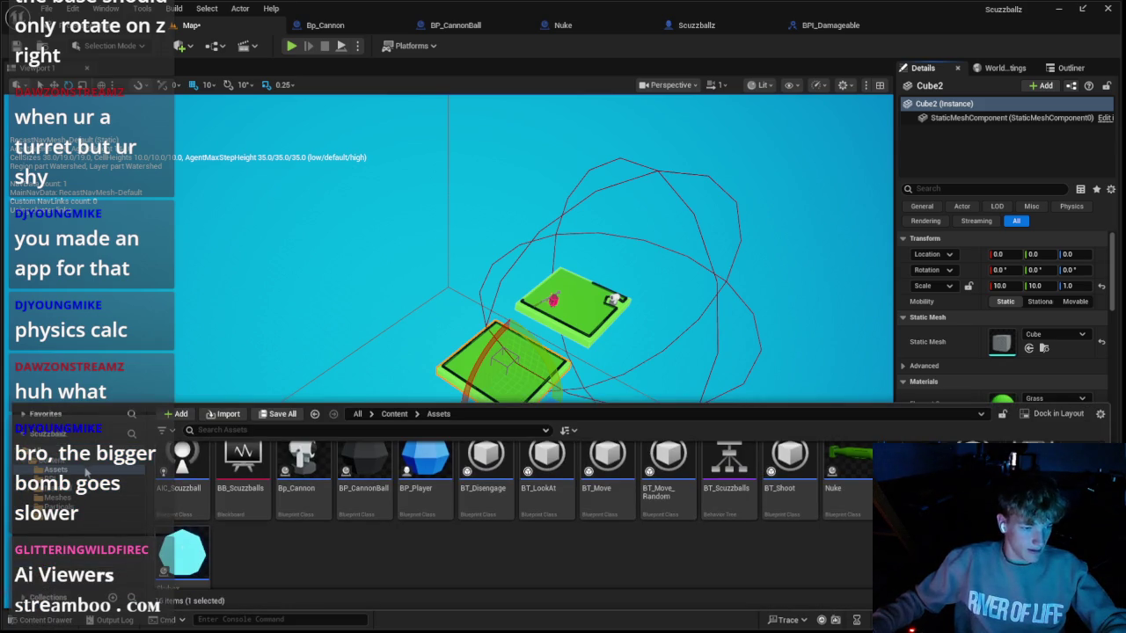
# Step: Browse the Content, Assets and BPI folders, then close the Content Drawer to see the level
pyautogui.click(80, 461)
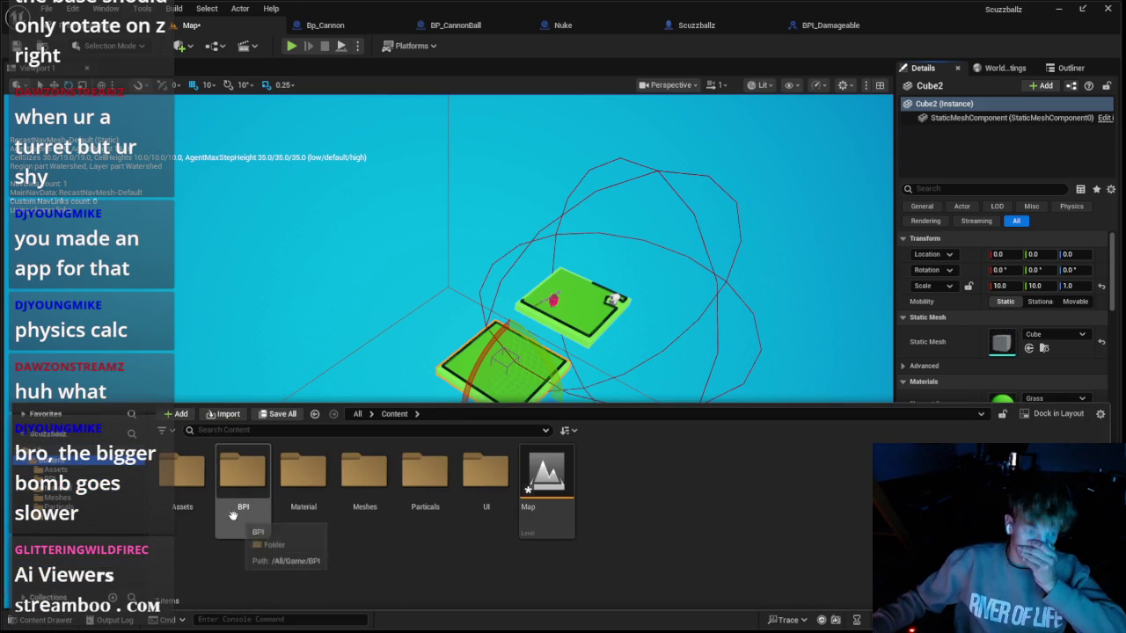
pyautogui.doubleClick(182, 498)
pyautogui.rightClick(287, 559)
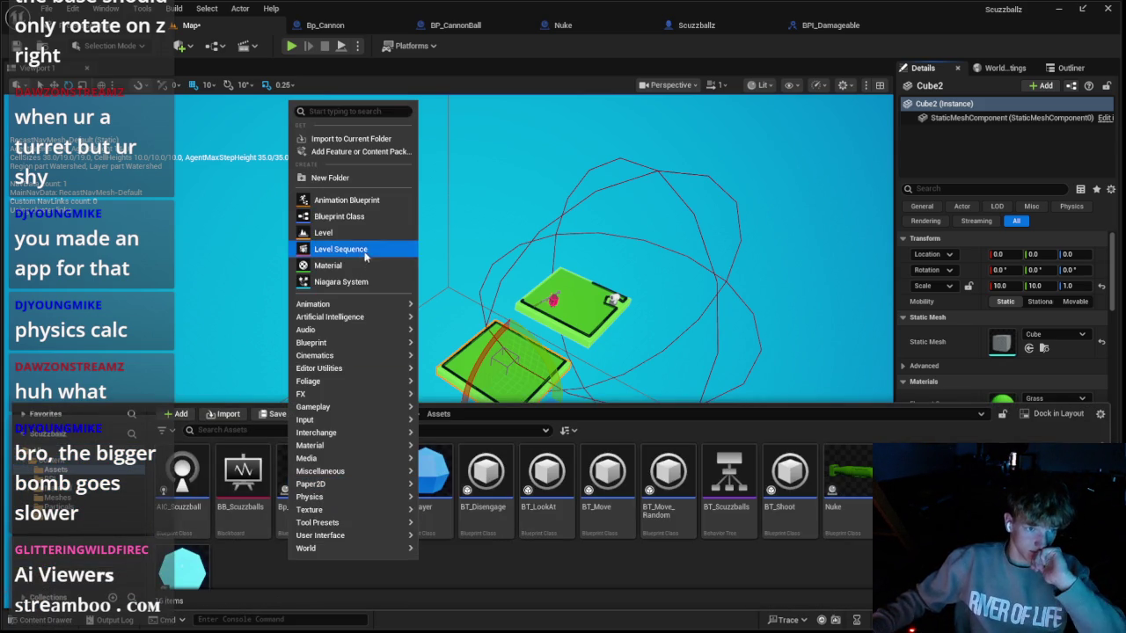
pyautogui.scroll(-3, 264, 497)
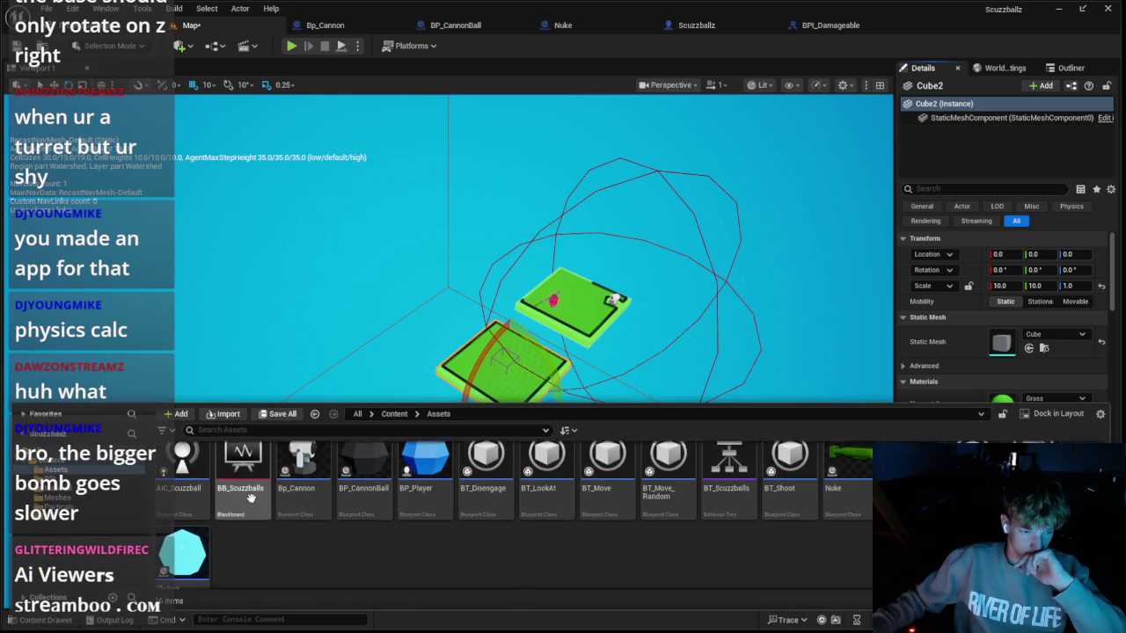
pyautogui.scroll(3, 287, 452)
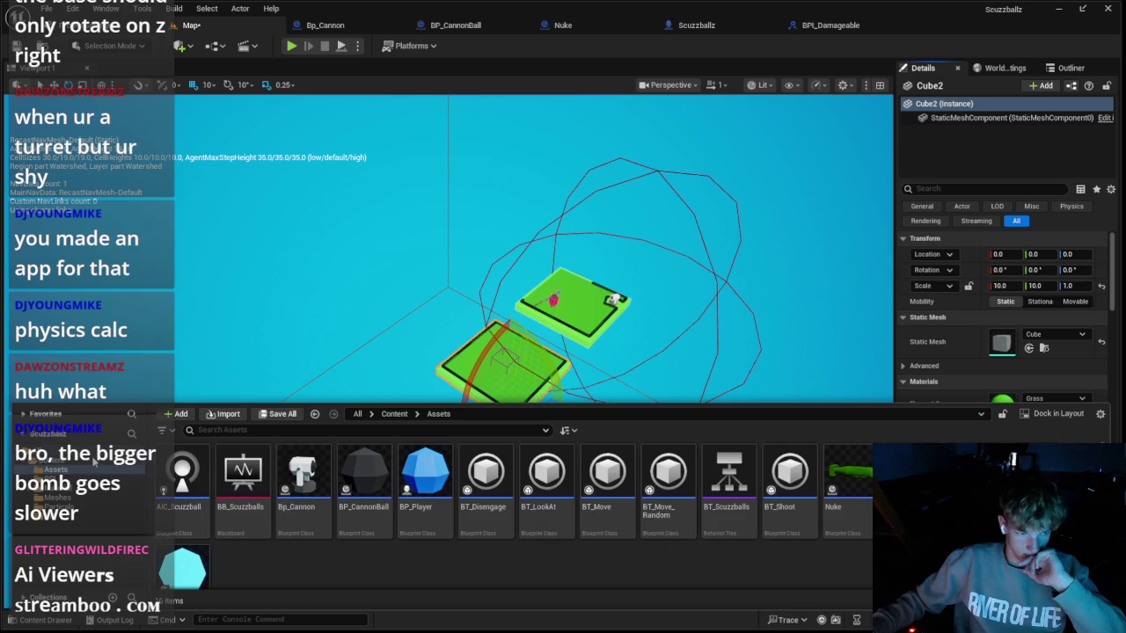
pyautogui.click(94, 460)
pyautogui.click(140, 479)
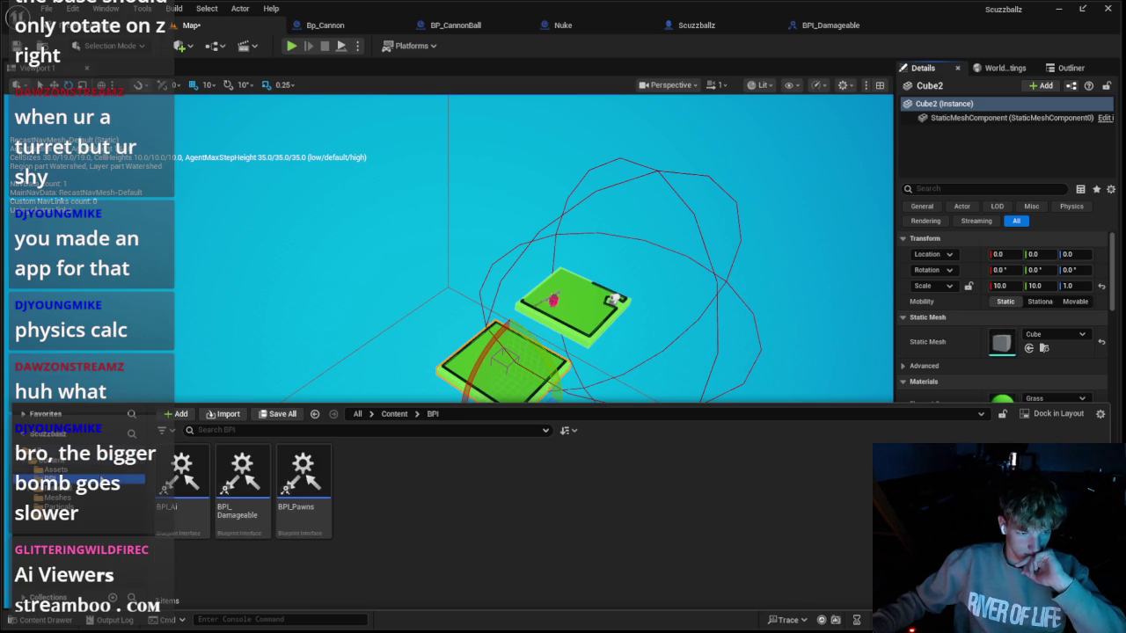
pyautogui.click(101, 472)
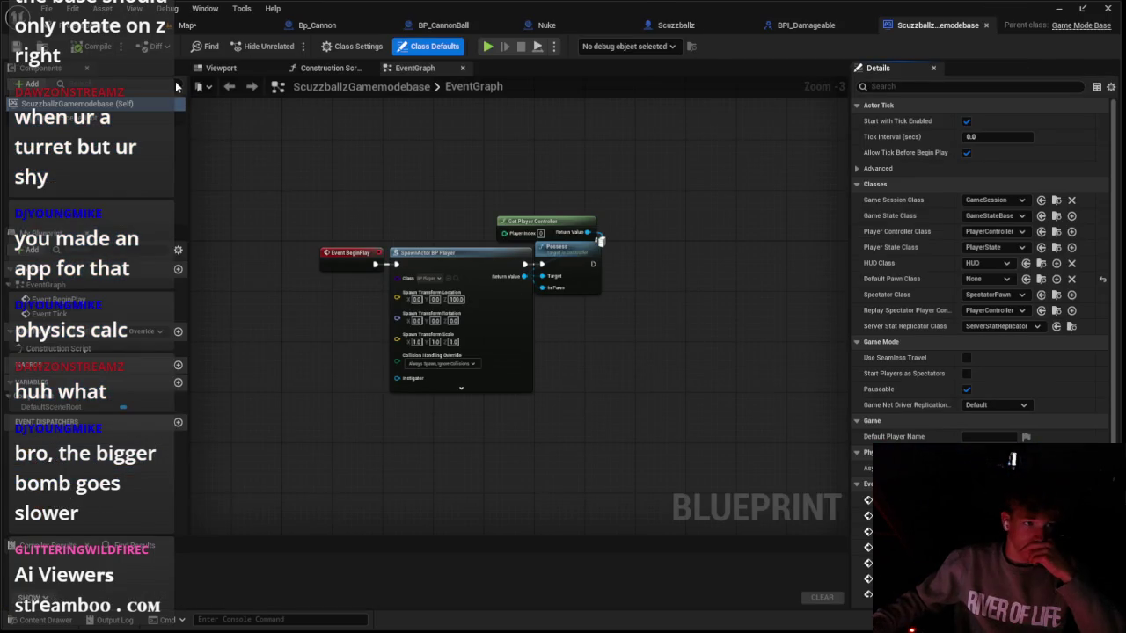
pyautogui.click(191, 24)
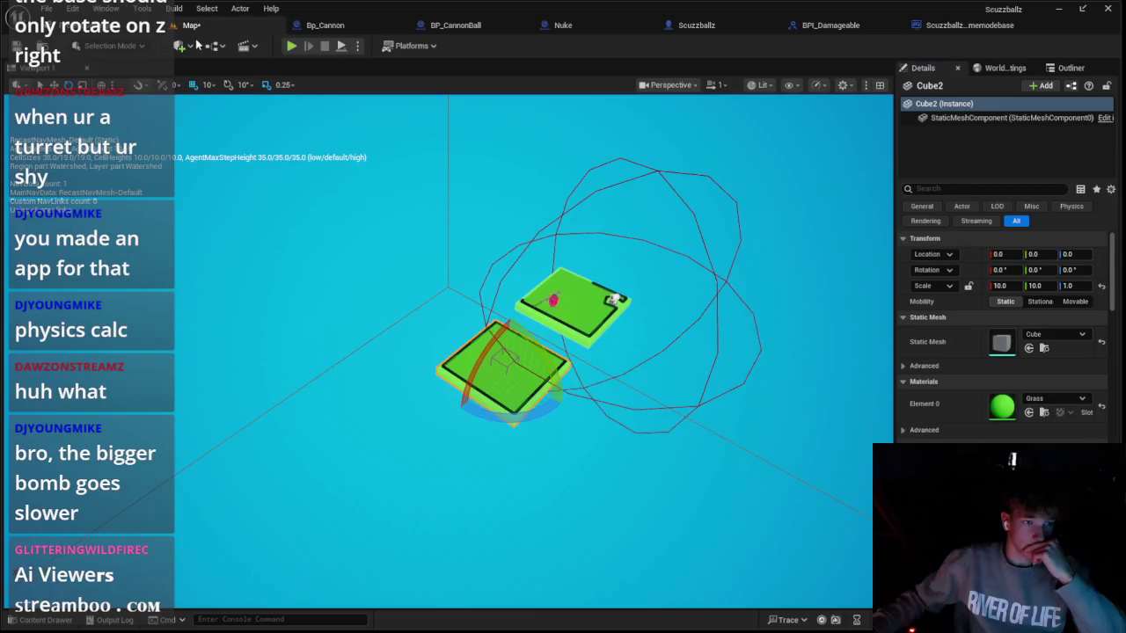
# Step: Select the lower platform Cube2, slide it along X, then put it back at X 0
pyautogui.click(511, 359)
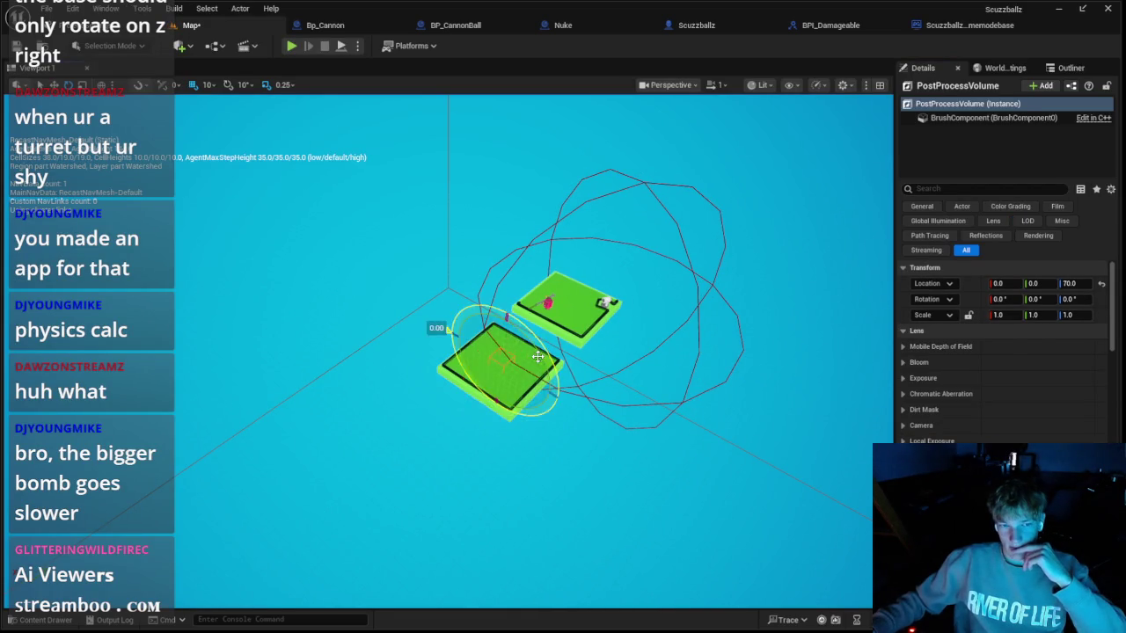
pyautogui.click(538, 356)
pyautogui.scroll(-5, 802, 361)
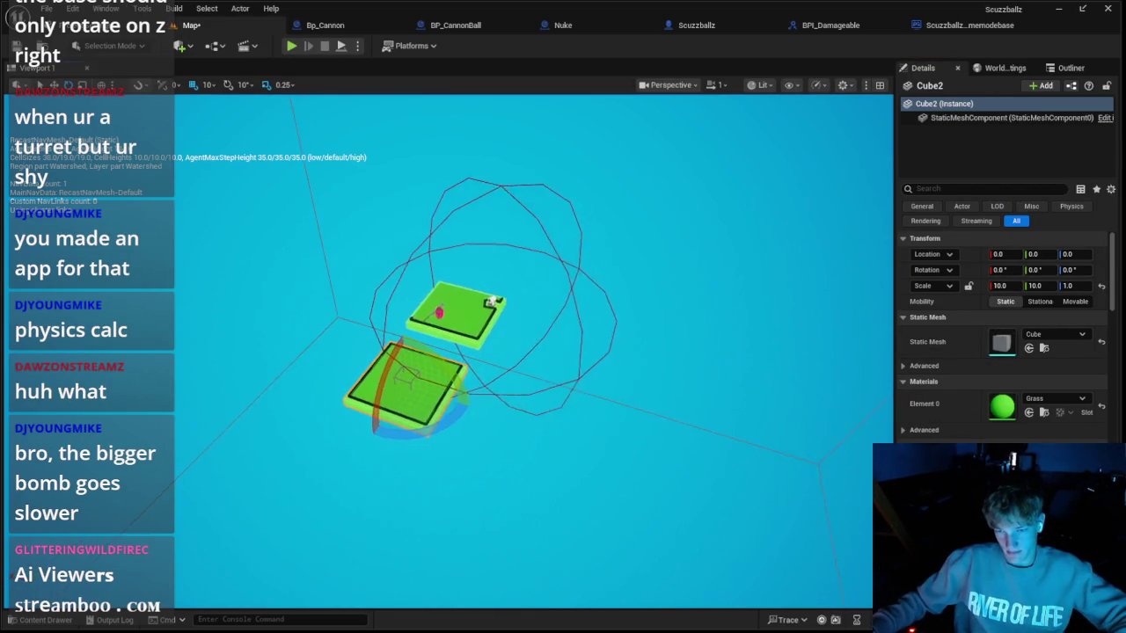
pyautogui.scroll(4, 803, 361)
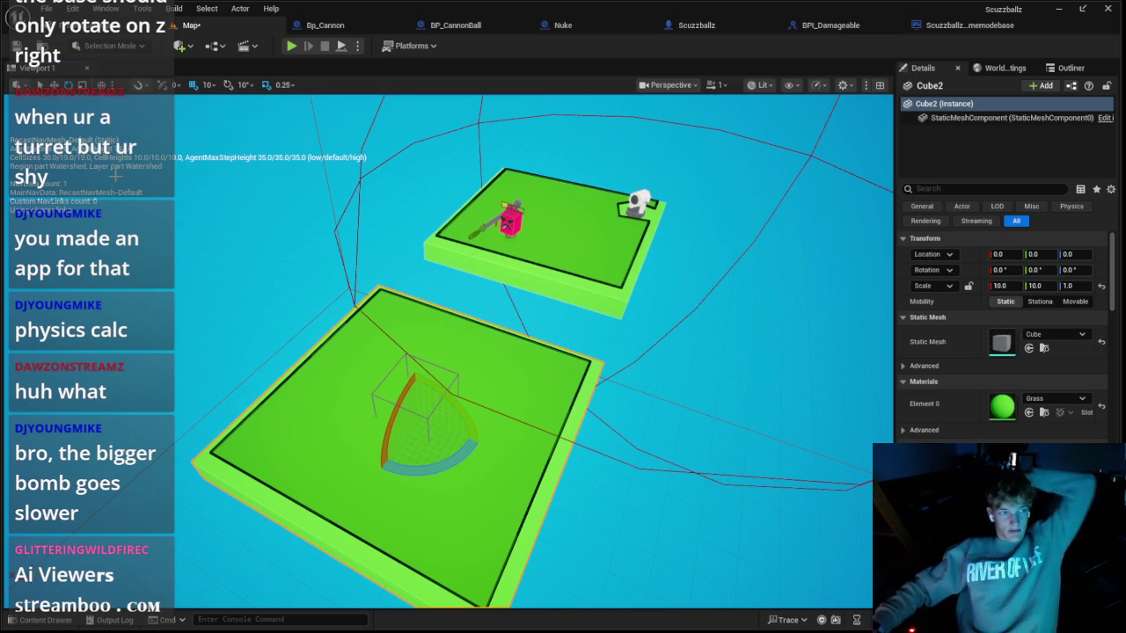
pyautogui.press('Right')
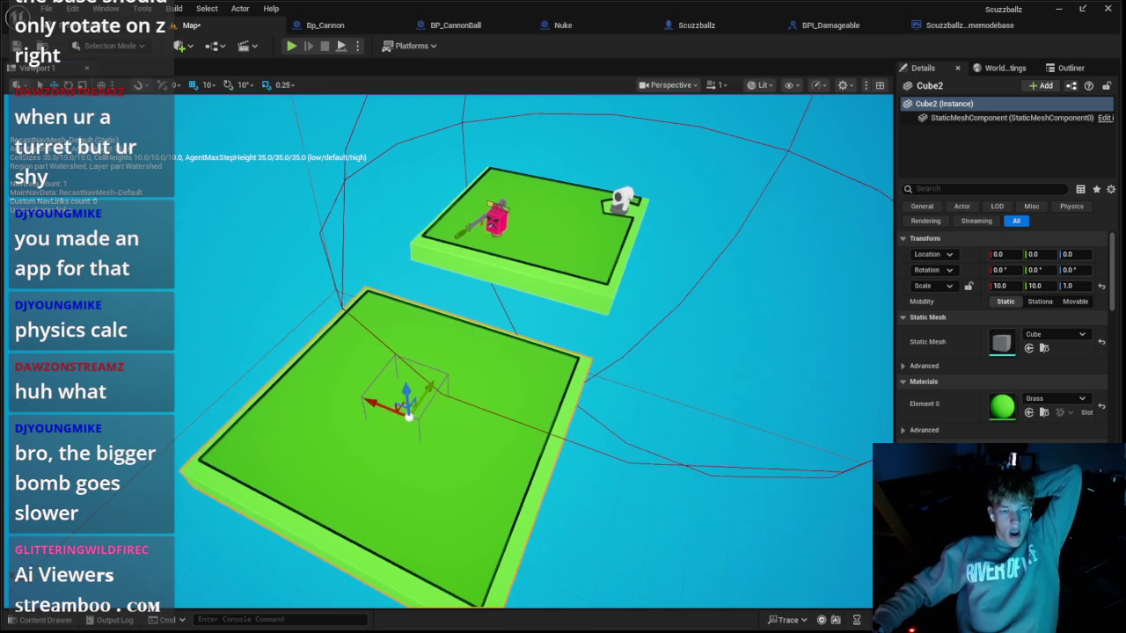
pyautogui.moveTo(374, 402)
pyautogui.mouseDown()
pyautogui.moveTo(651, 475)
pyautogui.moveTo(658, 510)
pyautogui.moveTo(660, 497)
pyautogui.moveTo(678, 500)
pyautogui.moveTo(704, 519)
pyautogui.mouseUp()
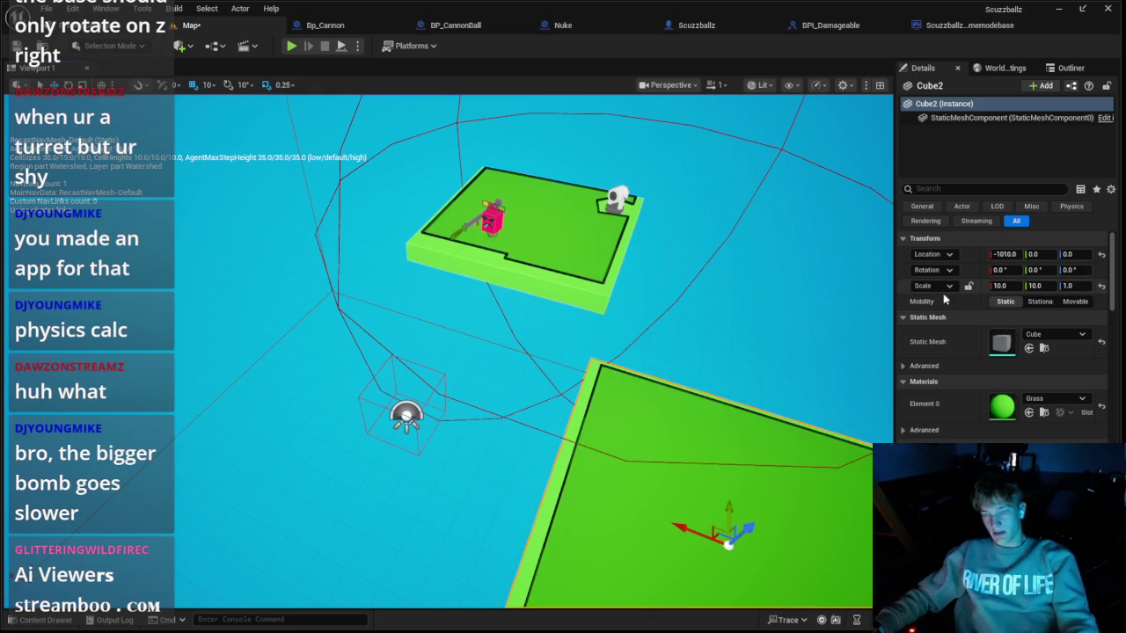
pyautogui.press('Return')
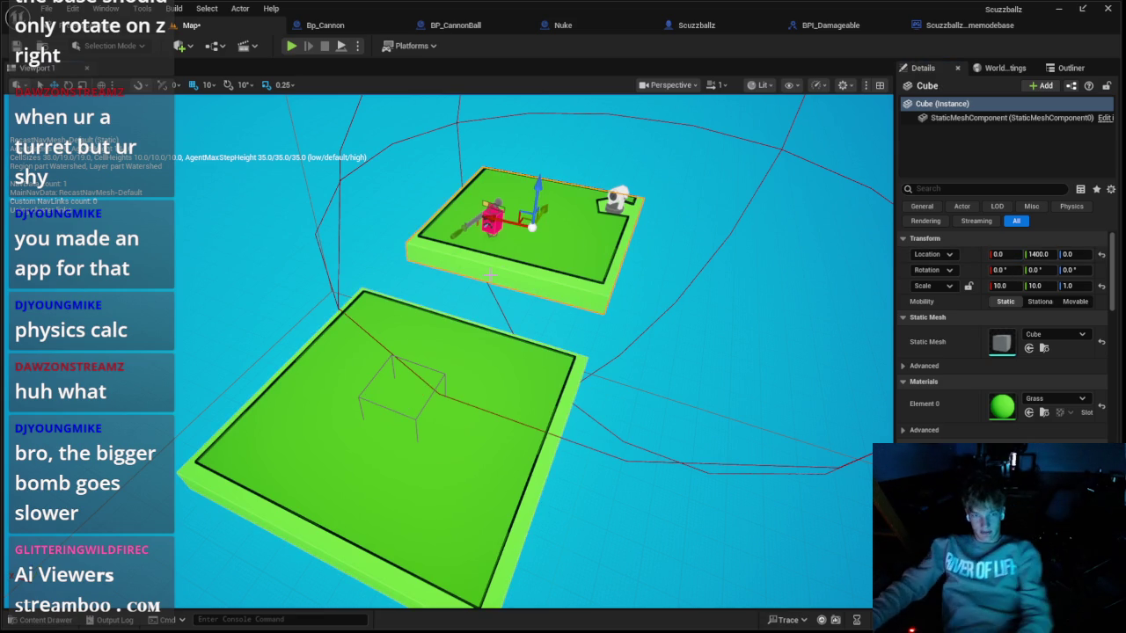
# Step: Set the upper platform's Location Y to 2000, then 1500, and playtest the level
pyautogui.write('0')
pyautogui.press('Return')
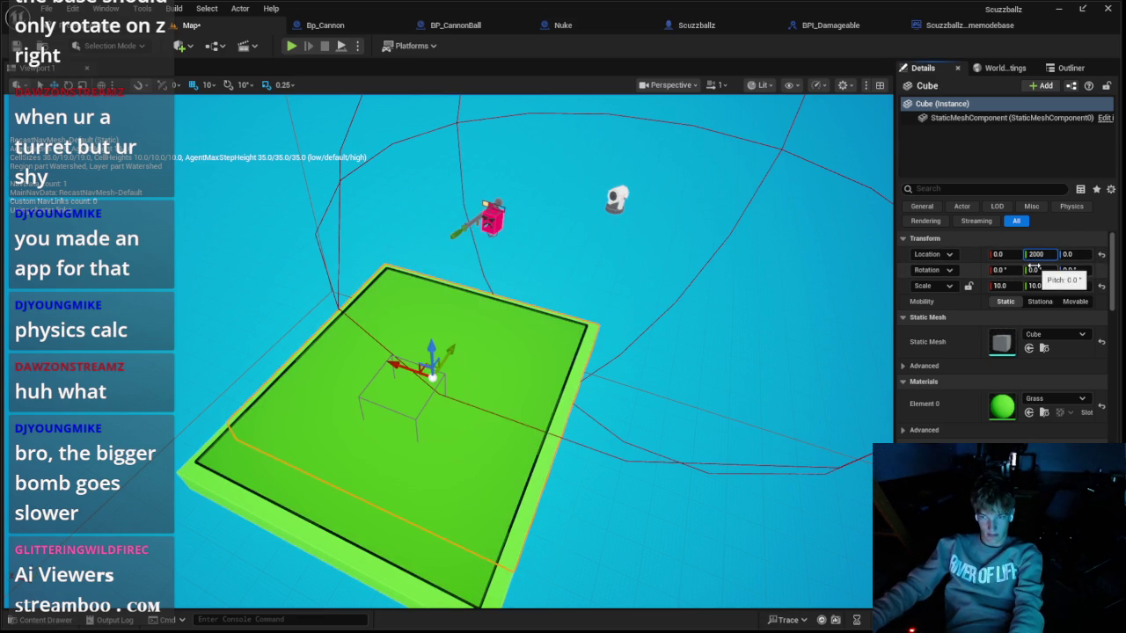
pyautogui.press('Return')
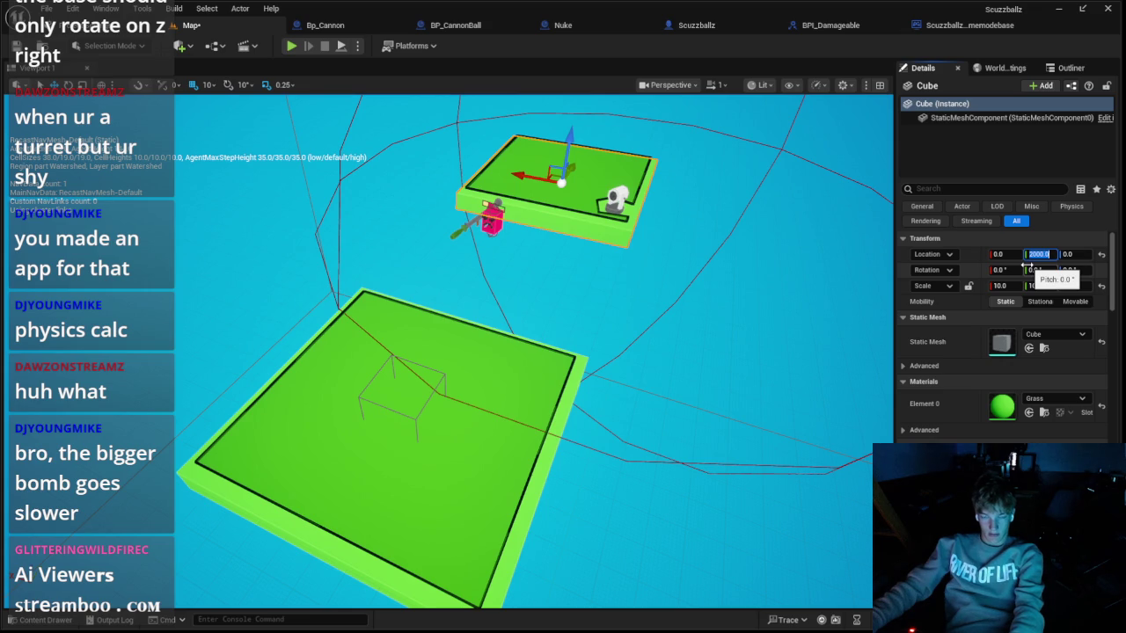
pyautogui.write('0')
pyautogui.press('Return')
pyautogui.moveTo(816, 254); pyautogui.dragTo(309, 58)
pyautogui.click(291, 46)
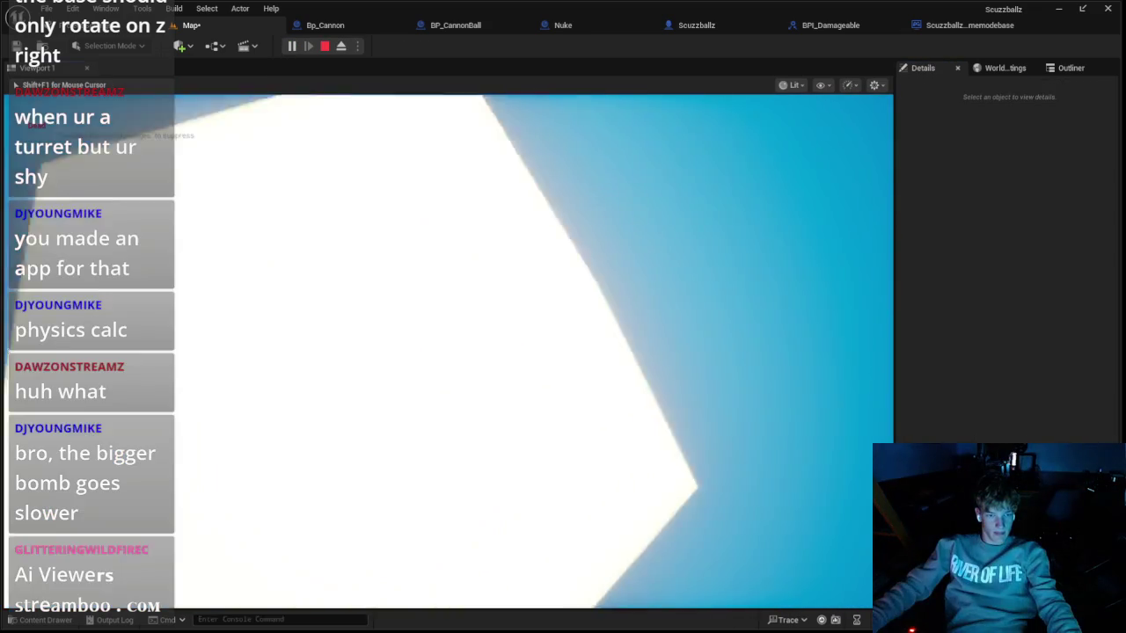
pyautogui.press('Escape')
pyautogui.scroll(-5, 528, 352)
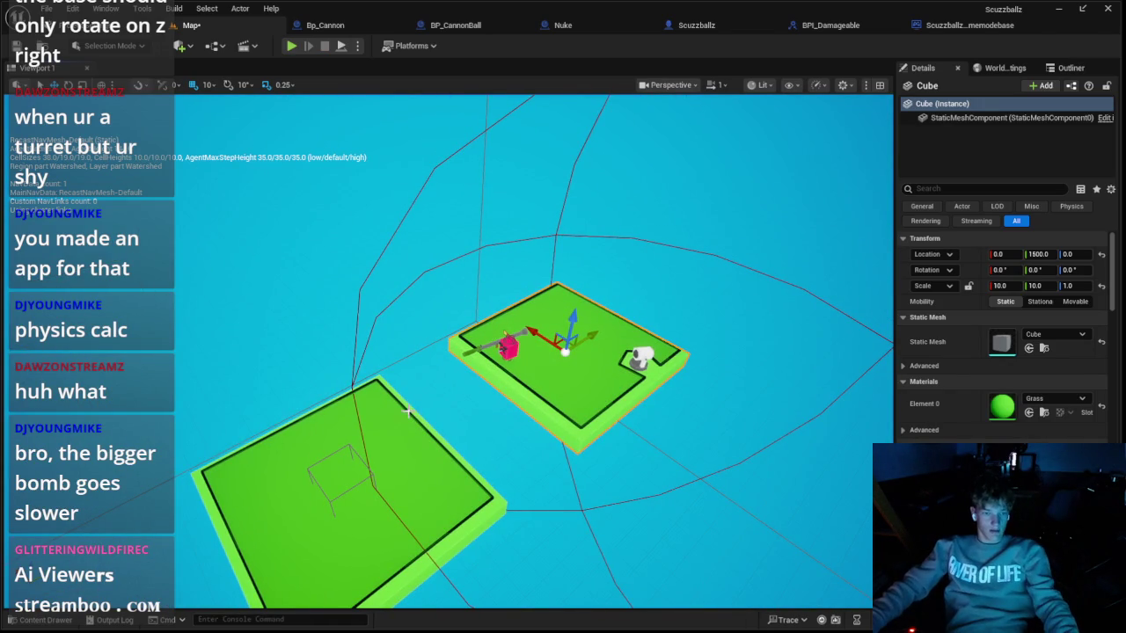
pyautogui.click(35, 620)
# Step: Create an Actor blueprint class named BP_Island and open it
pyautogui.rightClick(248, 563)
pyautogui.click(314, 216)
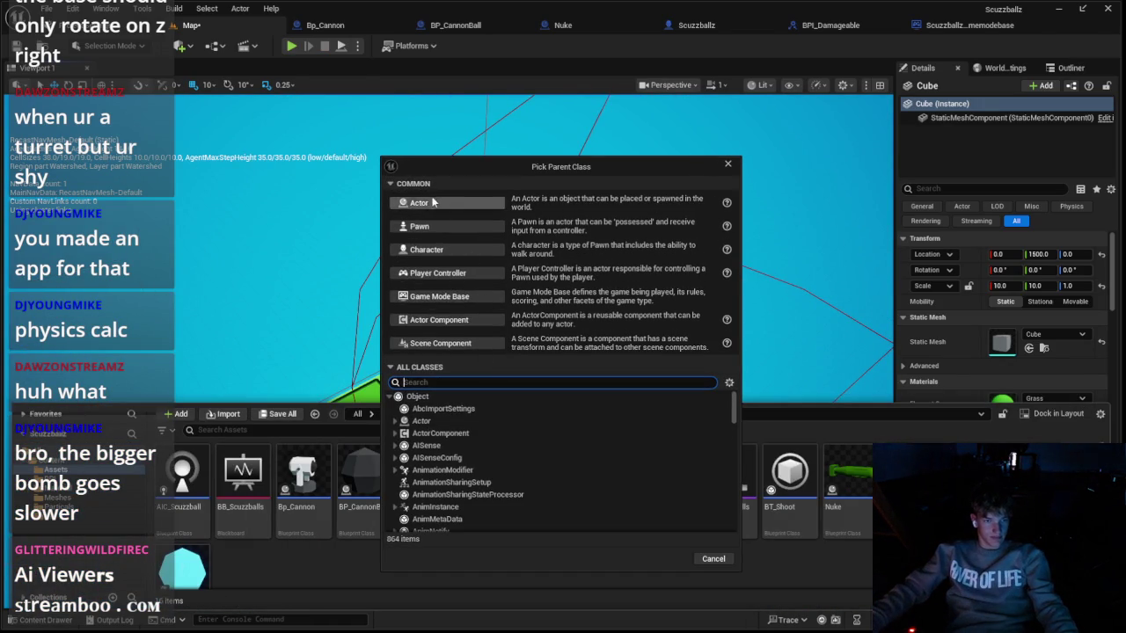
pyautogui.click(432, 202)
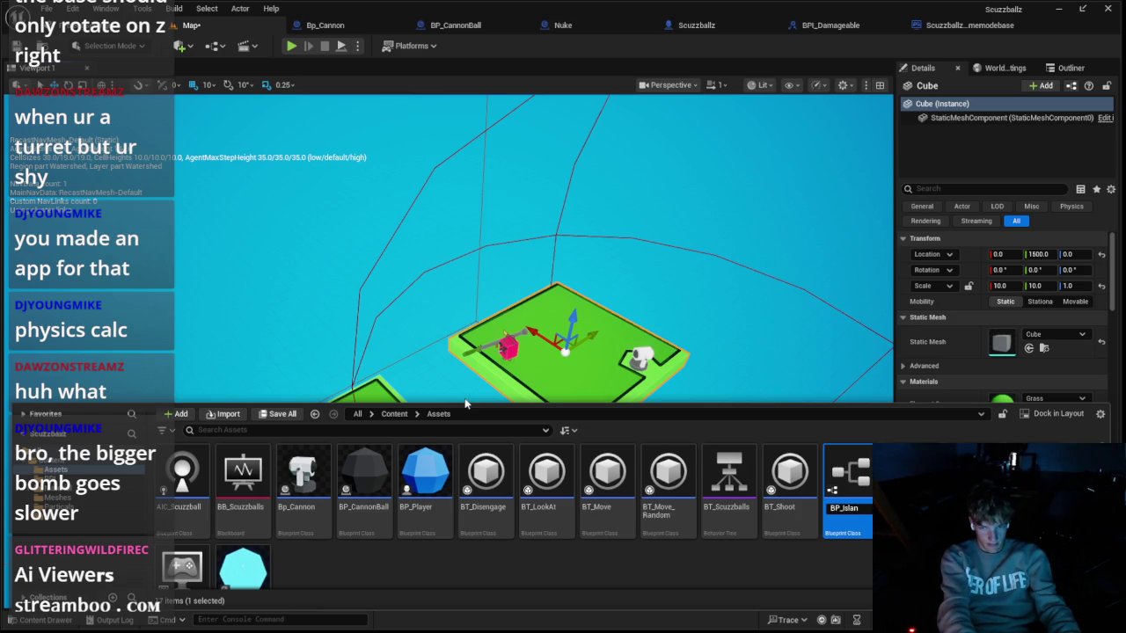
pyautogui.write('d')
pyautogui.press('Return')
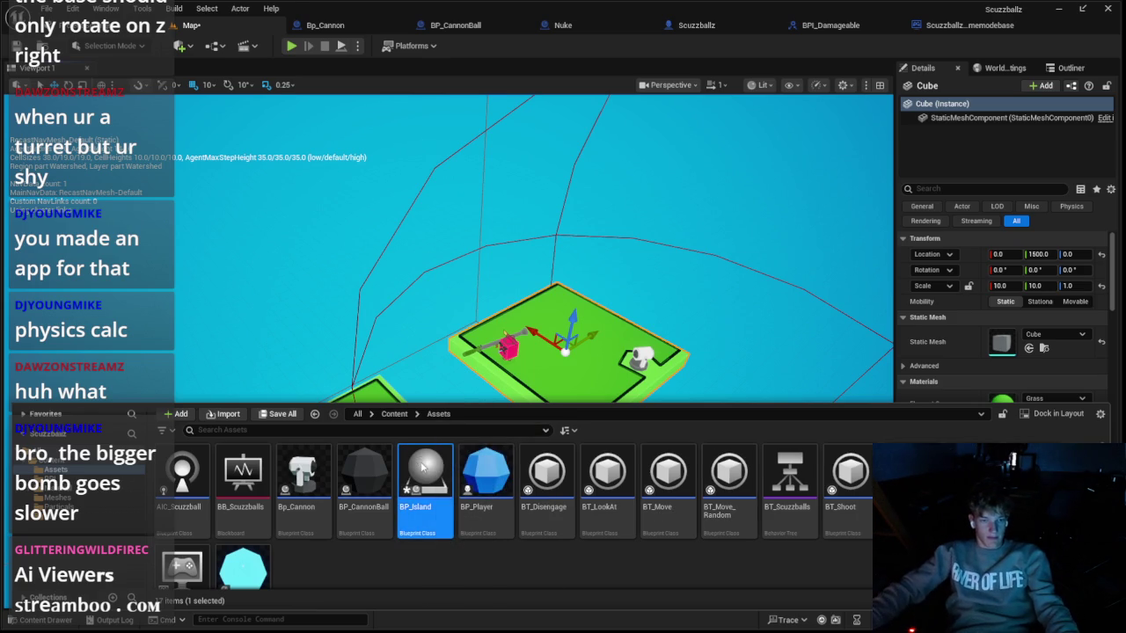
pyautogui.doubleClick(423, 467)
# Step: Add a Cube component named Land and scale it to 10 × 10 × 1
pyautogui.click(27, 84)
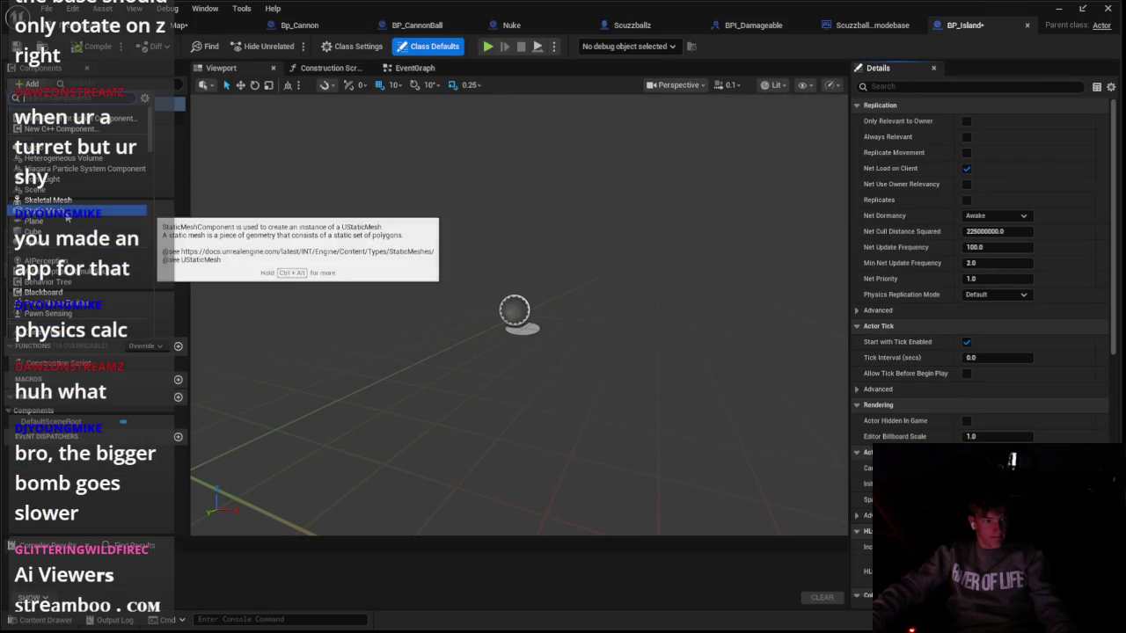
pyautogui.click(36, 231)
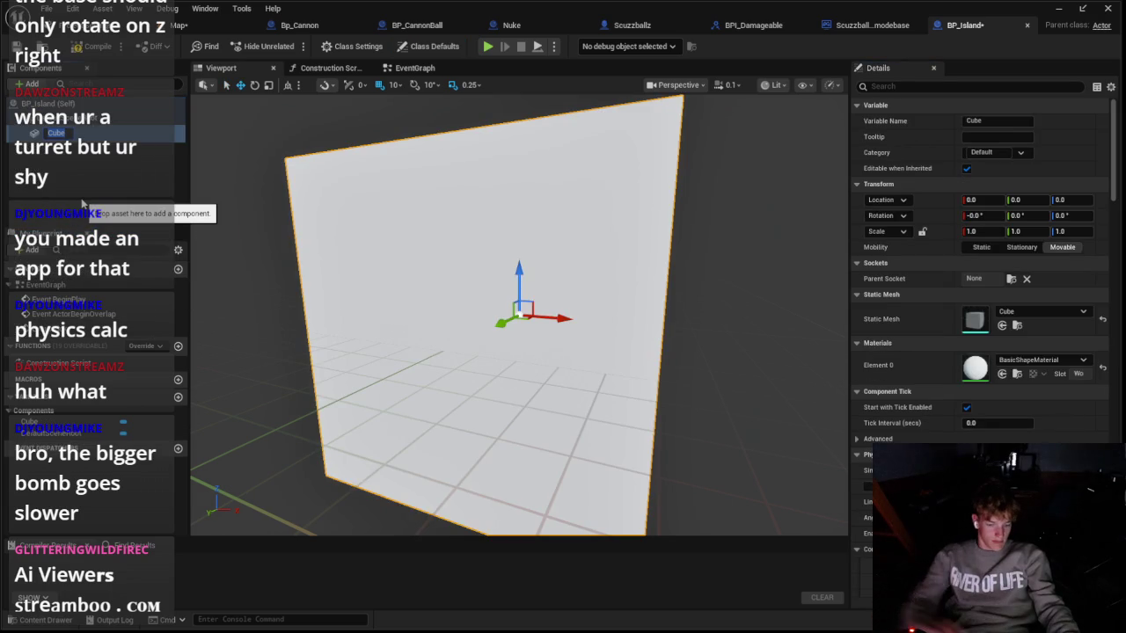
pyautogui.write('Land')
pyautogui.press('Return')
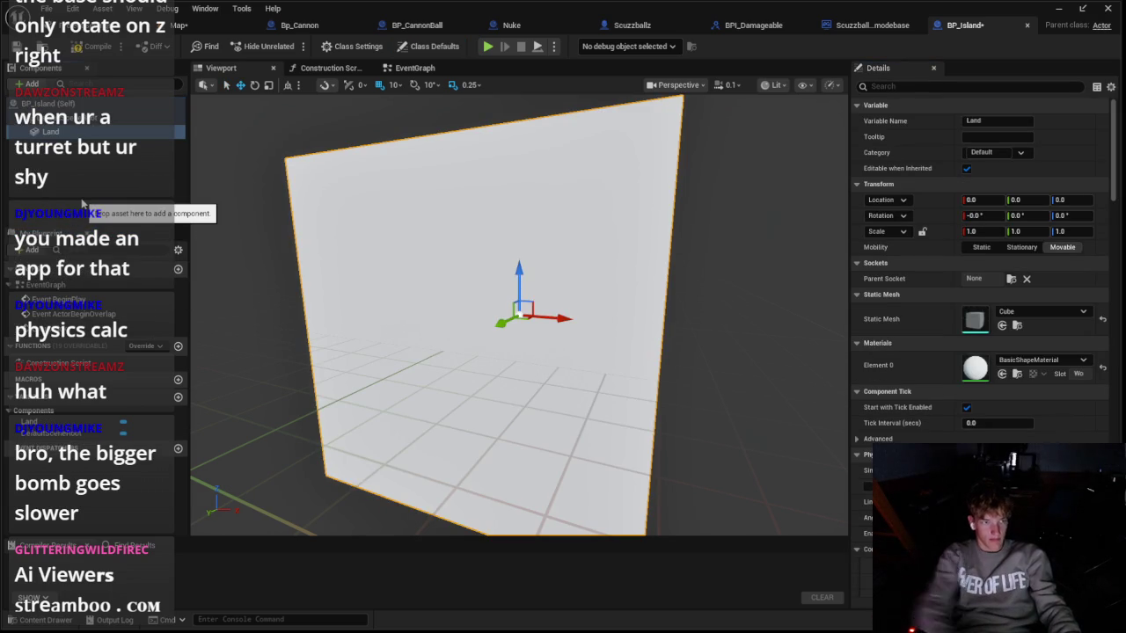
pyautogui.click(180, 24)
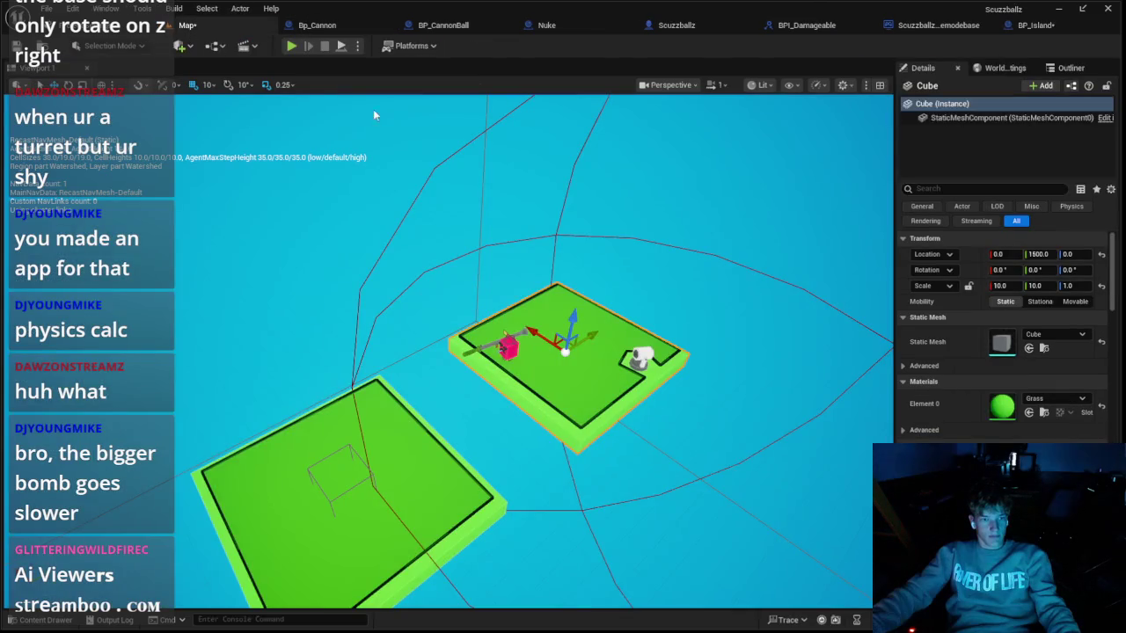
pyautogui.click(965, 25)
pyautogui.click(977, 232)
pyautogui.write('10')
pyautogui.press('Tab')
pyautogui.write('10')
pyautogui.press('Tab')
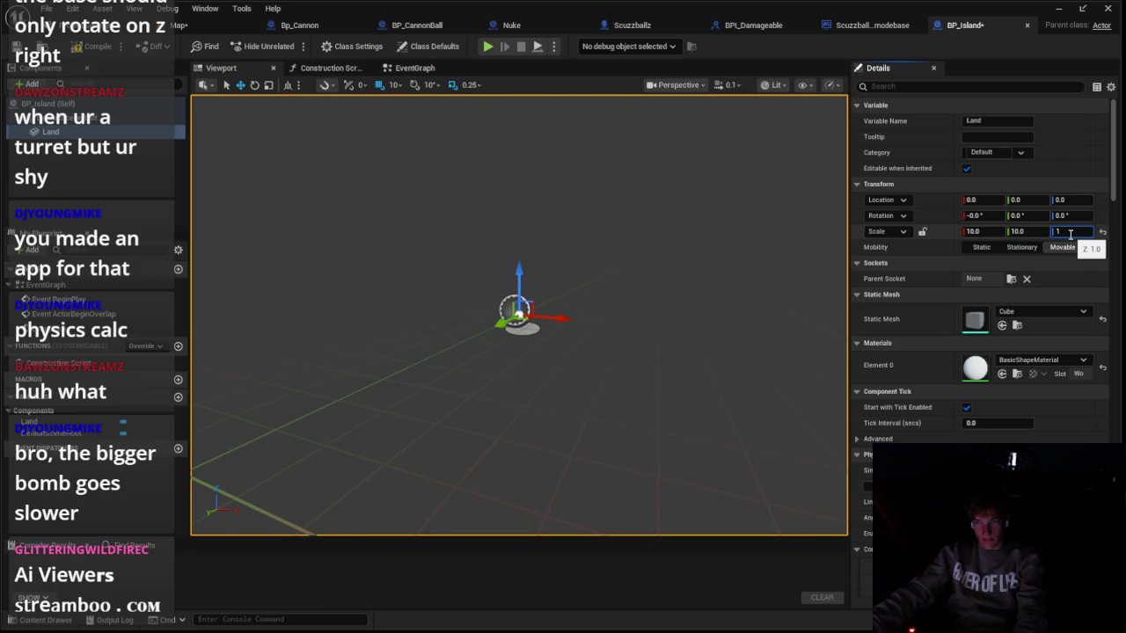
pyautogui.press('Return')
# Step: Apply the Grass material to the Land plane
pyautogui.moveTo(528, 352)
pyautogui.mouseDown()
pyautogui.moveTo(493, 352)
pyautogui.moveTo(563, 352)
pyautogui.moveTo(589, 325)
pyautogui.mouseUp()
pyautogui.click(1041, 360)
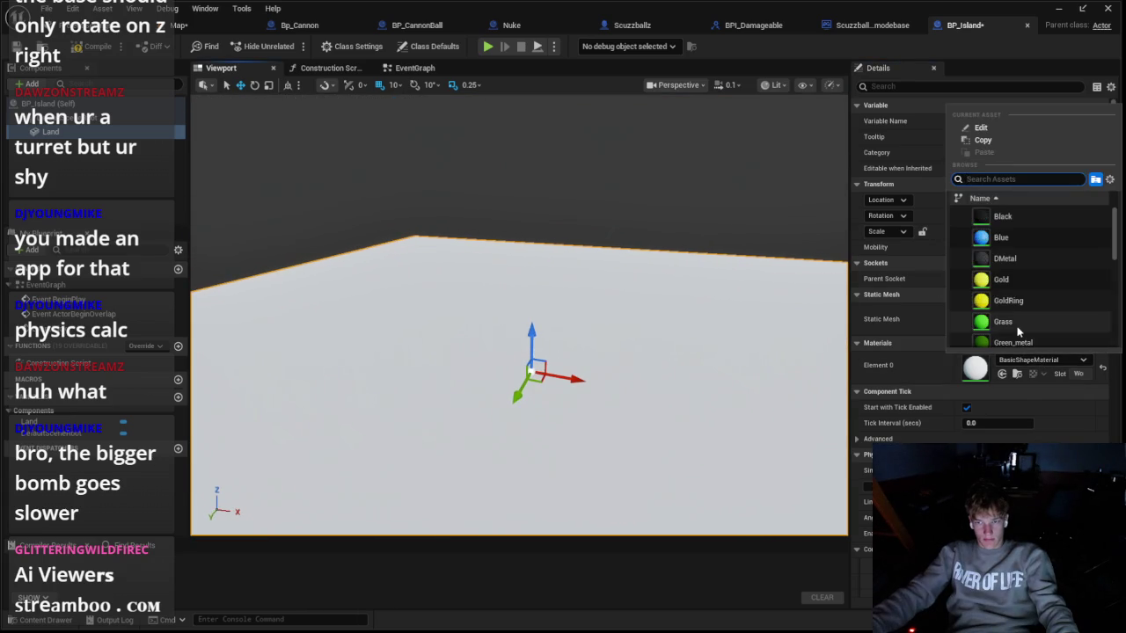
pyautogui.click(1018, 331)
# Step: Delete the old island platform, its object and the cannon from the level
pyautogui.click(180, 25)
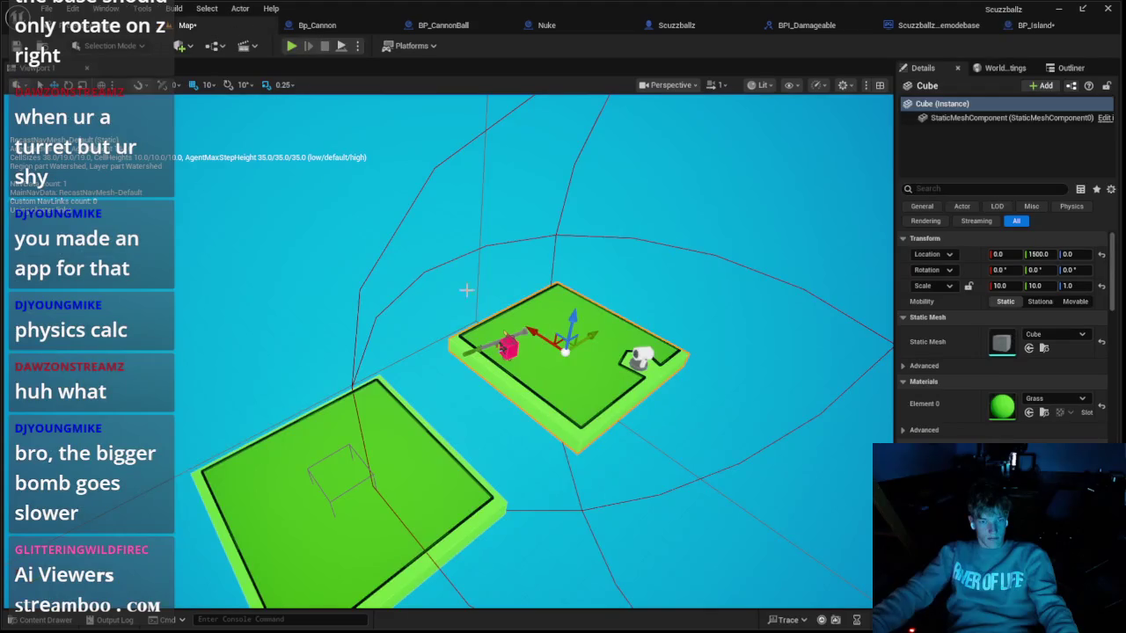
pyautogui.press('Delete')
pyautogui.click(510, 345)
pyautogui.press('Delete')
pyautogui.click(635, 356)
pyautogui.press('Delete')
# Step: In BP_Island's event graph, select the unused overlap and Tick event nodes
pyautogui.click(1031, 25)
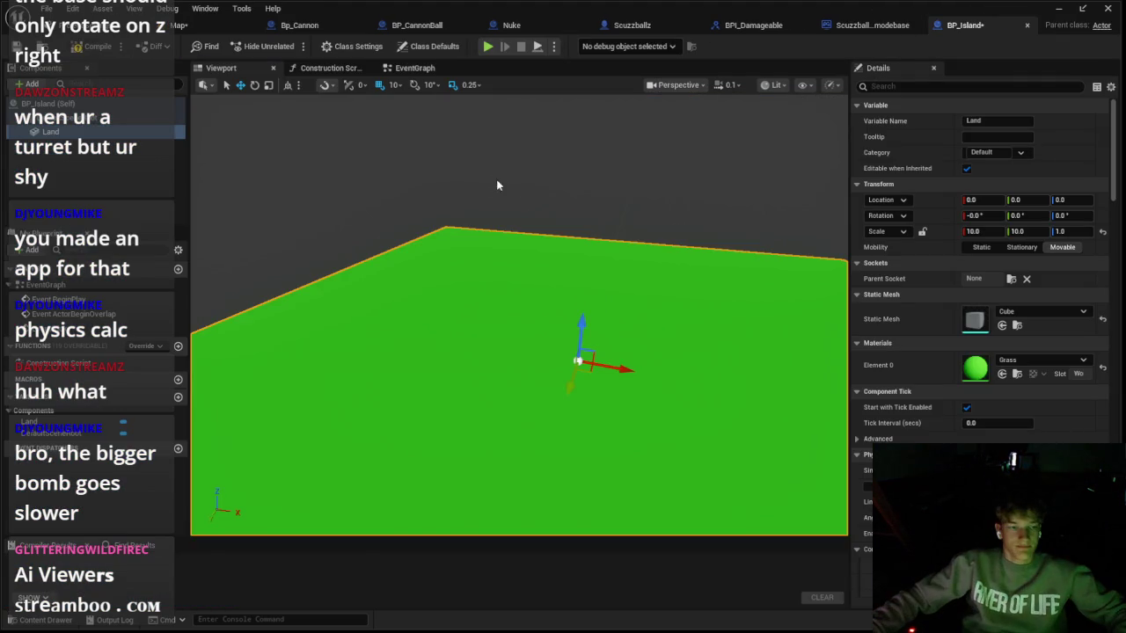
pyautogui.click(415, 68)
pyautogui.moveTo(431, 246); pyautogui.dragTo(537, 459)
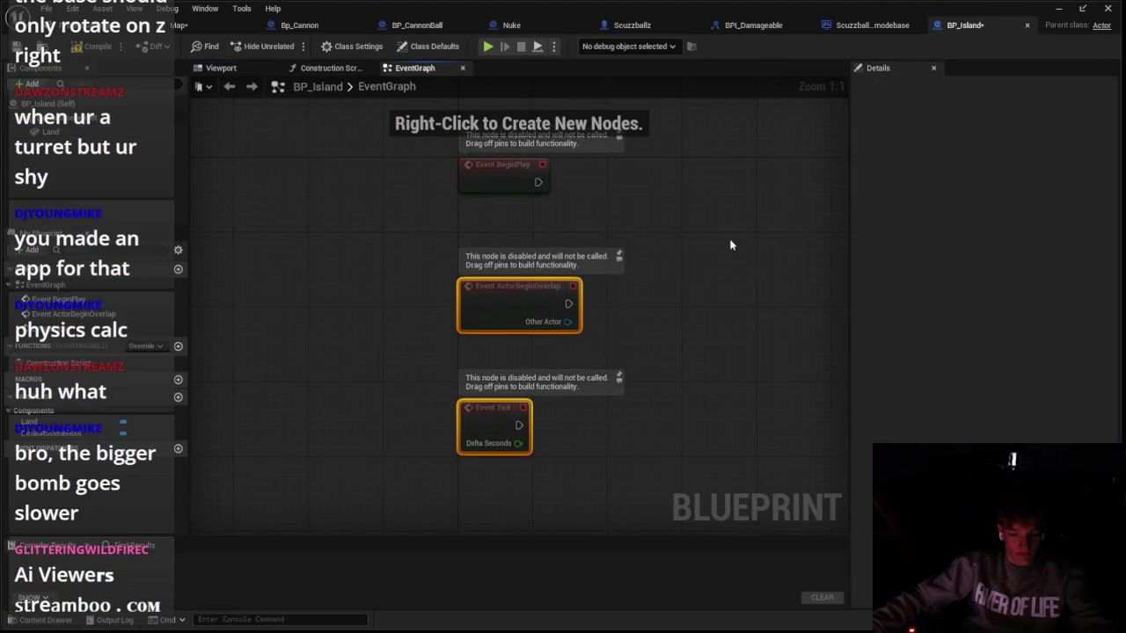
# Step: Delete the unused events and drive a Branch off BeginPlay with a Random Bool condition
pyautogui.press('Delete')
pyautogui.moveTo(469, 279)
pyautogui.mouseDown()
pyautogui.moveTo(492, 294)
pyautogui.moveTo(566, 299)
pyautogui.moveTo(570, 280)
pyautogui.moveTo(563, 353)
pyautogui.mouseUp()
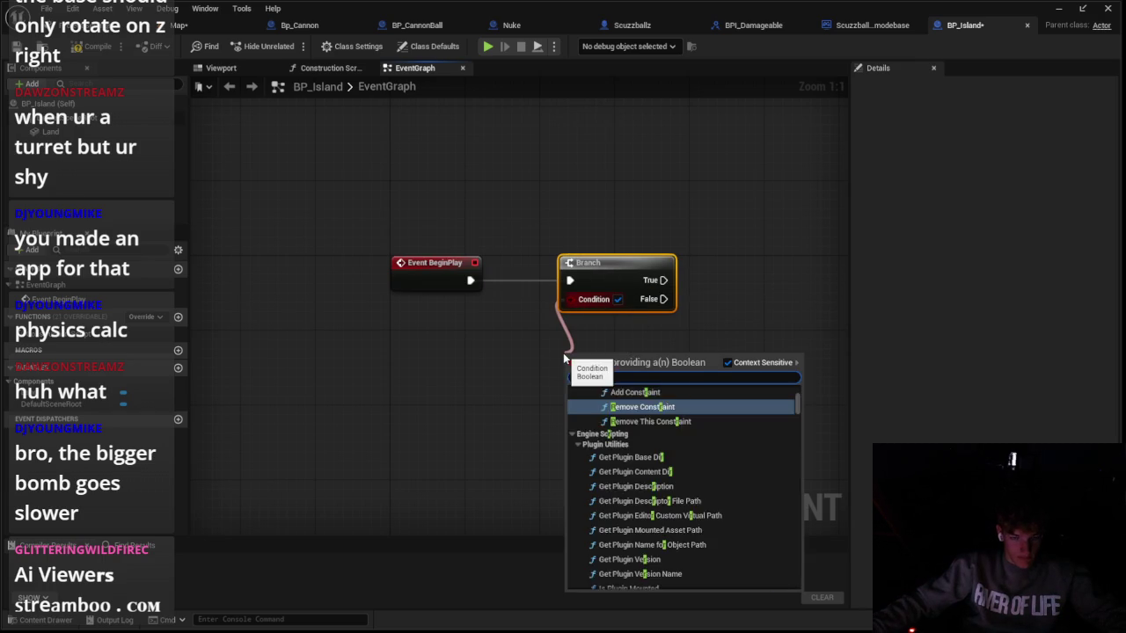
pyautogui.write('andom')
pyautogui.click(658, 400)
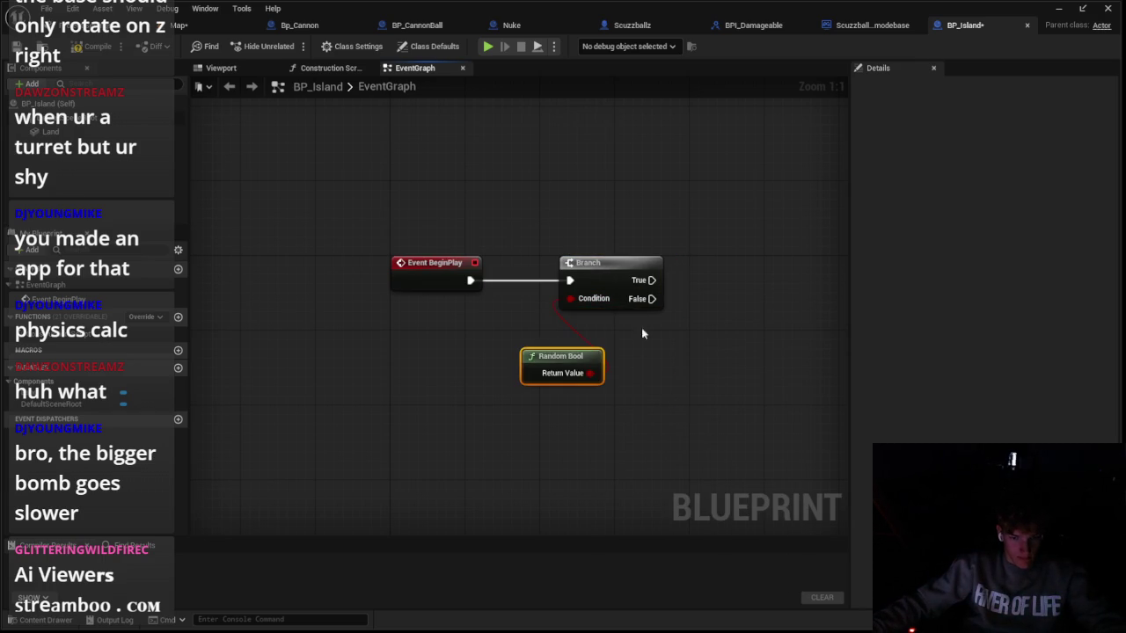
pyautogui.moveTo(549, 368); pyautogui.dragTo(586, 330)
pyautogui.keyDown('ctrl'); pyautogui.click(582, 263); pyautogui.keyUp('ctrl')
pyautogui.moveTo(602, 282); pyautogui.dragTo(537, 286)
pyautogui.moveTo(450, 345)
pyautogui.mouseDown()
pyautogui.moveTo(512, 343)
pyautogui.moveTo(489, 345)
pyautogui.moveTo(506, 411)
pyautogui.mouseUp()
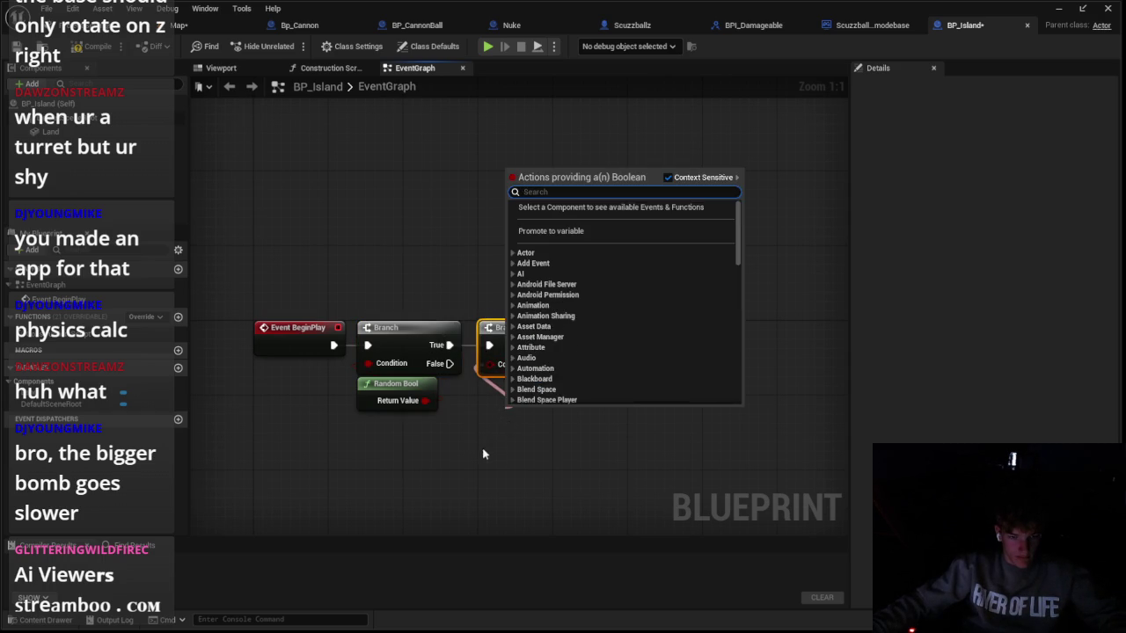
pyautogui.click(483, 452)
# Step: Add variables named Amt Scuzz and Amt Cann
pyautogui.click(177, 367)
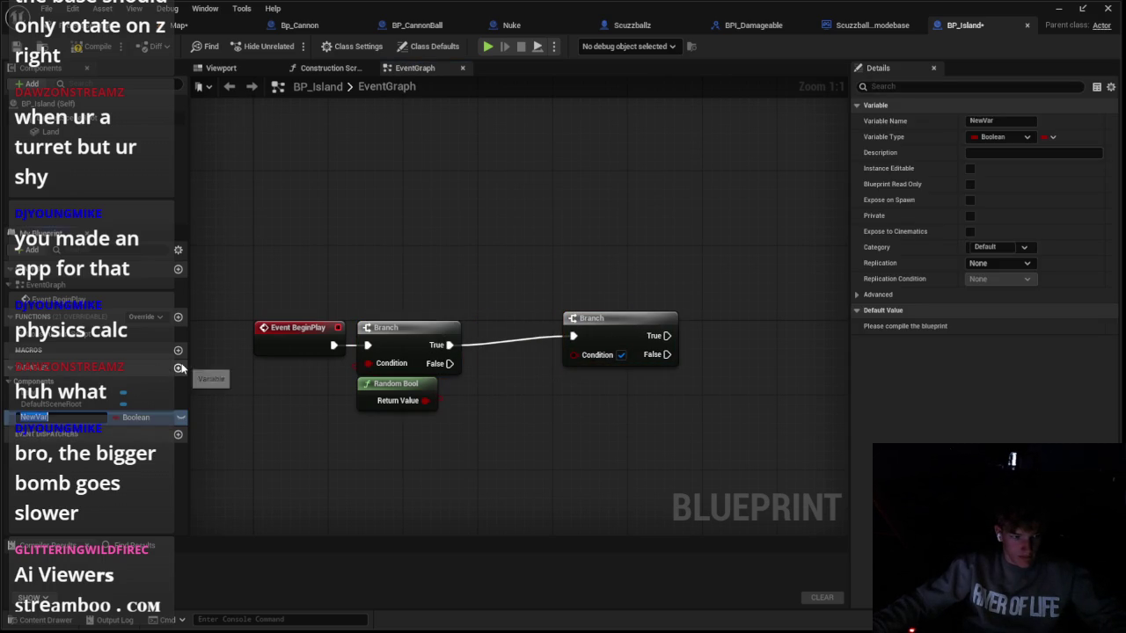
pyautogui.write('Anm')
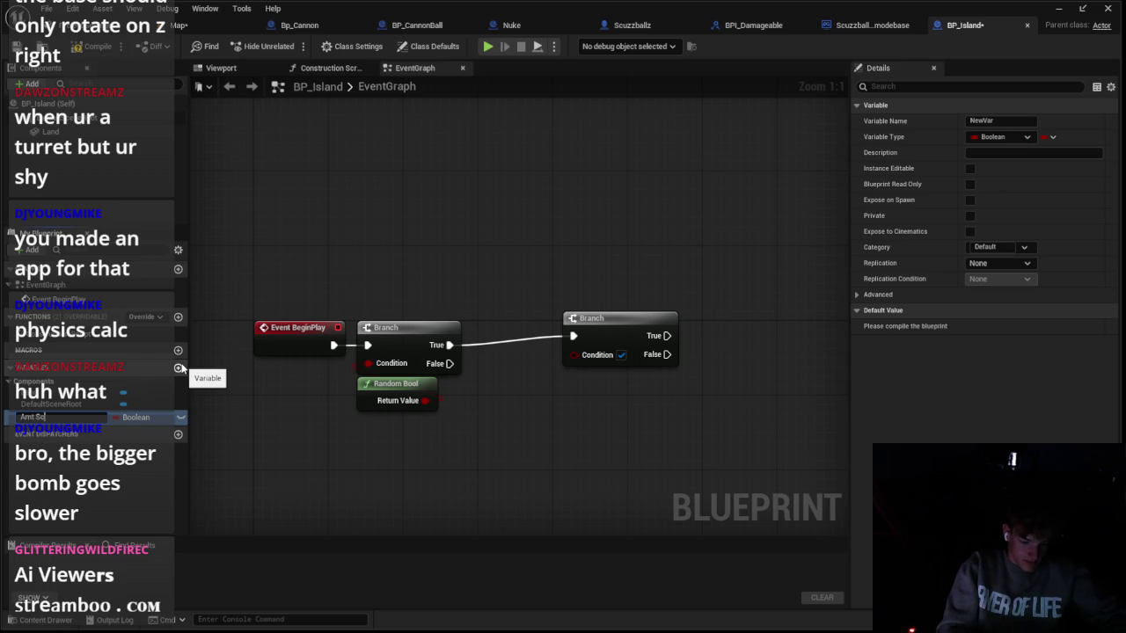
pyautogui.write('z')
pyautogui.press('Return')
pyautogui.click(180, 368)
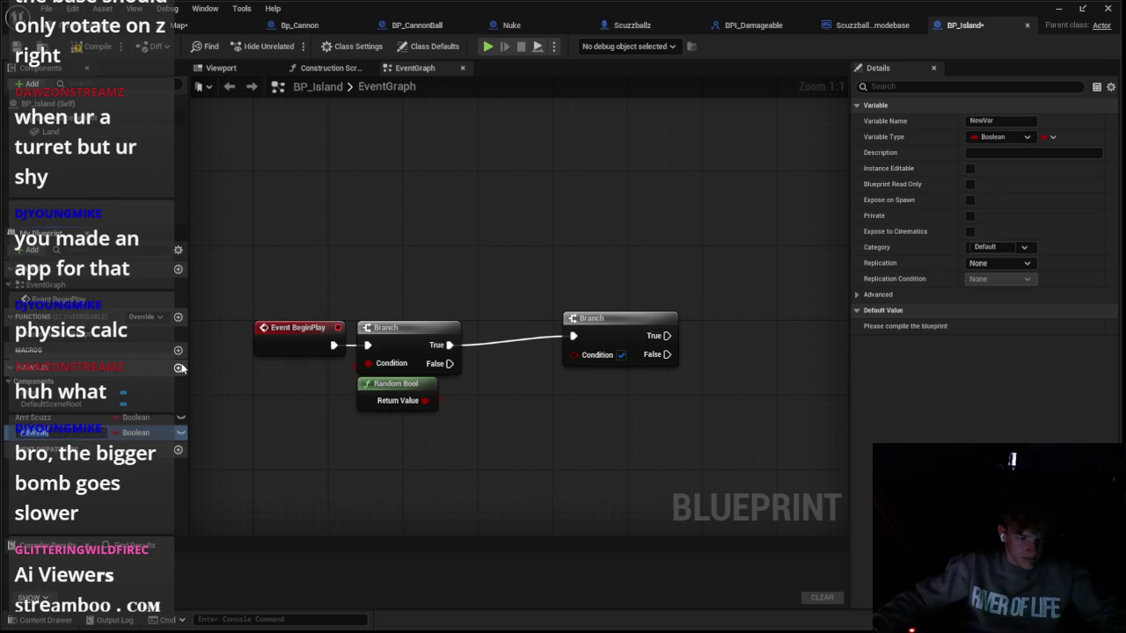
pyautogui.write('Amt Cann')
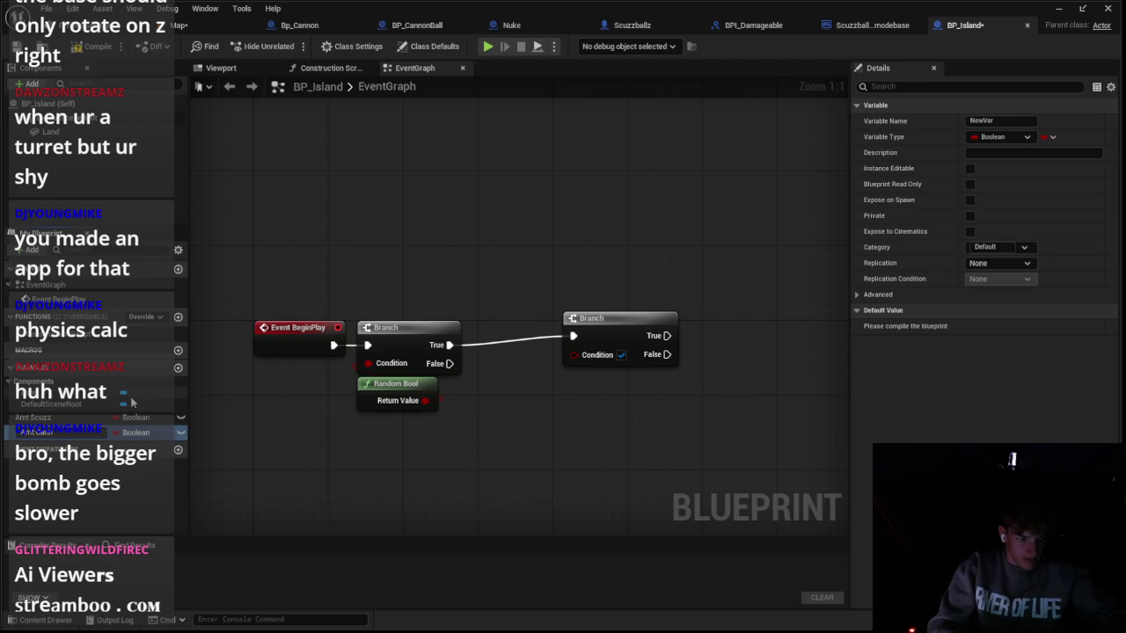
pyautogui.press('Return')
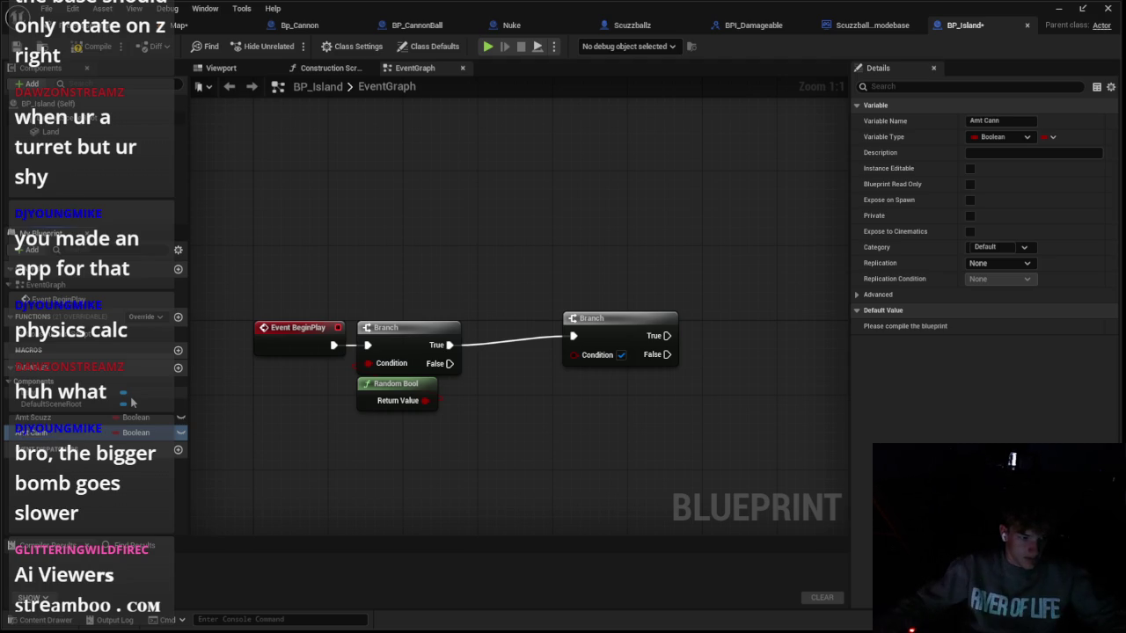
# Step: Add a third variable, Amt Tree, and set all three variables to Integer
pyautogui.click(178, 370)
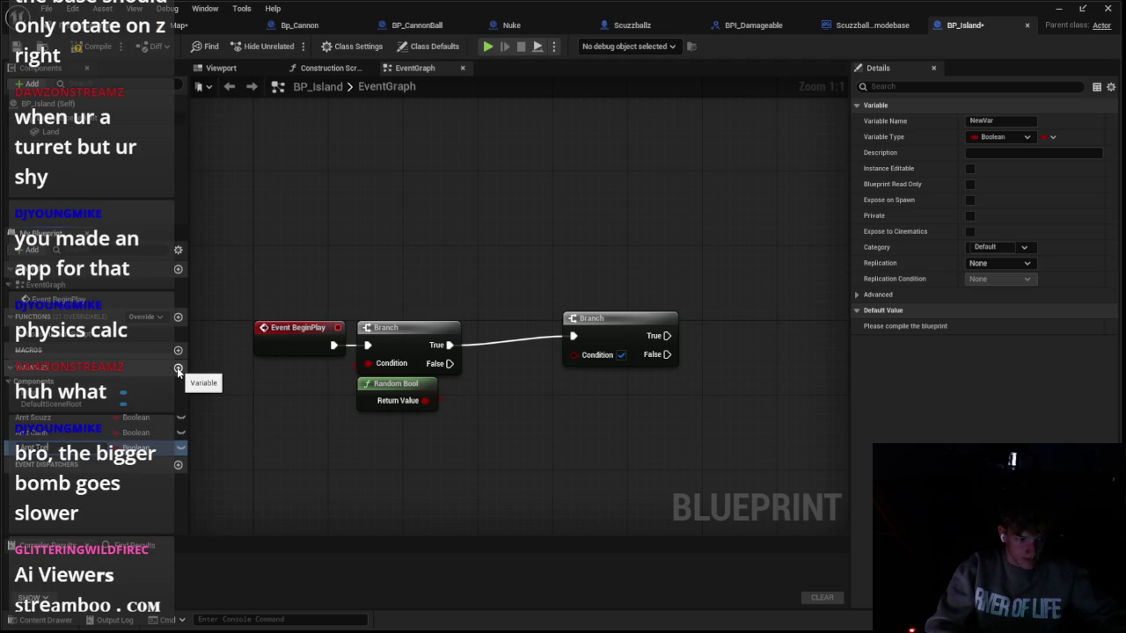
pyautogui.click(136, 418)
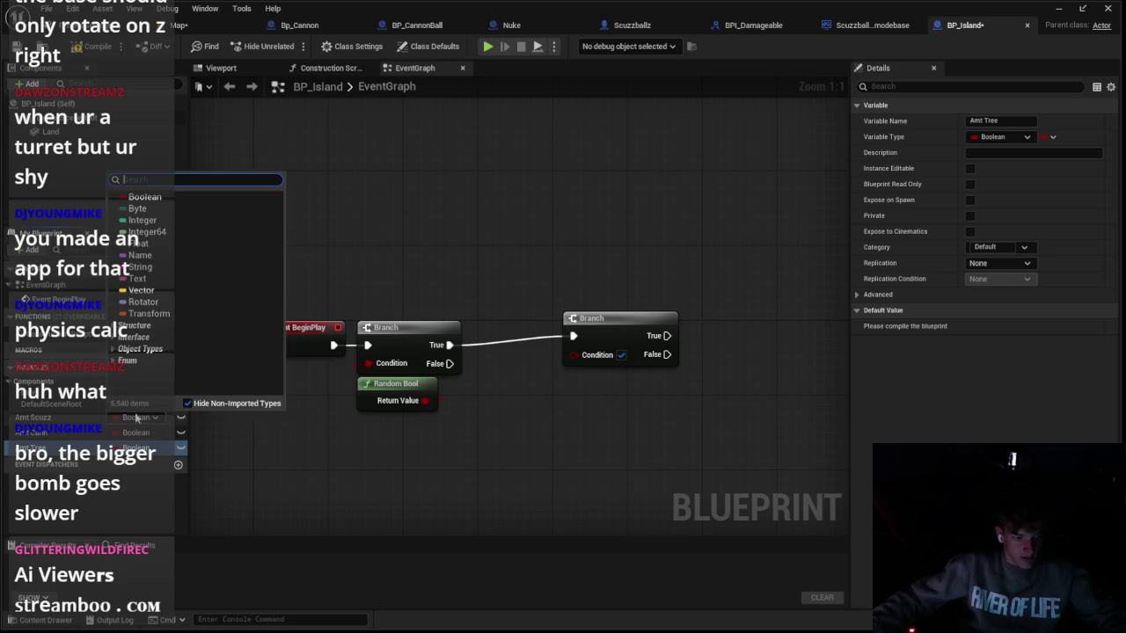
pyautogui.click(145, 221)
pyautogui.click(136, 433)
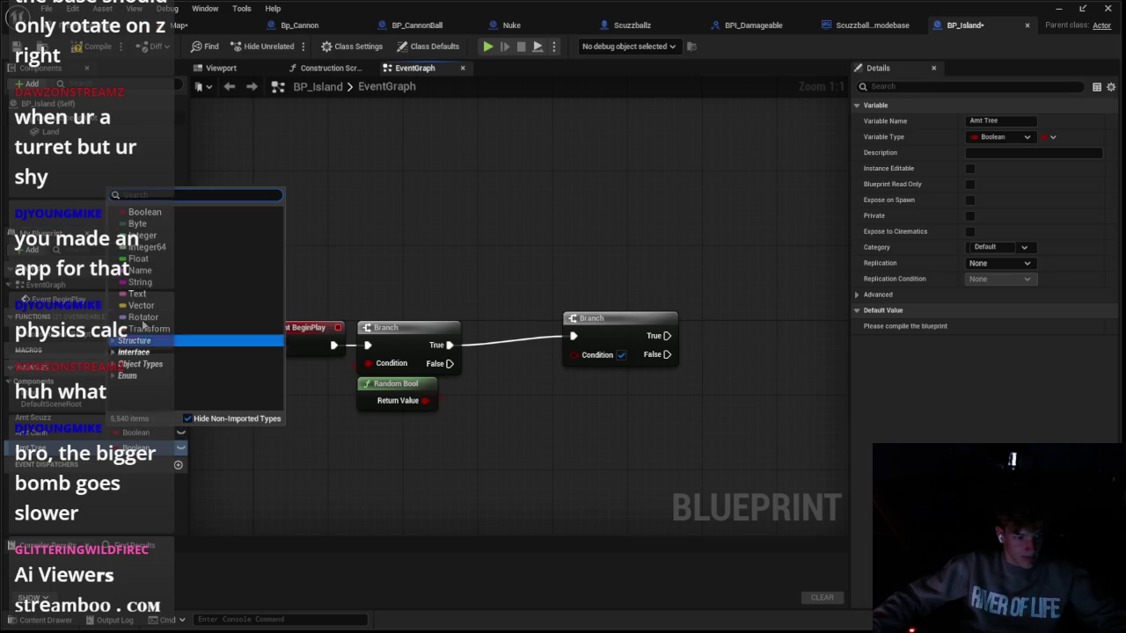
pyautogui.click(141, 235)
pyautogui.click(136, 447)
pyautogui.click(142, 250)
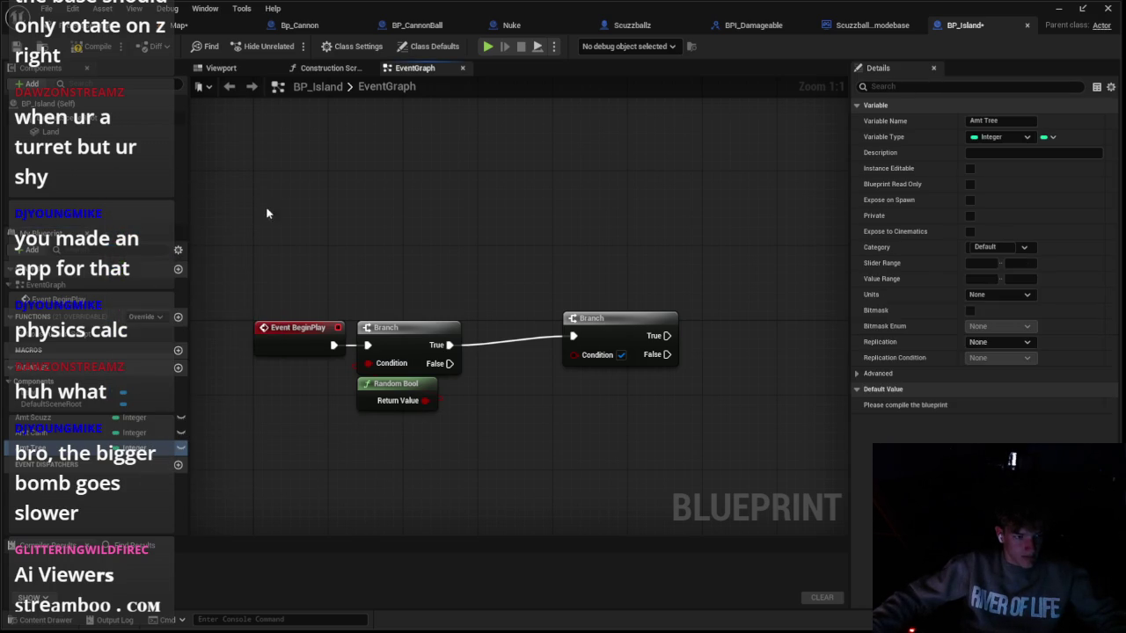
# Step: Open the Meshes folder in the level's Content Drawer
pyautogui.click(180, 24)
pyautogui.click(33, 620)
pyautogui.scroll(-1, 180, 510)
pyautogui.click(58, 497)
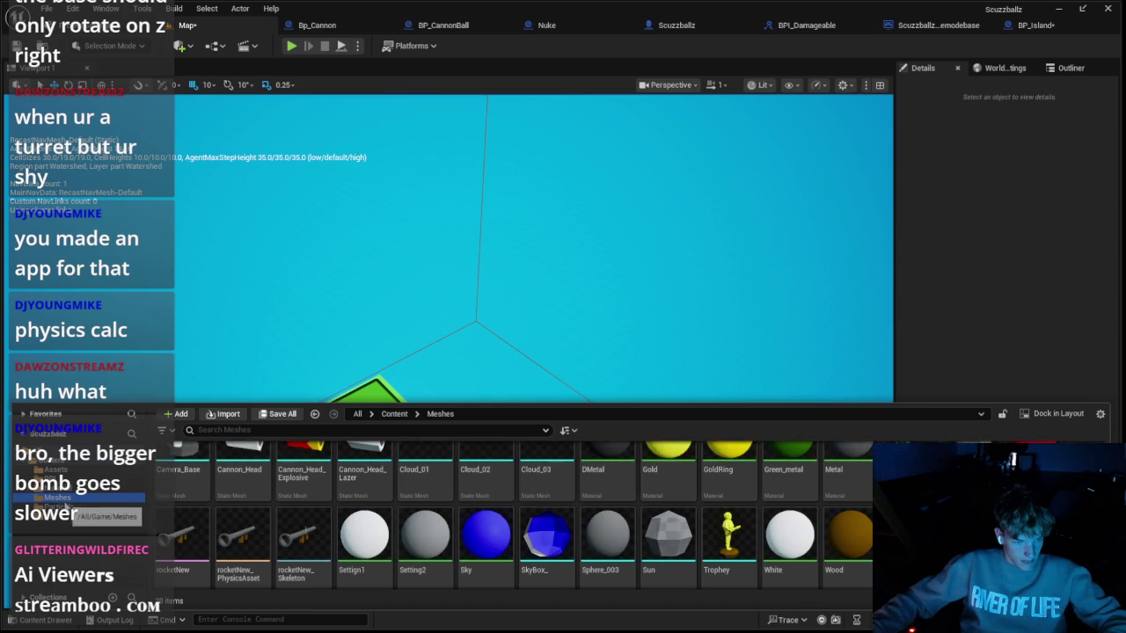
# Step: Create a new Actor blueprint, BP_Actor, in the Assets folder and open it
pyautogui.click(126, 475)
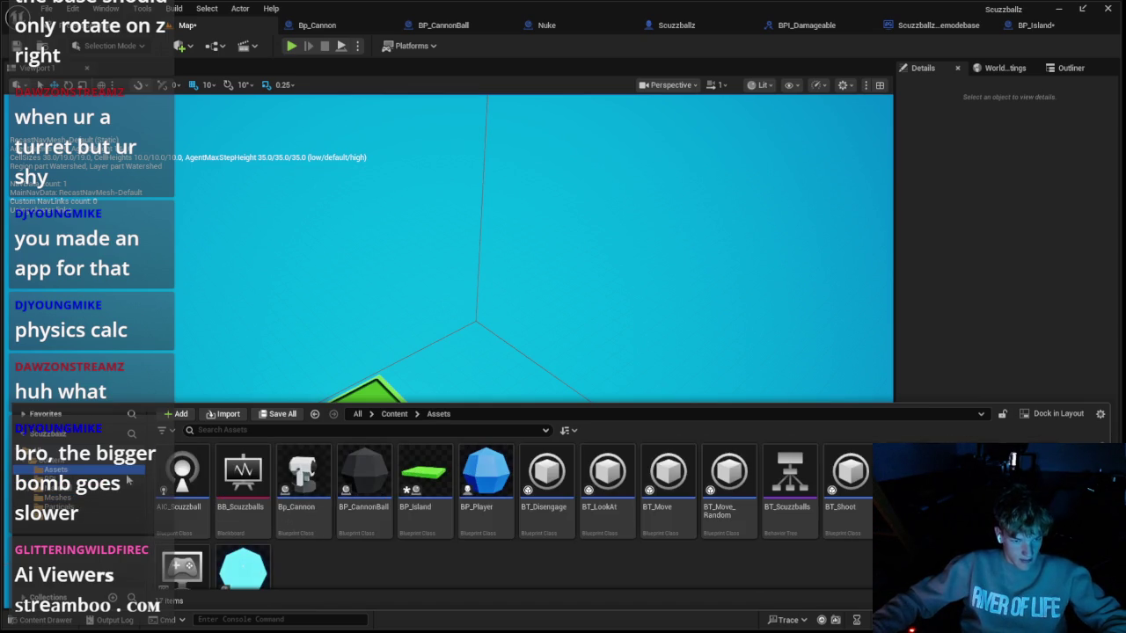
pyautogui.rightClick(314, 570)
pyautogui.click(351, 219)
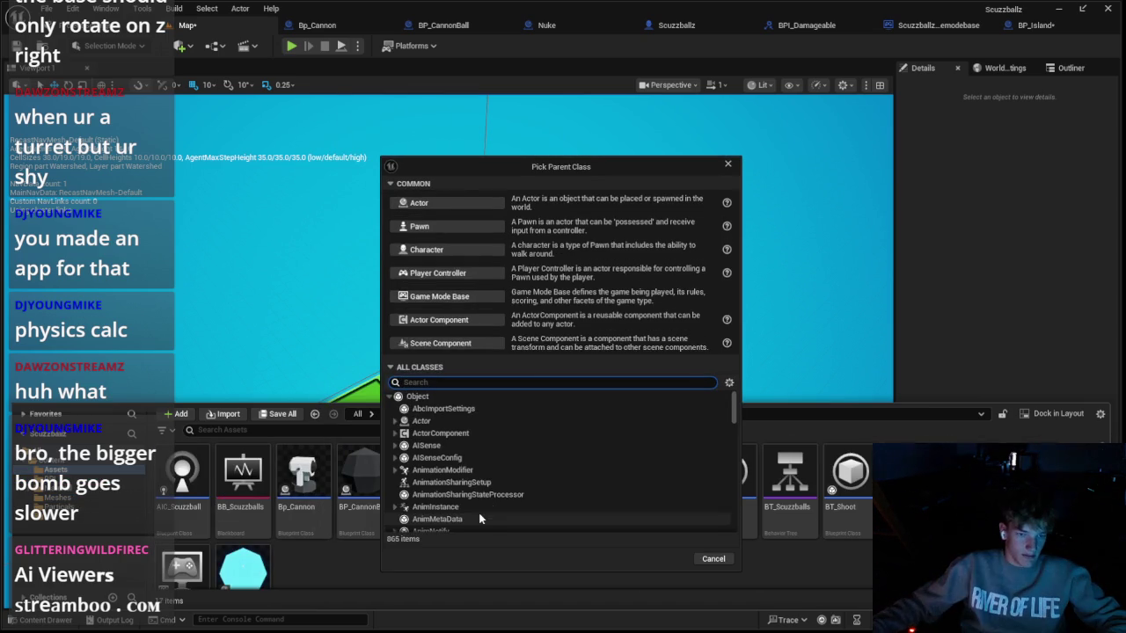
pyautogui.click(440, 204)
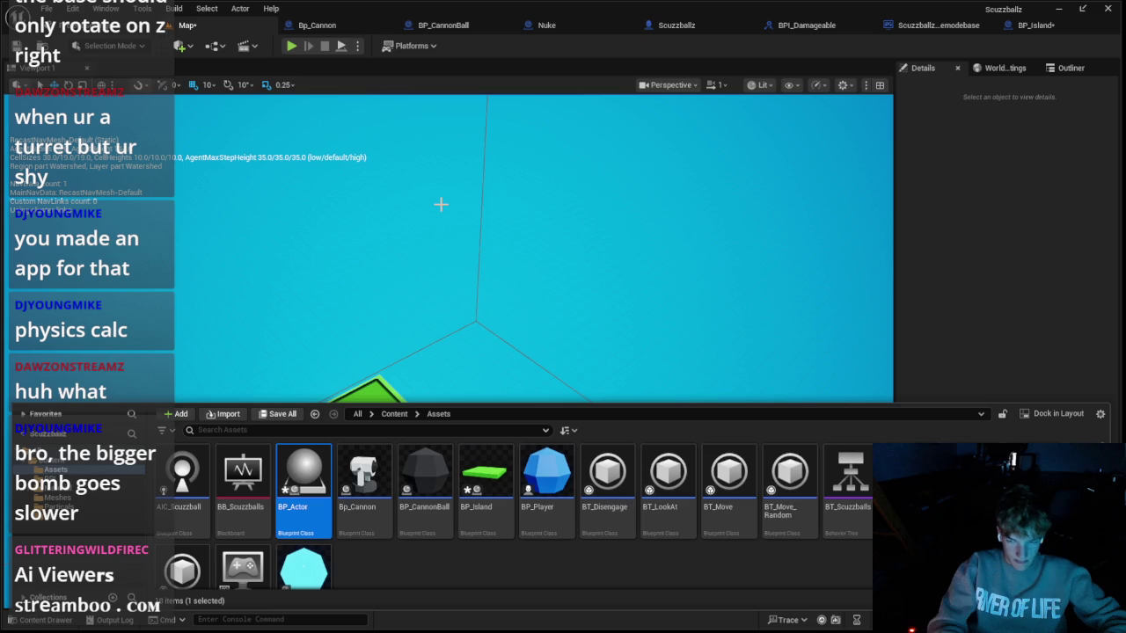
pyautogui.doubleClick(317, 476)
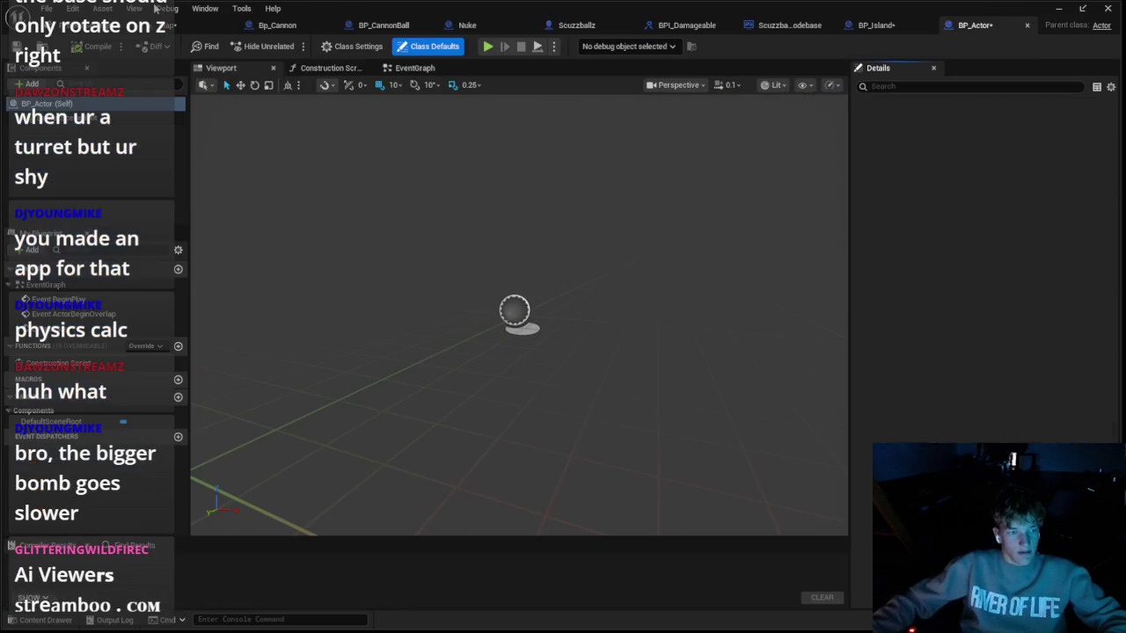
# Step: Add a Static Mesh component named Tree to BP_Actor
pyautogui.click(31, 84)
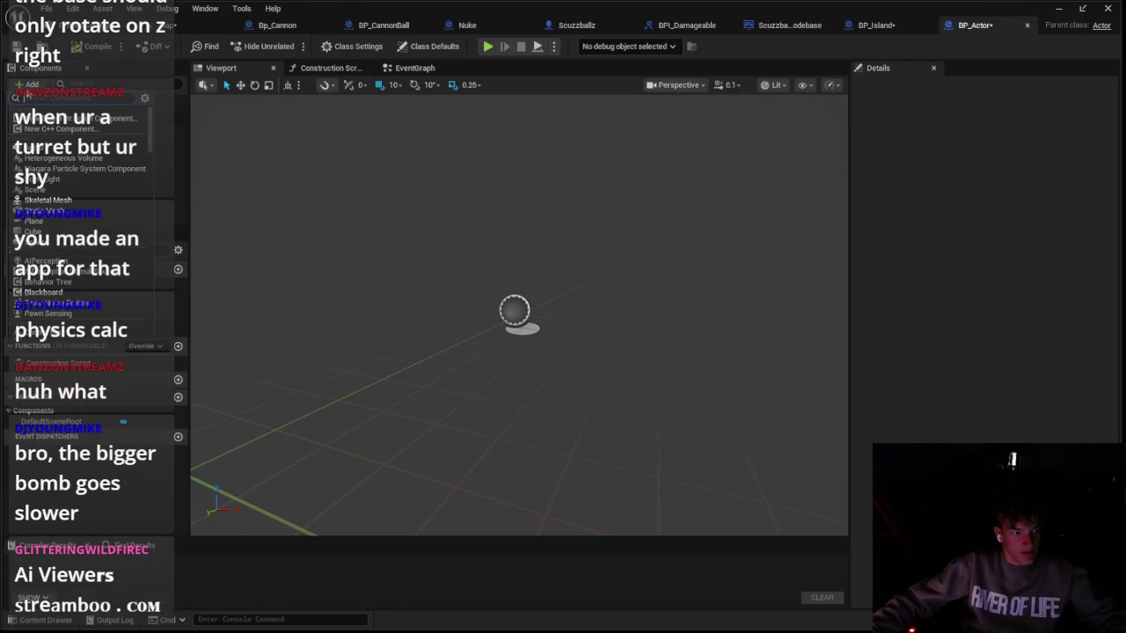
pyautogui.click(119, 176)
pyautogui.write('Tree')
pyautogui.press('Return')
# Step: In the event graph, delete the unused overlap and Tick events and attach a Branch after BeginPlay
pyautogui.click(407, 67)
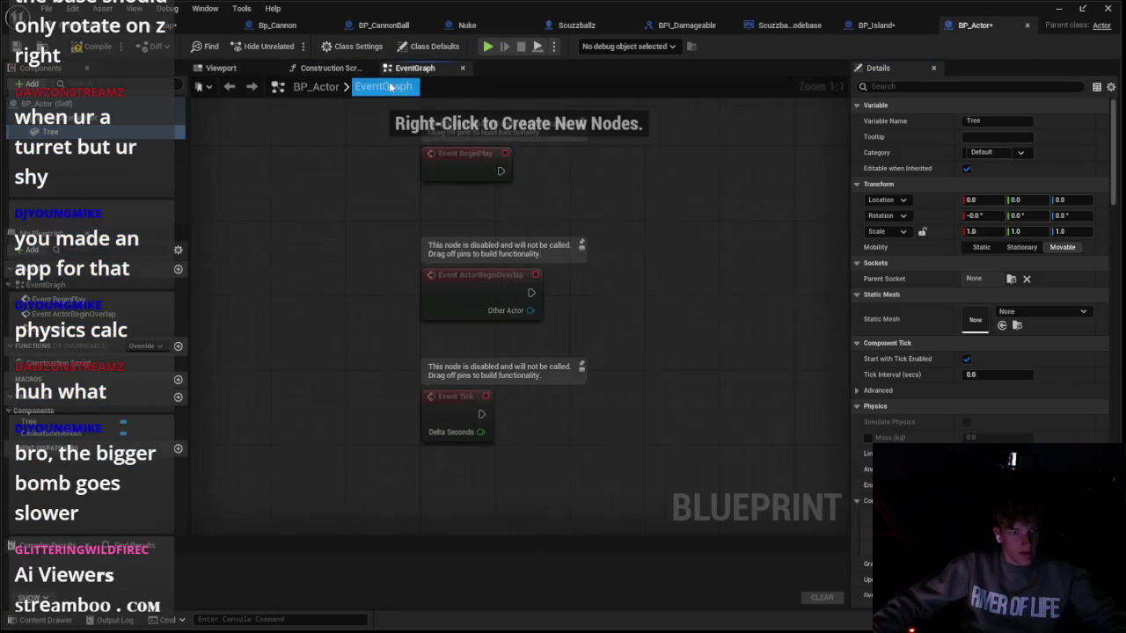
pyautogui.moveTo(395, 466); pyautogui.dragTo(716, 349)
pyautogui.press('Delete')
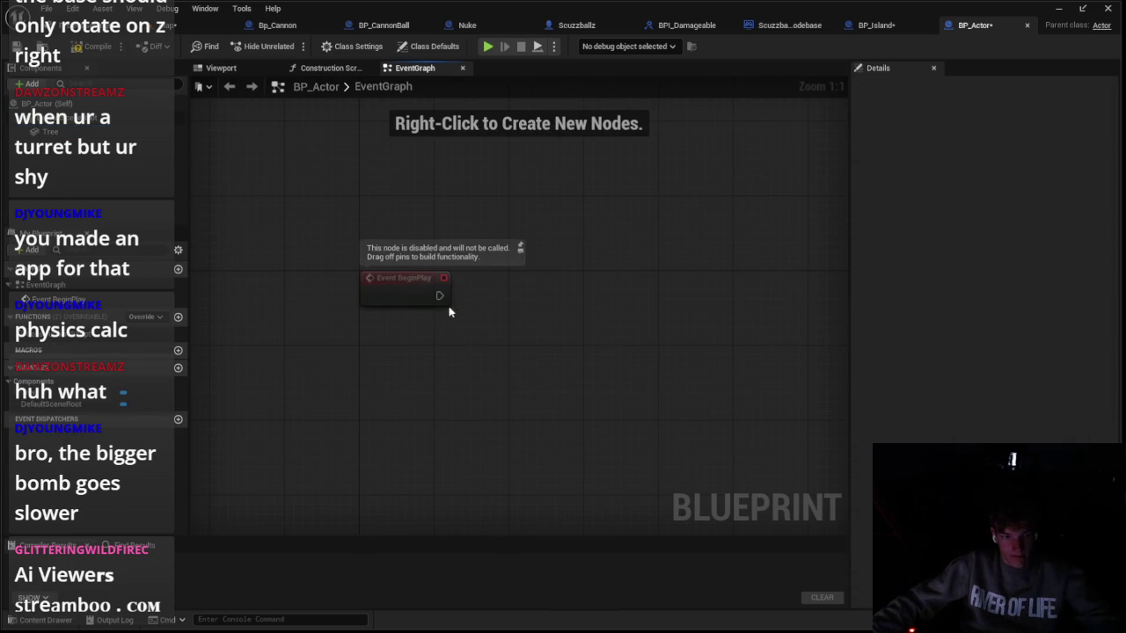
pyautogui.rightClick(262, 401)
pyautogui.press('Escape')
pyautogui.moveTo(439, 295); pyautogui.dragTo(677, 303)
# Step: Add a blueprint variable named Mesh # of type Integer
pyautogui.click(179, 368)
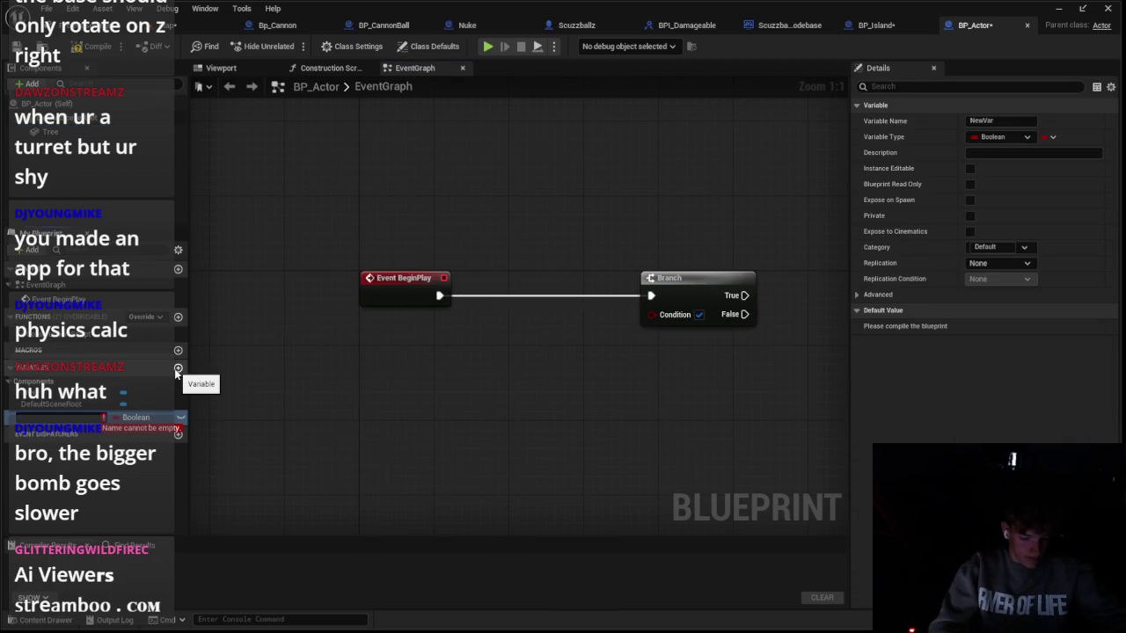
pyautogui.write('Mesh')
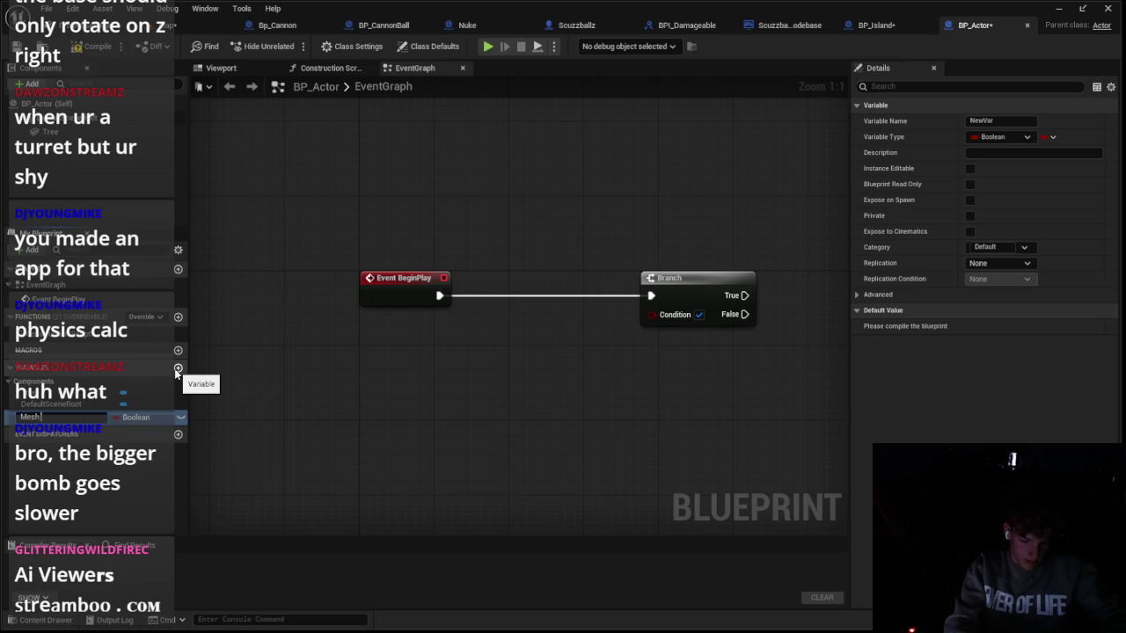
pyautogui.write(' #')
pyautogui.press('Return')
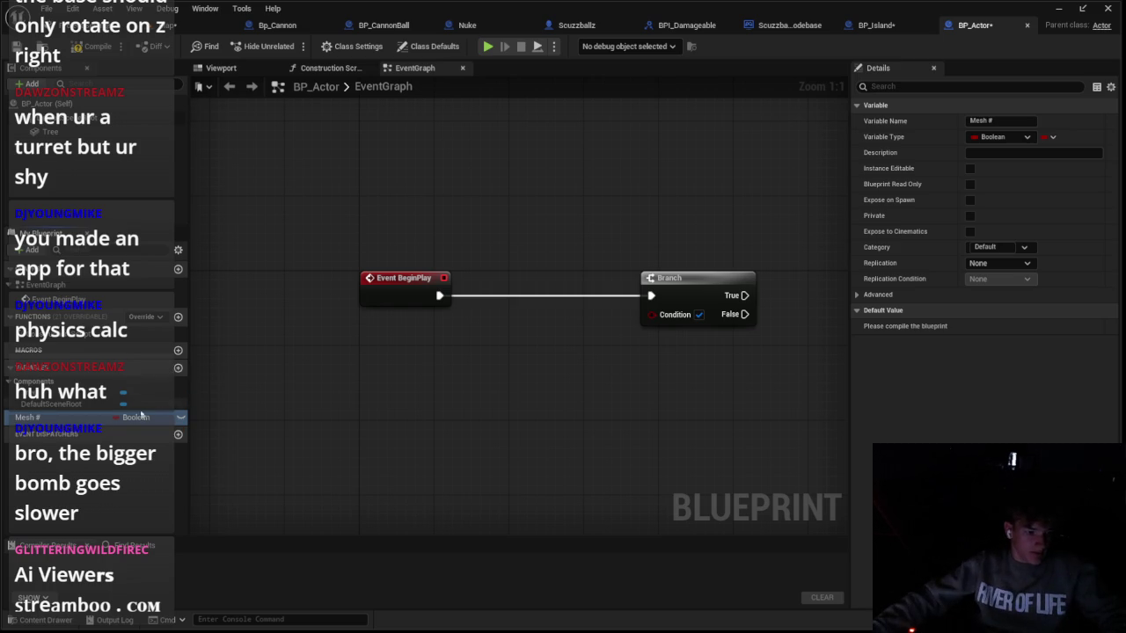
pyautogui.click(134, 417)
pyautogui.click(145, 222)
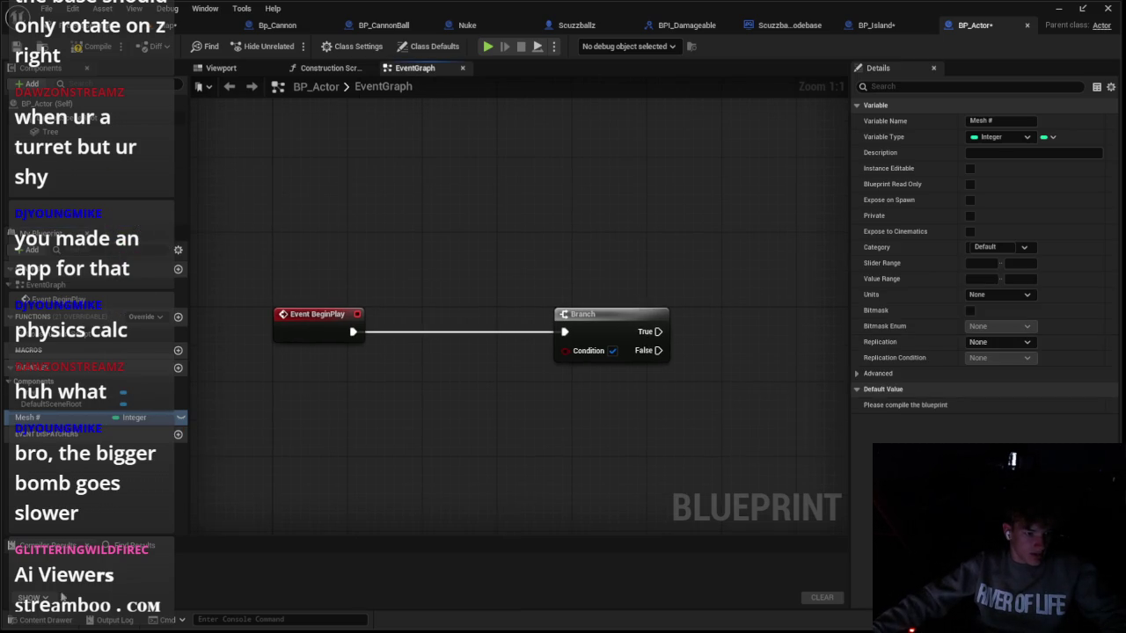
pyautogui.click(46, 619)
pyautogui.scroll(-1, 364, 510)
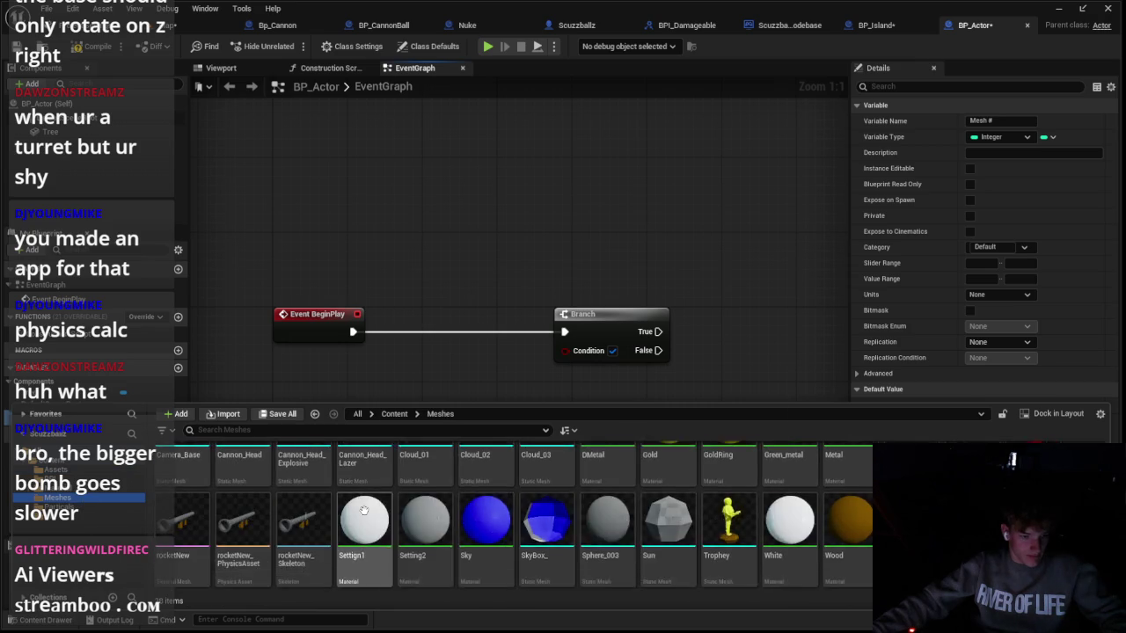
# Step: Start importing Tree_01.fbx into the Meshes folder to reach the Import Content options
pyautogui.scroll(1, 365, 510)
pyautogui.scroll(-1, 492, 549)
pyautogui.scroll(1, 522, 560)
pyautogui.scroll(-1, 521, 561)
pyautogui.scroll(1, 521, 560)
pyautogui.scroll(-1, 521, 560)
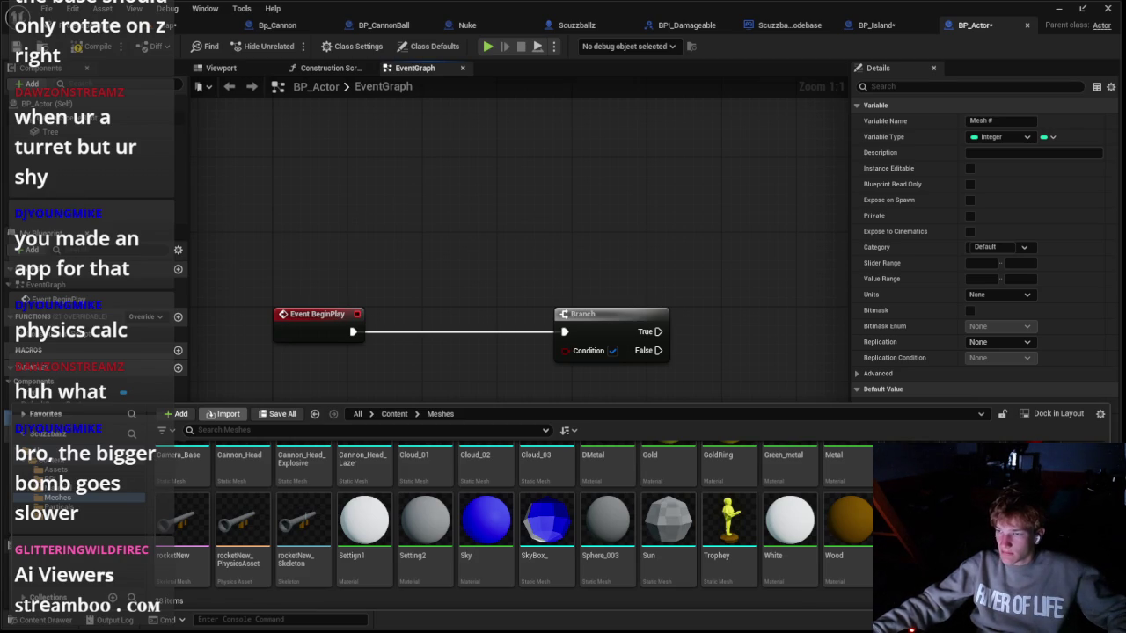
pyautogui.click(699, 484)
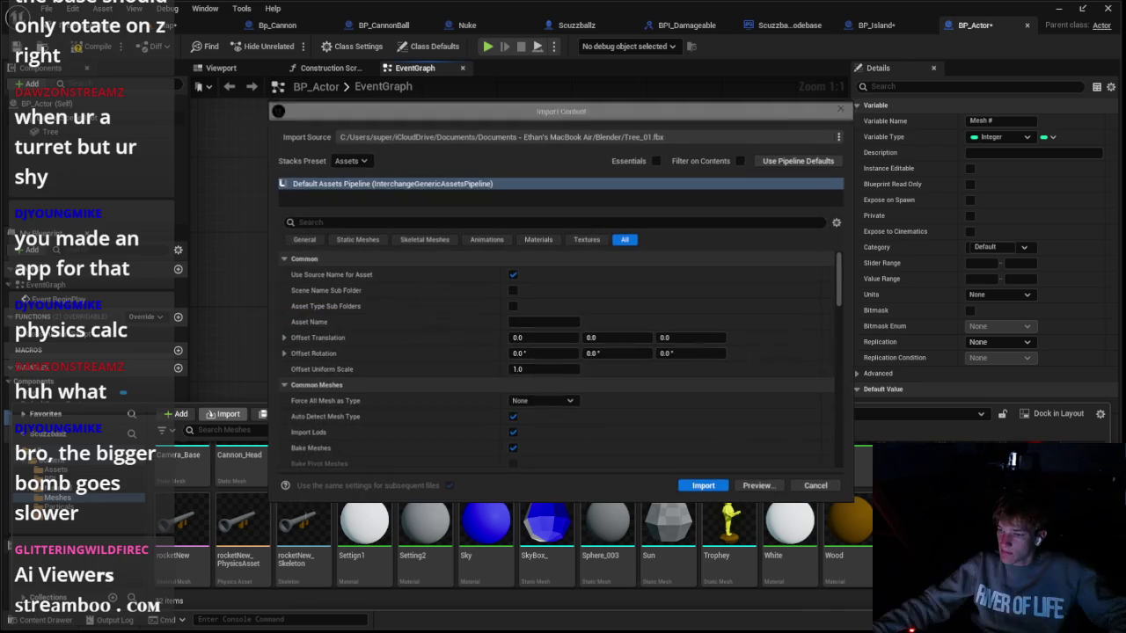
# Step: Import Tree_01.fbx, producing Pine1–Pine3 meshes, then show the Material folder's assets
pyautogui.click(711, 482)
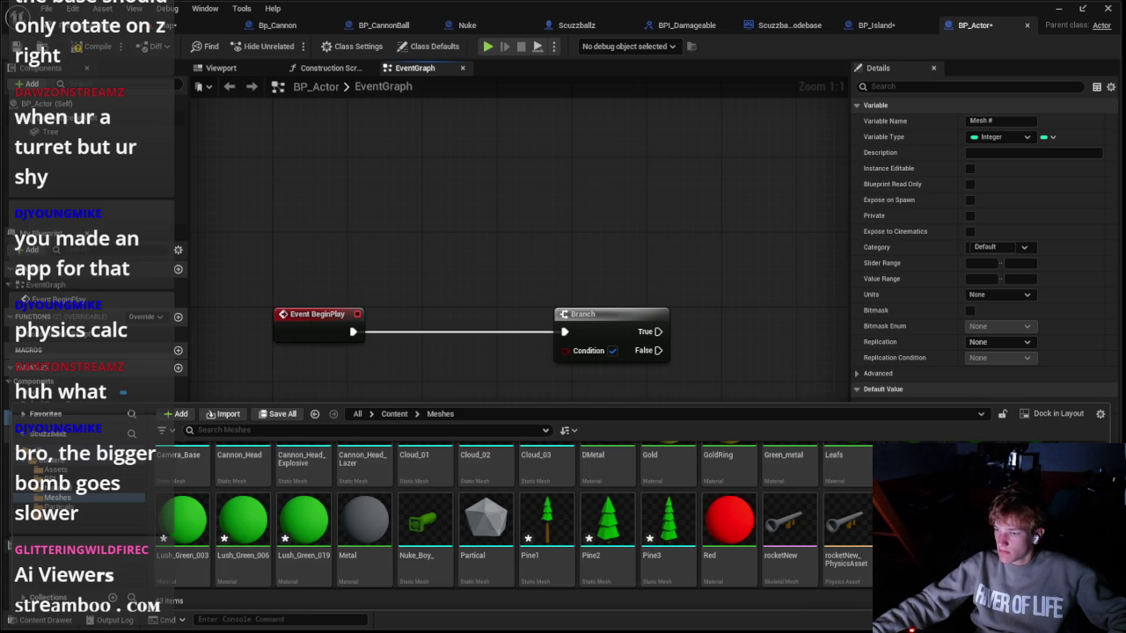
pyautogui.click(547, 519)
pyautogui.moveTo(252, 510)
pyautogui.mouseDown()
pyautogui.moveTo(226, 526)
pyautogui.moveTo(348, 488)
pyautogui.mouseUp()
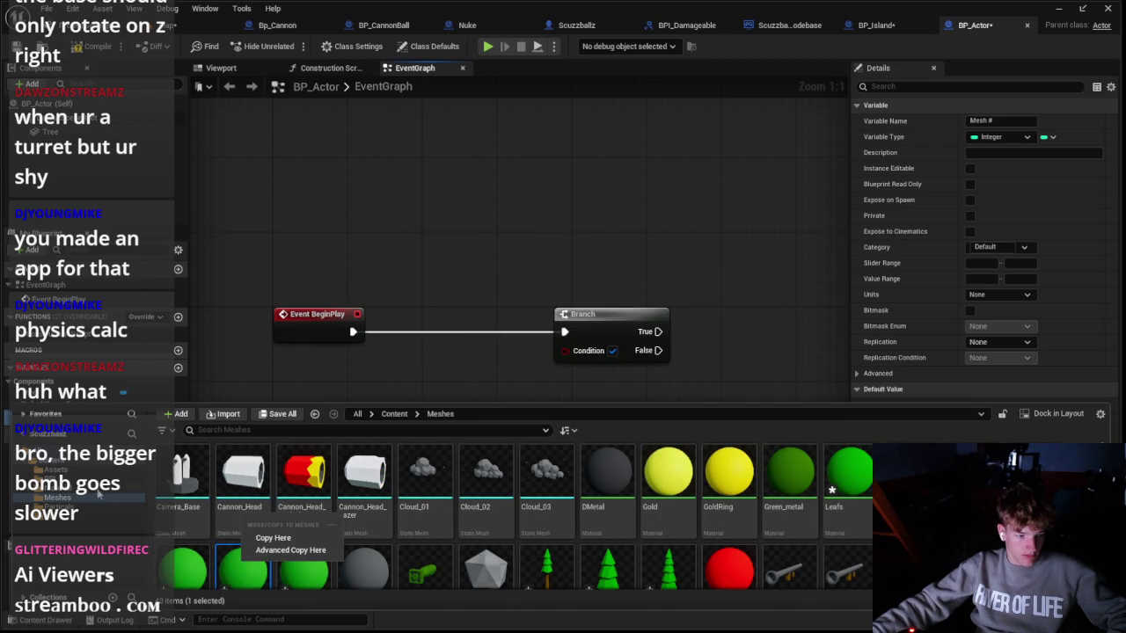
pyautogui.click(96, 489)
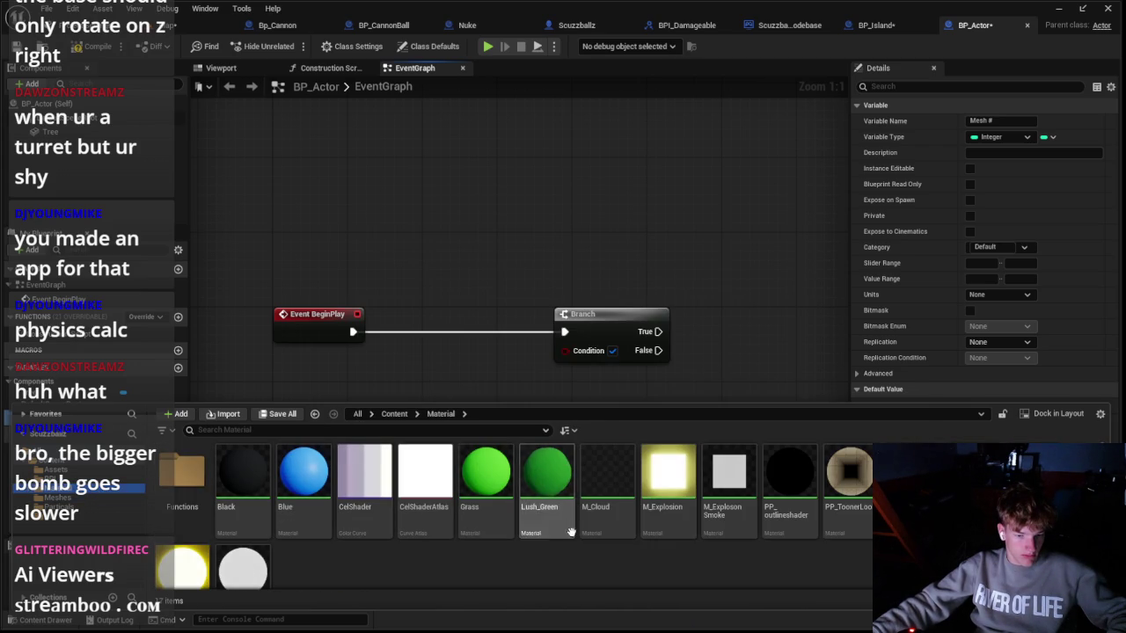
# Step: Duplicate Lush_Green, name the copy Lush_Dark_Green1, and open it in the Material Editor
pyautogui.click(541, 514)
pyautogui.rightClick(532, 517)
pyautogui.press('Escape')
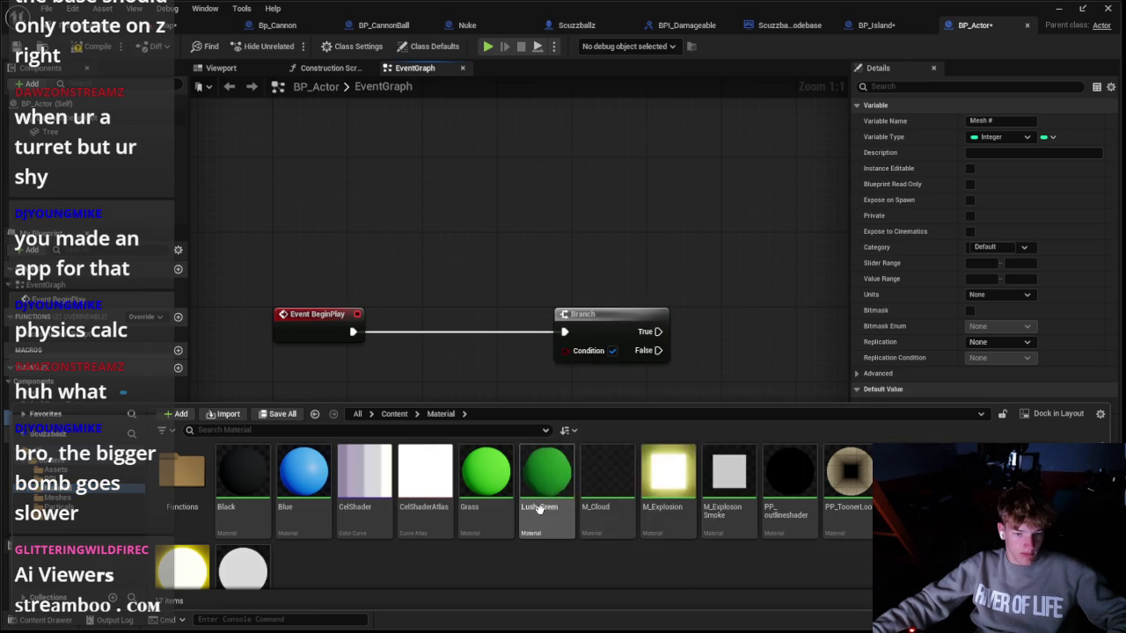
pyautogui.rightClick(540, 510)
pyautogui.click(606, 245)
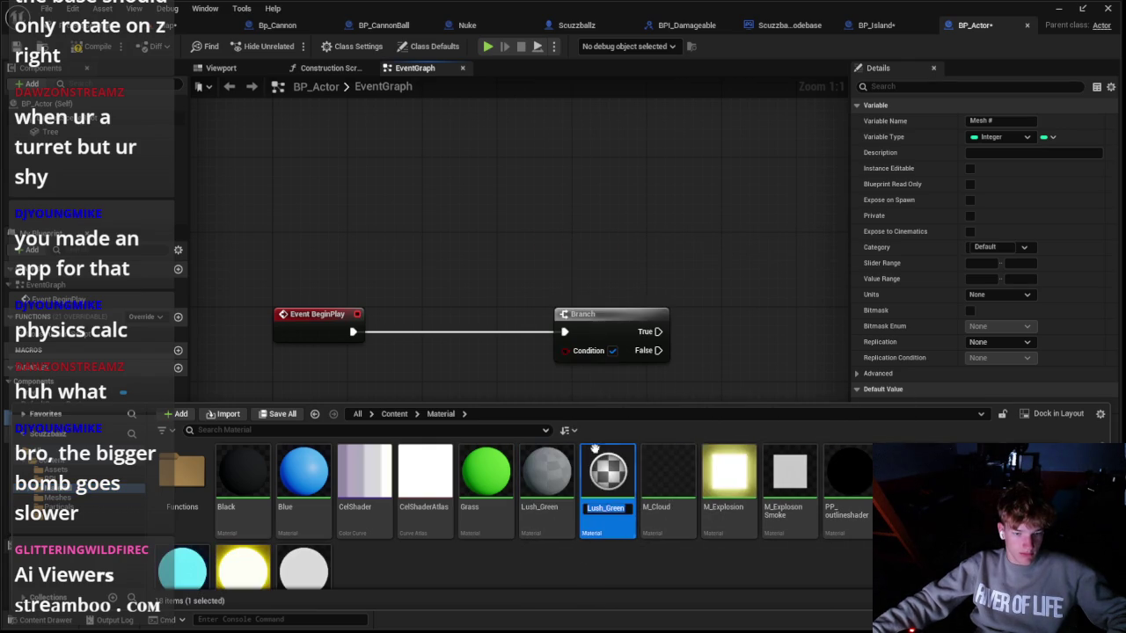
pyautogui.press('Left')
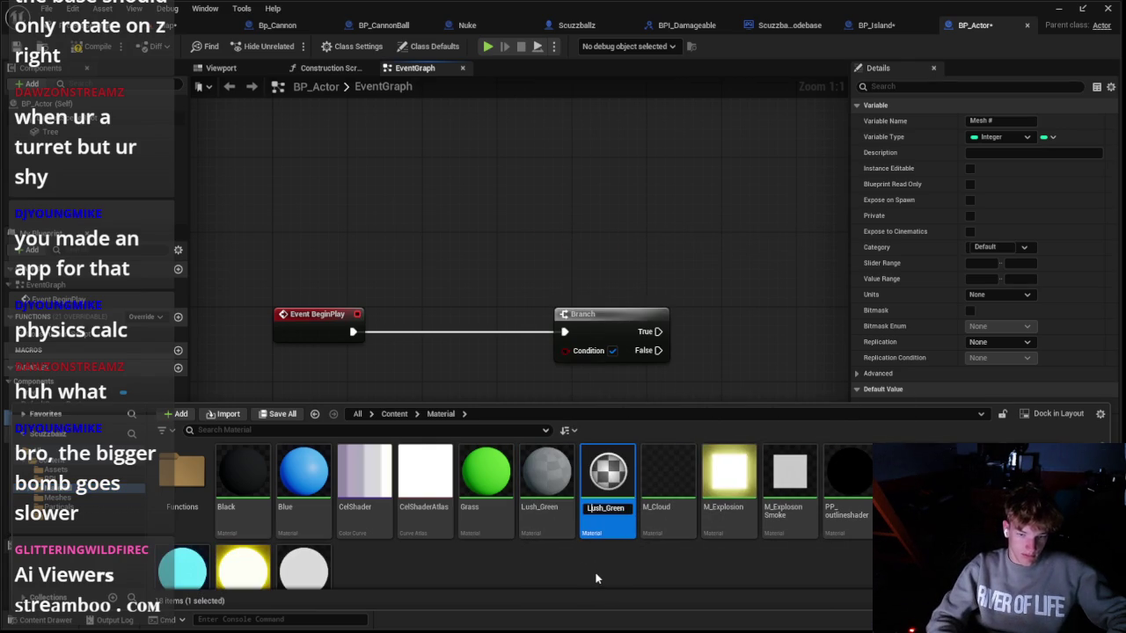
pyautogui.write('Dark_')
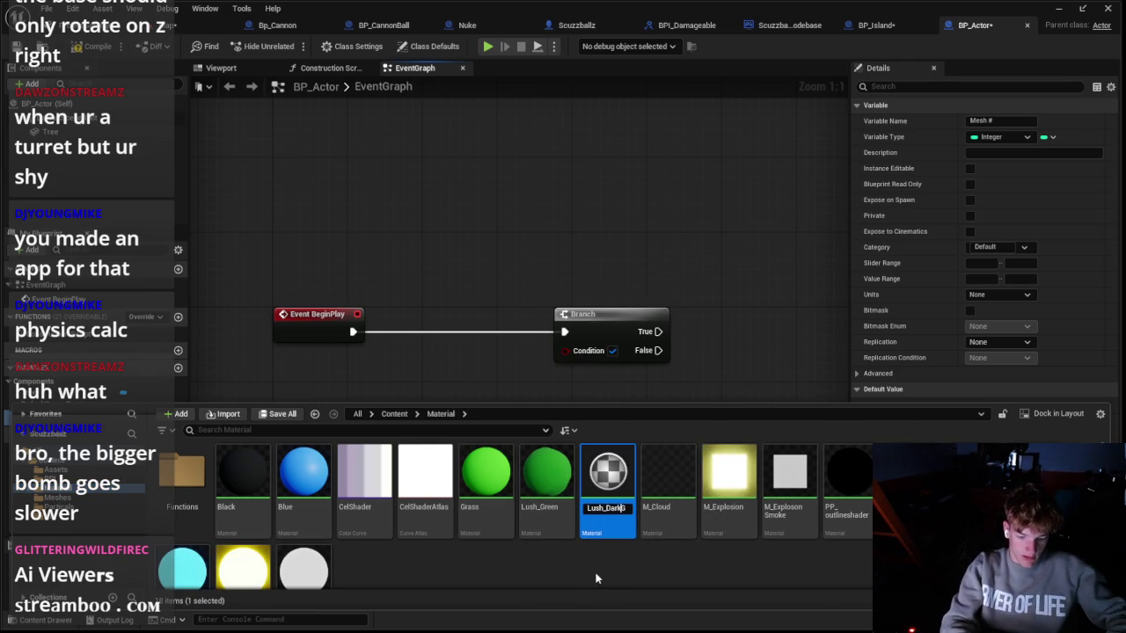
pyautogui.press('Return')
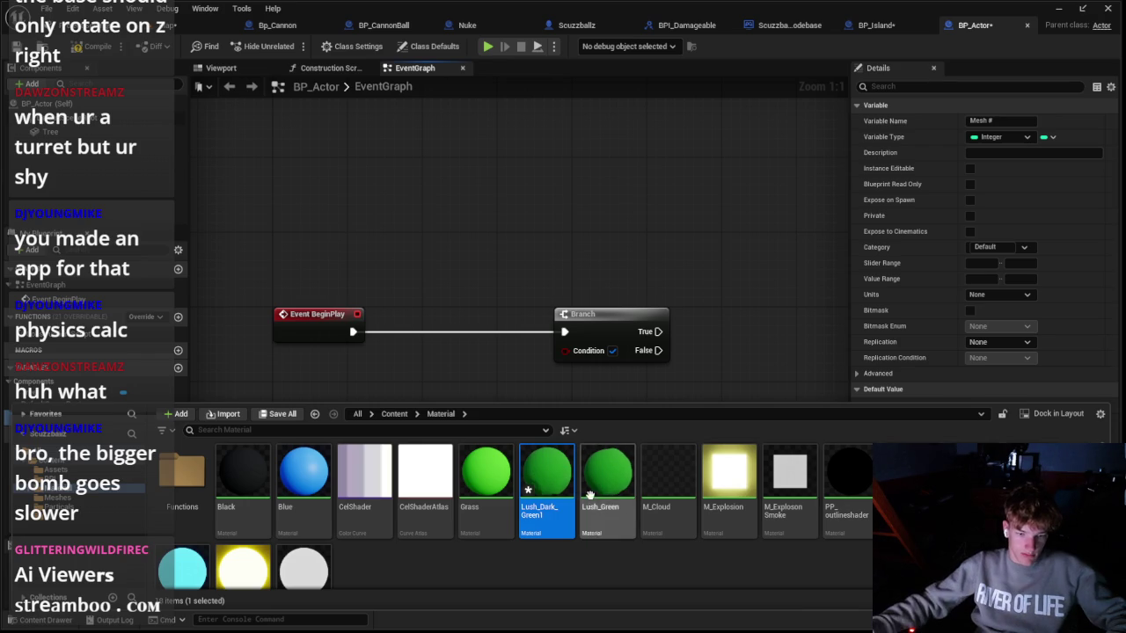
pyautogui.doubleClick(558, 492)
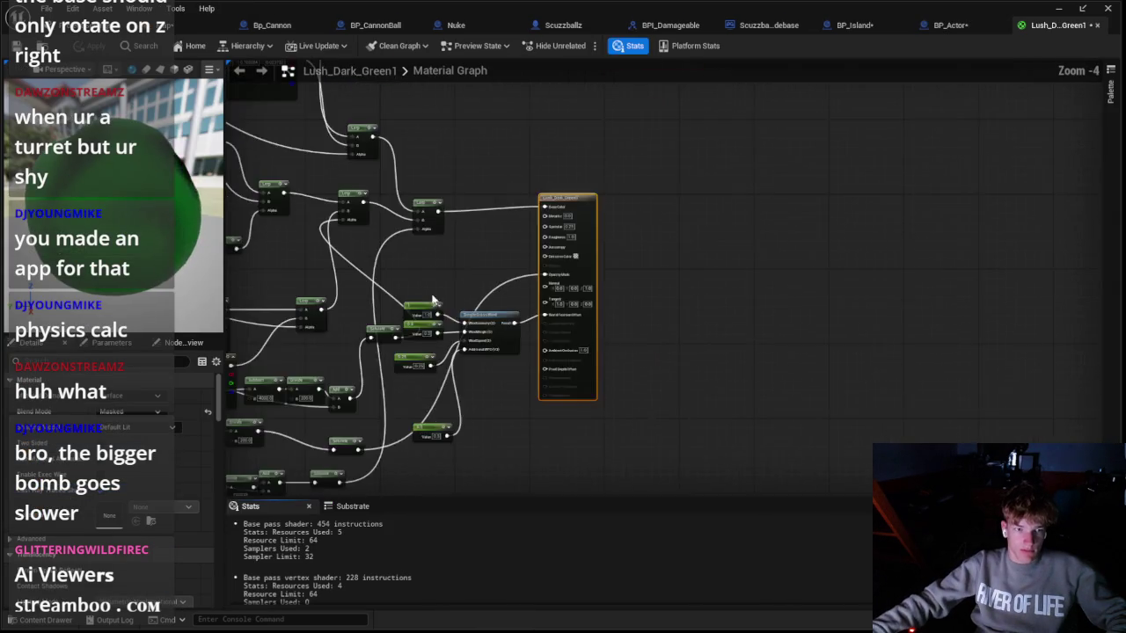
# Step: Lower the green Constant3Vector's value to 0.068 and apply the material changes
pyautogui.scroll(-3, 589, 248)
pyautogui.scroll(3, 558, 382)
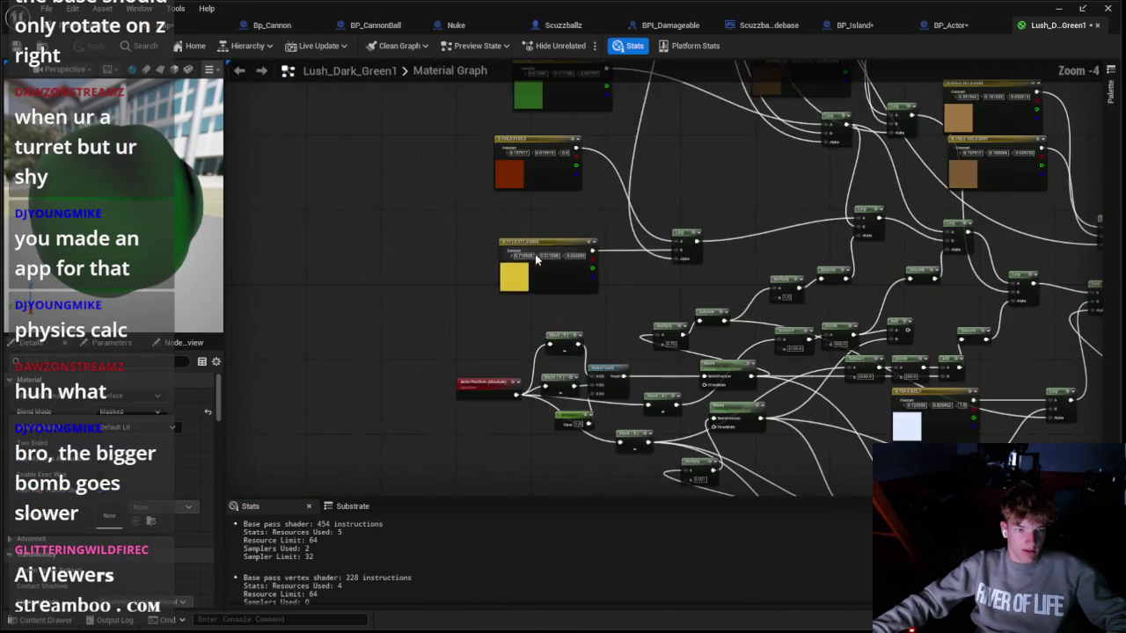
pyautogui.doubleClick(504, 283)
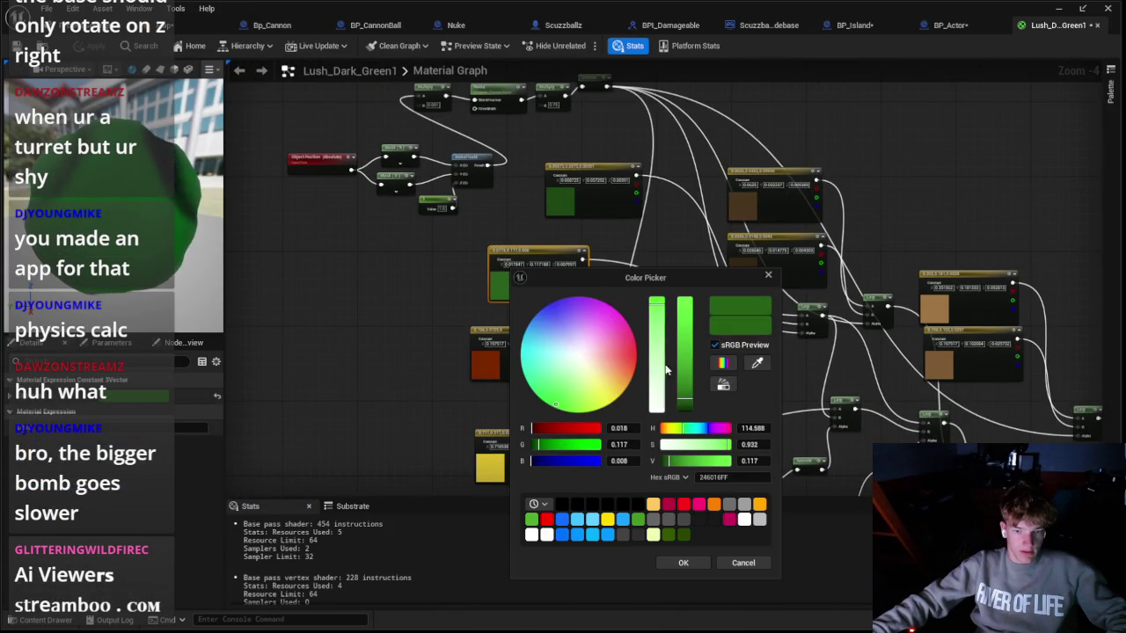
pyautogui.moveTo(685, 407); pyautogui.dragTo(685, 410)
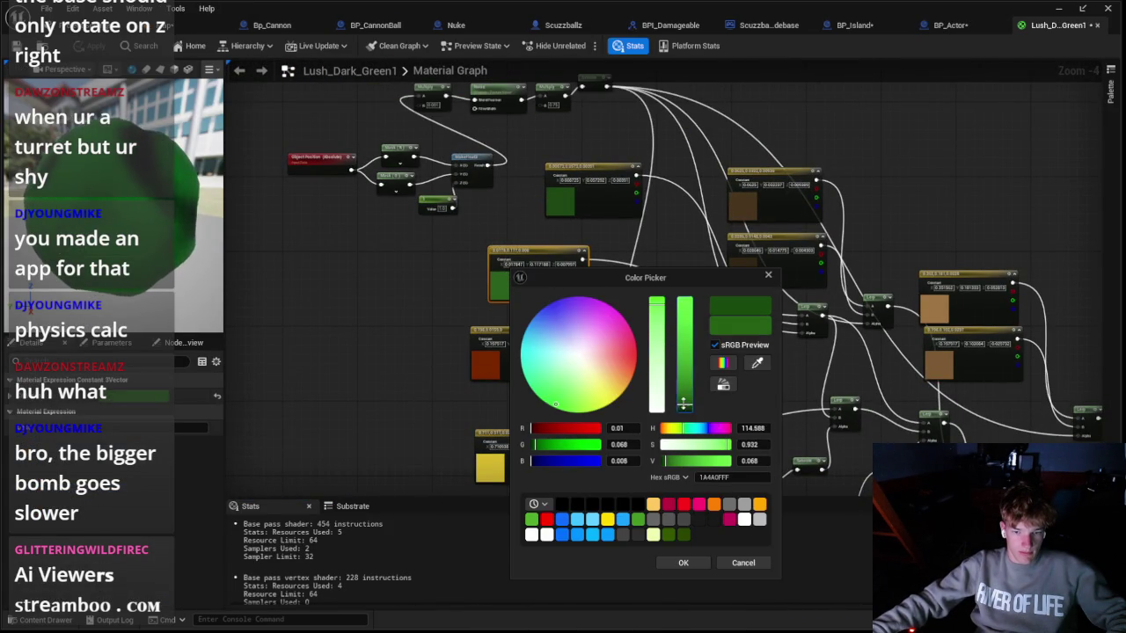
pyautogui.click(683, 563)
pyautogui.hotkey('ctrl', 's')
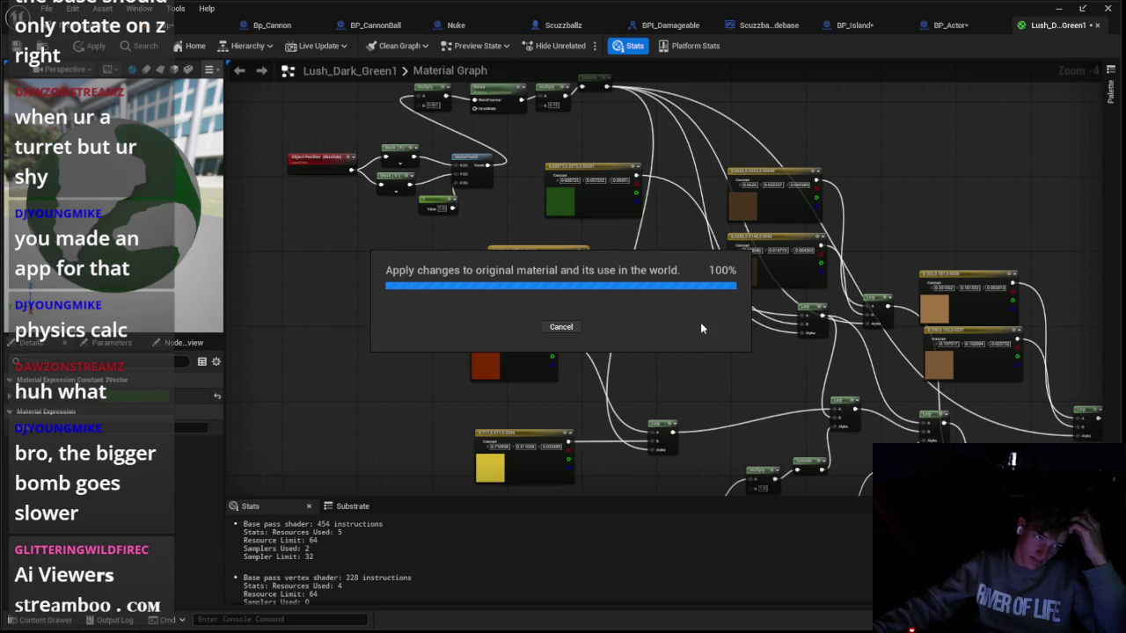
pyautogui.press('super')
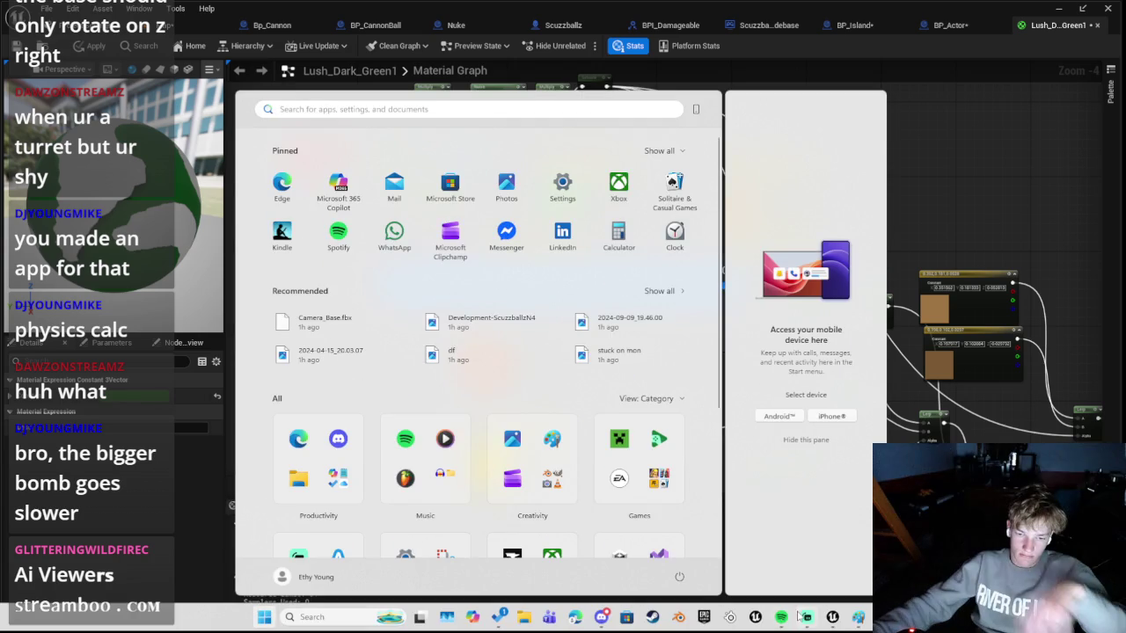
pyautogui.press('super')
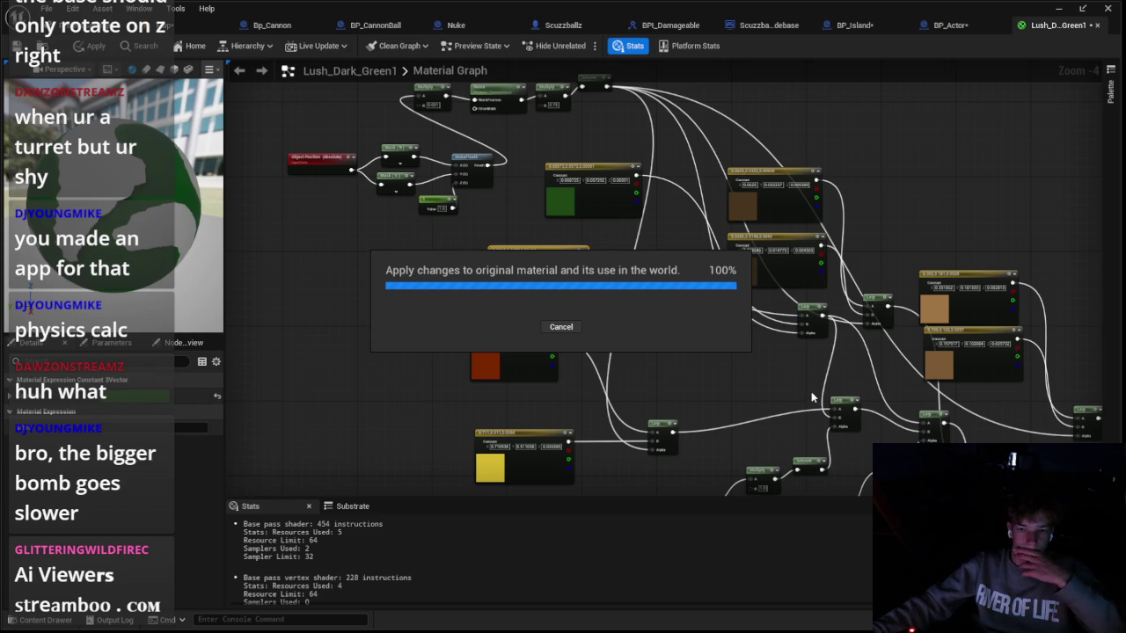
# Step: Inspect the colours of the green constants in Lush_Dark_Green1 without changing them
pyautogui.scroll(-2, 709, 390)
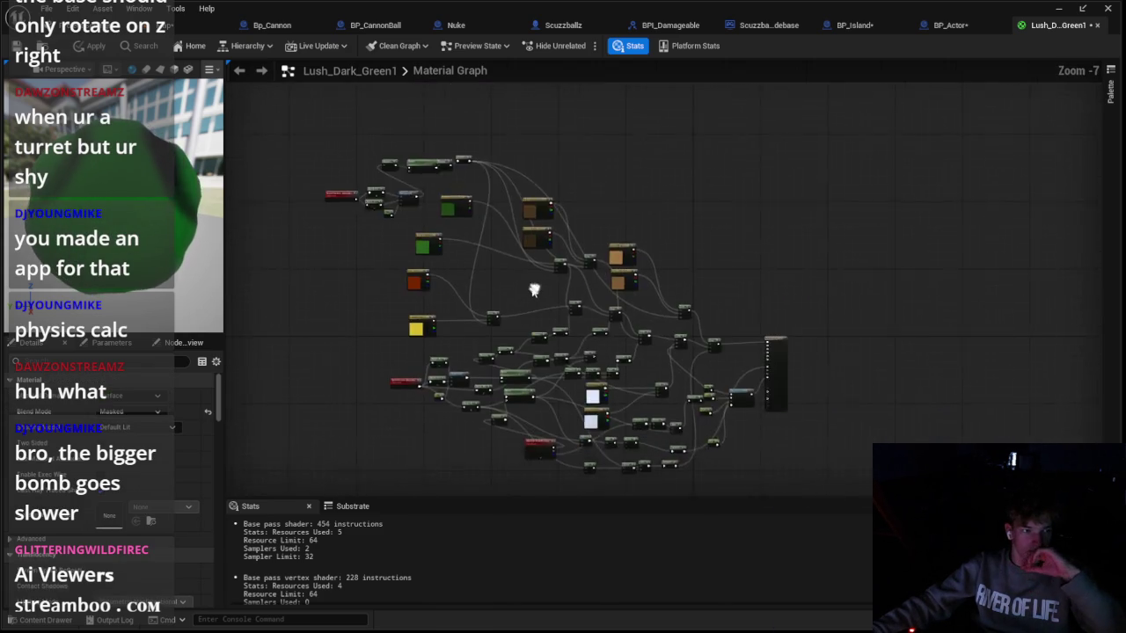
pyautogui.scroll(1, 533, 286)
pyautogui.doubleClick(392, 160)
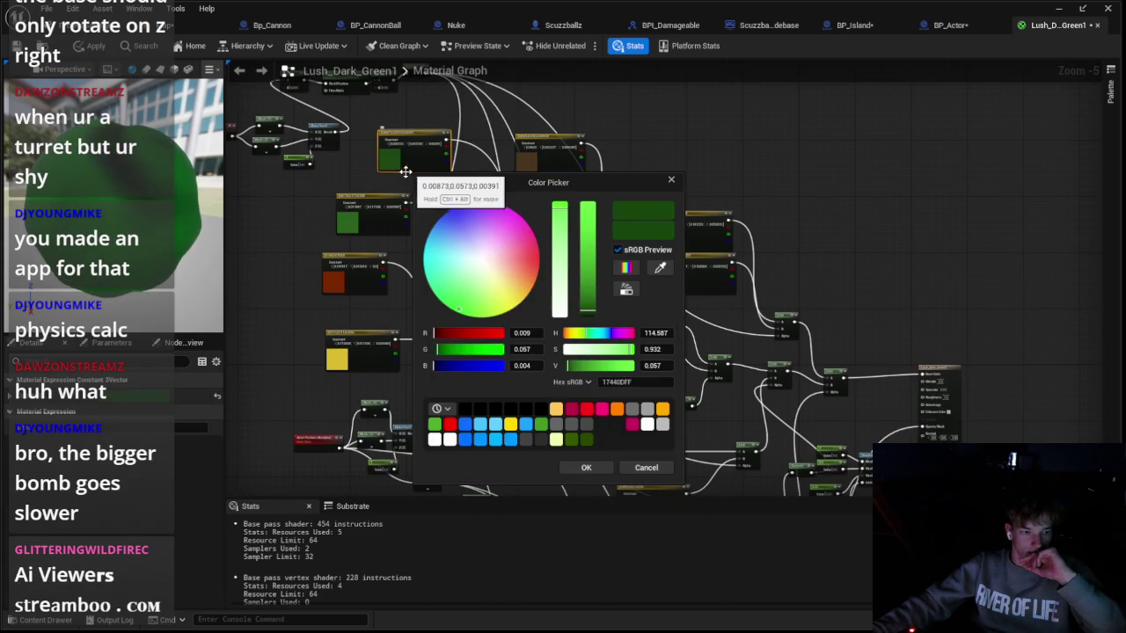
pyautogui.doubleClick(387, 225)
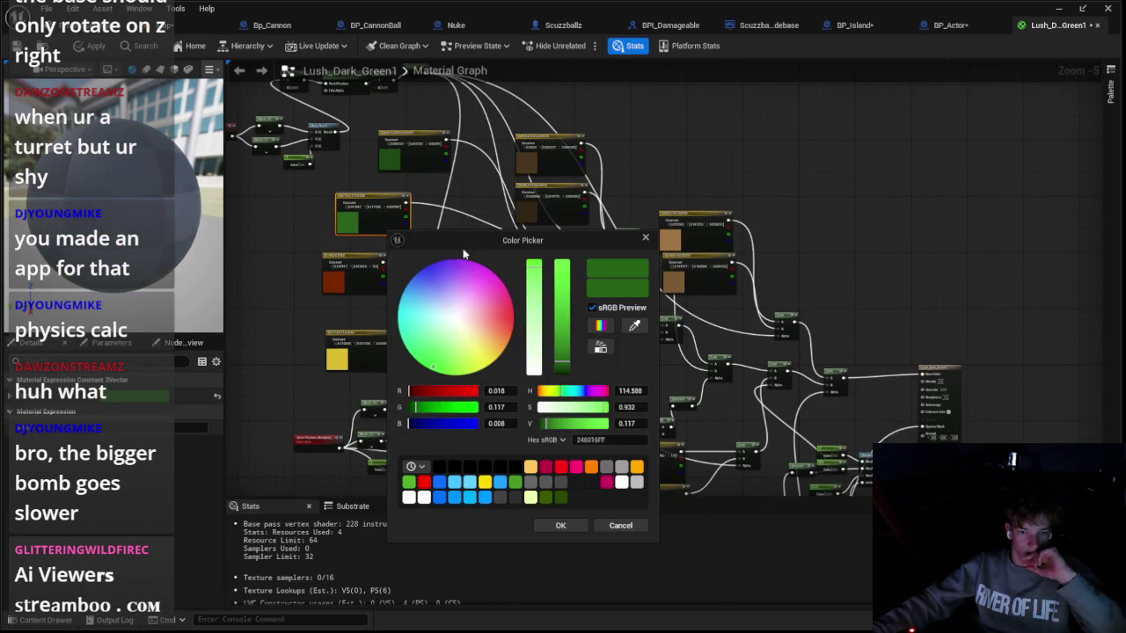
pyautogui.click(570, 527)
pyautogui.moveTo(383, 225); pyautogui.dragTo(455, 287)
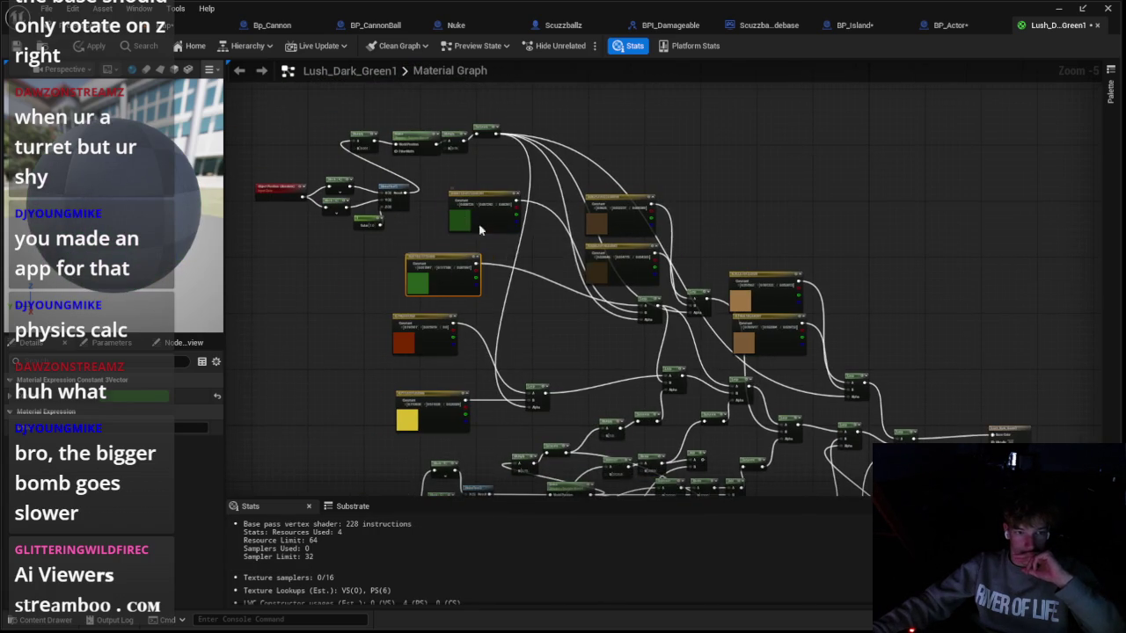
pyautogui.doubleClick(470, 218)
pyautogui.click(642, 521)
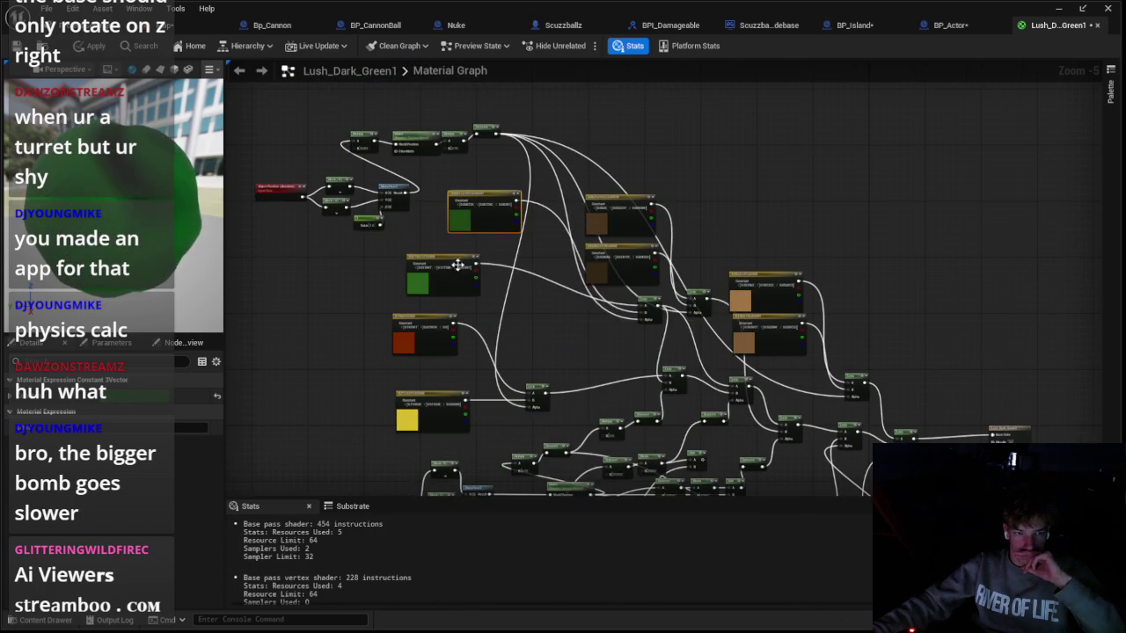
pyautogui.doubleClick(440, 273)
pyautogui.click(625, 563)
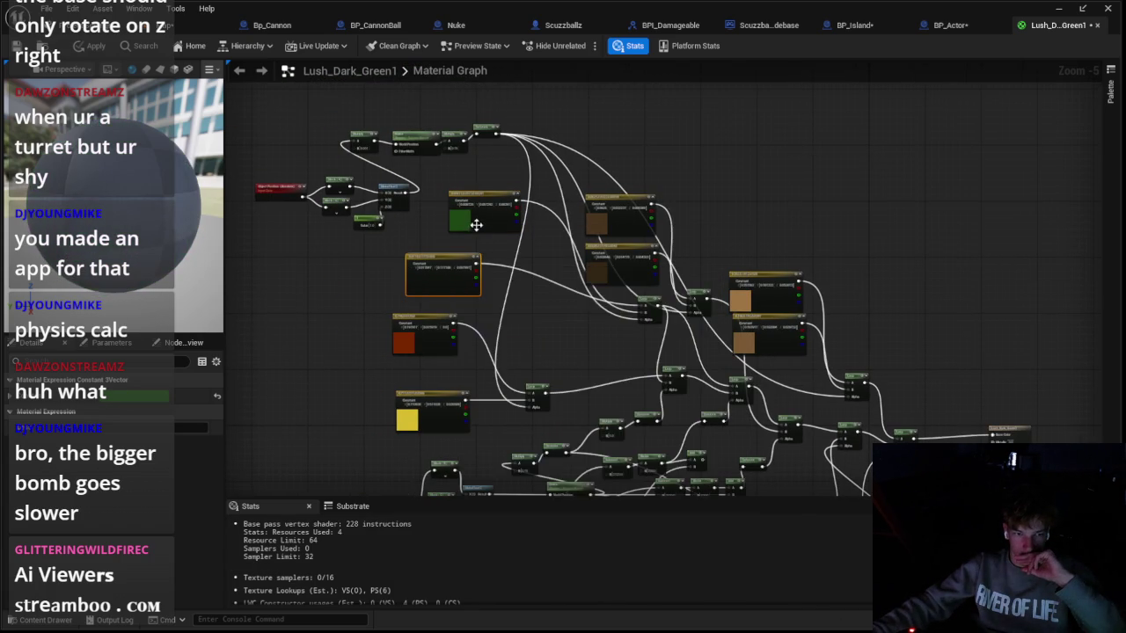
pyautogui.scroll(2, 532, 268)
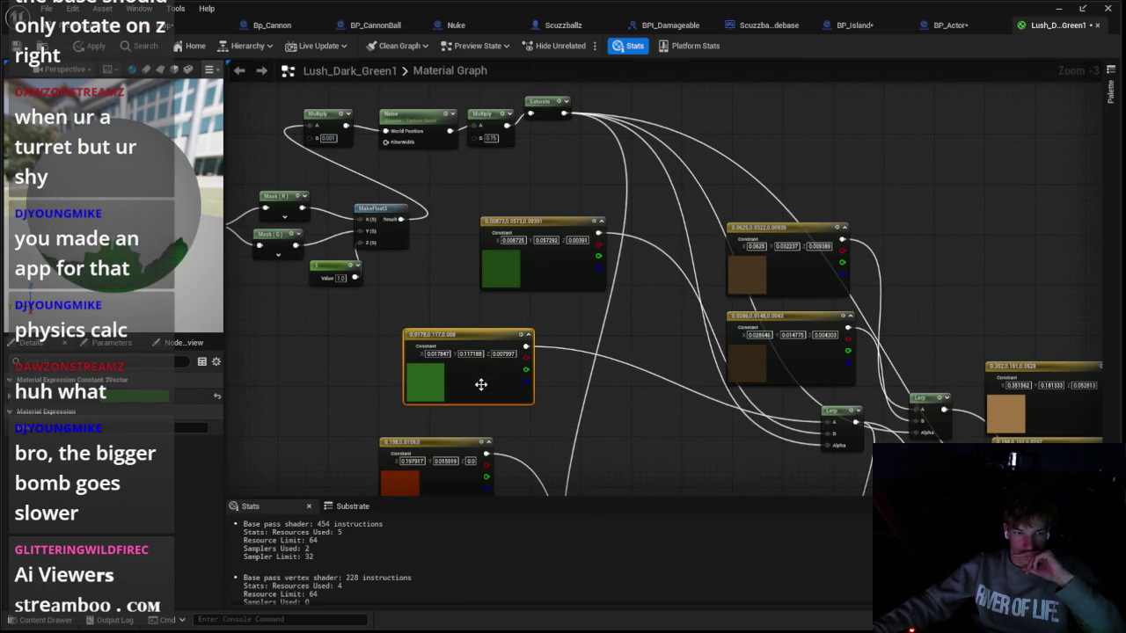
pyautogui.doubleClick(480, 384)
pyautogui.click(651, 563)
pyautogui.doubleClick(549, 250)
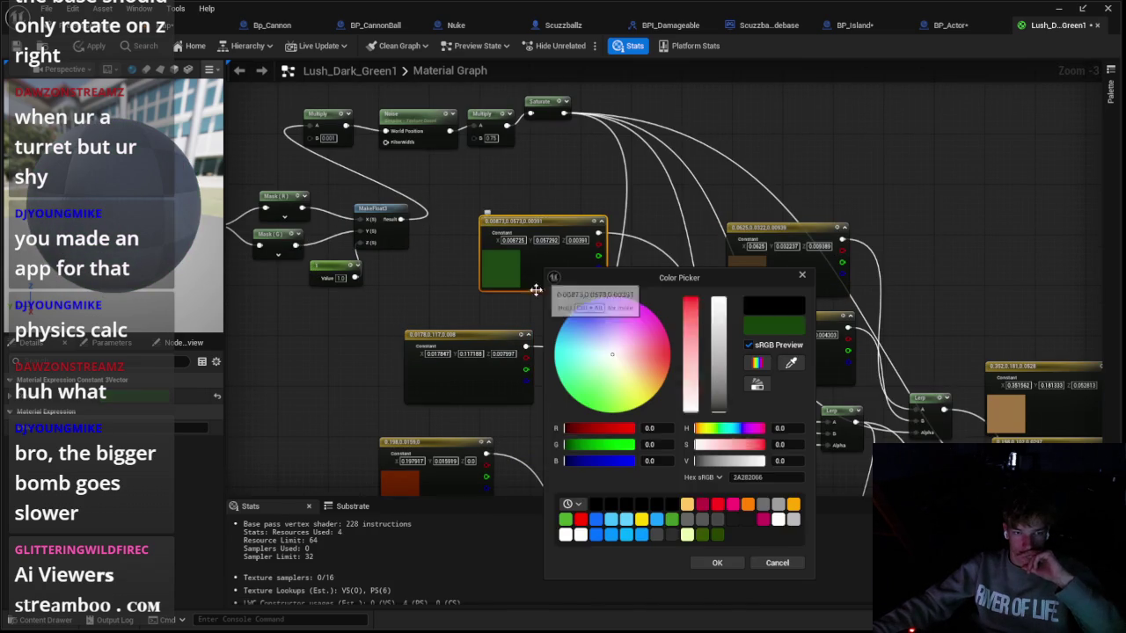
pyautogui.click(716, 563)
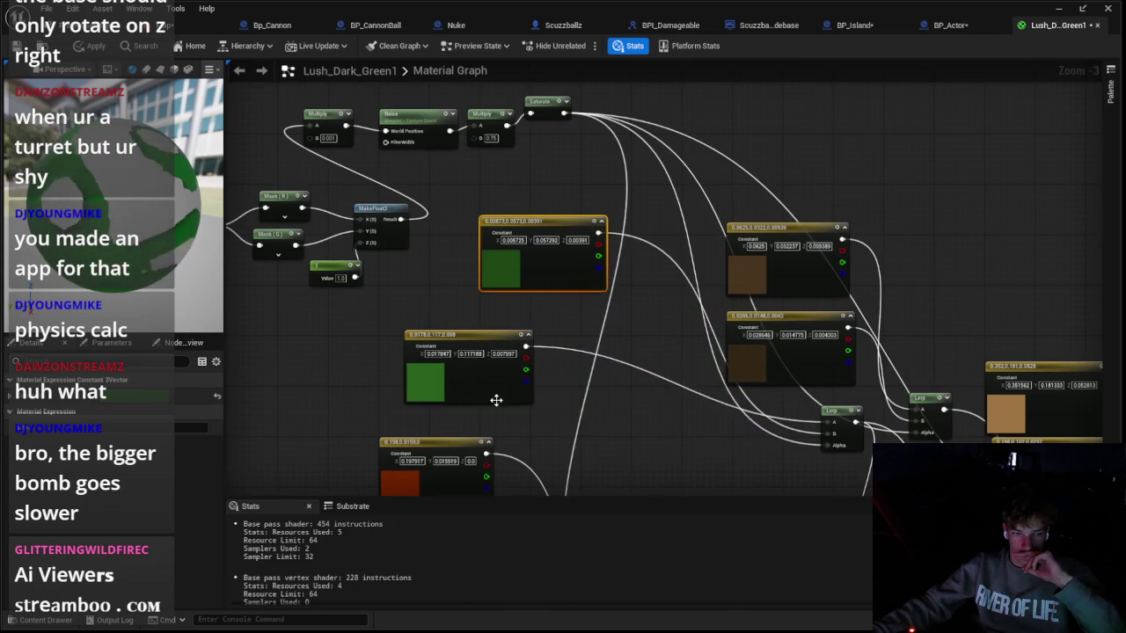
# Step: Darken the two green constants to brightness values 0.029 and 0.014
pyautogui.doubleClick(495, 396)
pyautogui.click(752, 461)
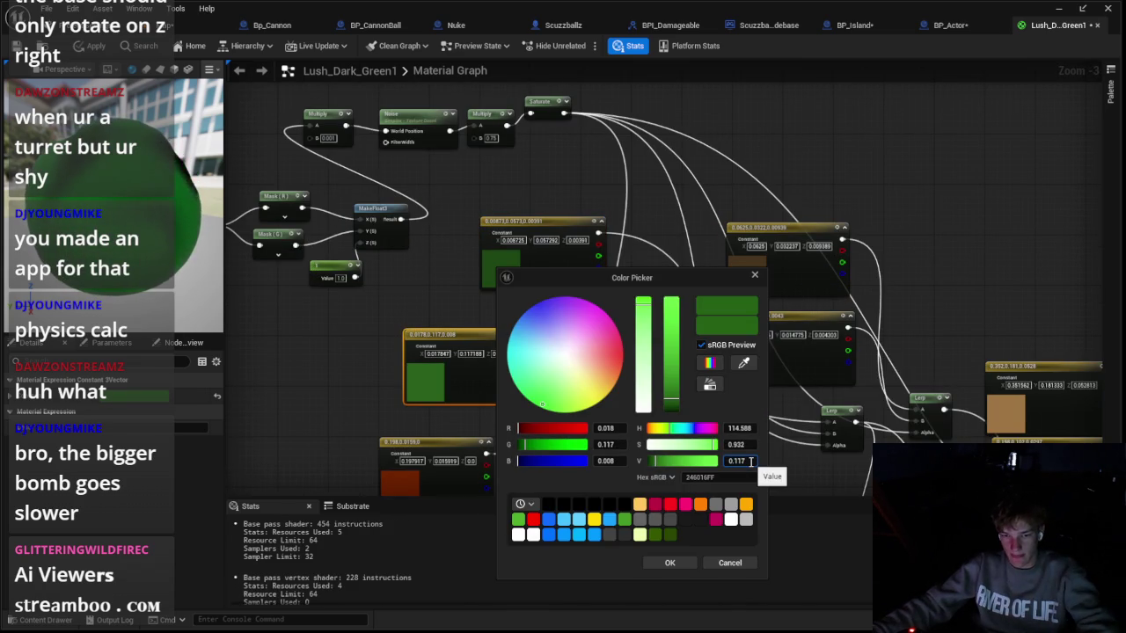
pyautogui.write('0.029')
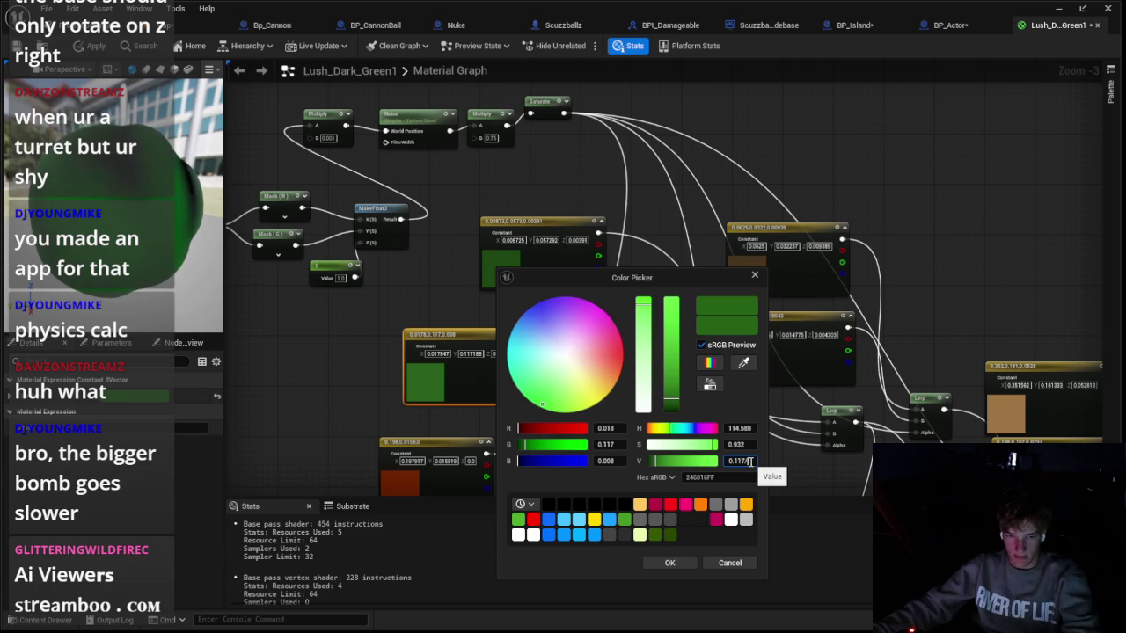
pyautogui.press('Return')
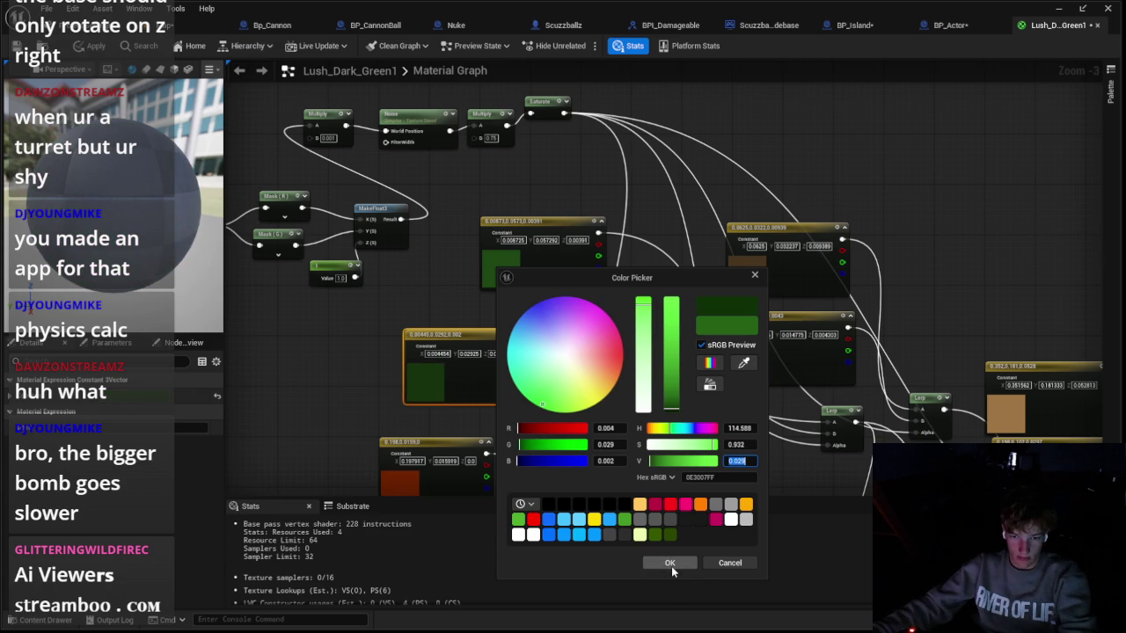
pyautogui.click(670, 564)
pyautogui.doubleClick(502, 264)
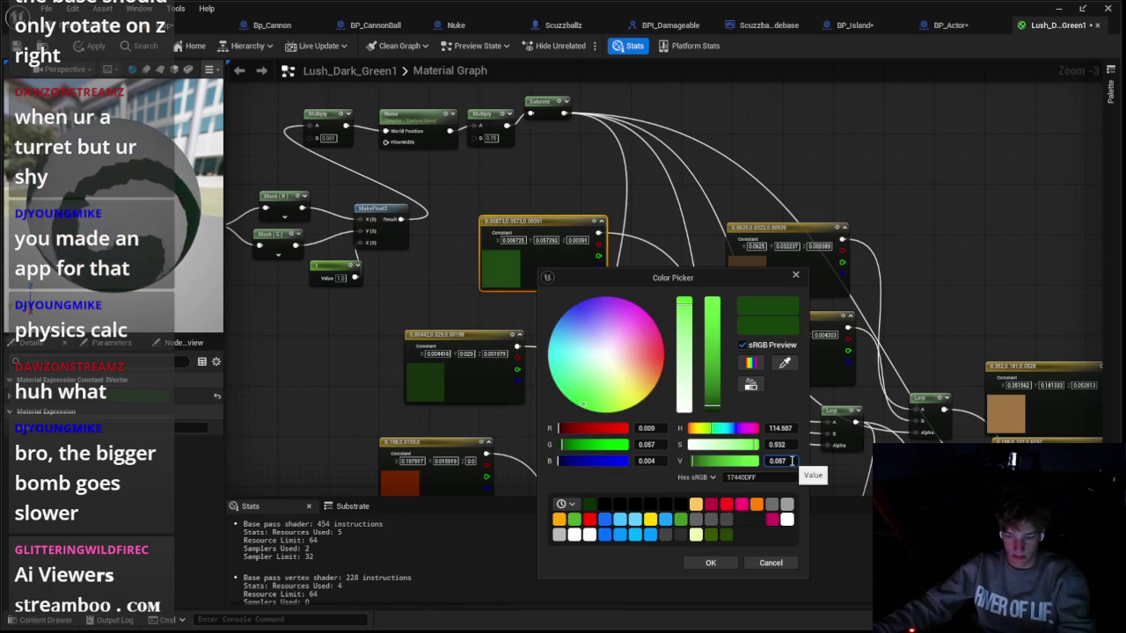
pyautogui.click(791, 461)
pyautogui.write('0.014')
pyautogui.press('Return')
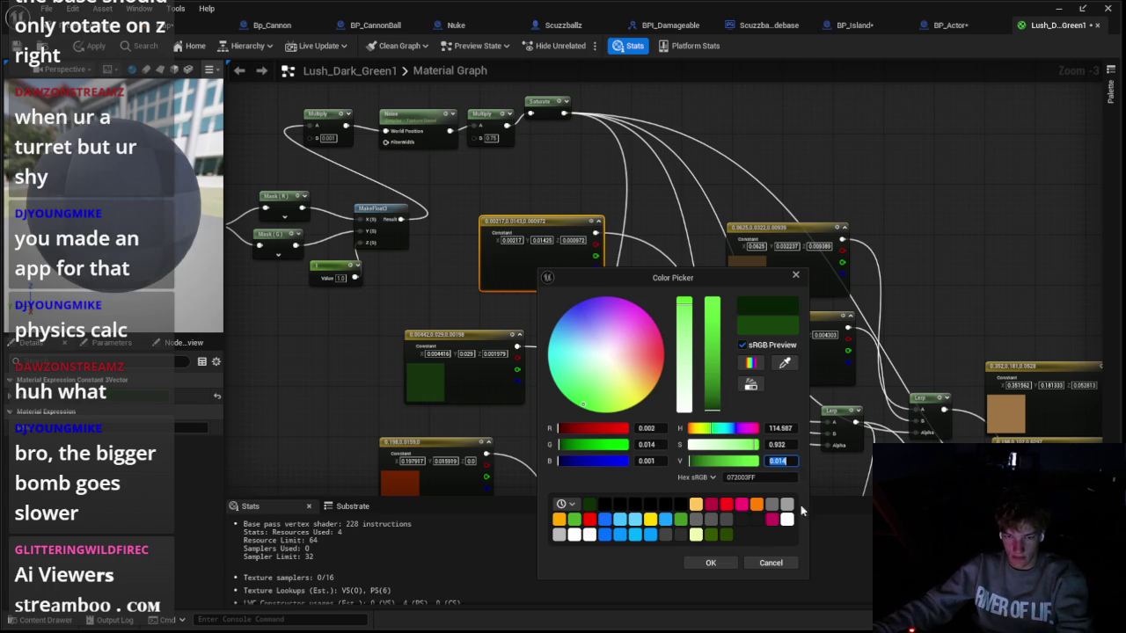
pyautogui.click(713, 563)
# Step: Halve the red constant's value to 0.099 and adjust the yellow constant's colour
pyautogui.scroll(-2, 571, 299)
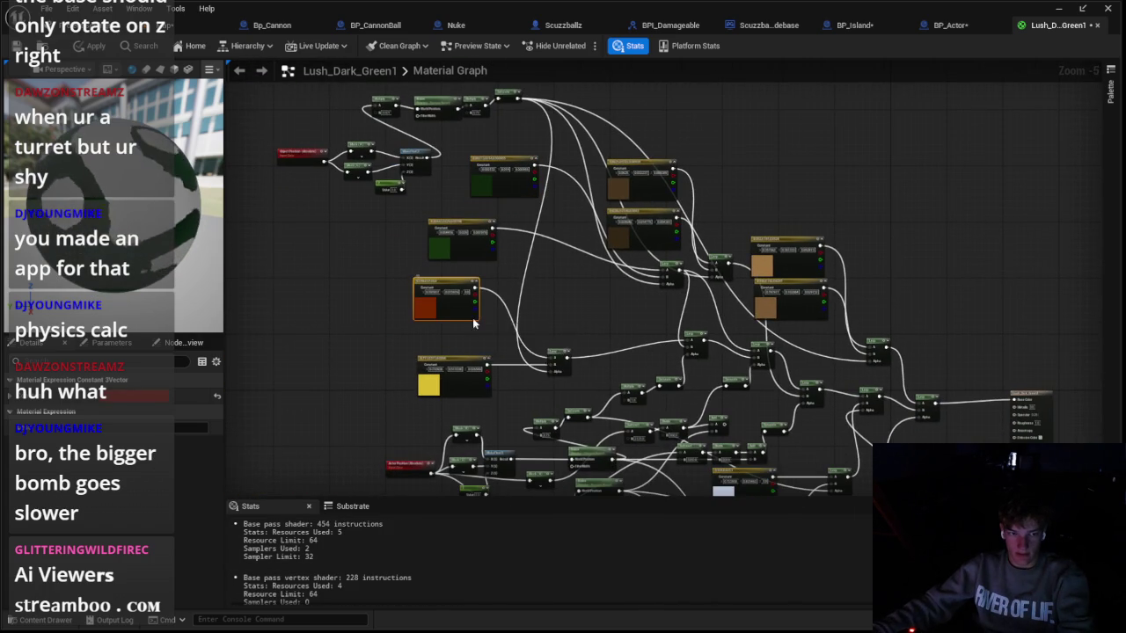
pyautogui.doubleClick(436, 304)
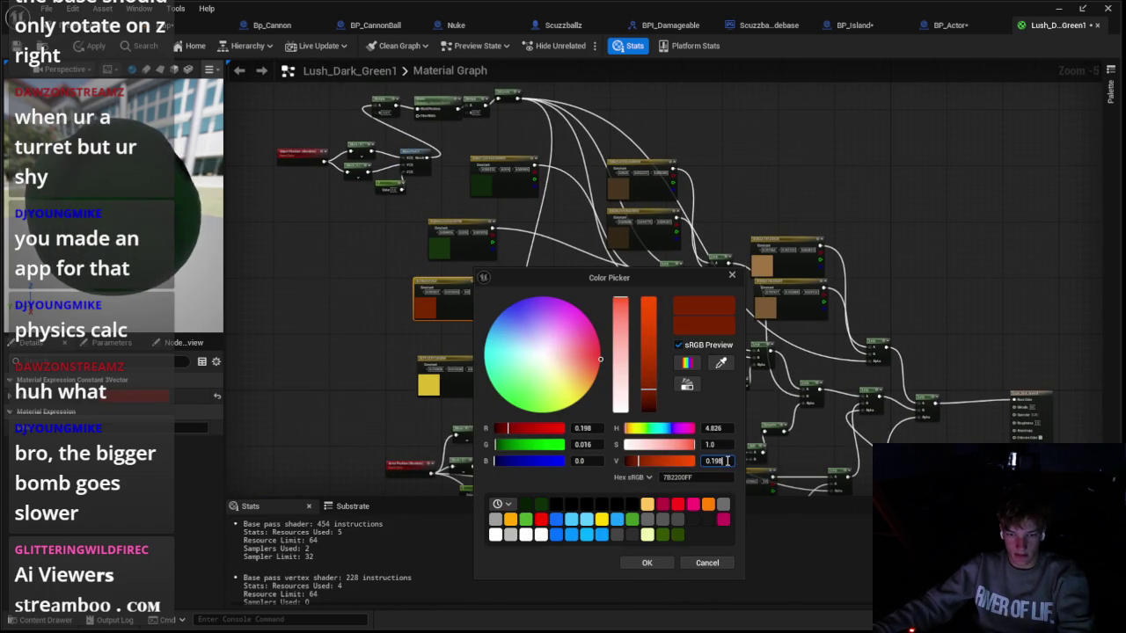
pyautogui.moveTo(726, 461); pyautogui.dragTo(668, 461)
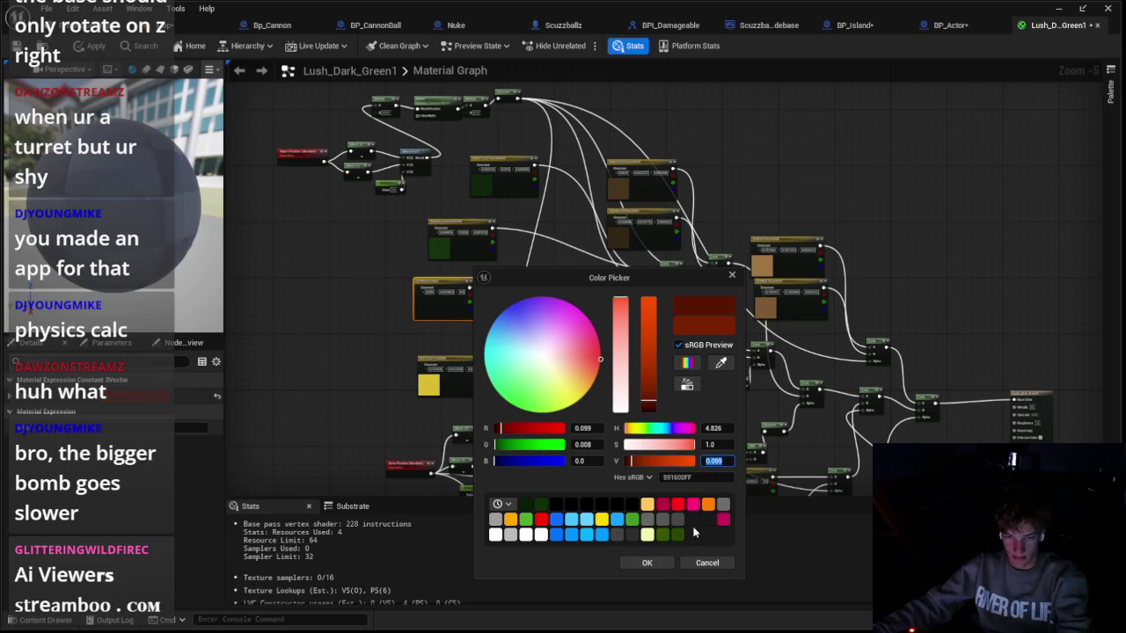
pyautogui.click(639, 564)
pyautogui.doubleClick(463, 382)
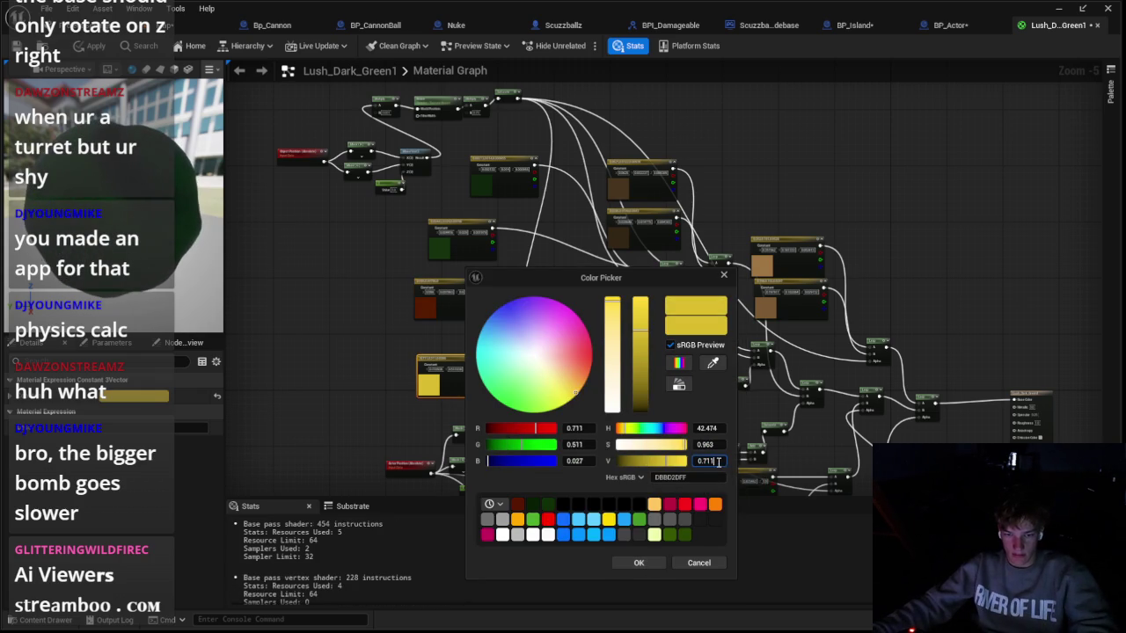
pyautogui.click(639, 562)
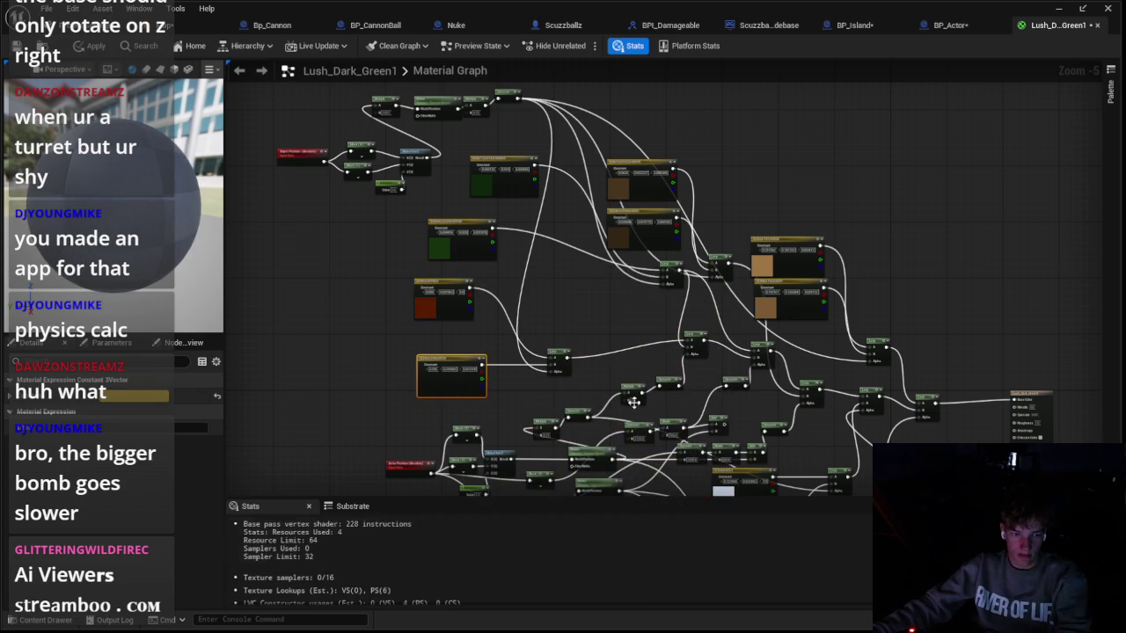
# Step: Apply the colour edits to the Lush_Dark_Green1 material
pyautogui.scroll(1, 722, 299)
pyautogui.scroll(-2, 748, 334)
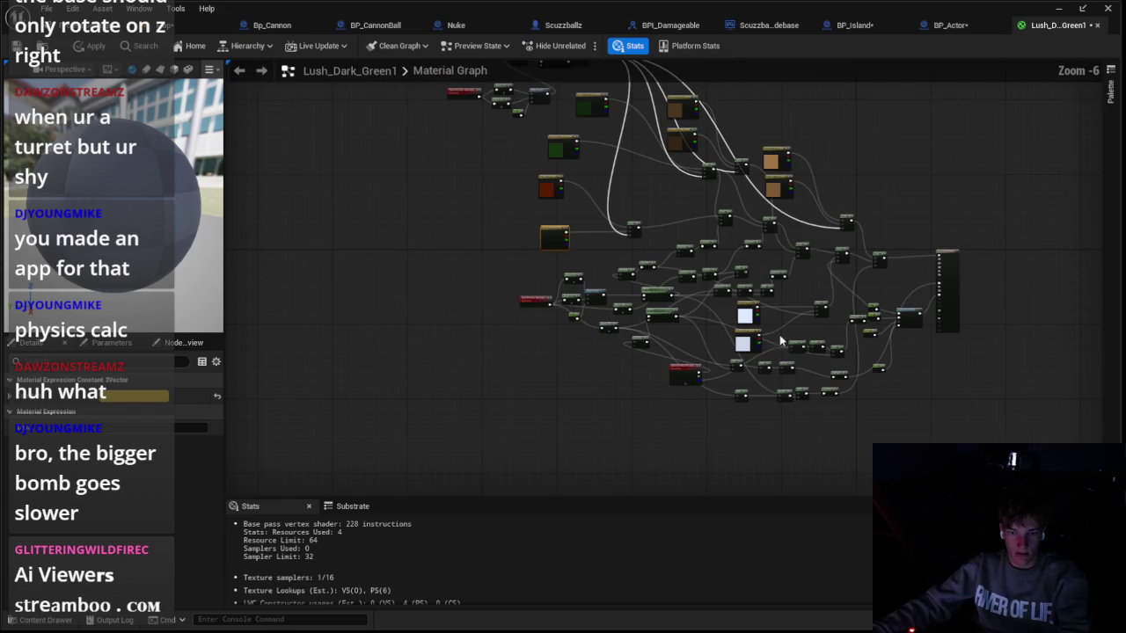
pyautogui.scroll(2, 765, 352)
pyautogui.scroll(-1, 764, 351)
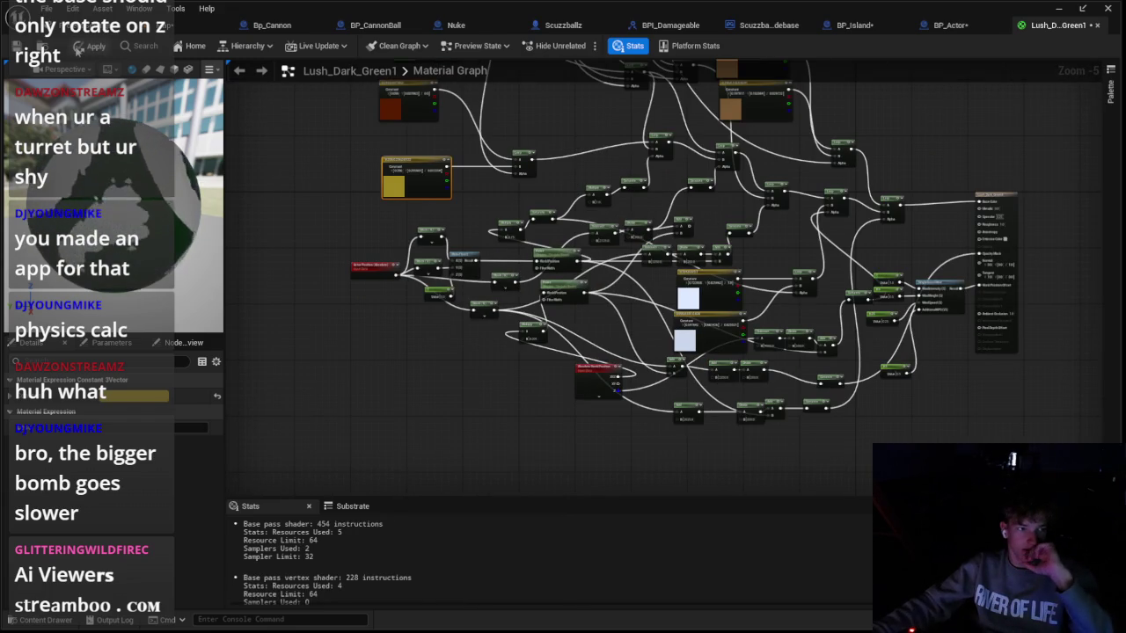
pyautogui.click(88, 47)
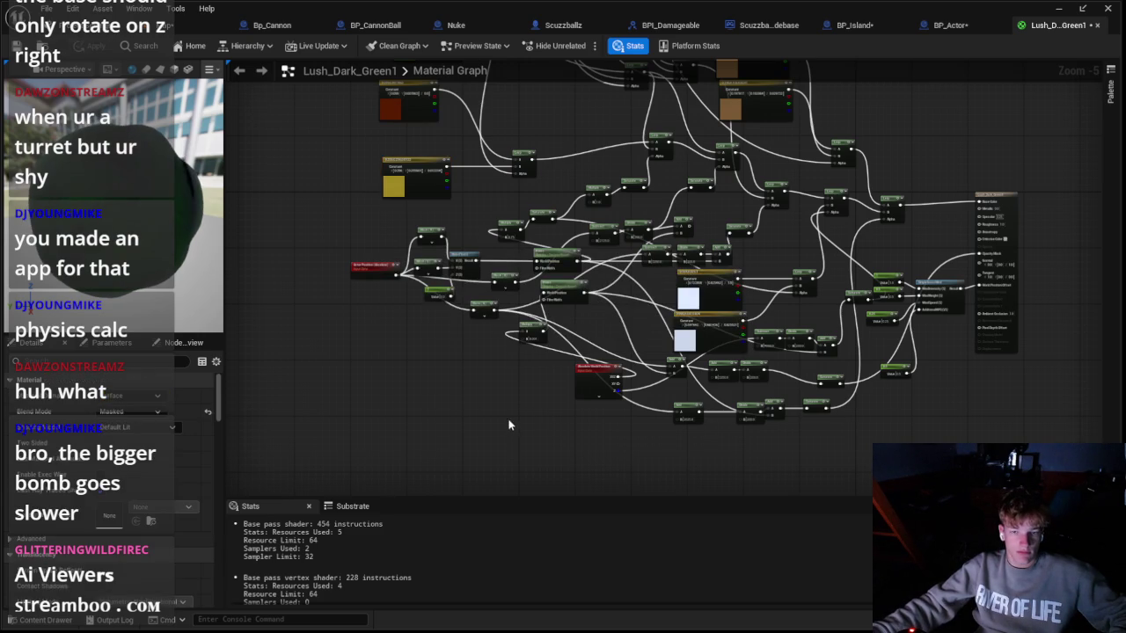
# Step: Close the Lush_Dark_Green1 material tab, leaving the BP_Actor event graph showing
pyautogui.click(1097, 24)
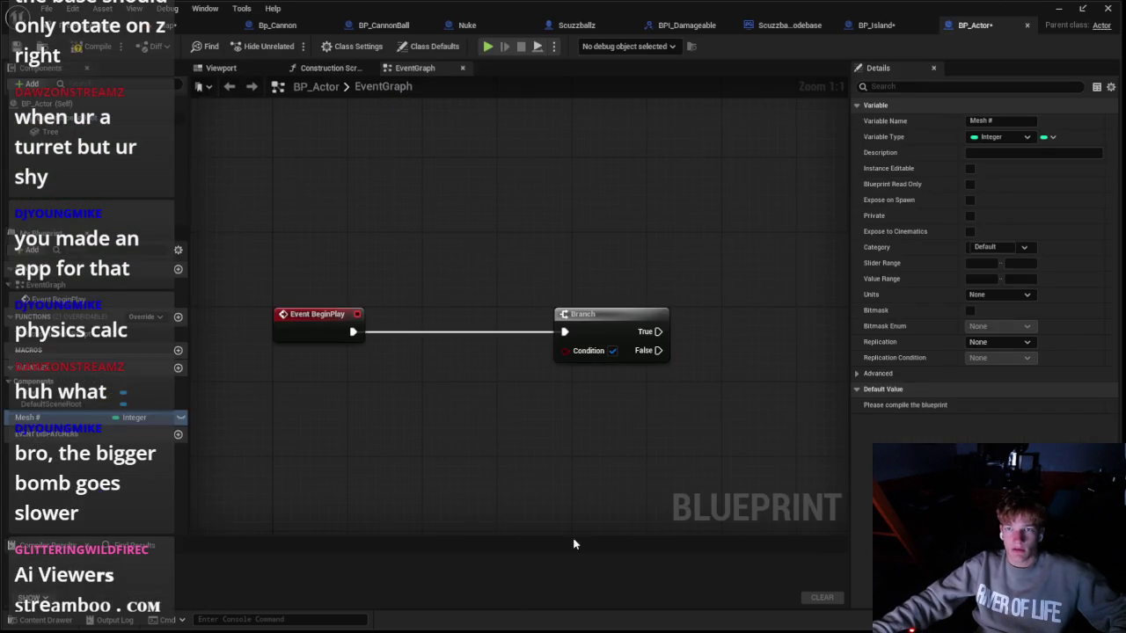
# Step: Rename the Lush_Dark_Green1 material to Lush_Dark_Green
pyautogui.click(35, 620)
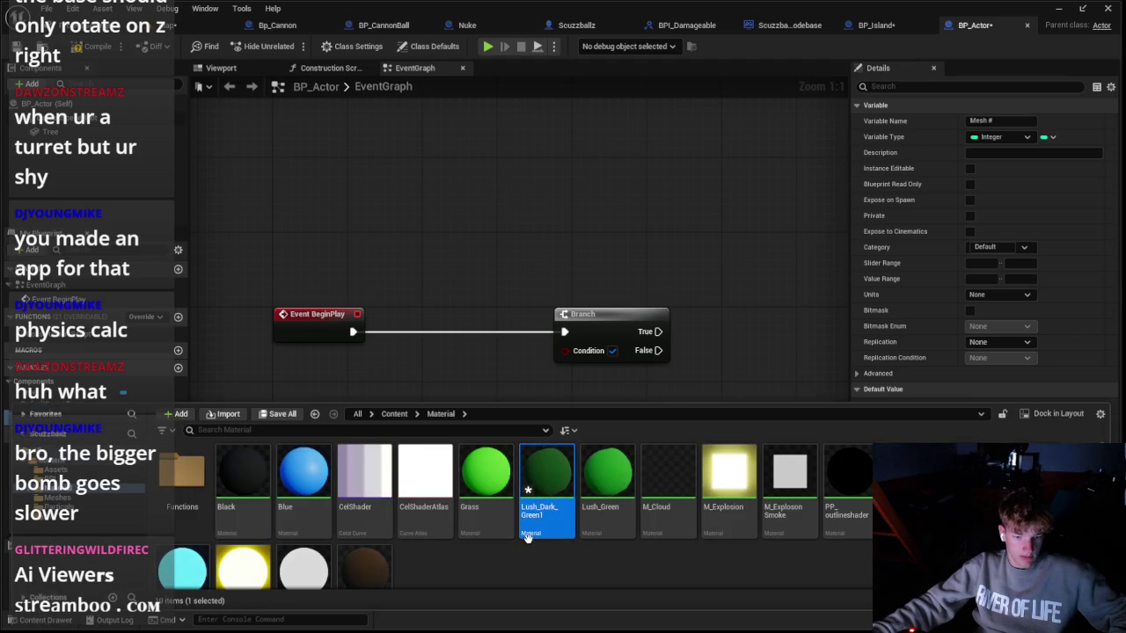
pyautogui.rightClick(550, 534)
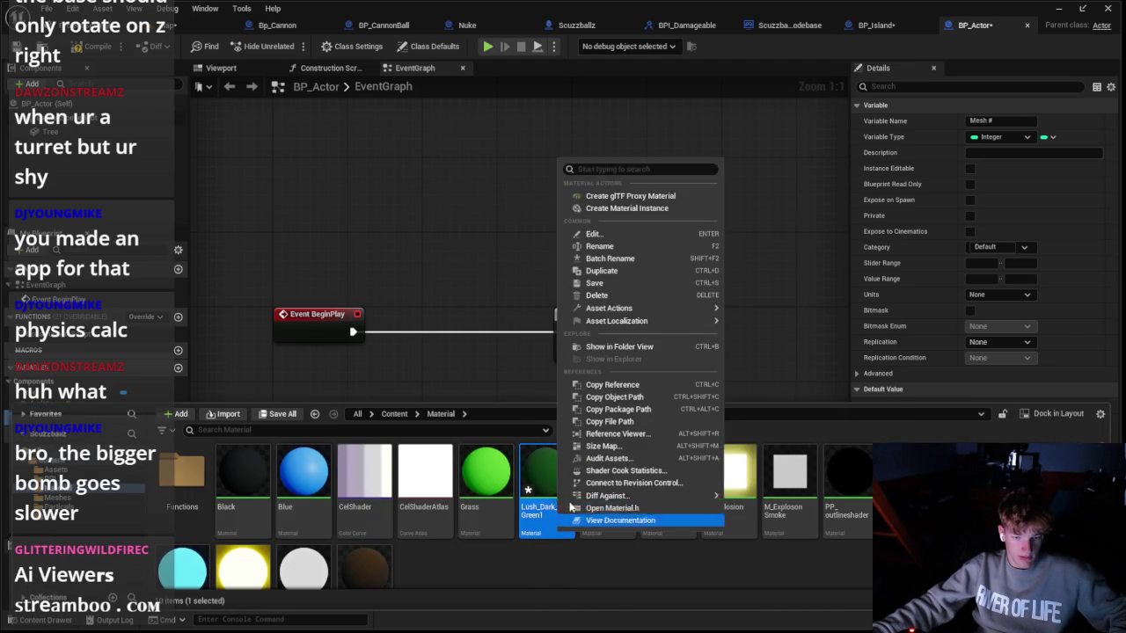
pyautogui.click(618, 252)
pyautogui.press('Return')
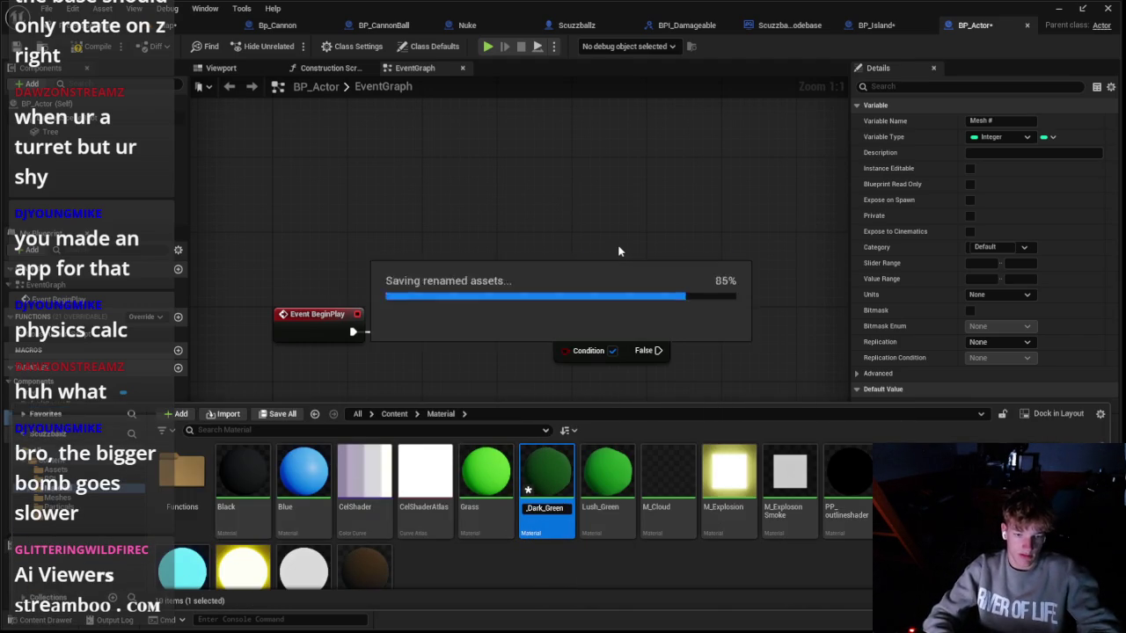
# Step: Open the Pine1, Pine2 and Pine3 meshes from the Meshes folder in their editors
pyautogui.scroll(-1, 335, 563)
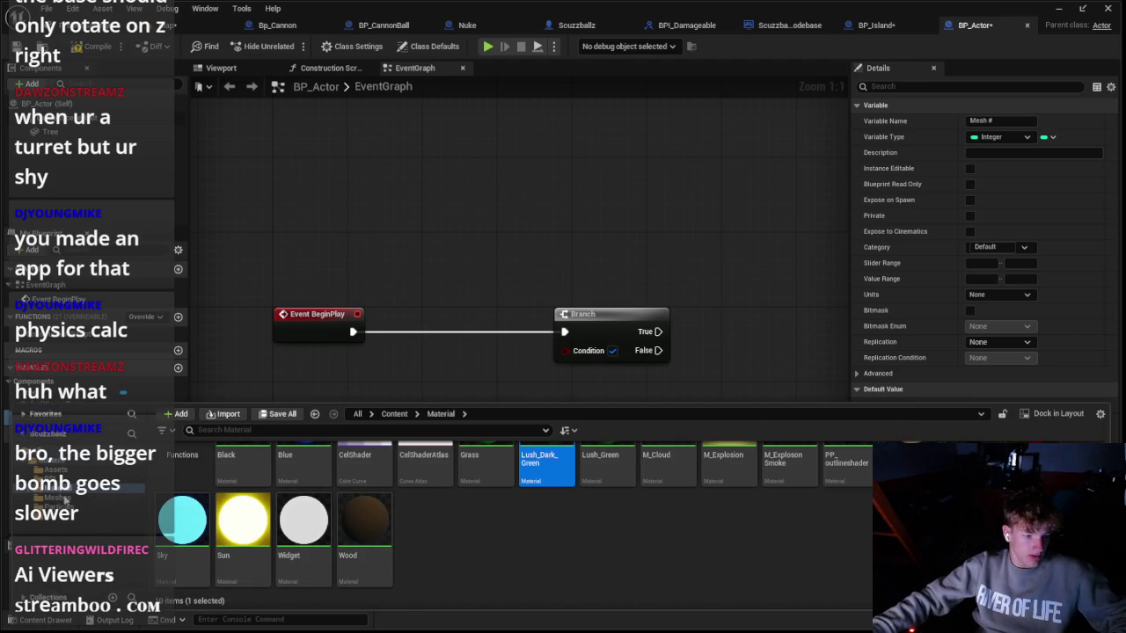
pyautogui.click(57, 498)
pyautogui.scroll(-1, 588, 560)
pyautogui.click(540, 551)
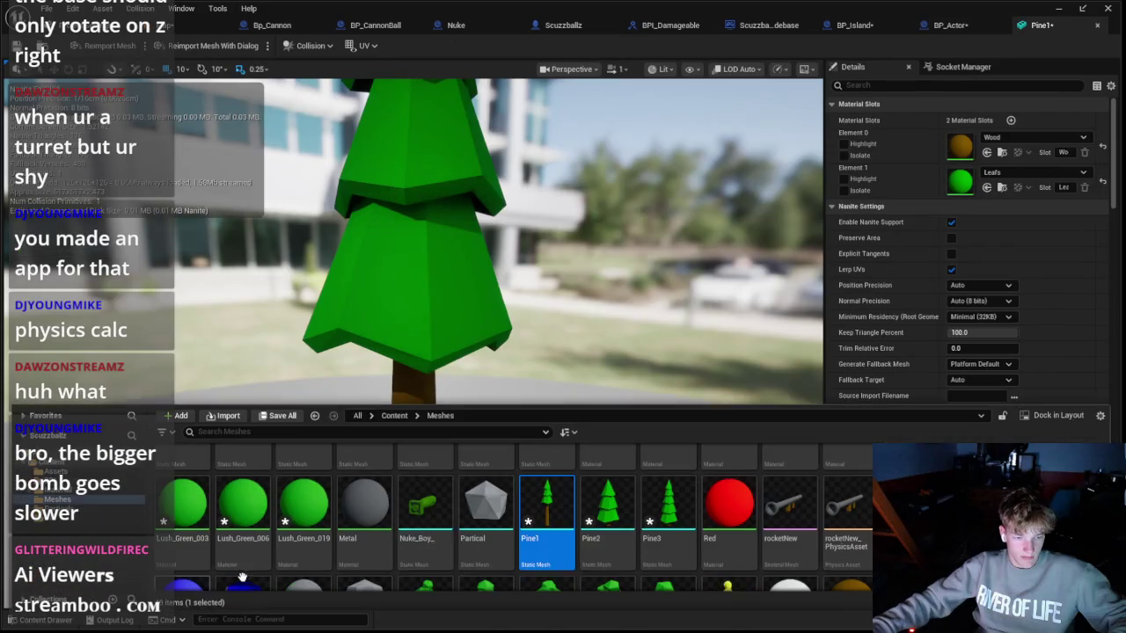
pyautogui.click(604, 534)
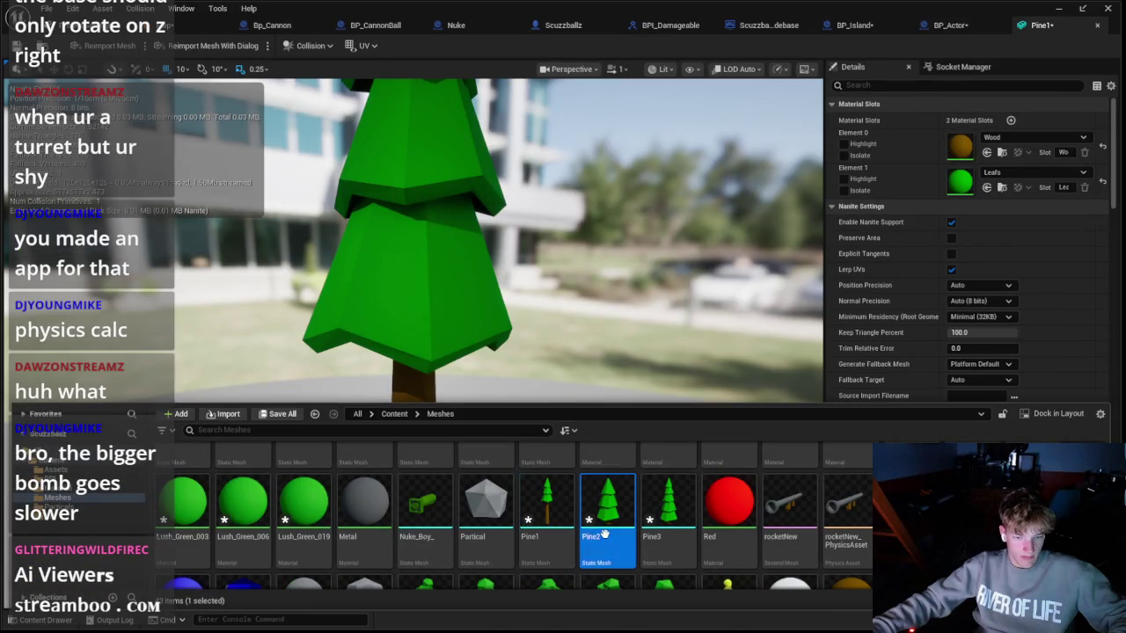
pyautogui.doubleClick(661, 536)
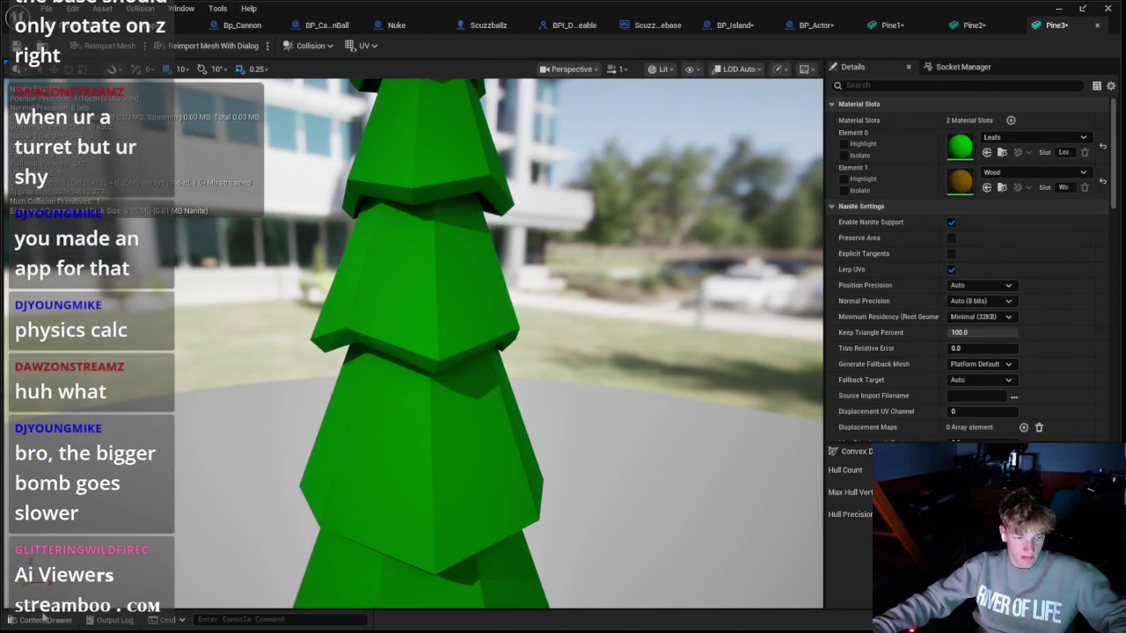
pyautogui.click(44, 620)
# Step: Open meshes Tree_01 through Tree_05 in their own static mesh editors
pyautogui.scroll(-1, 422, 527)
pyautogui.click(424, 536)
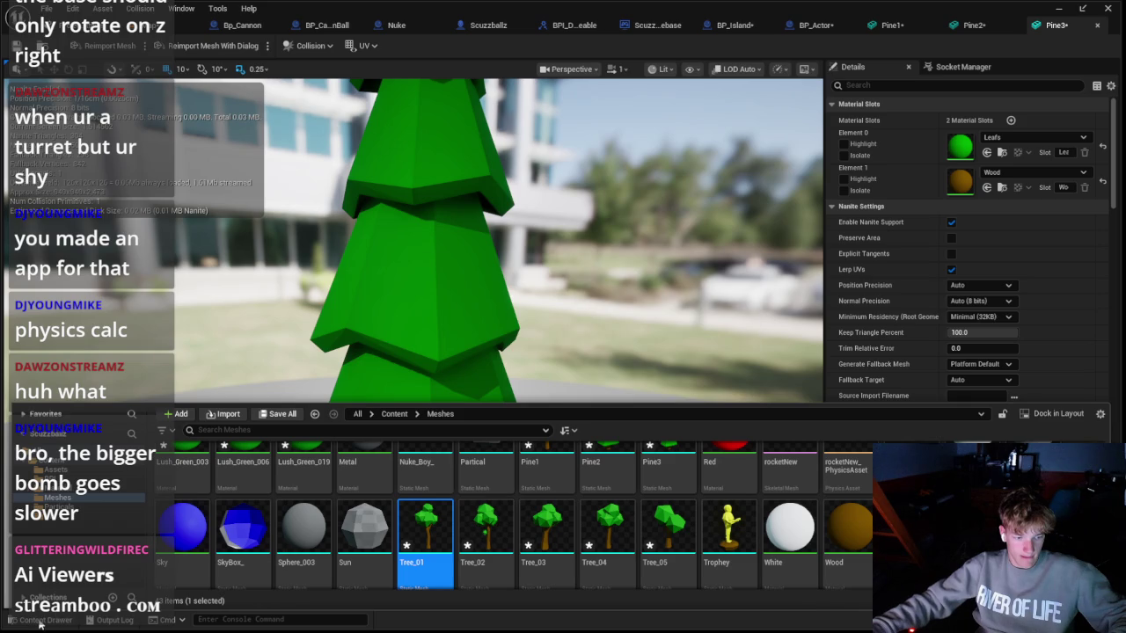
pyautogui.click(39, 623)
pyautogui.click(495, 543)
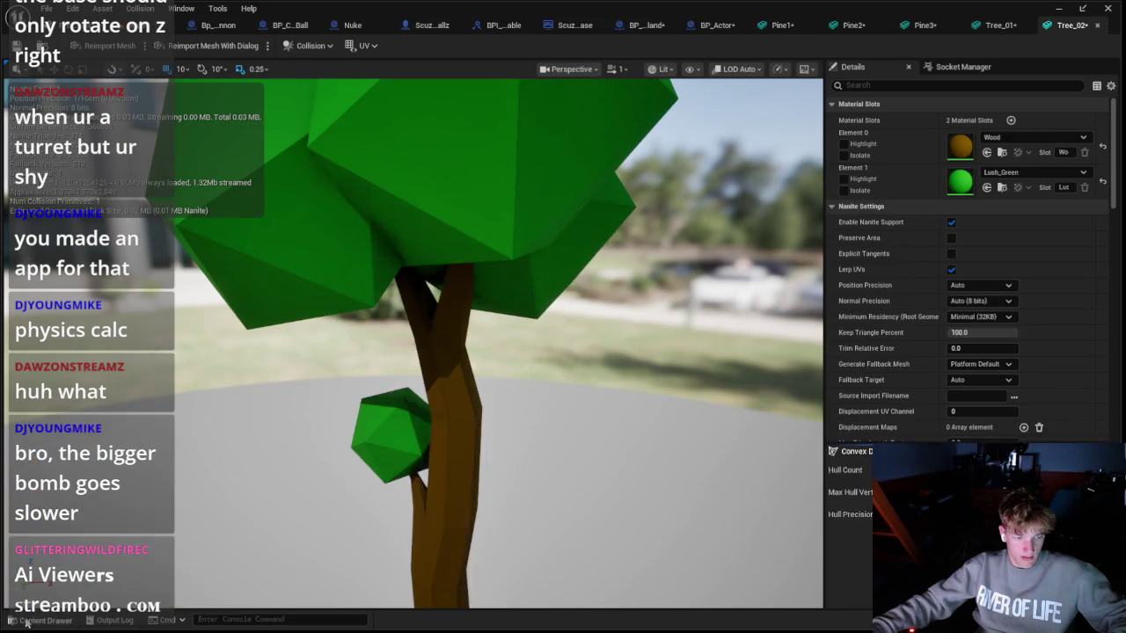
pyautogui.click(16, 621)
pyautogui.click(572, 552)
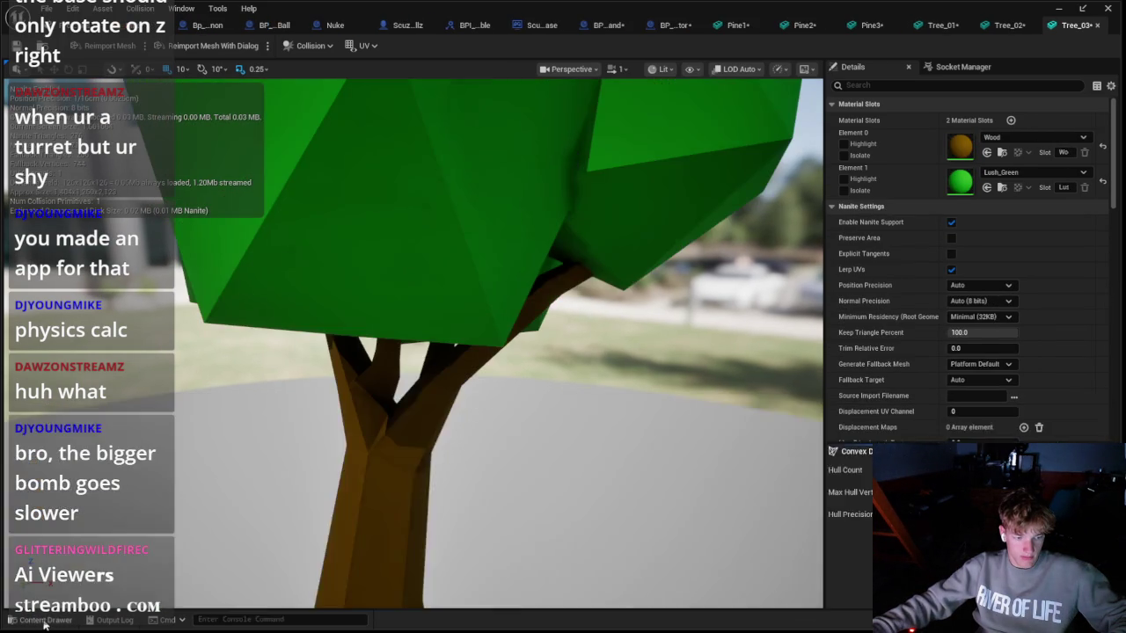
pyautogui.click(44, 621)
pyautogui.click(581, 553)
pyautogui.doubleClick(607, 532)
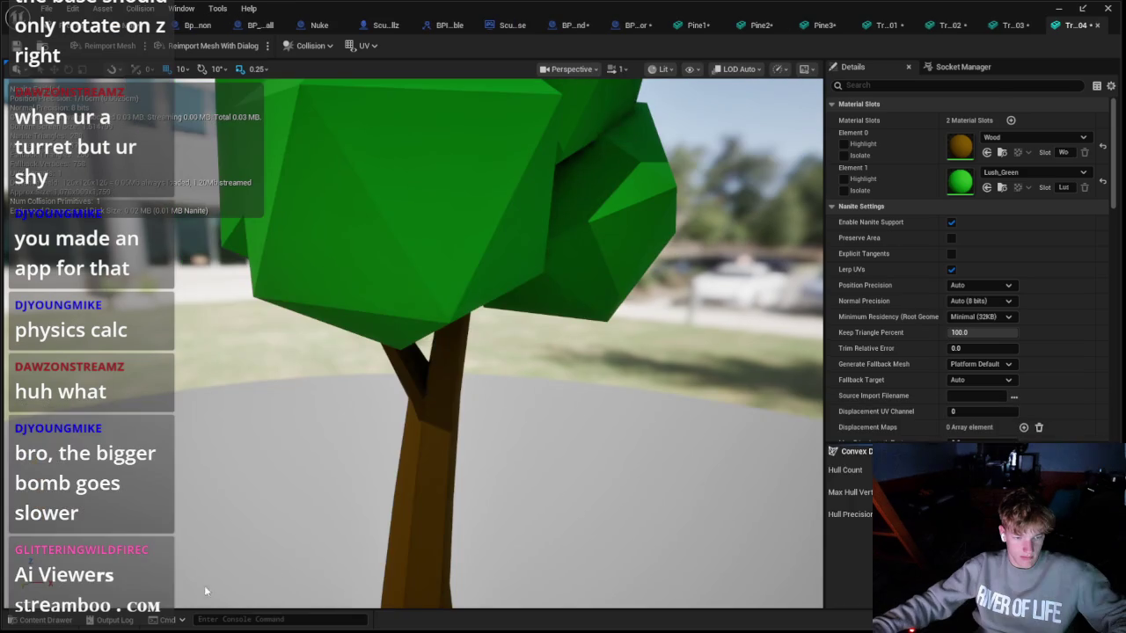
pyautogui.click(44, 621)
pyautogui.press('Right')
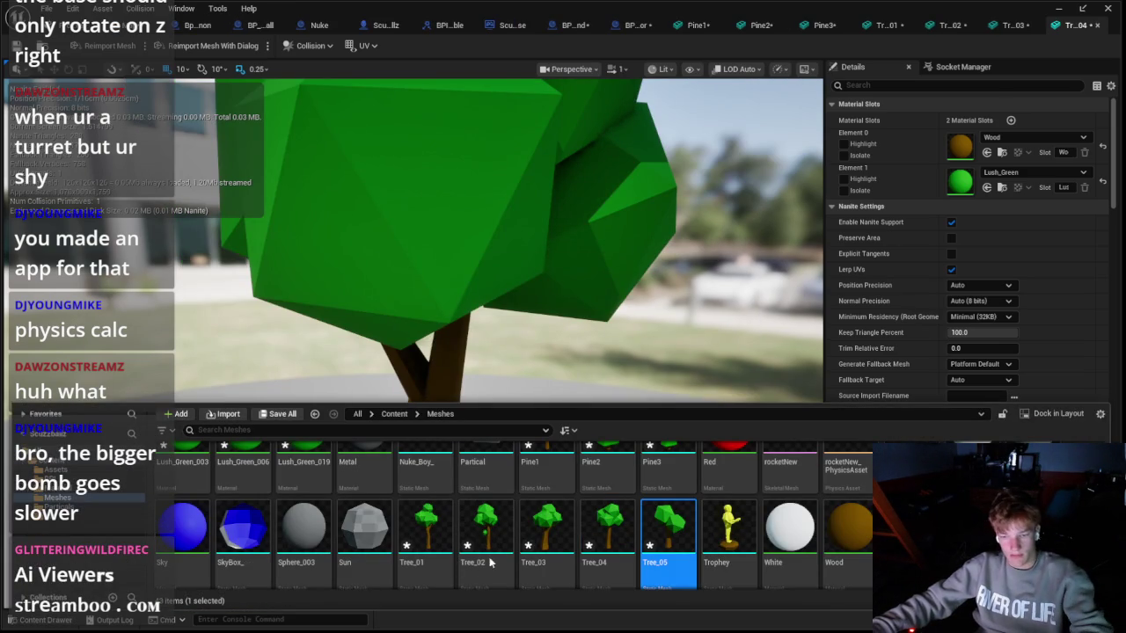
pyautogui.press('Return')
pyautogui.click(639, 29)
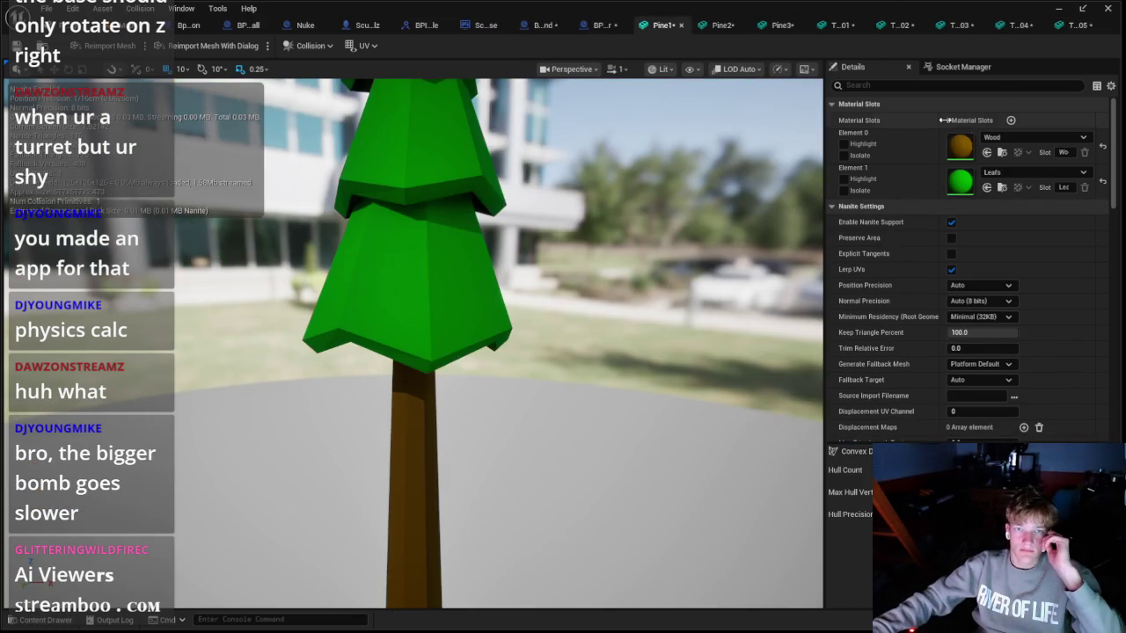
# Step: Give Pine1's leaf slot Lush_Dark_Green while keeping Wood on the trunk
pyautogui.click(1022, 175)
pyautogui.click(1043, 313)
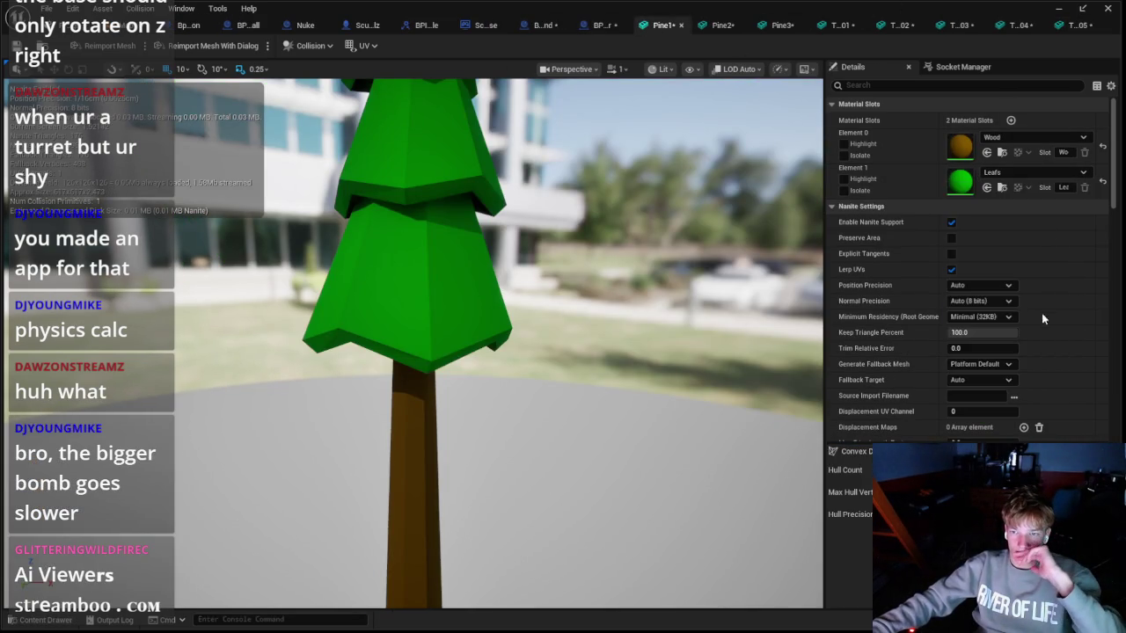
pyautogui.click(1015, 140)
pyautogui.press('Escape')
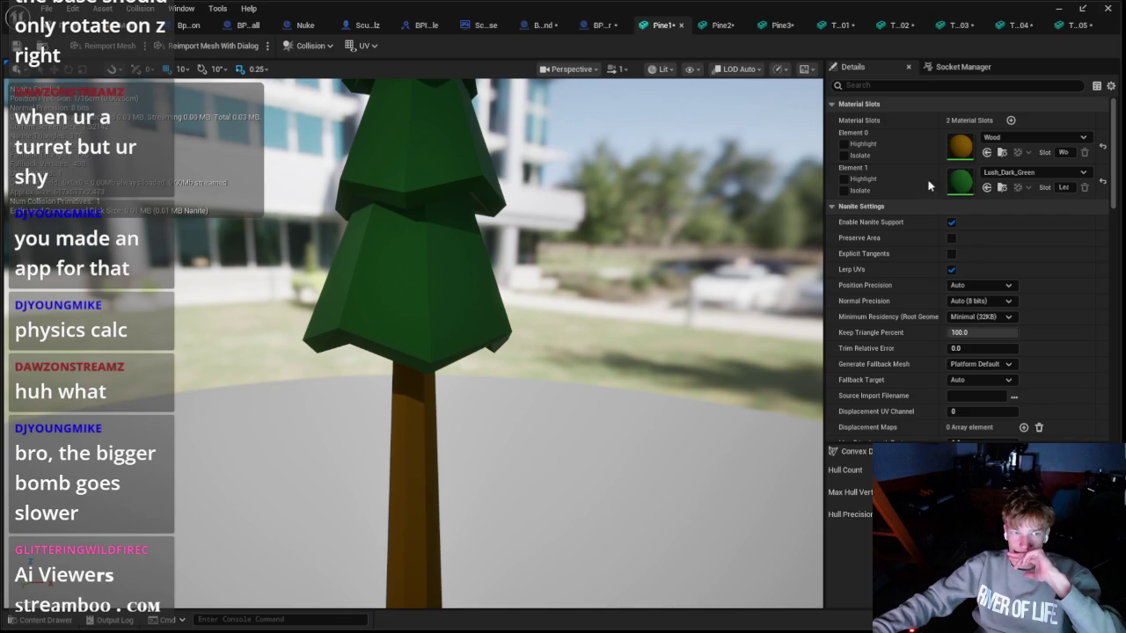
pyautogui.moveTo(667, 195)
pyautogui.mouseDown()
pyautogui.moveTo(634, 228)
pyautogui.moveTo(407, 365)
pyautogui.mouseUp()
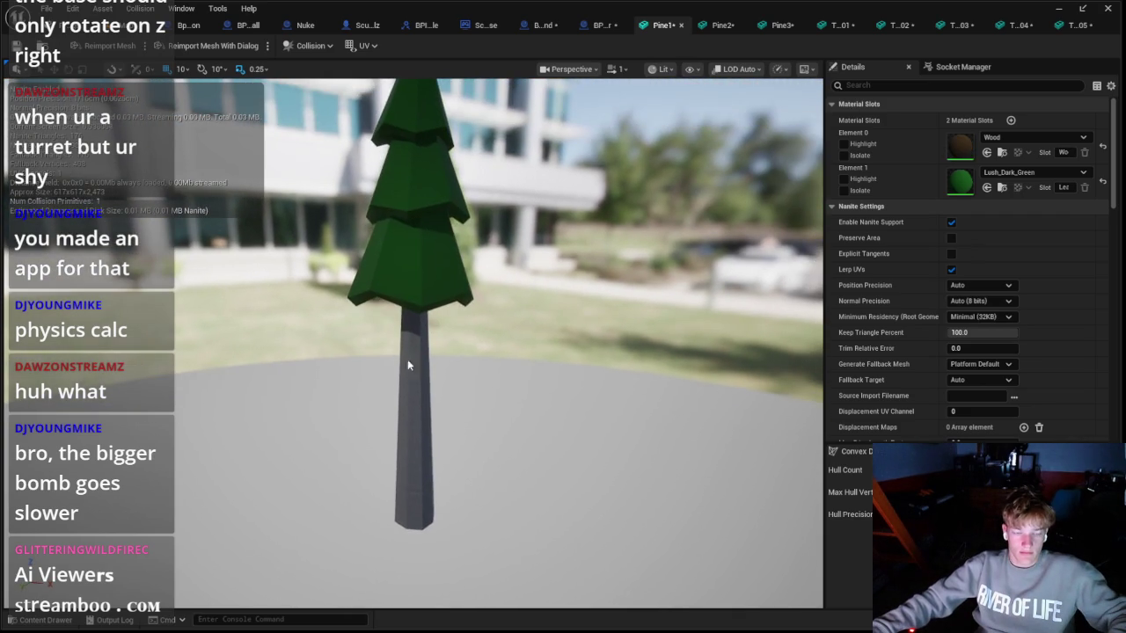
pyautogui.click(42, 620)
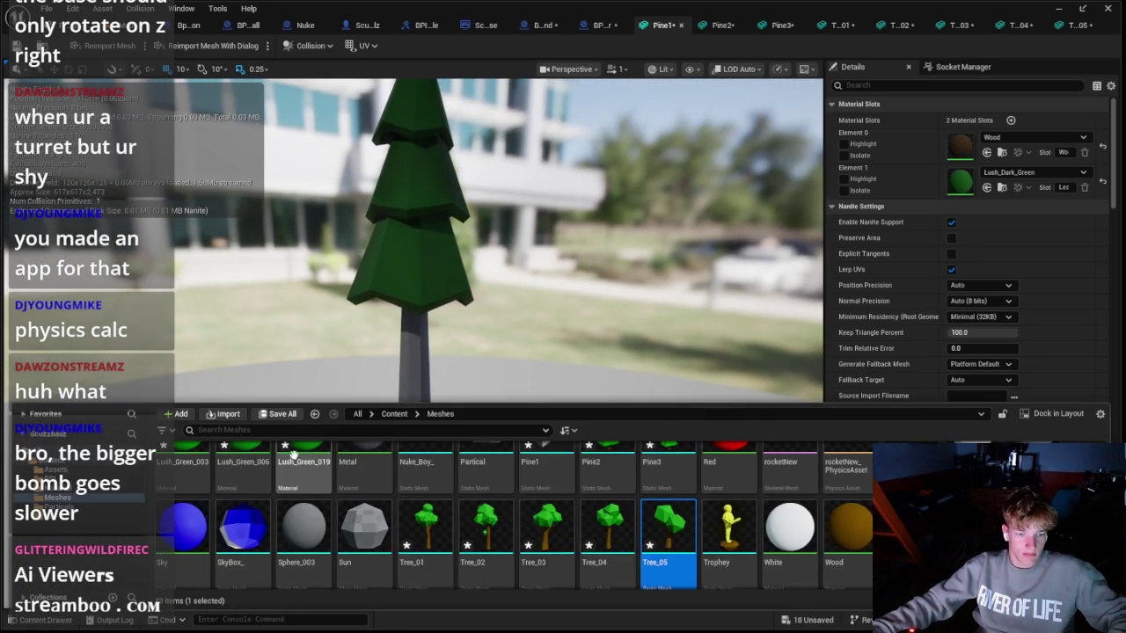
pyautogui.moveTo(413, 369); pyautogui.dragTo(458, 338)
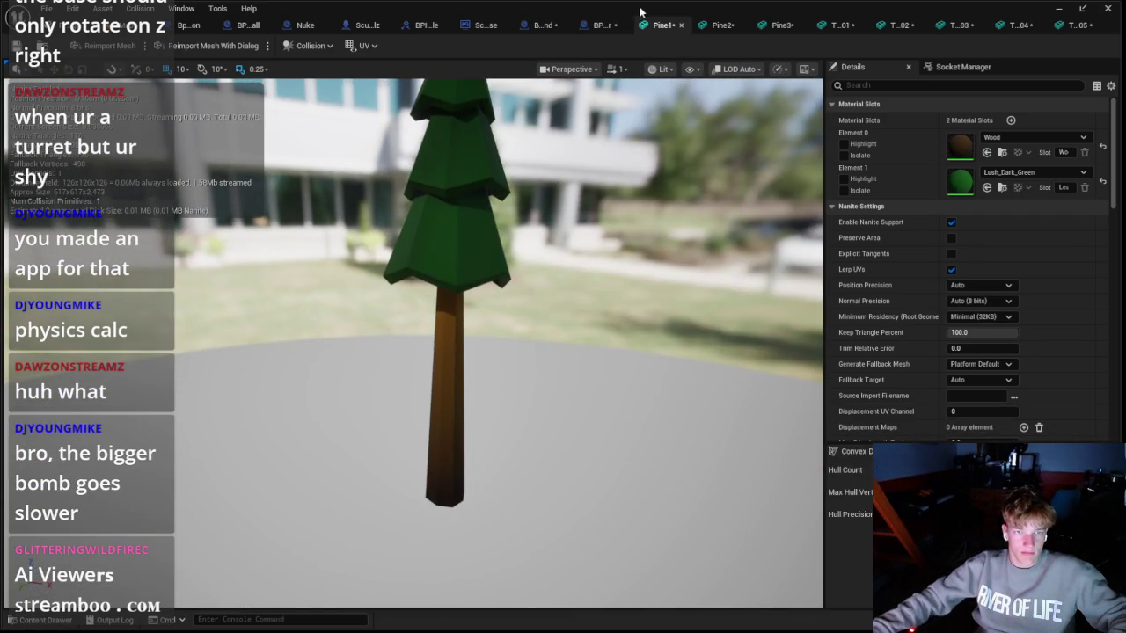
# Step: Give Pine2's leaf slot Lush_Dark_Green while keeping Wood on the trunk
pyautogui.click(721, 25)
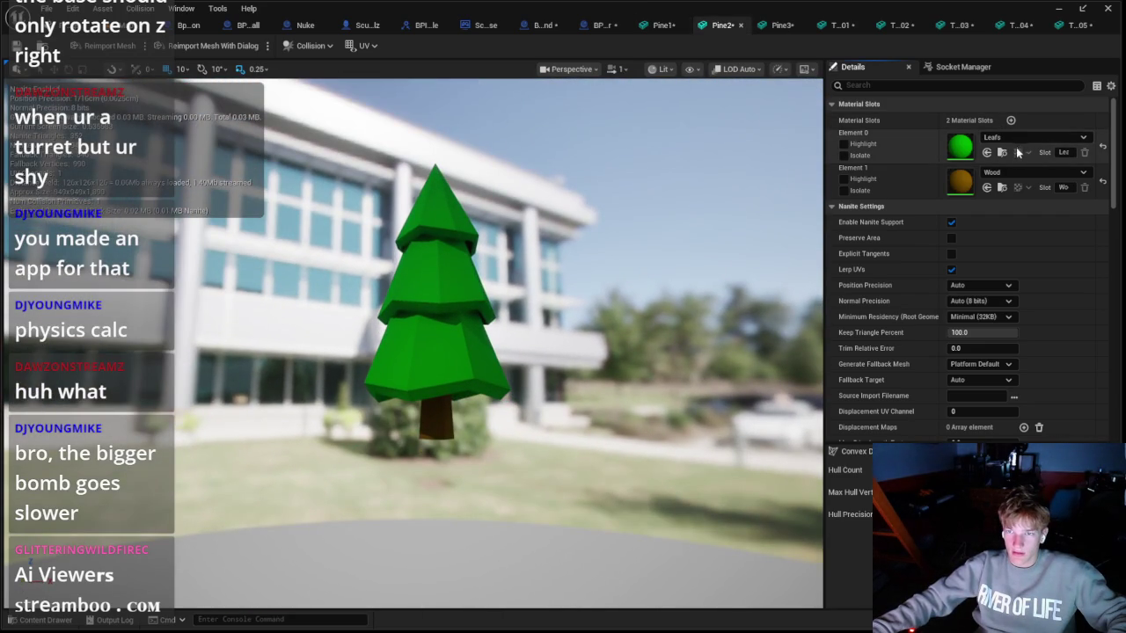
pyautogui.click(1015, 139)
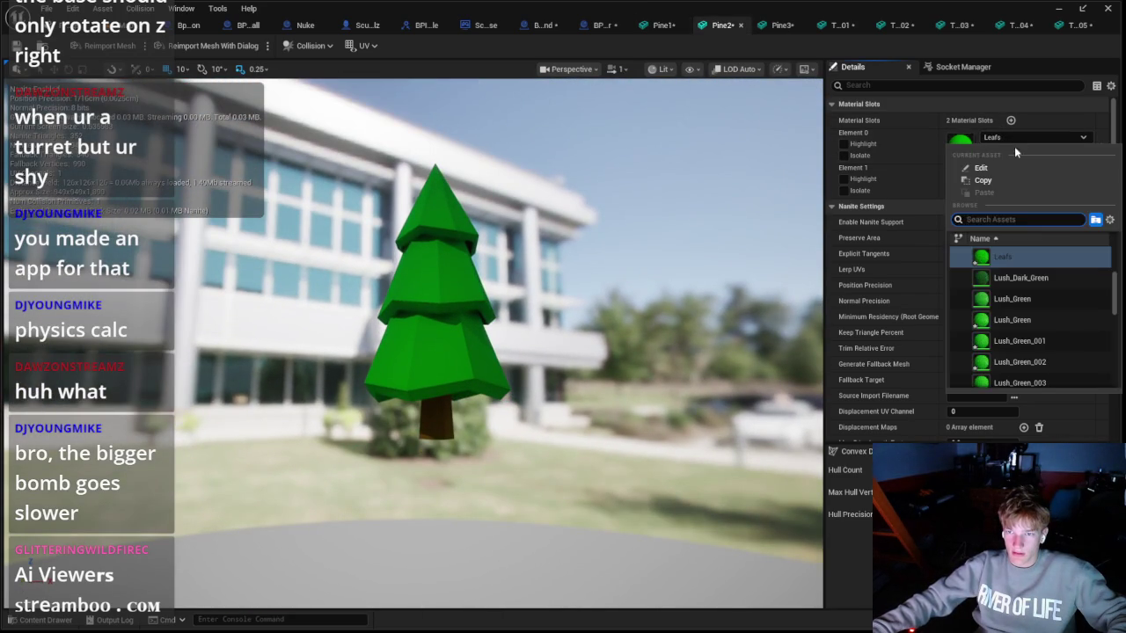
pyautogui.click(1016, 278)
pyautogui.click(1018, 173)
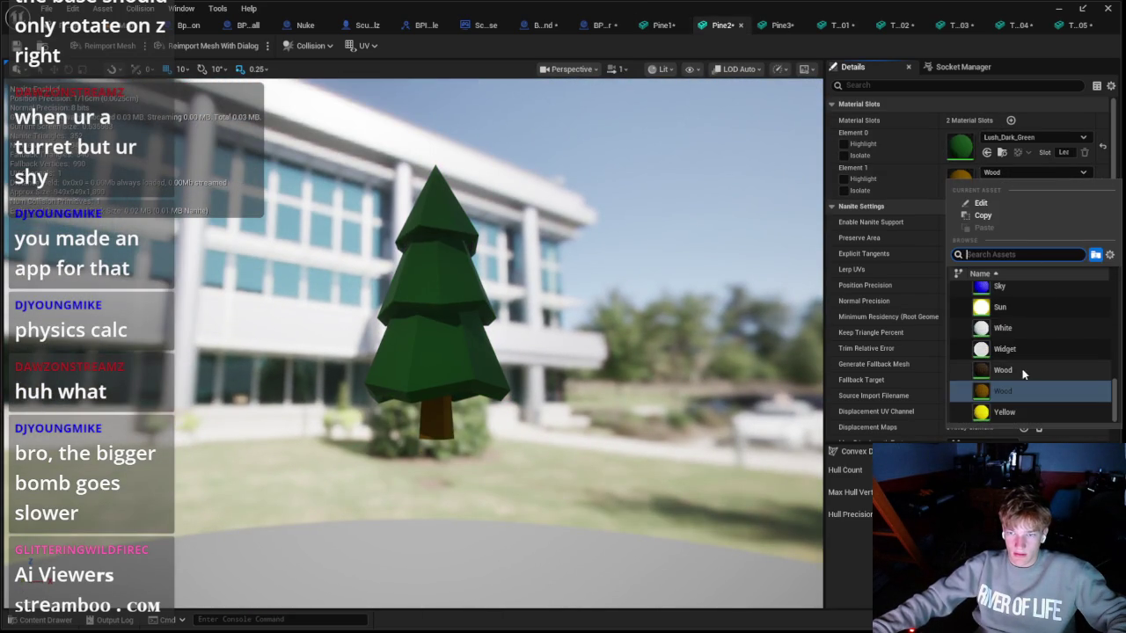
pyautogui.click(1021, 369)
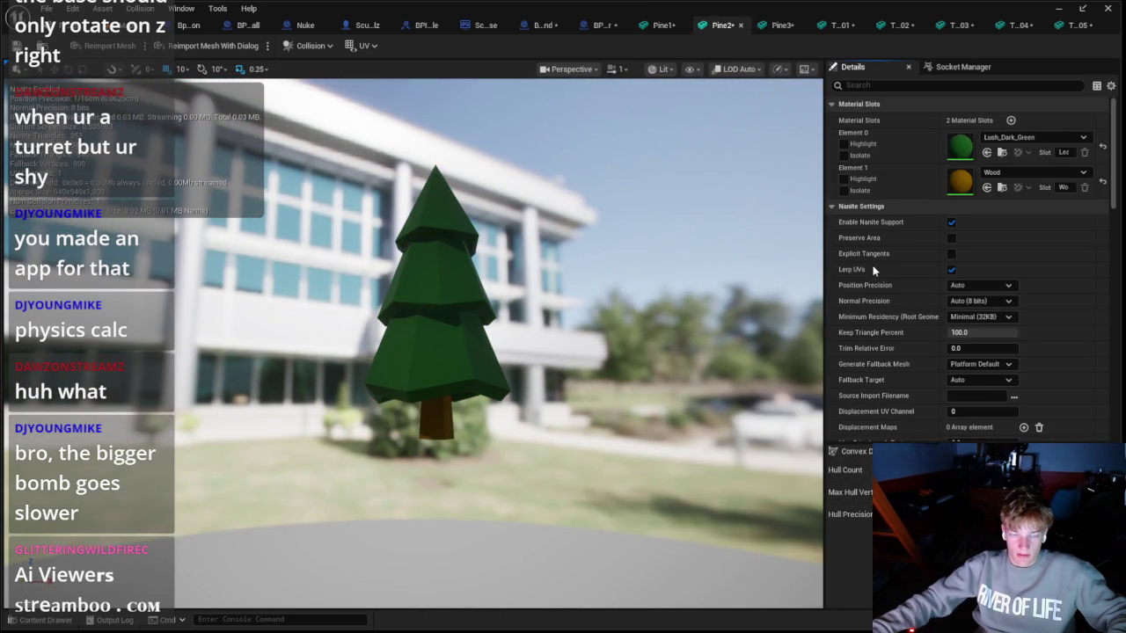
# Step: Give Pine3's leaf slot Lush_Dark_Green while keeping Wood on the trunk
pyautogui.click(781, 25)
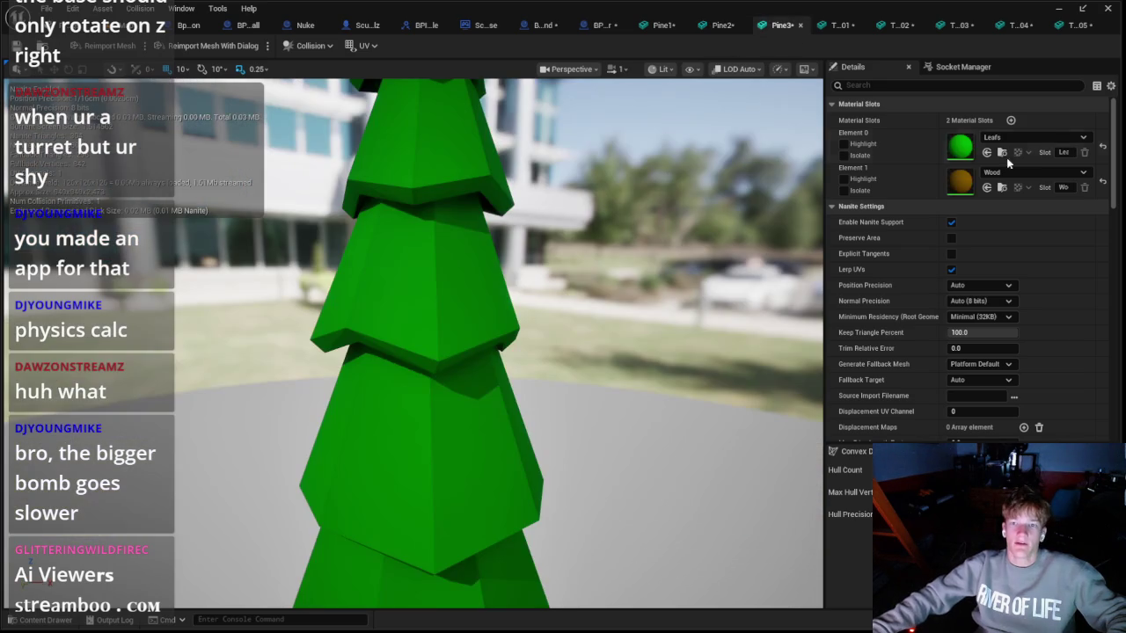
pyautogui.click(1034, 139)
pyautogui.write('lush')
pyautogui.click(1016, 278)
pyautogui.click(1017, 173)
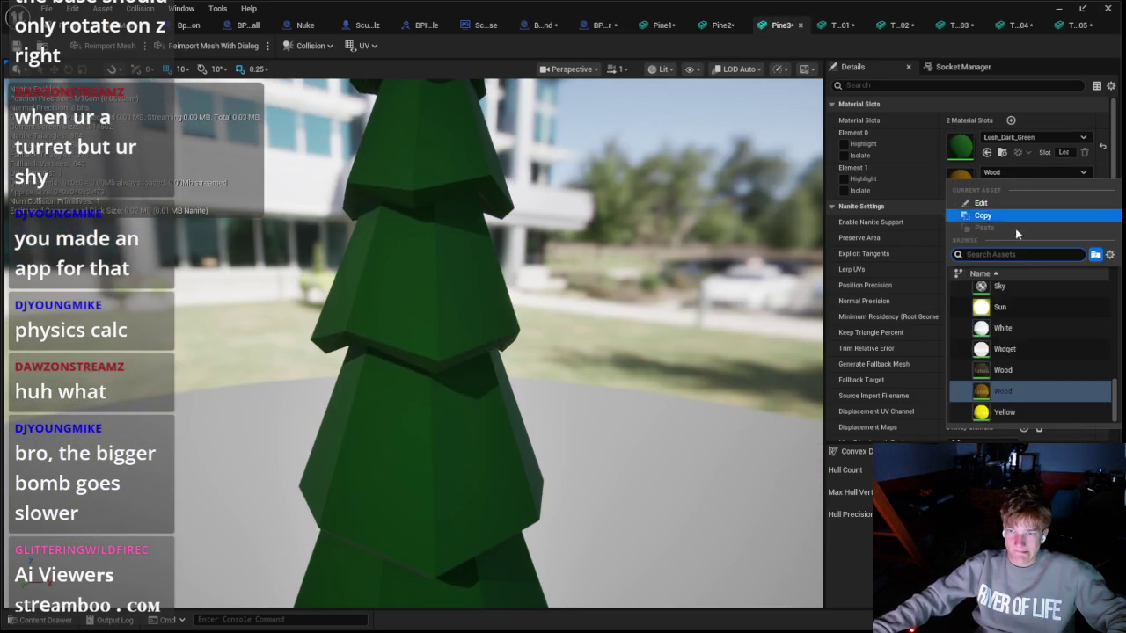
pyautogui.click(1013, 370)
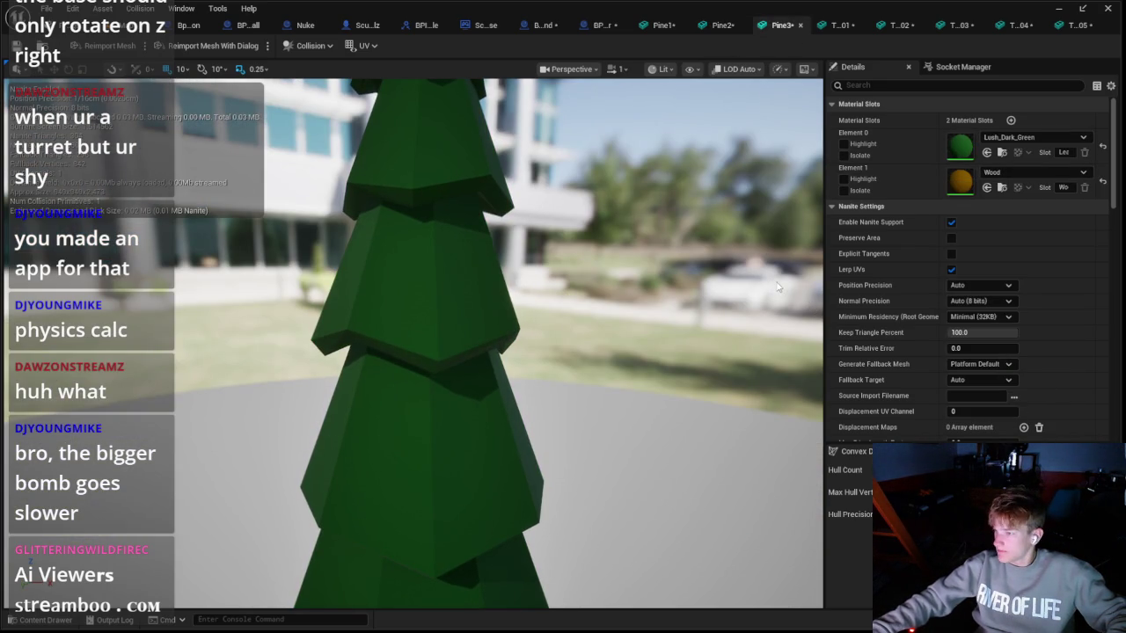
pyautogui.scroll(-6, 769, 271)
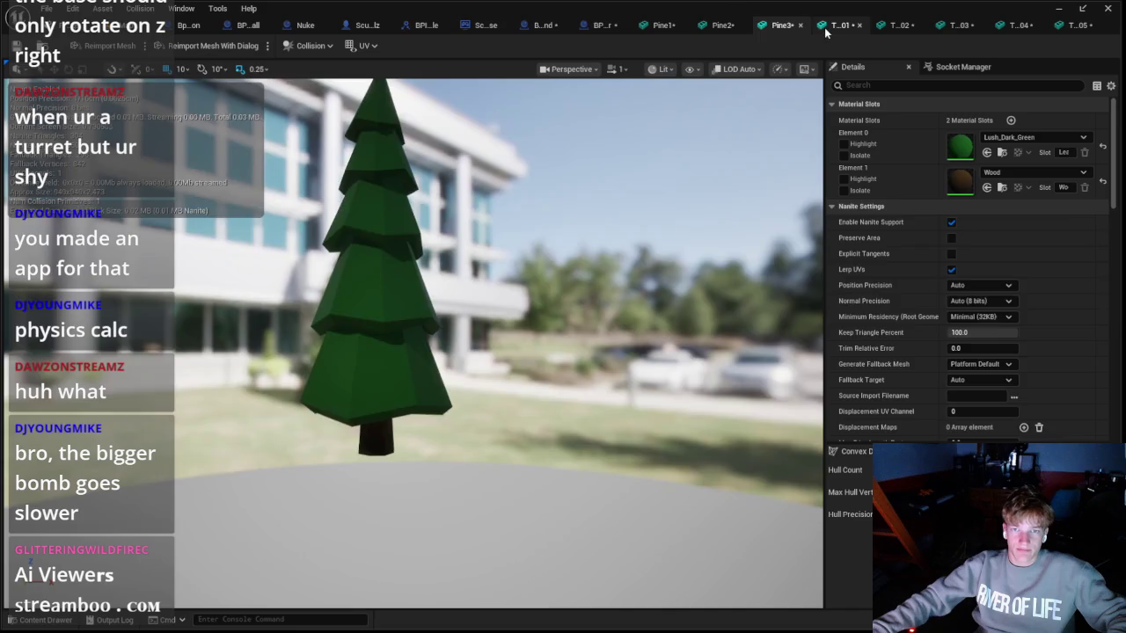
pyautogui.click(831, 26)
pyautogui.click(1034, 137)
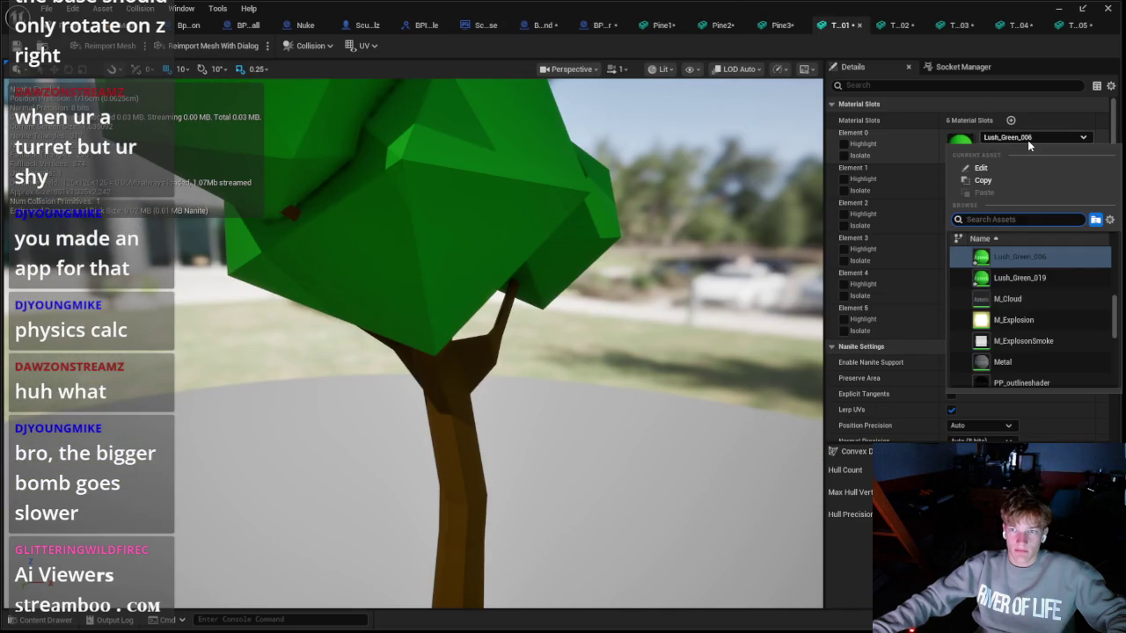
# Step: Set T_01's material Elements 0, 1, 3 and 4 to Lush_Green
pyautogui.scroll(3, 1036, 294)
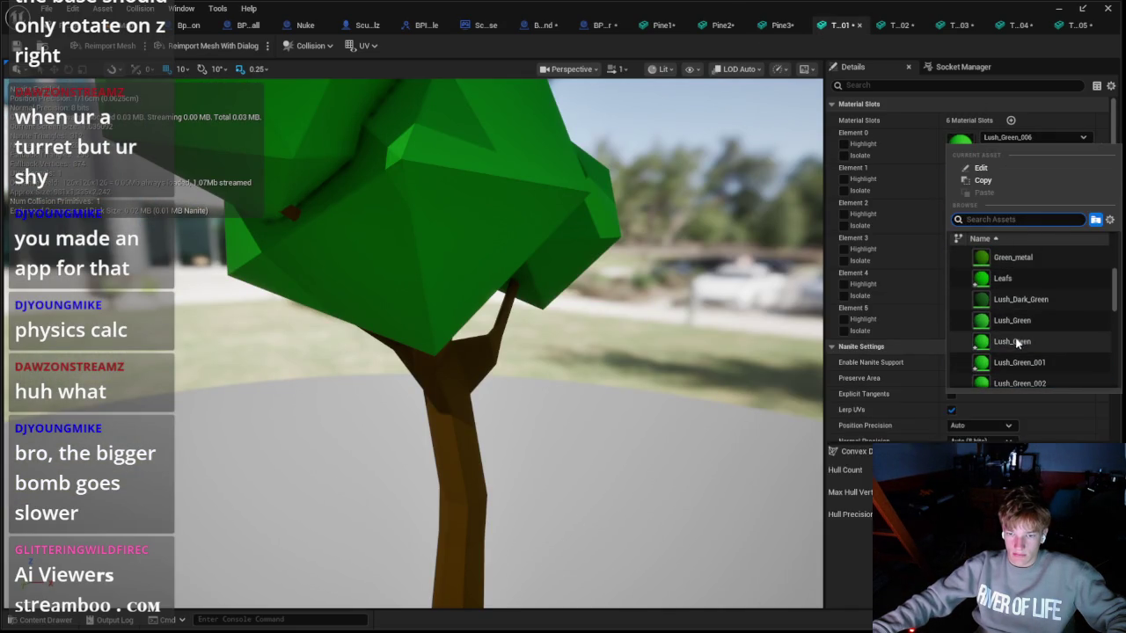
pyautogui.click(1014, 321)
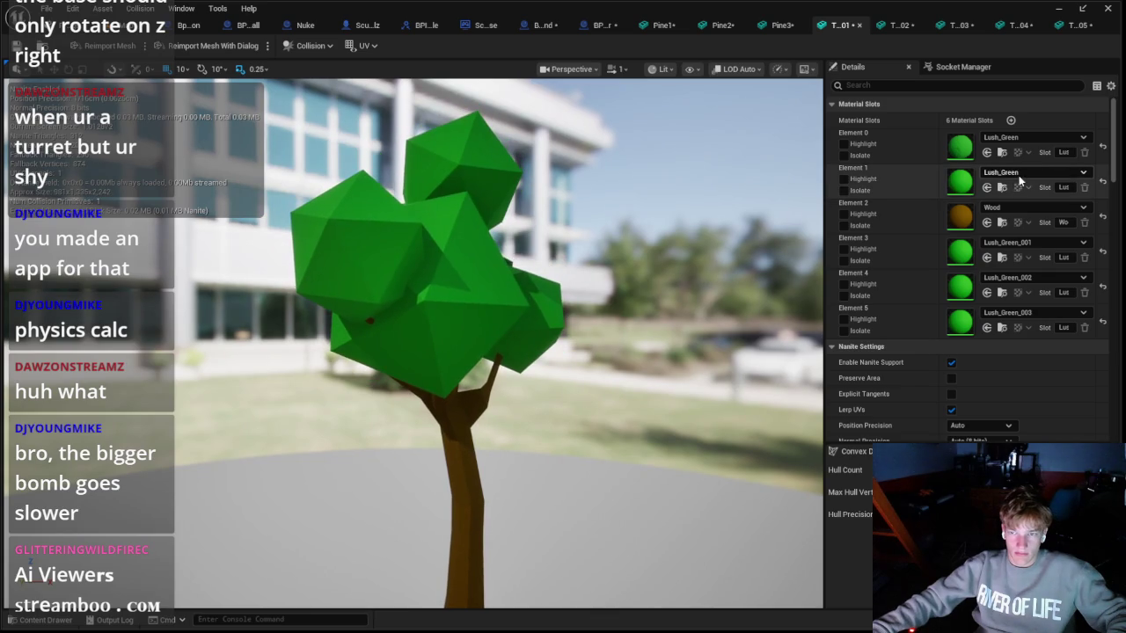
pyautogui.click(1020, 173)
pyautogui.click(1012, 309)
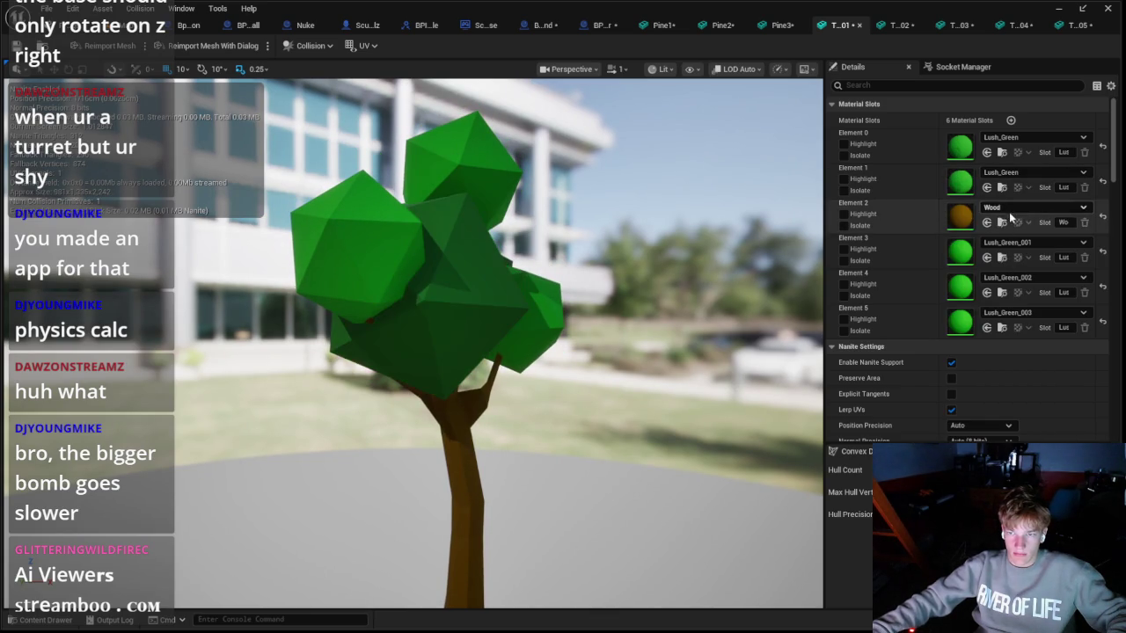
pyautogui.click(1029, 243)
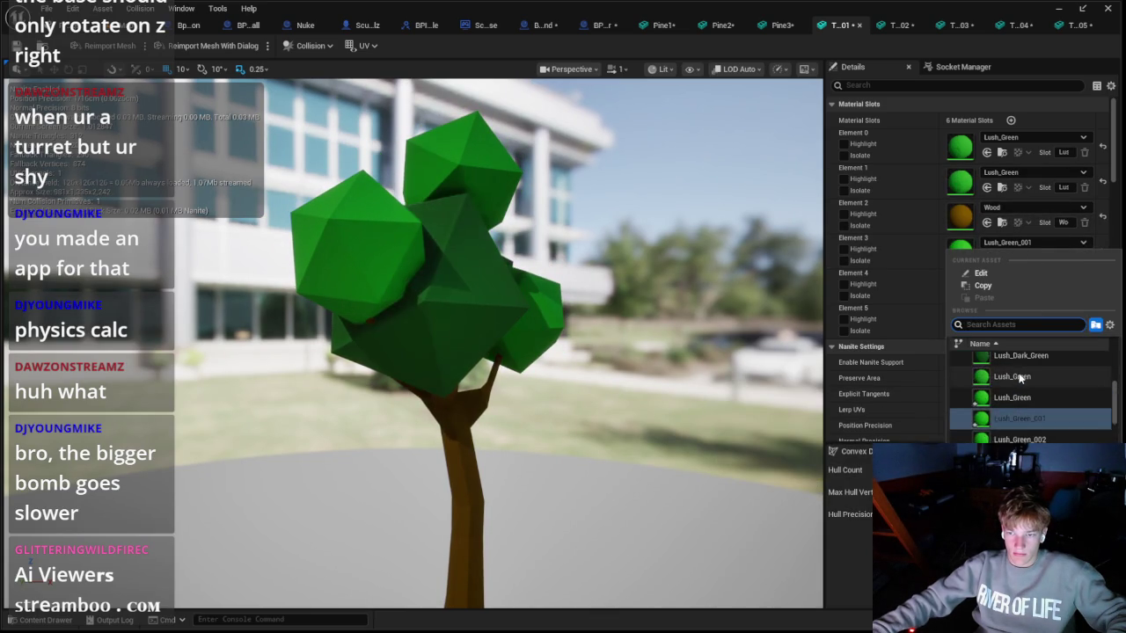
pyautogui.click(1013, 380)
pyautogui.click(1020, 278)
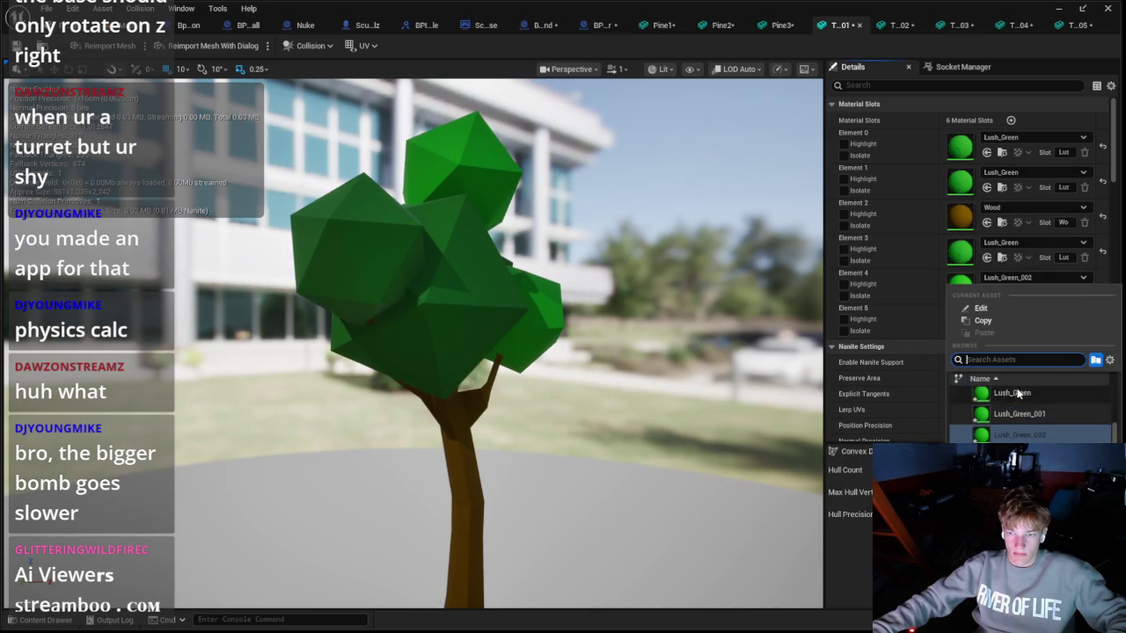
pyautogui.click(1023, 399)
# Step: Set Element 5 to Lush_Green, keep Wood on the trunk slot, and orbit to inspect the tree
pyautogui.click(1011, 313)
pyautogui.scroll(1, 1031, 439)
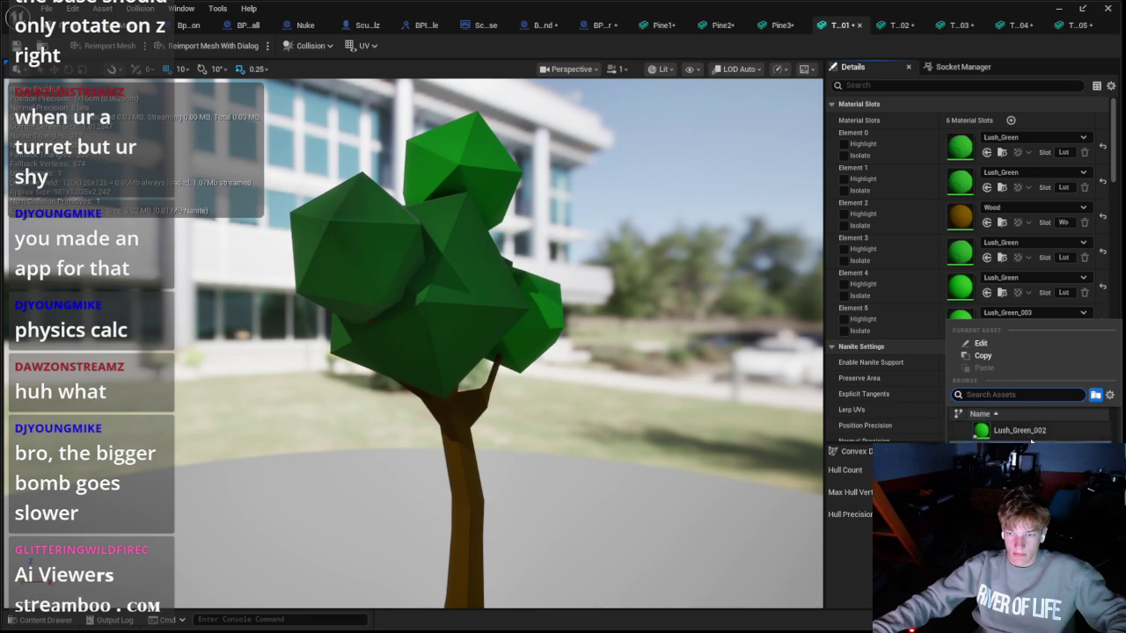
pyautogui.click(1036, 431)
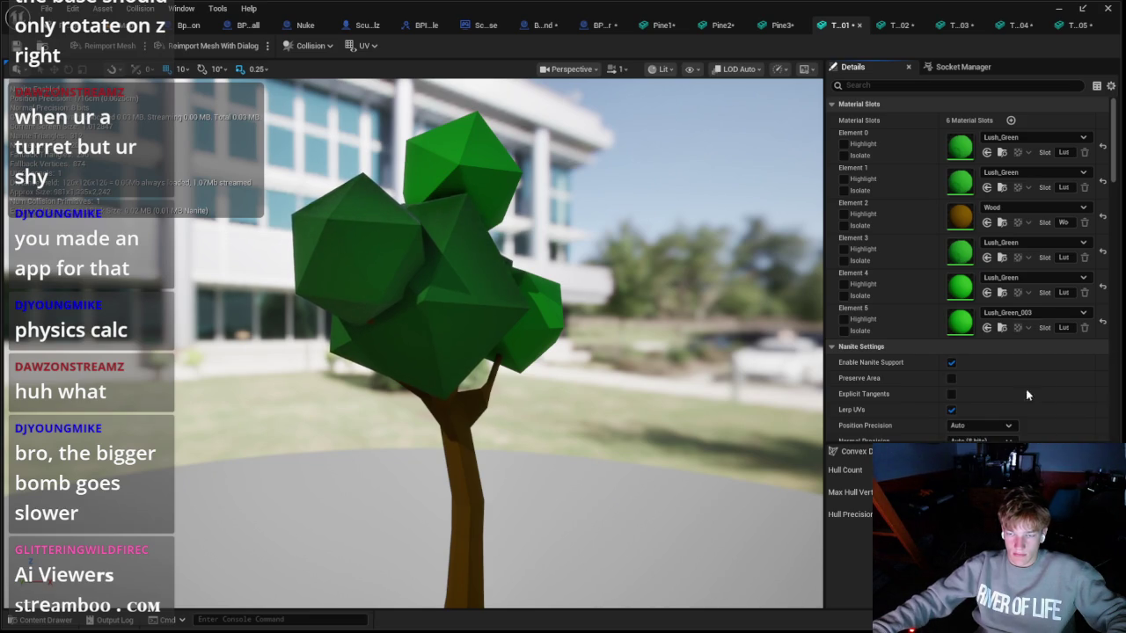
pyautogui.click(1029, 208)
pyautogui.click(1010, 405)
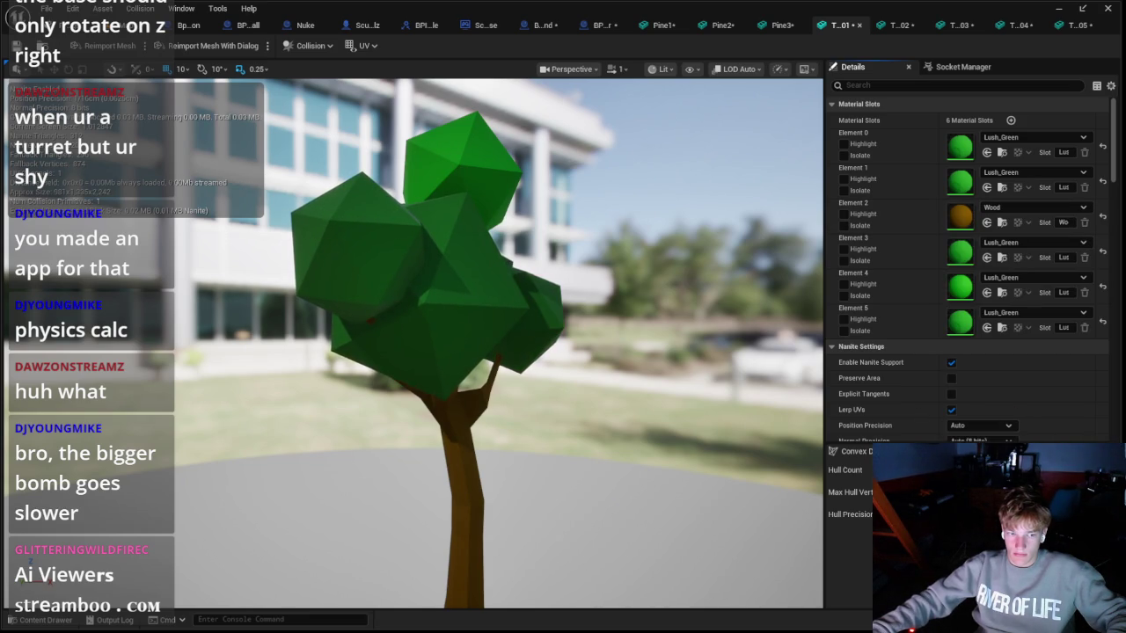
pyautogui.scroll(-3, 414, 343)
pyautogui.scroll(5, 493, 352)
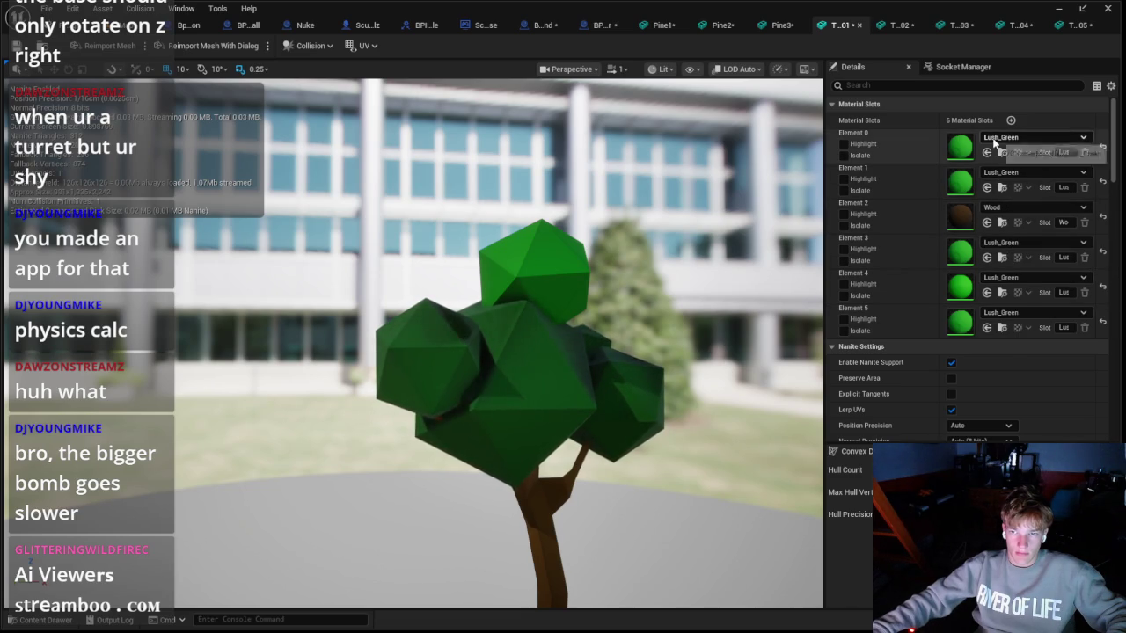
pyautogui.moveTo(563, 351)
pyautogui.mouseDown()
pyautogui.moveTo(414, 352)
pyautogui.moveTo(398, 310)
pyautogui.moveTo(406, 389)
pyautogui.mouseUp()
pyautogui.click(899, 24)
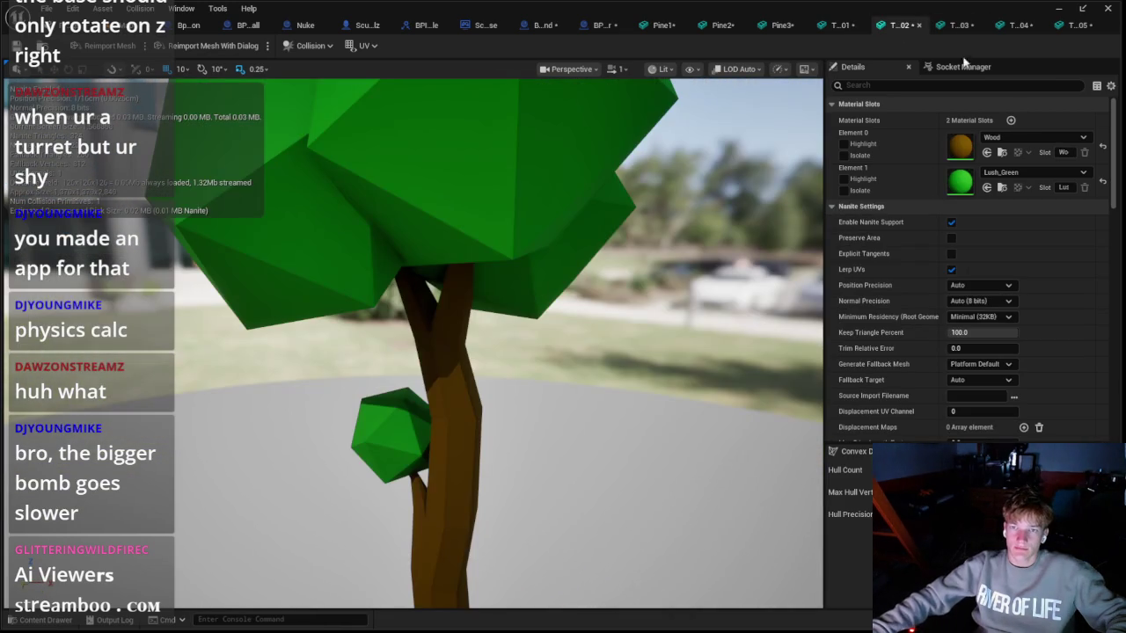
# Step: Give T_02 the darker Wood trunk and Lush_Green leaves
pyautogui.click(1024, 137)
pyautogui.click(1011, 335)
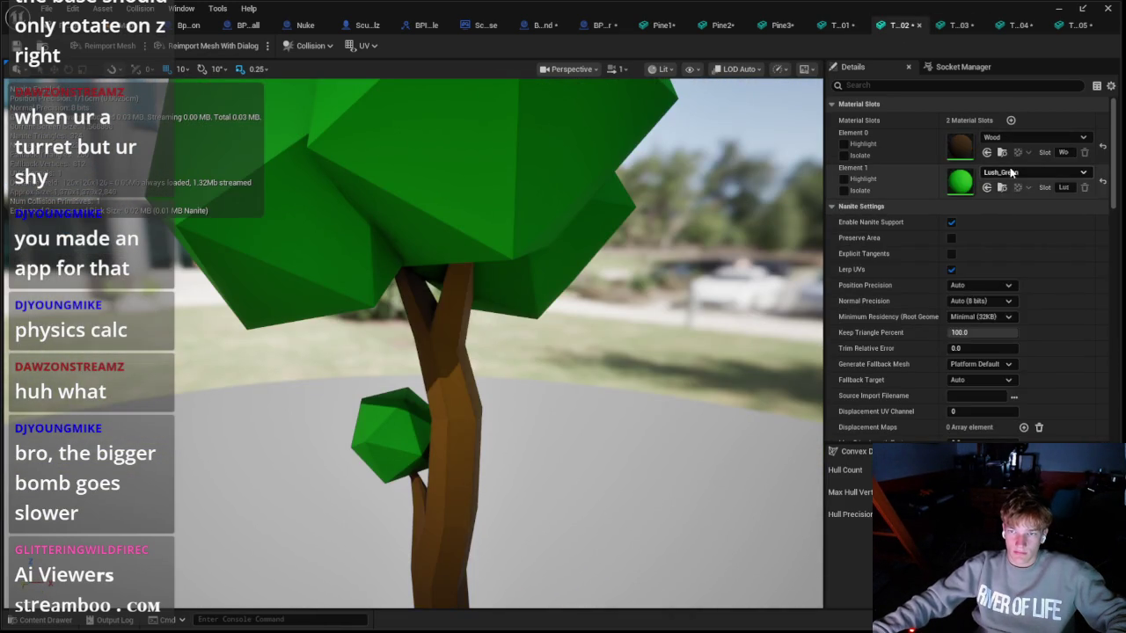
pyautogui.click(1025, 172)
pyautogui.click(1024, 309)
pyautogui.scroll(-5, 413, 343)
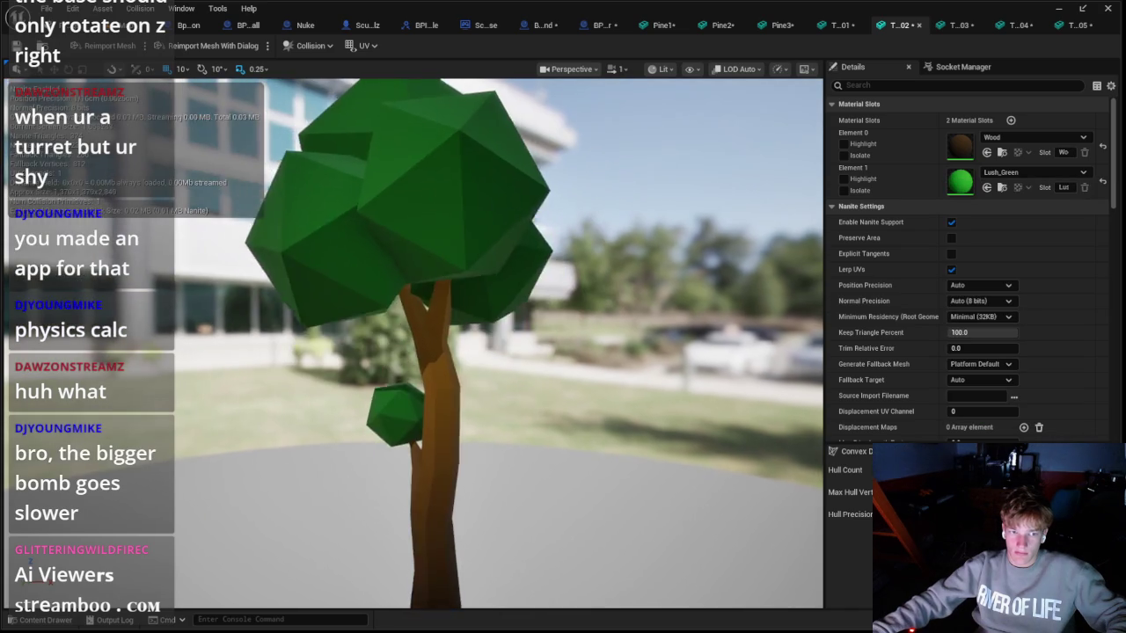
# Step: Give T_03 the darker Wood trunk and Lush_Green leaves
pyautogui.click(959, 25)
pyautogui.click(1025, 137)
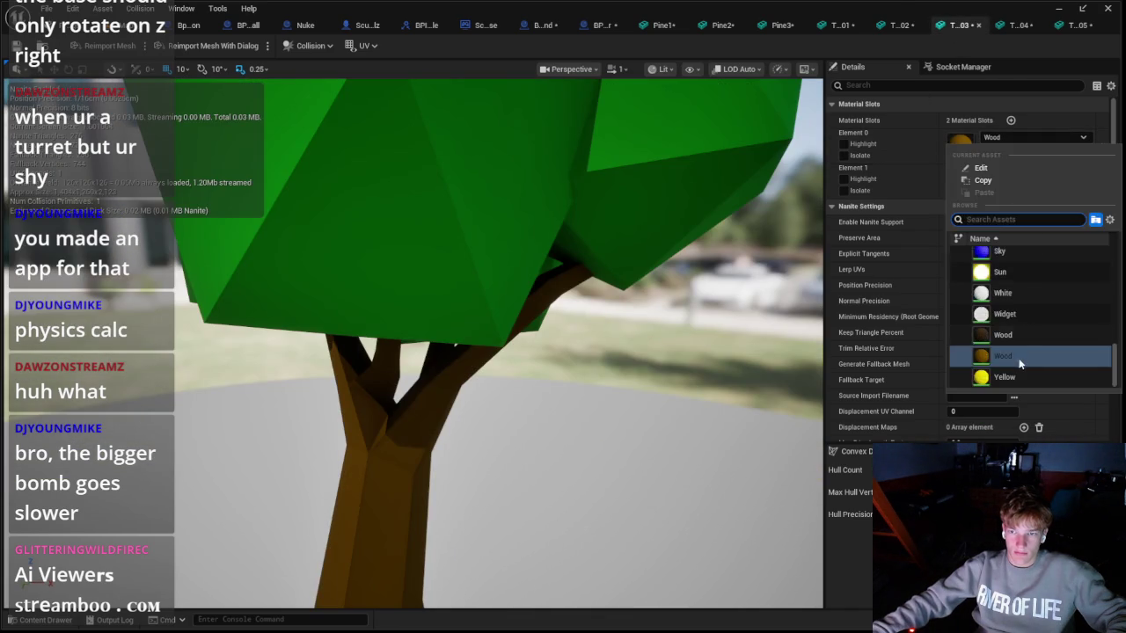
pyautogui.click(1012, 336)
pyautogui.click(1012, 173)
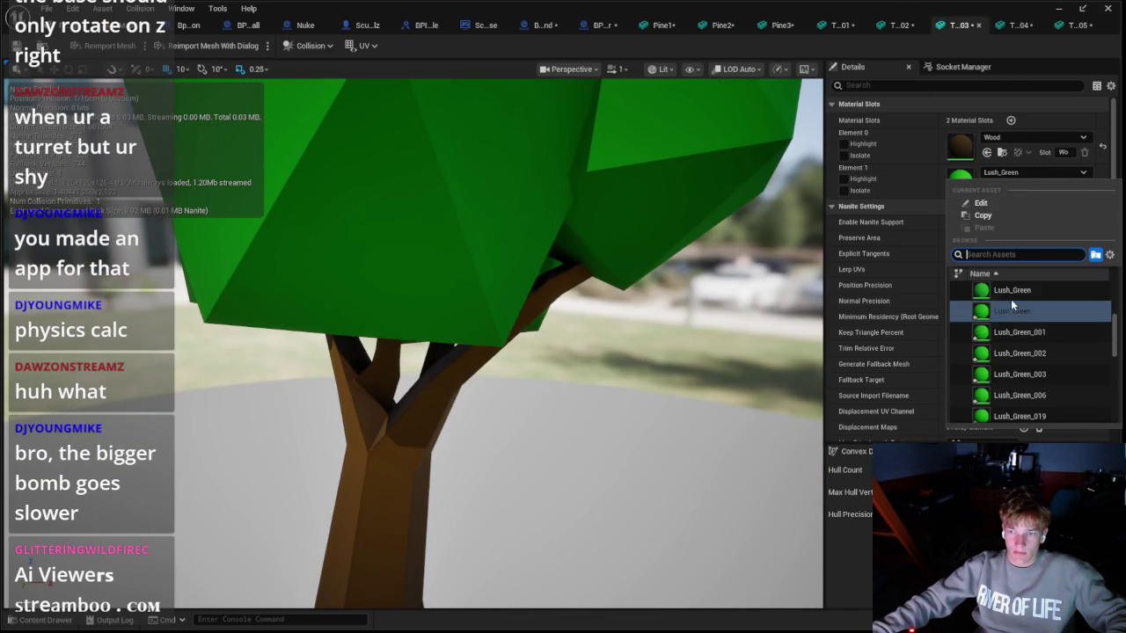
pyautogui.click(1010, 299)
pyautogui.scroll(-5, 758, 272)
# Step: Give T_04 the darker Wood trunk and Lush_Green leaves
pyautogui.click(1017, 24)
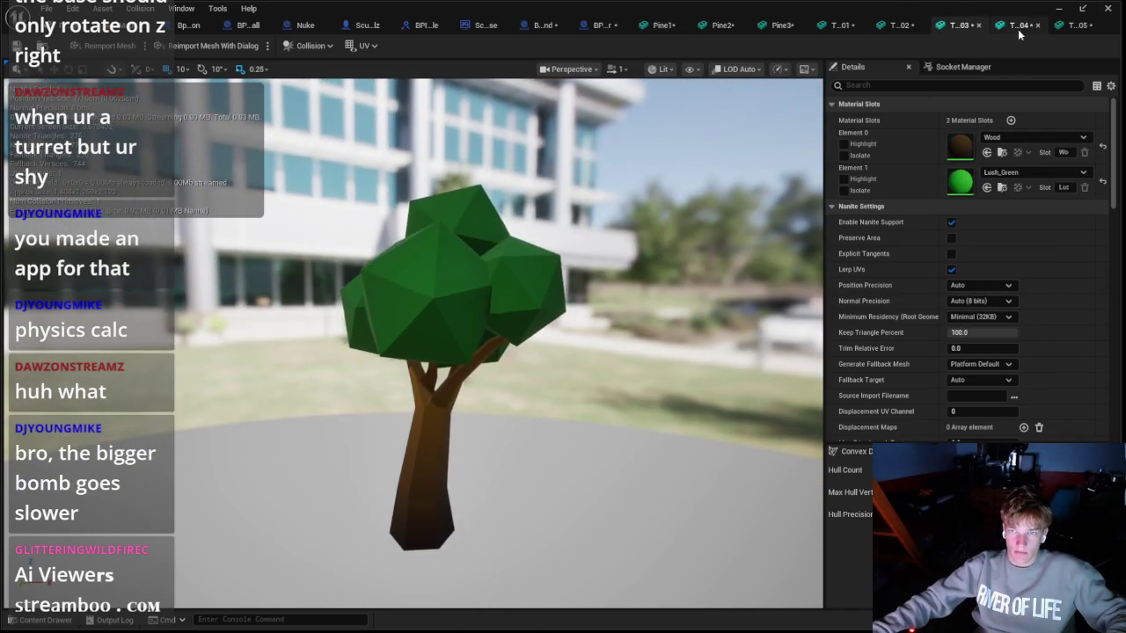
pyautogui.click(1025, 138)
pyautogui.click(1012, 353)
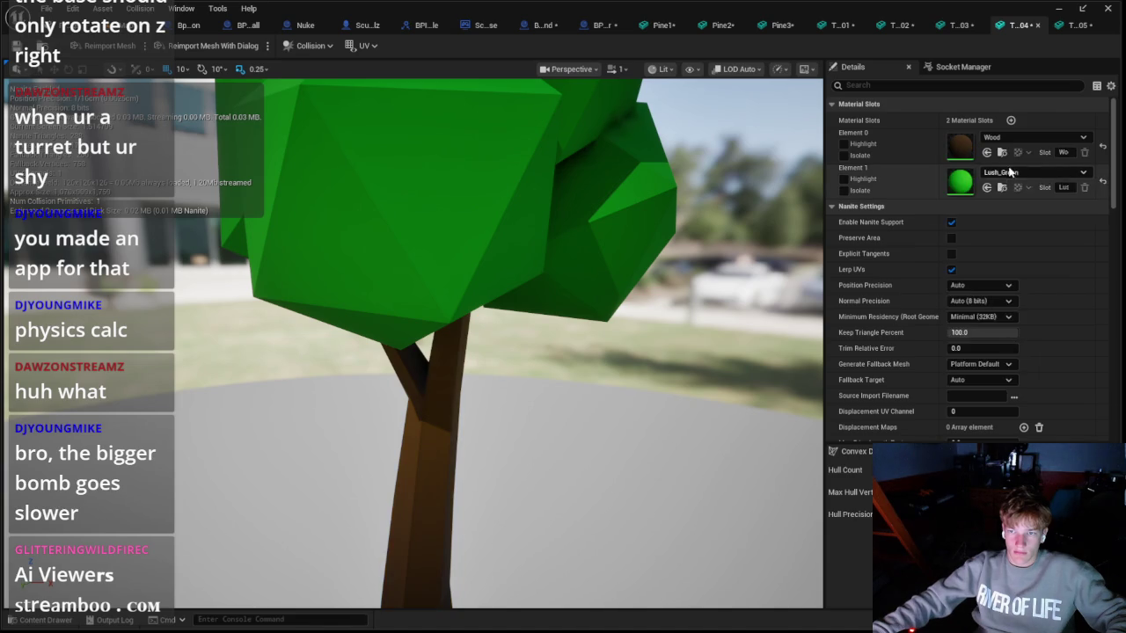
pyautogui.click(1013, 172)
pyautogui.click(1009, 292)
# Step: On T_05, set the first material slot to Lush_Green
pyautogui.click(1077, 25)
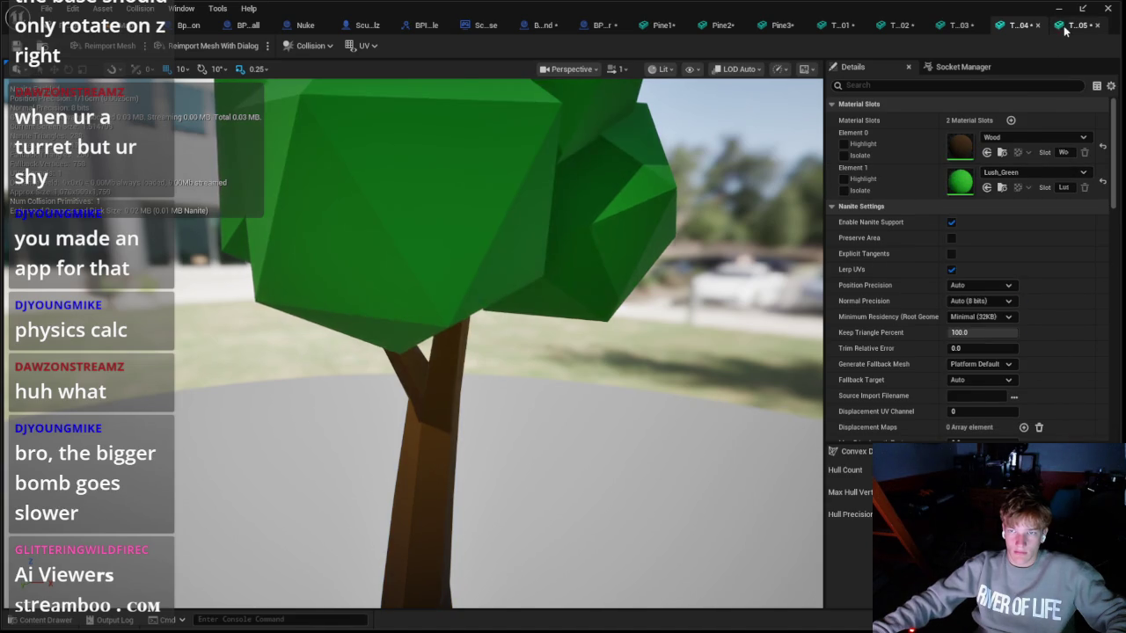
pyautogui.click(1025, 137)
pyautogui.scroll(2, 1008, 289)
pyautogui.scroll(5, 1011, 286)
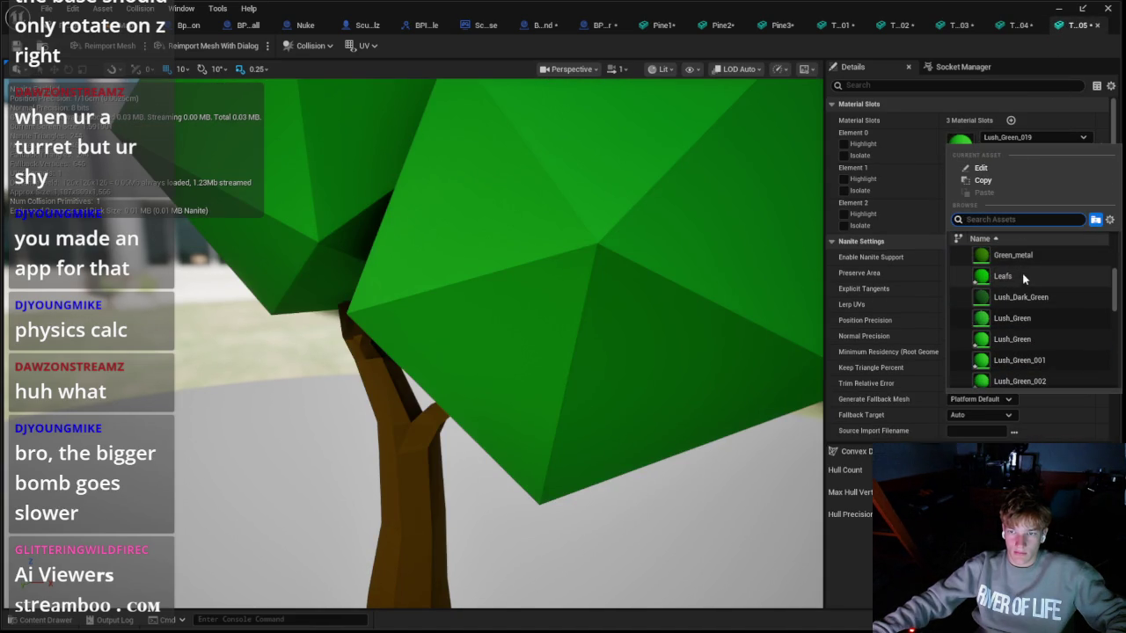
pyautogui.click(1018, 317)
# Step: Set T_05's third slot to Lush_Green instead of Leafs, and bring up the Meshes assets
pyautogui.click(1012, 208)
pyautogui.scroll(2, 1011, 321)
pyautogui.click(1002, 413)
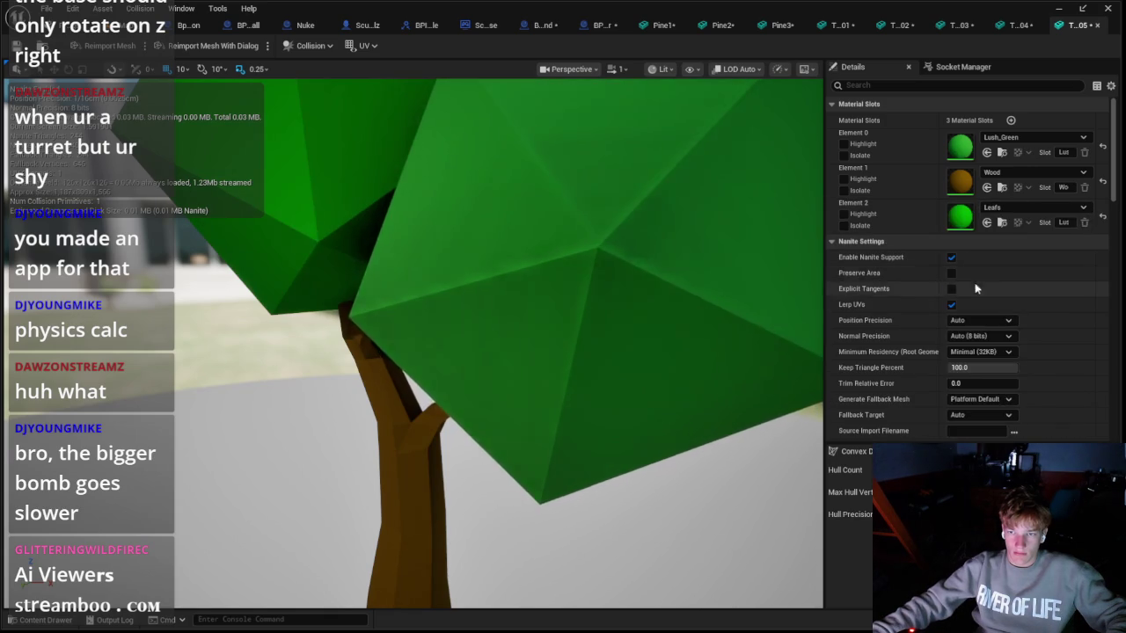
pyautogui.click(1007, 207)
pyautogui.scroll(3, 1018, 351)
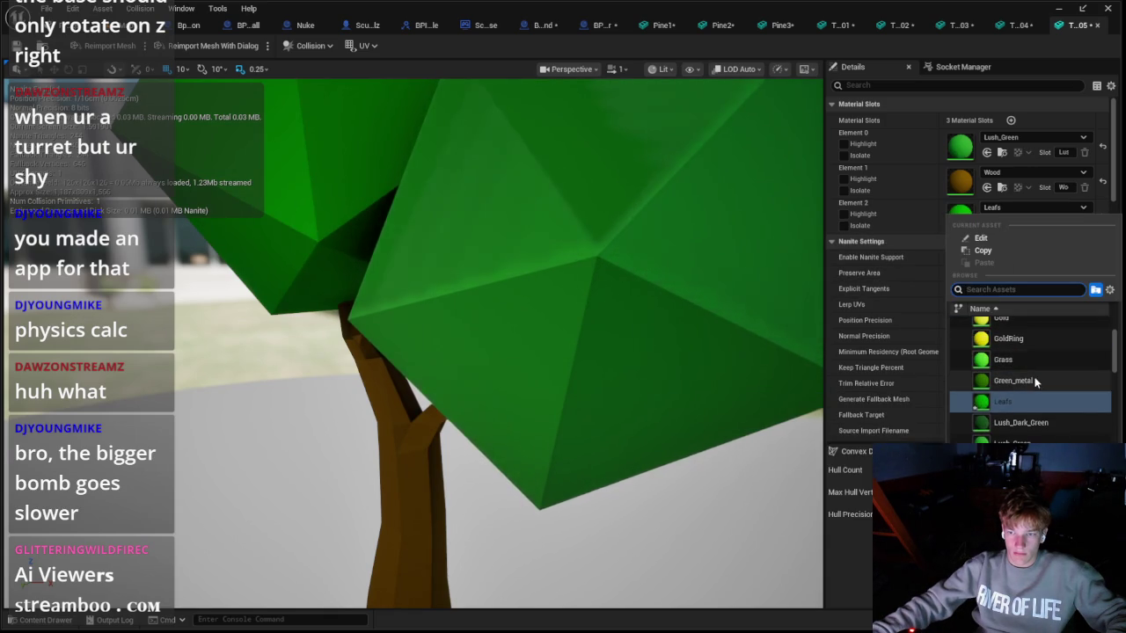
pyautogui.scroll(-3, 1034, 384)
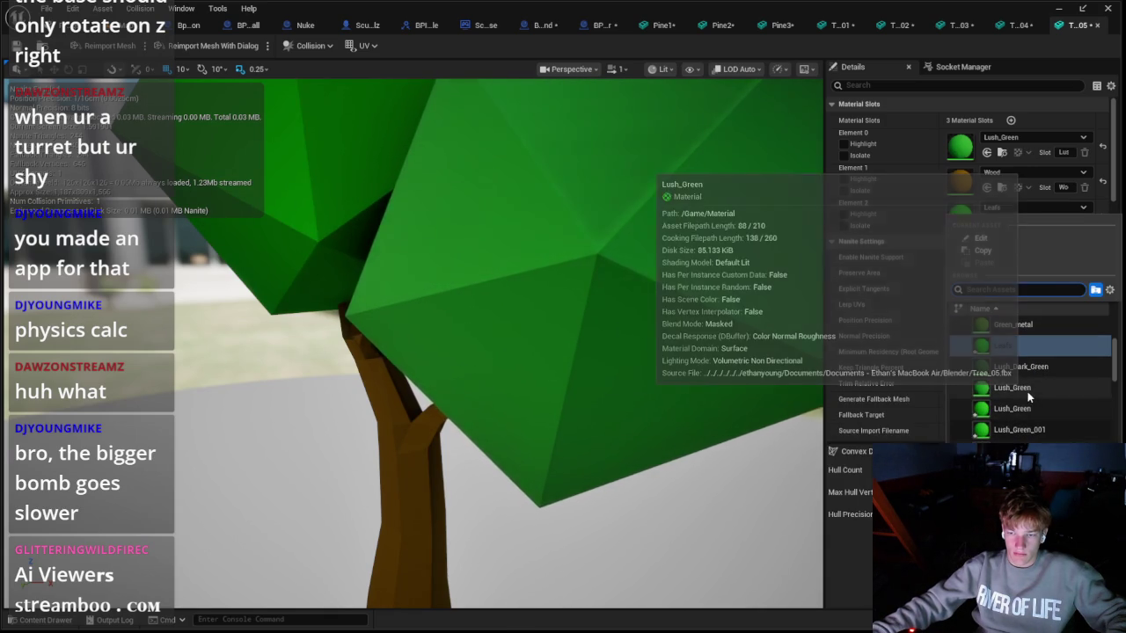
pyautogui.click(1027, 390)
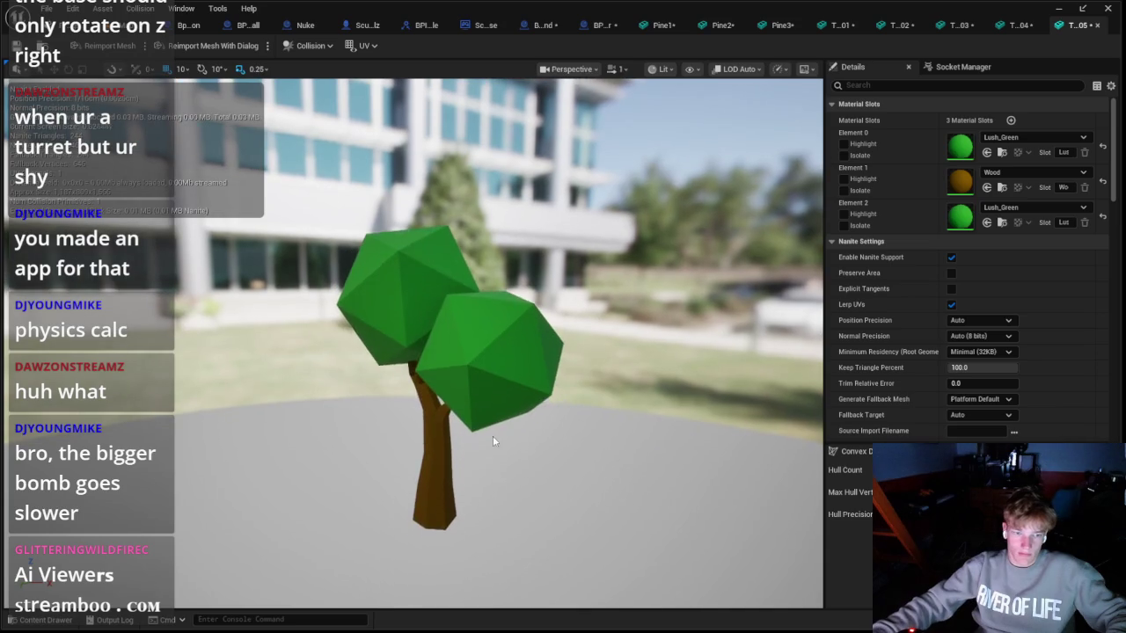
pyautogui.click(13, 621)
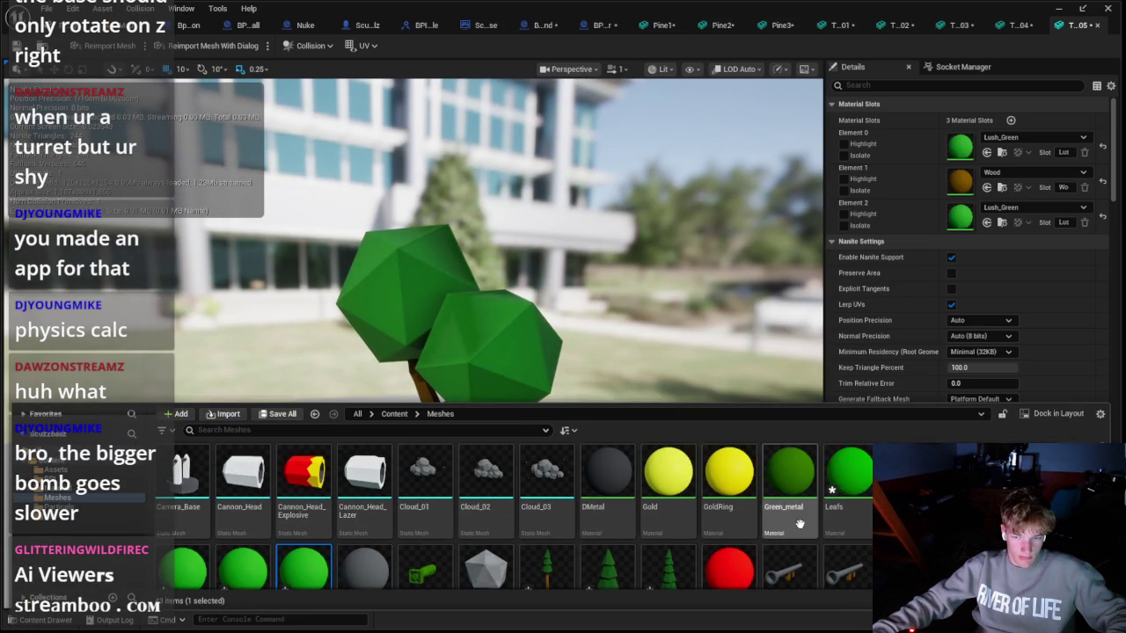
# Step: Force-delete the seven leftover green materials, including the Lush_Green copies and Leafs
pyautogui.keyDown('shift'); pyautogui.click(869, 513); pyautogui.keyUp('shift')
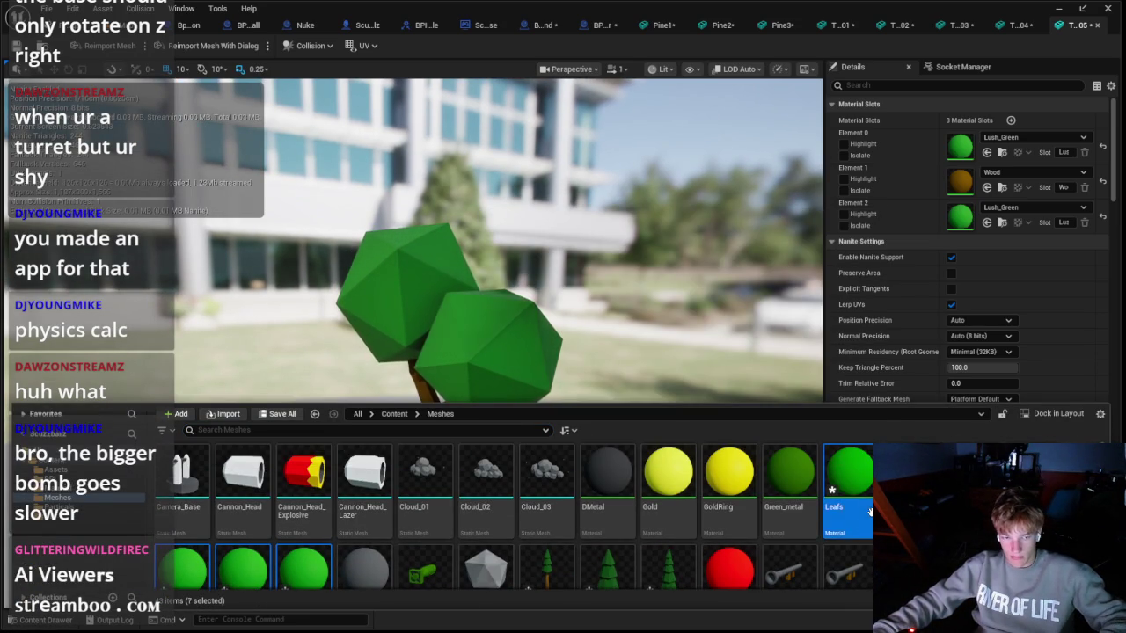
pyautogui.press('Delete')
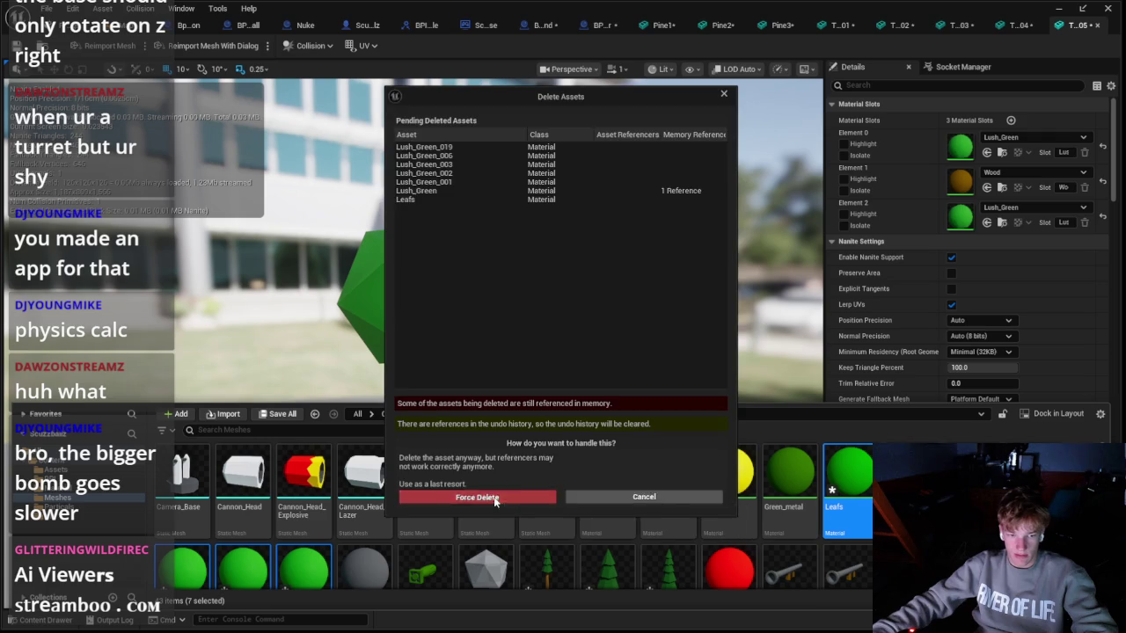
pyautogui.click(495, 498)
pyautogui.hotkey('ctrl', 'space')
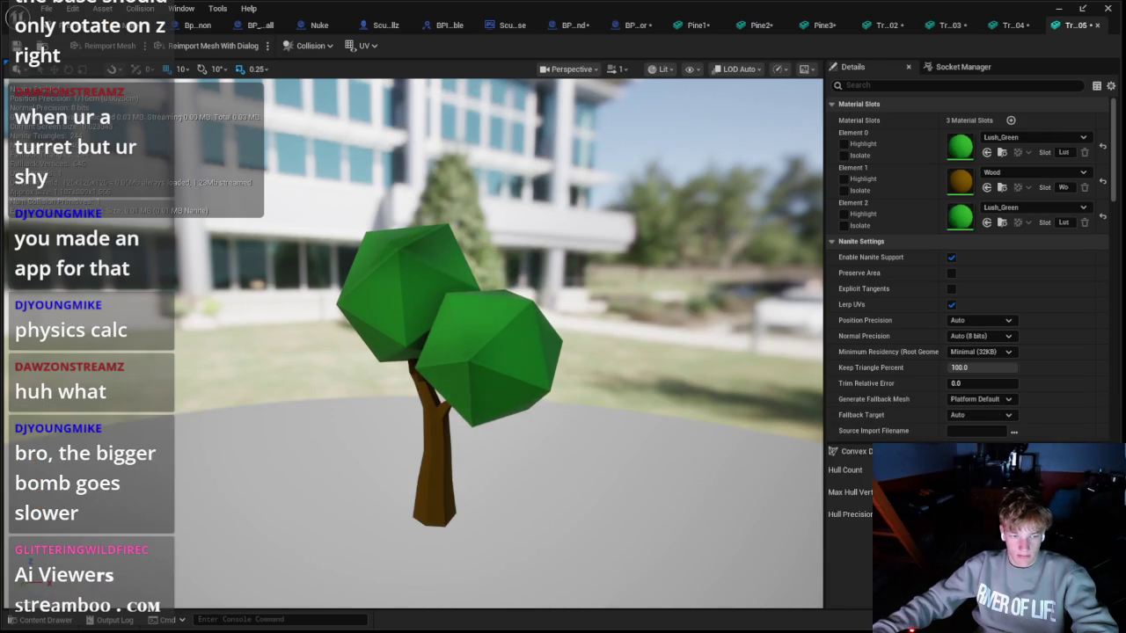
pyautogui.hotkey('ctrl', 'space')
pyautogui.scroll(-5, 457, 528)
# Step: Try deleting Wood but cancel because it is still referenced, then view the tree from above
pyautogui.click(435, 539)
pyautogui.press('Delete')
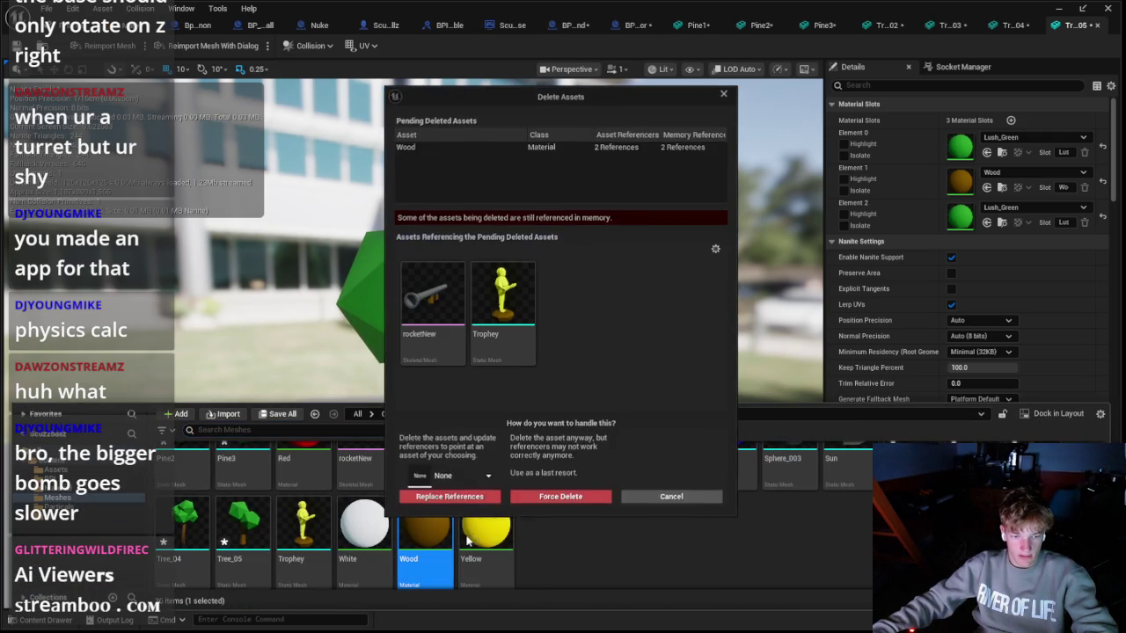
pyautogui.click(665, 498)
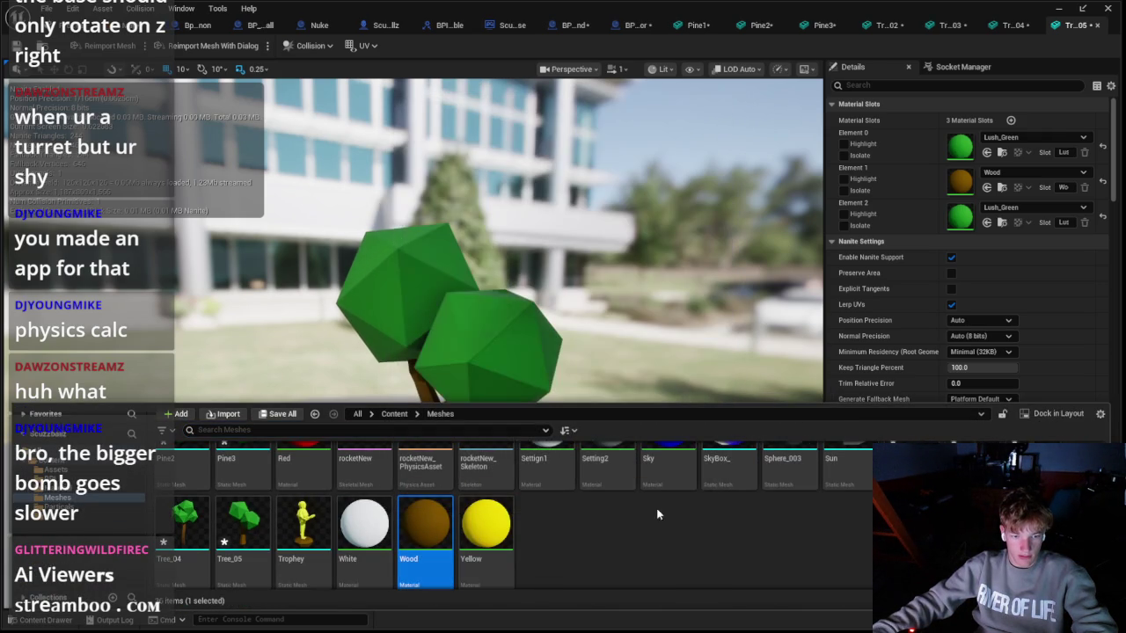
pyautogui.click(571, 538)
pyautogui.scroll(2, 563, 536)
pyautogui.scroll(-2, 554, 534)
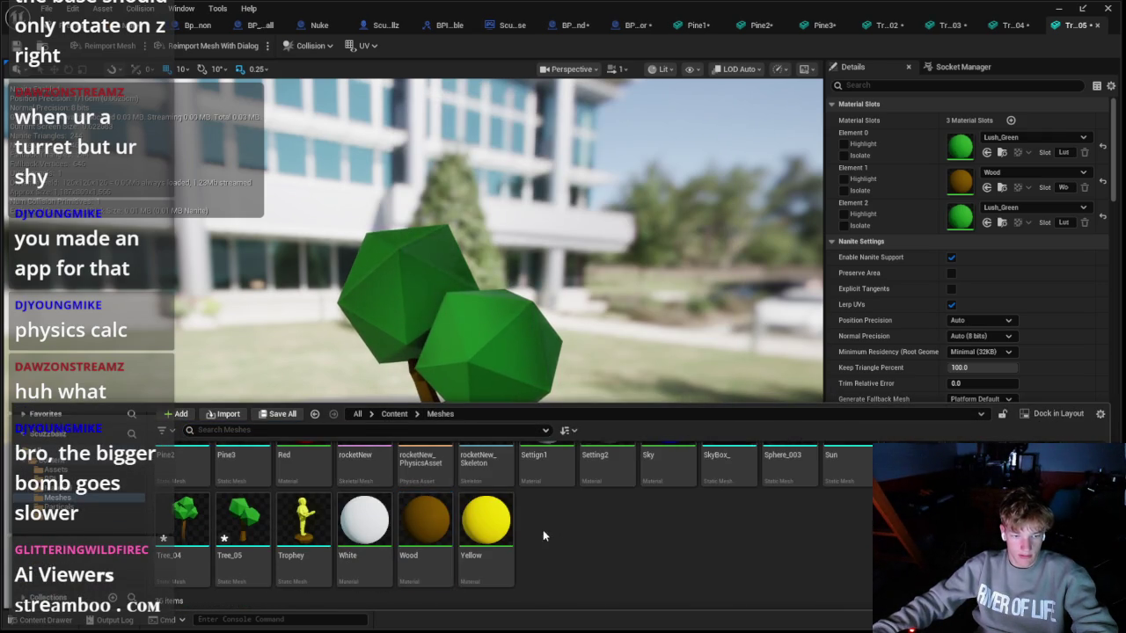
pyautogui.moveTo(619, 376); pyautogui.dragTo(580, 366)
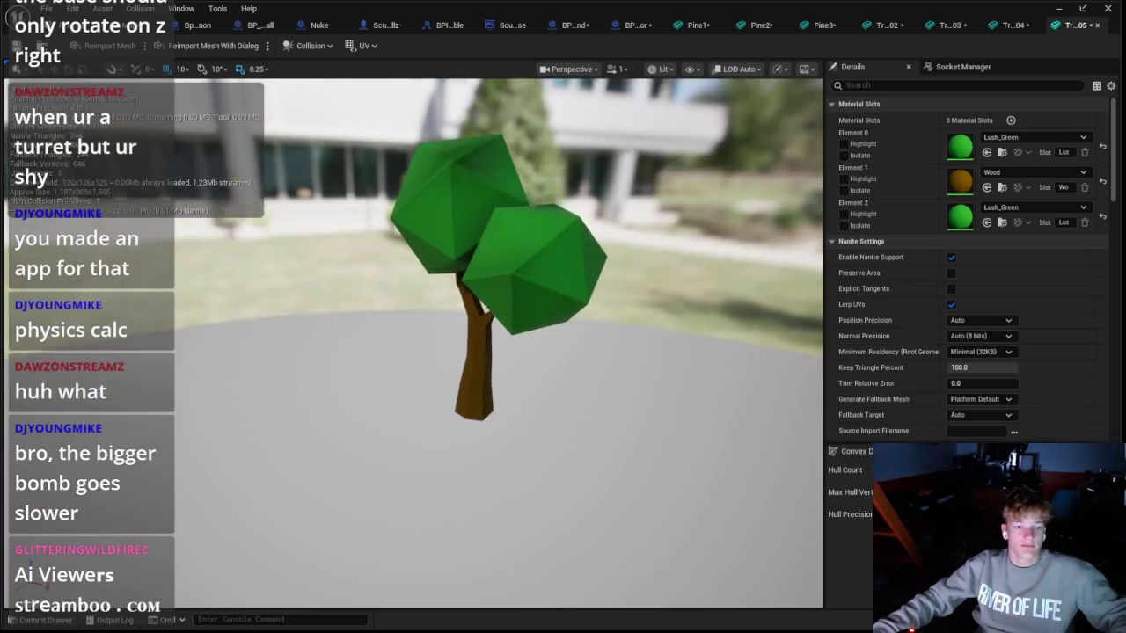
pyautogui.click(711, 24)
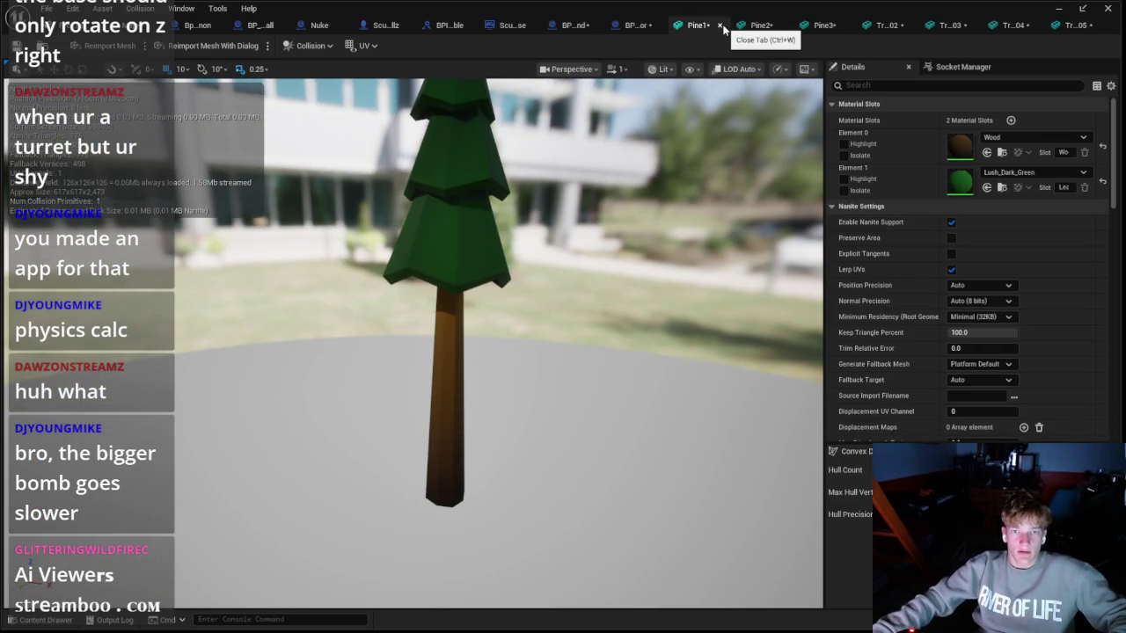
# Step: Close the Pine1–3 and Tree_02–05 mesh editor tabs
pyautogui.click(719, 25)
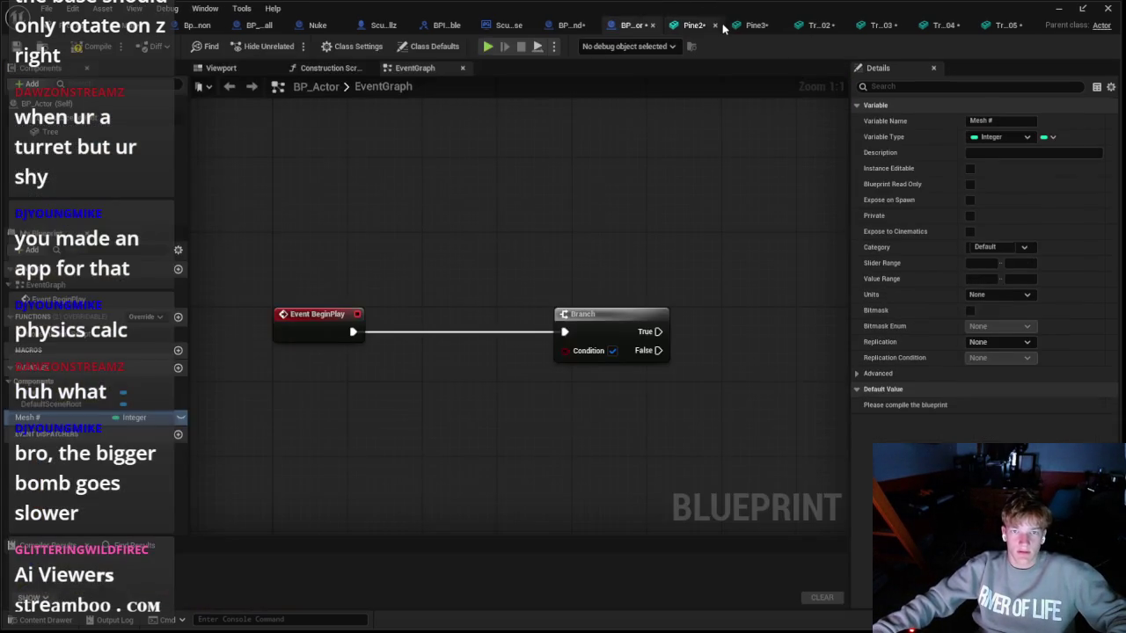
pyautogui.click(718, 26)
pyautogui.click(754, 26)
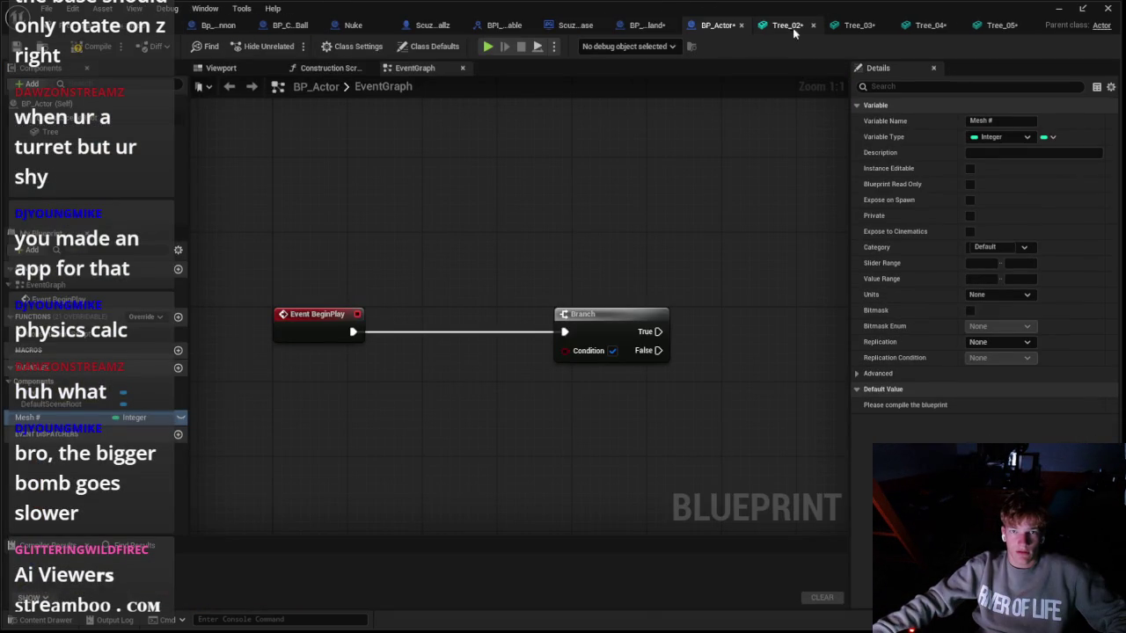
pyautogui.click(813, 27)
pyautogui.click(873, 27)
pyautogui.click(1026, 28)
pyautogui.click(1028, 26)
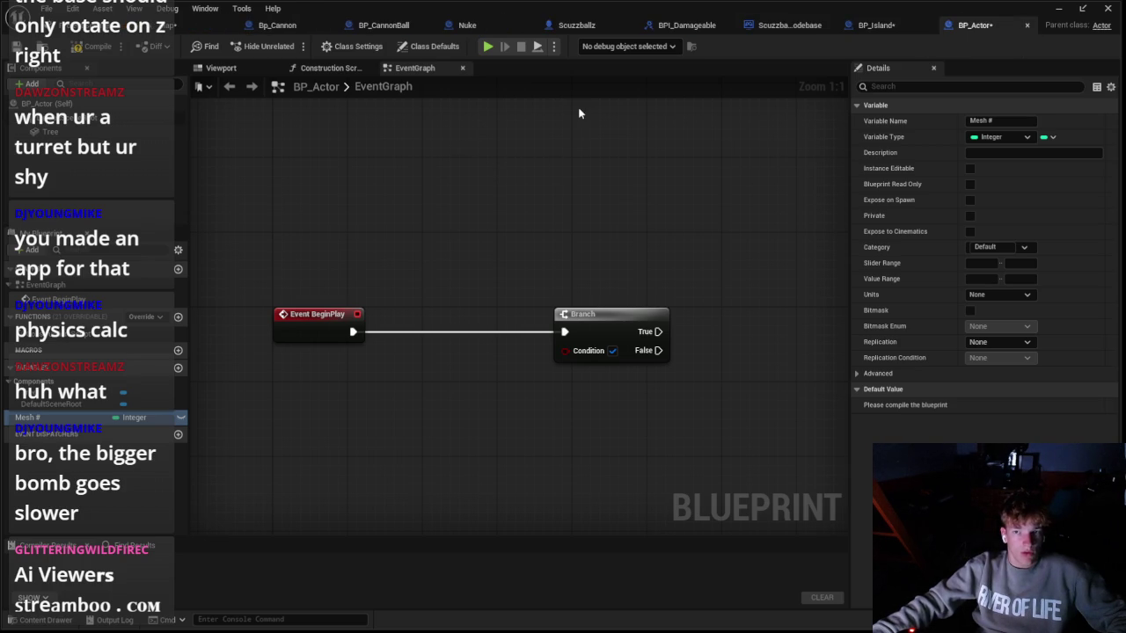
# Step: Rename the BP_Actor blueprint in the Assets folder to BP_Tree
pyautogui.click(38, 619)
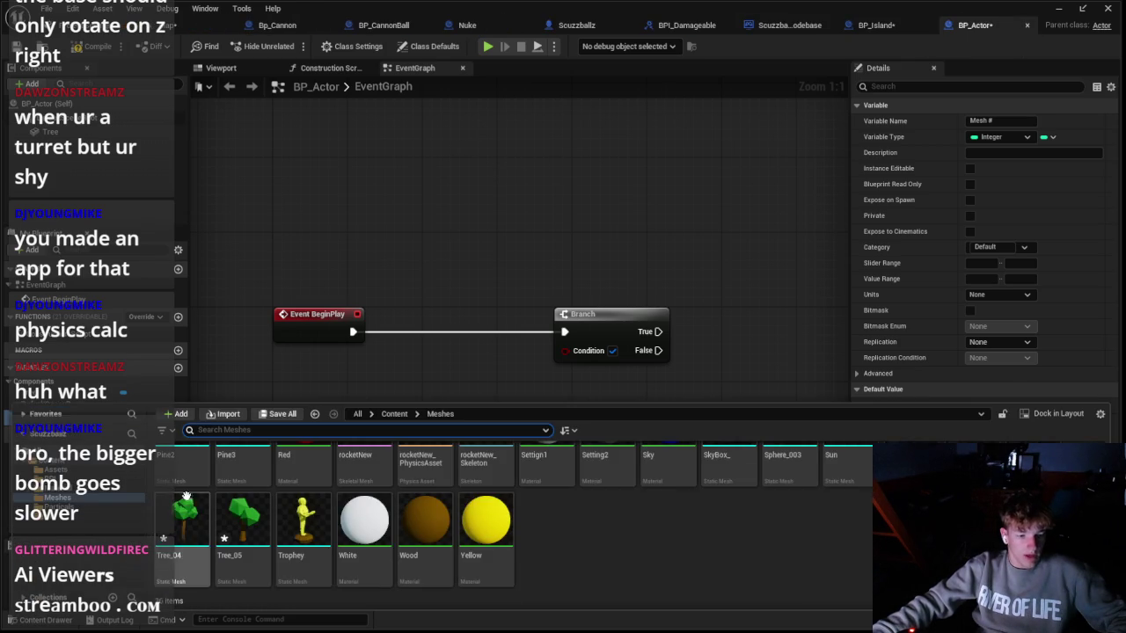
pyautogui.click(123, 471)
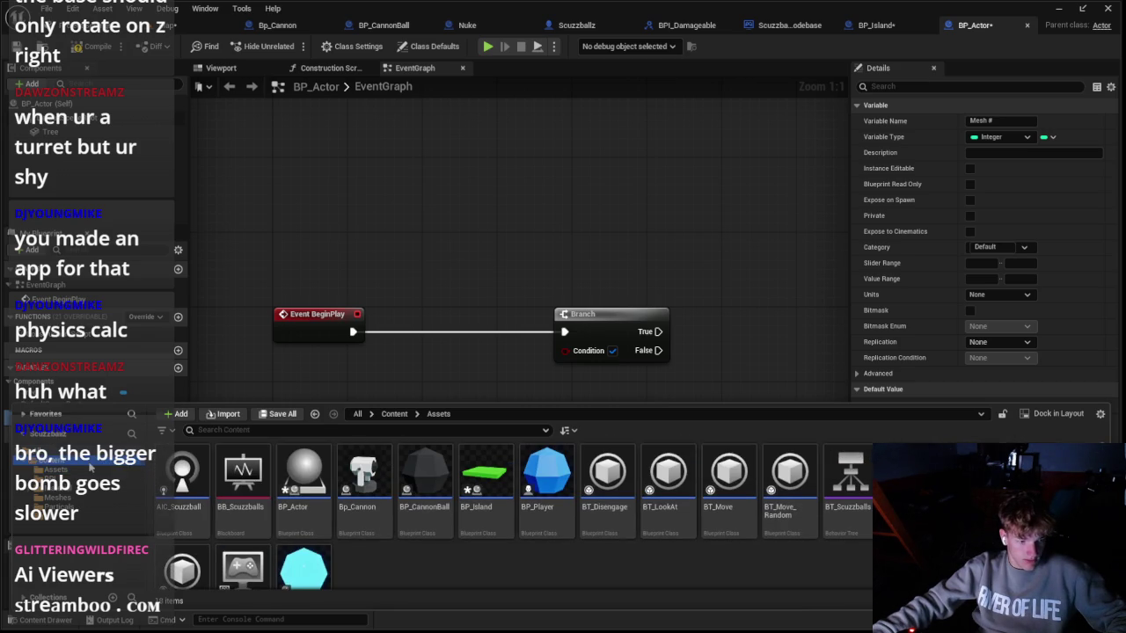
pyautogui.scroll(-2, 466, 562)
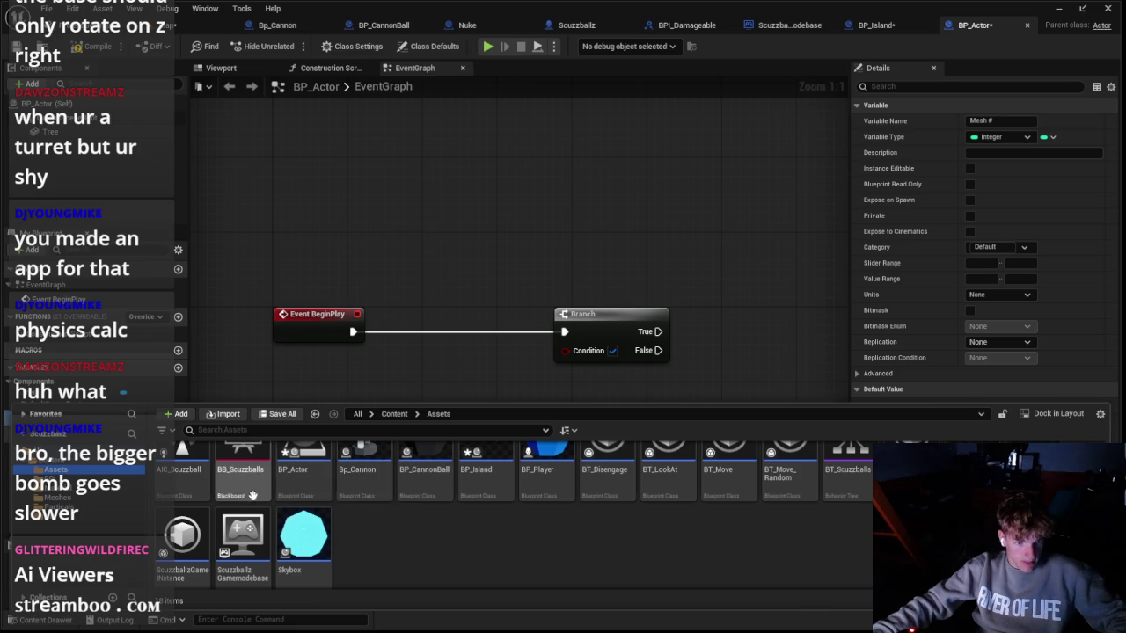
pyautogui.rightClick(303, 475)
pyautogui.click(336, 211)
pyautogui.write('BP_Tree')
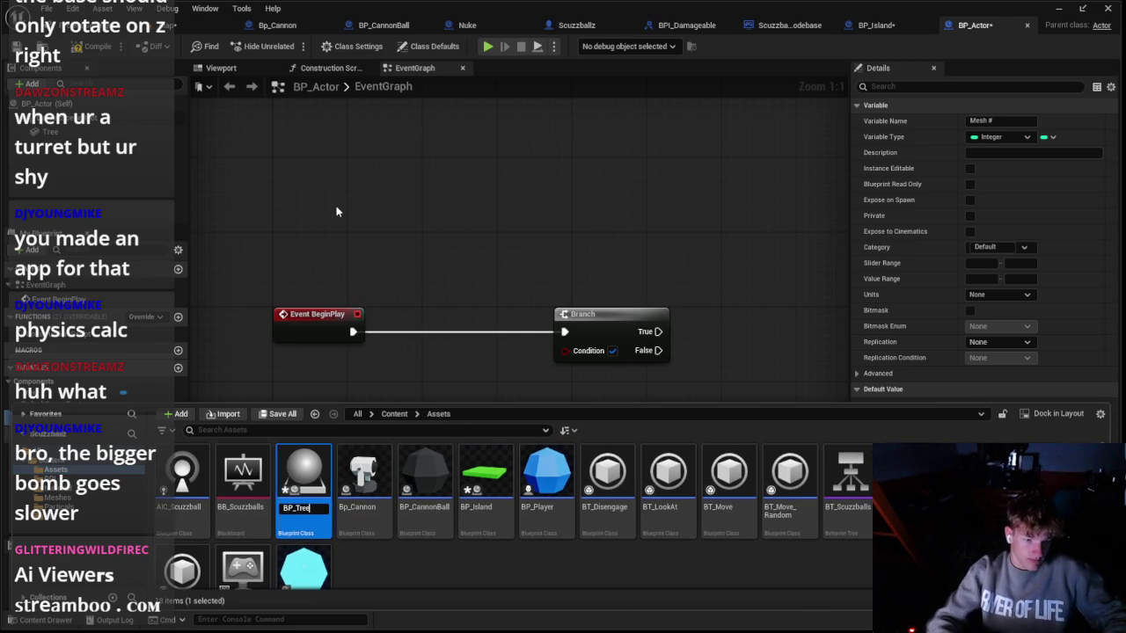
pyautogui.press('Return')
pyautogui.click(490, 274)
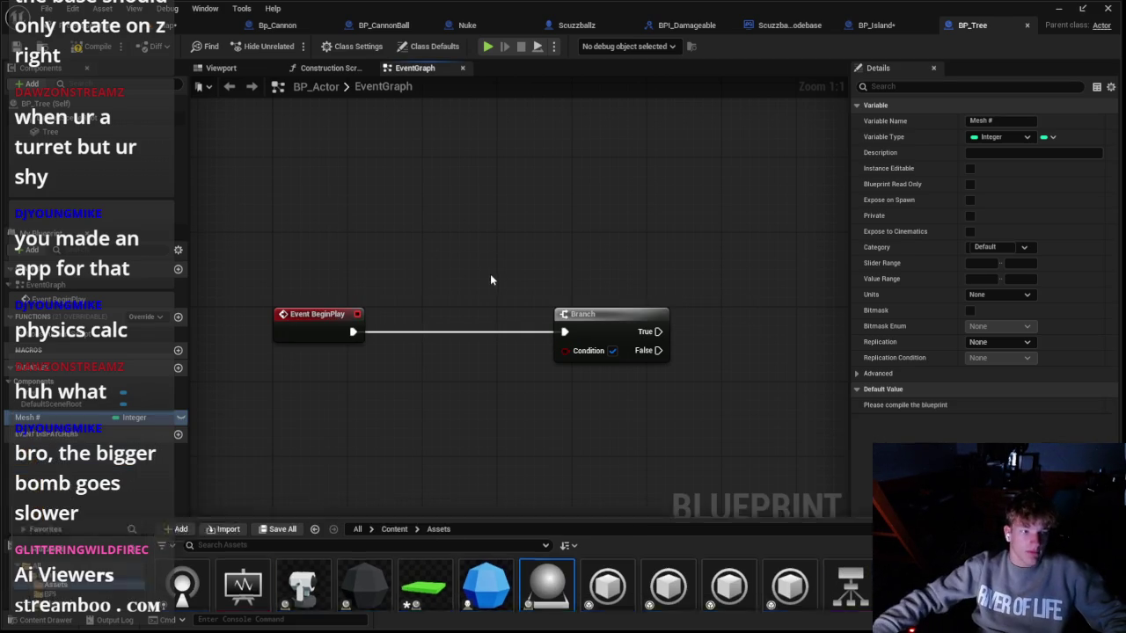
pyautogui.click(179, 369)
pyautogui.write('Pine')
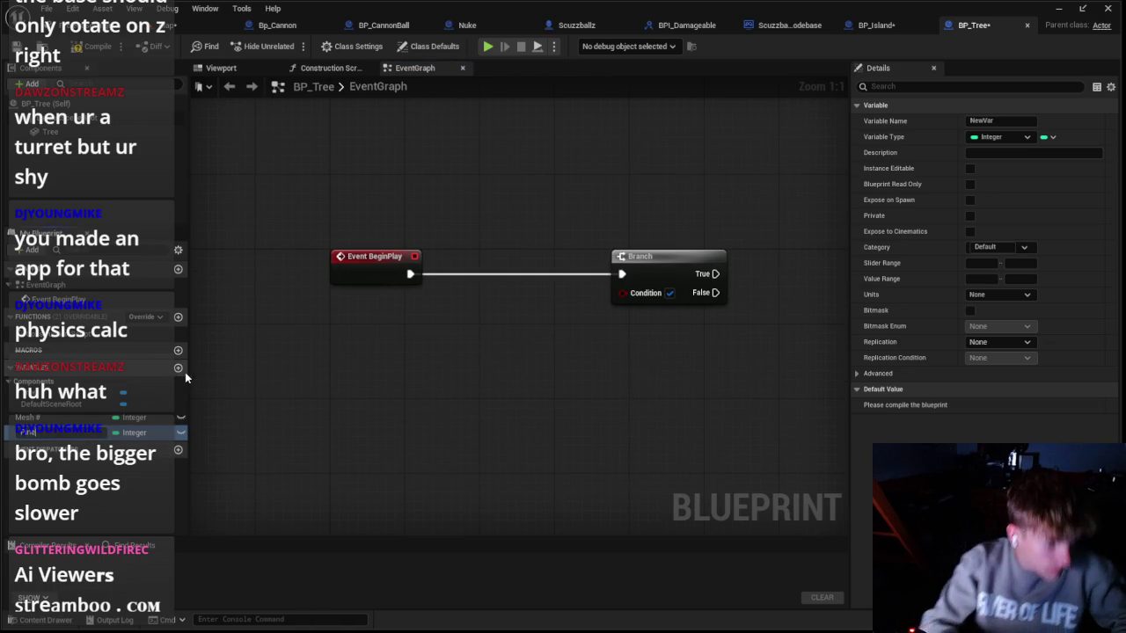
# Step: Make Pine a Boolean feeding the Branch condition, instance editable and exposed on spawn
pyautogui.click(148, 431)
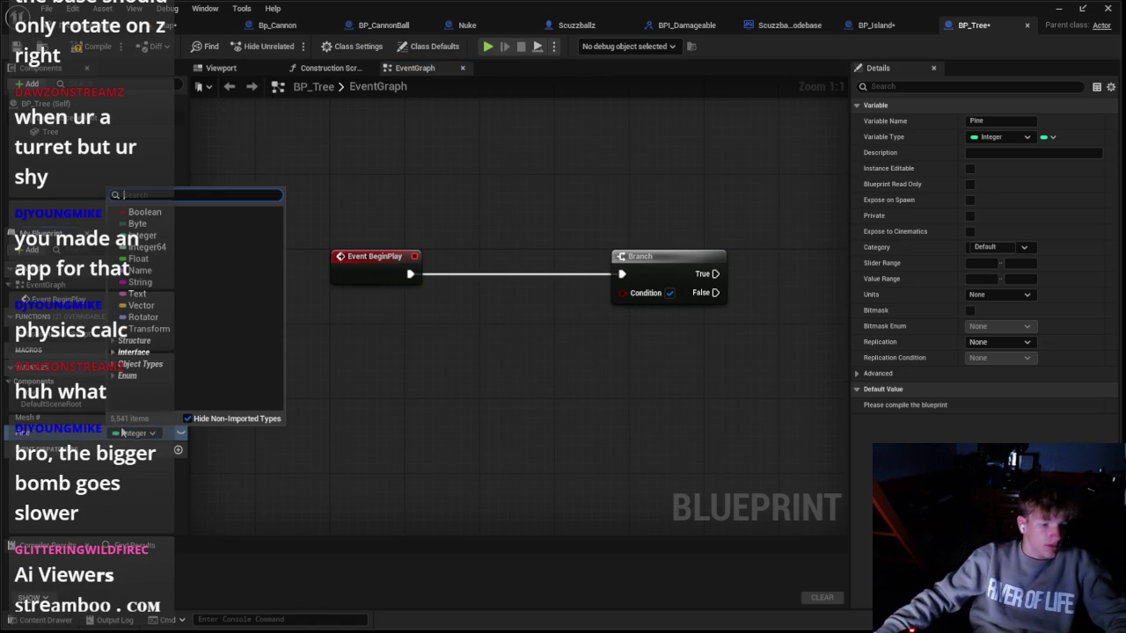
pyautogui.click(173, 212)
pyautogui.moveTo(598, 322); pyautogui.dragTo(622, 293)
pyautogui.moveTo(538, 290); pyautogui.dragTo(613, 331)
pyautogui.moveTo(645, 262)
pyautogui.mouseDown()
pyautogui.moveTo(477, 280)
pyautogui.moveTo(465, 262)
pyautogui.mouseUp()
pyautogui.click(464, 231)
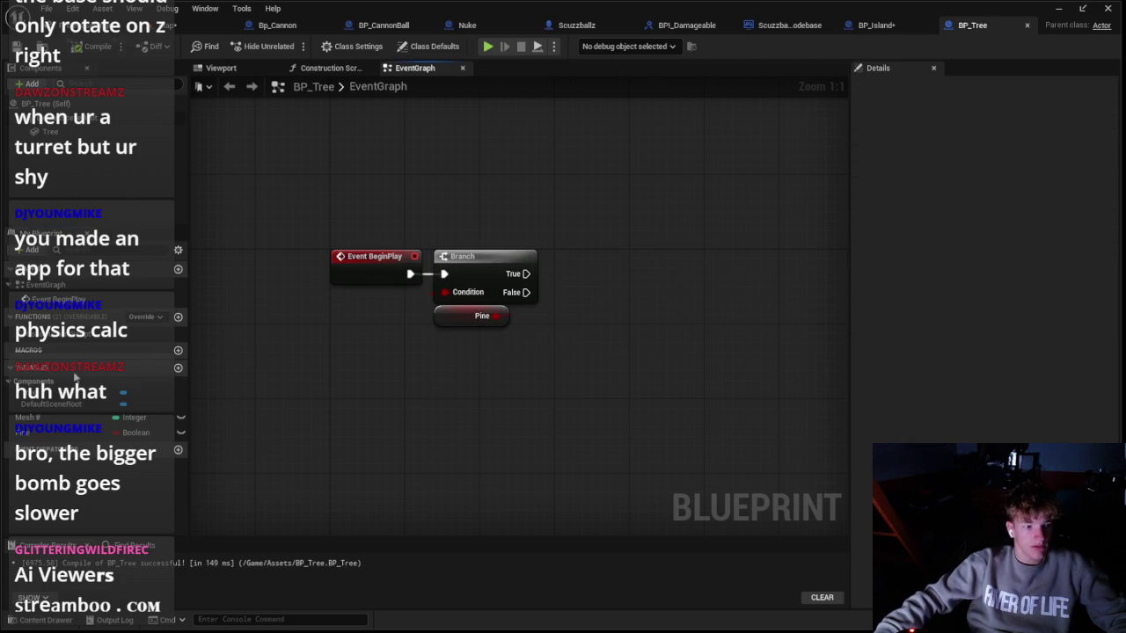
pyautogui.click(181, 434)
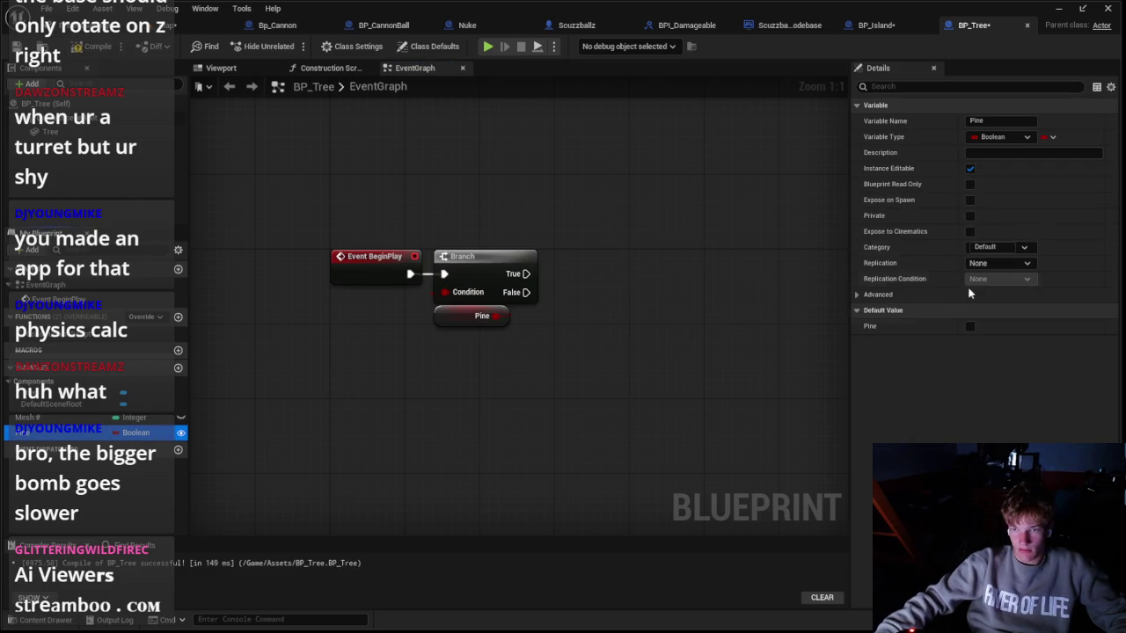
pyautogui.click(970, 201)
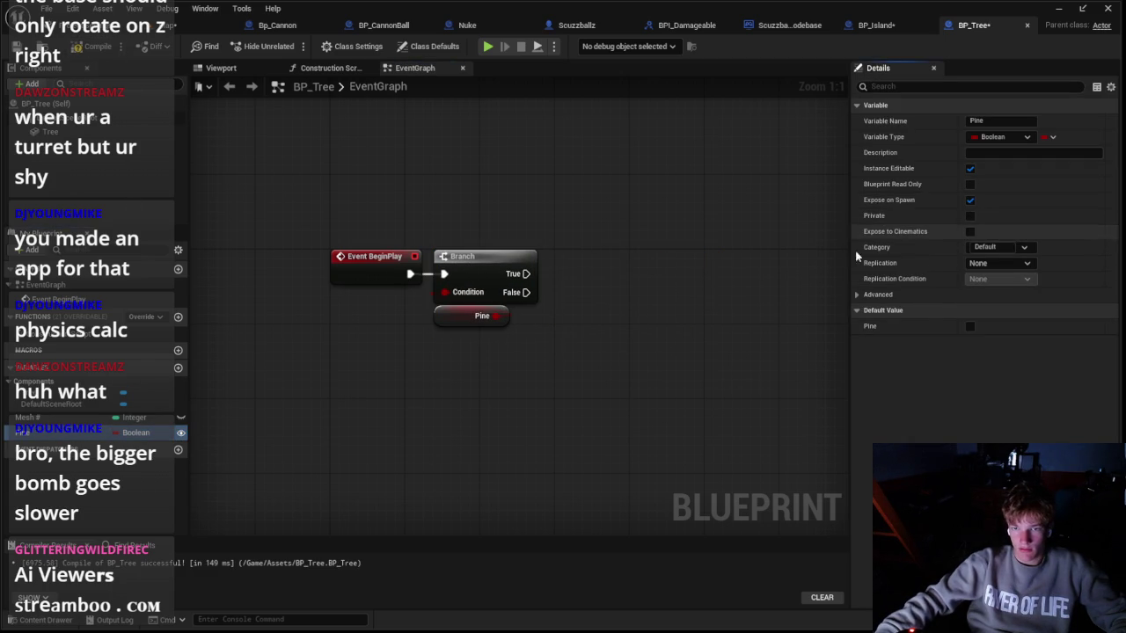
pyautogui.click(876, 26)
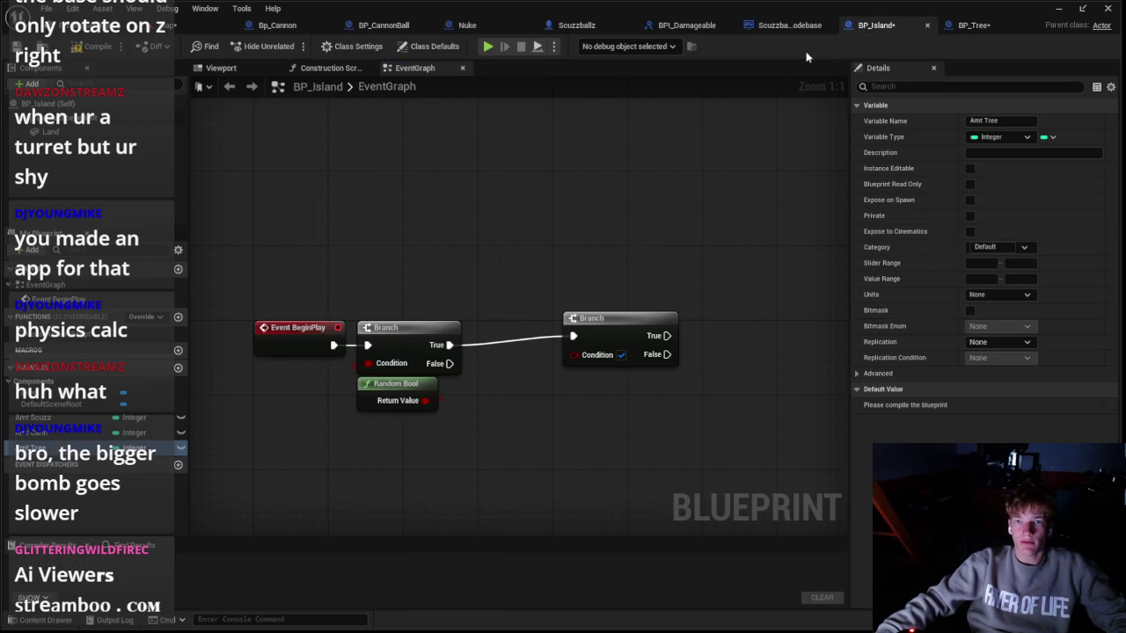
# Step: Arrange the Branch nodes and start a comment on the first Branch and Random Bool
pyautogui.scroll(-1, 606, 284)
pyautogui.moveTo(606, 330); pyautogui.dragTo(536, 329)
pyautogui.scroll(1, 535, 330)
pyautogui.moveTo(362, 290); pyautogui.dragTo(472, 425)
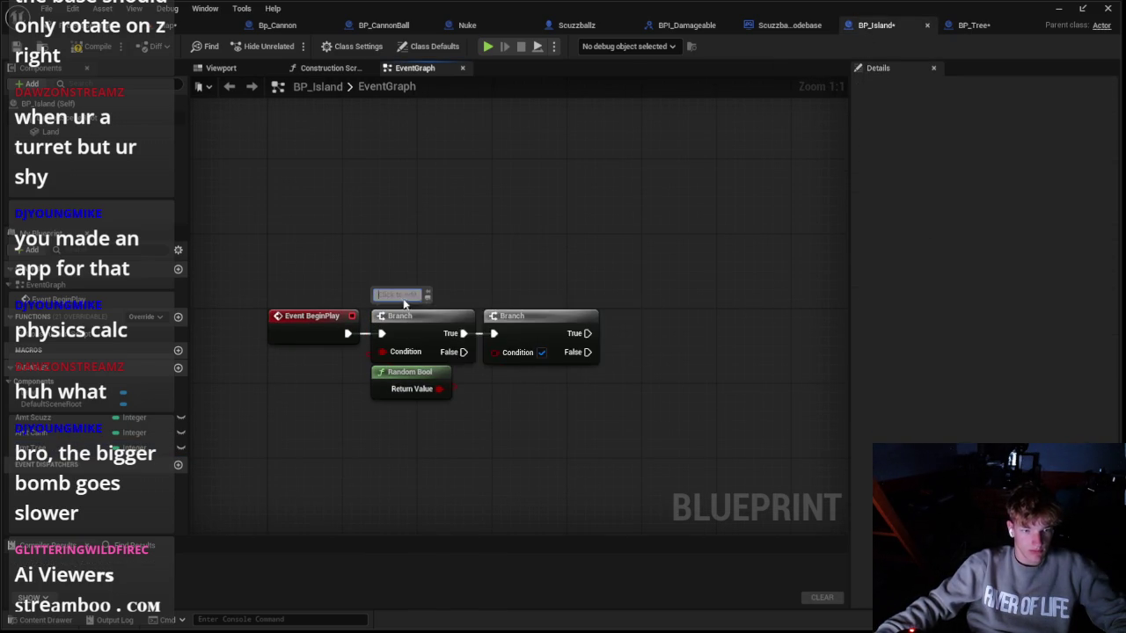
pyautogui.click(403, 296)
pyautogui.write('Pine')
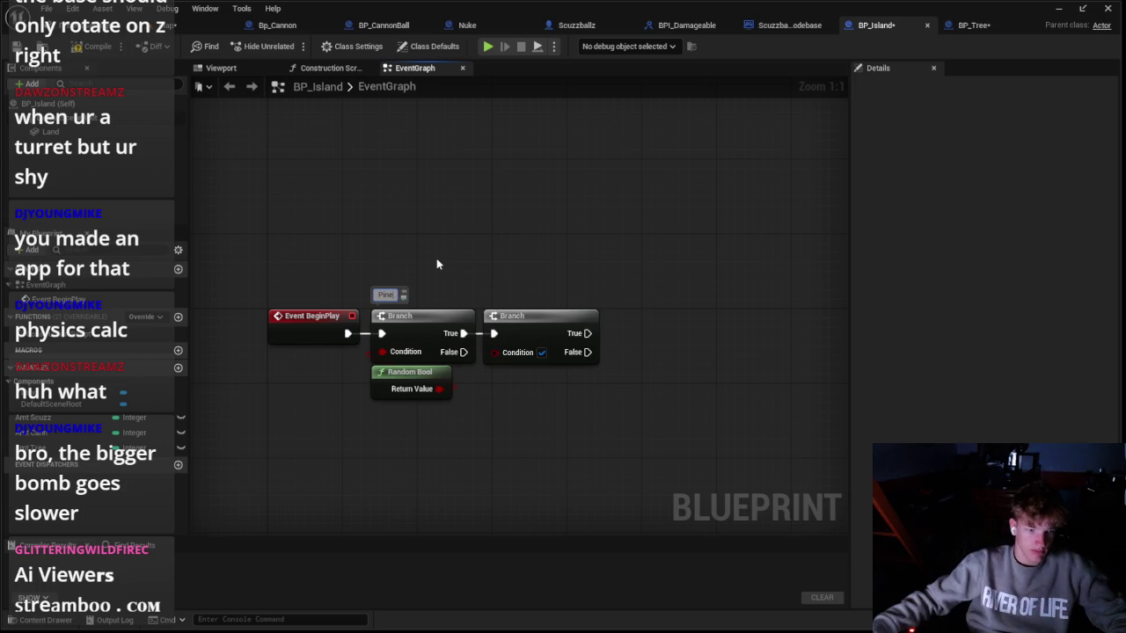
# Step: Delete the second Branch and edit the first Branch's comment to 'Scuzzball?'
pyautogui.moveTo(563, 311); pyautogui.dragTo(579, 269)
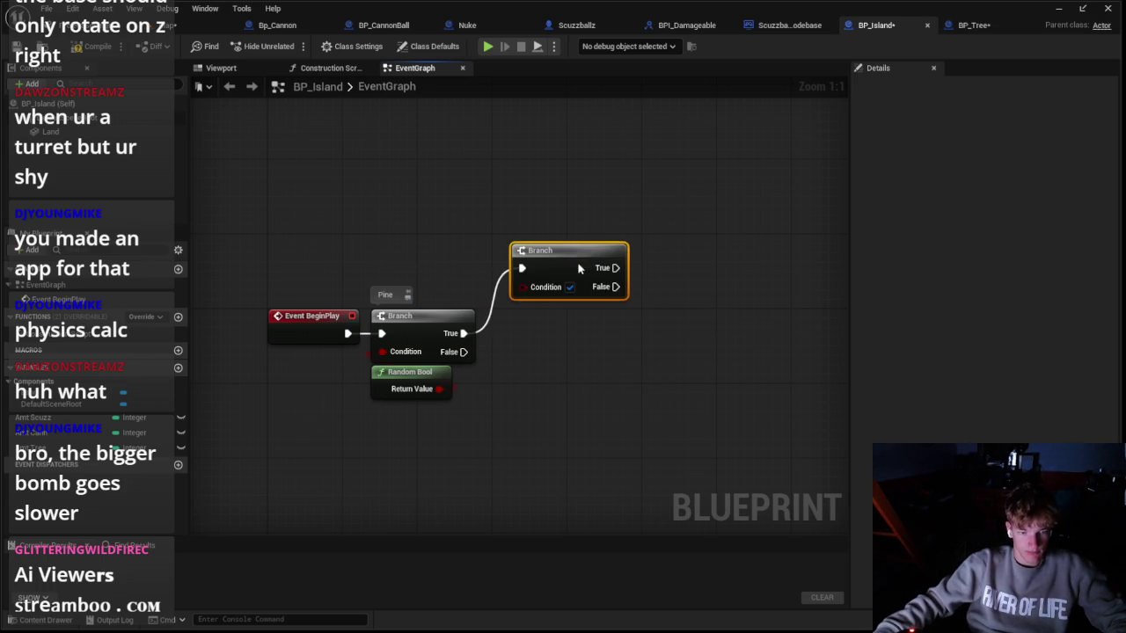
pyautogui.press('Delete')
pyautogui.write('Scuzzball?')
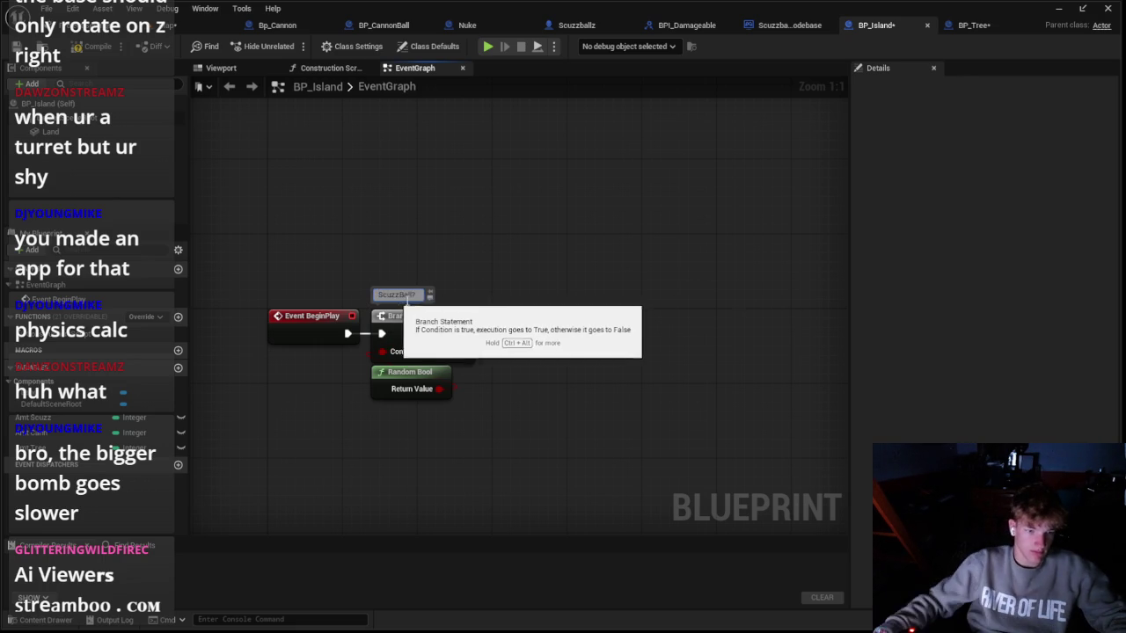
pyautogui.doubleClick(406, 296)
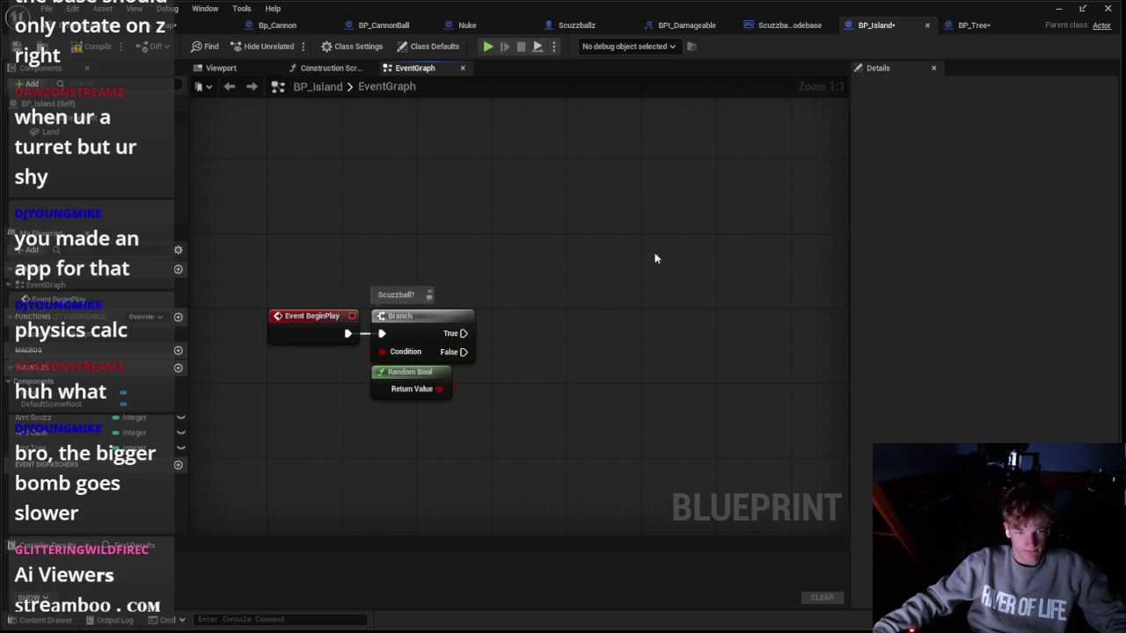
pyautogui.click(967, 24)
pyautogui.moveTo(539, 300); pyautogui.dragTo(469, 368)
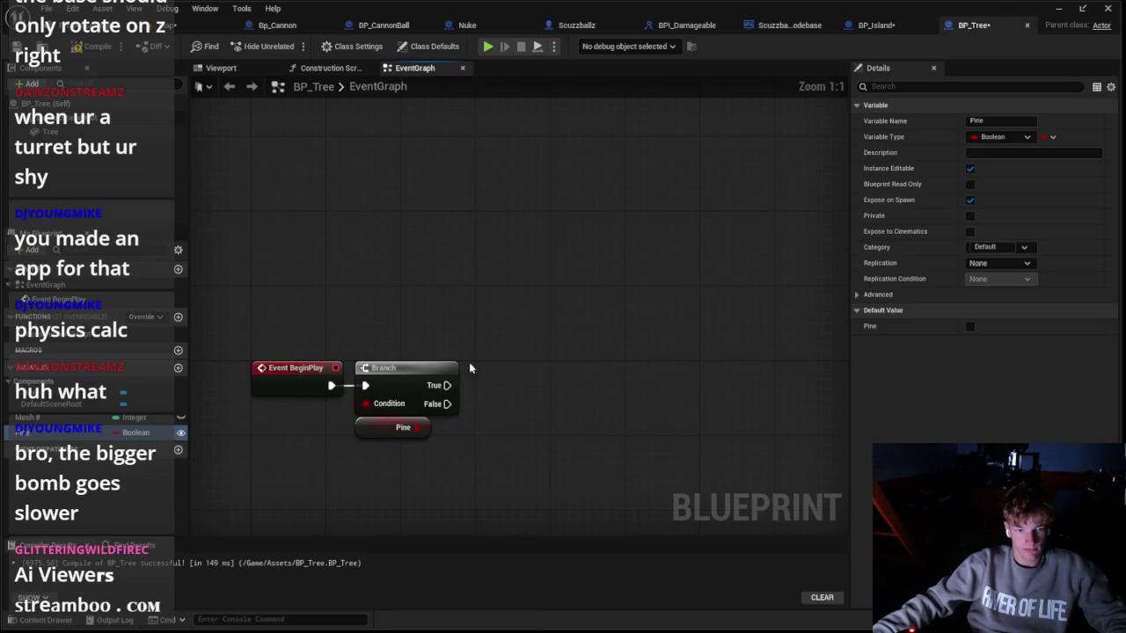
# Step: Wire SET Mesh # nodes to the Branch's True and False outputs
pyautogui.moveTo(524, 324)
pyautogui.mouseDown()
pyautogui.moveTo(483, 310)
pyautogui.moveTo(497, 318)
pyautogui.moveTo(512, 245)
pyautogui.mouseUp()
pyautogui.press('Escape')
pyautogui.press('Escape')
pyautogui.moveTo(27, 417)
pyautogui.mouseDown()
pyautogui.moveTo(389, 323)
pyautogui.moveTo(547, 323)
pyautogui.moveTo(559, 257)
pyautogui.mouseUp()
pyautogui.click(493, 389)
pyautogui.moveTo(26, 417); pyautogui.dragTo(507, 334)
pyautogui.click(760, 45)
# Step: Check the BP_Island graph, return to BP_Tree, and bring up the Meshes assets
pyautogui.click(876, 24)
pyautogui.click(975, 26)
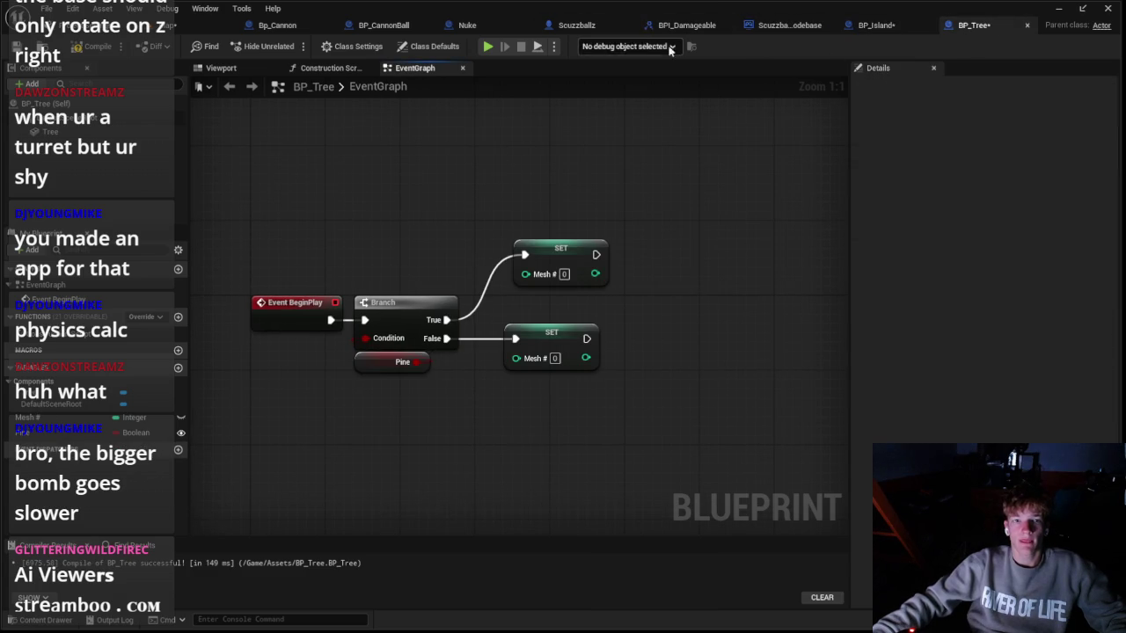
pyautogui.click(45, 621)
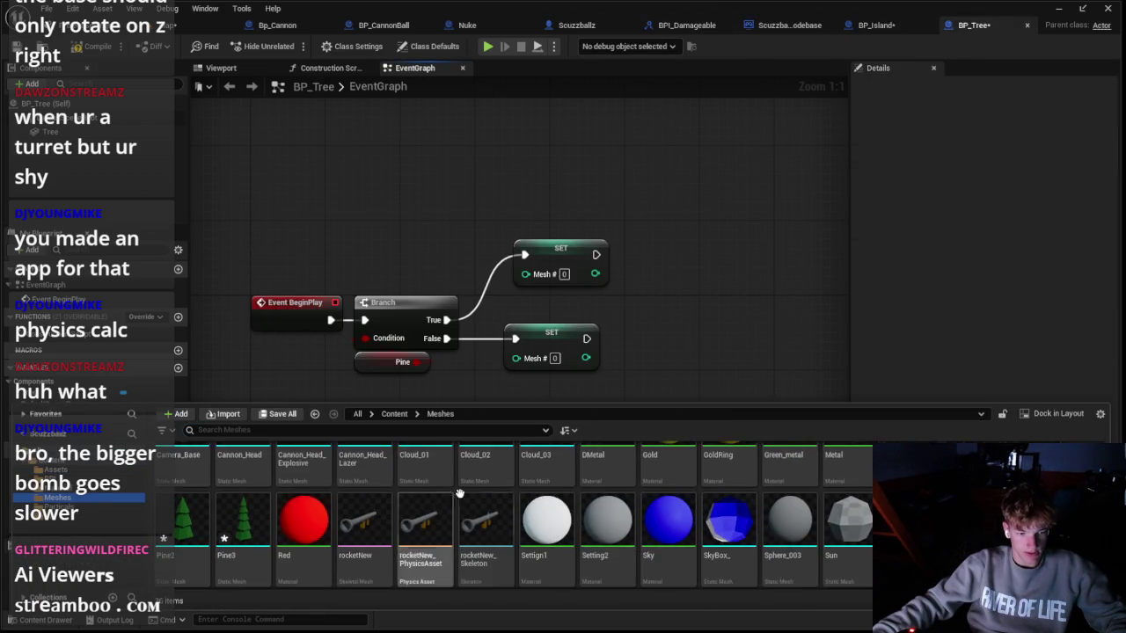
pyautogui.scroll(-2, 522, 481)
pyautogui.click(447, 214)
pyautogui.rightClick(448, 214)
pyautogui.press('Escape')
pyautogui.click(39, 620)
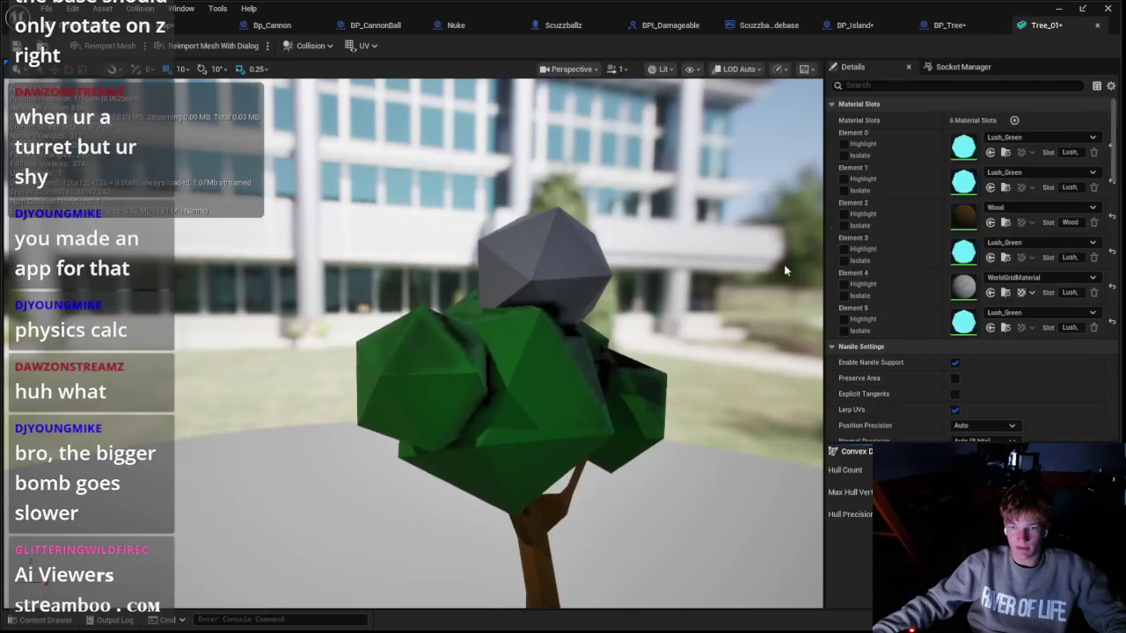
# Step: Replace Tree_01's Element 4 WorldGridMaterial with Lush_Green, then return to BP_Tree's graph
pyautogui.click(1012, 278)
pyautogui.scroll(-5, 1029, 409)
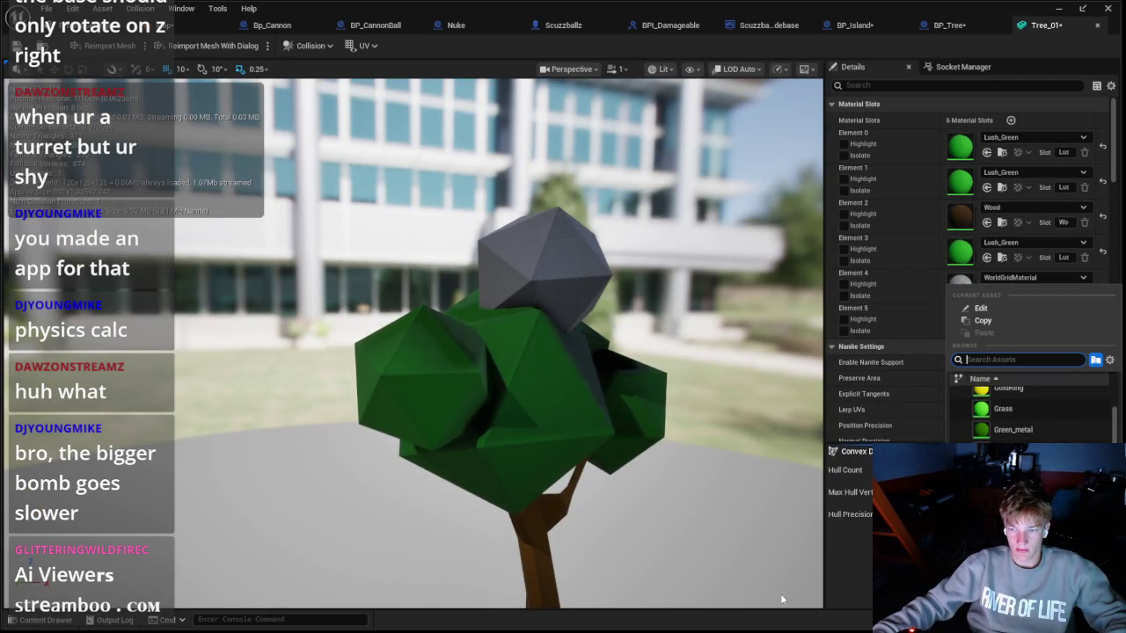
pyautogui.hotkey('ctrl', 'z')
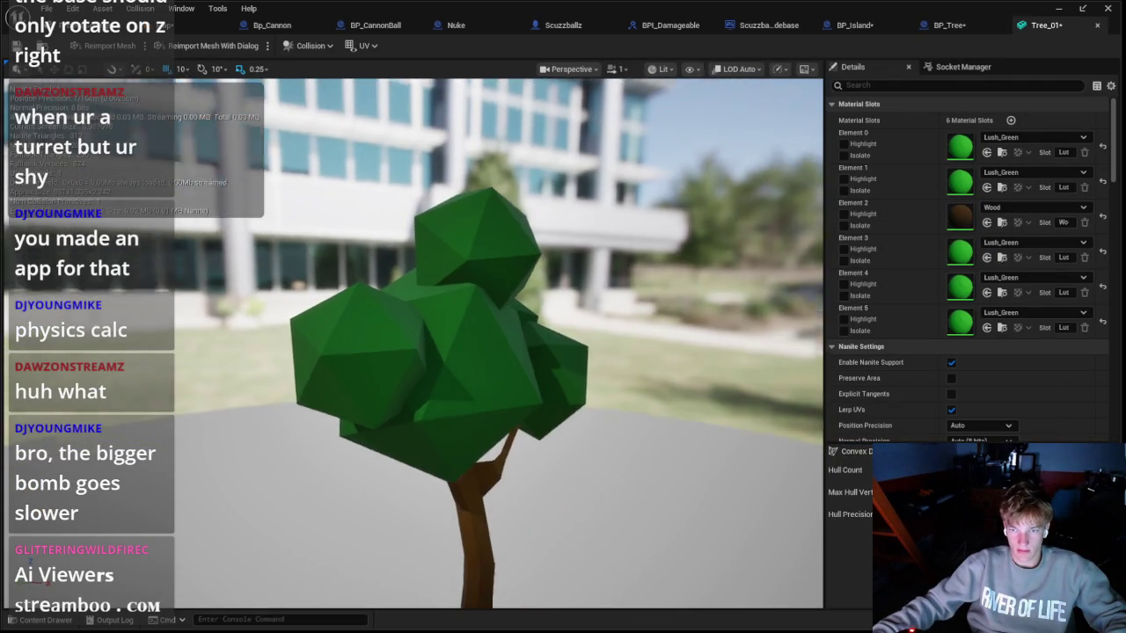
pyautogui.click(18, 620)
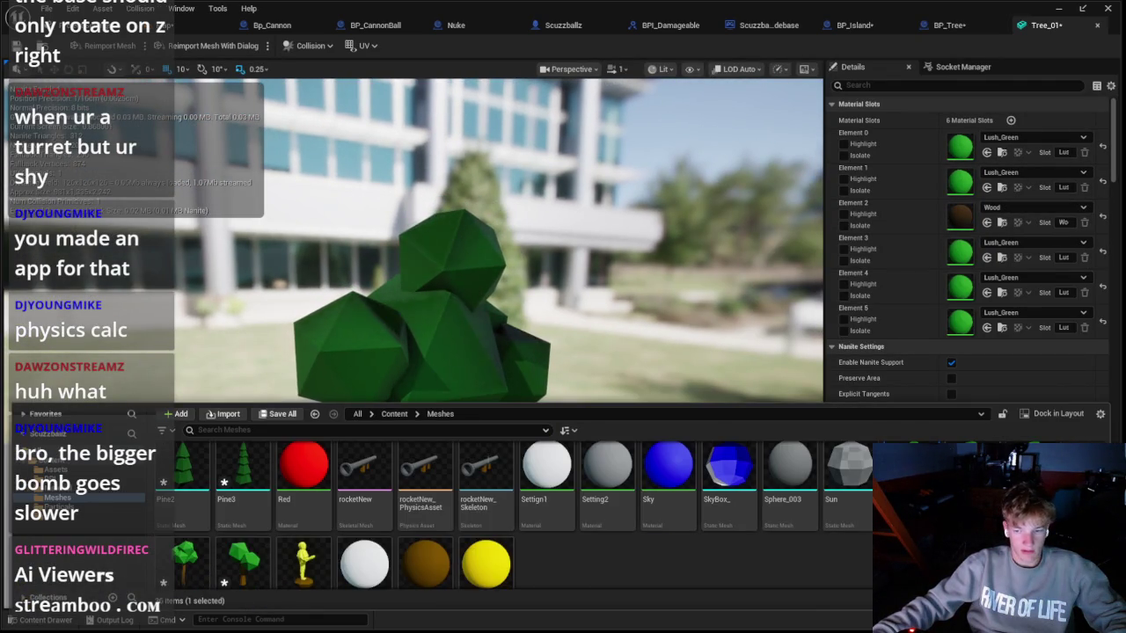
pyautogui.scroll(-1, 824, 535)
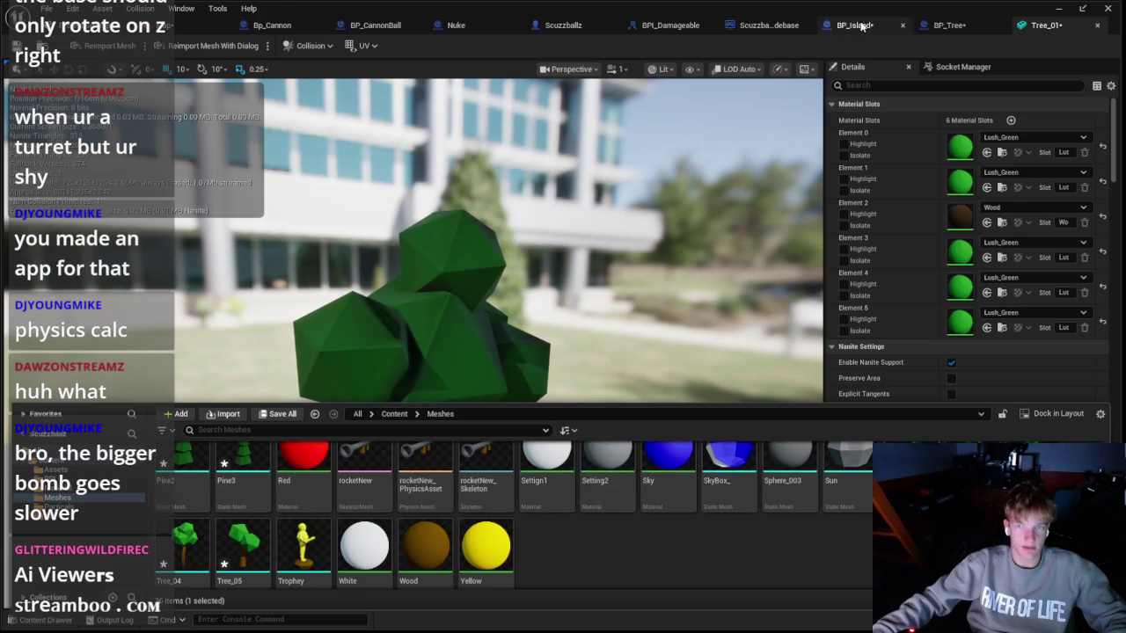
pyautogui.click(948, 24)
pyautogui.click(785, 32)
pyautogui.click(892, 26)
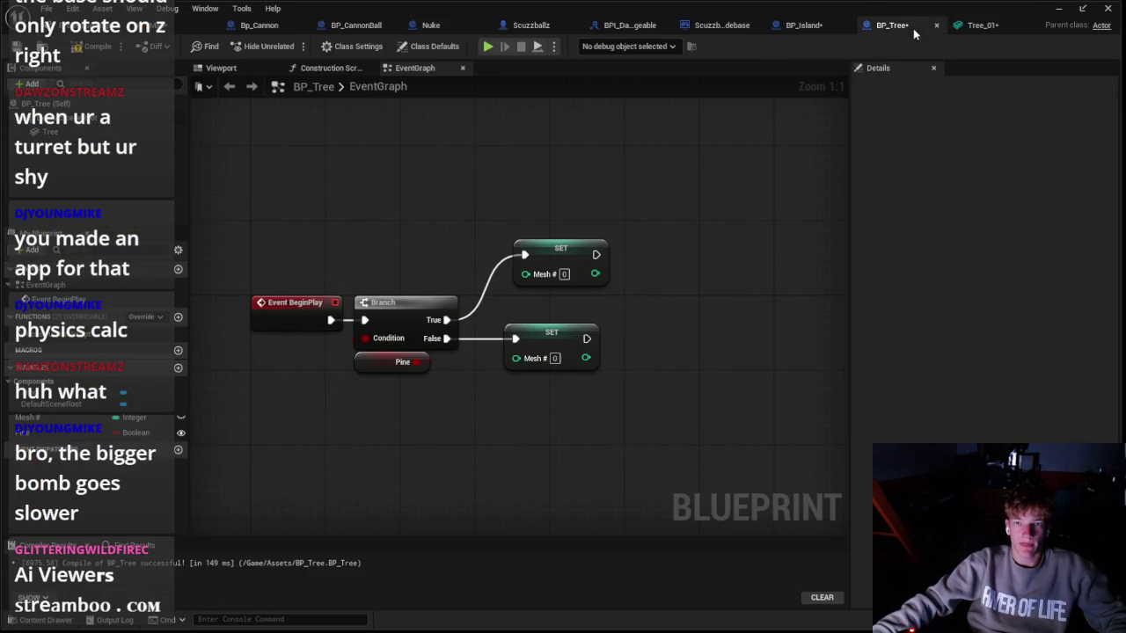
# Step: Feed a Random Integer in Range node with max 5 into the lower SET Mesh # node
pyautogui.moveTo(516, 358); pyautogui.dragTo(501, 414)
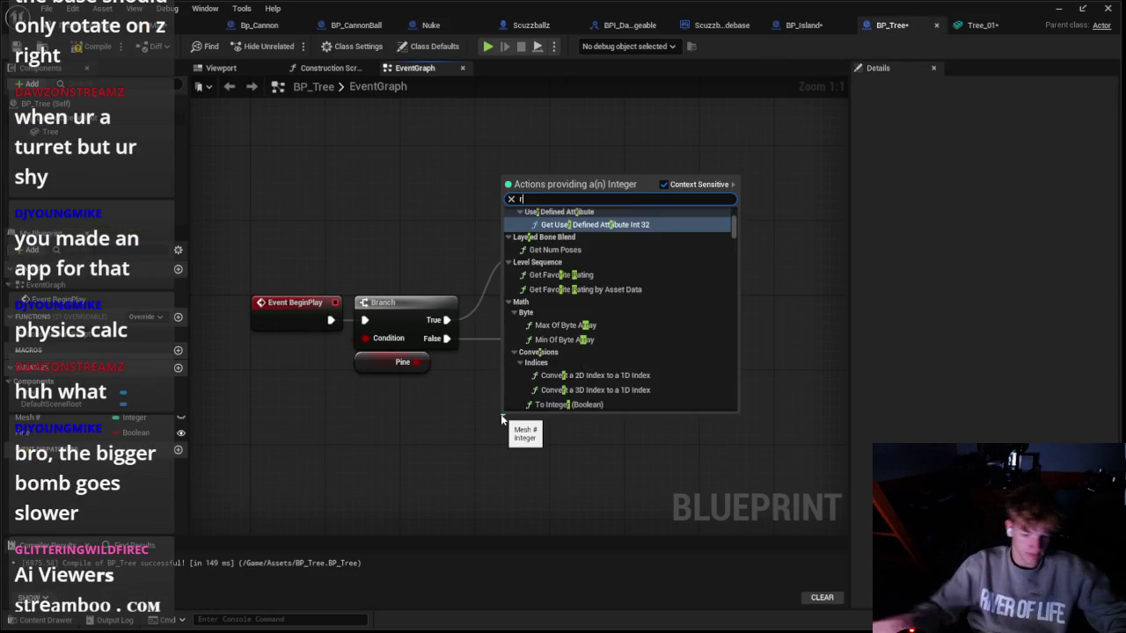
pyautogui.write('random int')
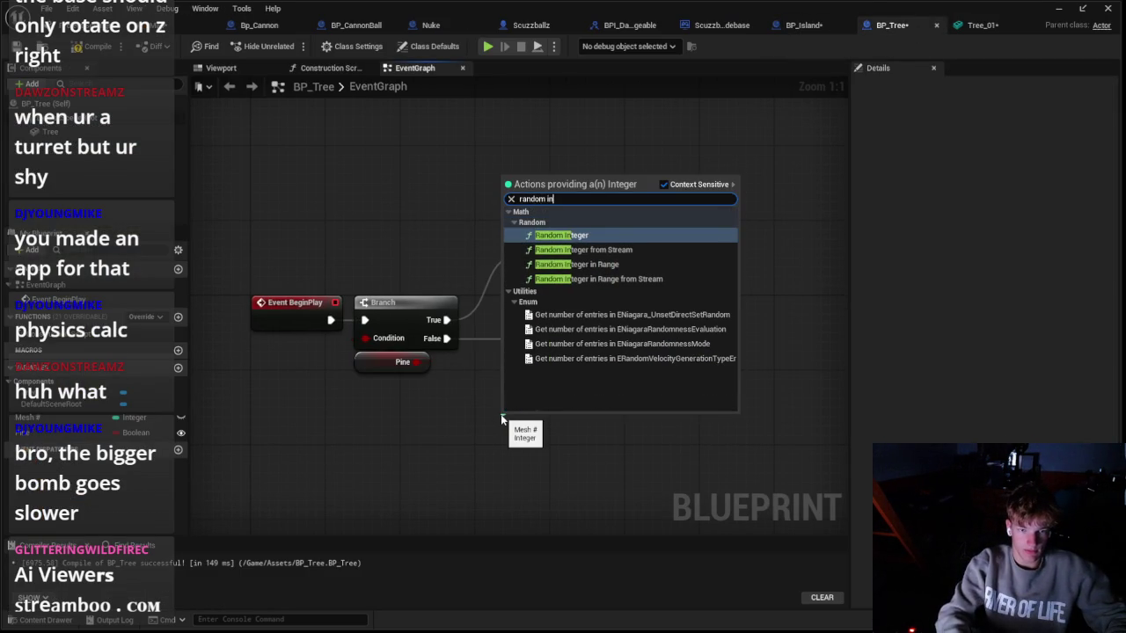
pyautogui.press('Escape')
pyautogui.moveTo(500, 414); pyautogui.dragTo(501, 414)
pyautogui.press('Return')
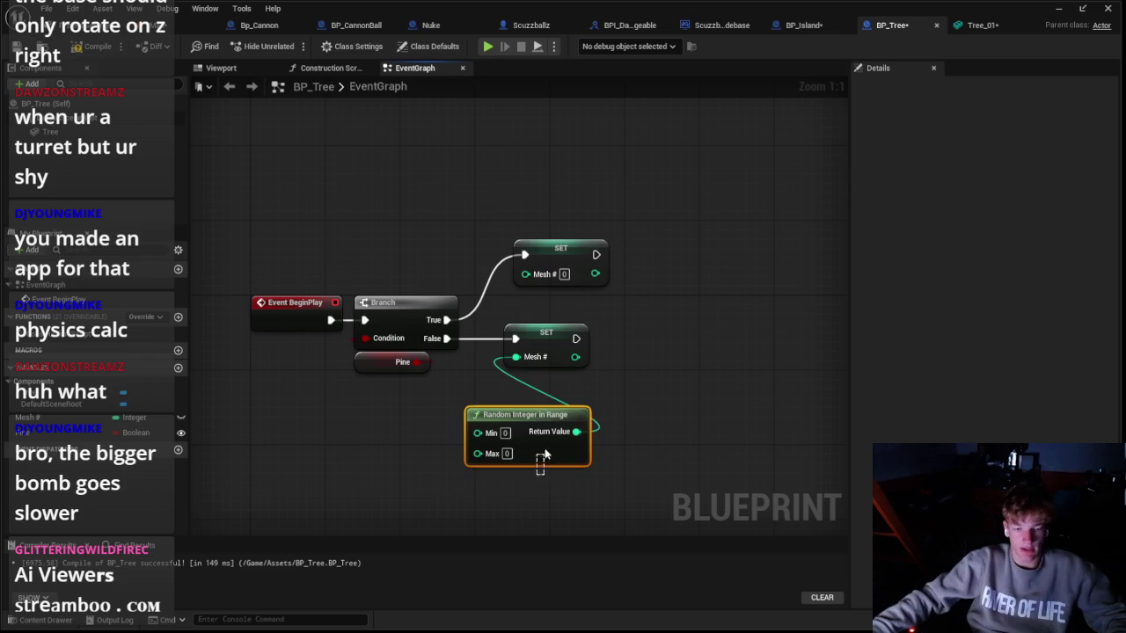
pyautogui.moveTo(543, 447); pyautogui.dragTo(559, 423)
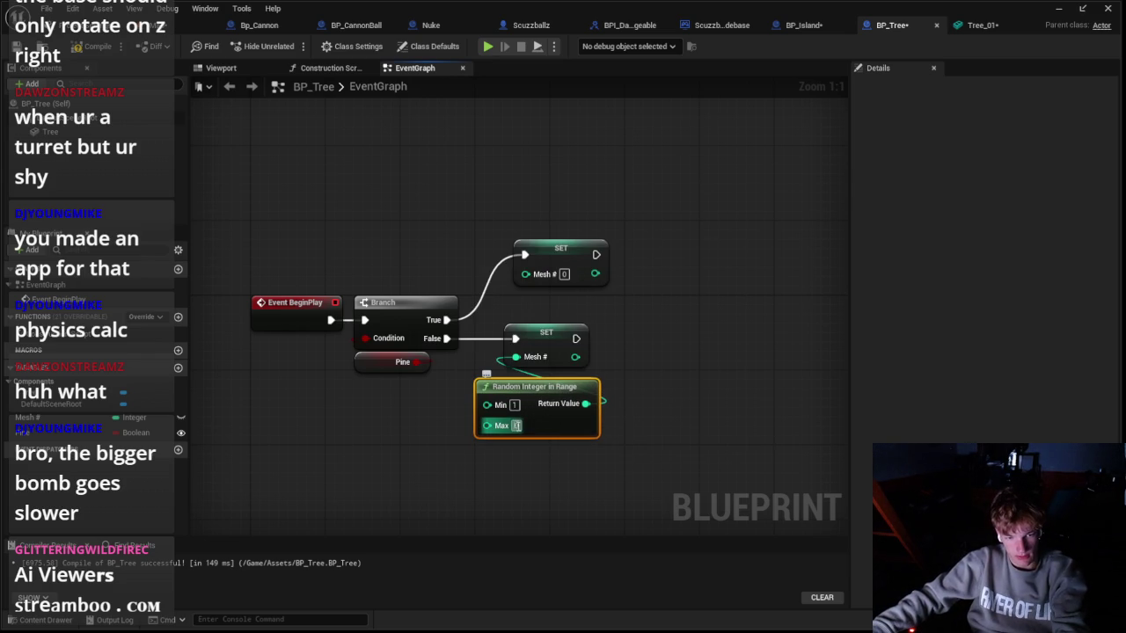
pyautogui.write('5')
pyautogui.press('Return')
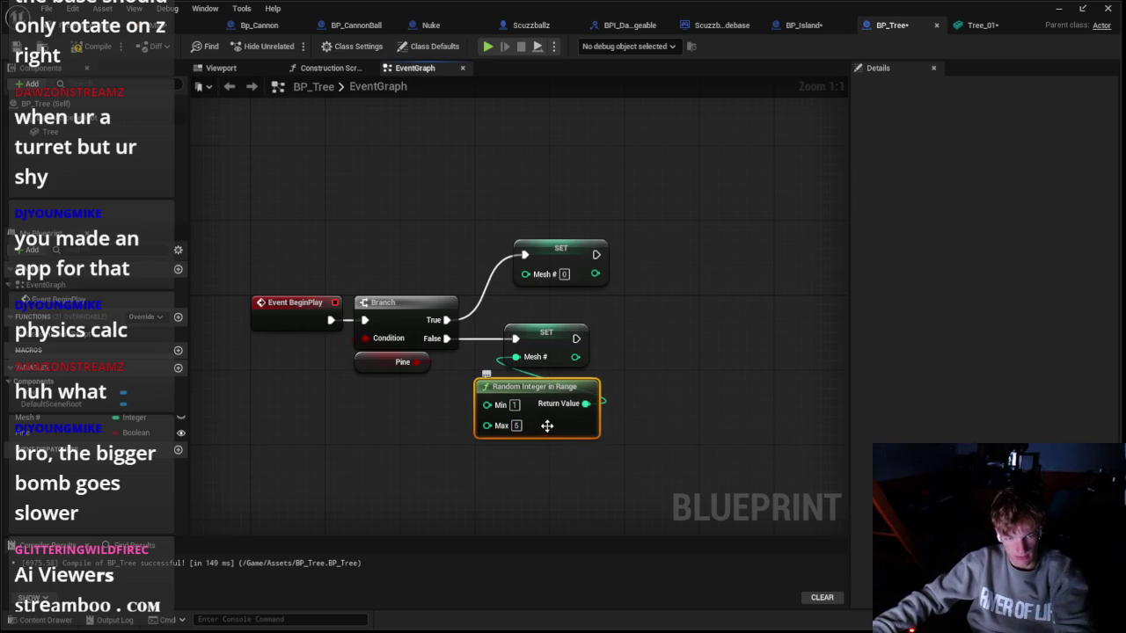
# Step: Duplicate the random integer node into the upper SET Mesh # node and tidy the layout
pyautogui.hotkey('ctrl', 'c')
pyautogui.hotkey('ctrl', 'v')
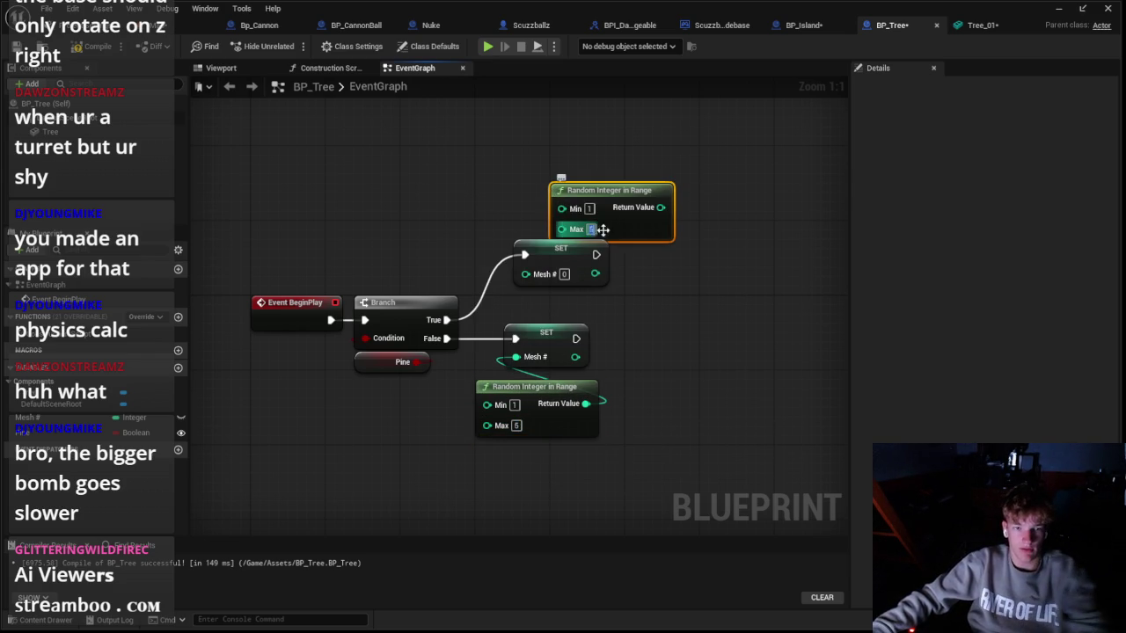
pyautogui.moveTo(651, 207); pyautogui.dragTo(525, 273)
pyautogui.moveTo(617, 210); pyautogui.dragTo(555, 209)
pyautogui.moveTo(548, 417); pyautogui.dragTo(559, 409)
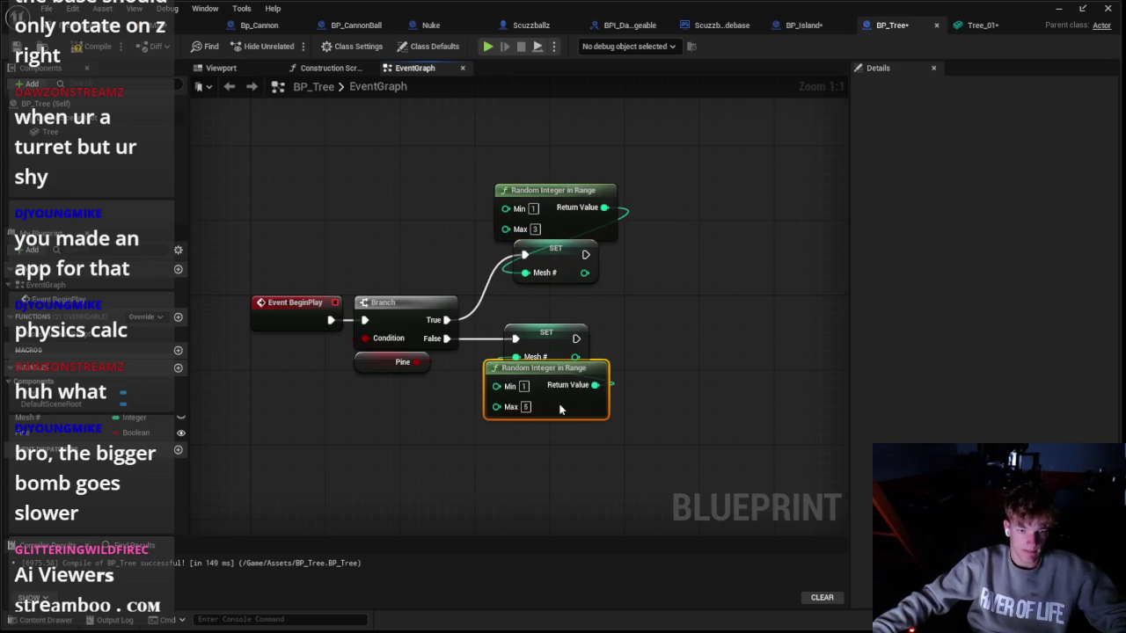
pyautogui.moveTo(437, 176); pyautogui.dragTo(447, 286)
pyautogui.moveTo(435, 226); pyautogui.dragTo(429, 262)
# Step: Add a Branch after each SET node, conditioned on Mesh # == 1
pyautogui.moveTo(464, 366); pyautogui.dragTo(545, 369)
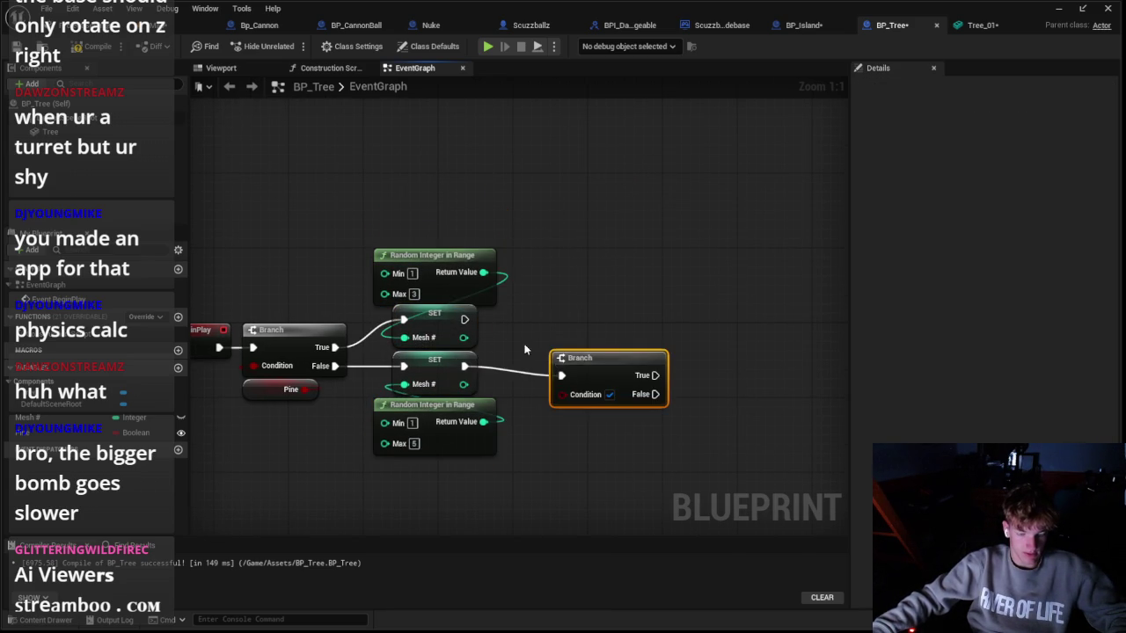
pyautogui.moveTo(554, 309)
pyautogui.mouseDown()
pyautogui.moveTo(581, 272)
pyautogui.moveTo(610, 314)
pyautogui.moveTo(602, 326)
pyautogui.moveTo(608, 310)
pyautogui.mouseUp()
pyautogui.click(606, 369)
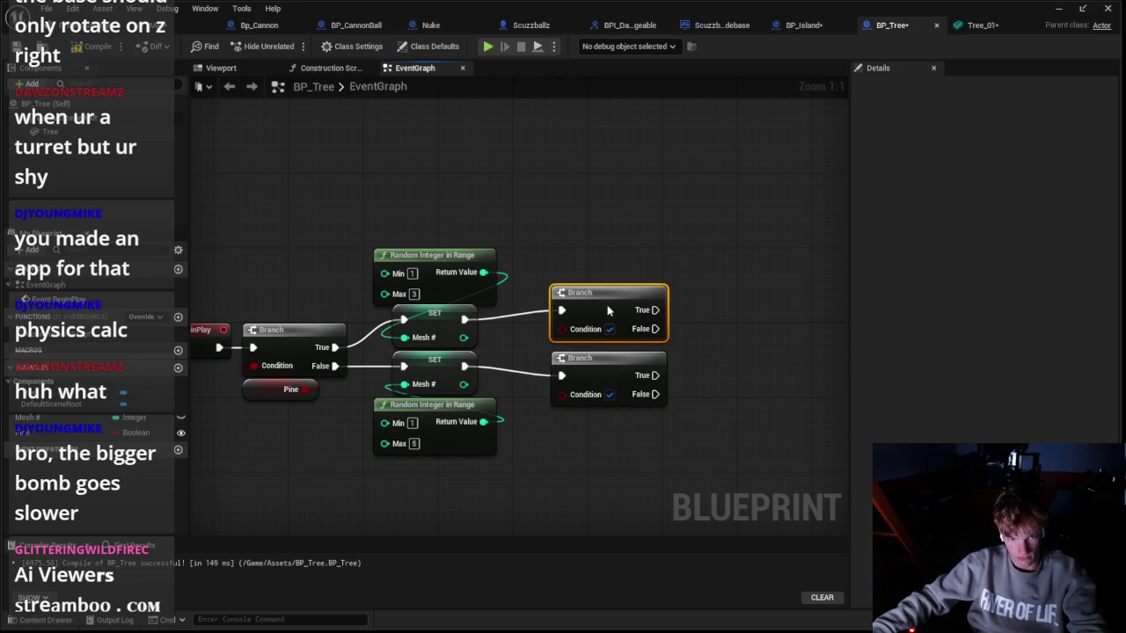
pyautogui.moveTo(31, 417); pyautogui.dragTo(493, 323)
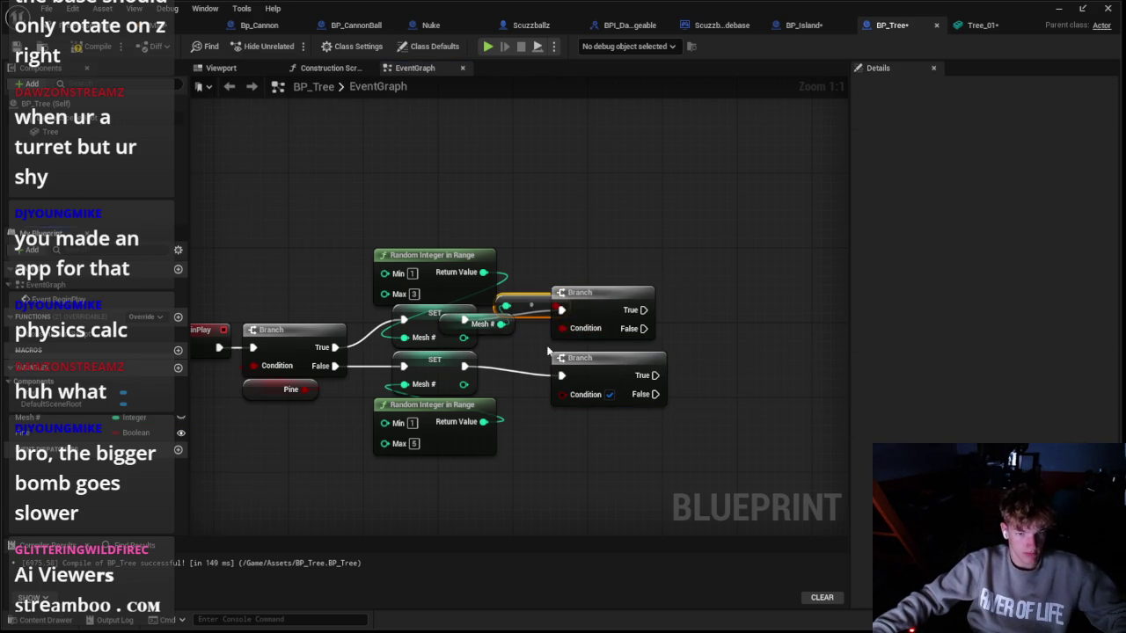
pyautogui.press('Delete')
pyautogui.press('Delete')
pyautogui.moveTo(598, 329); pyautogui.dragTo(598, 292)
pyautogui.moveTo(586, 365); pyautogui.dragTo(584, 392)
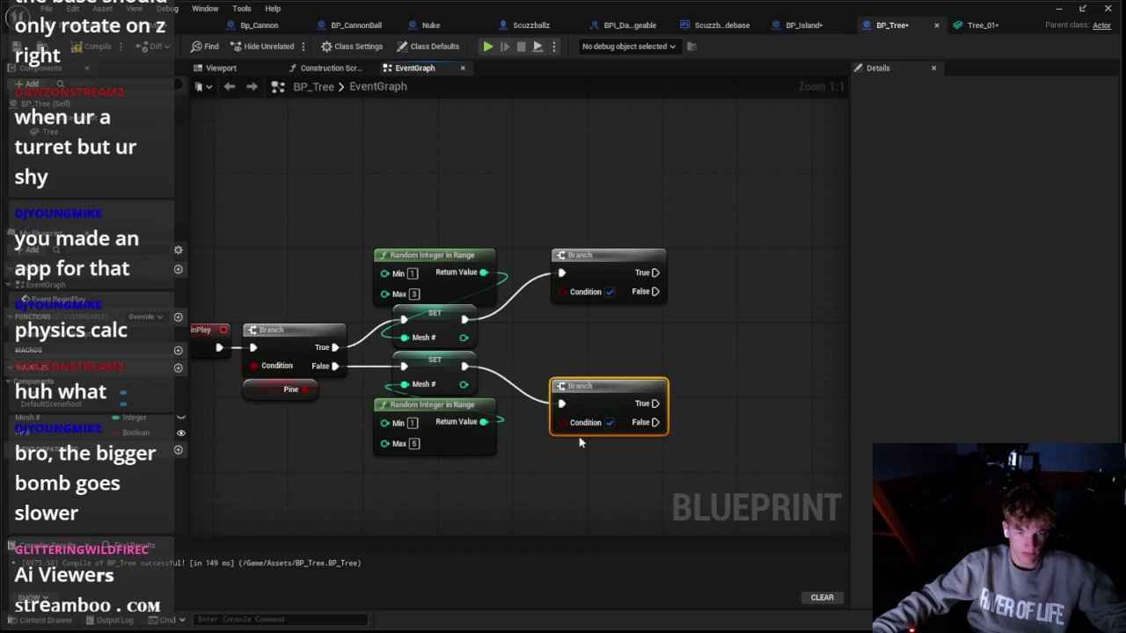
pyautogui.write('==')
pyautogui.moveTo(576, 348); pyautogui.dragTo(605, 361)
pyautogui.press('Return')
pyautogui.moveTo(93, 418)
pyautogui.mouseDown()
pyautogui.moveTo(583, 358)
pyautogui.moveTo(563, 353)
pyautogui.mouseUp()
pyautogui.write('1')
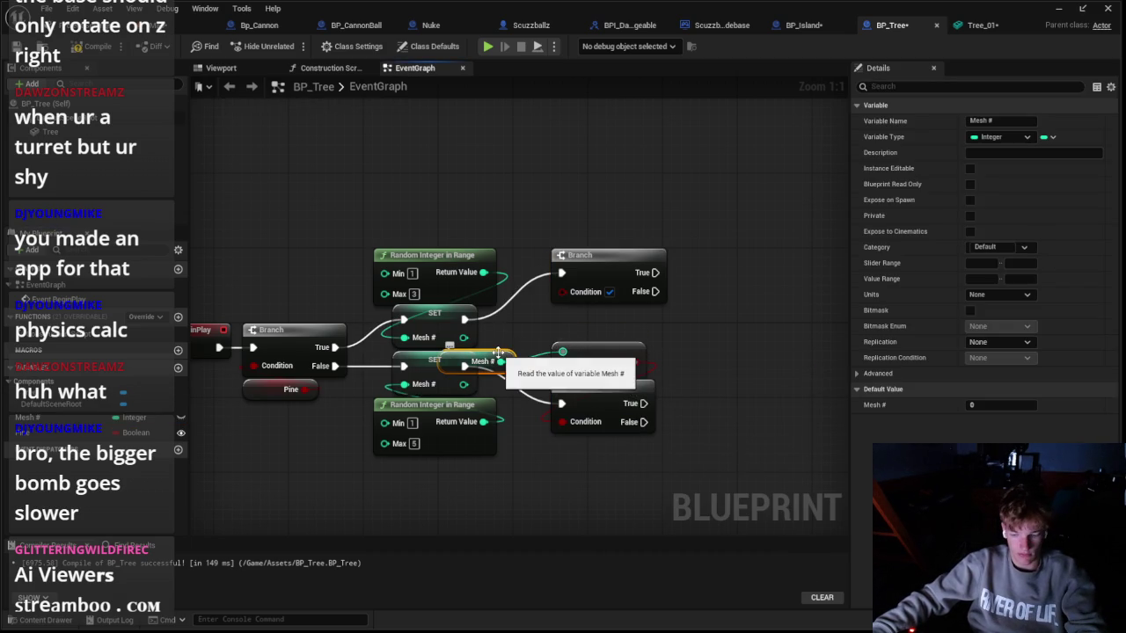
pyautogui.moveTo(501, 356)
pyautogui.mouseDown()
pyautogui.moveTo(563, 329)
pyautogui.moveTo(584, 297)
pyautogui.mouseUp()
# Step: Copy the Mesh # == Branch group and chain the copies from False outputs, testing 2 and 3
pyautogui.moveTo(721, 263)
pyautogui.mouseDown()
pyautogui.moveTo(538, 444)
pyautogui.moveTo(509, 433)
pyautogui.moveTo(585, 409)
pyautogui.moveTo(572, 410)
pyautogui.mouseUp()
pyautogui.hotkey('ctrl', 'c')
pyautogui.hotkey('ctrl', 'v')
pyautogui.moveTo(494, 316); pyautogui.dragTo(569, 297)
pyautogui.write('2')
pyautogui.hotkey('ctrl', 'c')
pyautogui.hotkey('ctrl', 'v')
pyautogui.moveTo(652, 280)
pyautogui.mouseDown()
pyautogui.moveTo(617, 318)
pyautogui.moveTo(620, 379)
pyautogui.moveTo(637, 412)
pyautogui.mouseUp()
pyautogui.click(615, 323)
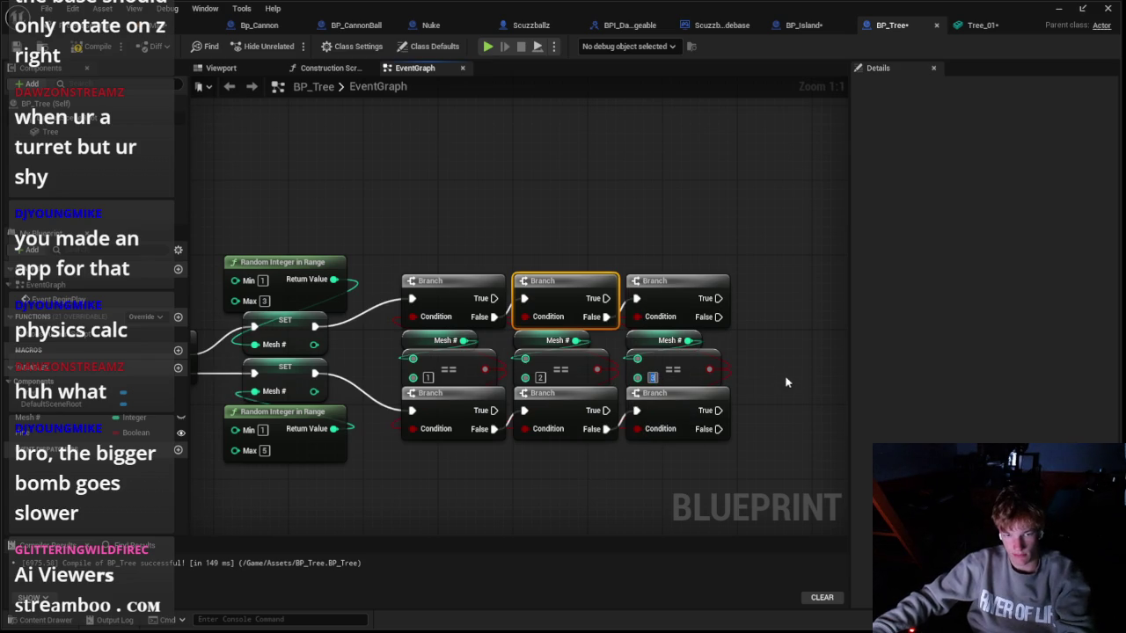
# Step: Add two more chained comparison columns testing Mesh # == 4 and Mesh # == 5
pyautogui.moveTo(590, 469); pyautogui.dragTo(563, 347)
pyautogui.hotkey('ctrl', 'c')
pyautogui.hotkey('ctrl', 'v')
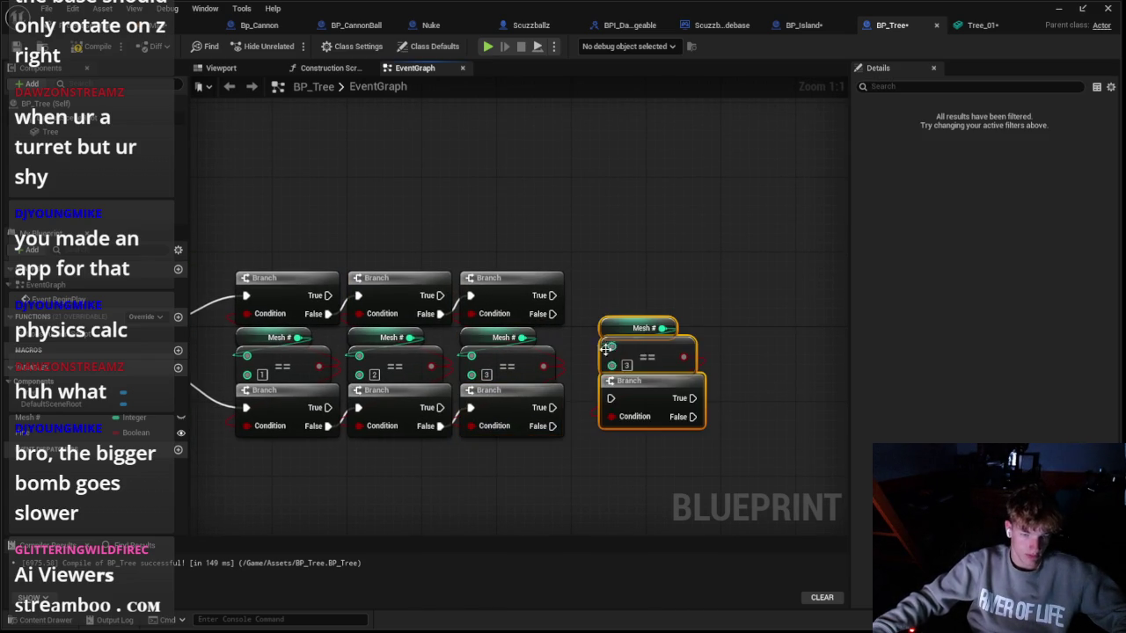
pyautogui.moveTo(627, 363); pyautogui.dragTo(613, 370)
pyautogui.moveTo(557, 427); pyautogui.dragTo(583, 408)
pyautogui.write('4')
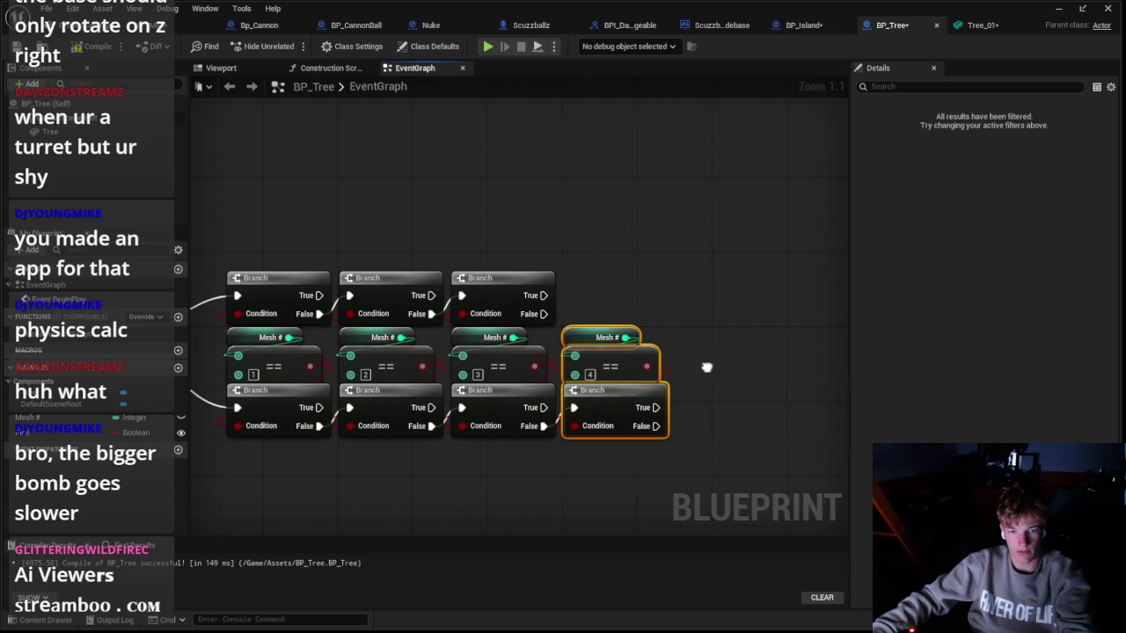
pyautogui.hotkey('ctrl', 'v')
pyautogui.moveTo(638, 371); pyautogui.dragTo(611, 371)
pyautogui.moveTo(588, 424); pyautogui.dragTo(610, 412)
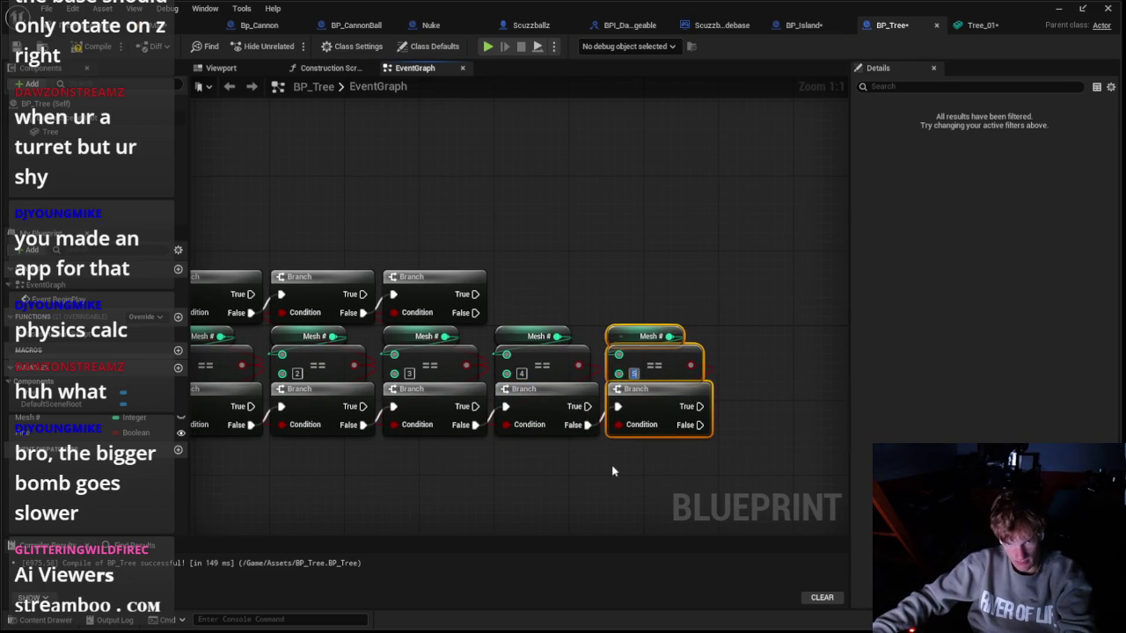
pyautogui.click(612, 471)
pyautogui.scroll(-2, 613, 472)
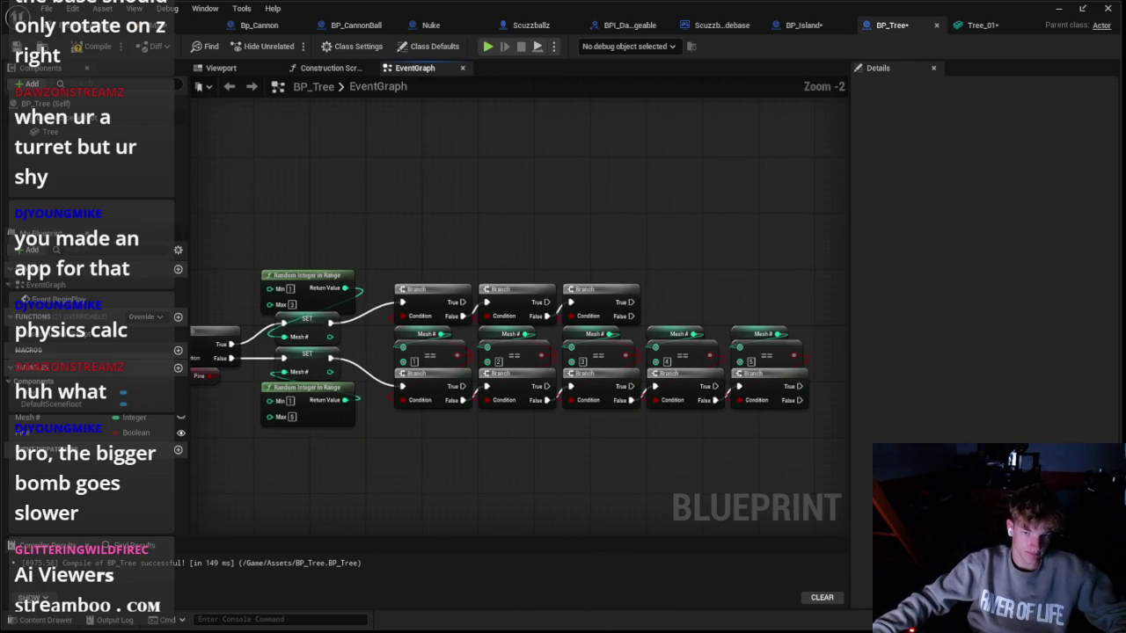
pyautogui.rightClick(466, 243)
# Step: Add a Set Static Mesh node for the Tree component and position it with its Tree getter
pyautogui.click(439, 242)
pyautogui.rightClick(432, 254)
pyautogui.write('set mesh')
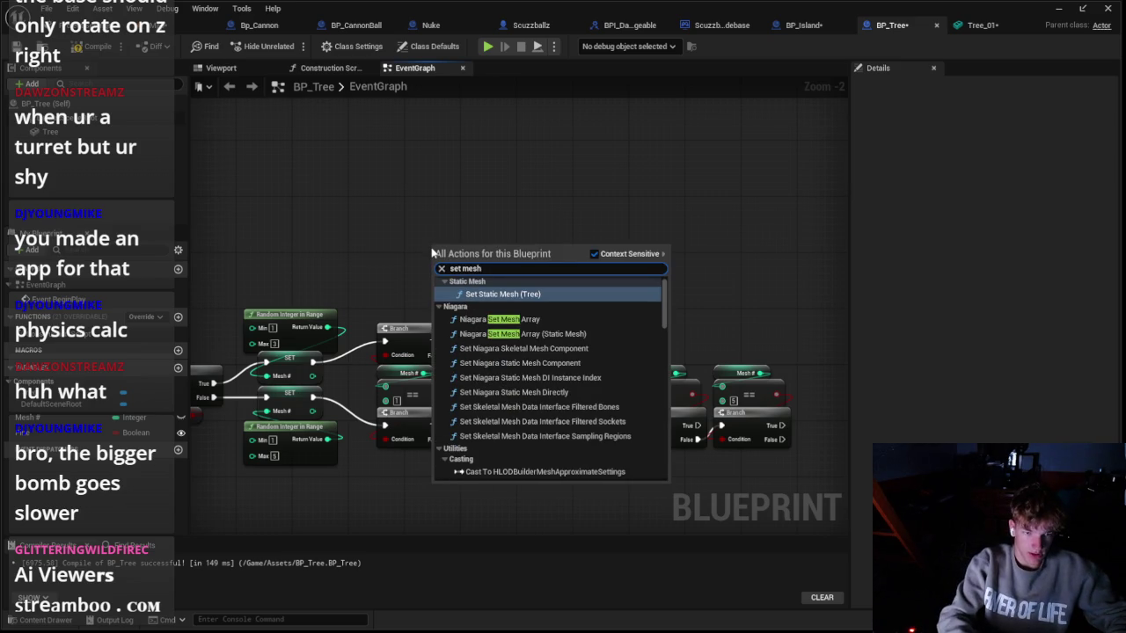
pyautogui.press('Return')
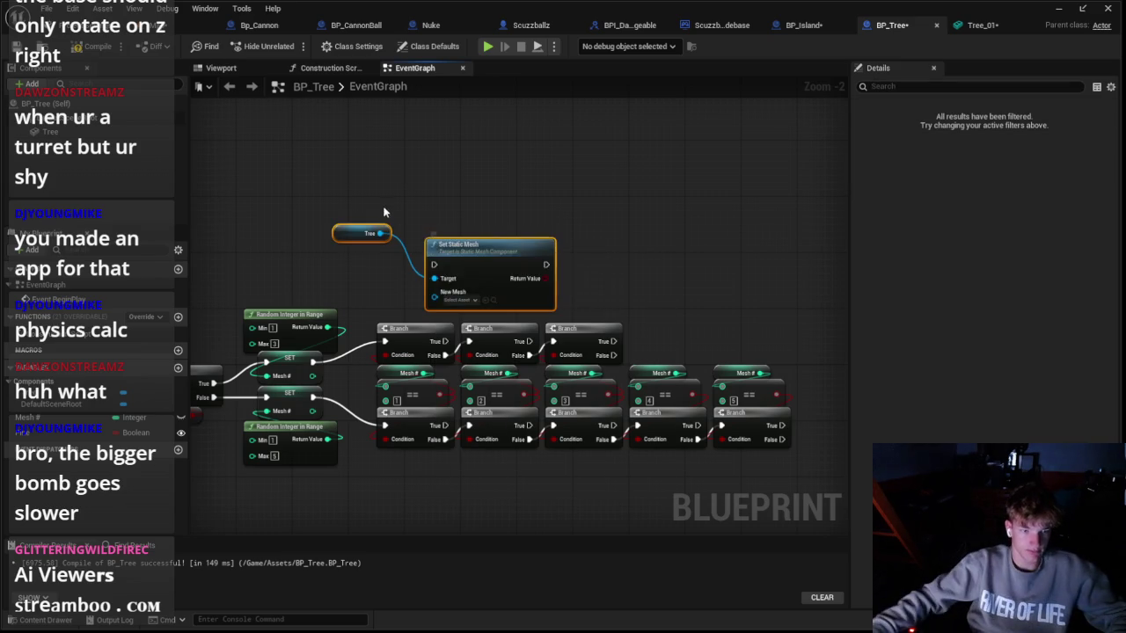
pyautogui.scroll(3, 381, 213)
pyautogui.click(432, 237)
pyautogui.keyDown('ctrl'); pyautogui.click(498, 281); pyautogui.keyUp('ctrl')
pyautogui.moveTo(497, 281)
pyautogui.mouseDown()
pyautogui.moveTo(438, 247)
pyautogui.moveTo(431, 294)
pyautogui.moveTo(674, 255)
pyautogui.mouseUp()
pyautogui.scroll(-1, 674, 256)
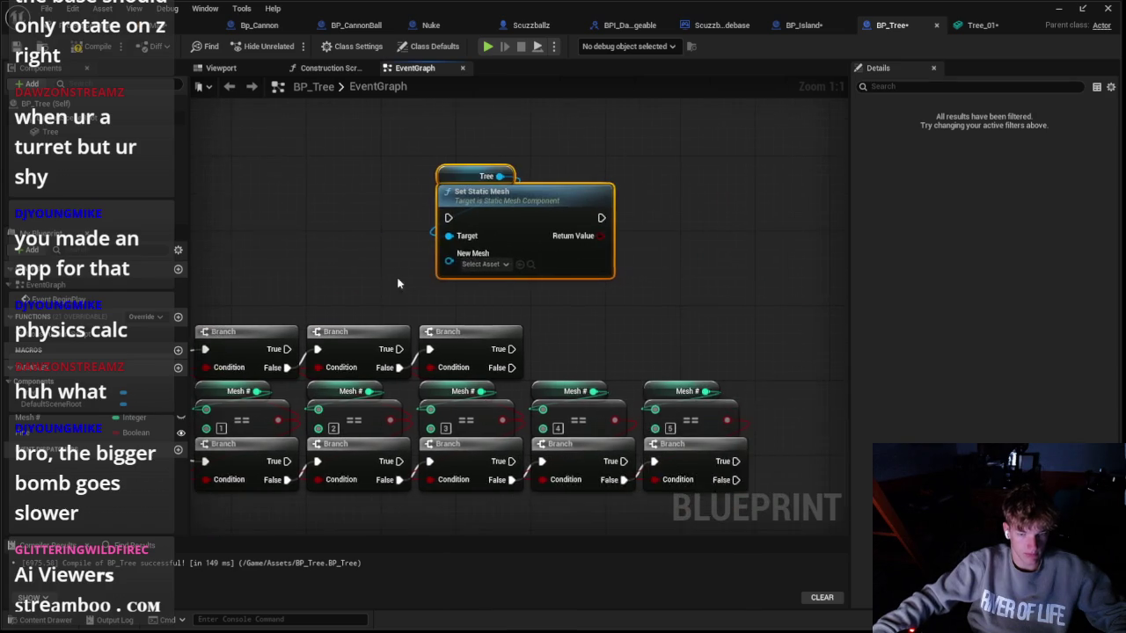
pyautogui.moveTo(546, 224)
pyautogui.mouseDown()
pyautogui.moveTo(597, 233)
pyautogui.moveTo(787, 313)
pyautogui.mouseUp()
# Step: Promote New Mesh to a variable and place a SET New Mesh node above the Branches
pyautogui.rightClick(764, 355)
pyautogui.click(772, 389)
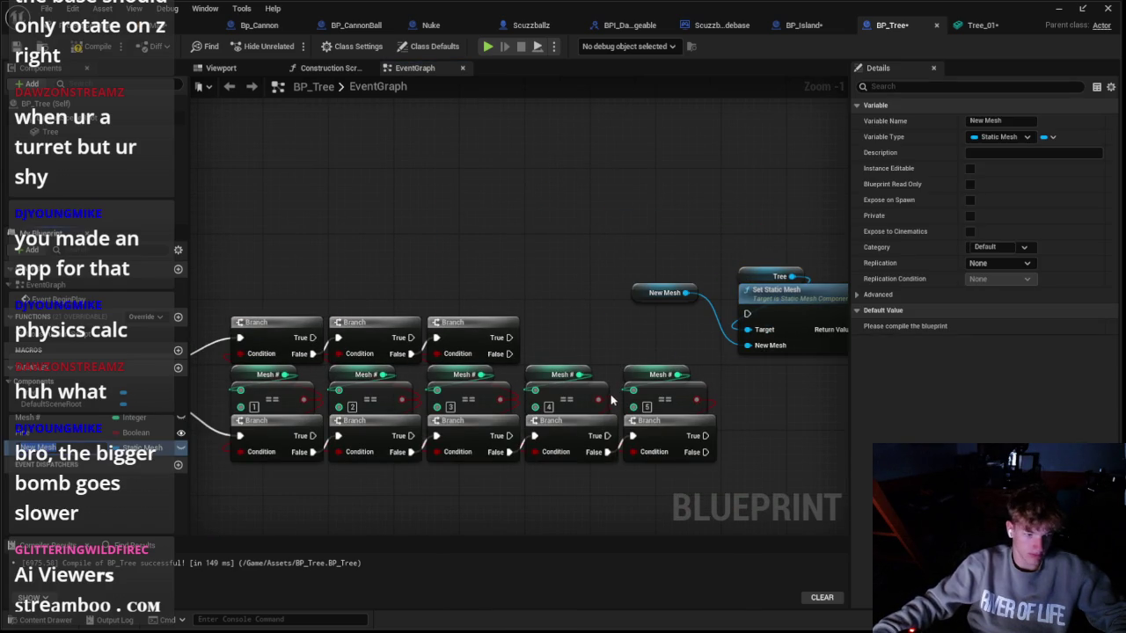
pyautogui.moveTo(650, 286)
pyautogui.mouseDown()
pyautogui.moveTo(743, 375)
pyautogui.moveTo(674, 346)
pyautogui.moveTo(820, 373)
pyautogui.mouseUp()
pyautogui.moveTo(88, 450)
pyautogui.mouseDown()
pyautogui.moveTo(273, 388)
pyautogui.moveTo(513, 346)
pyautogui.mouseUp()
pyautogui.click(513, 346)
pyautogui.moveTo(475, 291); pyautogui.dragTo(395, 291)
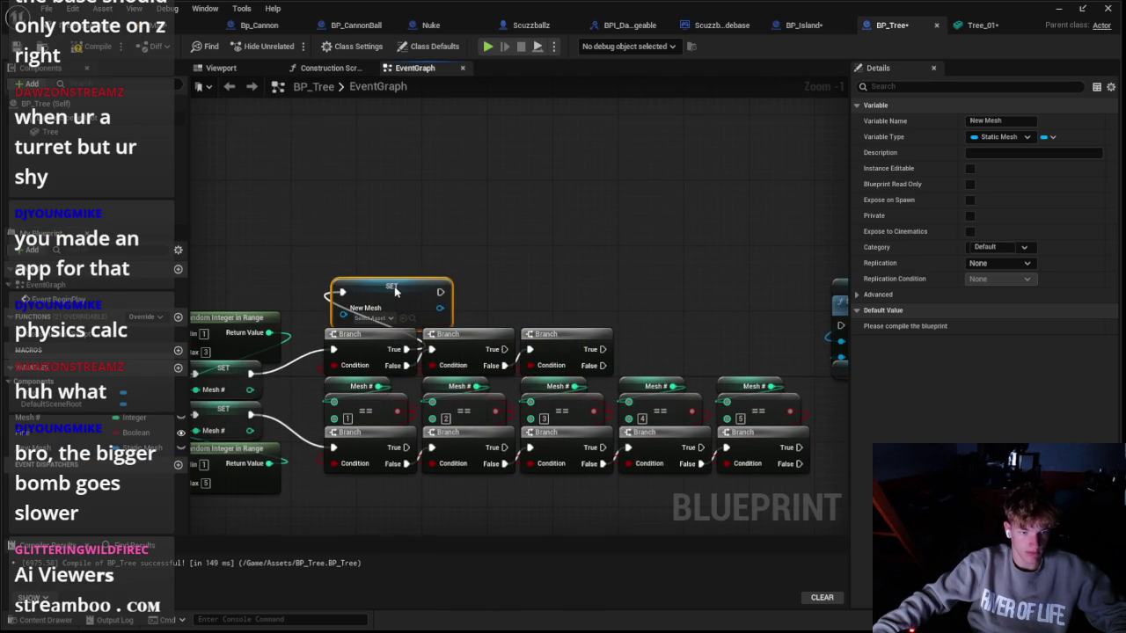
pyautogui.click(374, 318)
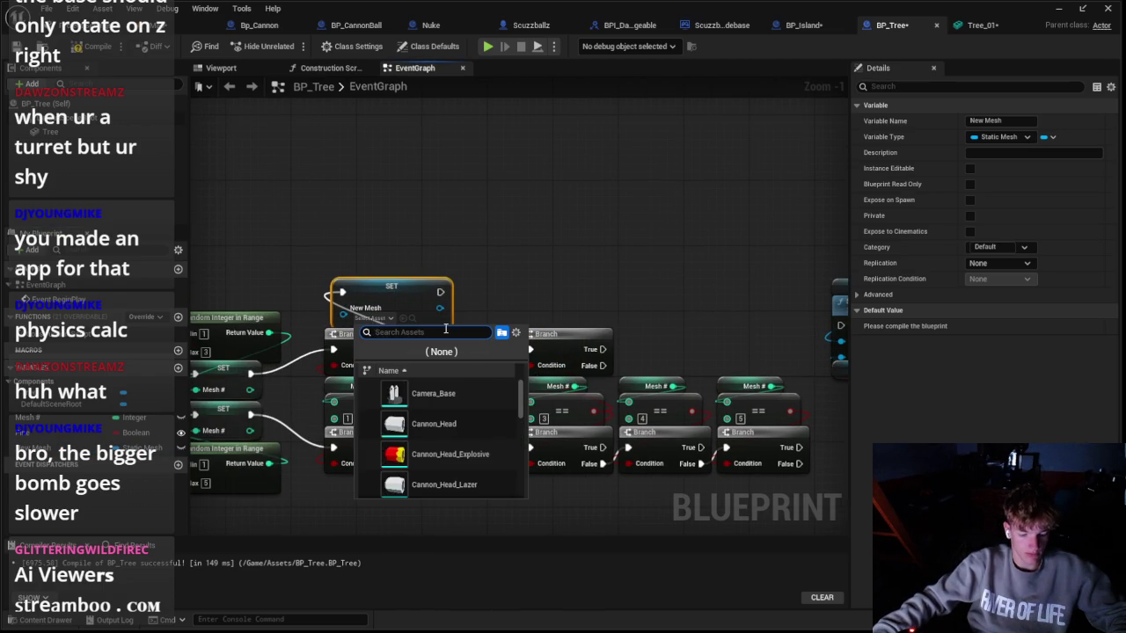
pyautogui.write('pi')
pyautogui.click(400, 298)
pyautogui.moveTo(400, 298); pyautogui.dragTo(385, 297)
# Step: Paste two more SET New Mesh nodes, assigning them the Pin2 and Pin3 meshes
pyautogui.moveTo(467, 296)
pyautogui.mouseDown()
pyautogui.moveTo(425, 289)
pyautogui.moveTo(441, 282)
pyautogui.moveTo(429, 290)
pyautogui.mouseUp()
pyautogui.hotkey('ctrl', 'v')
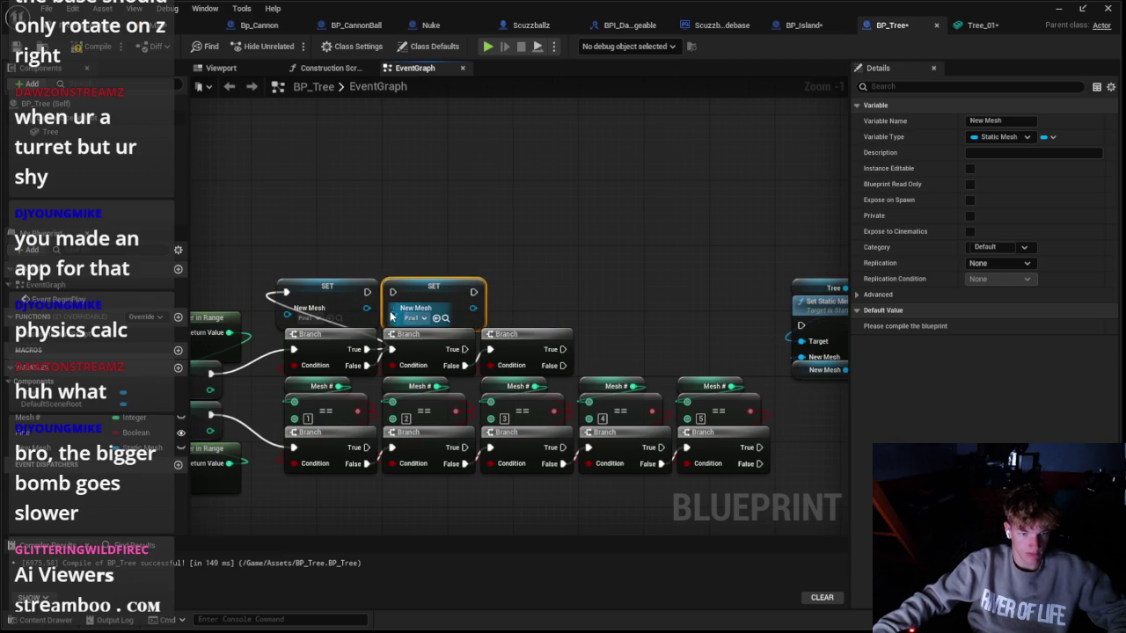
pyautogui.click(417, 319)
pyautogui.click(491, 420)
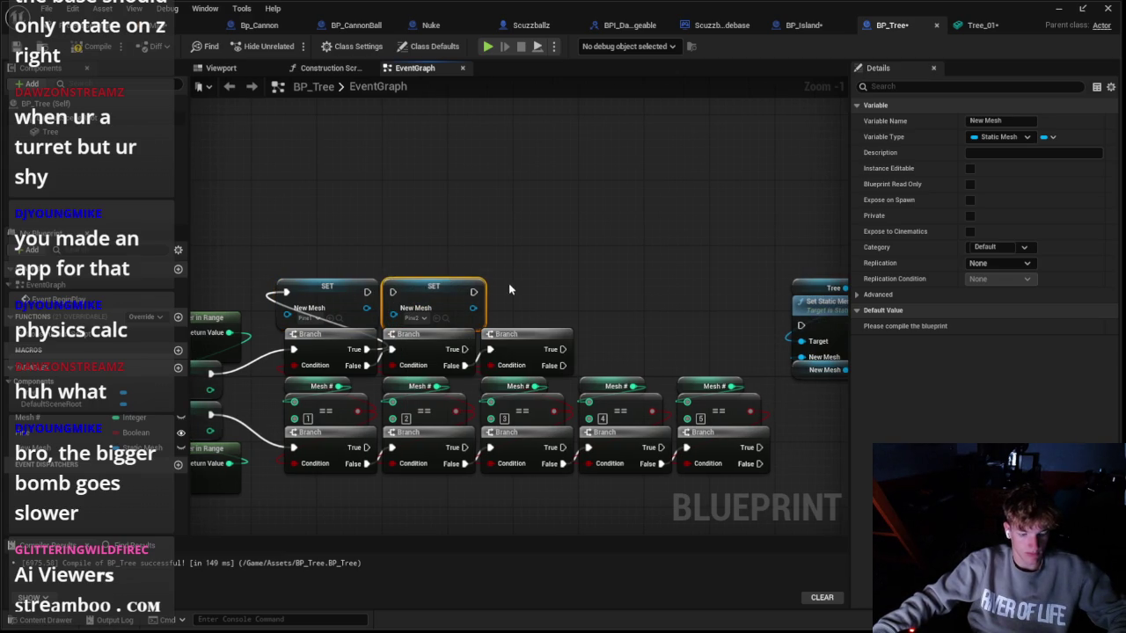
pyautogui.hotkey('ctrl', 'v')
pyautogui.click(531, 318)
pyautogui.click(602, 422)
pyautogui.moveTo(539, 291); pyautogui.dragTo(526, 290)
# Step: Wire the pine Branch True pins to their SET nodes and all SET outputs into Set Static Mesh
pyautogui.moveTo(562, 350); pyautogui.dragTo(492, 293)
pyautogui.moveTo(394, 297); pyautogui.dragTo(393, 294)
pyautogui.moveTo(473, 292); pyautogui.dragTo(800, 326)
pyautogui.moveTo(572, 292); pyautogui.dragTo(801, 326)
pyautogui.moveTo(421, 287); pyautogui.dragTo(414, 238)
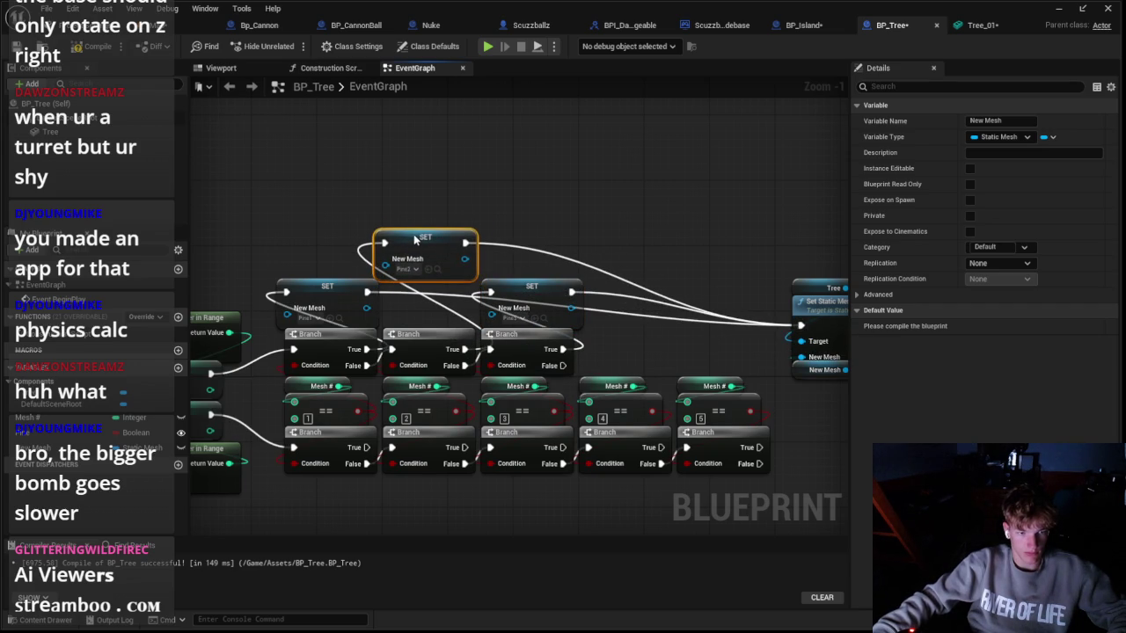
pyautogui.click(526, 289)
pyautogui.click(561, 222)
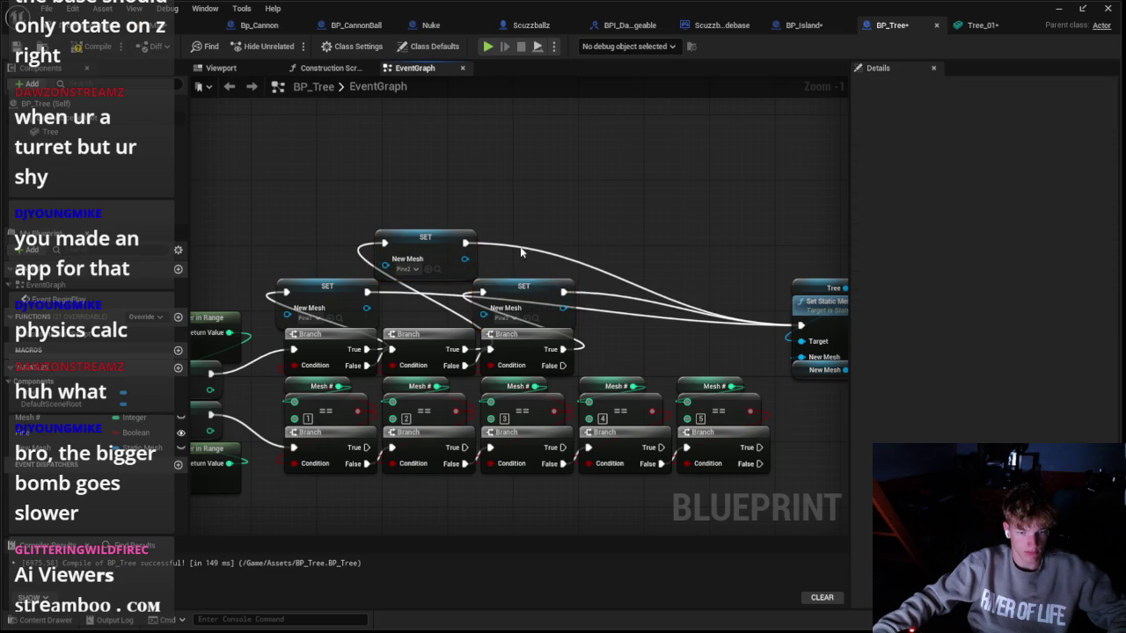
pyautogui.scroll(-1, 560, 221)
pyautogui.moveTo(560, 222); pyautogui.dragTo(556, 174)
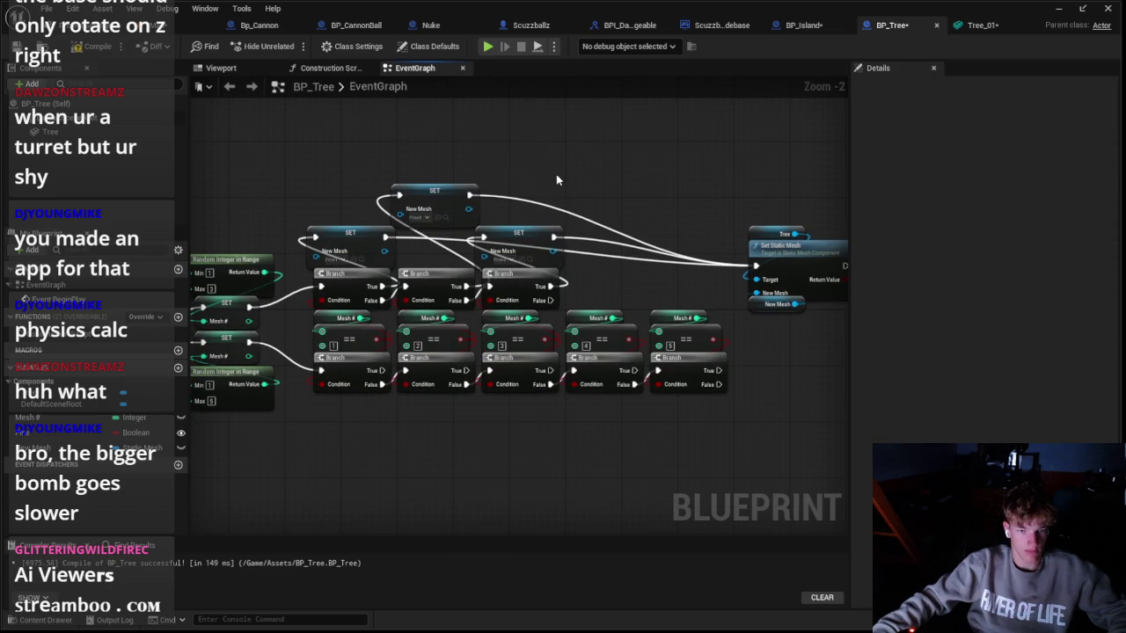
pyautogui.click(811, 255)
pyautogui.moveTo(810, 254); pyautogui.dragTo(805, 228)
pyautogui.click(680, 234)
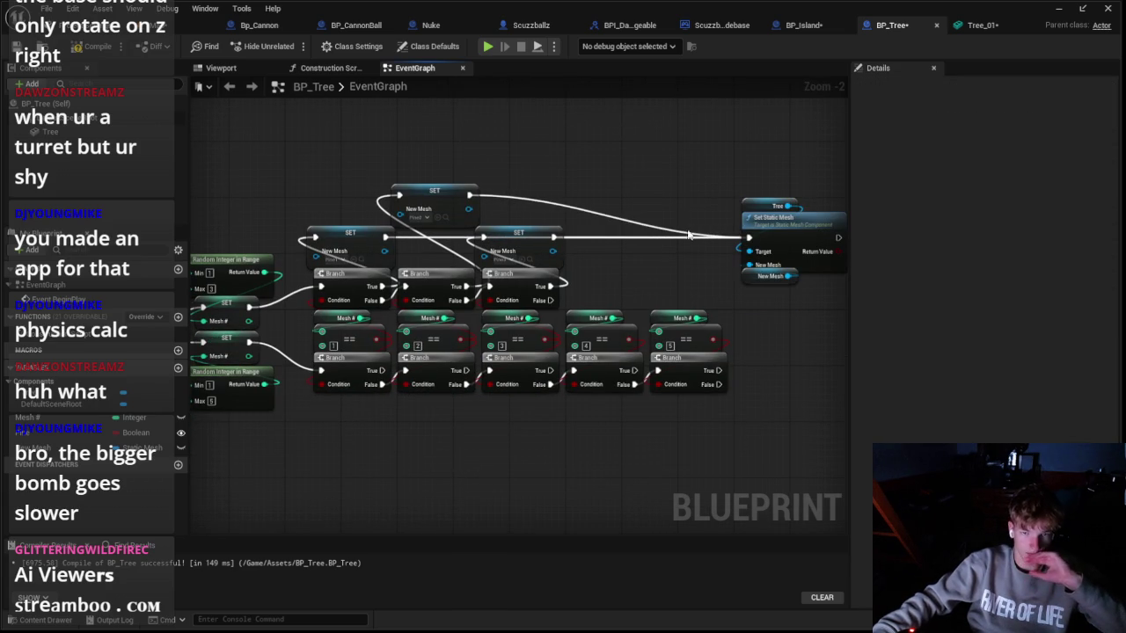
pyautogui.moveTo(381, 385)
pyautogui.mouseDown()
pyautogui.moveTo(352, 389)
pyautogui.moveTo(350, 422)
pyautogui.moveTo(395, 373)
pyautogui.mouseUp()
# Step: Place five SET New Mesh nodes under the lower Branches, the first set to Tree_01
pyautogui.hotkey('ctrl', 'v')
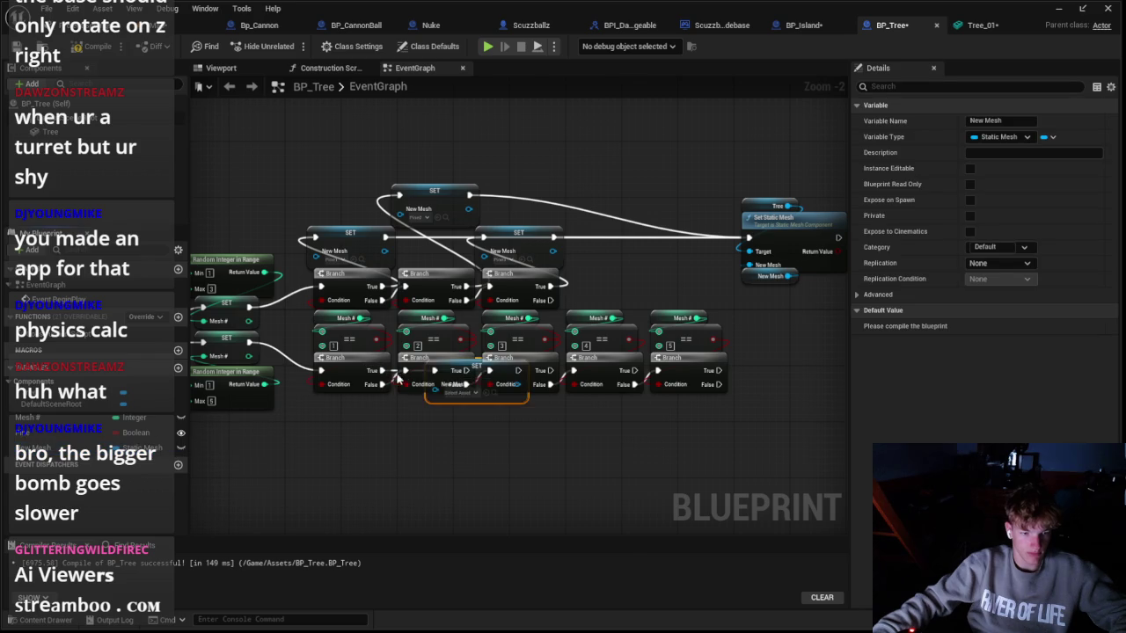
pyautogui.moveTo(480, 371); pyautogui.dragTo(389, 434)
pyautogui.click(368, 456)
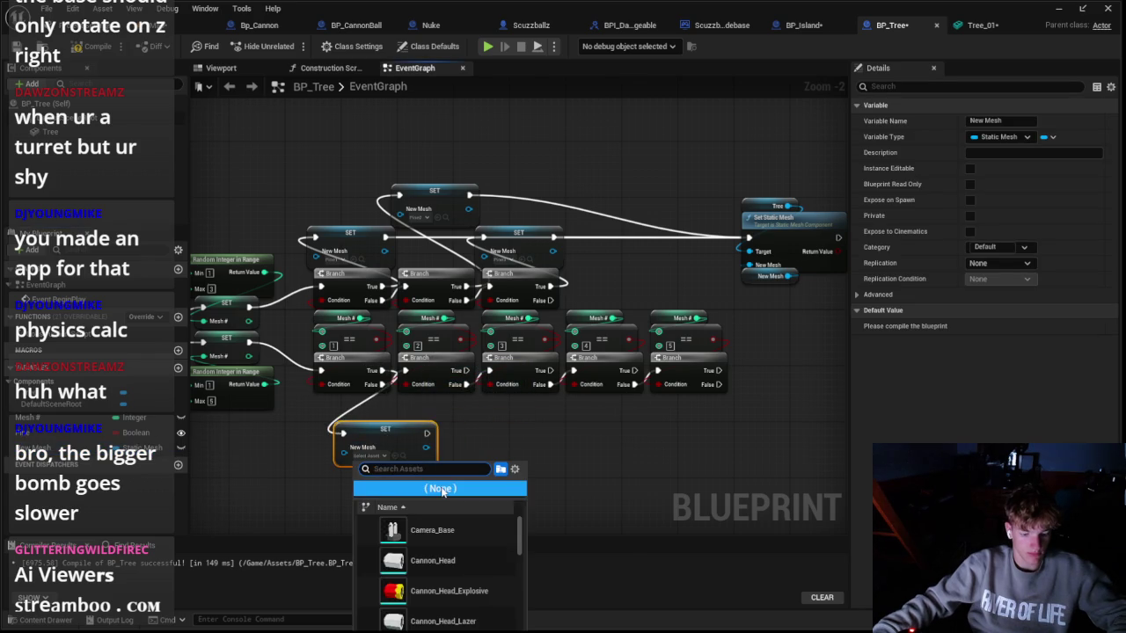
pyautogui.write('tree')
pyautogui.press('Return')
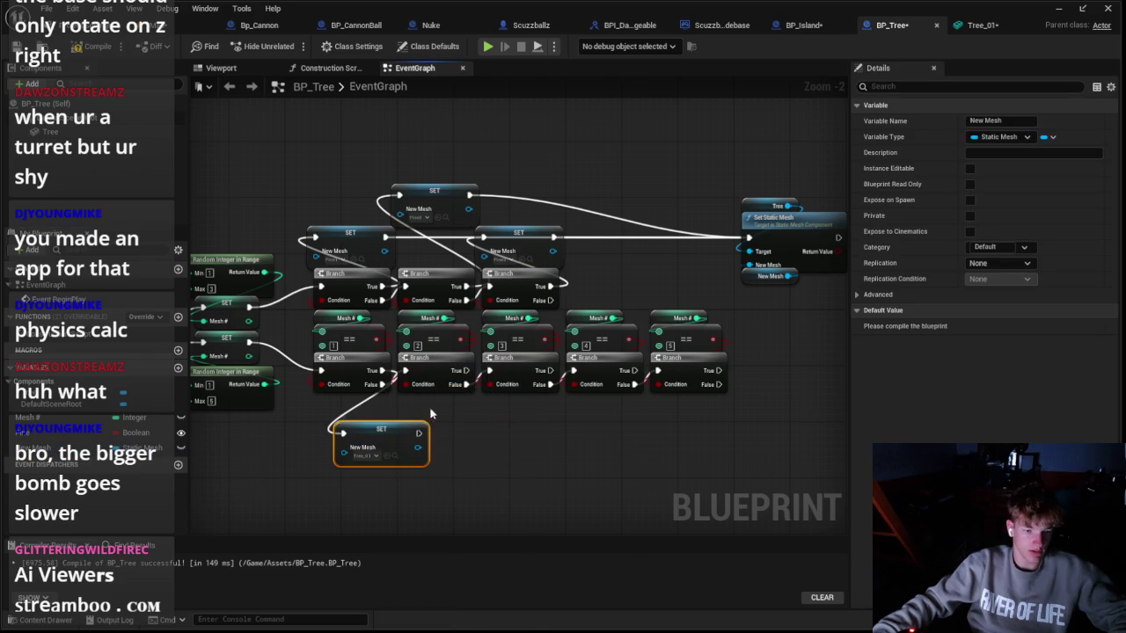
pyautogui.moveTo(386, 441); pyautogui.dragTo(365, 413)
pyautogui.hotkey('ctrl', 'c')
pyautogui.hotkey('ctrl', 'v')
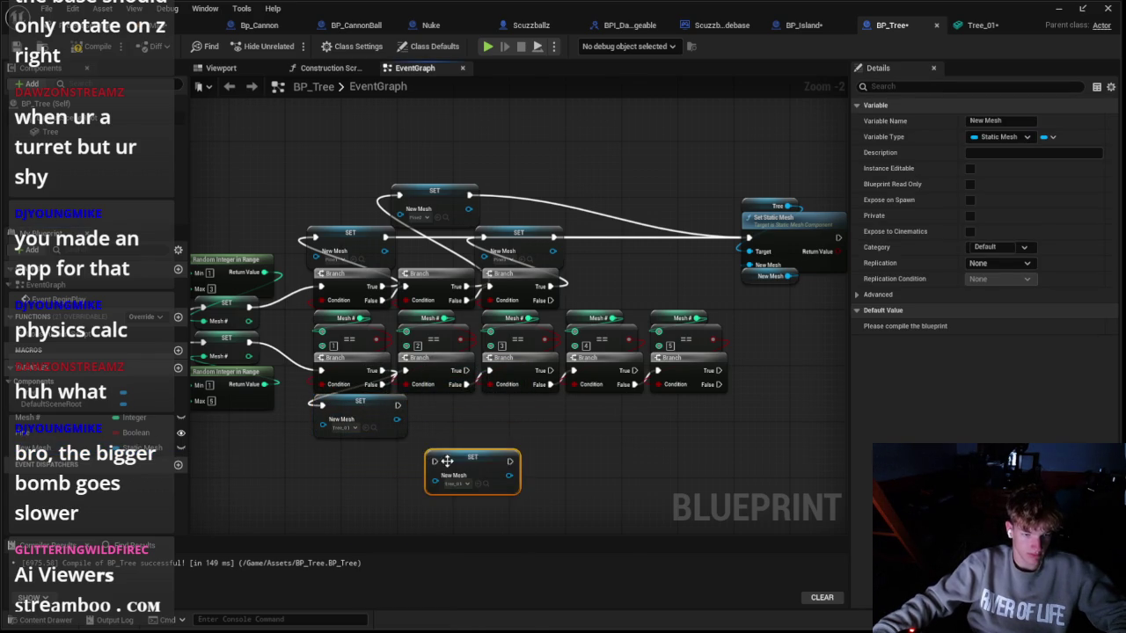
pyautogui.hotkey('ctrl', 'v')
pyautogui.moveTo(561, 407); pyautogui.dragTo(529, 407)
pyautogui.hotkey('ctrl', 'v')
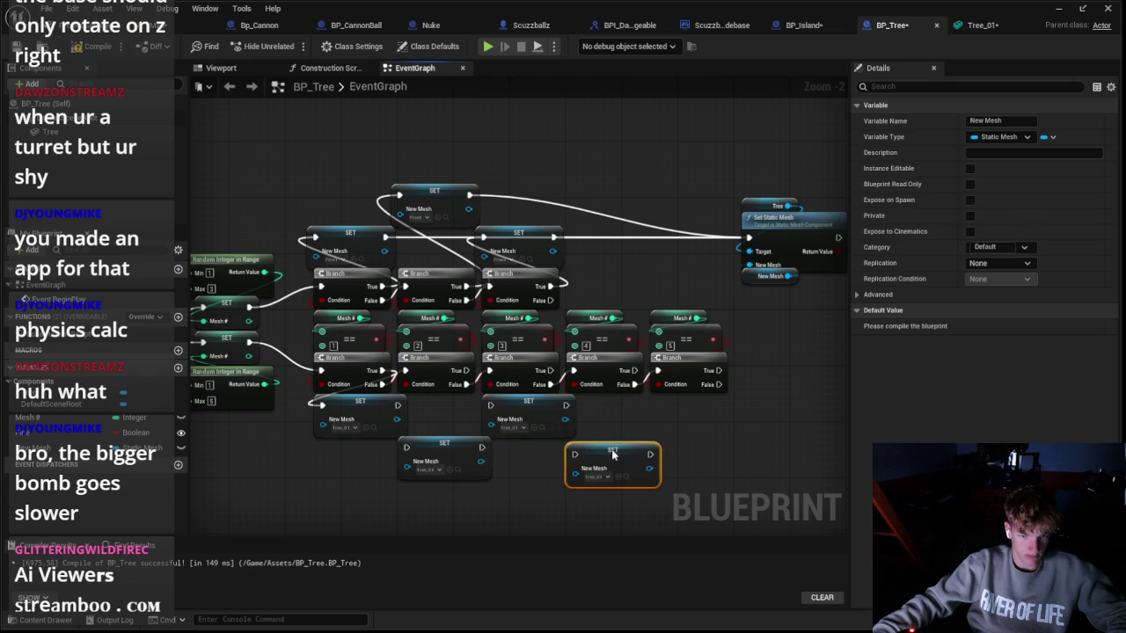
pyautogui.hotkey('ctrl', 'v')
pyautogui.moveTo(715, 411); pyautogui.dragTo(693, 400)
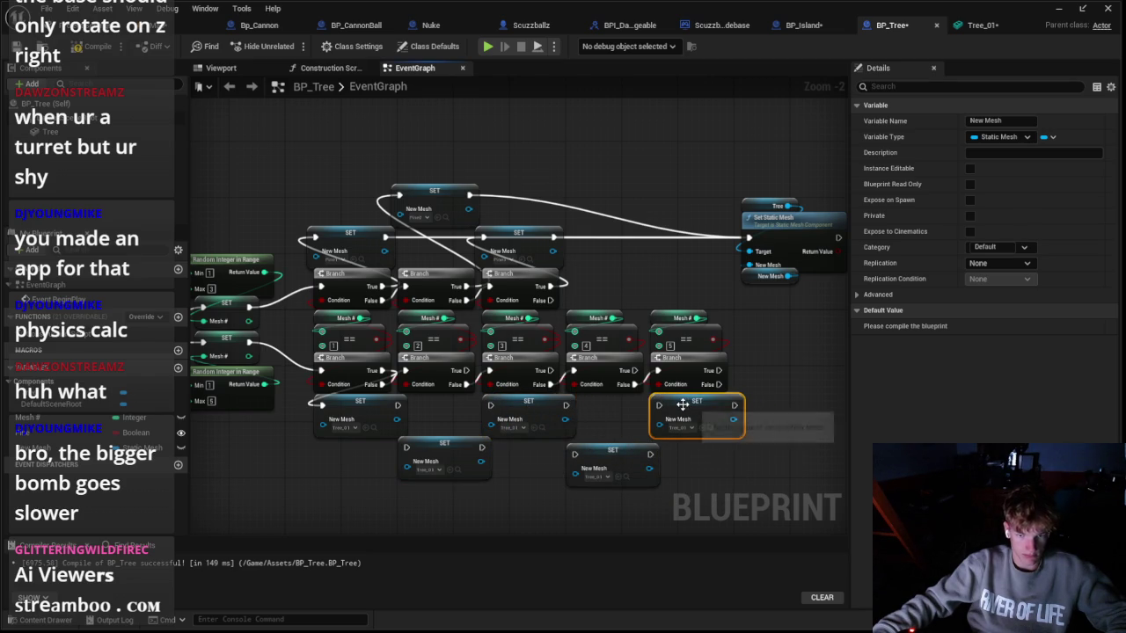
# Step: Wire the lower Branch True pins to their SET nodes and assign Tree_02 through Tree_05
pyautogui.moveTo(464, 378)
pyautogui.mouseDown()
pyautogui.moveTo(415, 464)
pyautogui.moveTo(444, 446)
pyautogui.mouseUp()
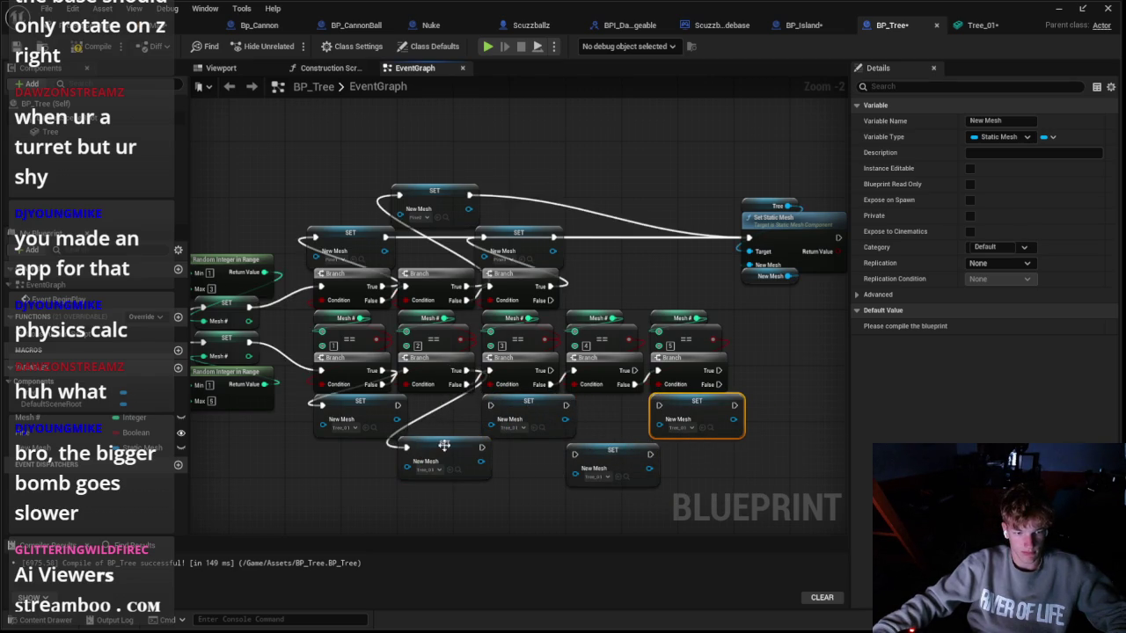
pyautogui.moveTo(490, 405); pyautogui.dragTo(549, 370)
pyautogui.moveTo(575, 454); pyautogui.dragTo(633, 370)
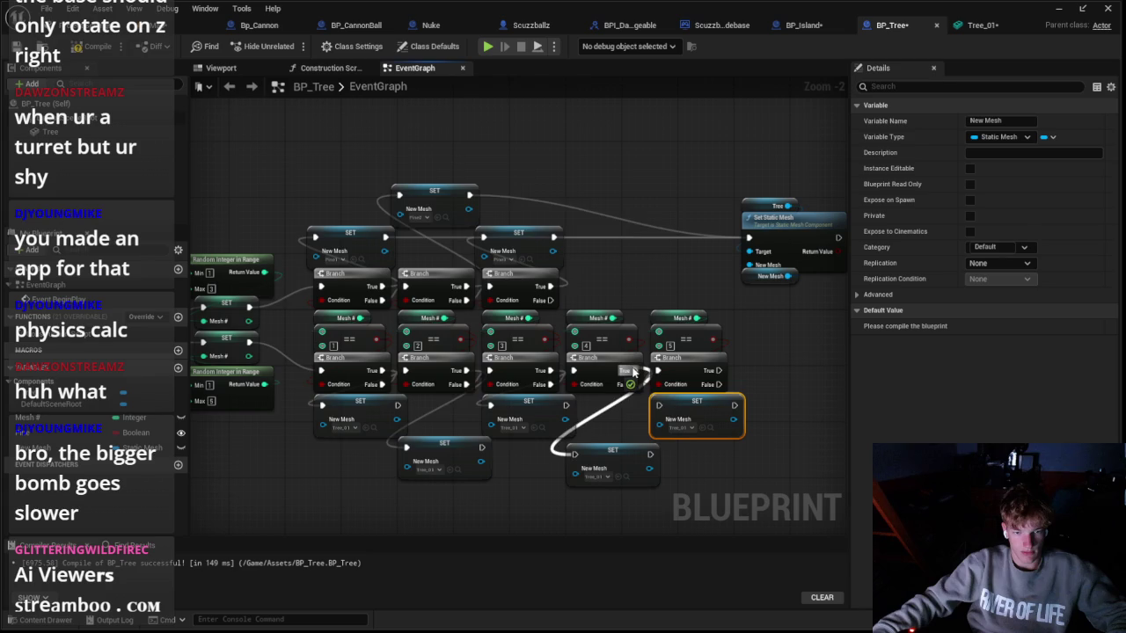
pyautogui.click(429, 469)
pyautogui.click(490, 431)
pyautogui.click(598, 476)
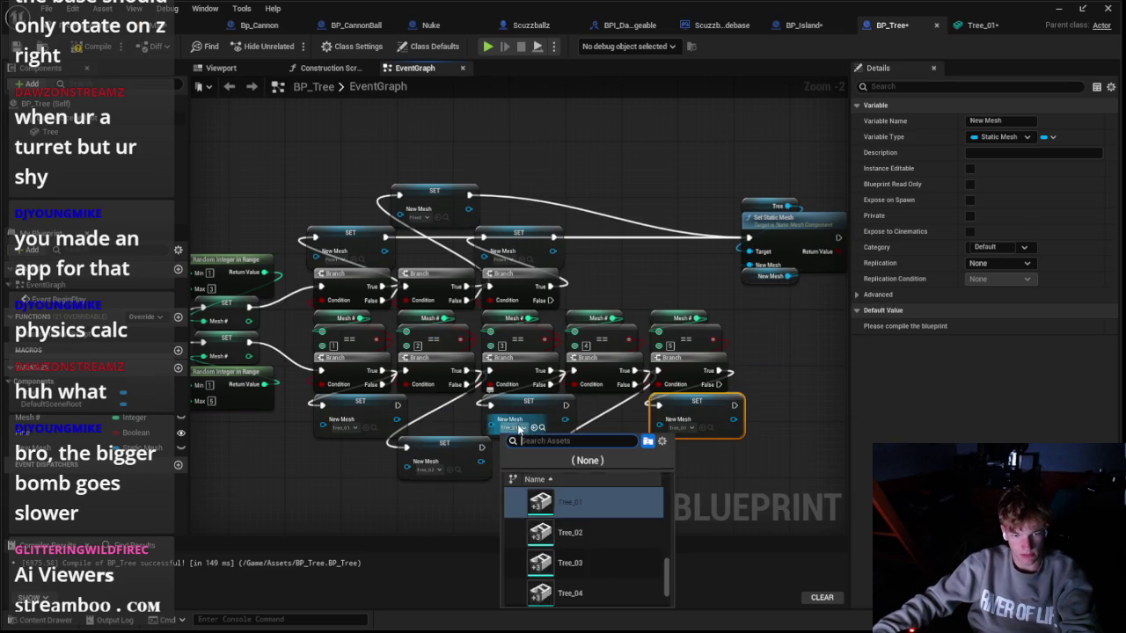
pyautogui.click(567, 563)
pyautogui.click(600, 477)
pyautogui.click(690, 494)
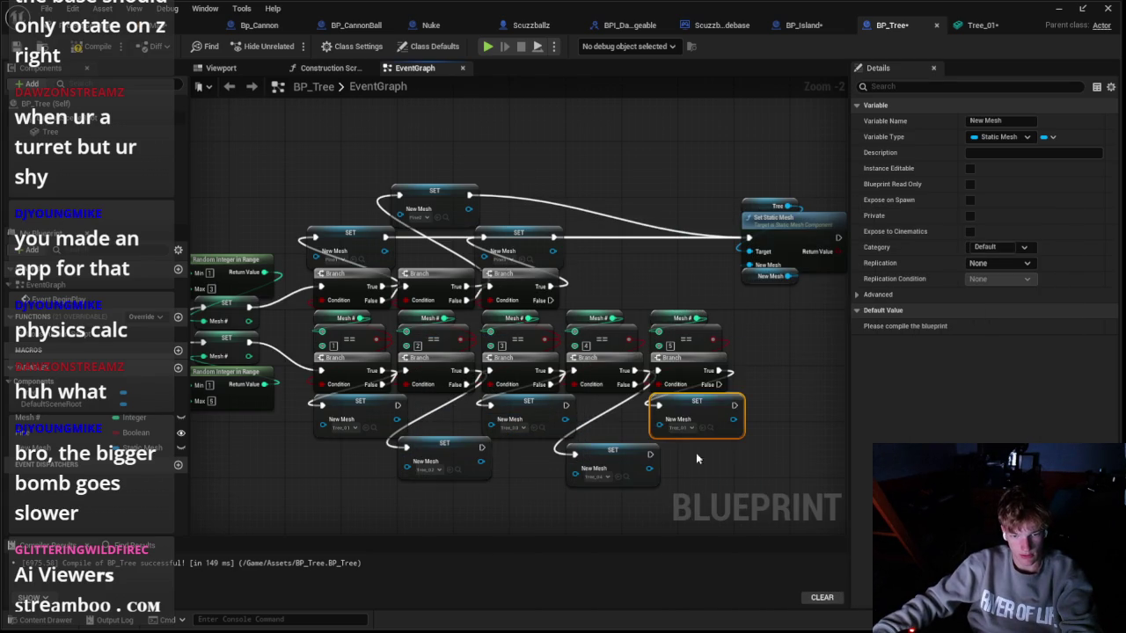
pyautogui.click(686, 428)
pyautogui.scroll(-5, 729, 562)
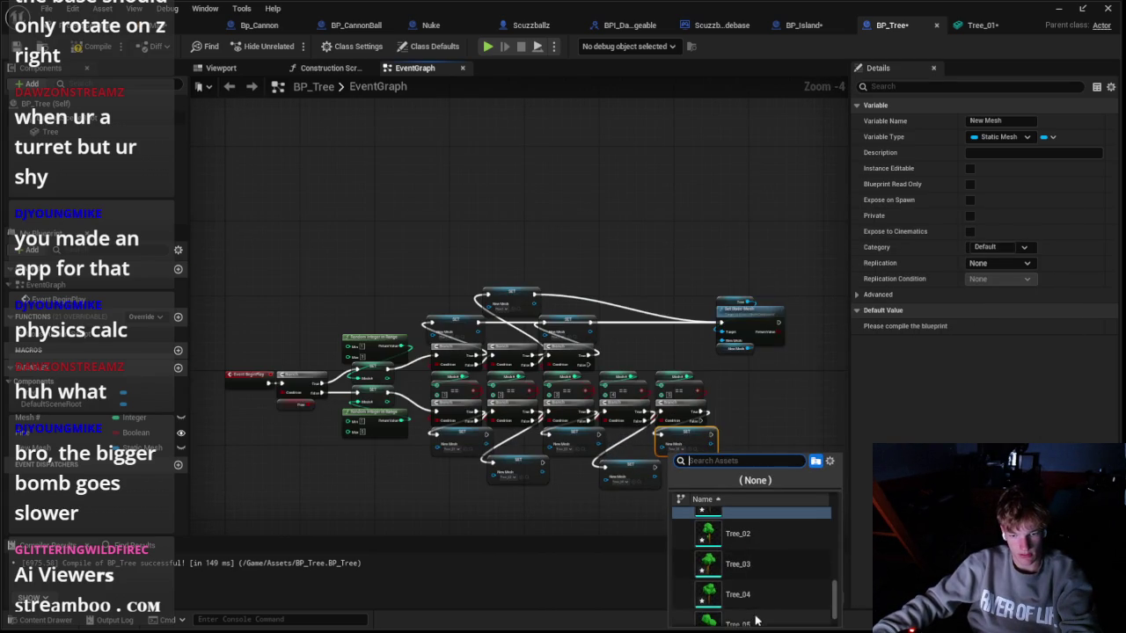
pyautogui.scroll(3, 585, 488)
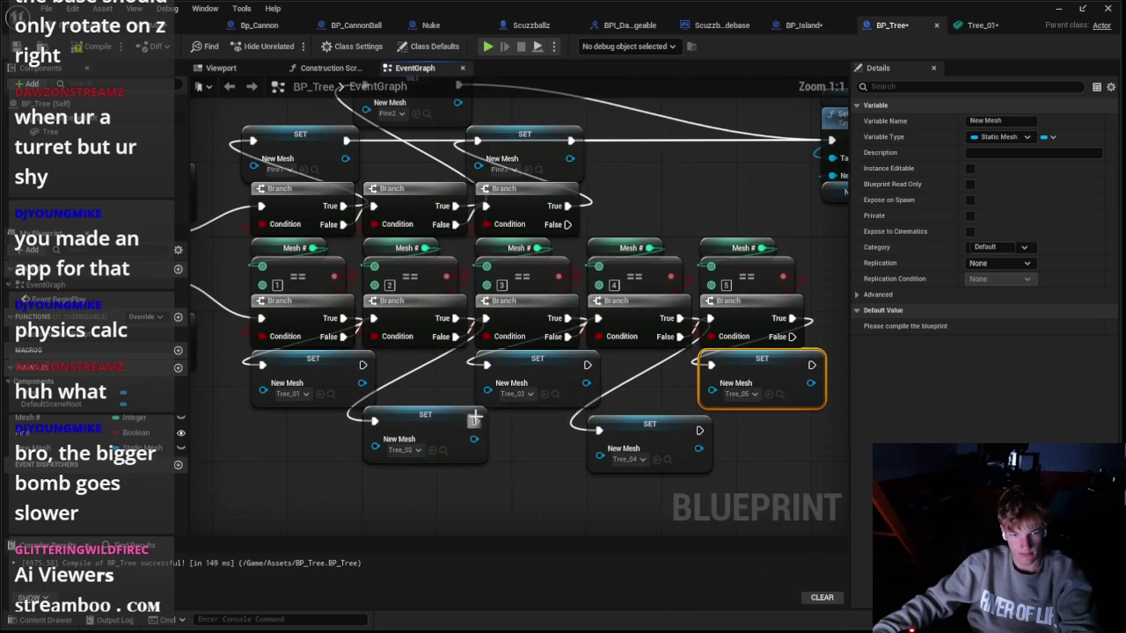
pyautogui.click(633, 423)
# Step: Connect the Tree_01–Tree_04 SET outputs into the Set Static Mesh node
pyautogui.scroll(-1, 573, 428)
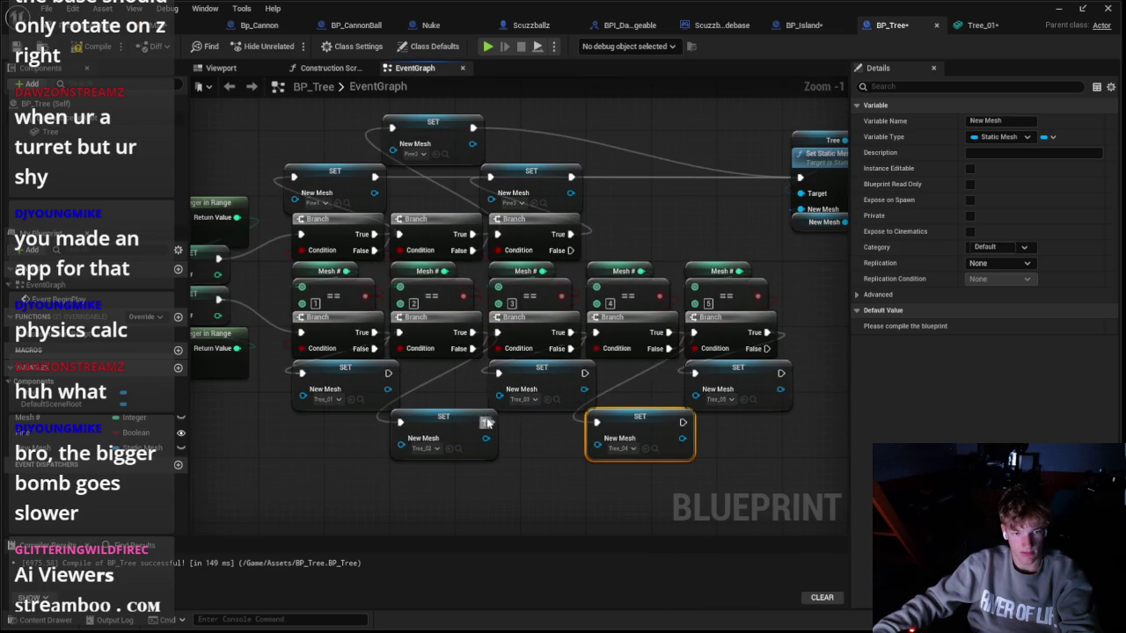
pyautogui.moveTo(801, 188); pyautogui.dragTo(800, 178)
pyautogui.moveTo(388, 373); pyautogui.dragTo(800, 178)
pyautogui.moveTo(585, 373)
pyautogui.mouseDown()
pyautogui.moveTo(668, 299)
pyautogui.moveTo(777, 237)
pyautogui.moveTo(799, 178)
pyautogui.moveTo(784, 390)
pyautogui.moveTo(780, 373)
pyautogui.mouseUp()
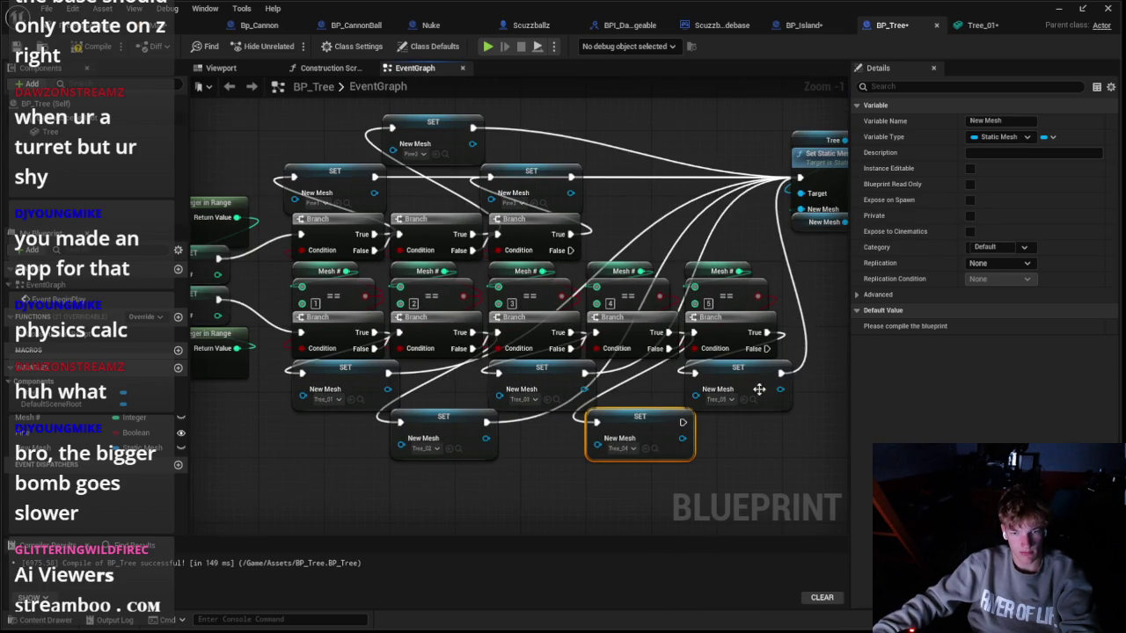
pyautogui.moveTo(683, 422)
pyautogui.mouseDown()
pyautogui.moveTo(808, 233)
pyautogui.moveTo(800, 178)
pyautogui.mouseUp()
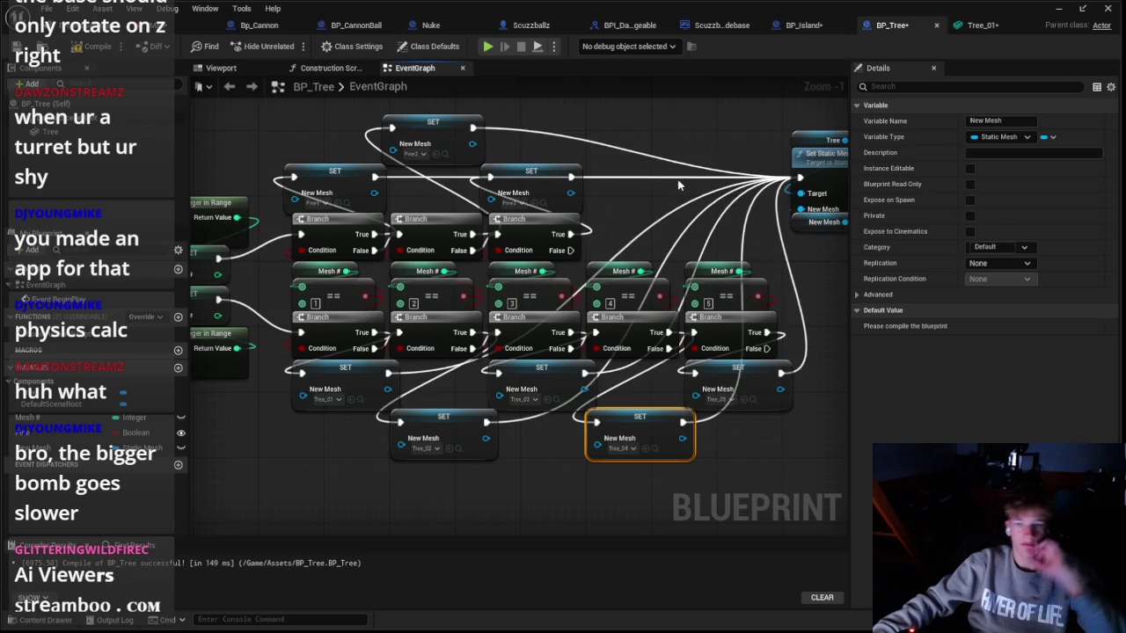
pyautogui.scroll(-2, 694, 187)
pyautogui.moveTo(696, 187); pyautogui.dragTo(628, 245)
pyautogui.click(531, 24)
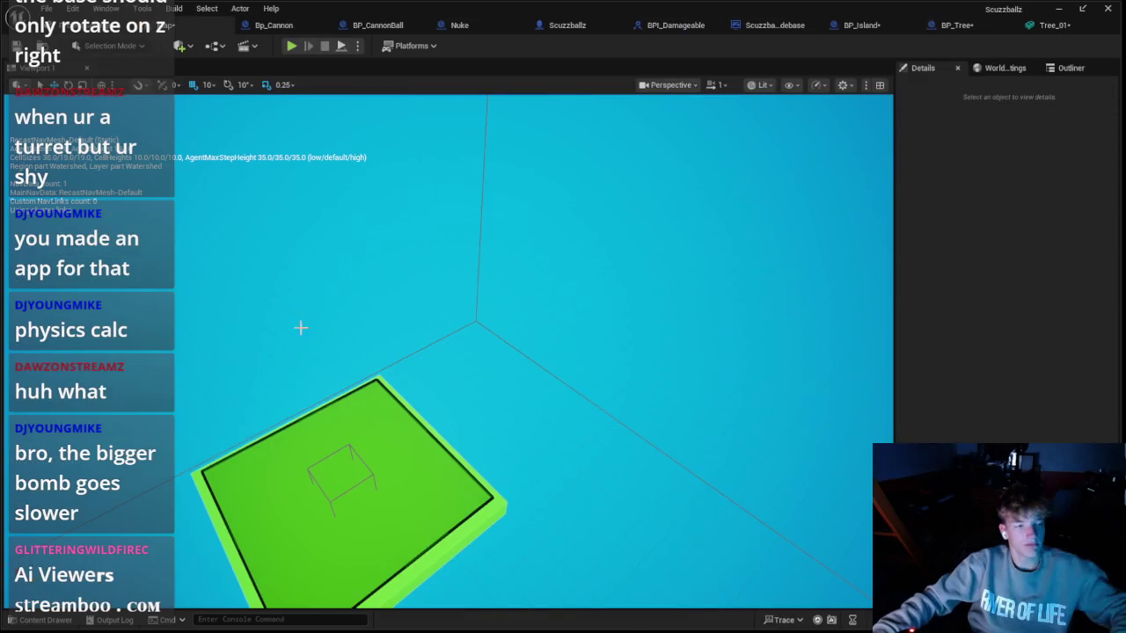
# Step: Drag BP_Tree from the Assets folder onto the green platform and play the level
pyautogui.click(50, 623)
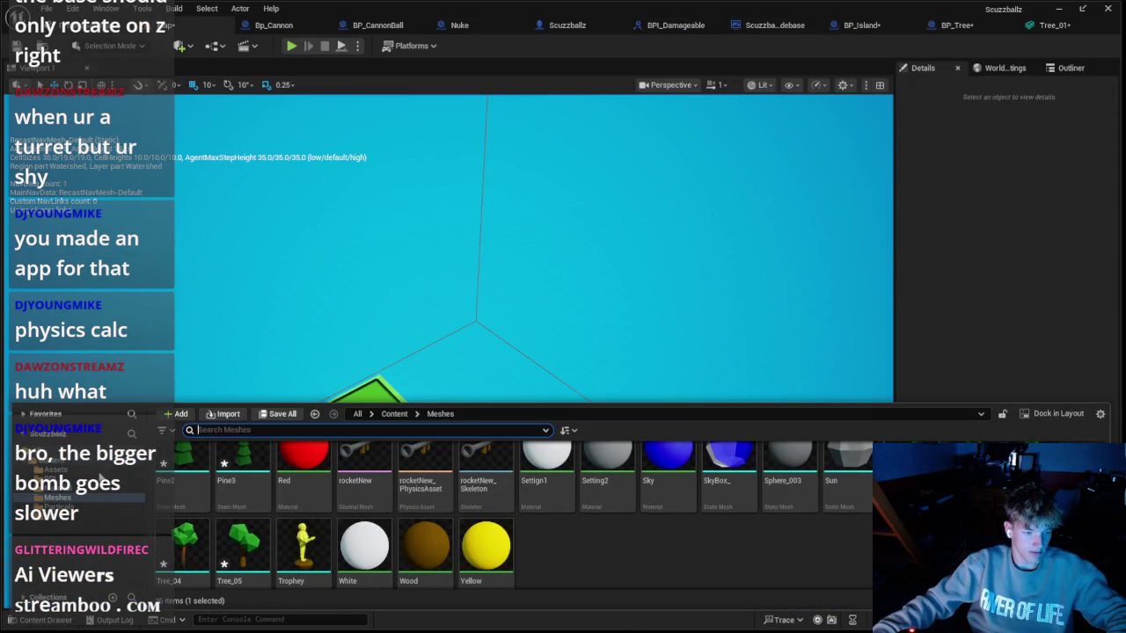
pyautogui.click(99, 471)
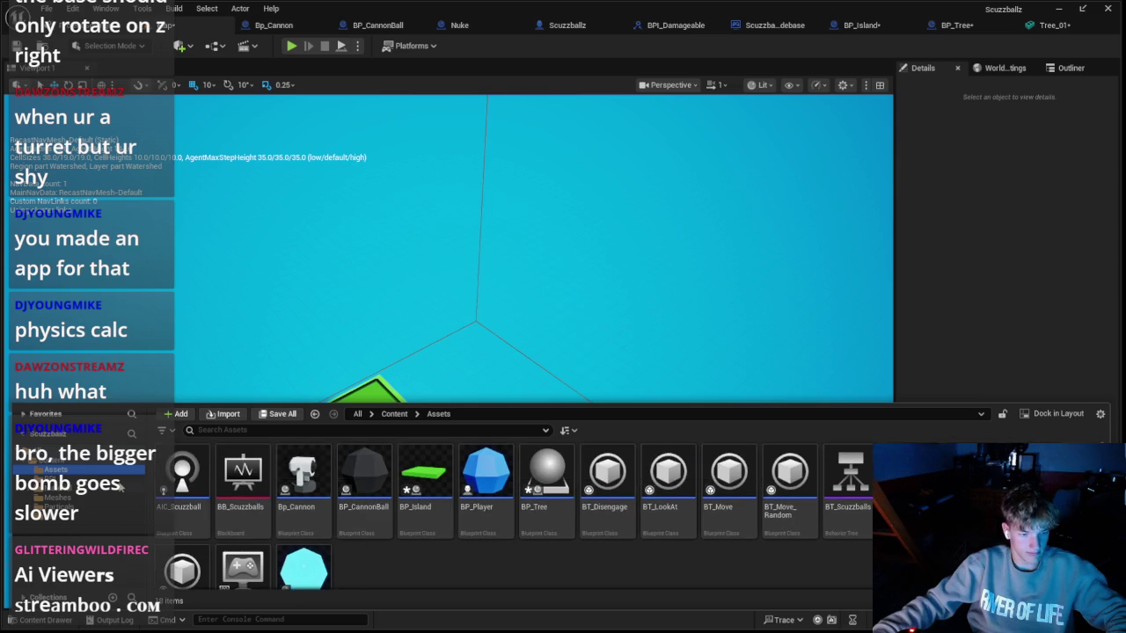
pyautogui.click(86, 462)
pyautogui.doubleClick(182, 475)
pyautogui.scroll(-1, 301, 519)
pyautogui.scroll(1, 301, 522)
pyautogui.moveTo(546, 496)
pyautogui.mouseDown()
pyautogui.moveTo(345, 387)
pyautogui.moveTo(359, 405)
pyautogui.mouseUp()
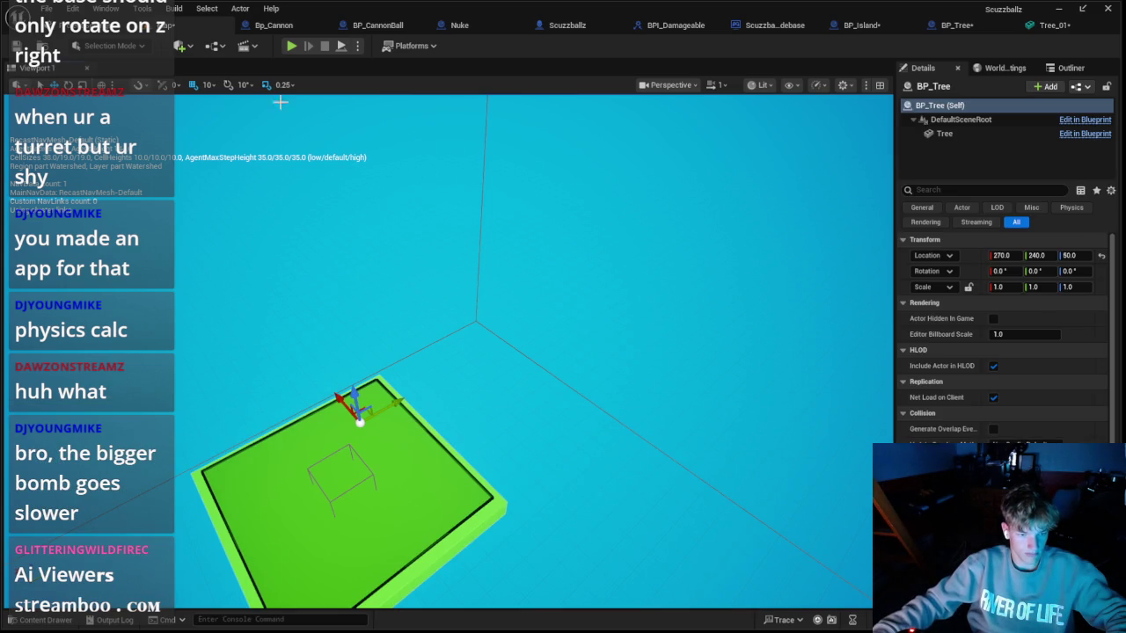
pyautogui.click(292, 47)
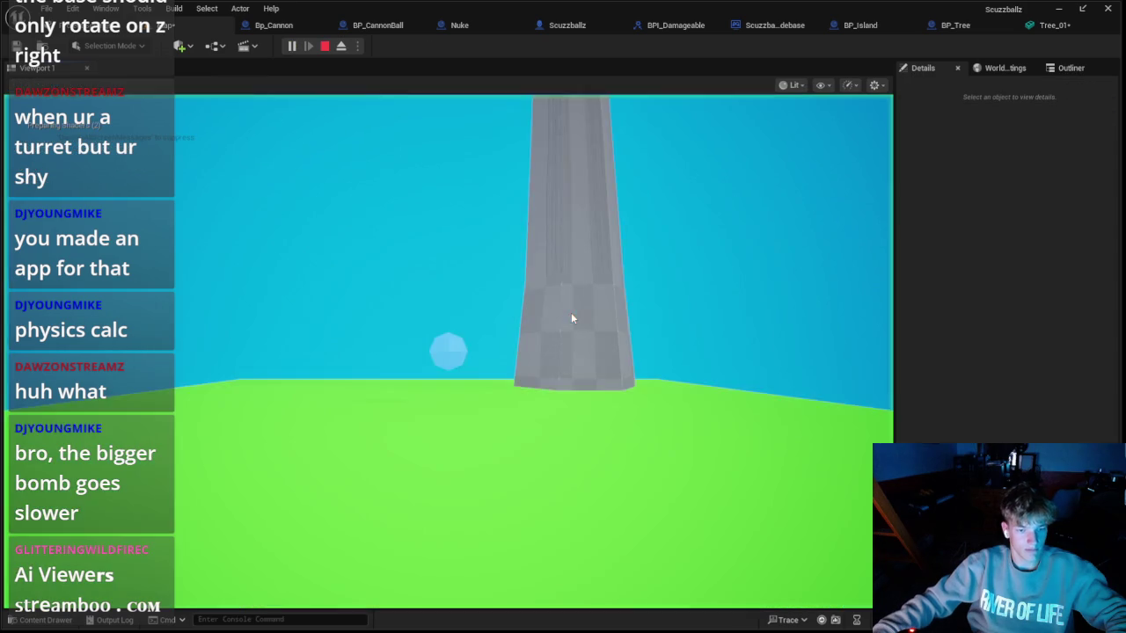
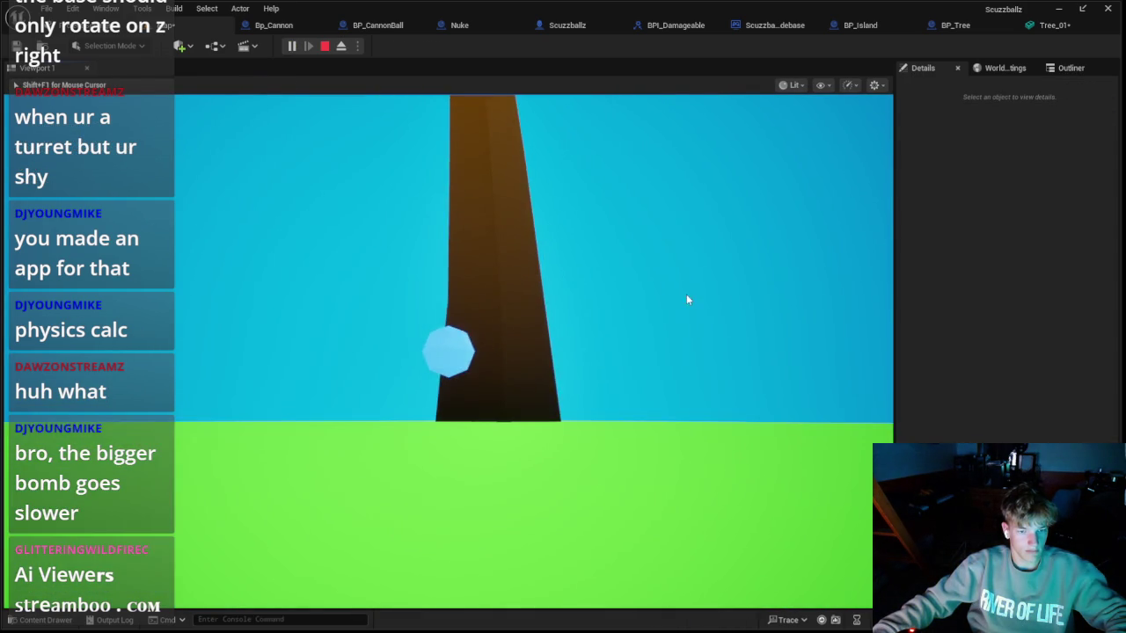
# Step: Stop the play session and look through the BP_Tree, Bp_Cannon, BP_CannonBall and Nuke blueprints
pyautogui.press('Escape')
pyautogui.click(1038, 25)
pyautogui.click(882, 26)
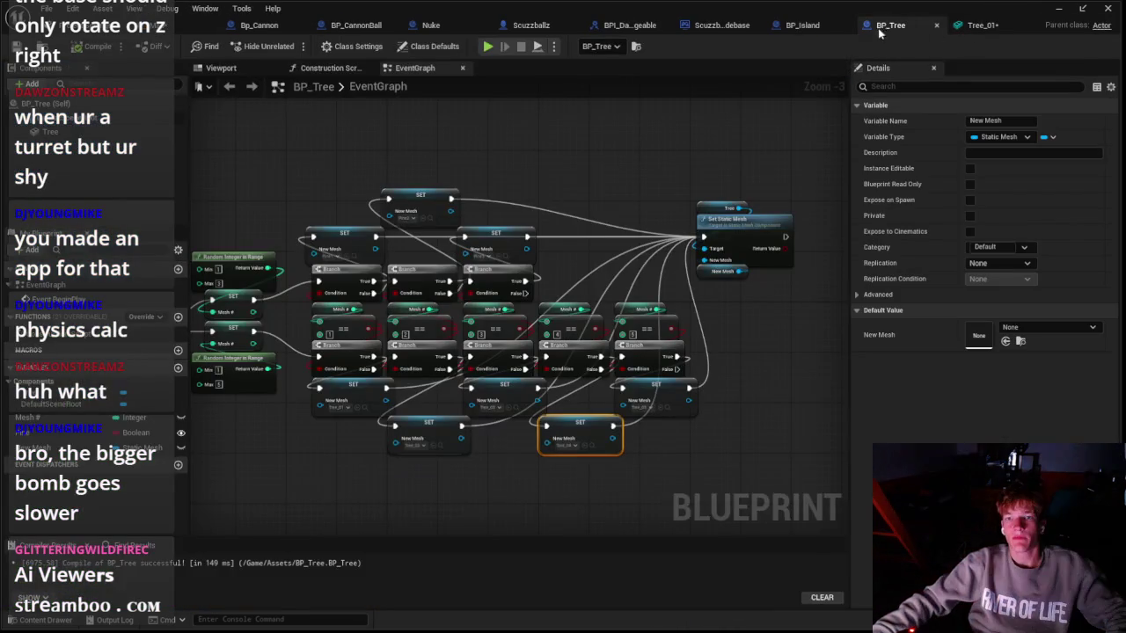
pyautogui.click(259, 25)
pyautogui.click(356, 25)
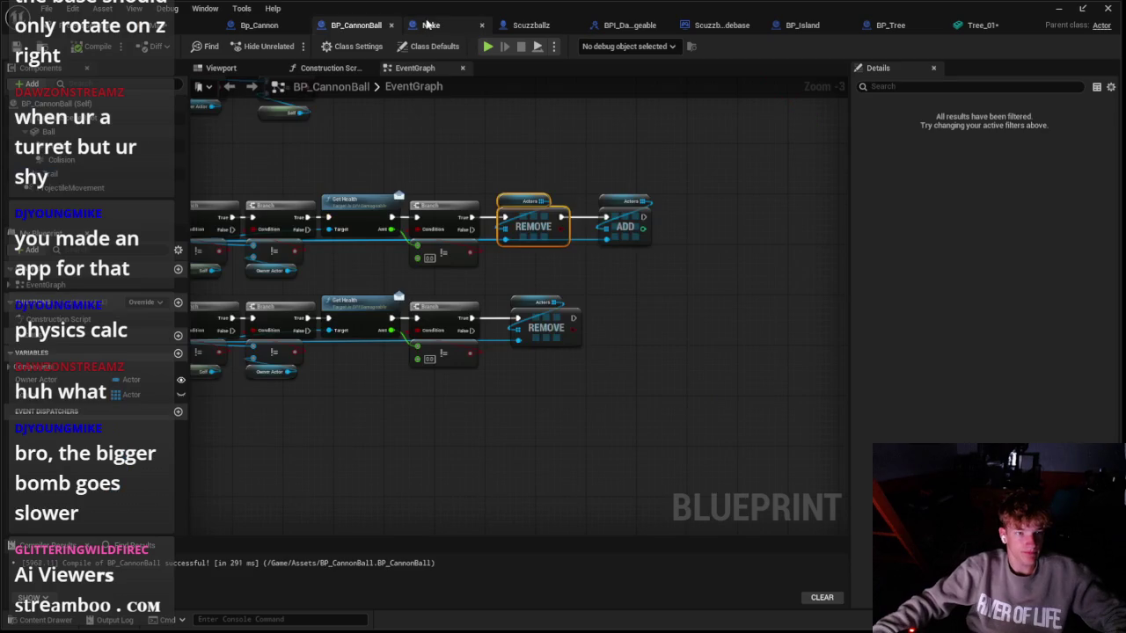
pyautogui.click(431, 25)
# Step: Browse the Content Drawer to Assets > Meshes and inspect the Tree_01 mesh with its collision
pyautogui.click(46, 620)
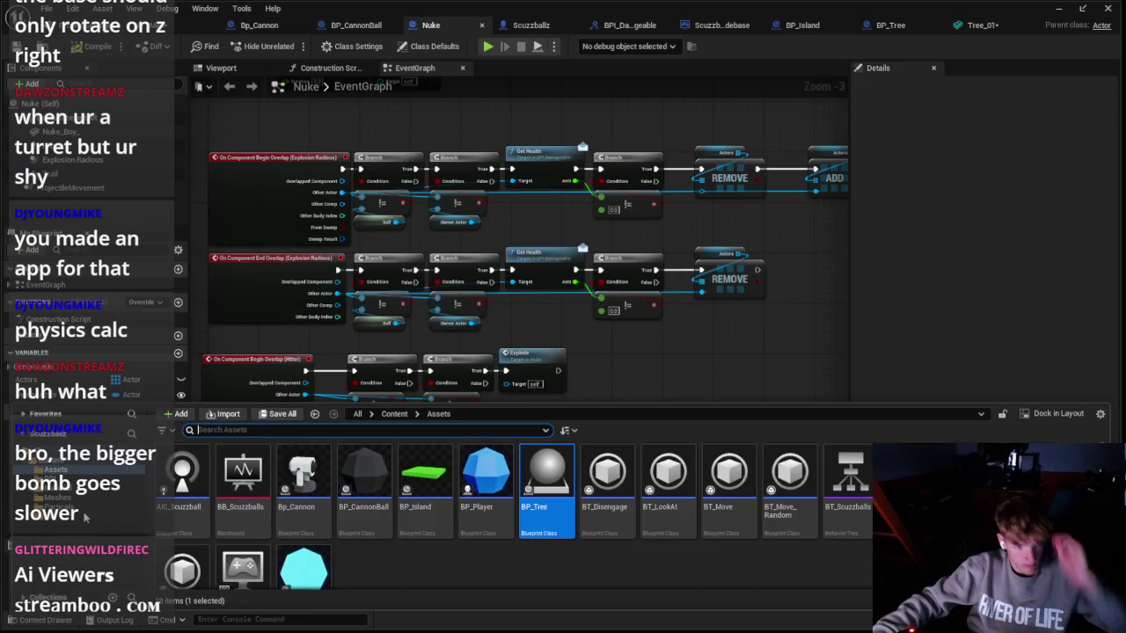
pyautogui.click(53, 512)
pyautogui.click(57, 497)
pyautogui.scroll(-1, 419, 570)
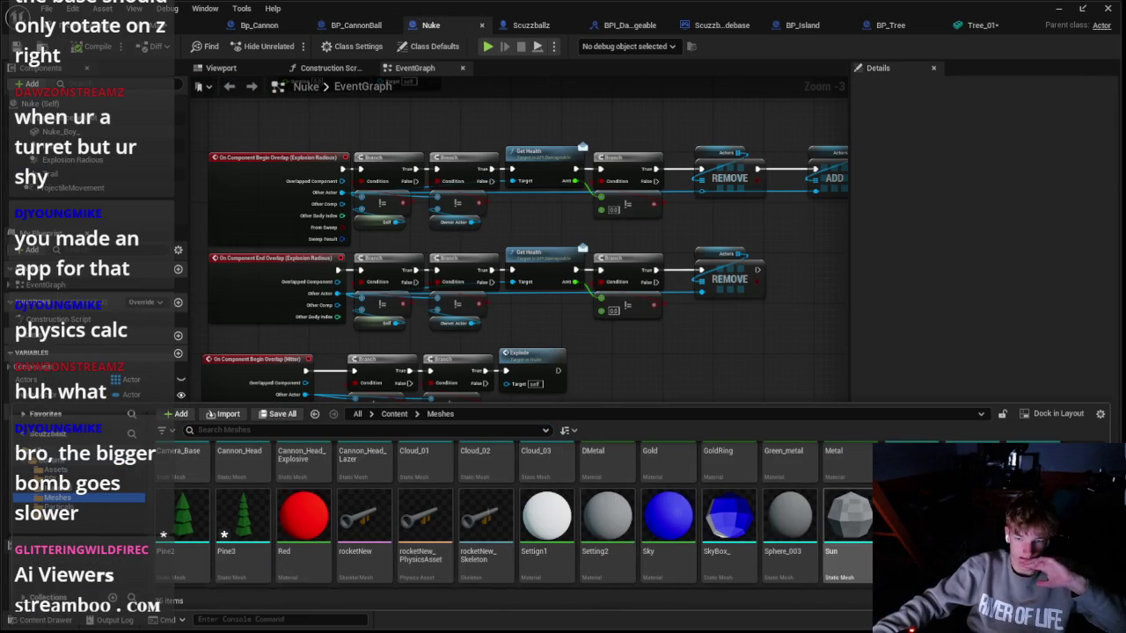
pyautogui.click(982, 24)
pyautogui.moveTo(516, 514); pyautogui.dragTo(395, 558)
# Step: Open the Tree_02, Tree_03, Tree_04 and Tree_05 meshes from the Meshes folder
pyautogui.click(35, 620)
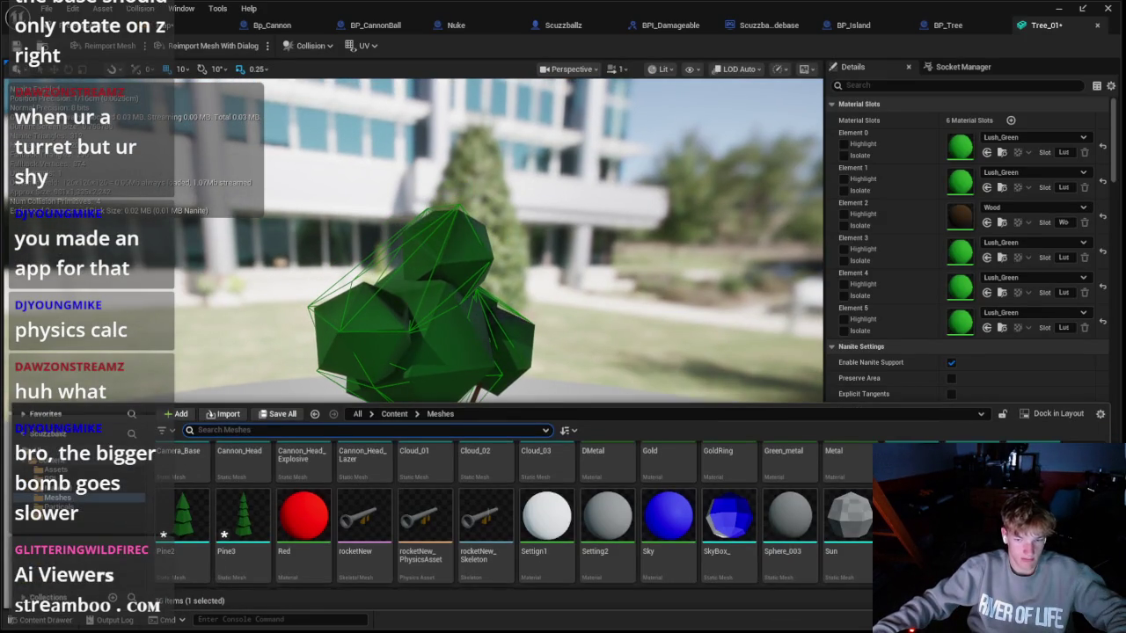
pyautogui.doubleClick(971, 514)
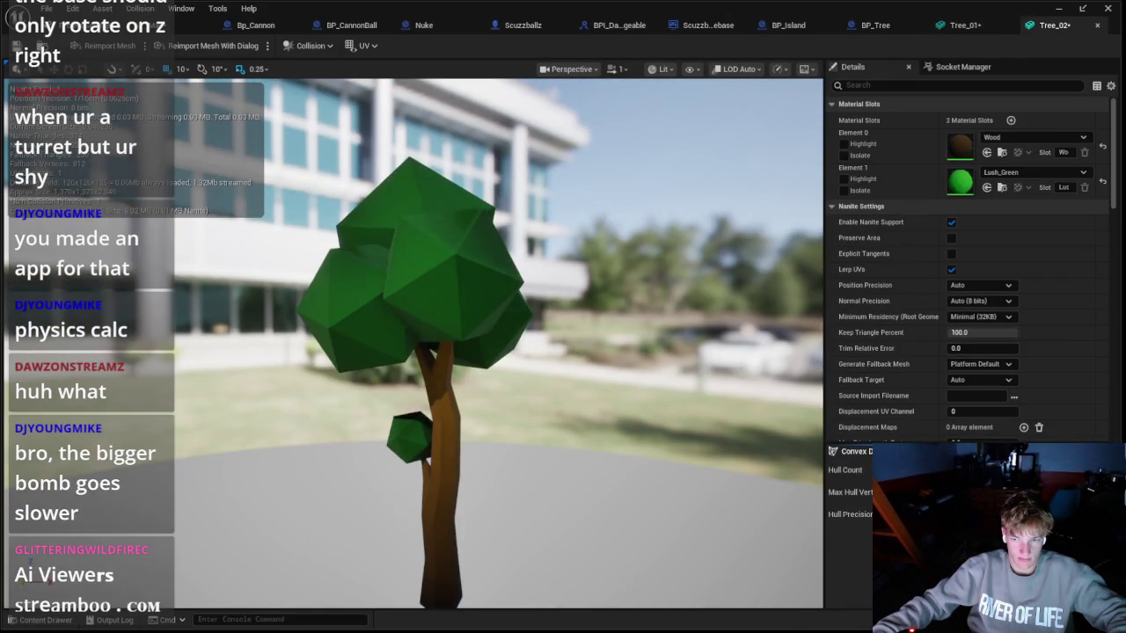
pyautogui.hotkey('ctrl', 'space')
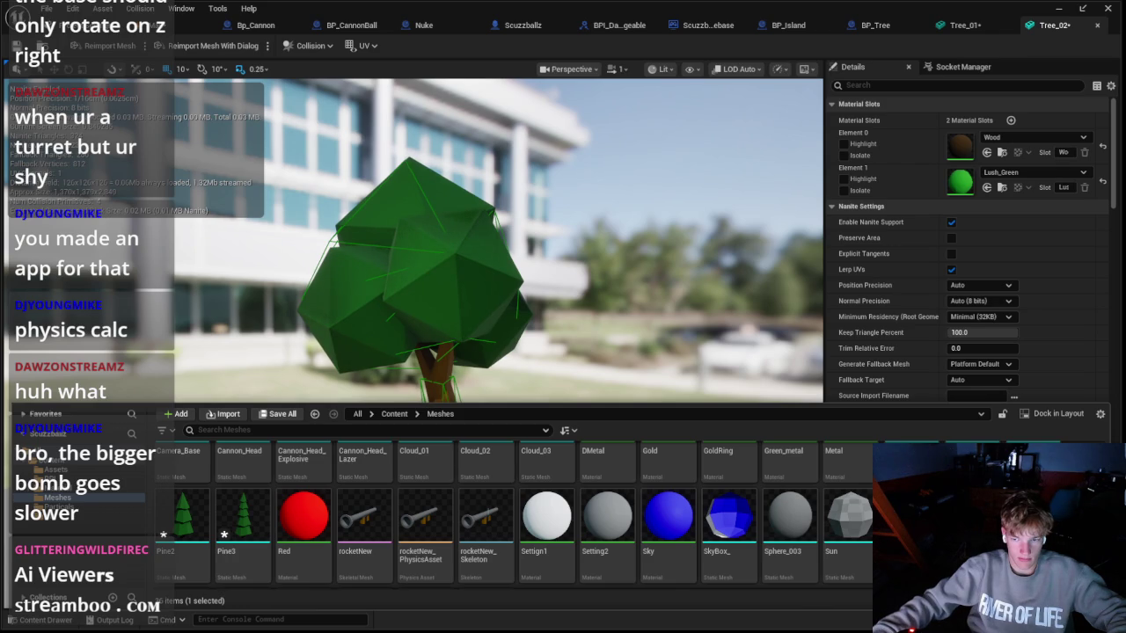
pyautogui.doubleClick(1031, 515)
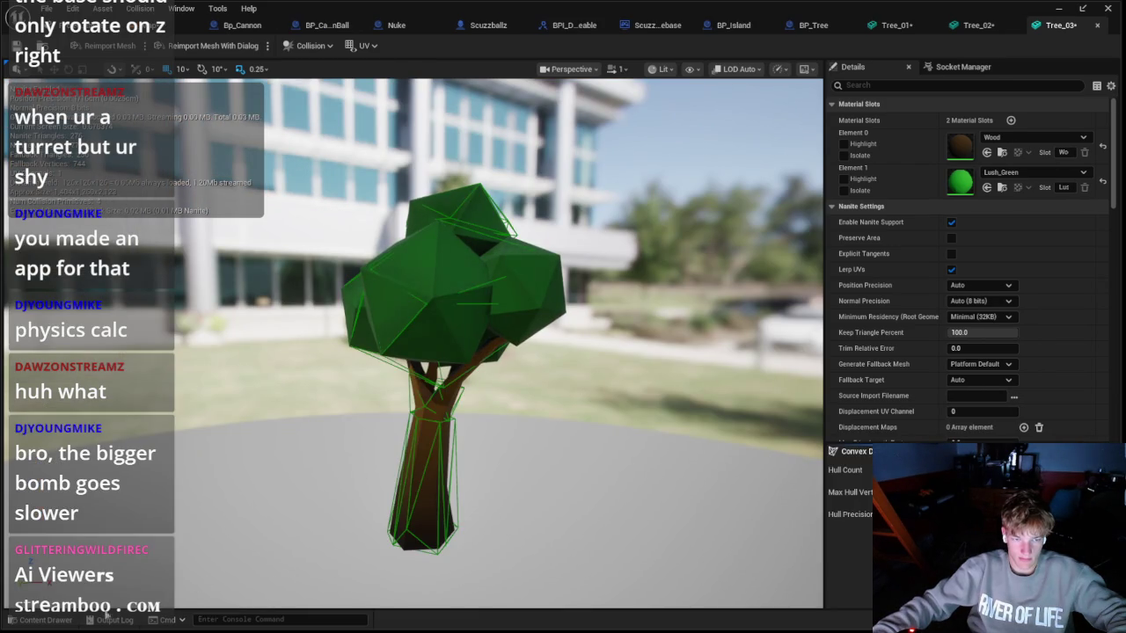
pyautogui.click(46, 620)
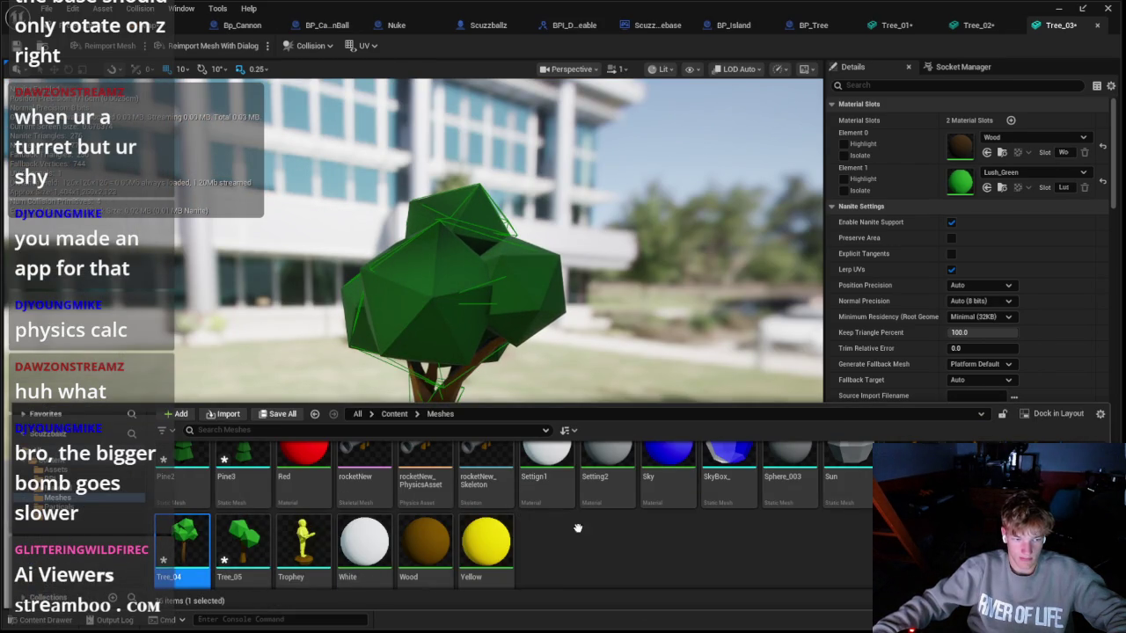
pyautogui.press('Return')
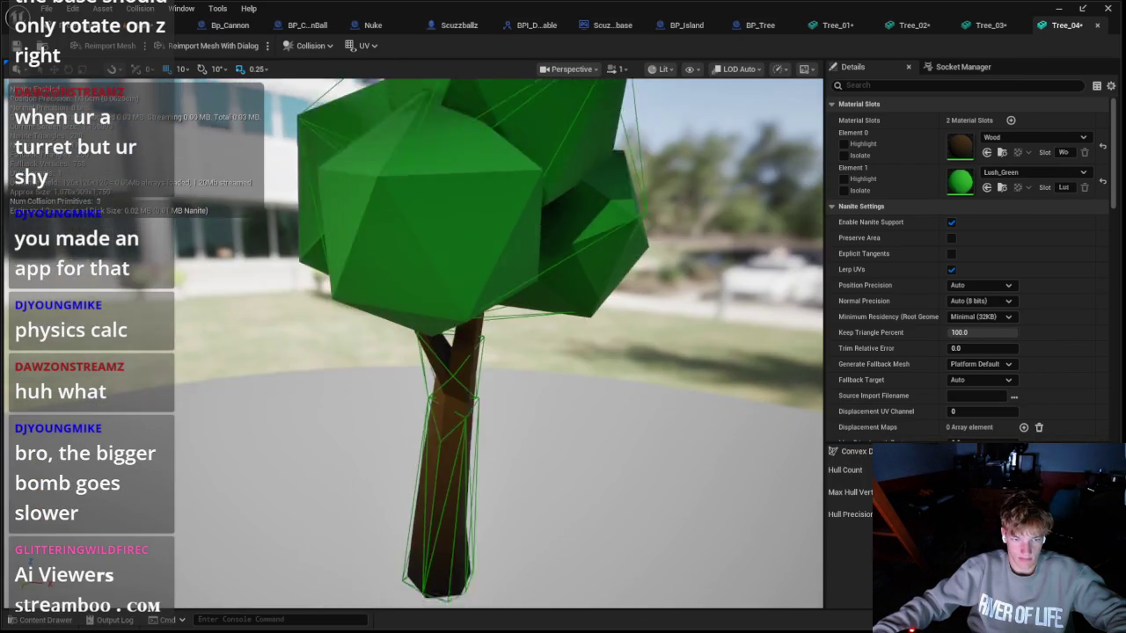
pyautogui.click(14, 621)
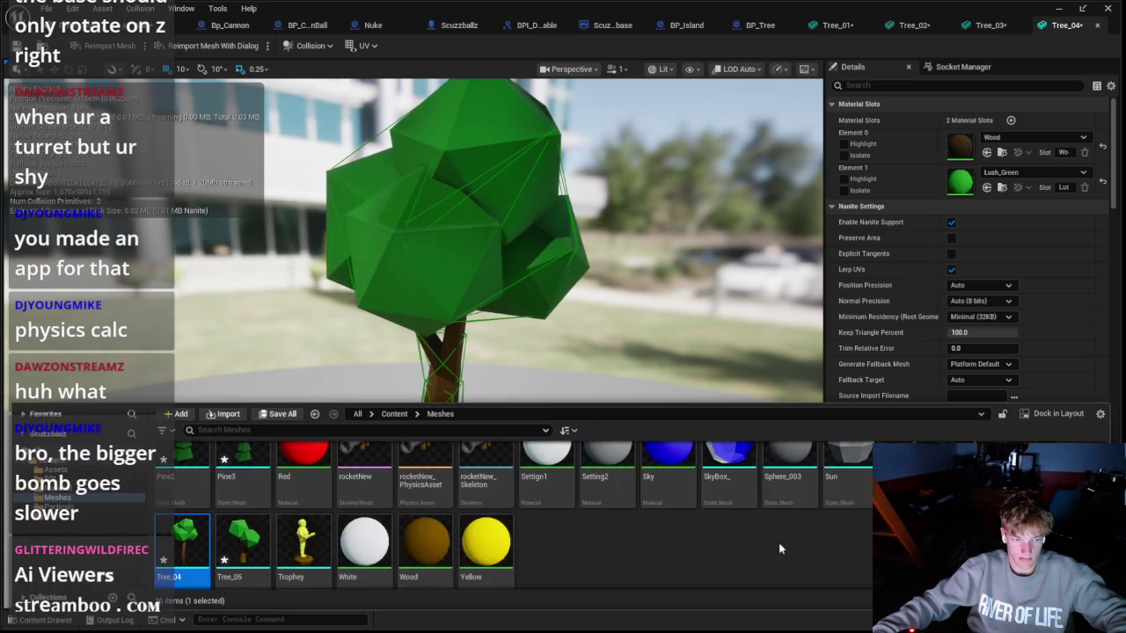
pyautogui.click(242, 546)
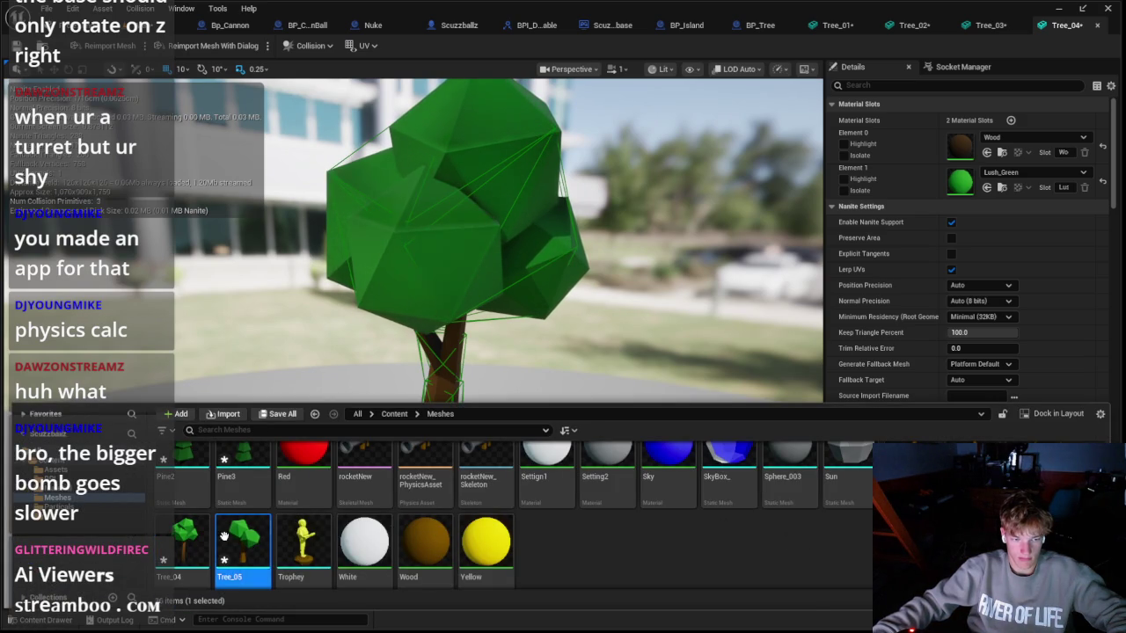
pyautogui.press('Return')
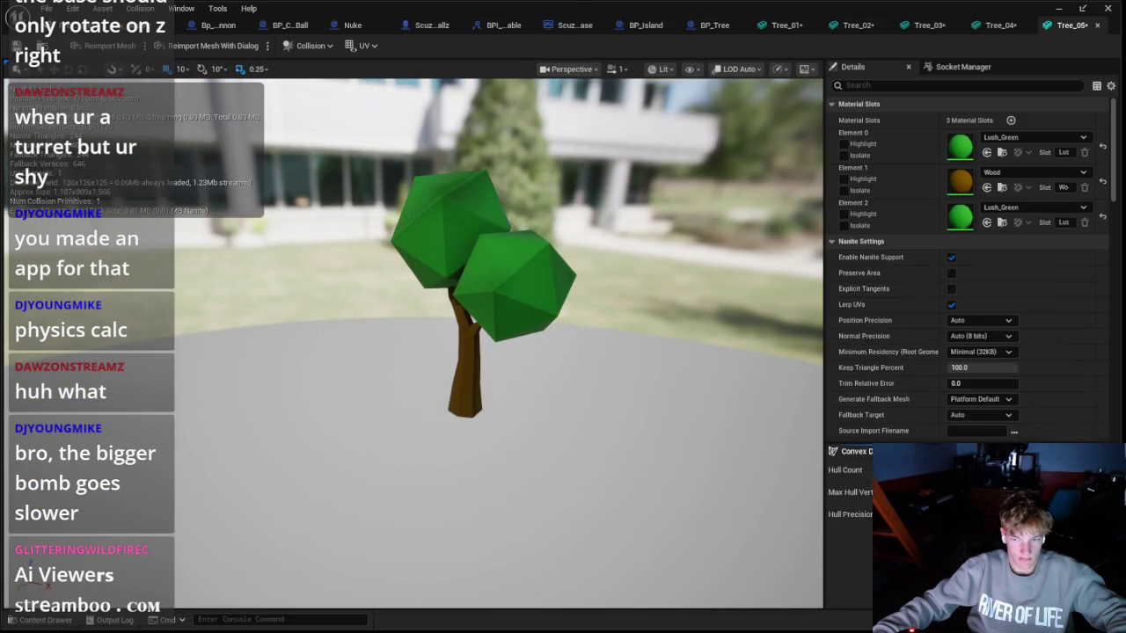
# Step: Open the Pine2, Pine3 and Pine1 meshes from the Meshes folder
pyautogui.click(40, 620)
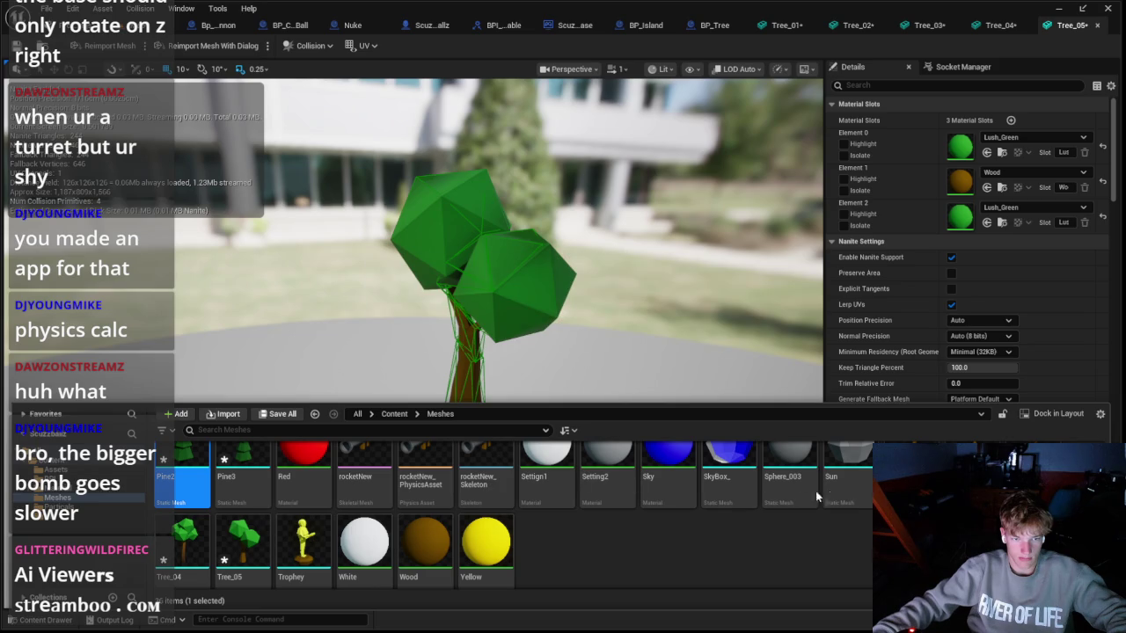
pyautogui.press('Return')
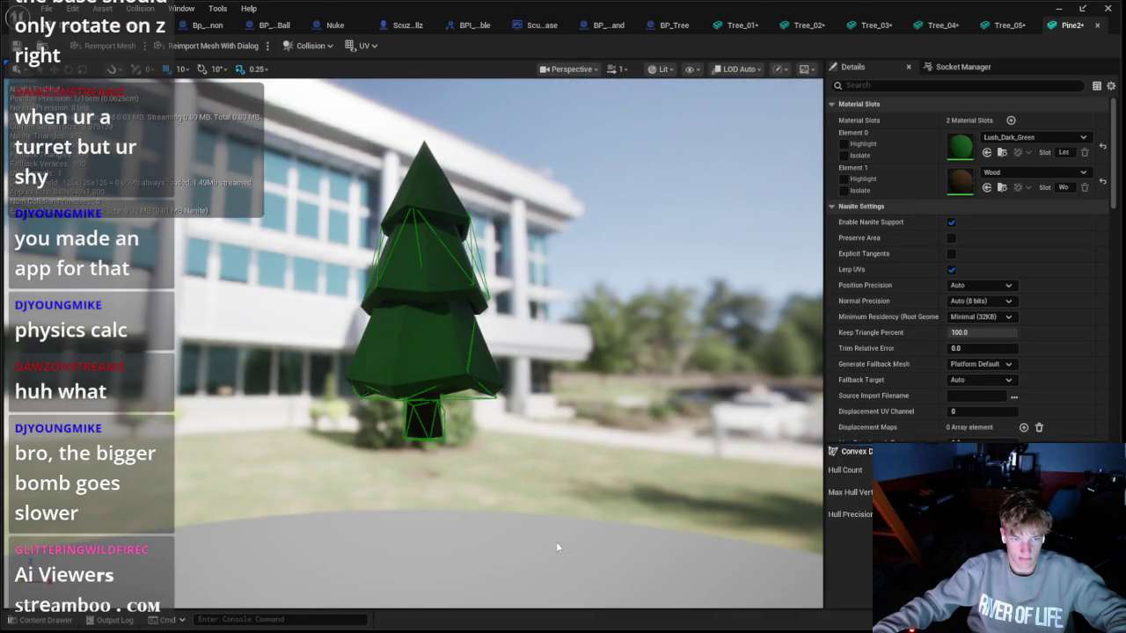
pyautogui.click(40, 620)
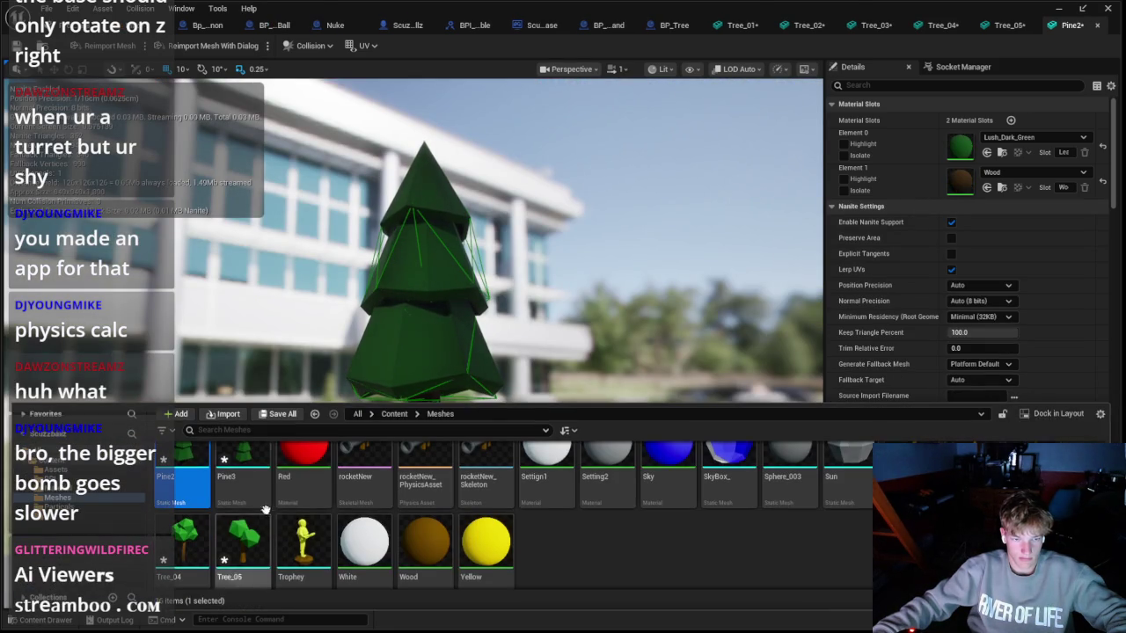
pyautogui.click(263, 472)
pyautogui.press('Return')
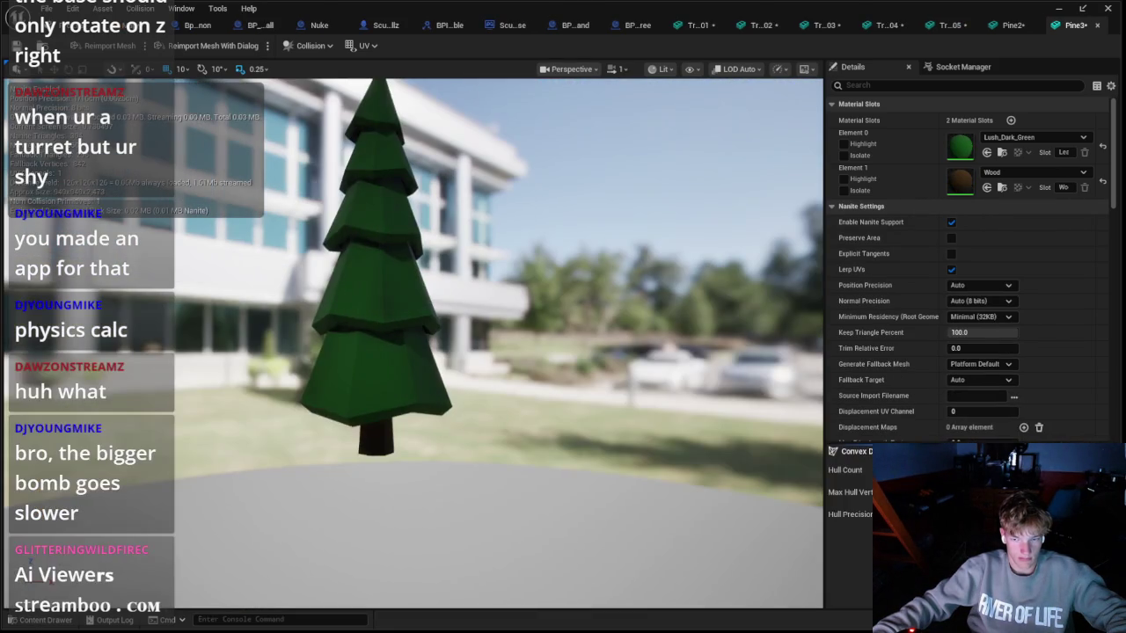
pyautogui.click(39, 620)
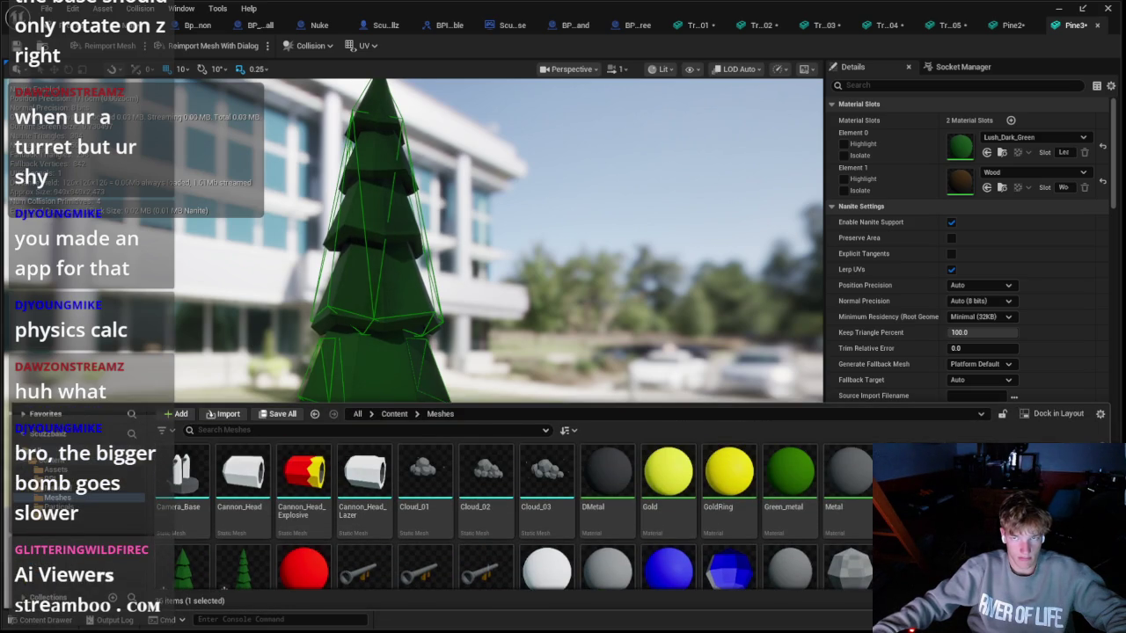
pyautogui.press('Return')
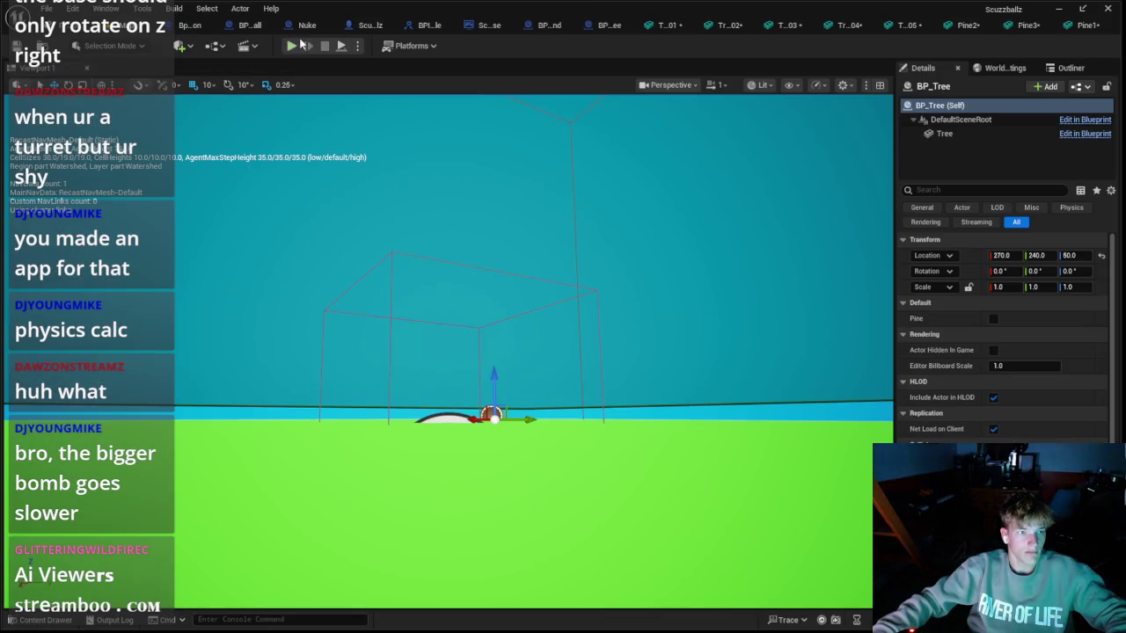
# Step: Playtest the island level three times, stopping each run
pyautogui.hotkey('alt', 'p')
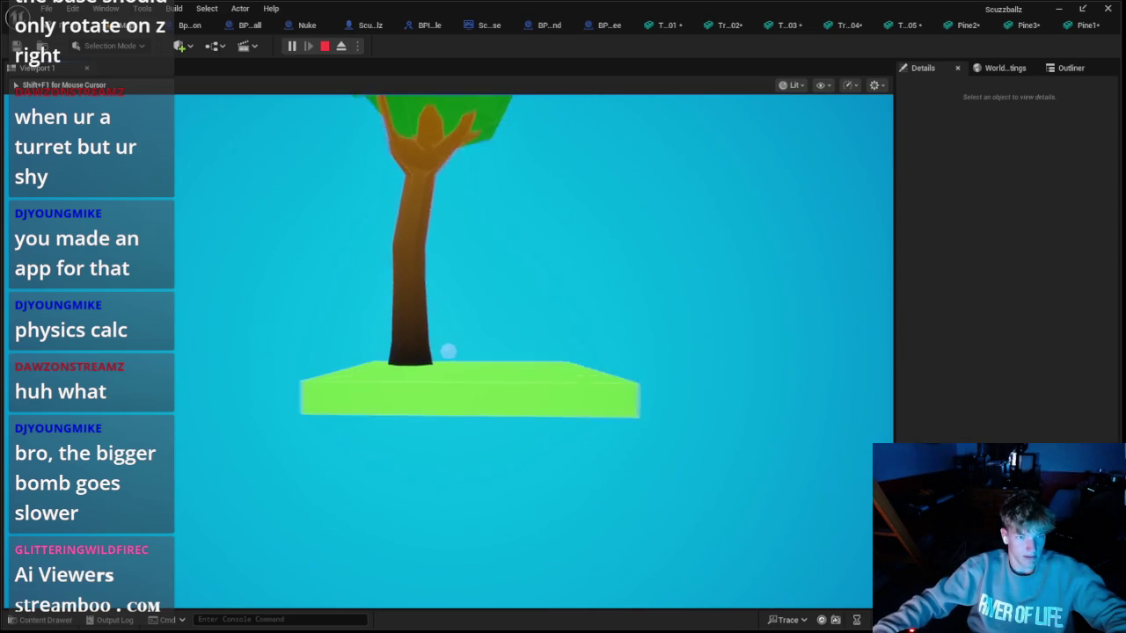
pyautogui.press('Escape')
pyautogui.click(293, 46)
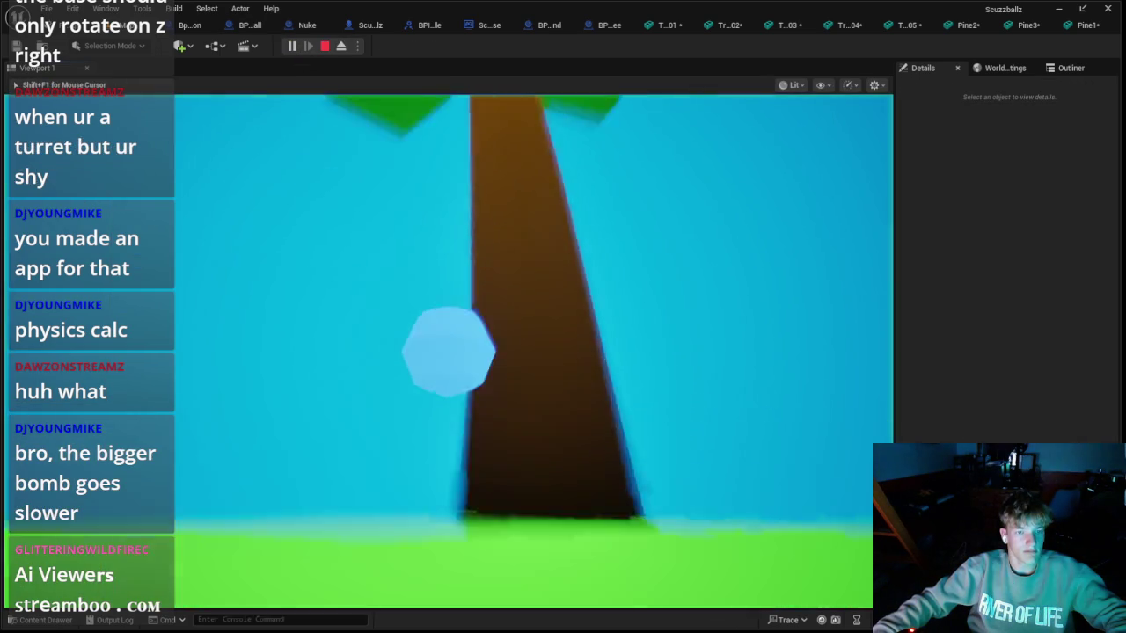
pyautogui.press('Escape')
pyautogui.click(293, 47)
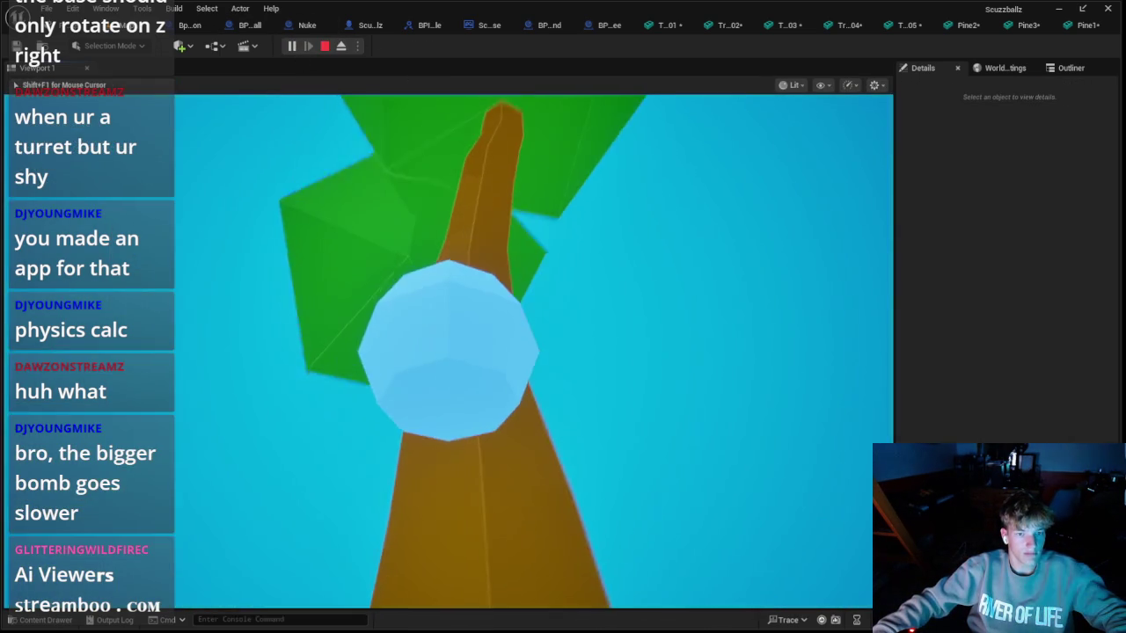
pyautogui.press('Escape')
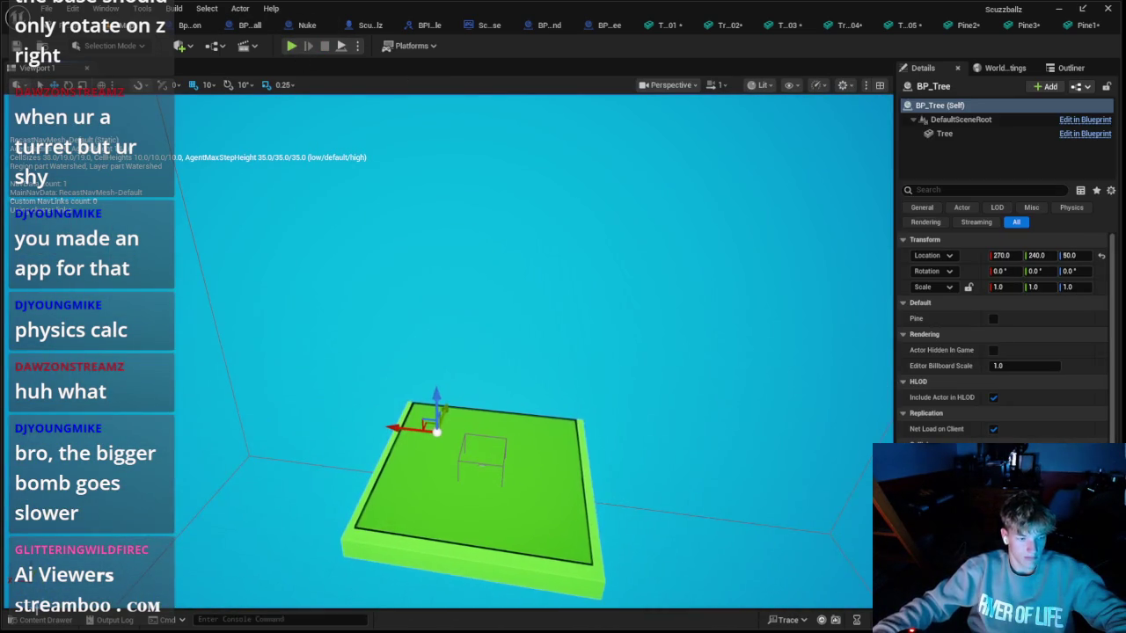
# Step: Frame the view on the platform and select the Pine1 tree in the level
pyautogui.click(32, 620)
pyautogui.press('f')
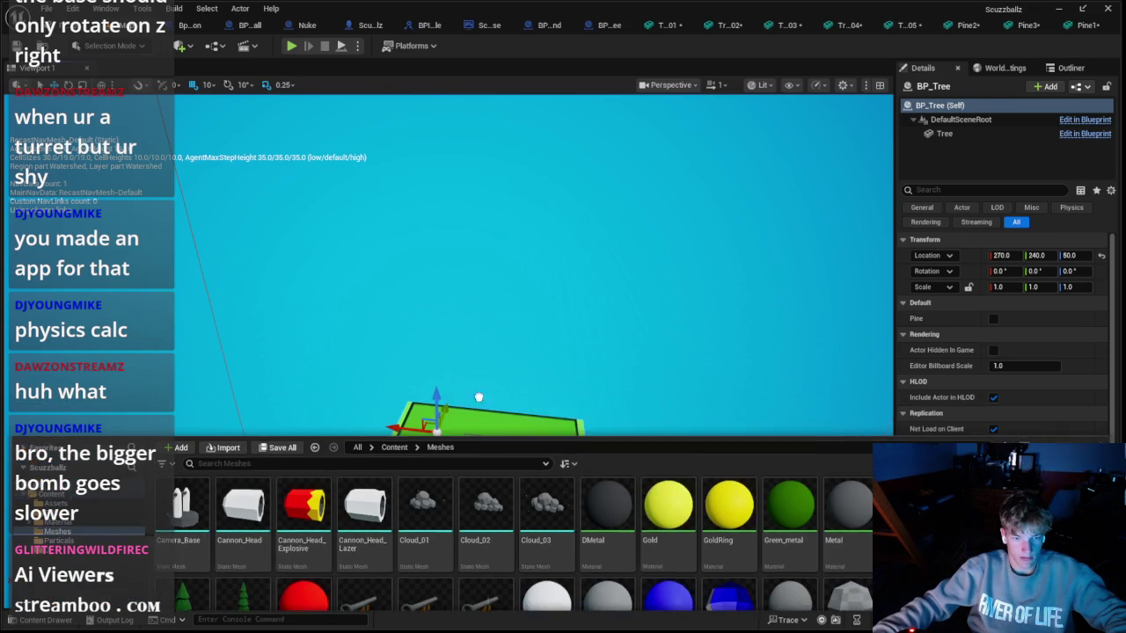
pyautogui.click(405, 379)
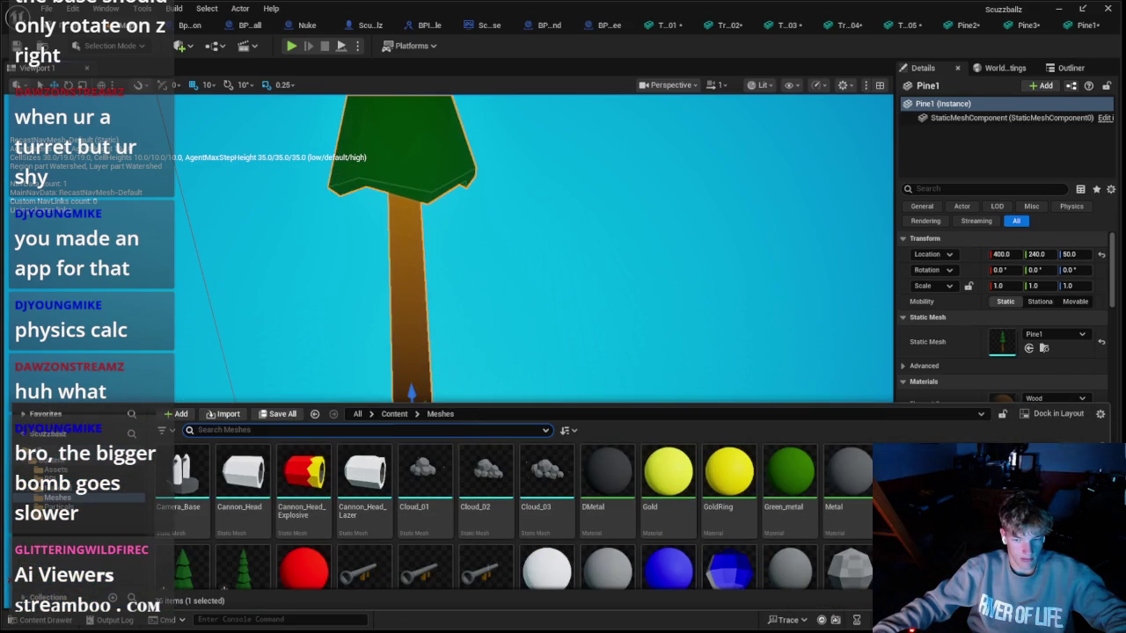
# Step: Place Pine2 and Pine3 trees on the platform and scale Pine3 to 0.1
pyautogui.moveTo(244, 571)
pyautogui.mouseDown()
pyautogui.moveTo(498, 379)
pyautogui.moveTo(517, 430)
pyautogui.mouseUp()
pyautogui.click(40, 620)
pyautogui.moveTo(361, 528)
pyautogui.mouseDown()
pyautogui.moveTo(327, 470)
pyautogui.moveTo(417, 460)
pyautogui.moveTo(394, 506)
pyautogui.mouseUp()
pyautogui.scroll(-3, 528, 352)
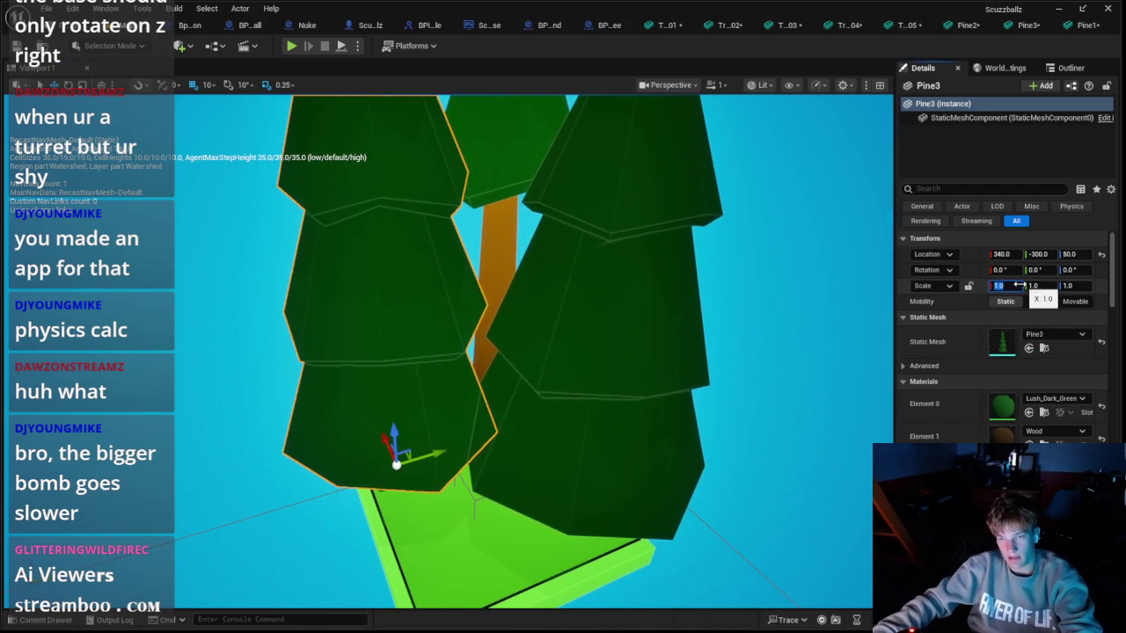
pyautogui.write('0.1')
pyautogui.press('Tab')
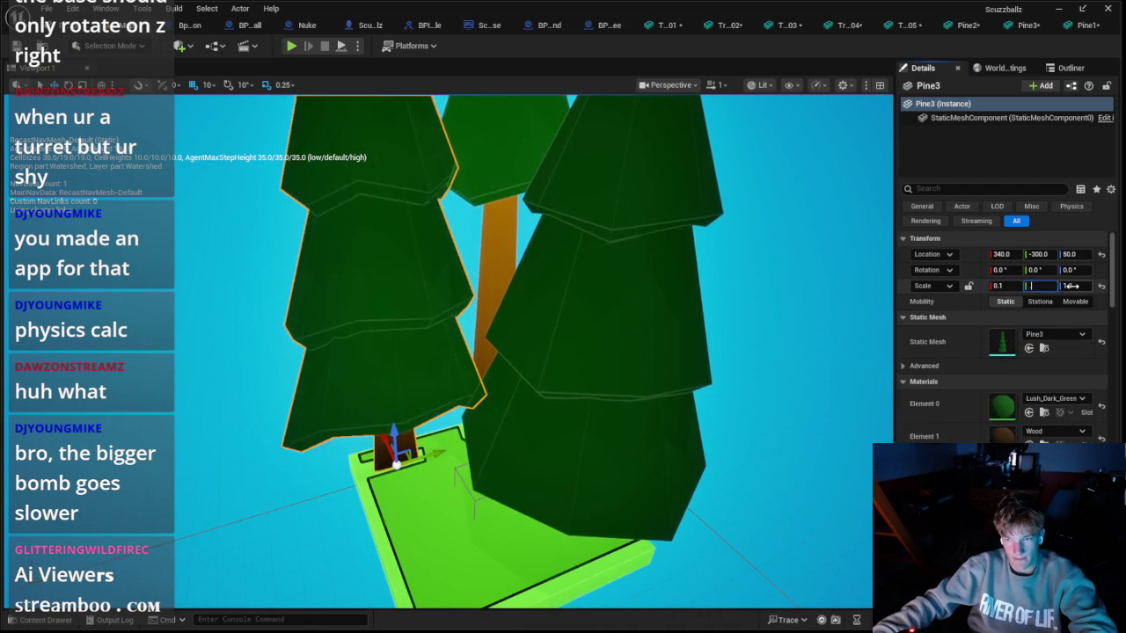
pyautogui.write('0.1')
pyautogui.press('Tab')
pyautogui.write('0.1')
pyautogui.press('Return')
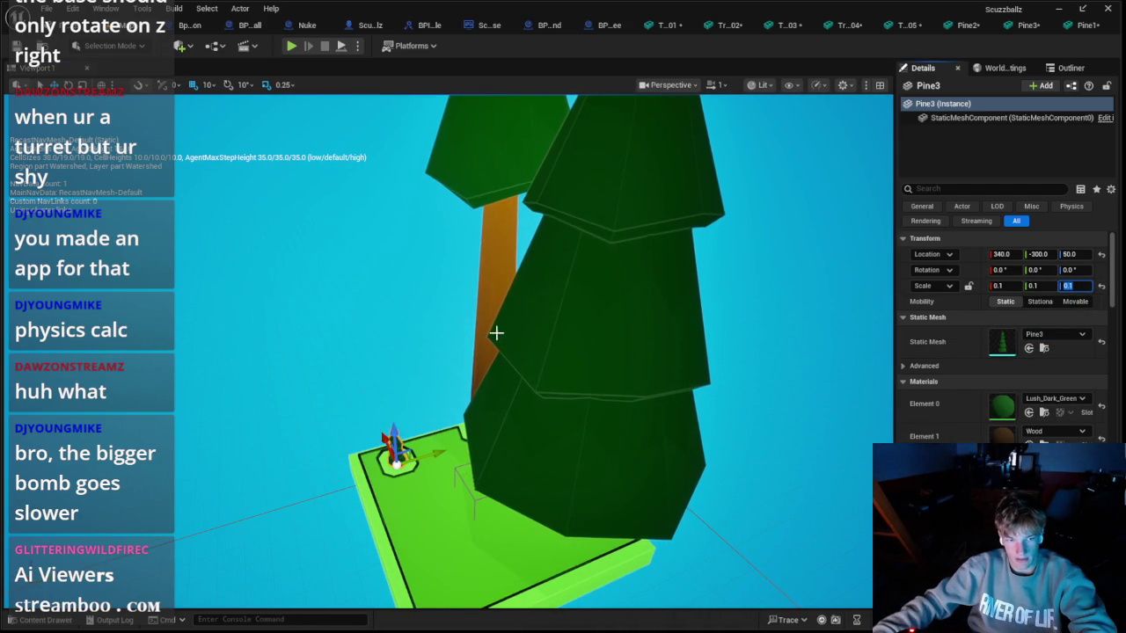
# Step: Playtest, change Pine3's scale to 0.5, and playtest again
pyautogui.click(289, 46)
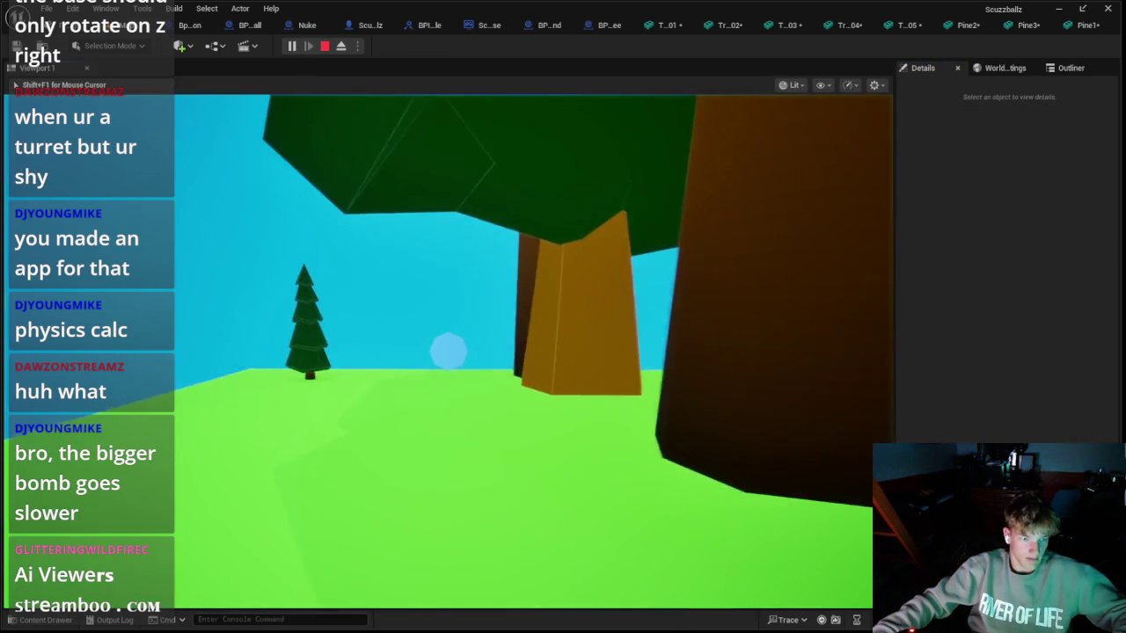
pyautogui.press('Escape')
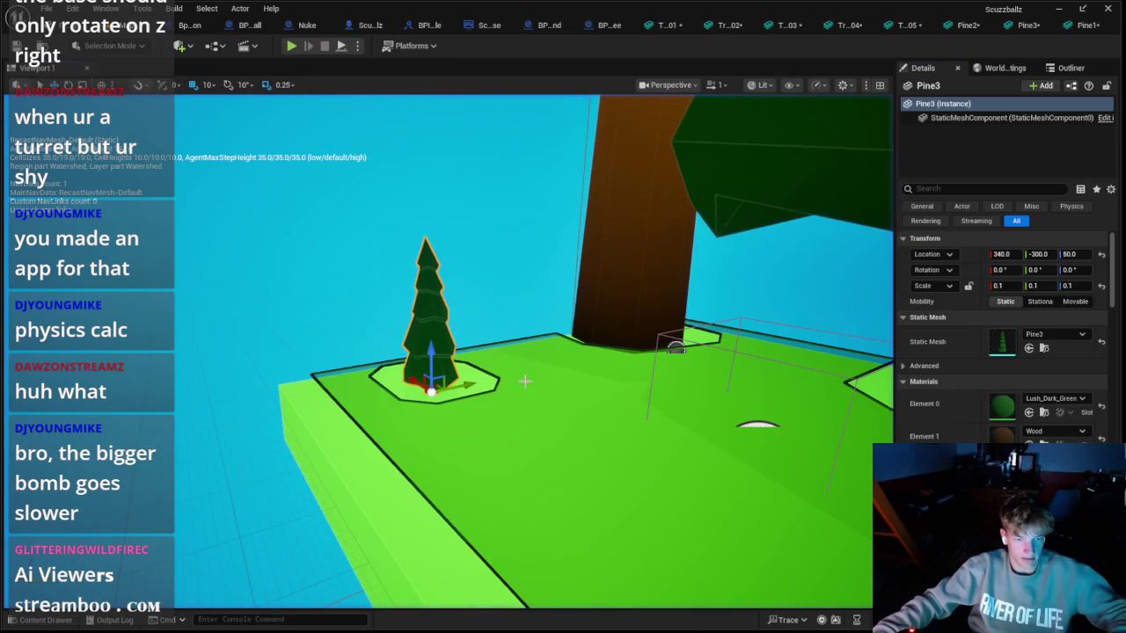
pyautogui.write('0.5')
pyautogui.press('Tab')
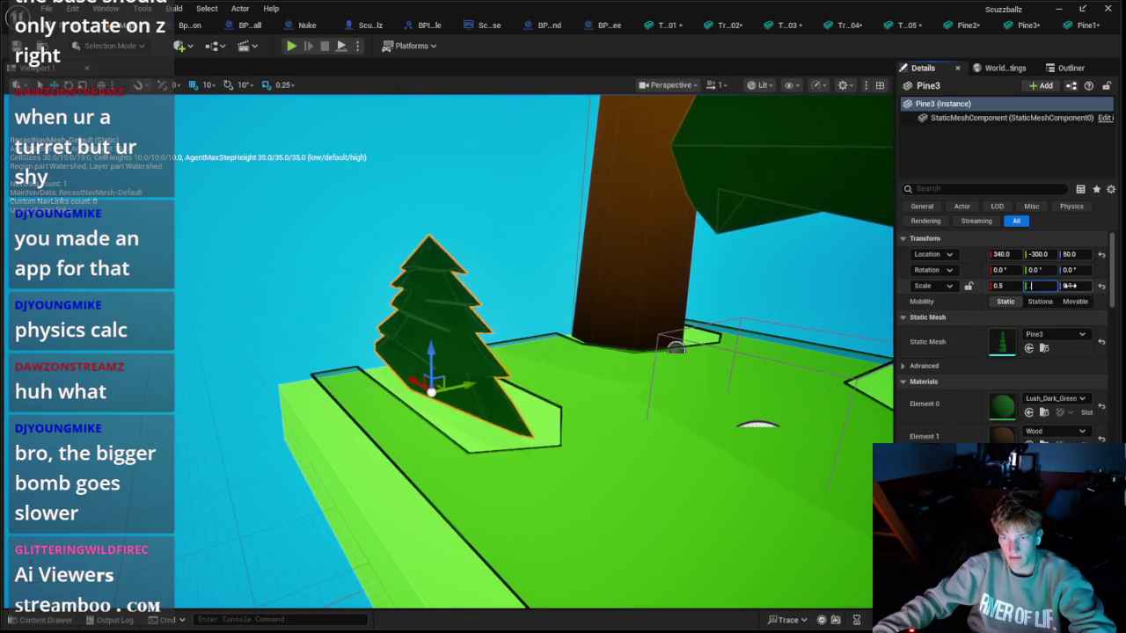
pyautogui.write('0.5')
pyautogui.press('Tab')
pyautogui.write('0.5')
pyautogui.press('Return')
pyautogui.click(292, 46)
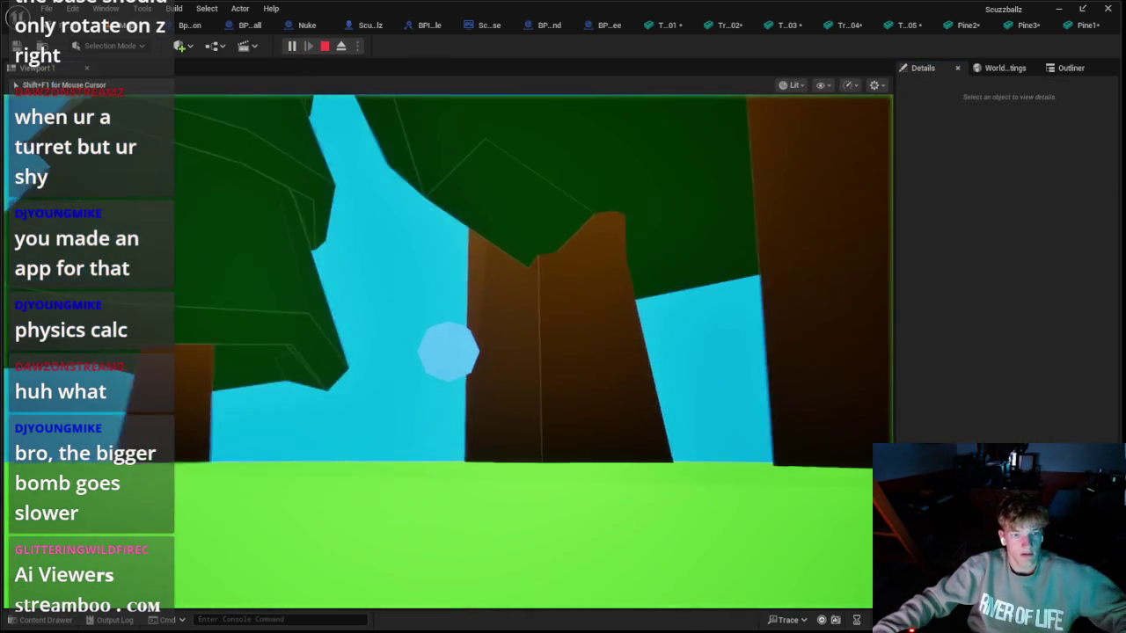
pyautogui.press('Escape')
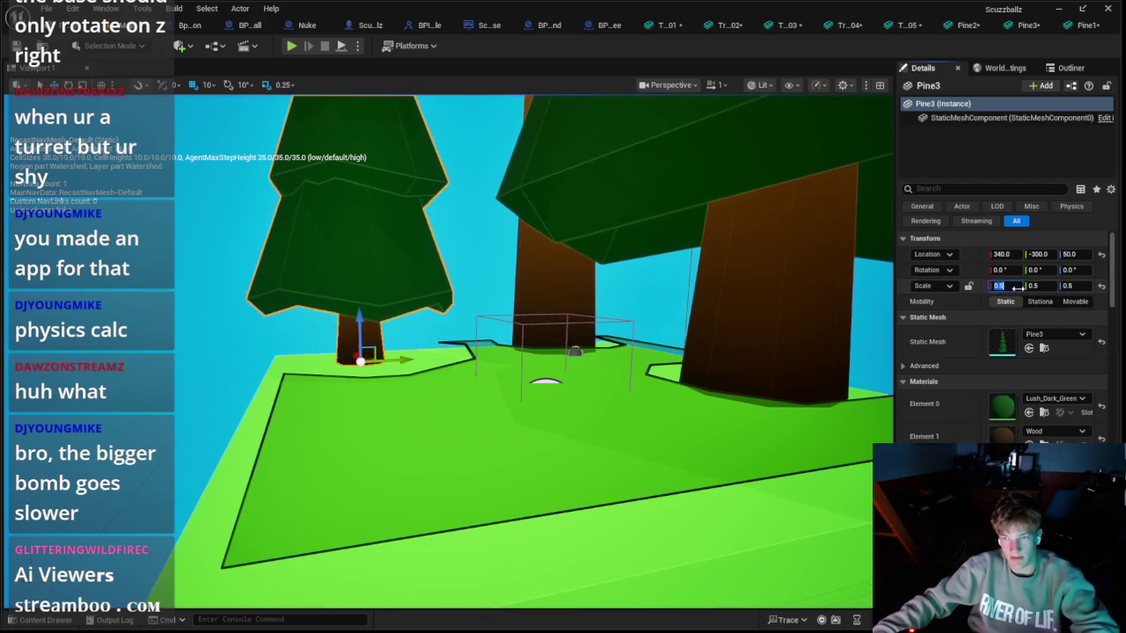
# Step: Set Pine3's scale to 0.25 and playtest the thinner tree
pyautogui.write('5')
pyautogui.press('Tab')
pyautogui.write('0.25')
pyautogui.press('Tab')
pyautogui.write('0.25')
pyautogui.click(292, 46)
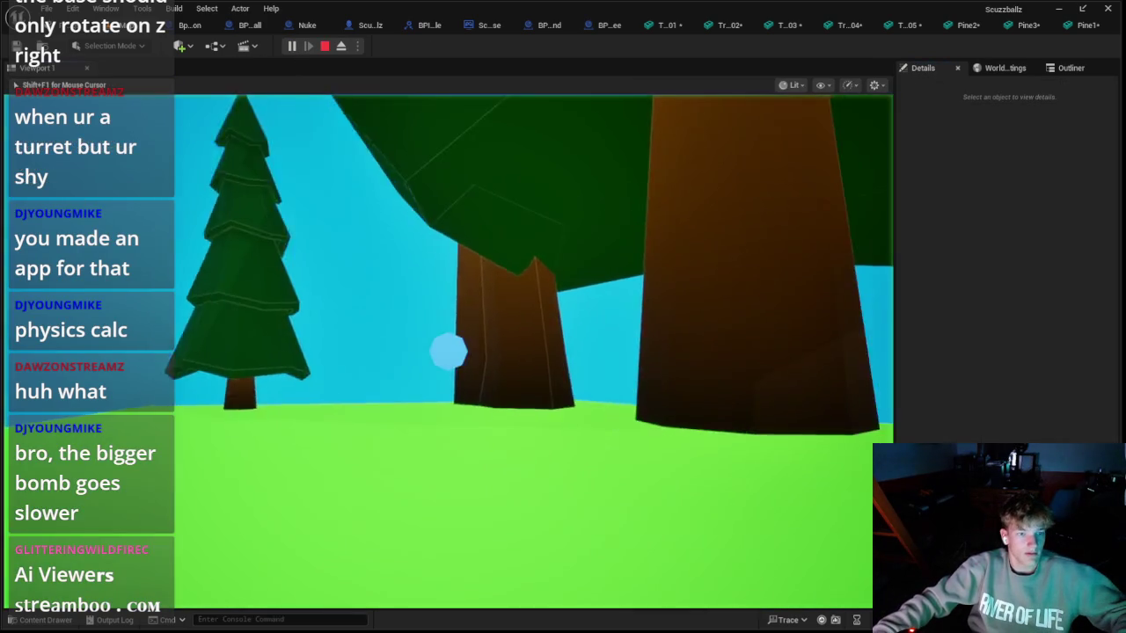
pyautogui.press('Escape')
# Step: Scale Pine2 to 0.25 on all three axes
pyautogui.click(535, 296)
pyautogui.write('f')
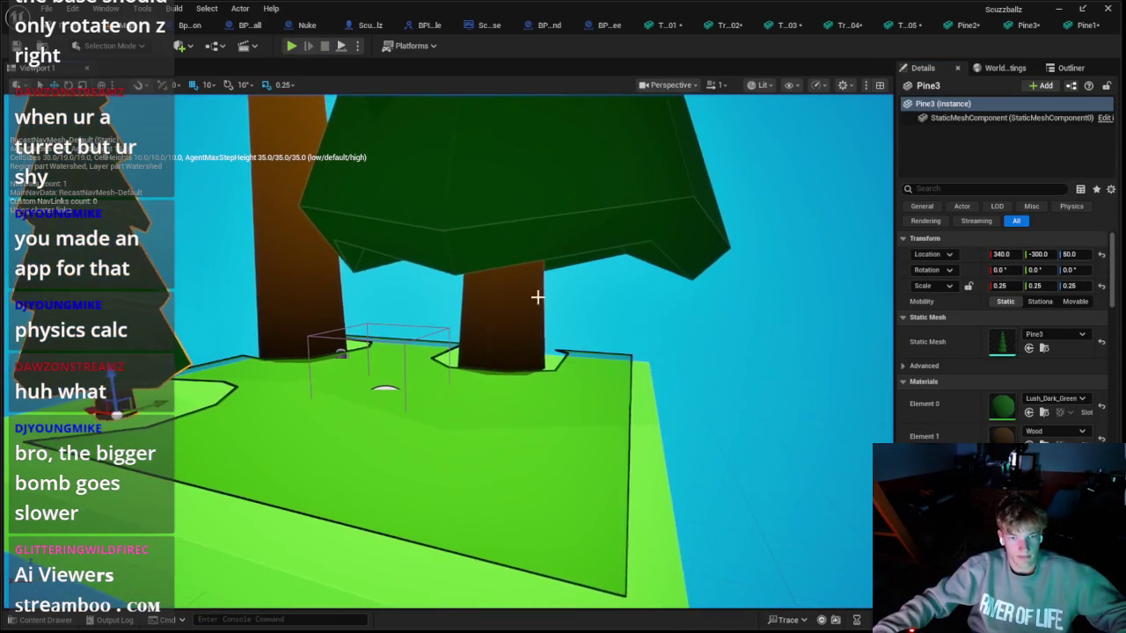
pyautogui.write('0.25')
pyautogui.press('Tab')
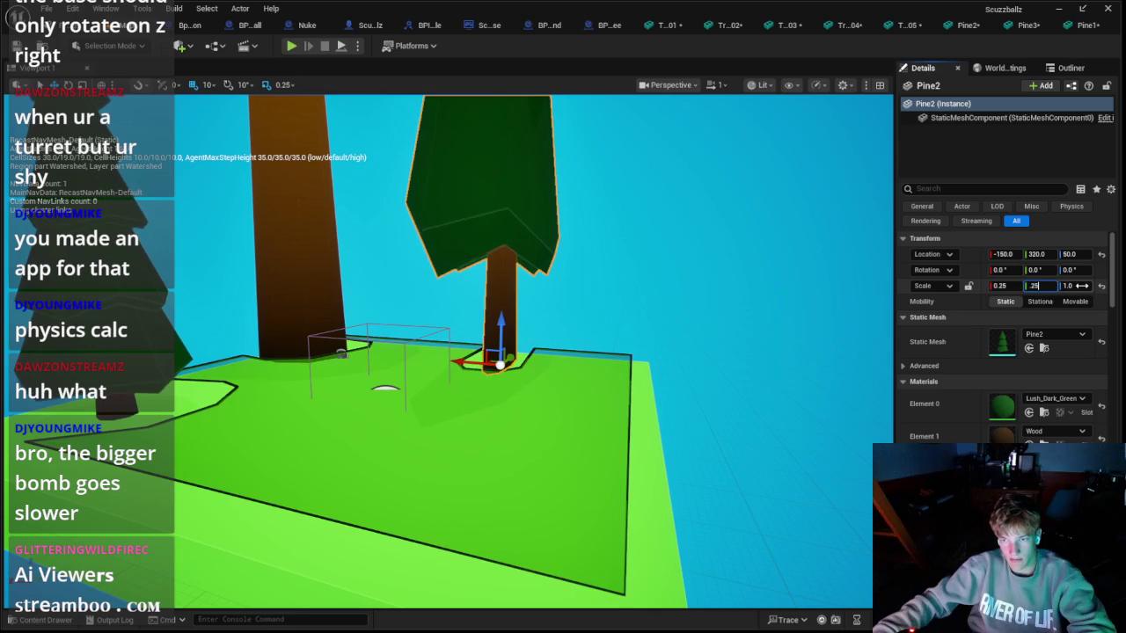
pyautogui.write('0.25')
pyautogui.press('Tab')
pyautogui.write('0.25')
pyautogui.press('Return')
# Step: Scale Pine1 to 0.25 on all axes and playtest the resized pines
pyautogui.click(336, 255)
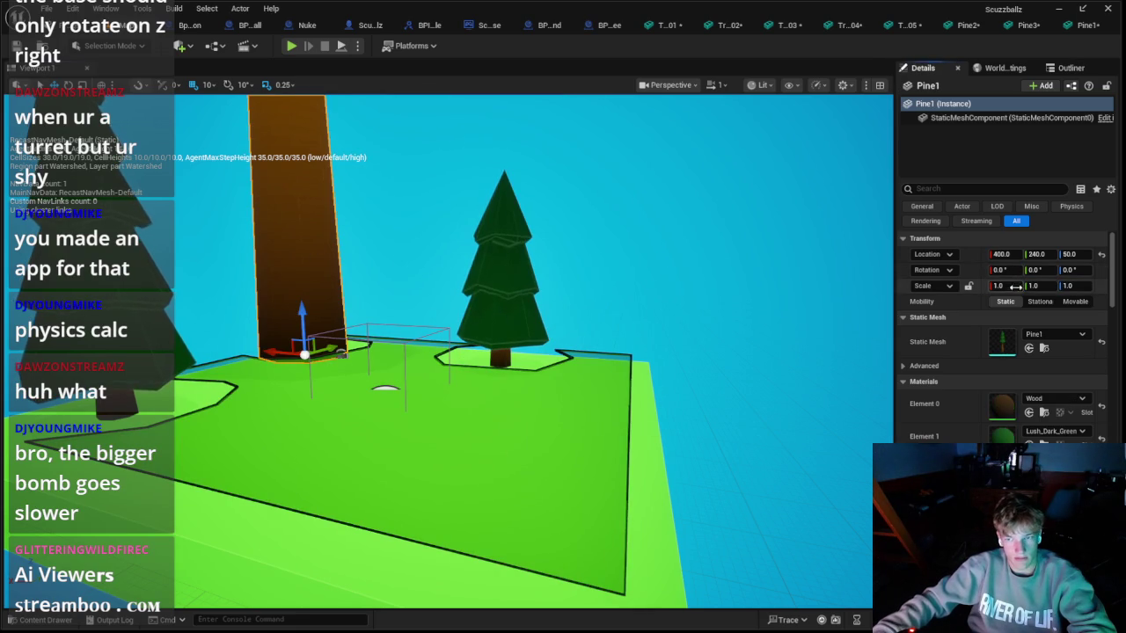
pyautogui.press('Tab')
pyautogui.write('0.25')
pyautogui.press('Tab')
pyautogui.write('0.25')
pyautogui.press('Return')
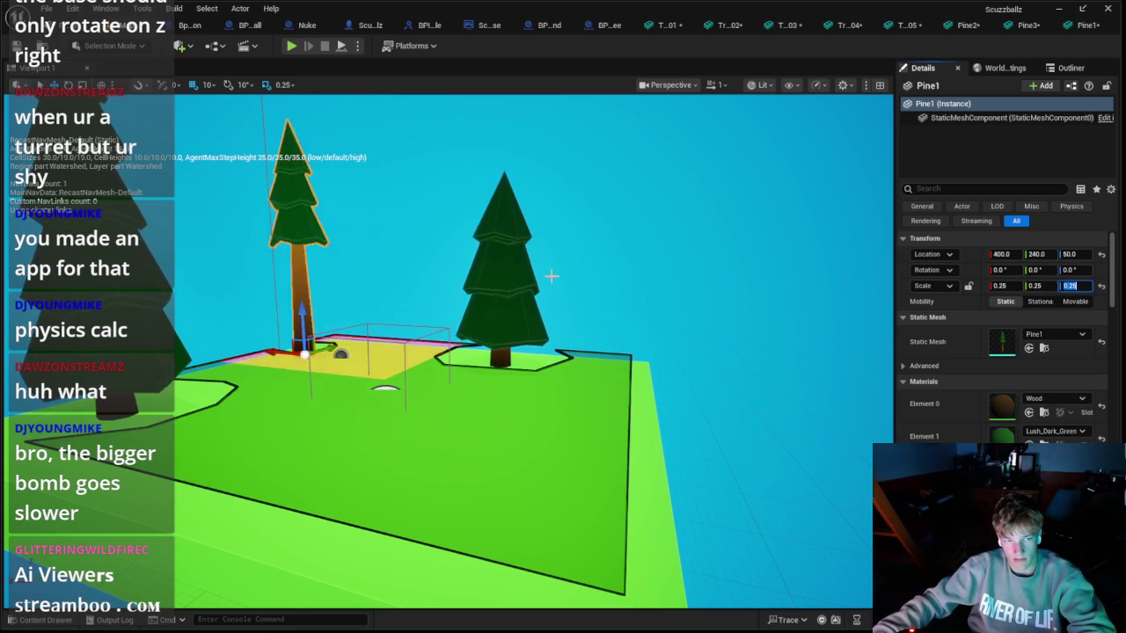
pyautogui.press('f')
pyautogui.hotkey('alt', 'p')
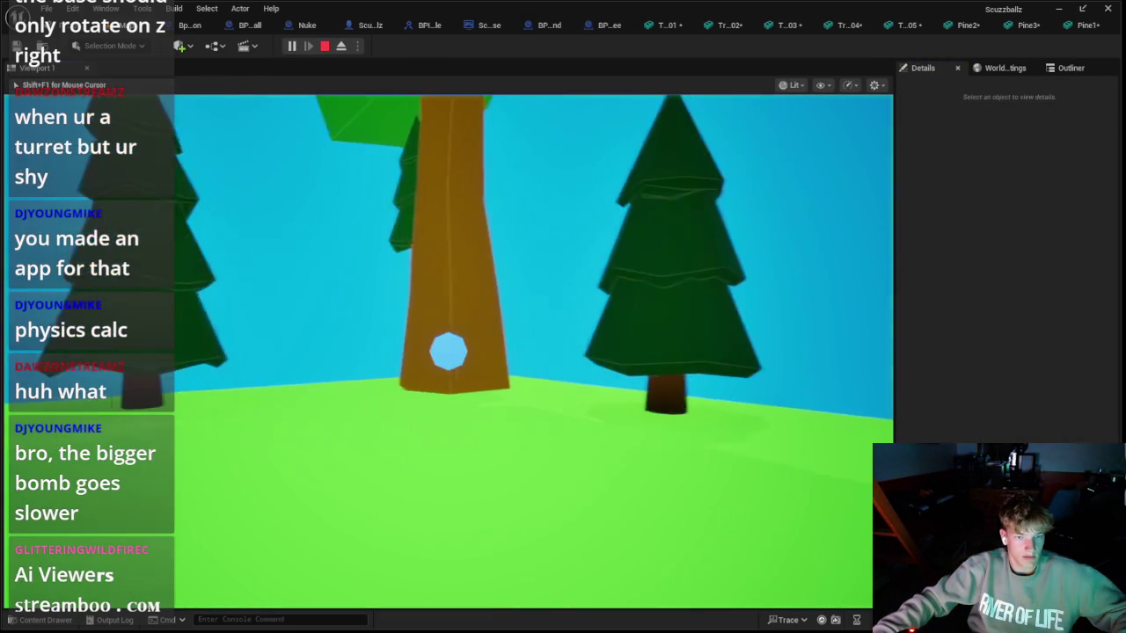
pyautogui.press('Escape')
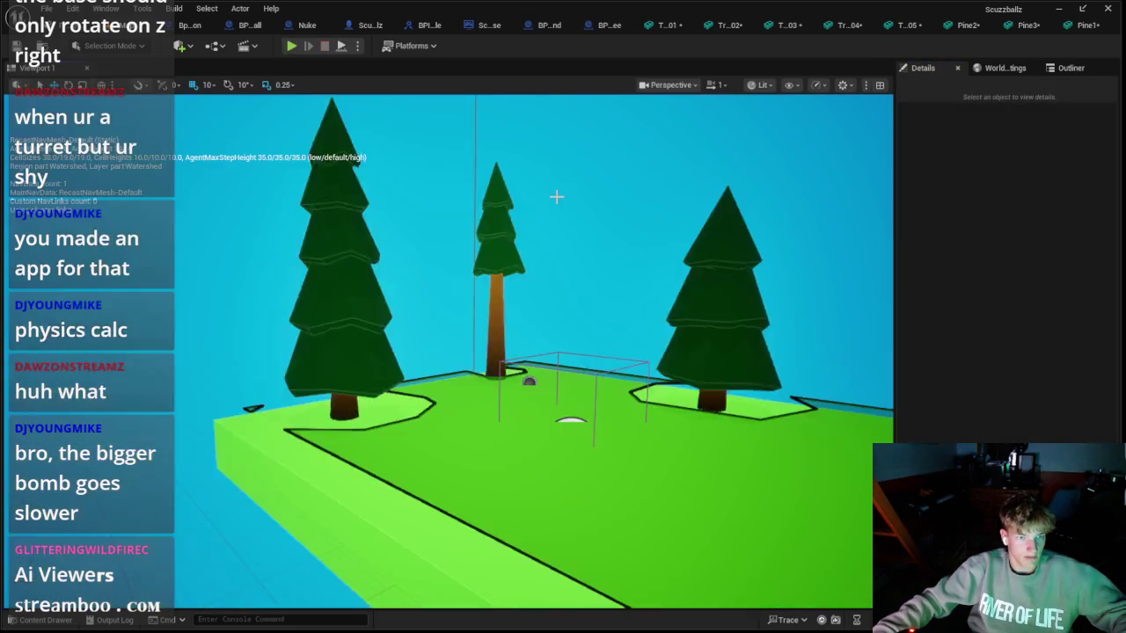
# Step: Select the right-hand pine, return to the Nuke blueprint graph and close the Pine2 tab
pyautogui.click(613, 342)
pyautogui.click(714, 26)
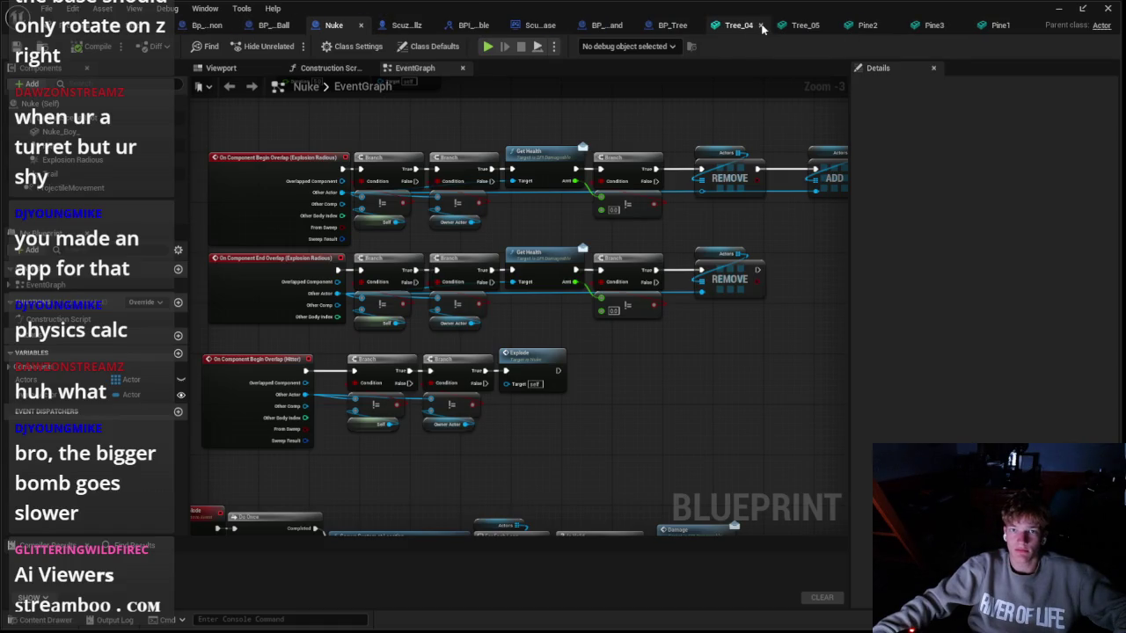
pyautogui.click(873, 24)
# Step: Close the Pine3 and Pine1 tabs and open BP_Tree's graph at the Set Static Mesh node
pyautogui.click(947, 27)
pyautogui.click(1027, 26)
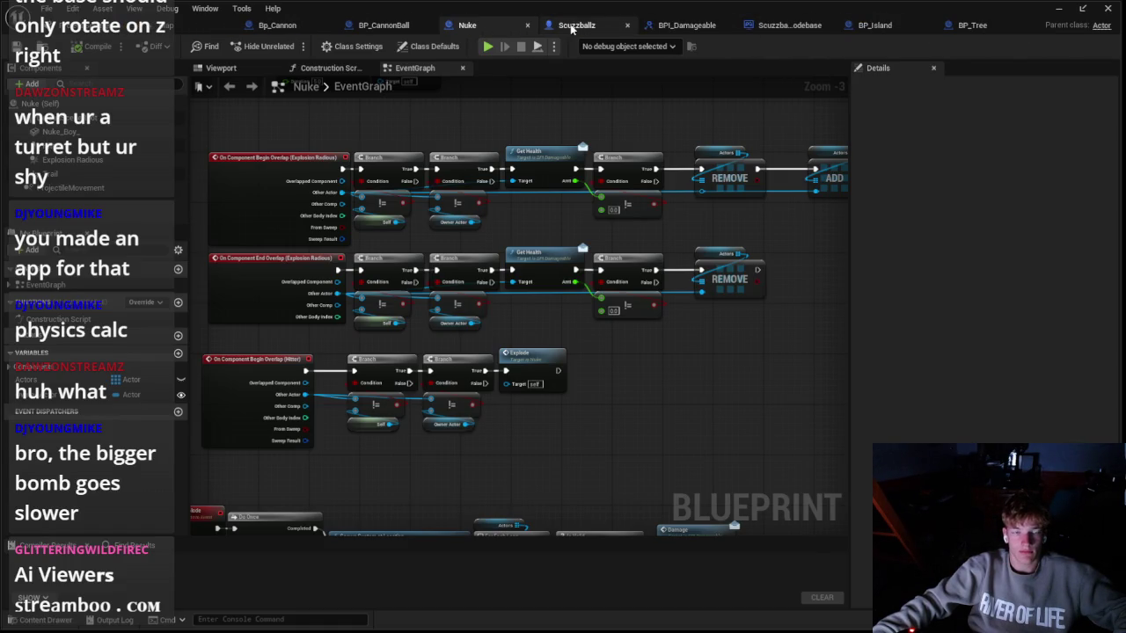
pyautogui.click(574, 26)
pyautogui.click(972, 26)
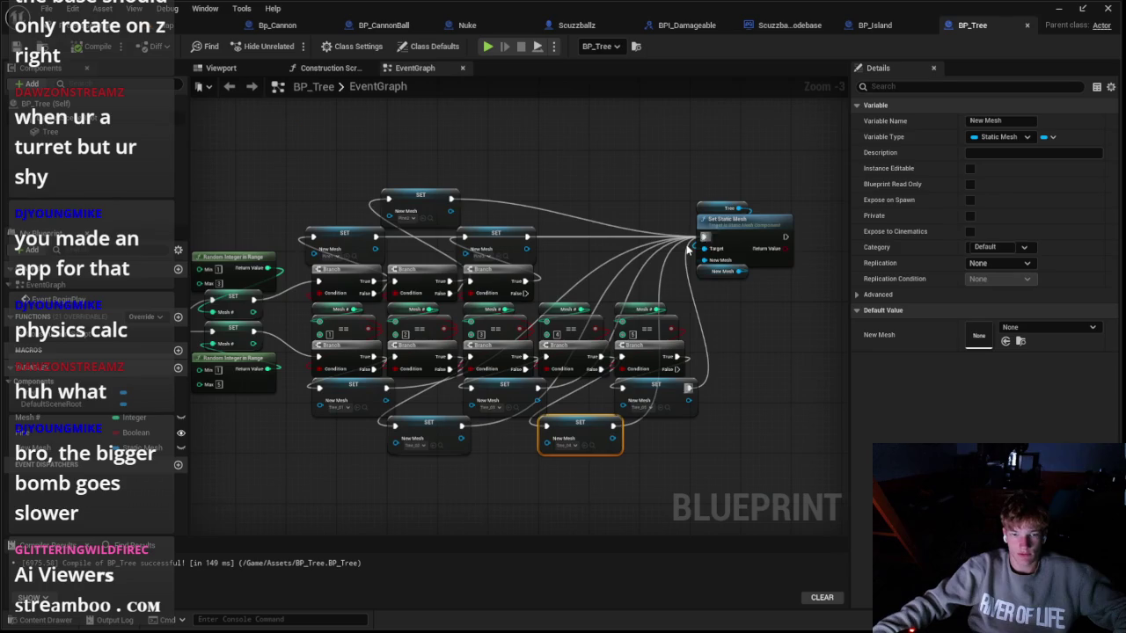
pyautogui.scroll(1, 647, 253)
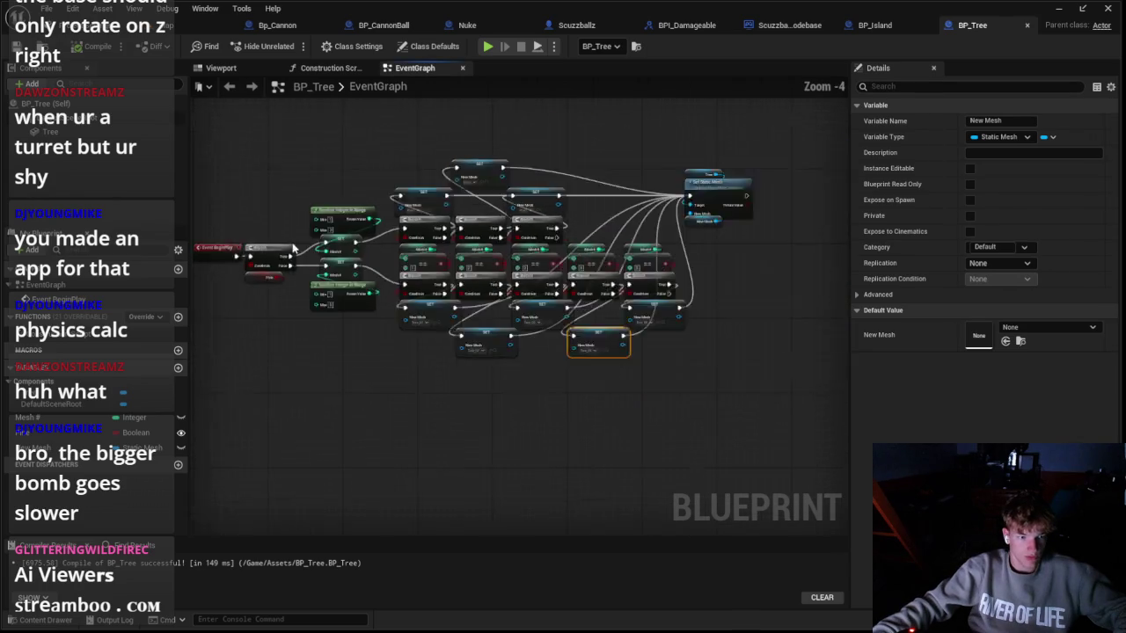
pyautogui.click(497, 239)
# Step: Add a Set Actor Scale 3D node wired after Set Static Mesh
pyautogui.moveTo(550, 261); pyautogui.dragTo(623, 262)
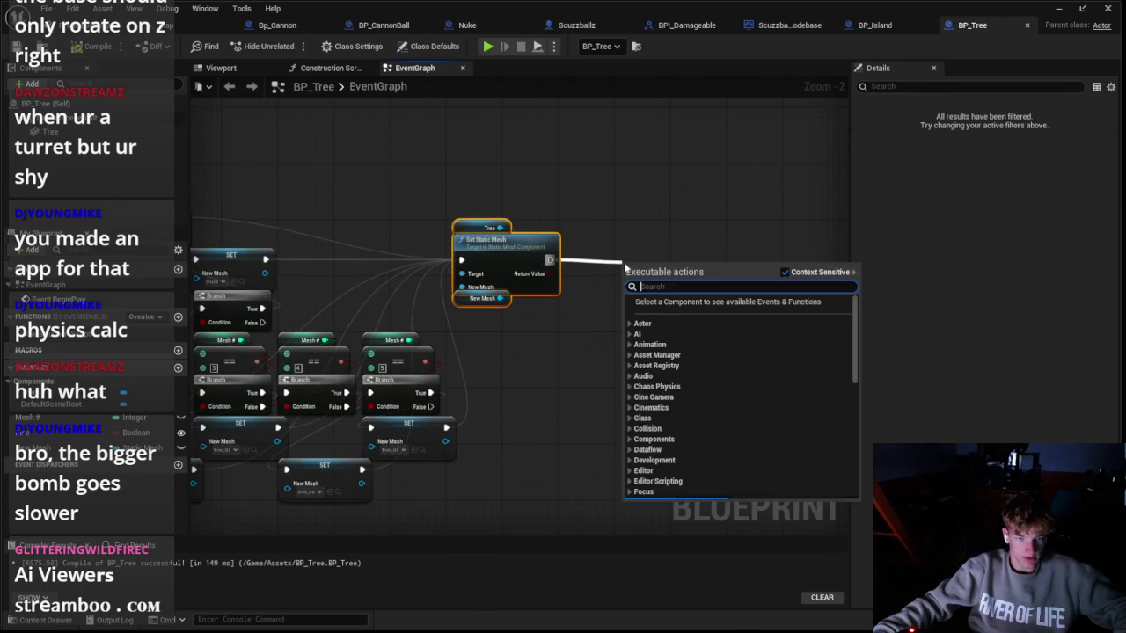
pyautogui.write('set stat')
pyautogui.press('BackSpace')
pyautogui.press('BackSpace')
pyautogui.press('BackSpace')
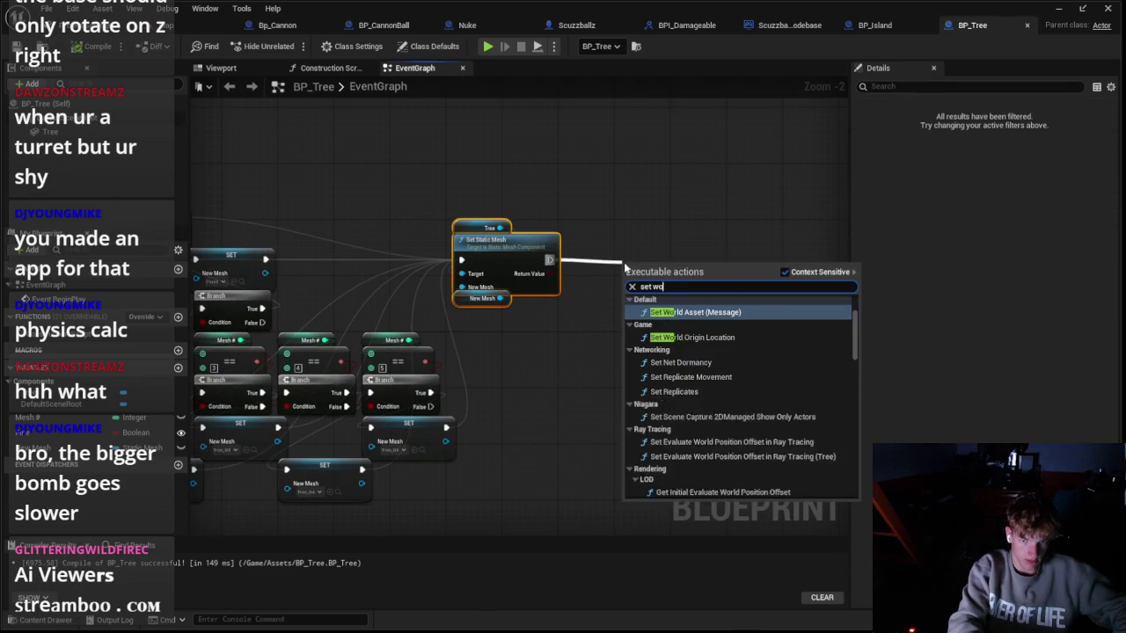
pyautogui.write('scale')
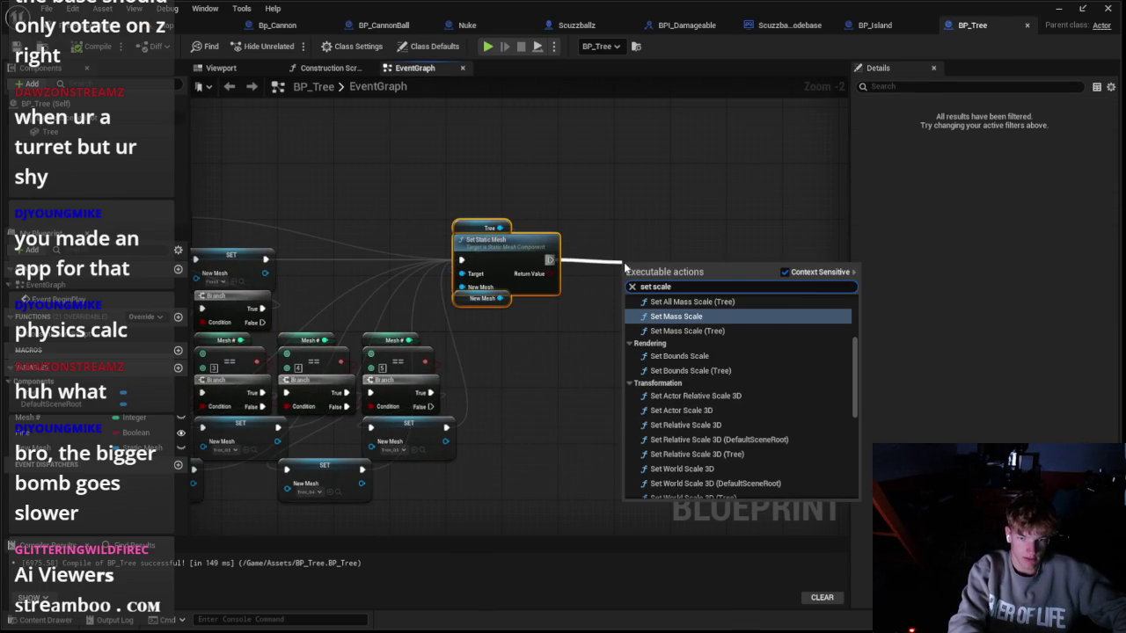
pyautogui.press('BackSpace')
pyautogui.press('BackSpace')
pyautogui.press('BackSpace')
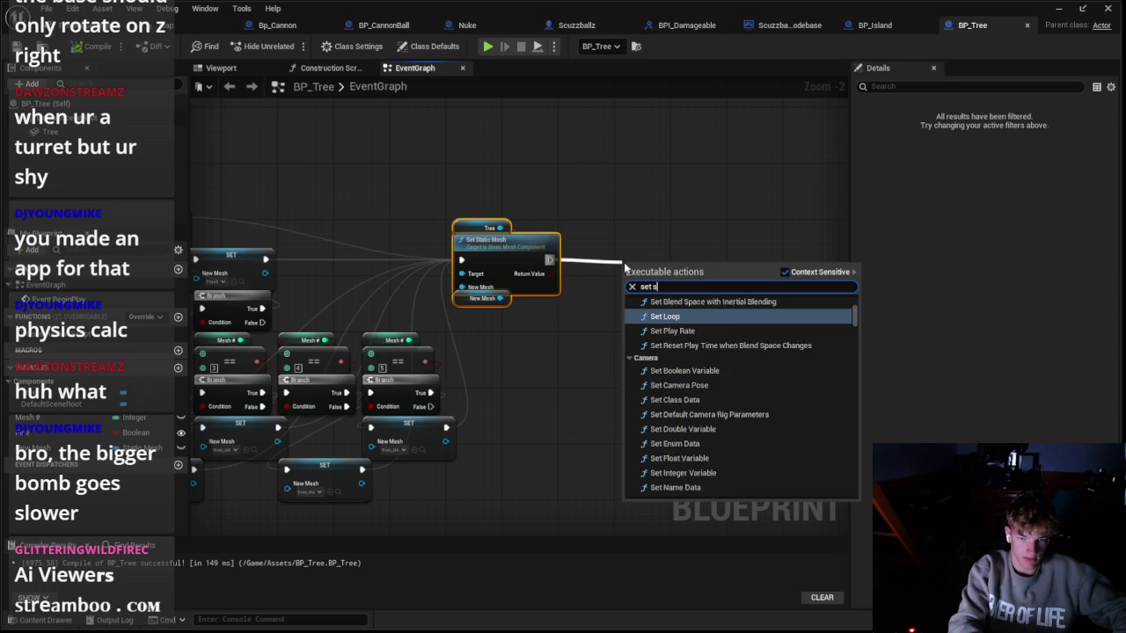
pyautogui.write('3d s')
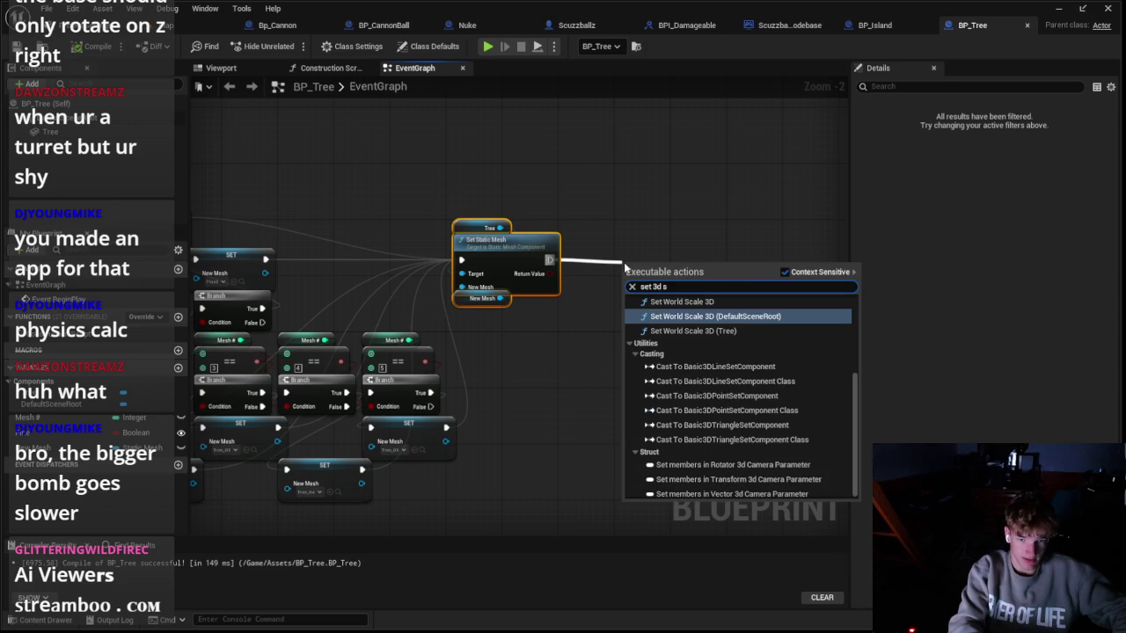
pyautogui.press('Up')
pyautogui.press('Up')
pyautogui.press('Up')
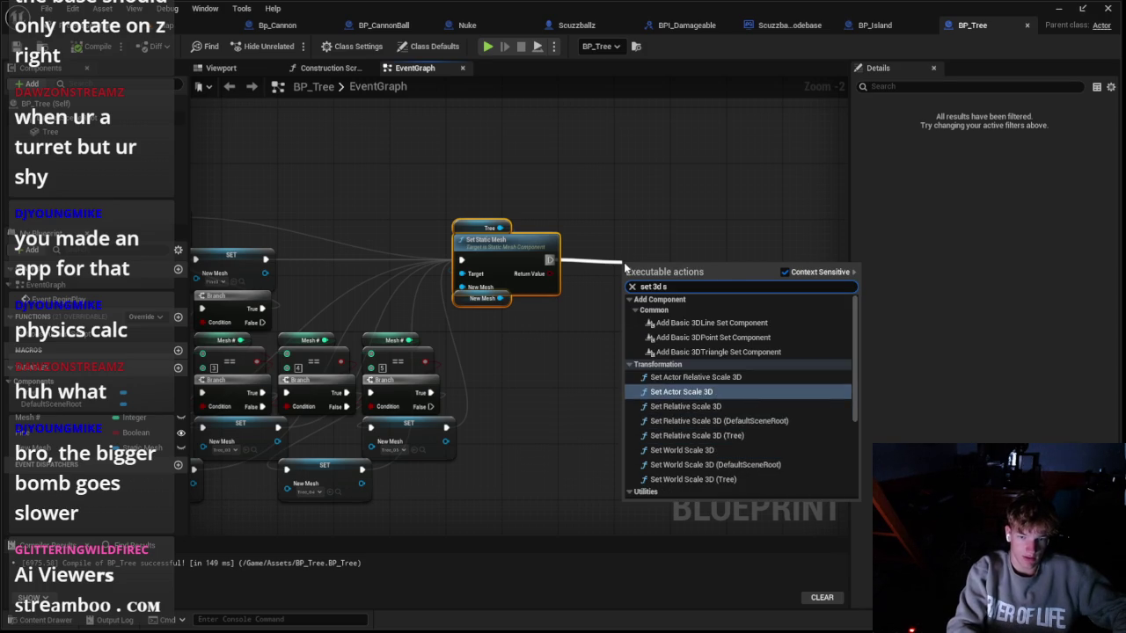
pyautogui.press('Return')
pyautogui.scroll(2, 717, 235)
pyautogui.moveTo(661, 314)
pyautogui.mouseDown()
pyautogui.moveTo(576, 256)
pyautogui.moveTo(587, 277)
pyautogui.mouseUp()
# Step: Split New Scale 3D and feed a Random Float in Range (0.1–0.3) into X, Y and Z, then playtest
pyautogui.rightClick(526, 314)
pyautogui.click(576, 355)
pyautogui.moveTo(525, 309); pyautogui.dragTo(497, 367)
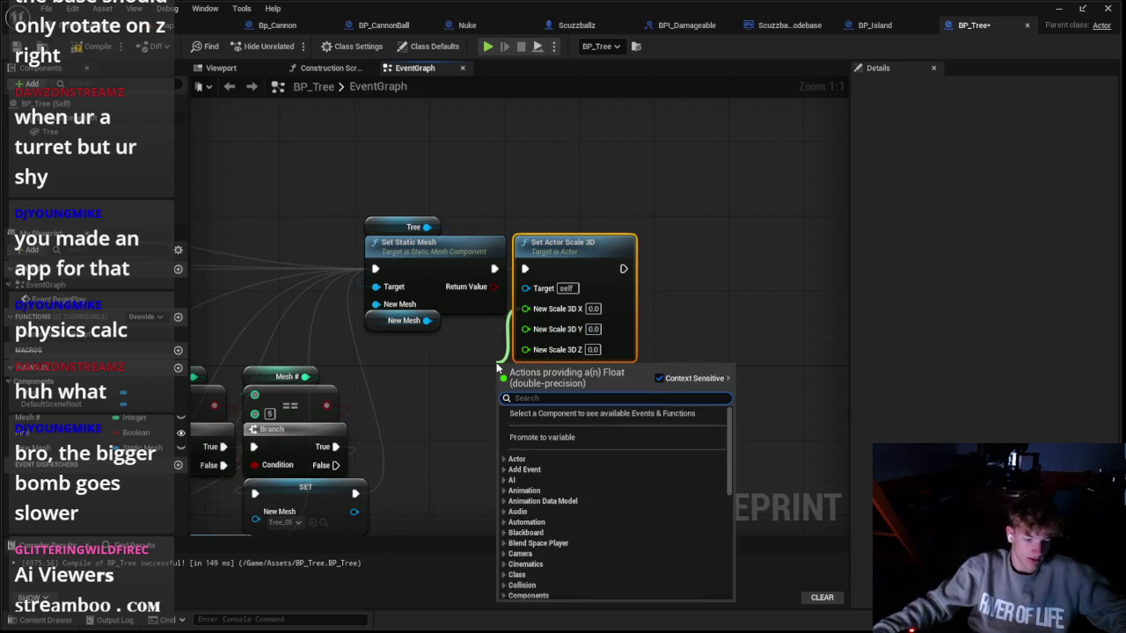
pyautogui.write('rando')
pyautogui.press('Down')
pyautogui.press('Down')
pyautogui.press('Return')
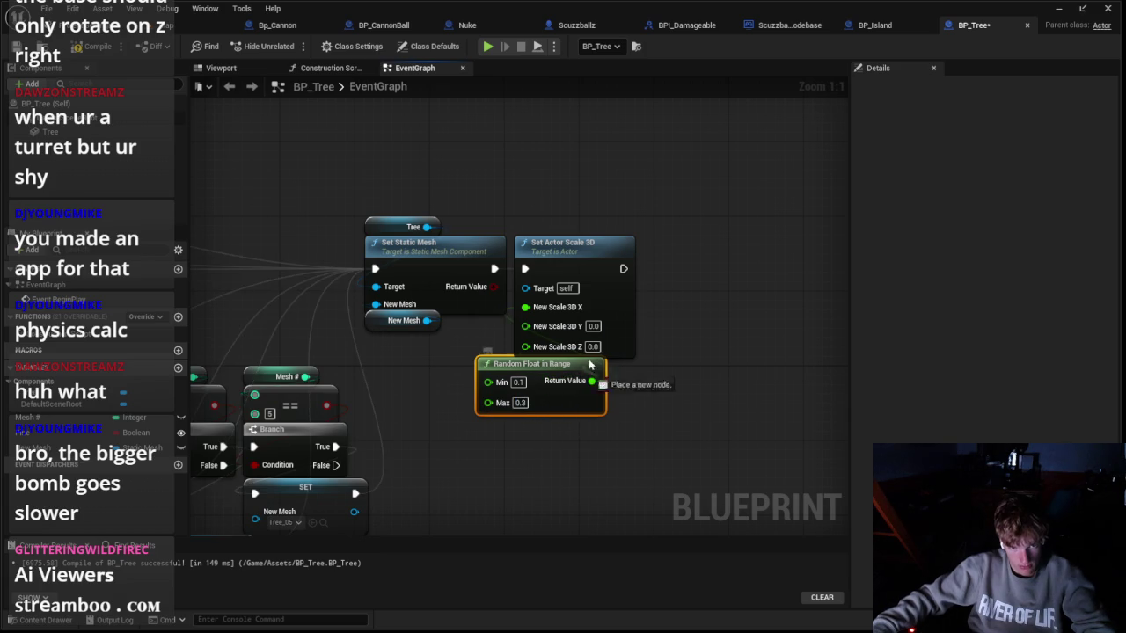
pyautogui.moveTo(572, 379); pyautogui.dragTo(575, 323)
pyautogui.moveTo(582, 378); pyautogui.dragTo(549, 342)
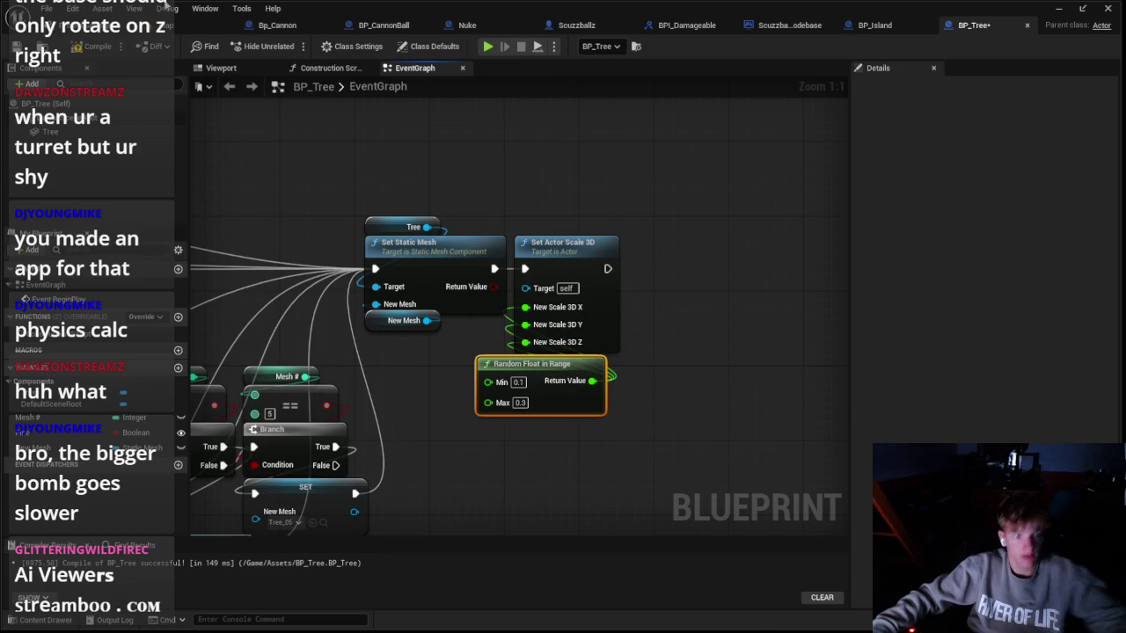
pyautogui.hotkey('alt', 'p')
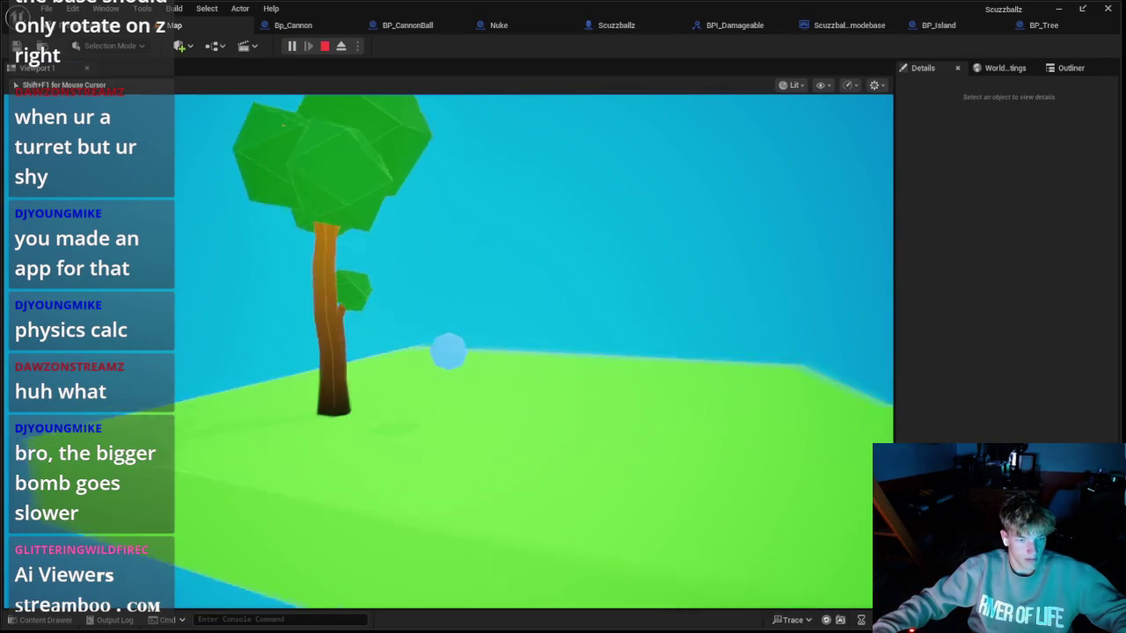
# Step: Playtest repeatedly to see the tree spawn at different random sizes
pyautogui.press('Escape')
pyautogui.click(292, 46)
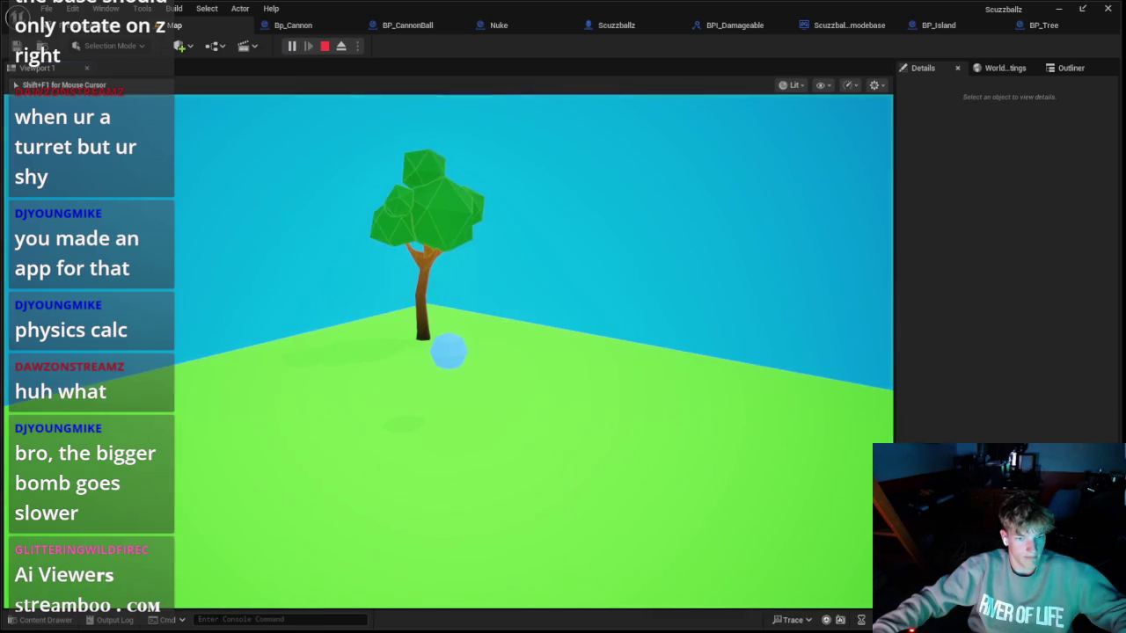
pyautogui.press('Escape')
pyautogui.click(292, 45)
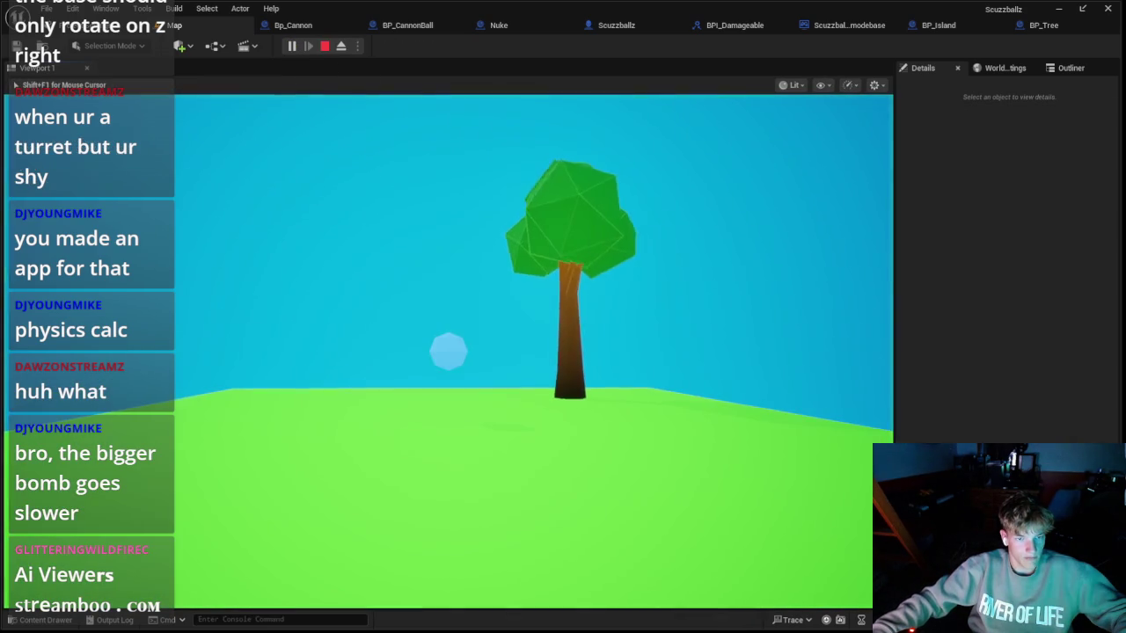
pyautogui.press('Escape')
pyautogui.click(292, 46)
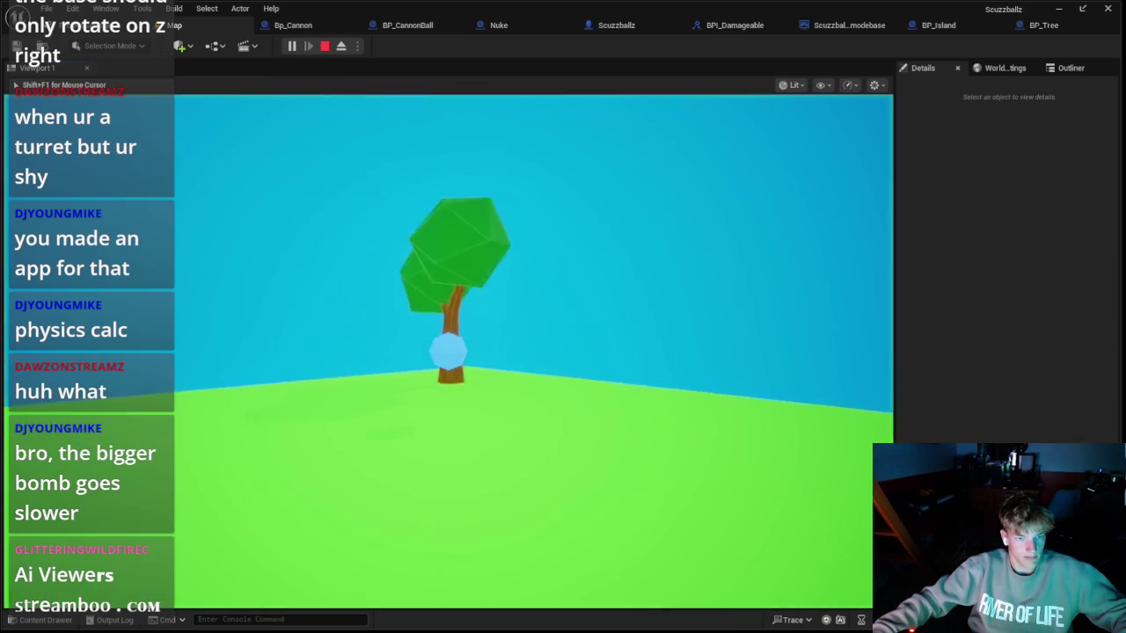
pyautogui.press('Escape')
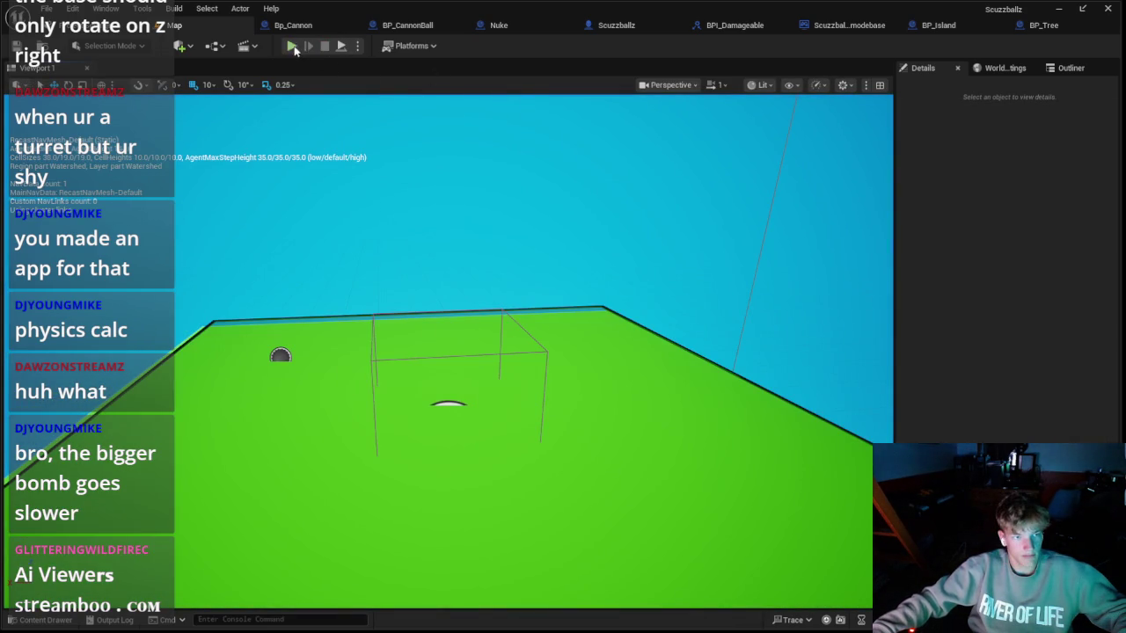
pyautogui.click(292, 46)
pyautogui.press('Escape')
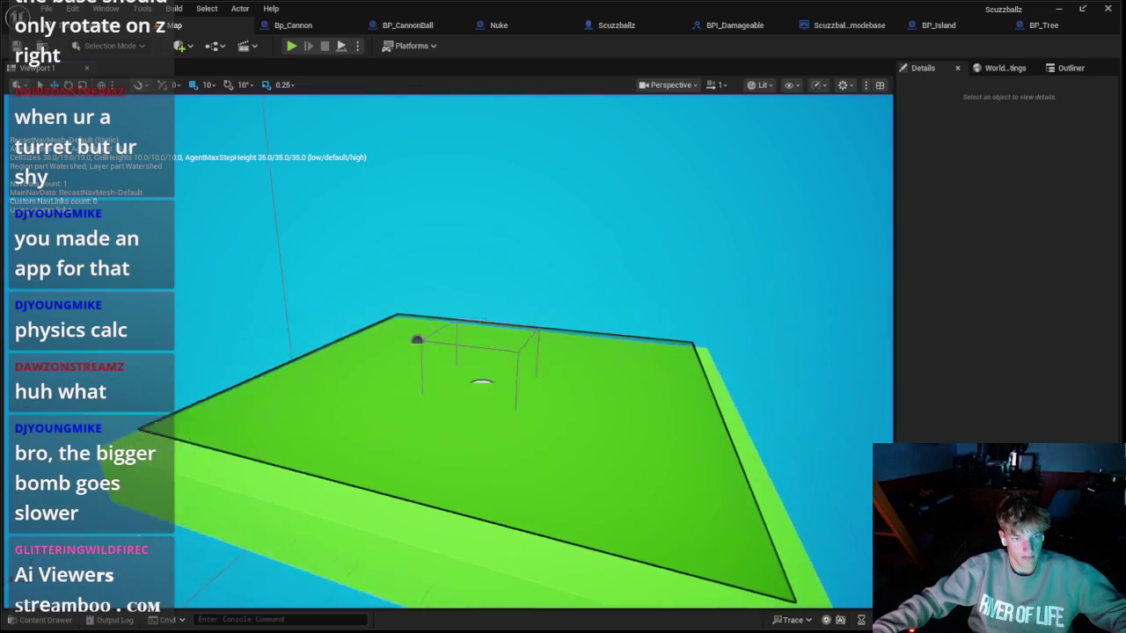
# Step: Delete the old green platform and the small leftover sphere from the level
pyautogui.scroll(-5, 528, 352)
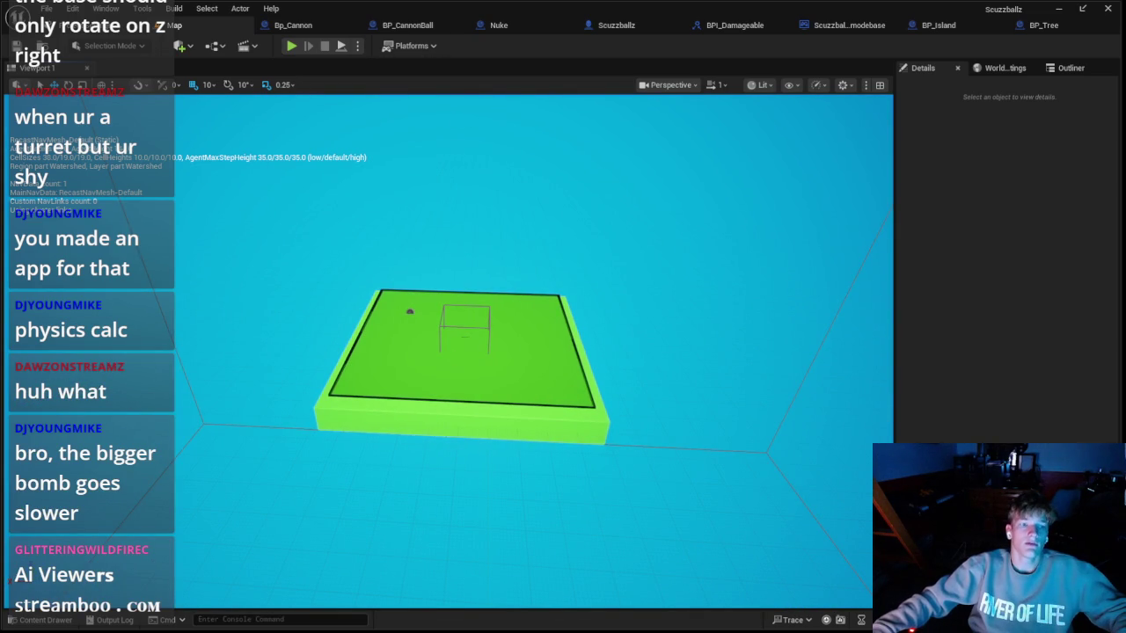
pyautogui.click(482, 373)
pyautogui.press('Delete')
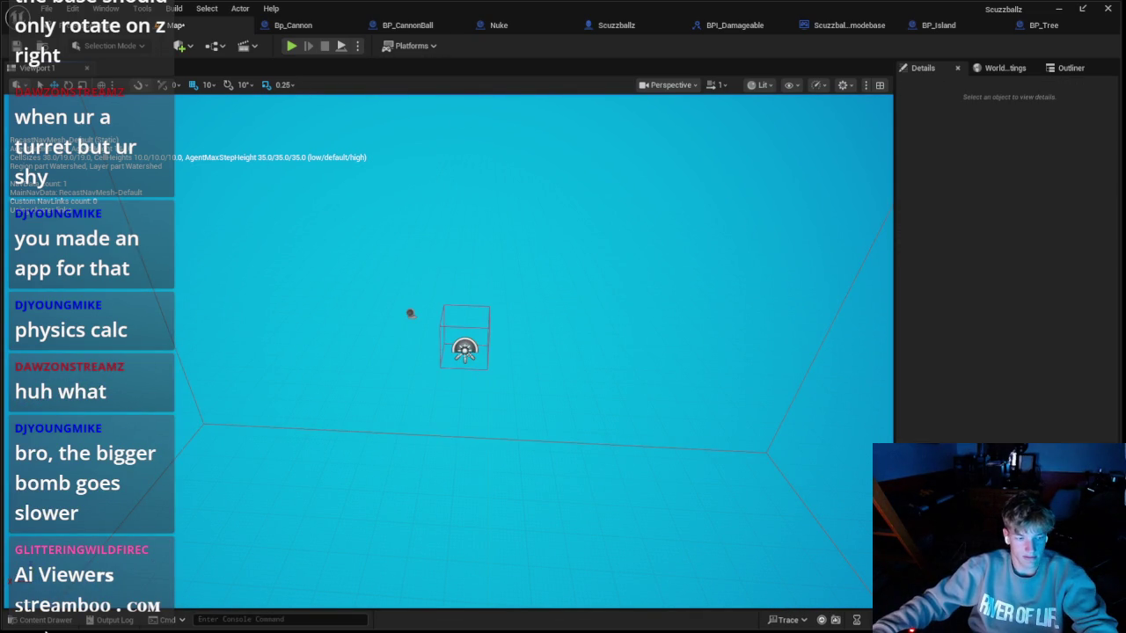
pyautogui.hotkey('ctrl', 'space')
pyautogui.click(410, 314)
pyautogui.press('Delete')
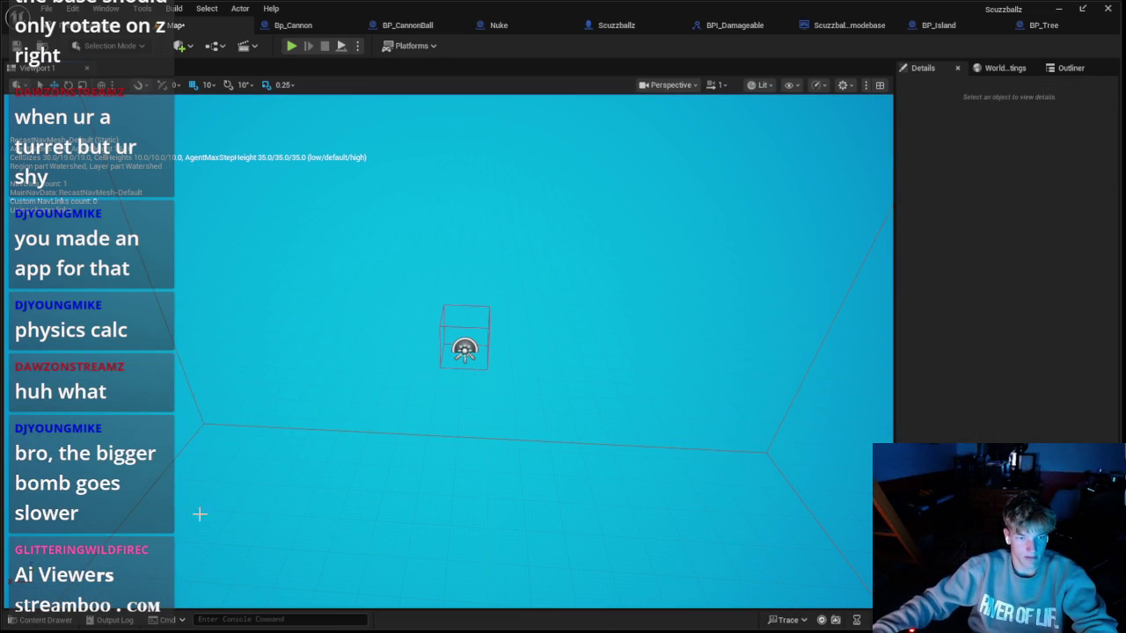
# Step: Place a BP_Island from the Blueprints folder into the level at location X 0, Y 0 and frame it
pyautogui.click(48, 621)
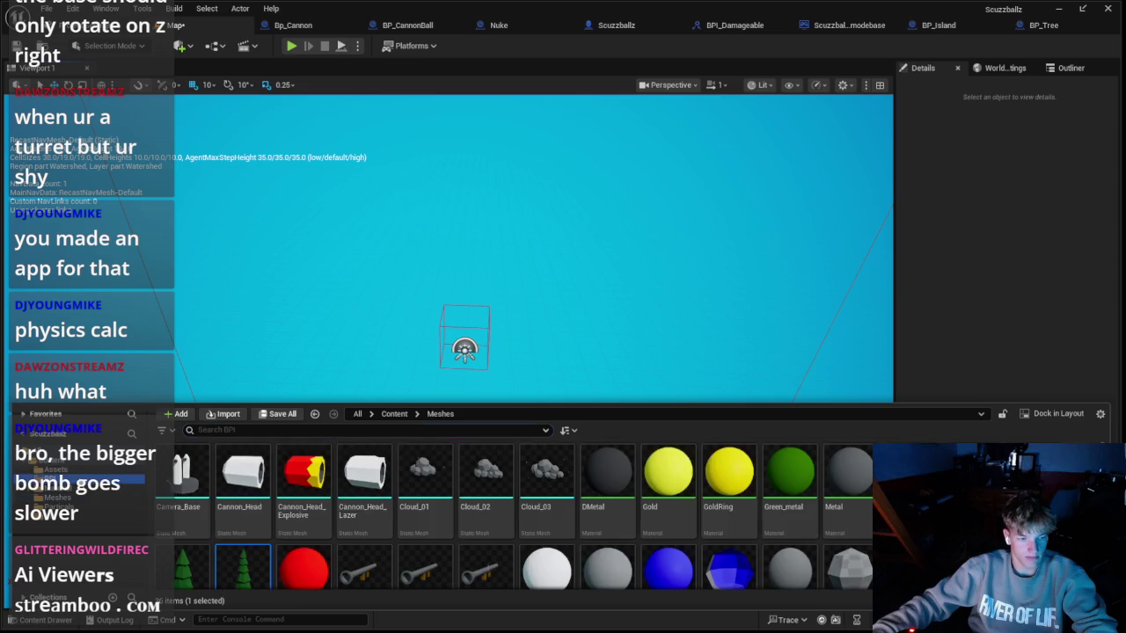
pyautogui.click(53, 457)
pyautogui.moveTo(425, 480); pyautogui.dragTo(463, 361)
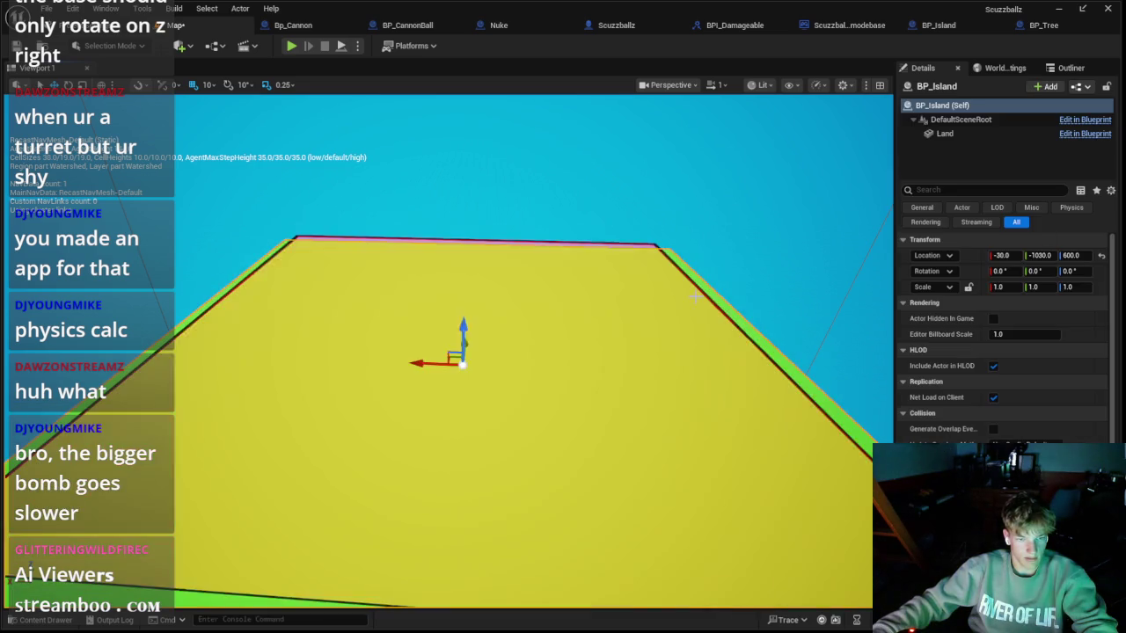
pyautogui.write('0')
pyautogui.press('Return')
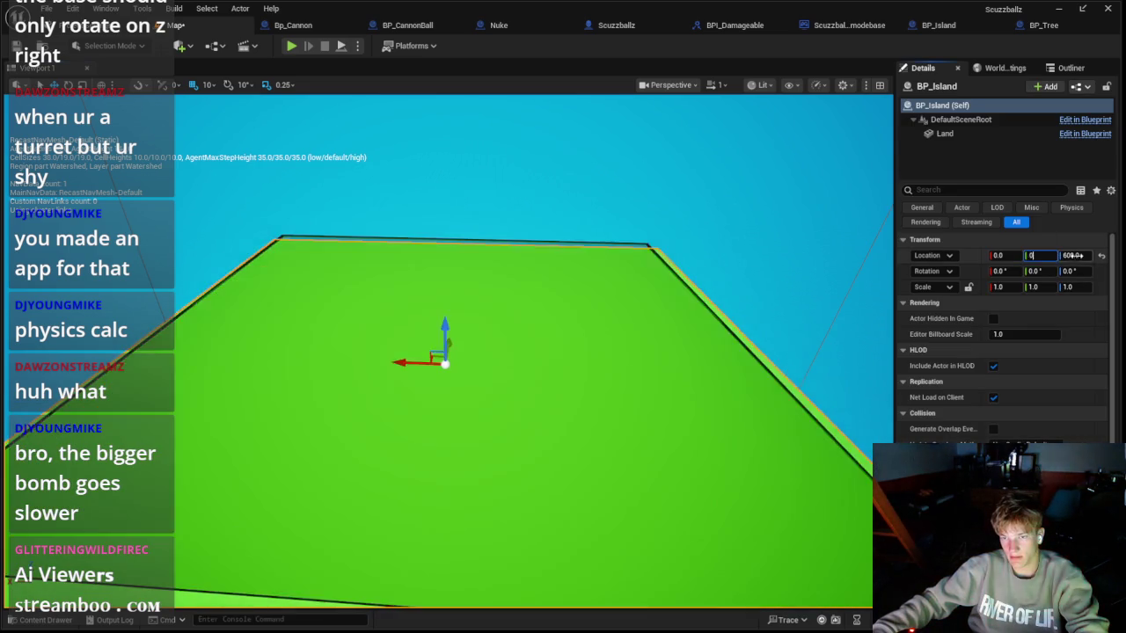
pyautogui.press('Escape')
pyautogui.click(447, 350)
pyautogui.press('f')
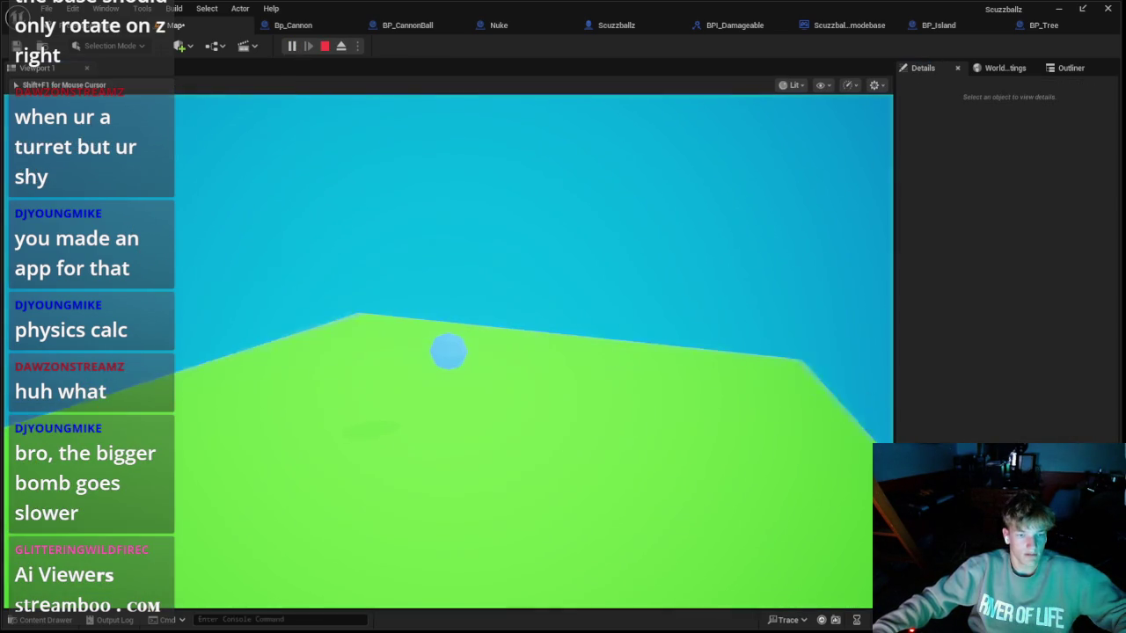
pyautogui.click(997, 23)
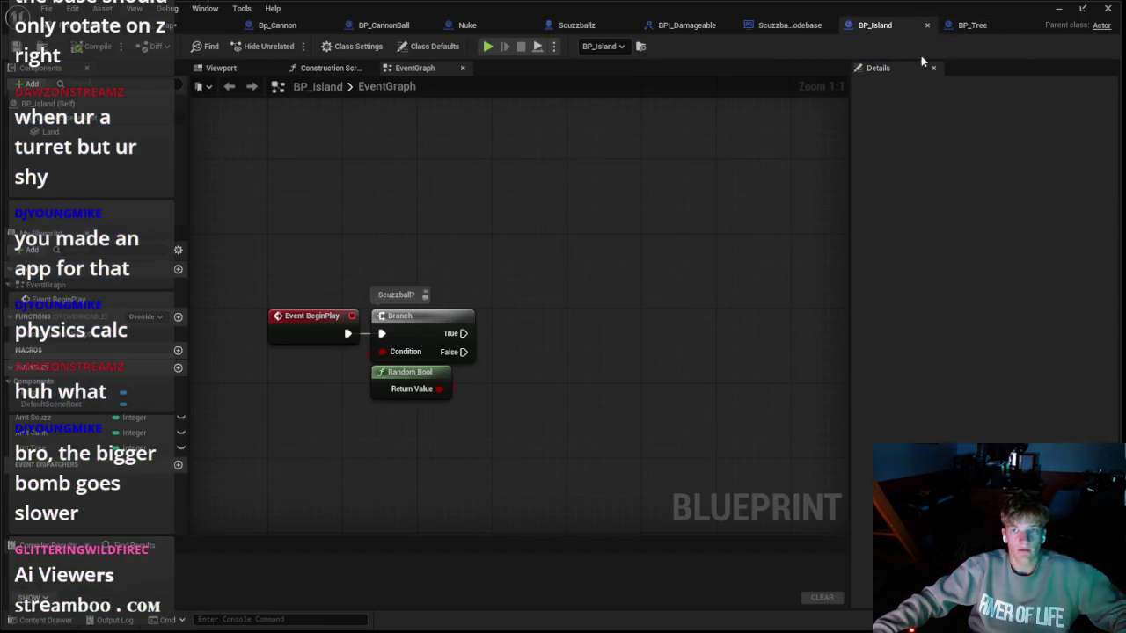
# Step: Relabel the first branch's comment to 'Tree?'
pyautogui.click(397, 294)
pyautogui.write('Tree?')
pyautogui.press('Return')
# Step: Chain a second Branch off True, fed by a duplicated Random Bool, and comment it 'Pine'
pyautogui.moveTo(449, 341)
pyautogui.mouseDown()
pyautogui.moveTo(493, 320)
pyautogui.moveTo(542, 333)
pyautogui.moveTo(501, 333)
pyautogui.mouseUp()
pyautogui.press('b')
pyautogui.click(378, 376)
pyautogui.hotkey('ctrl', 'd')
pyautogui.moveTo(570, 398)
pyautogui.mouseDown()
pyautogui.moveTo(585, 409)
pyautogui.moveTo(519, 356)
pyautogui.mouseUp()
pyautogui.click(519, 295)
pyautogui.write('Pine')
# Step: Move the Pine branch and its Random Bool up into position
pyautogui.moveTo(543, 393); pyautogui.dragTo(533, 384)
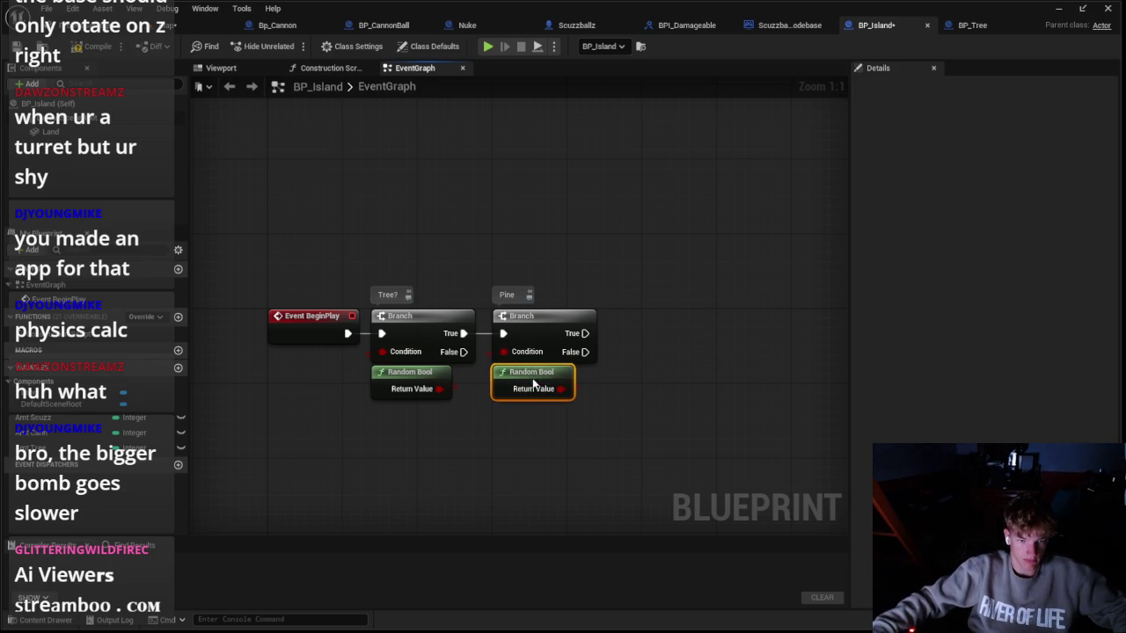
pyautogui.moveTo(493, 253); pyautogui.dragTo(615, 427)
pyautogui.moveTo(642, 372); pyautogui.dragTo(521, 385)
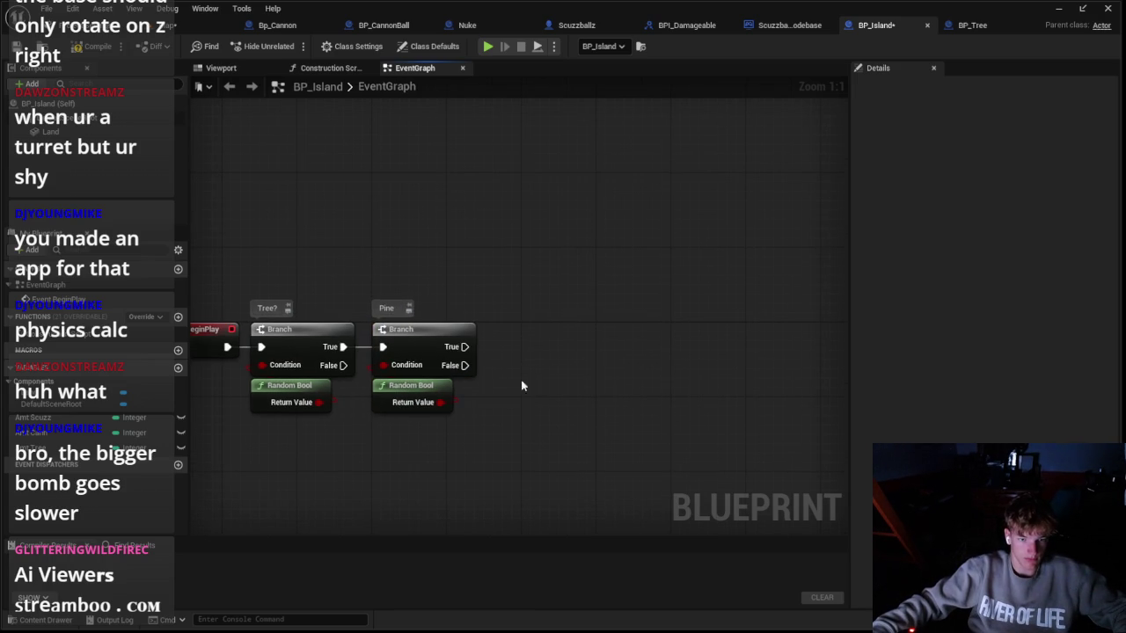
pyautogui.moveTo(376, 293); pyautogui.dragTo(466, 397)
pyautogui.moveTo(414, 334); pyautogui.dragTo(414, 239)
pyautogui.click(506, 354)
pyautogui.moveTo(505, 354); pyautogui.dragTo(492, 428)
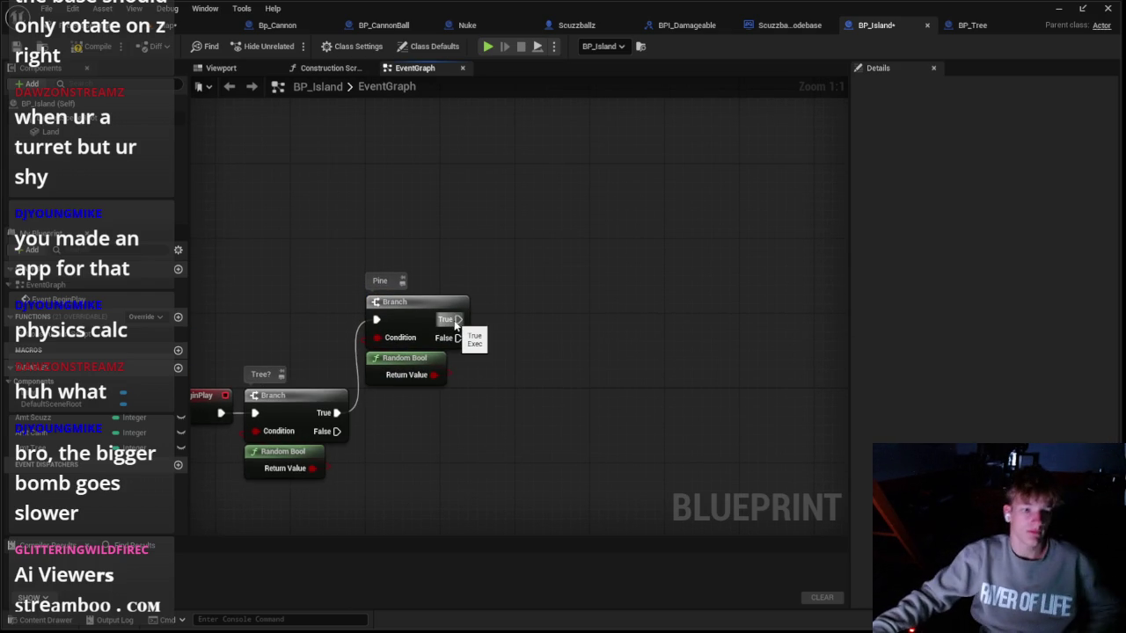
# Step: Create the Get Count graph and move its Inputs node left
pyautogui.click(177, 351)
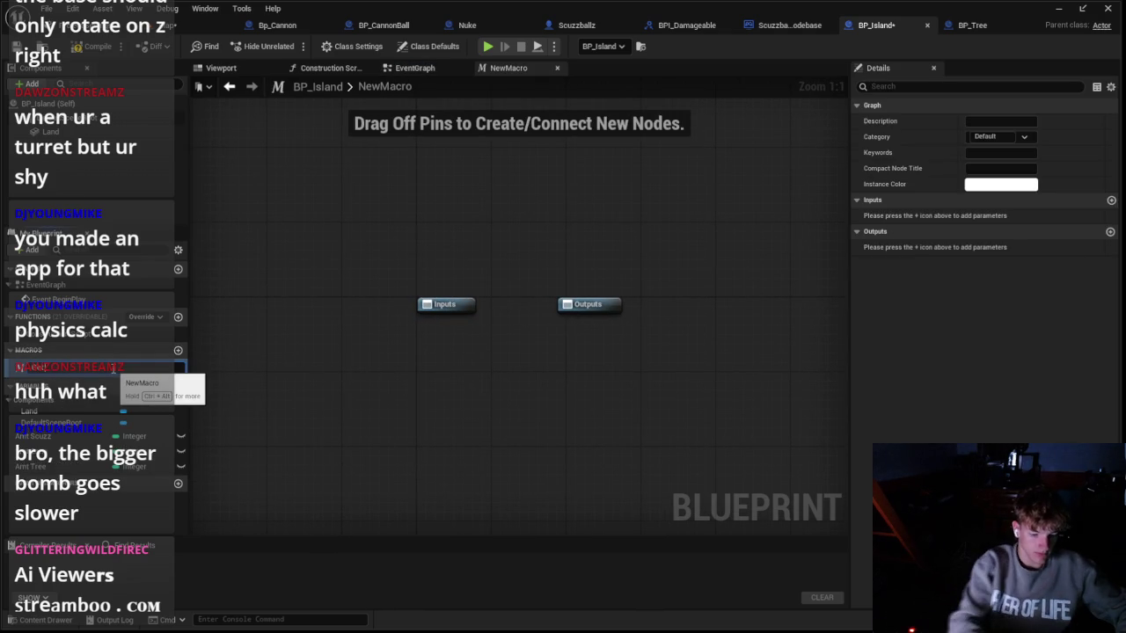
pyautogui.write('t')
pyautogui.press('Return')
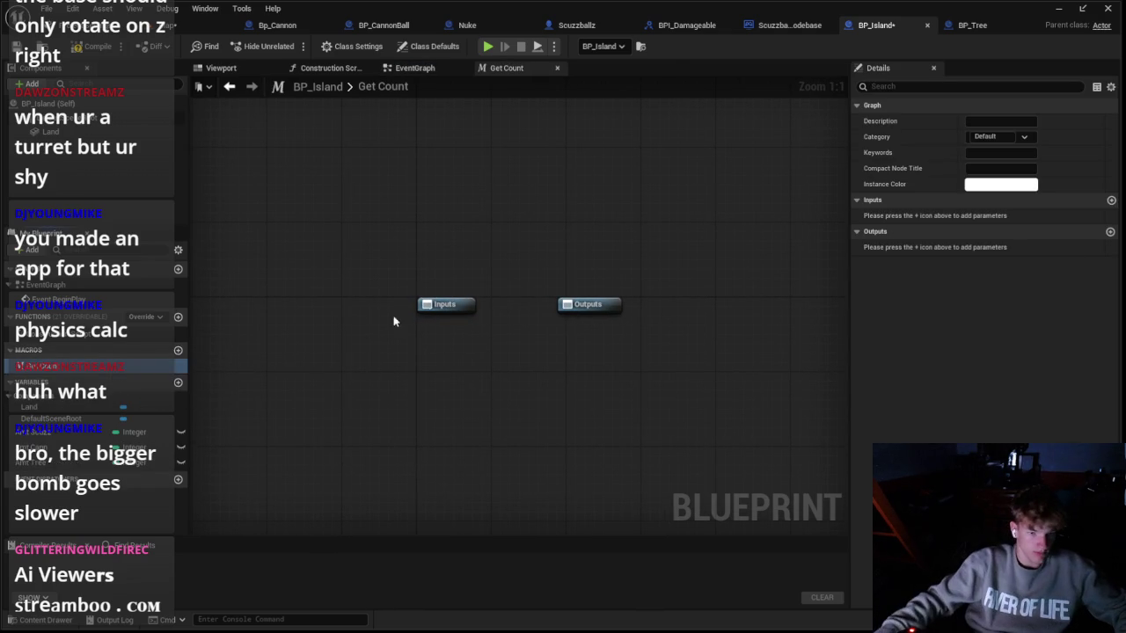
pyautogui.moveTo(456, 304); pyautogui.dragTo(266, 304)
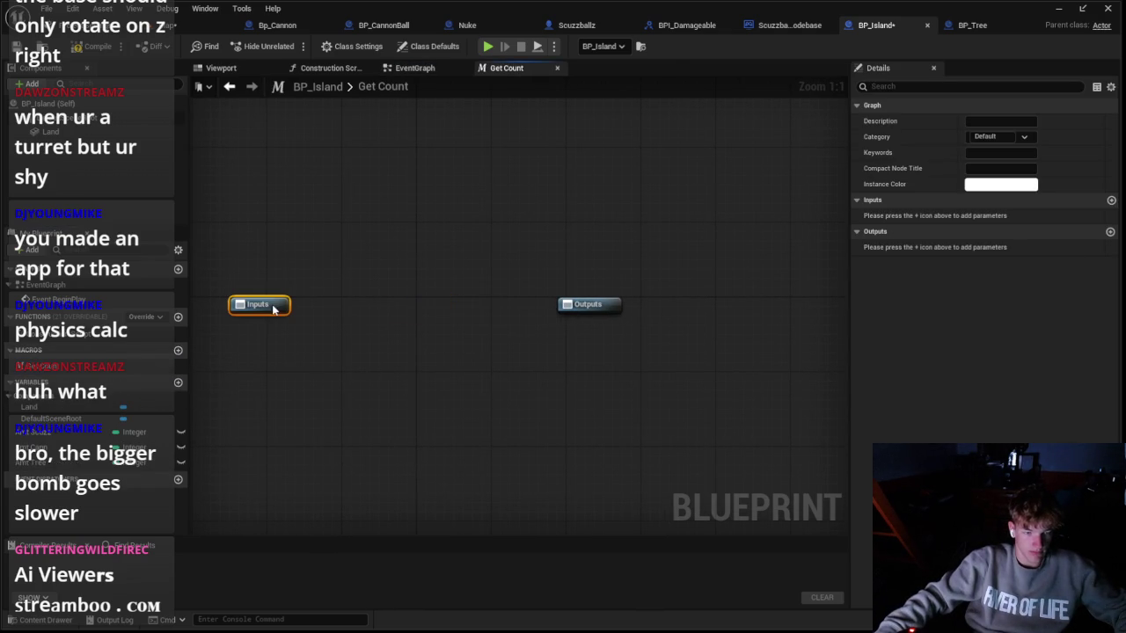
# Step: Add and remove trial parameters, including a temporary 'In' input
pyautogui.click(1111, 200)
pyautogui.click(1111, 231)
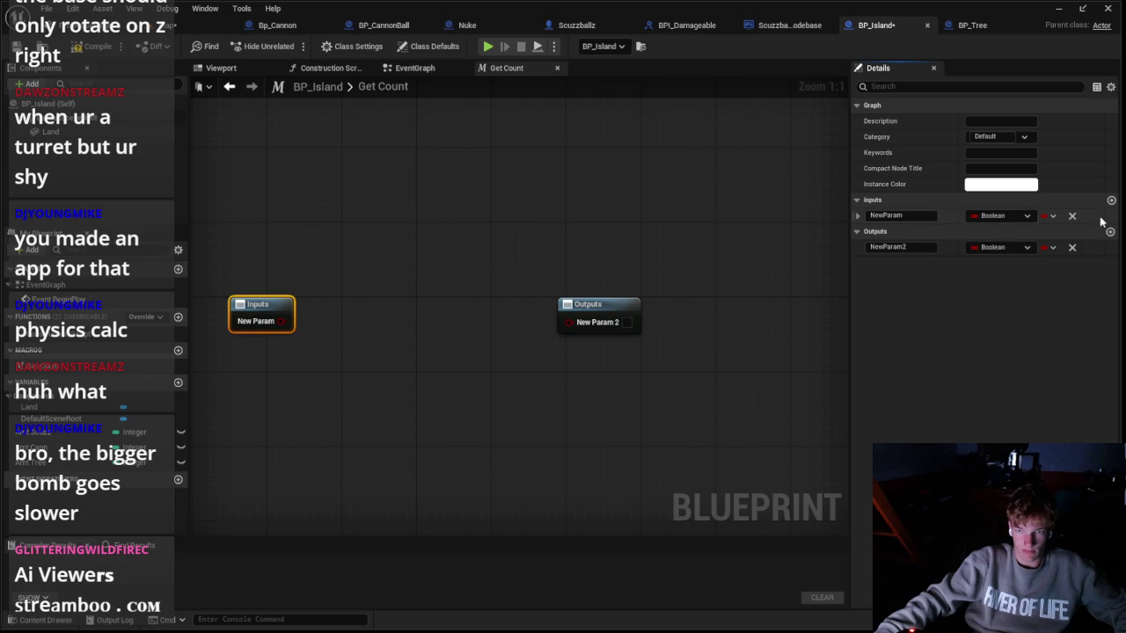
pyautogui.click(1071, 215)
pyautogui.click(1110, 200)
pyautogui.write('In')
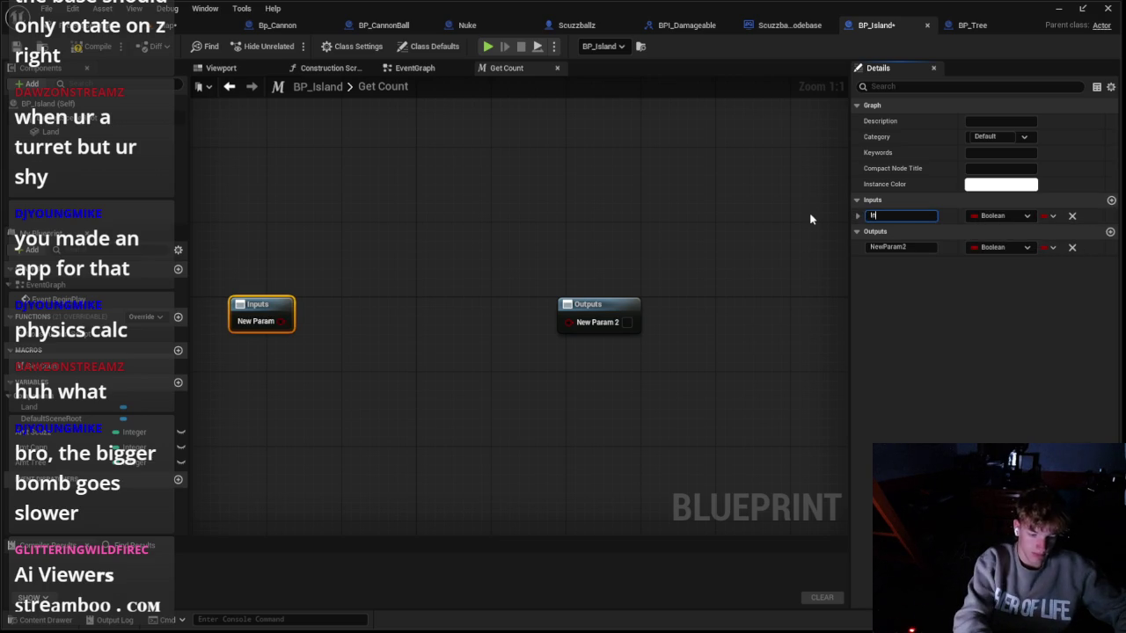
pyautogui.press('Return')
pyautogui.click(994, 215)
pyautogui.click(897, 254)
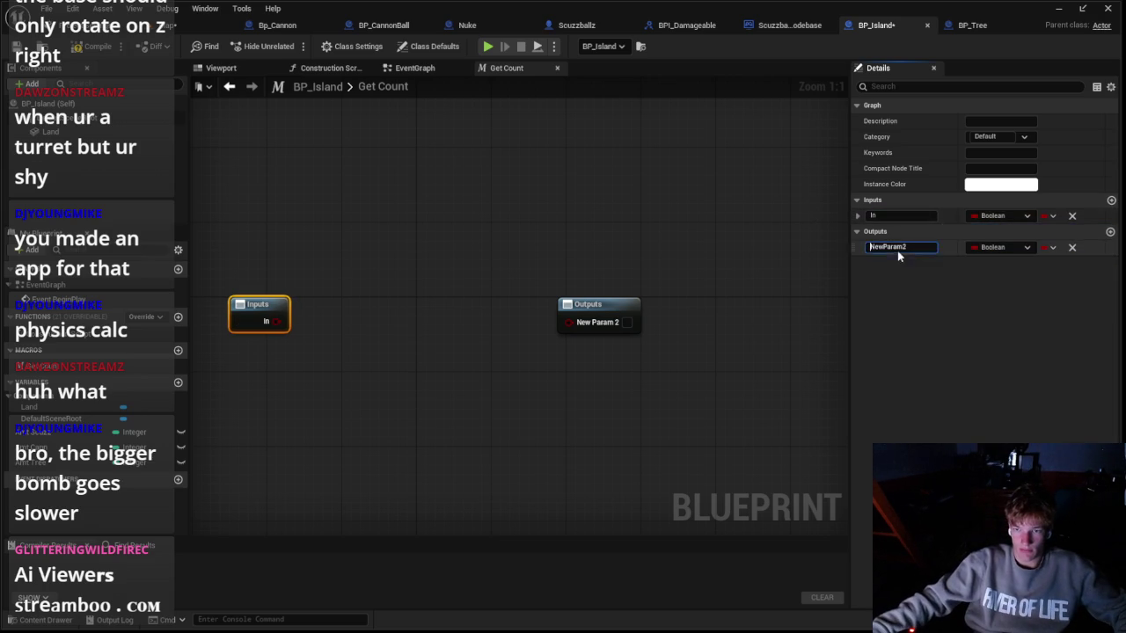
pyautogui.click(1072, 216)
pyautogui.click(1072, 248)
# Step: Give Get Count an Integer output named 'Amt'
pyautogui.rightClick(512, 393)
pyautogui.rightClick(408, 338)
pyautogui.rightClick(373, 331)
pyautogui.click(324, 322)
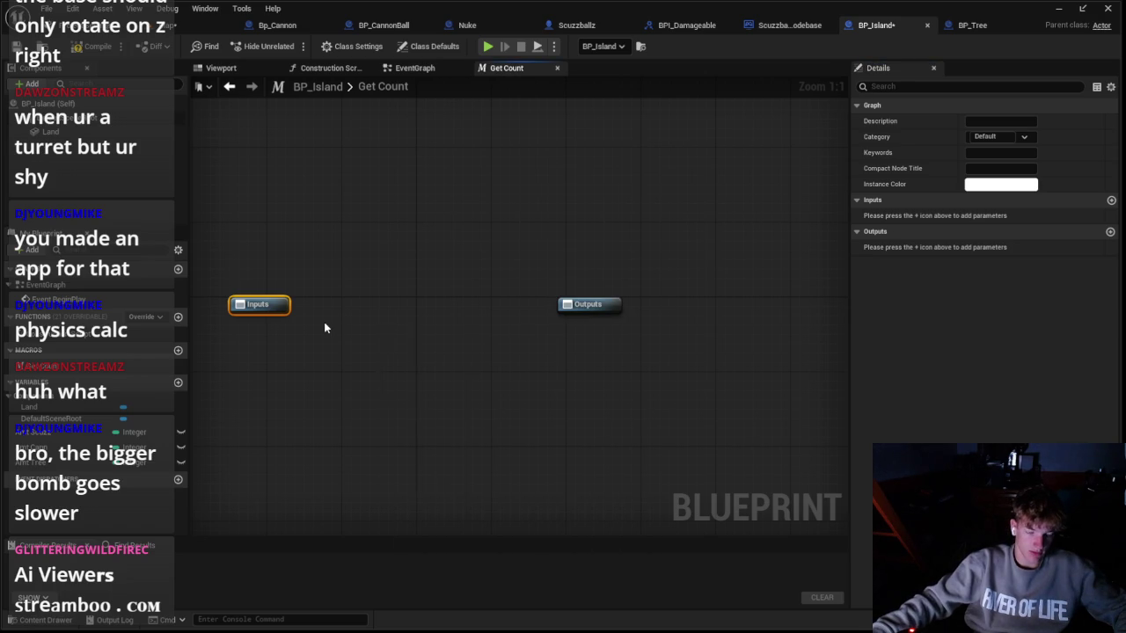
pyautogui.click(813, 286)
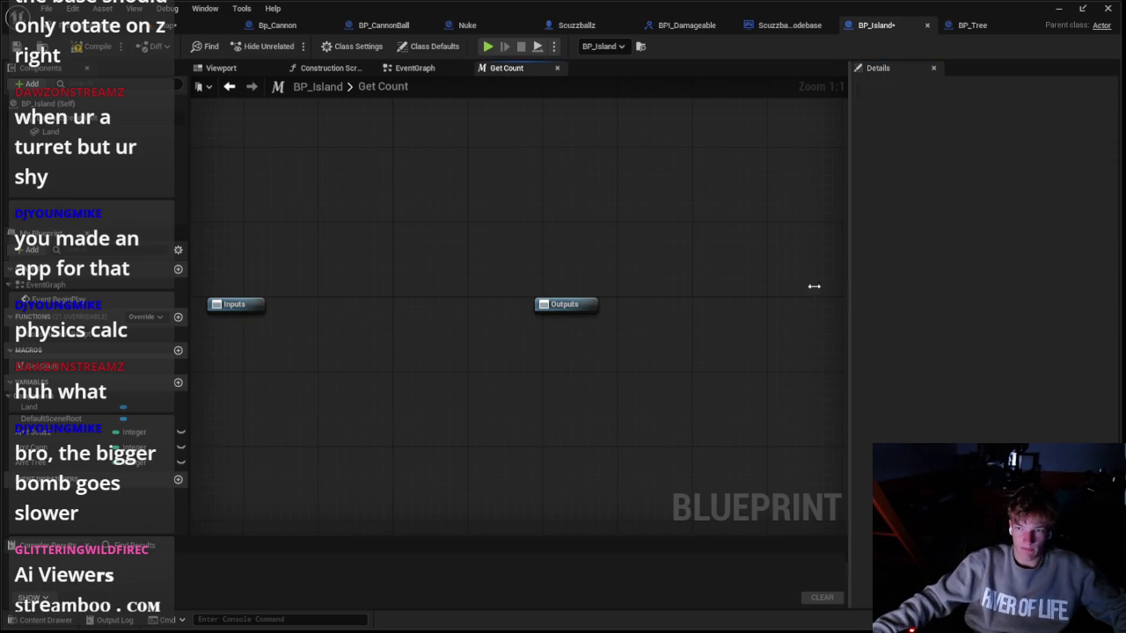
pyautogui.click(563, 303)
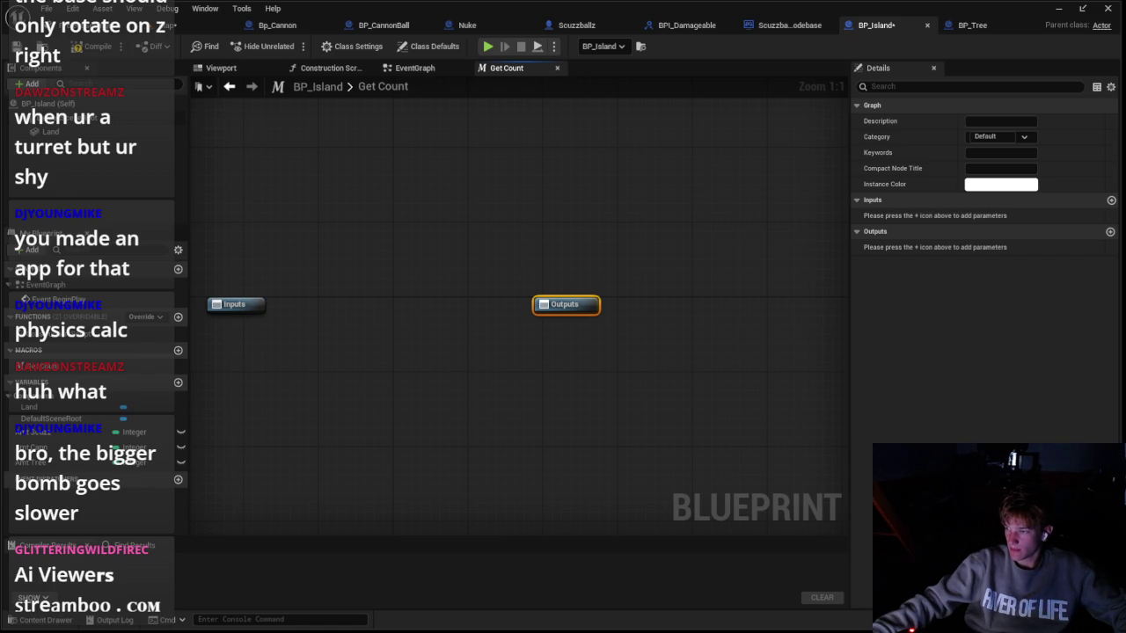
pyautogui.click(1109, 231)
pyautogui.click(906, 247)
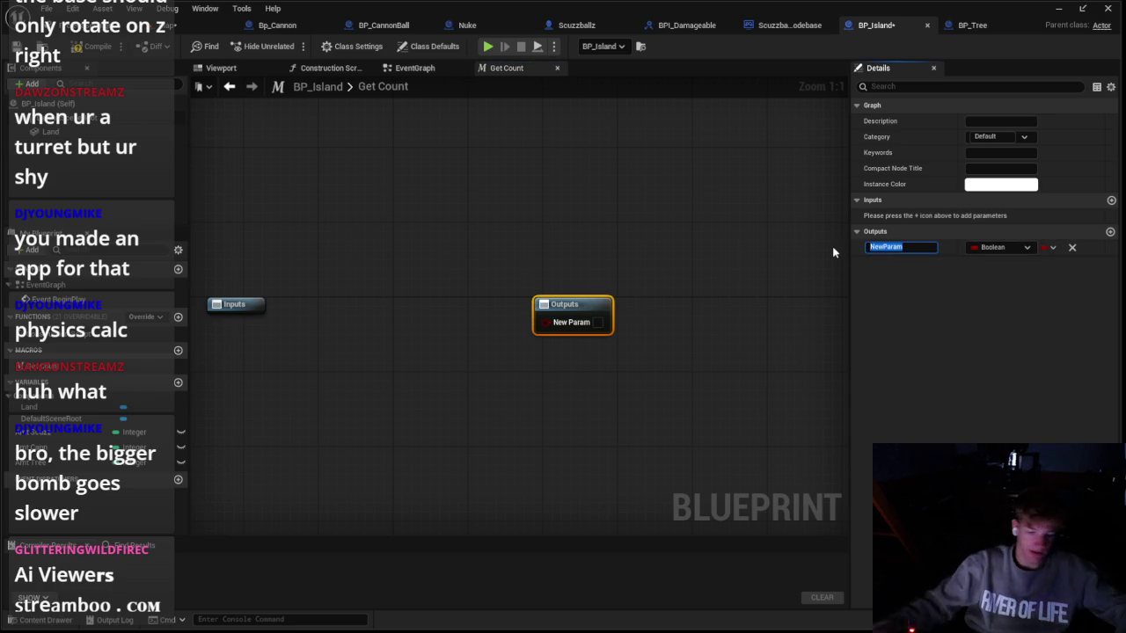
pyautogui.write('zt')
pyautogui.press('Return')
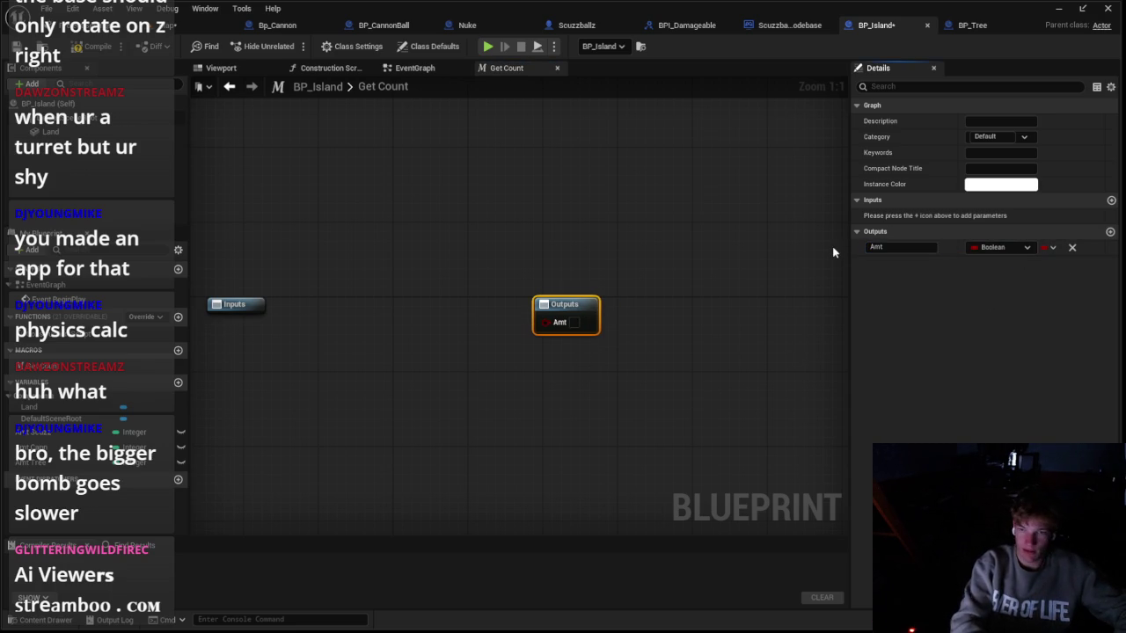
pyautogui.click(999, 247)
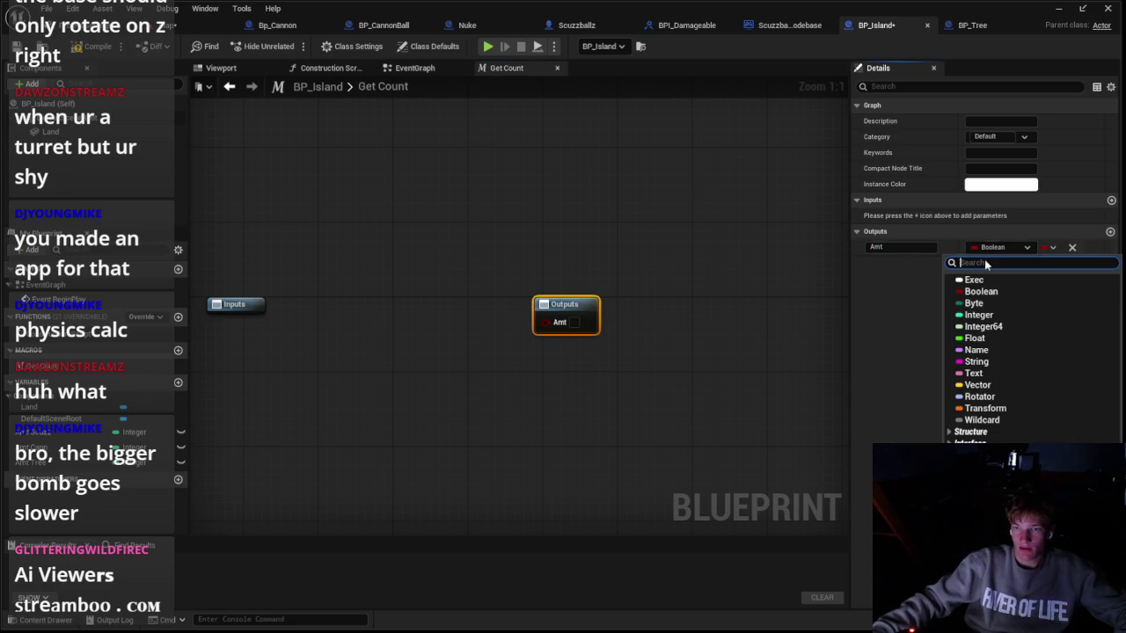
pyautogui.click(985, 315)
pyautogui.scroll(-1, 737, 358)
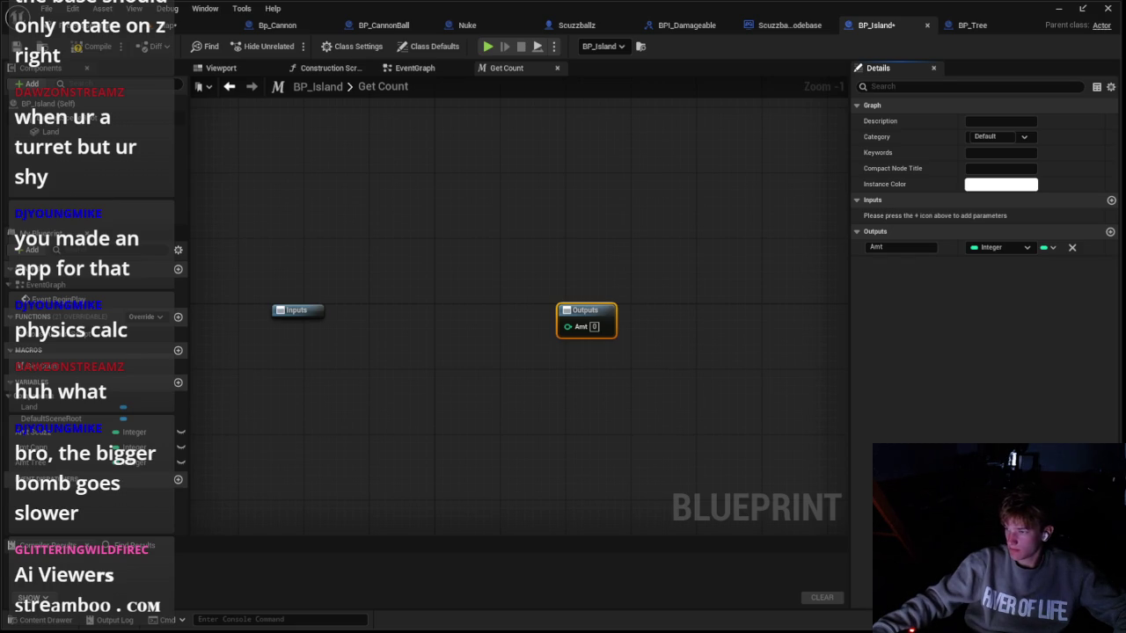
pyautogui.click(668, 448)
# Step: Add two integer inputs, Min and Max
pyautogui.rightClick(389, 302)
pyautogui.click(378, 266)
pyautogui.moveTo(377, 266); pyautogui.dragTo(493, 261)
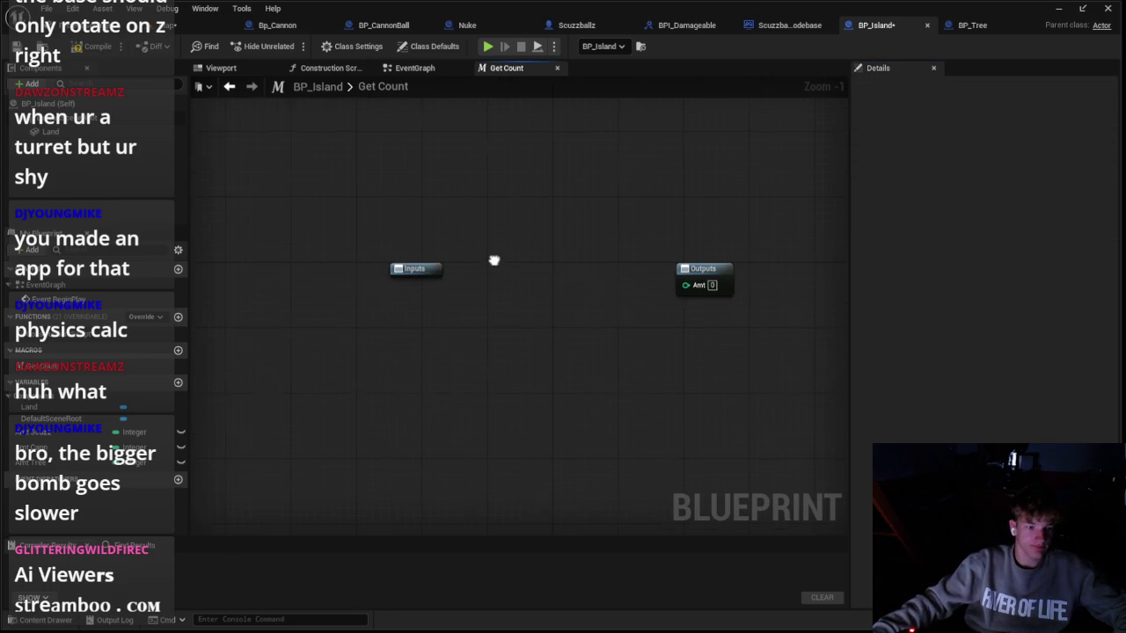
pyautogui.rightClick(468, 314)
pyautogui.click(427, 268)
pyautogui.click(420, 268)
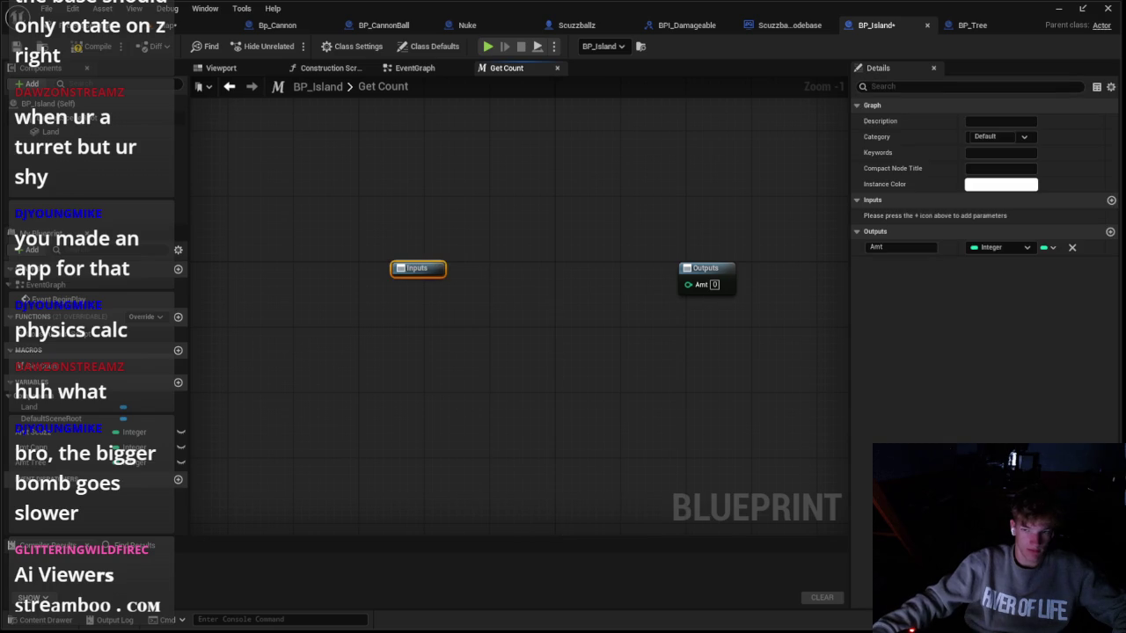
pyautogui.click(1110, 201)
pyautogui.click(1109, 200)
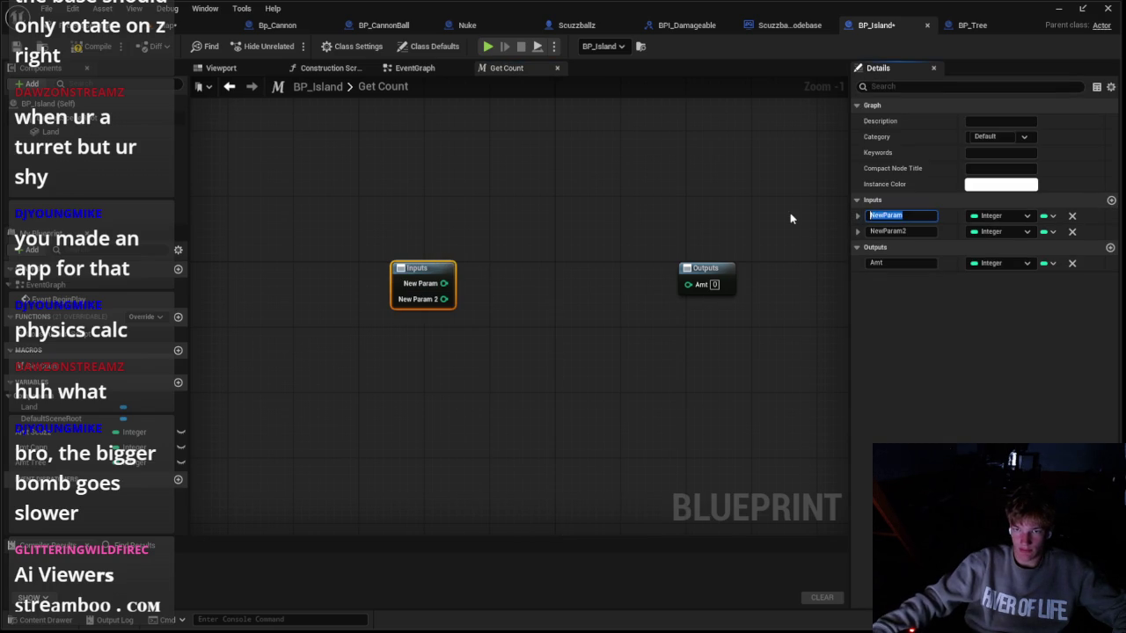
pyautogui.doubleClick(889, 231)
pyautogui.write('MA')
pyautogui.press('BackSpace')
pyautogui.write('ax')
pyautogui.press('Return')
pyautogui.click(468, 276)
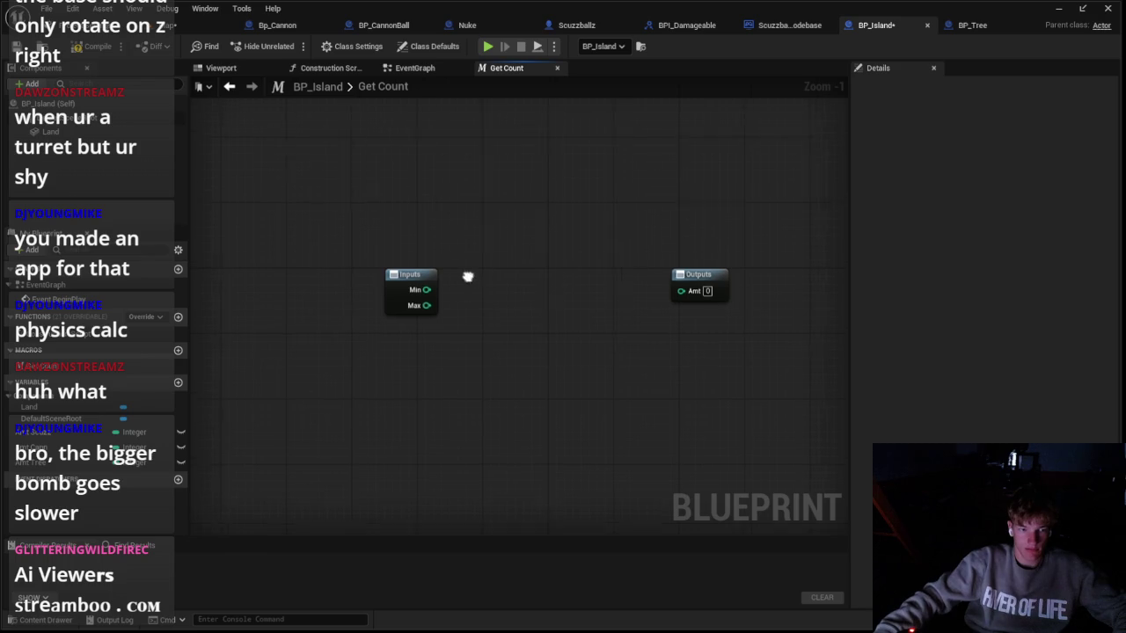
# Step: Wire Min and Max into a Random Integer in Range node whose result feeds Amt
pyautogui.scroll(1, 468, 276)
pyautogui.moveTo(369, 314)
pyautogui.mouseDown()
pyautogui.moveTo(389, 314)
pyautogui.moveTo(359, 314)
pyautogui.moveTo(444, 315)
pyautogui.mouseUp()
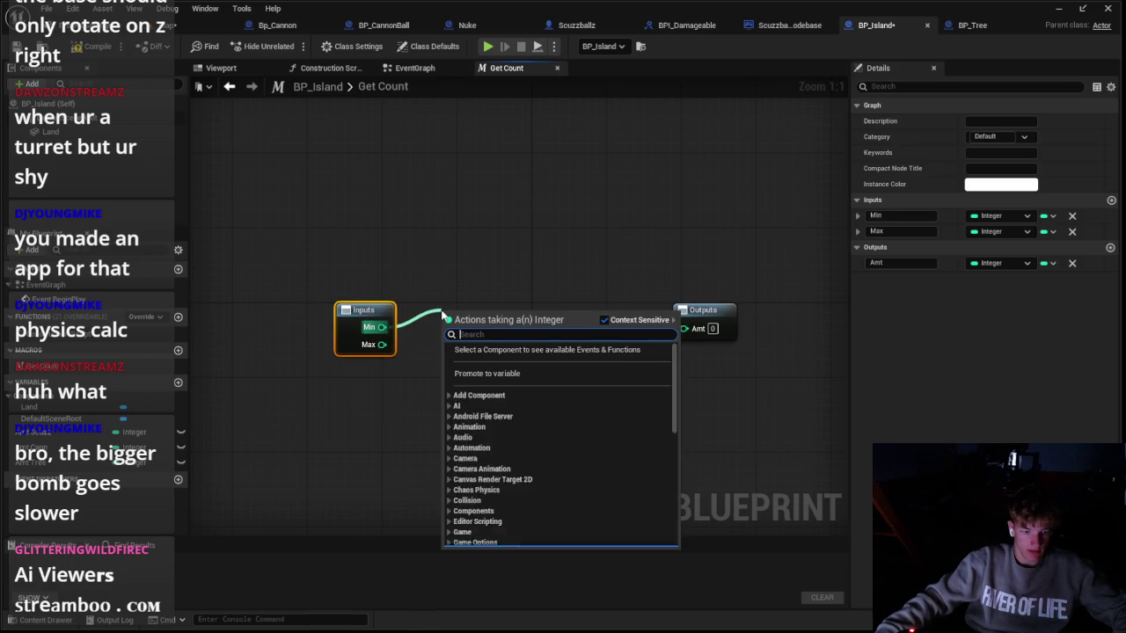
pyautogui.write('random in')
pyautogui.press('Down')
pyautogui.press('Down')
pyautogui.press('Return')
pyautogui.moveTo(382, 345); pyautogui.dragTo(449, 345)
pyautogui.moveTo(528, 327)
pyautogui.mouseDown()
pyautogui.moveTo(630, 326)
pyautogui.moveTo(518, 326)
pyautogui.moveTo(692, 332)
pyautogui.mouseUp()
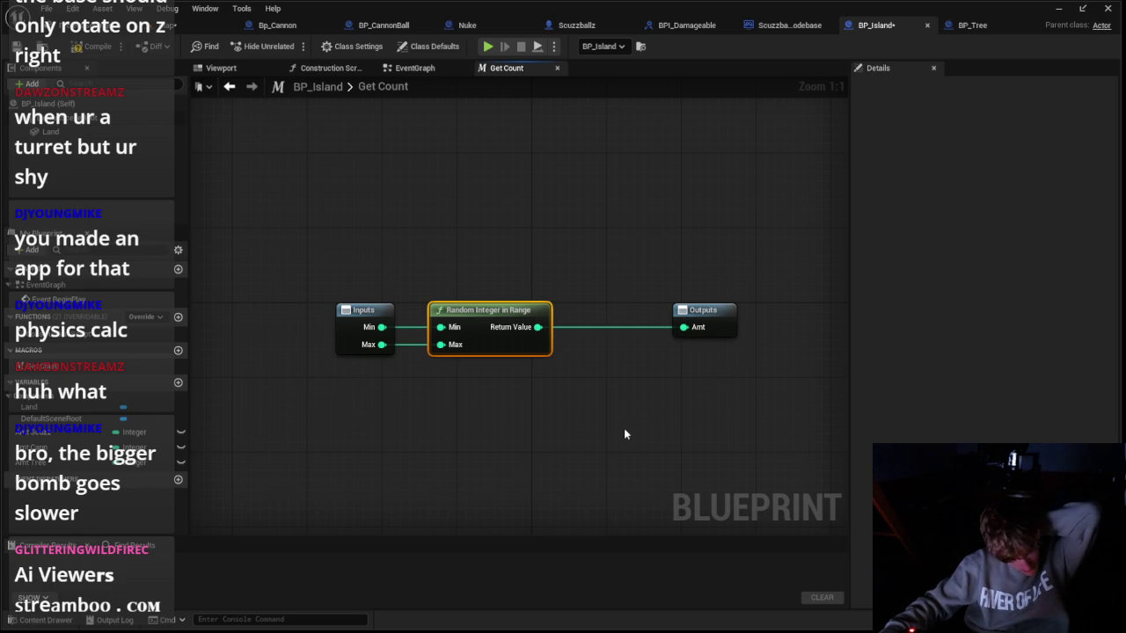
# Step: Save and compile BP_Island, then return to the Get Count graph
pyautogui.hotkey('ctrl', 's')
pyautogui.click(221, 67)
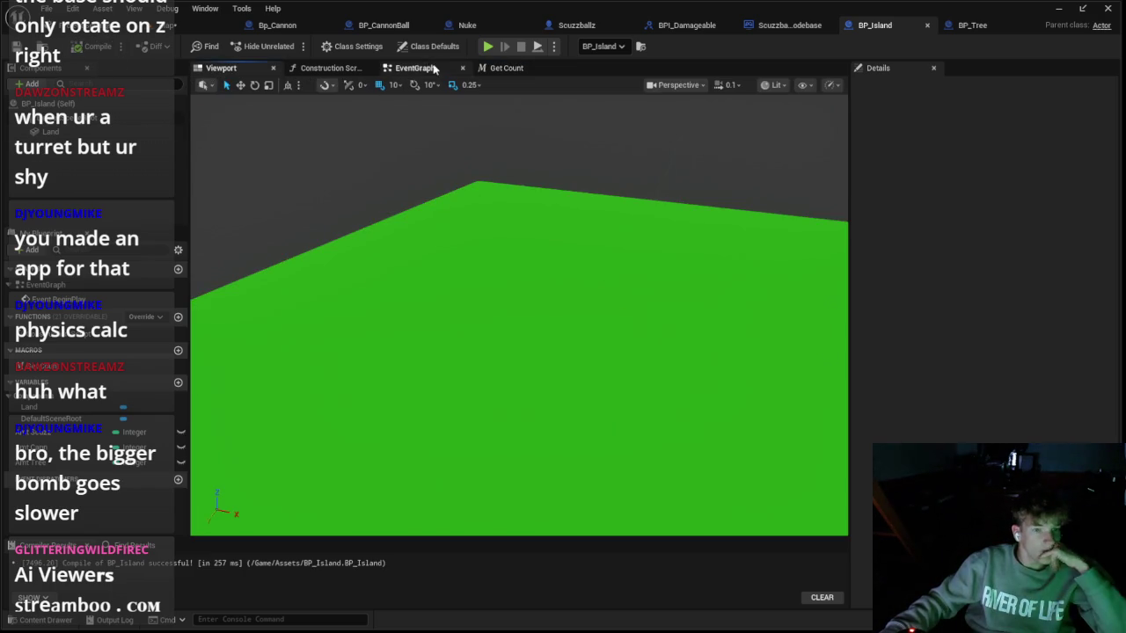
pyautogui.click(414, 67)
pyautogui.click(509, 70)
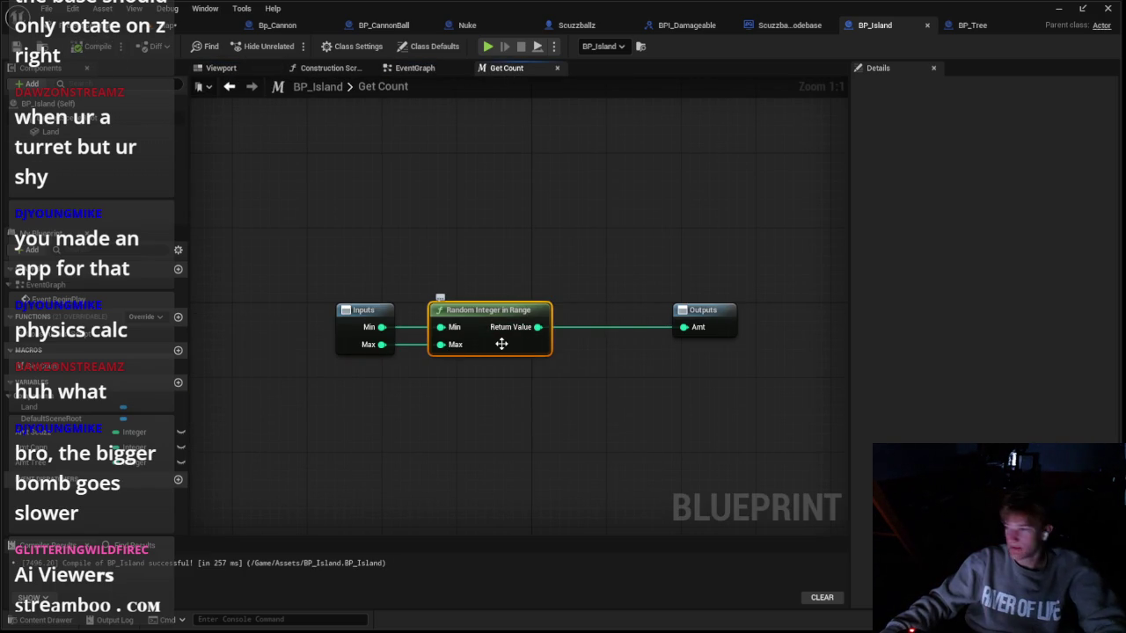
# Step: Delete the Get Count function and paste its Random Integer in Range node into the event graph
pyautogui.press('Delete')
pyautogui.click(414, 68)
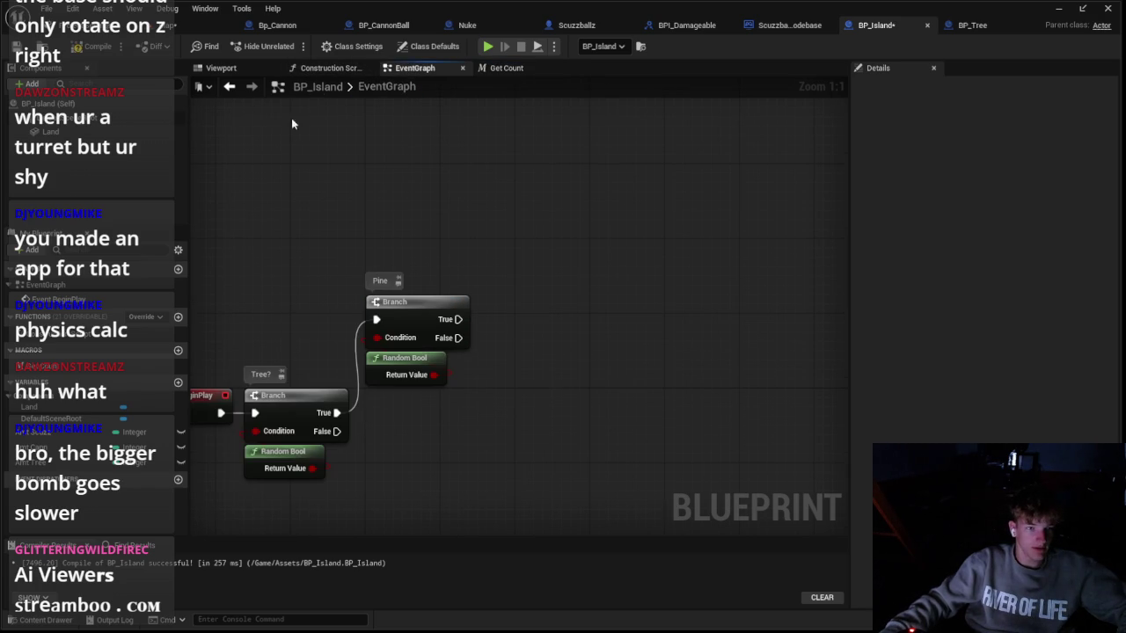
pyautogui.click(179, 366)
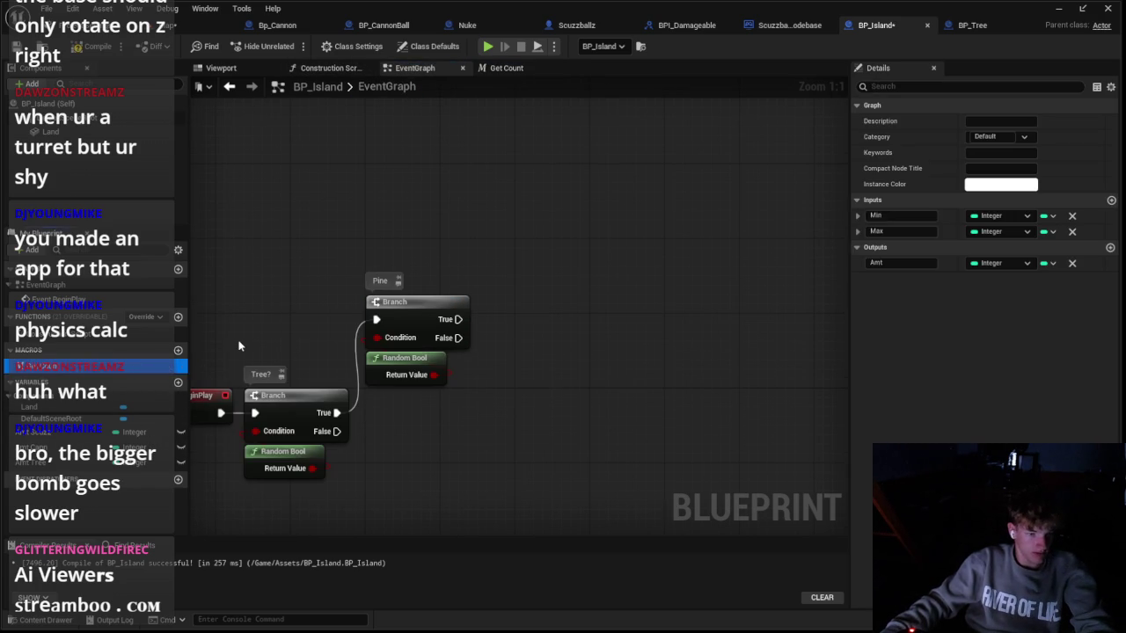
pyautogui.press('Delete')
pyautogui.hotkey('ctrl', 'v')
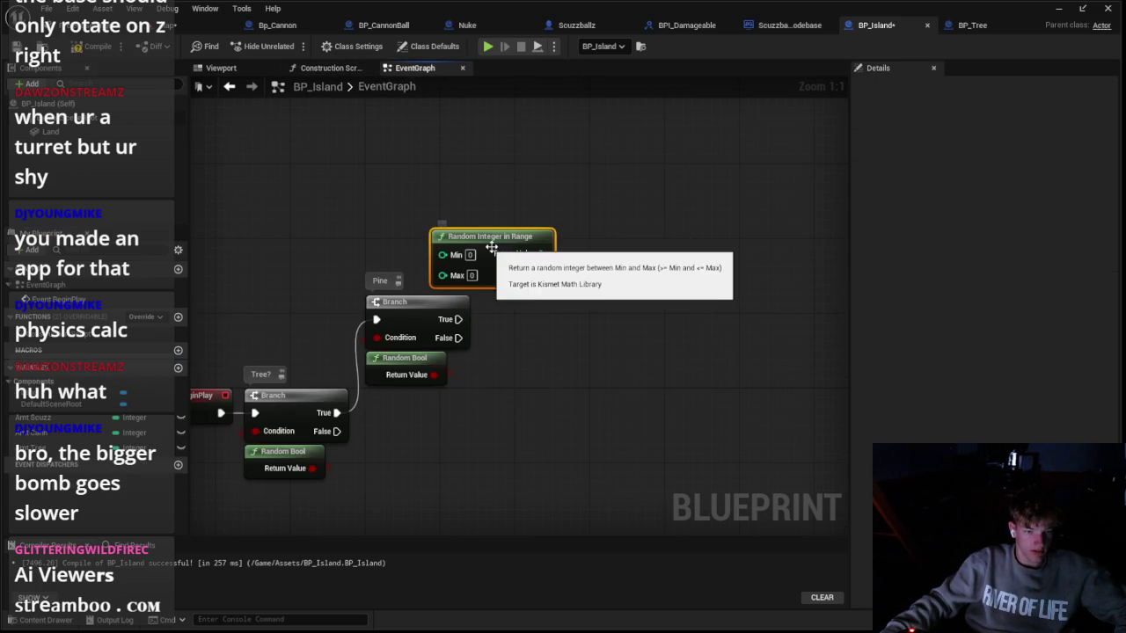
# Step: Add a SET Amt Tree node after the Tree? branch, shifting the Pine nodes right
pyautogui.click(518, 281)
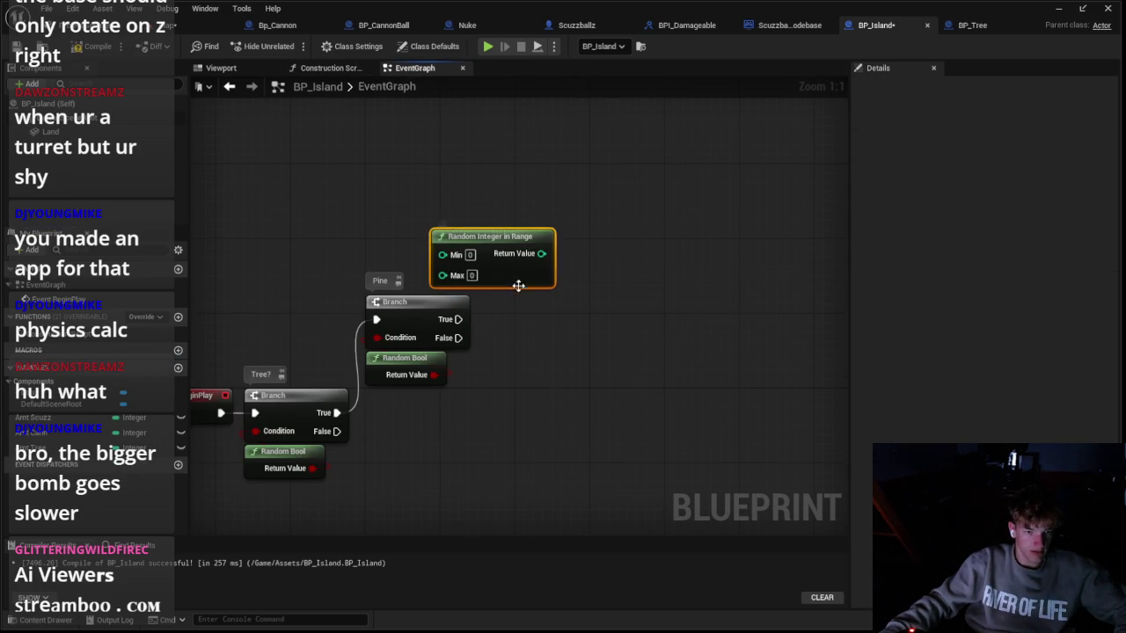
pyautogui.moveTo(53, 447)
pyautogui.mouseDown()
pyautogui.moveTo(483, 332)
pyautogui.moveTo(500, 427)
pyautogui.mouseUp()
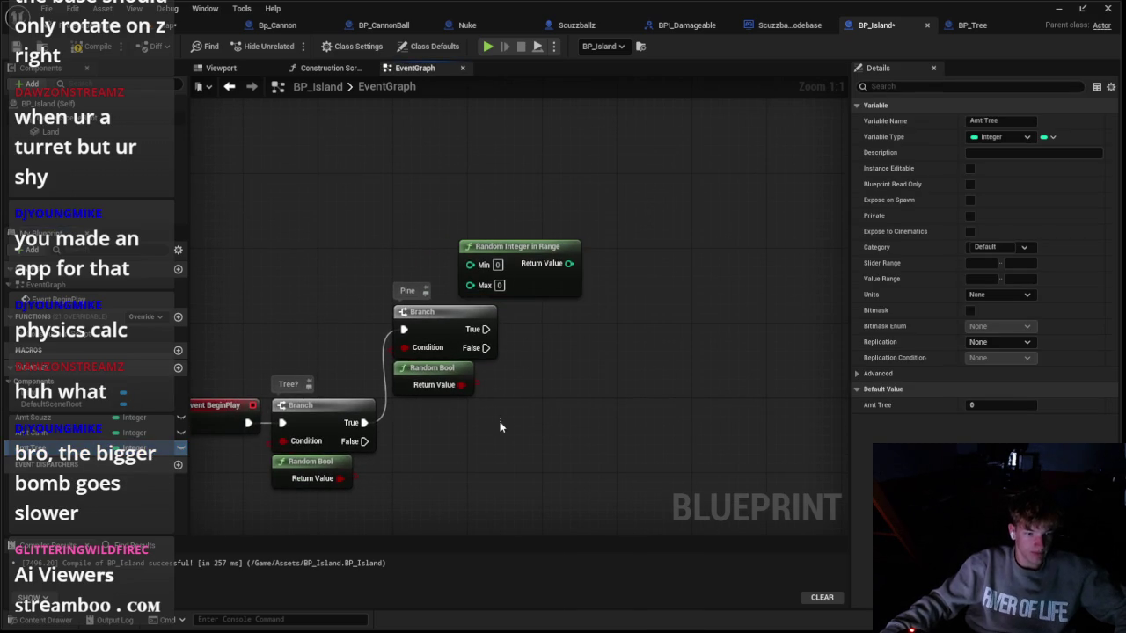
pyautogui.moveTo(348, 317); pyautogui.dragTo(497, 394)
pyautogui.moveTo(440, 312); pyautogui.dragTo(627, 312)
pyautogui.moveTo(518, 246); pyautogui.dragTo(388, 236)
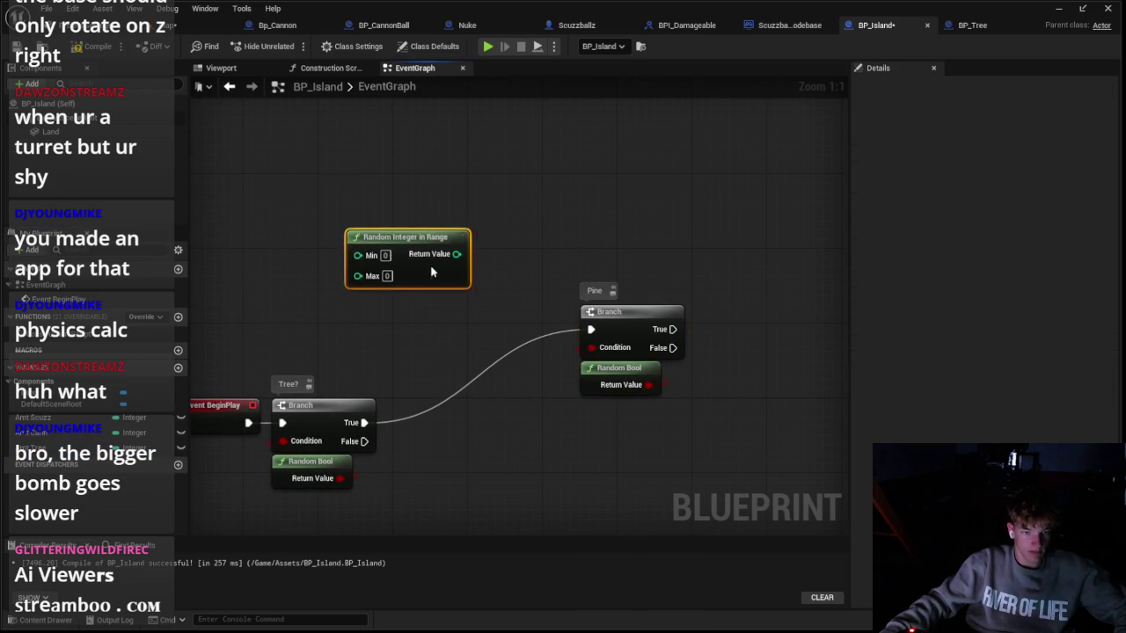
pyautogui.moveTo(36, 448)
pyautogui.mouseDown()
pyautogui.moveTo(352, 411)
pyautogui.moveTo(367, 428)
pyautogui.mouseUp()
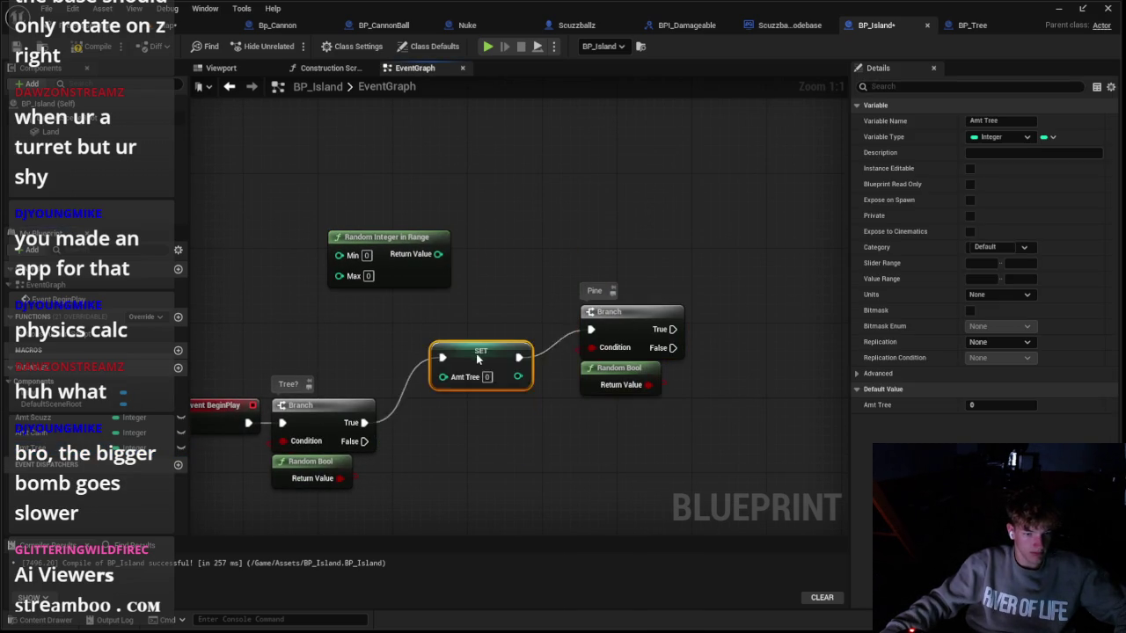
pyautogui.moveTo(479, 364); pyautogui.dragTo(477, 337)
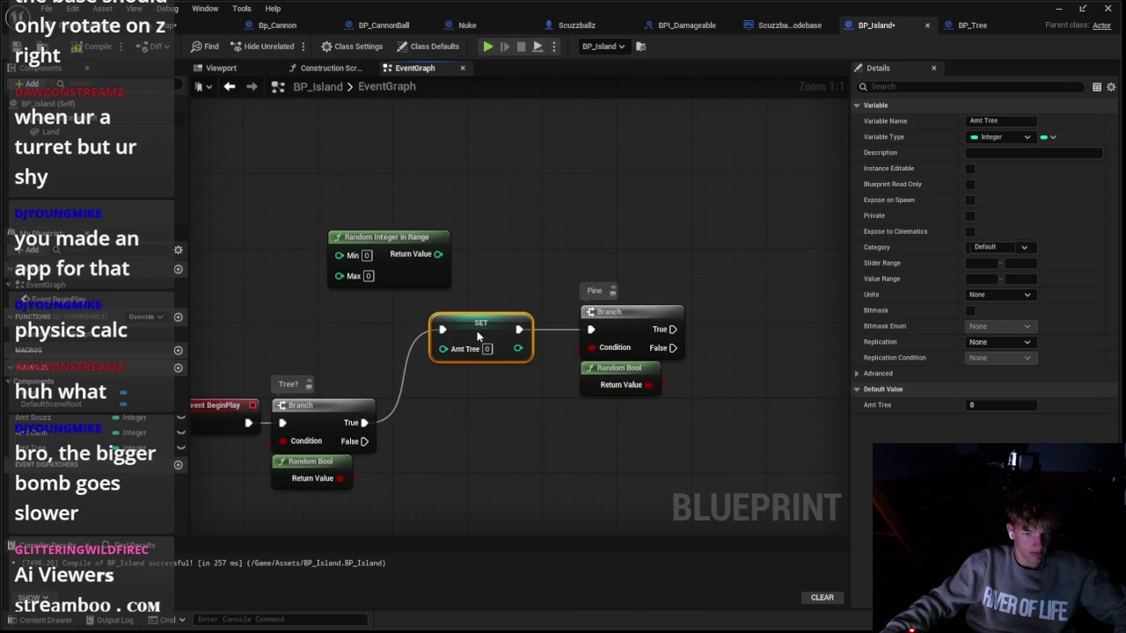
# Step: Feed the Random Integer in Range (Min 1, Max 5) into Amt Tree and tidy the nodes
pyautogui.click(366, 255)
pyautogui.write('1')
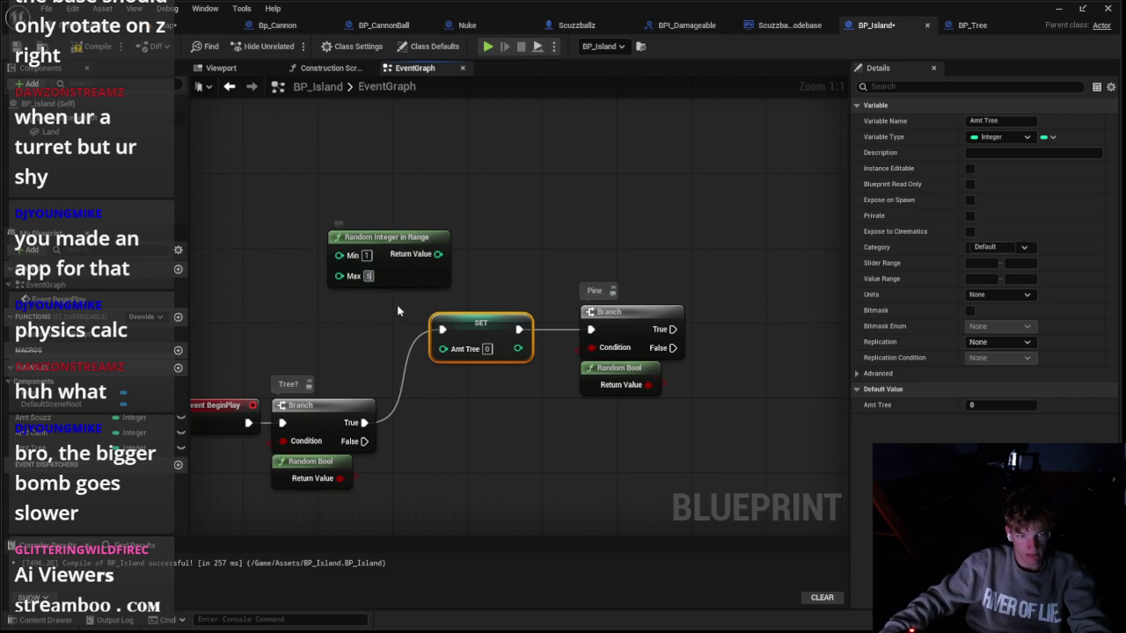
pyautogui.moveTo(438, 253); pyautogui.dragTo(442, 348)
pyautogui.moveTo(441, 287)
pyautogui.mouseDown()
pyautogui.moveTo(449, 278)
pyautogui.moveTo(523, 314)
pyautogui.moveTo(446, 331)
pyautogui.mouseUp()
pyautogui.keyDown('ctrl'); pyautogui.click(483, 332); pyautogui.keyUp('ctrl')
pyautogui.moveTo(601, 294); pyautogui.dragTo(651, 377)
pyautogui.moveTo(645, 331); pyautogui.dragTo(564, 327)
pyautogui.click(710, 341)
pyautogui.moveTo(709, 340); pyautogui.dragTo(599, 346)
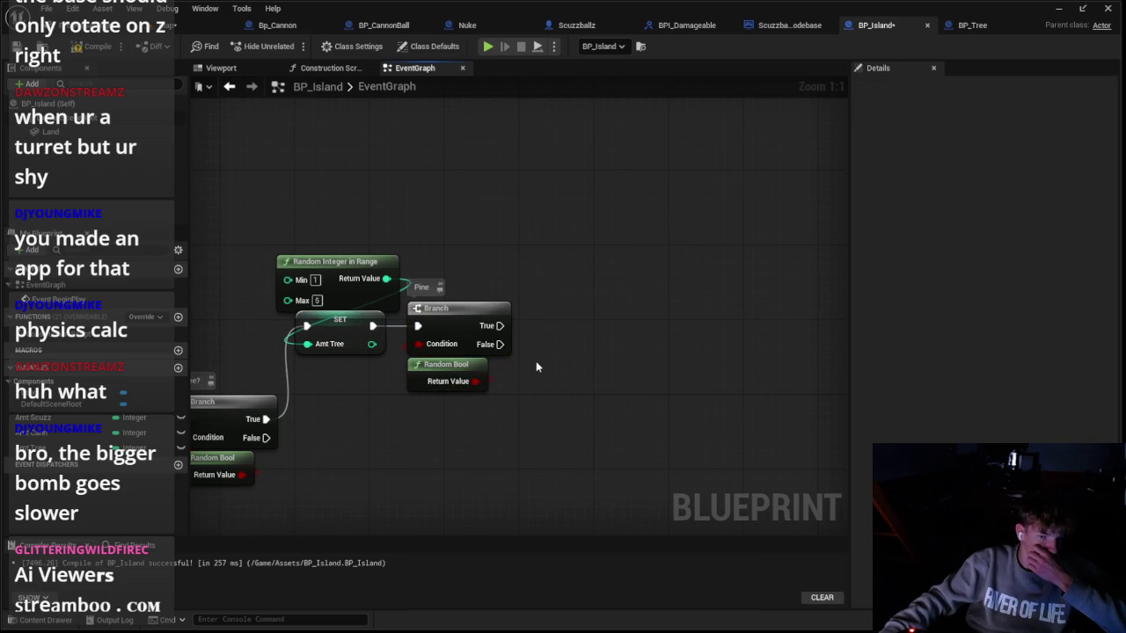
# Step: Create a Boolean variable named 'Pine?'
pyautogui.click(178, 369)
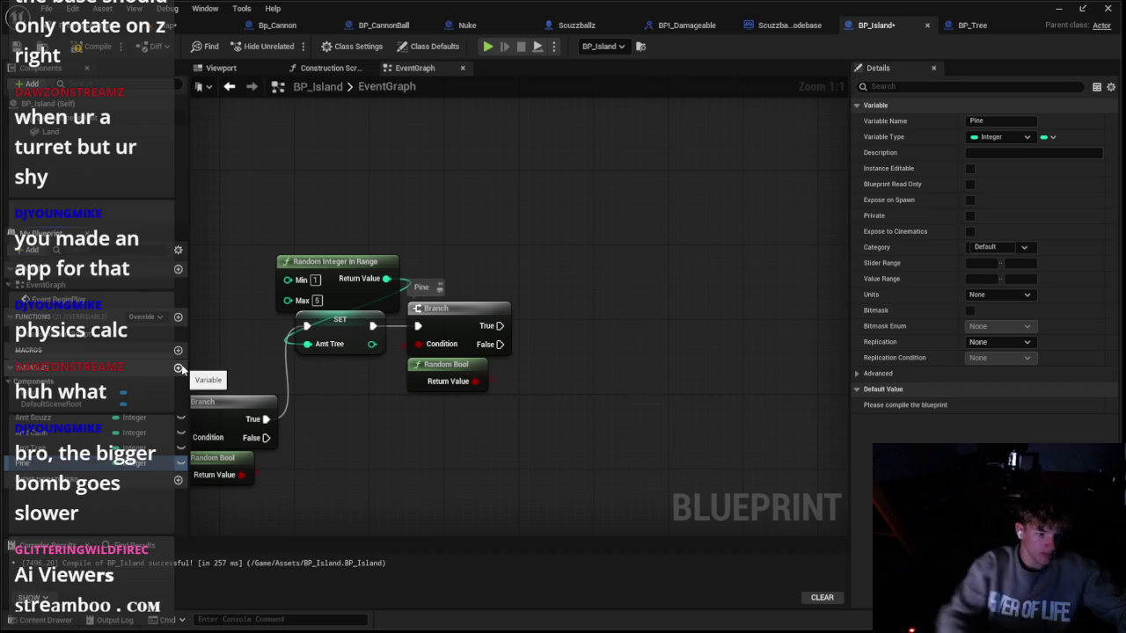
pyautogui.click(180, 463)
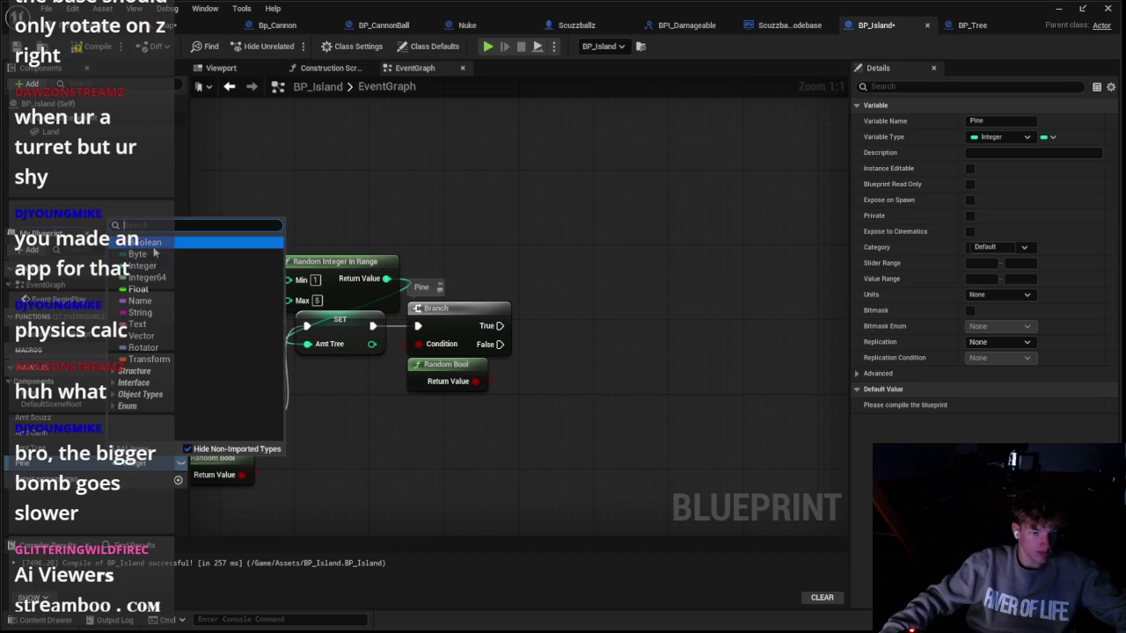
pyautogui.click(143, 242)
pyautogui.click(998, 121)
pyautogui.write('?')
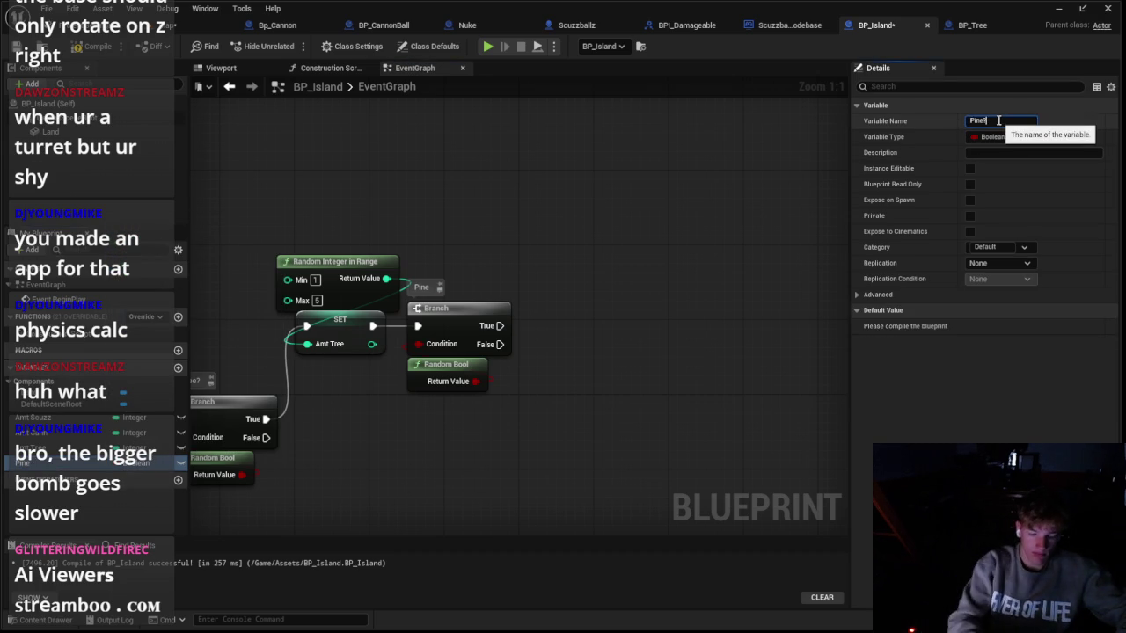
pyautogui.press('Return')
# Step: Set Pine? from a Random Bool right after the Amt Tree setter
pyautogui.moveTo(26, 464); pyautogui.dragTo(528, 369)
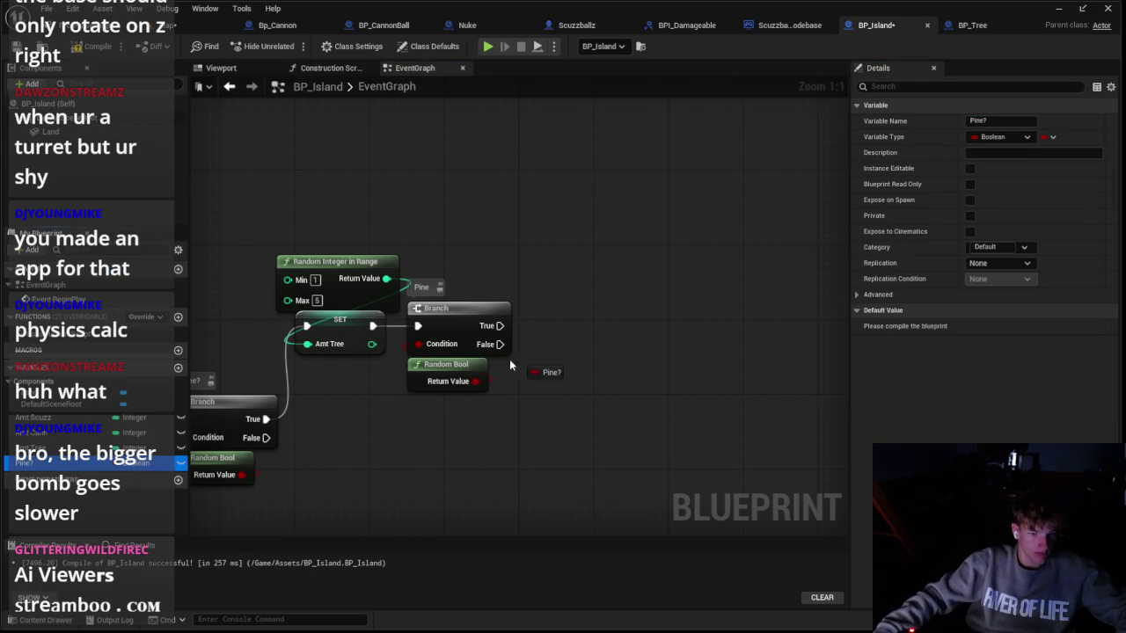
pyautogui.moveTo(445, 459)
pyautogui.mouseDown()
pyautogui.moveTo(368, 324)
pyautogui.moveTo(428, 334)
pyautogui.mouseUp()
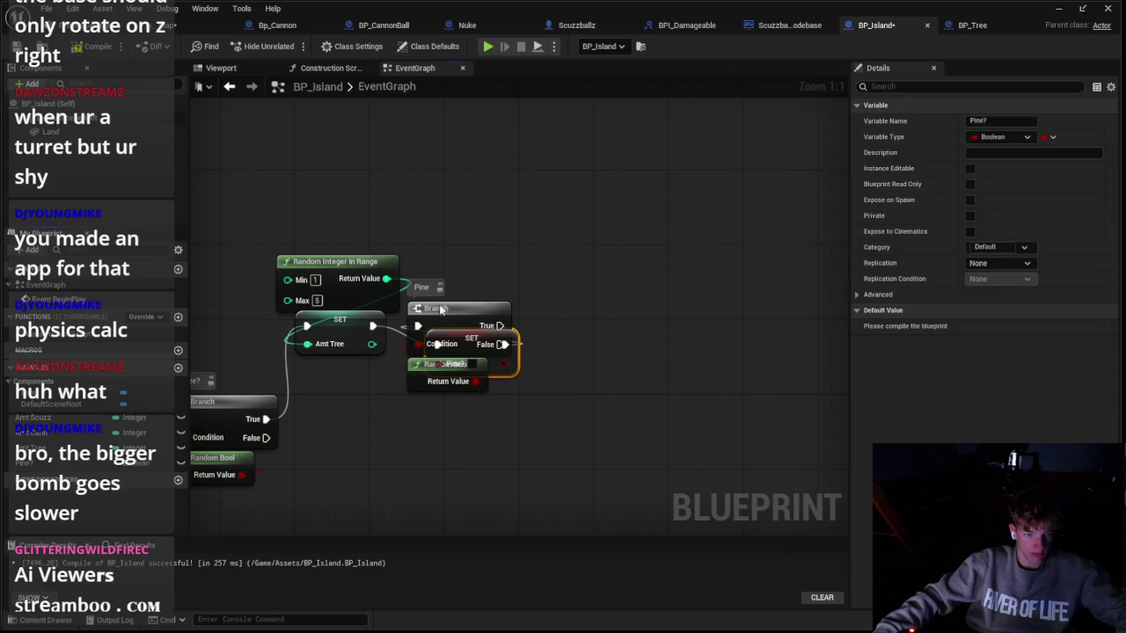
pyautogui.moveTo(454, 352)
pyautogui.mouseDown()
pyautogui.moveTo(436, 347)
pyautogui.moveTo(430, 385)
pyautogui.moveTo(469, 380)
pyautogui.mouseUp()
pyautogui.write('random')
pyautogui.press('Return')
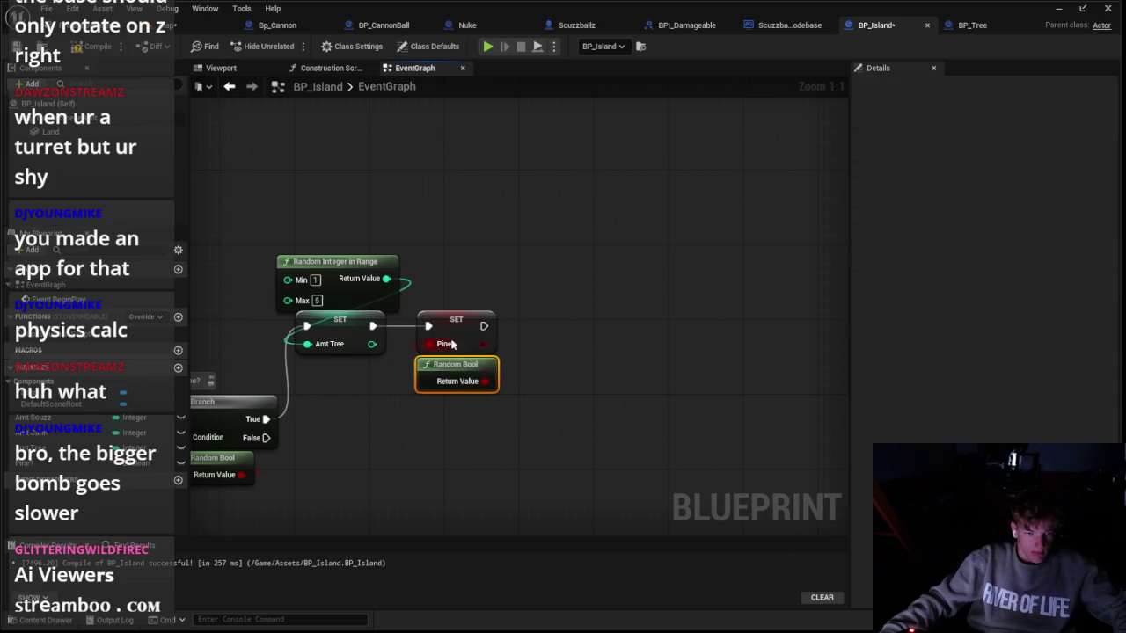
pyautogui.keyDown('shift'); pyautogui.click(452, 326); pyautogui.keyUp('shift')
pyautogui.moveTo(452, 327); pyautogui.dragTo(434, 326)
pyautogui.click(478, 326)
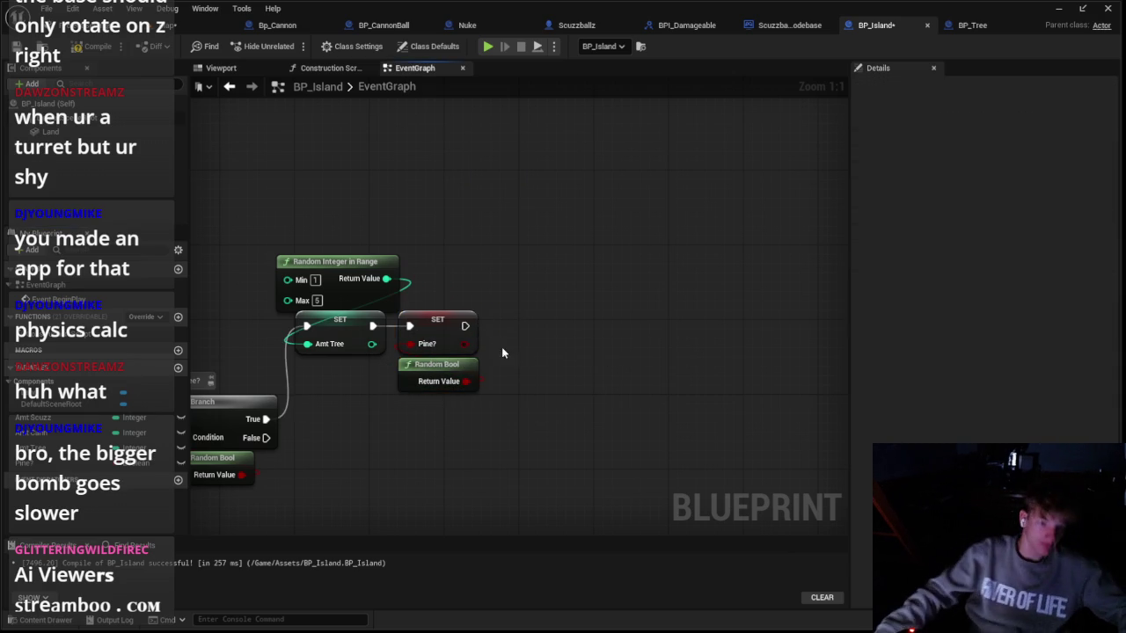
pyautogui.rightClick(572, 143)
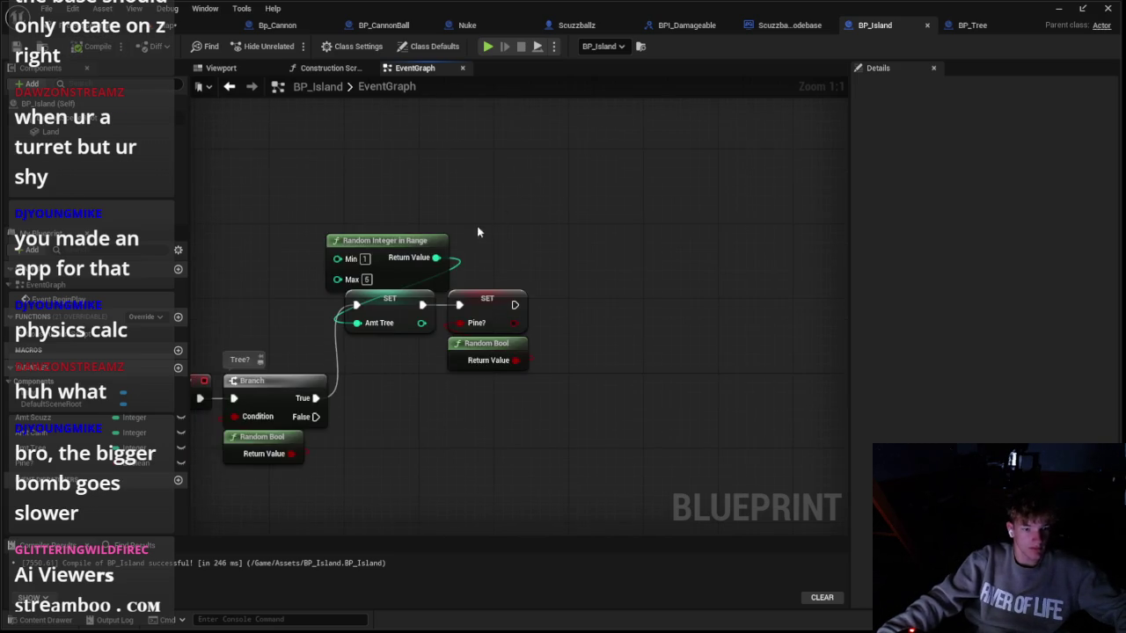
# Step: Duplicate the Grass material in the Material folder as 'GrassDarkend'
pyautogui.scroll(-1, 477, 231)
pyautogui.click(44, 619)
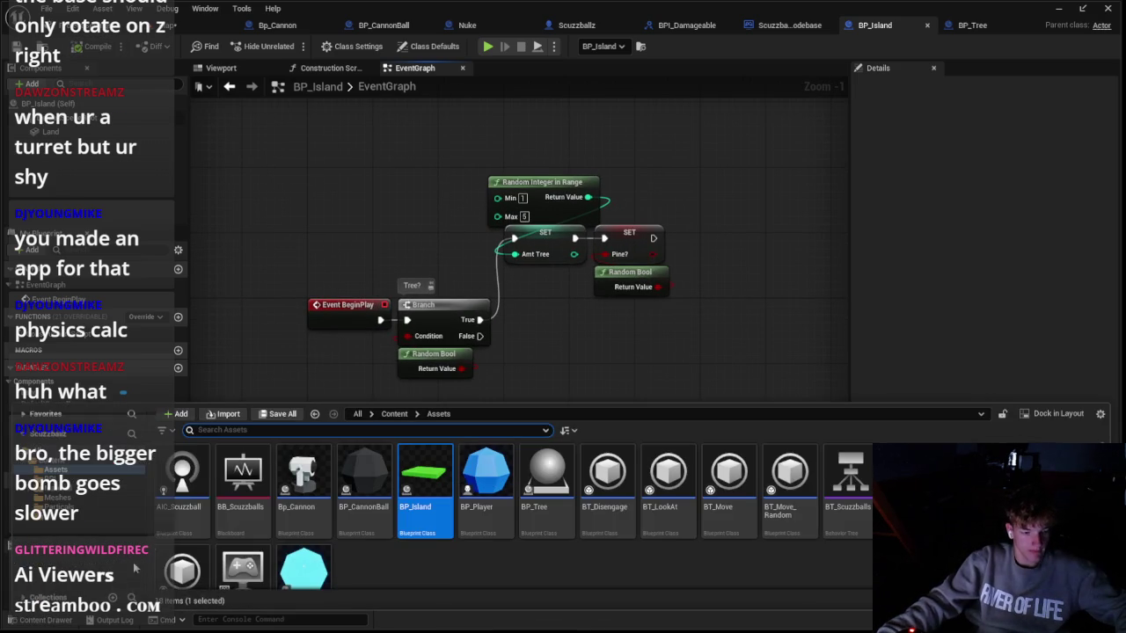
pyautogui.click(81, 498)
pyautogui.click(79, 508)
pyautogui.click(81, 498)
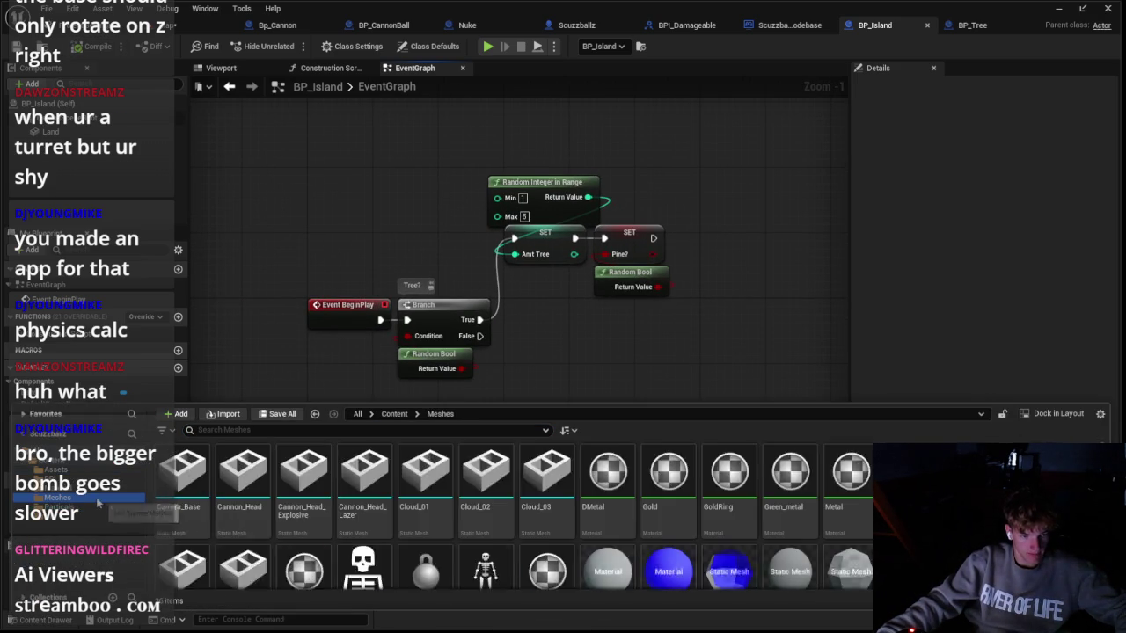
pyautogui.scroll(-1, 204, 498)
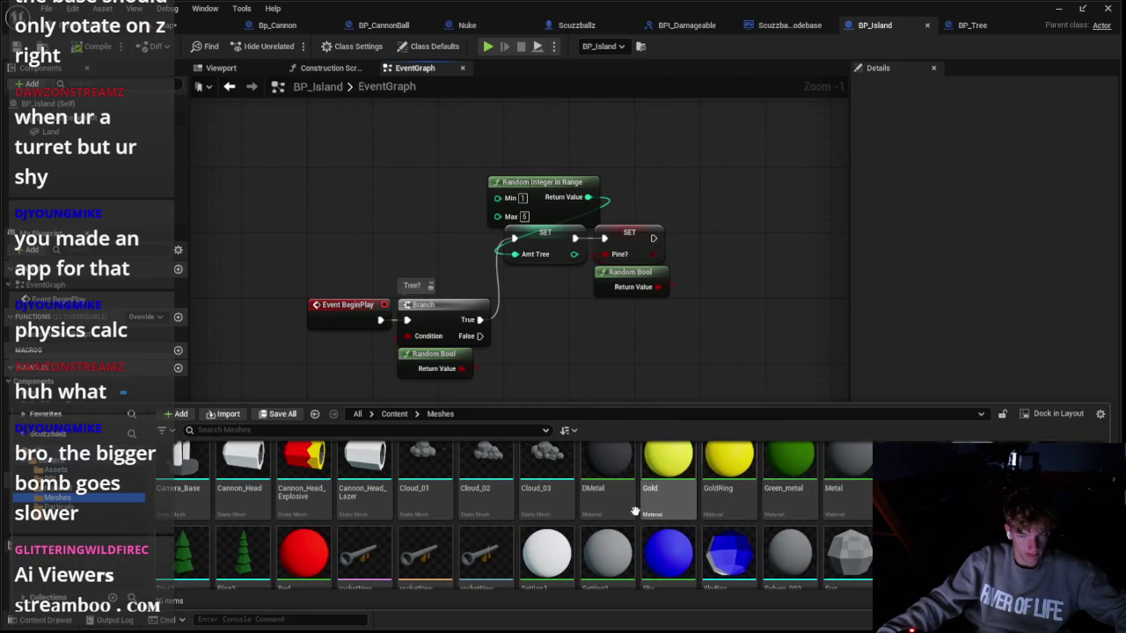
pyautogui.scroll(-1, 167, 501)
pyautogui.scroll(-1, 167, 501)
pyautogui.click(79, 487)
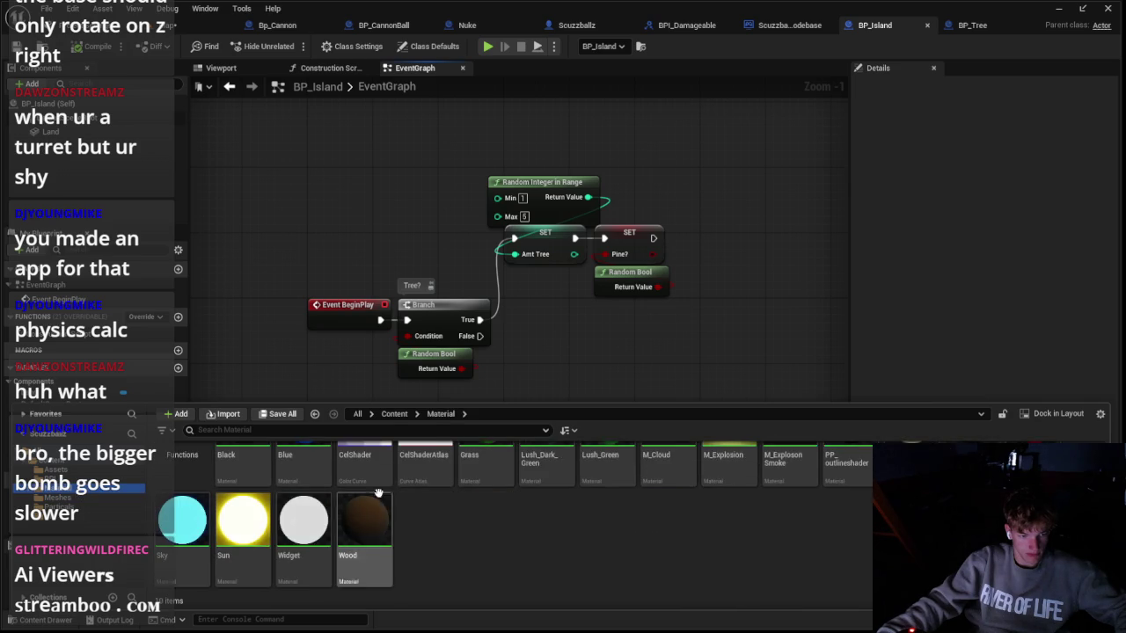
pyautogui.scroll(1, 572, 526)
pyautogui.click(497, 527)
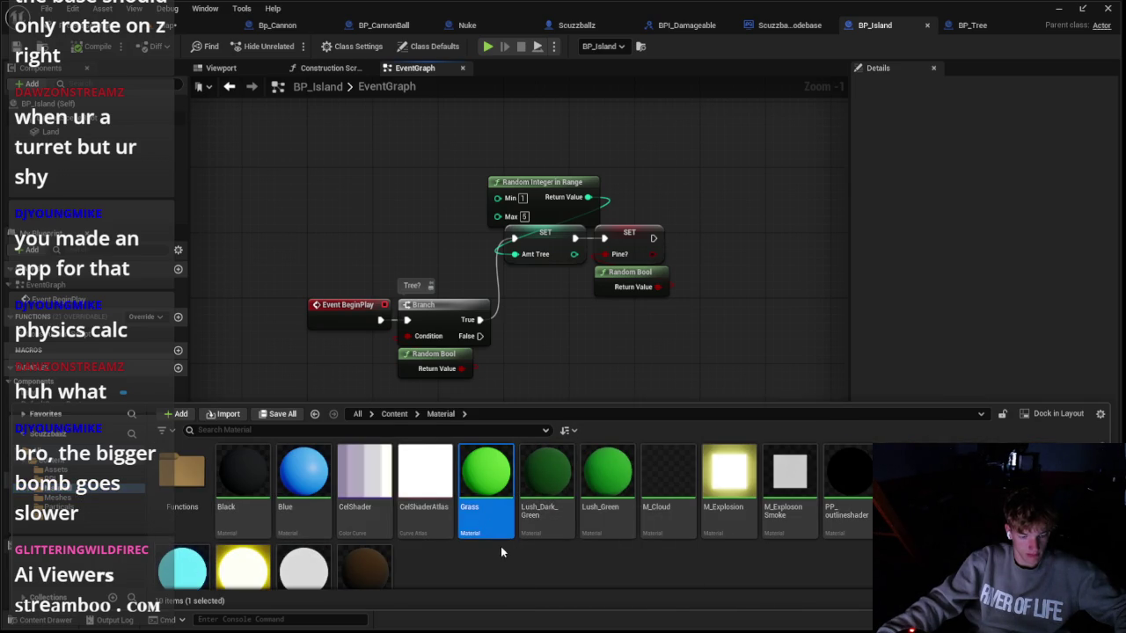
pyautogui.rightClick(489, 501)
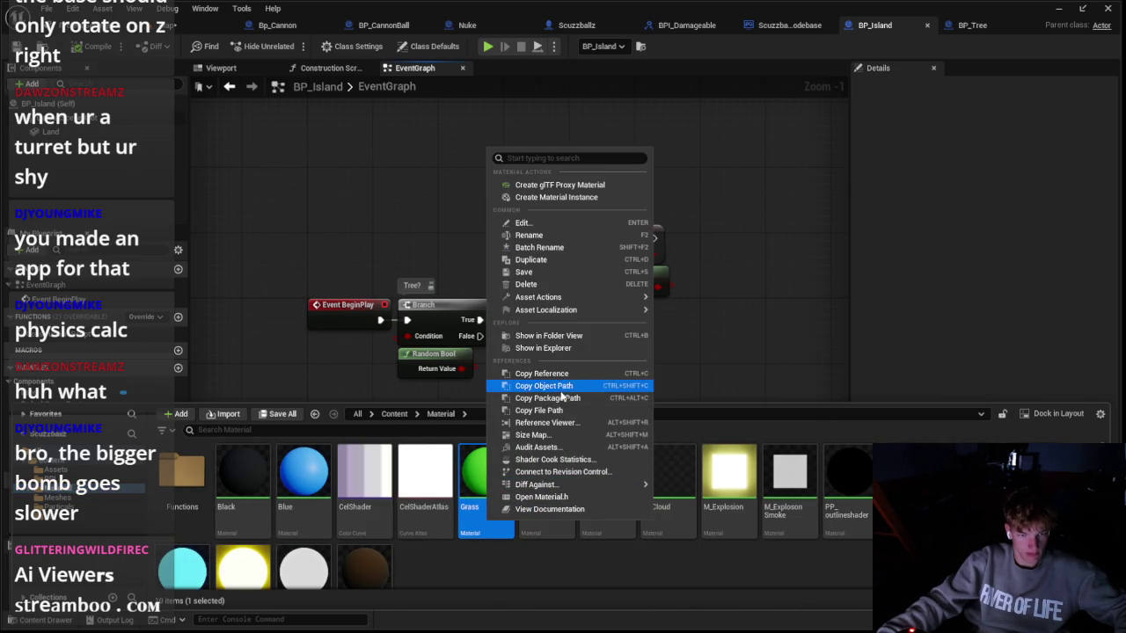
pyautogui.click(537, 261)
pyautogui.write('GrassDarkend')
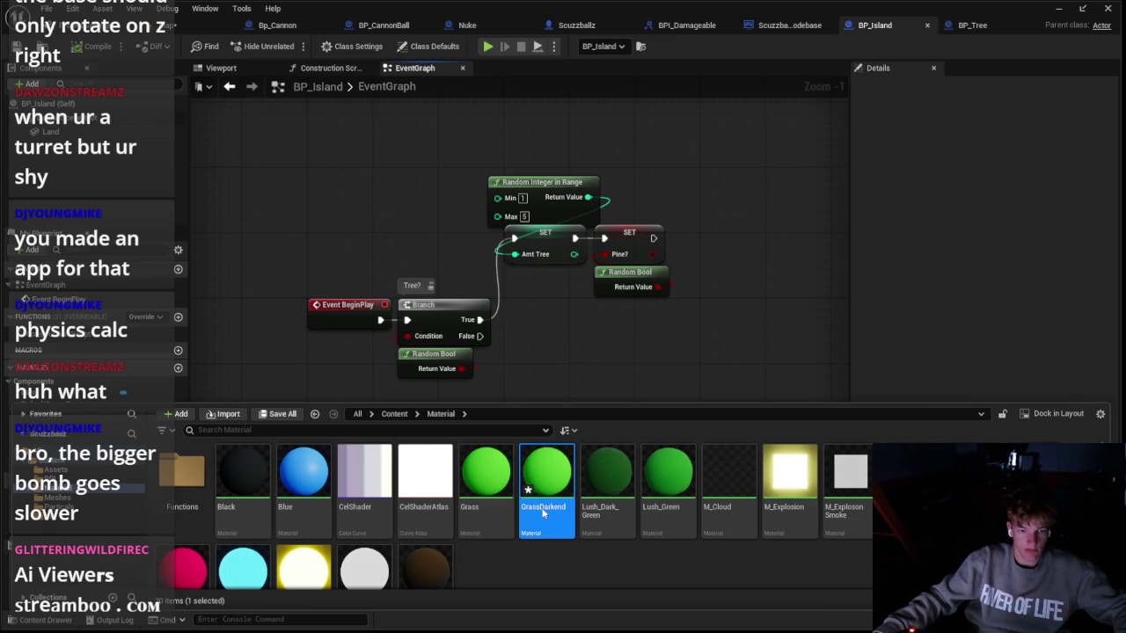
# Step: Darken GrassDarkend's base colour by setting the Constant3Vector's V to 0.078, then save
pyautogui.doubleClick(546, 512)
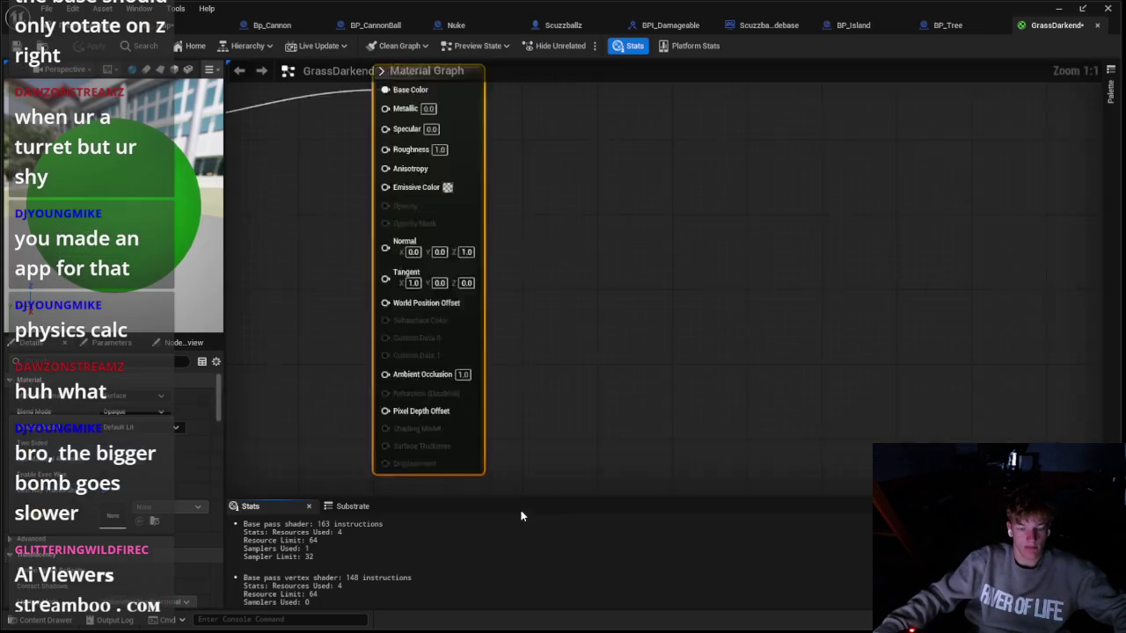
pyautogui.doubleClick(489, 226)
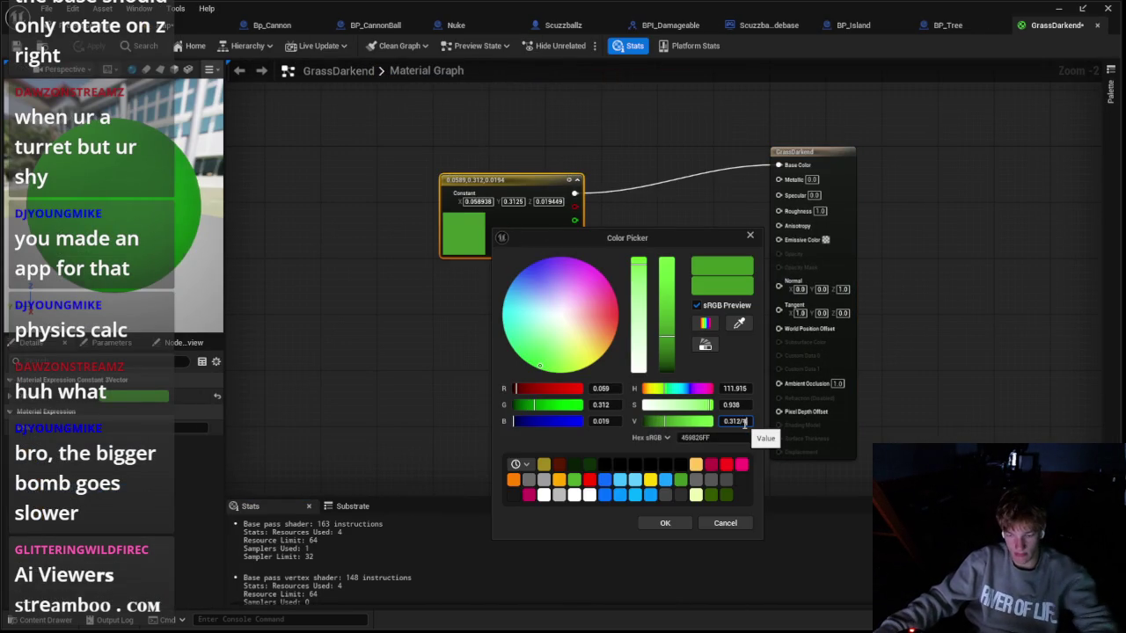
pyautogui.write('0.078')
pyautogui.press('Return')
pyautogui.click(664, 522)
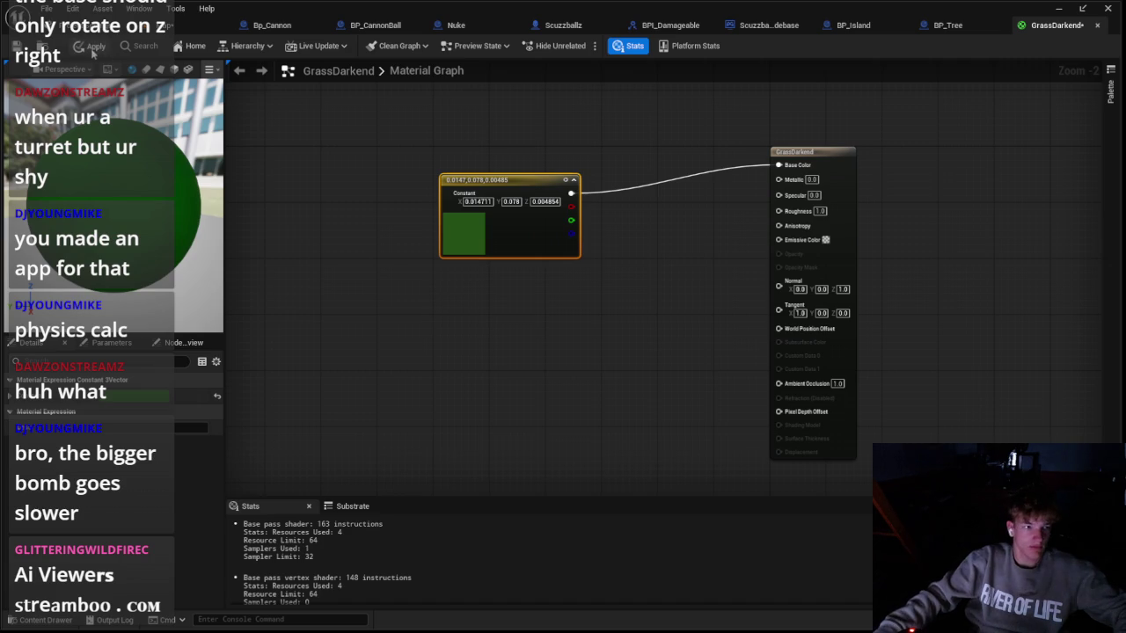
pyautogui.click(92, 48)
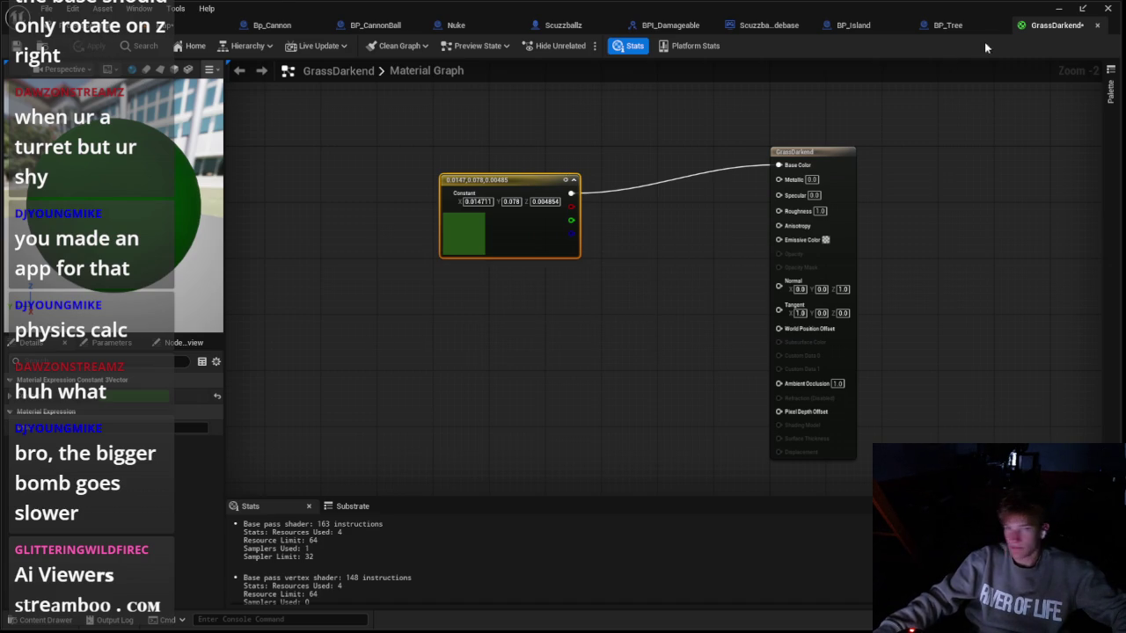
pyautogui.click(946, 24)
pyautogui.click(40, 620)
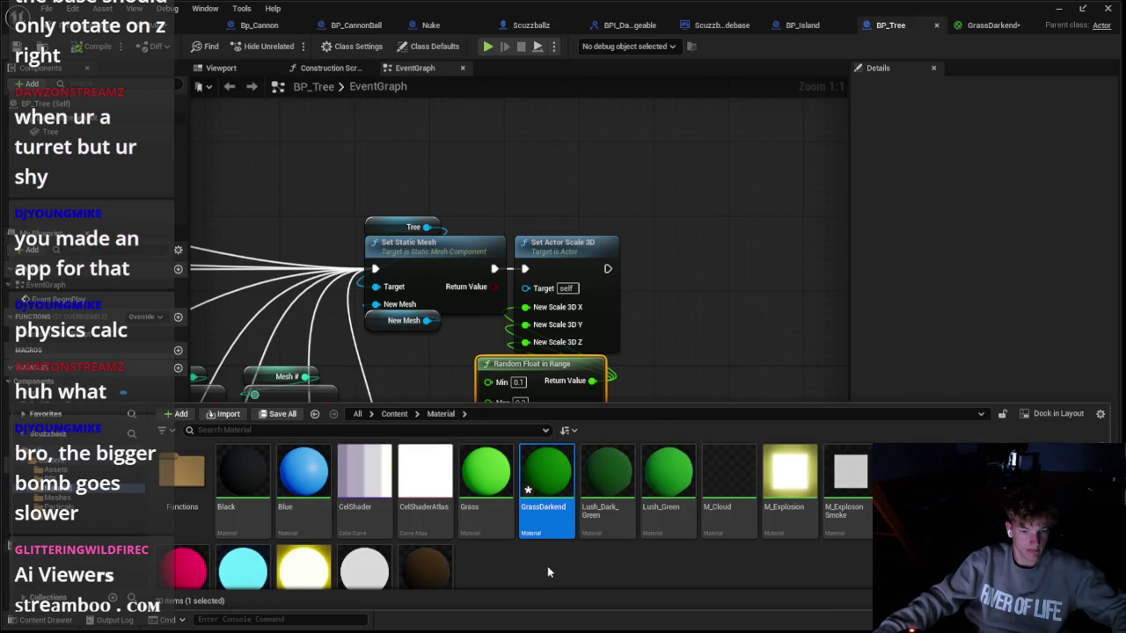
# Step: Close the content drawer and return to the BP_Island graph beside the Pine setter
pyautogui.click(688, 350)
pyautogui.scroll(-2, 637, 292)
pyautogui.click(802, 24)
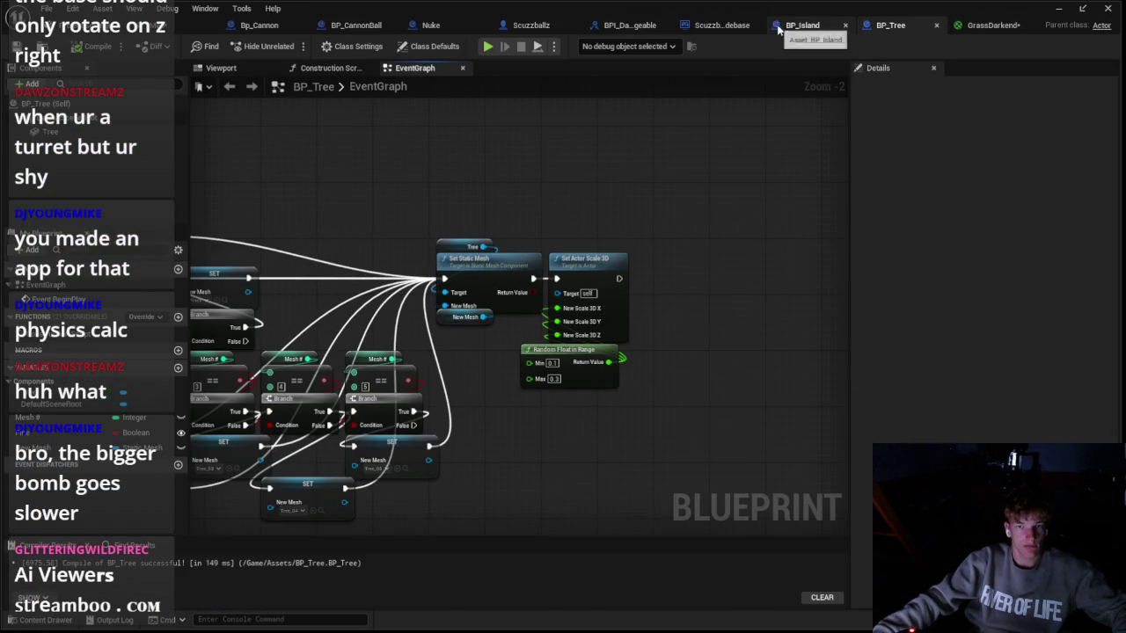
pyautogui.moveTo(651, 238)
pyautogui.mouseDown()
pyautogui.moveTo(729, 262)
pyautogui.moveTo(714, 264)
pyautogui.mouseUp()
pyautogui.write('set')
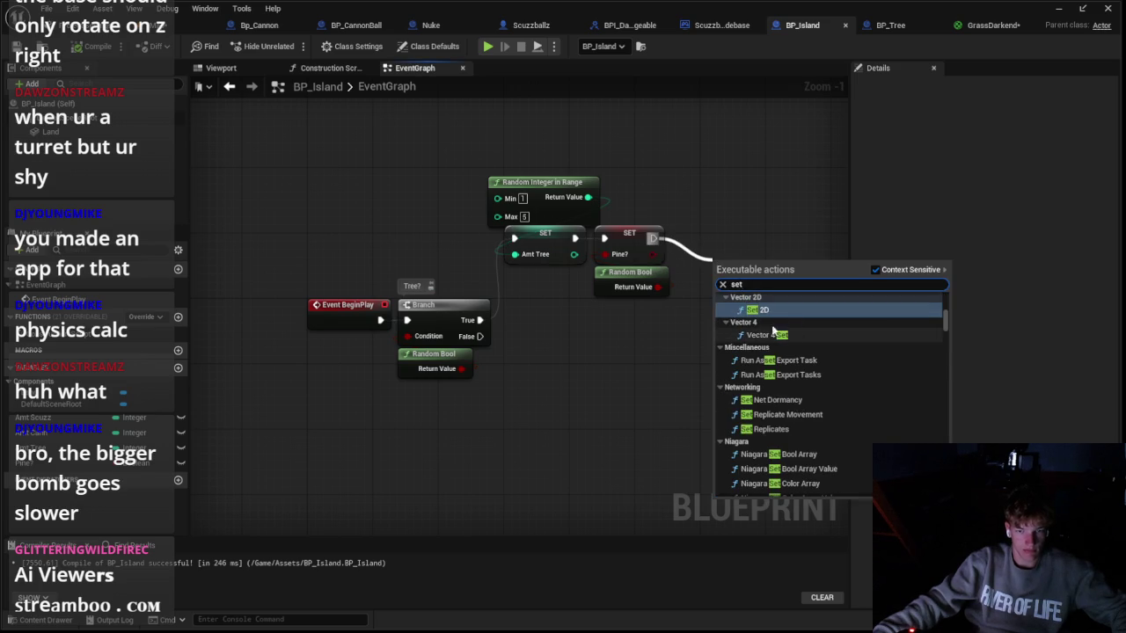
pyautogui.click(502, 350)
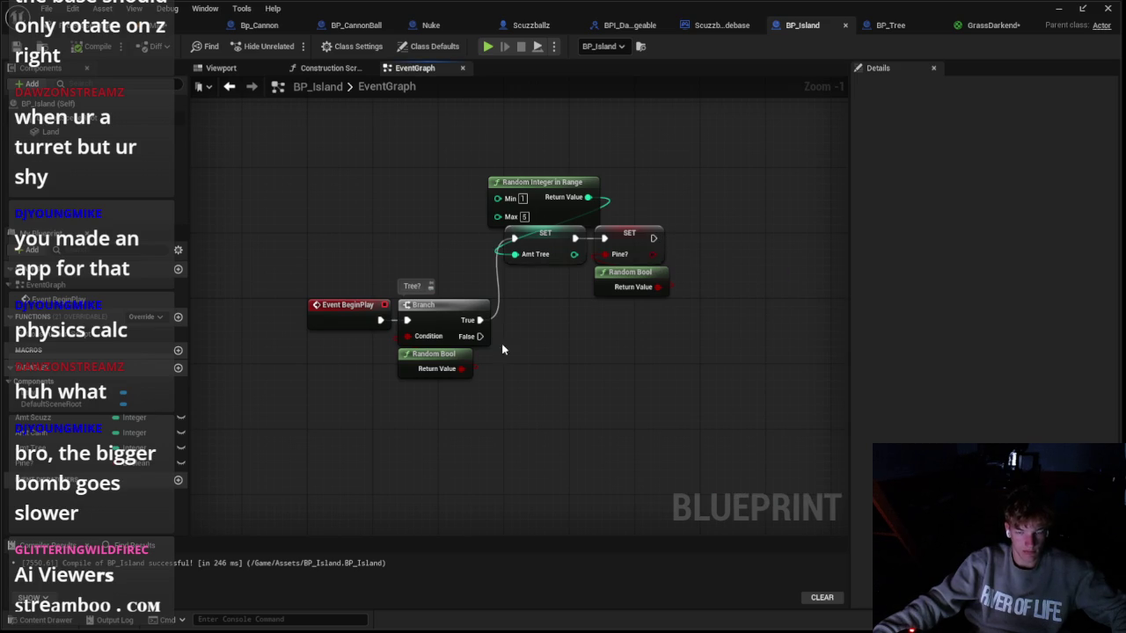
# Step: Add a Set Material node for Land and chain it after the Pine SET node
pyautogui.click(79, 131)
pyautogui.moveTo(568, 361); pyautogui.dragTo(664, 365)
pyautogui.write('set')
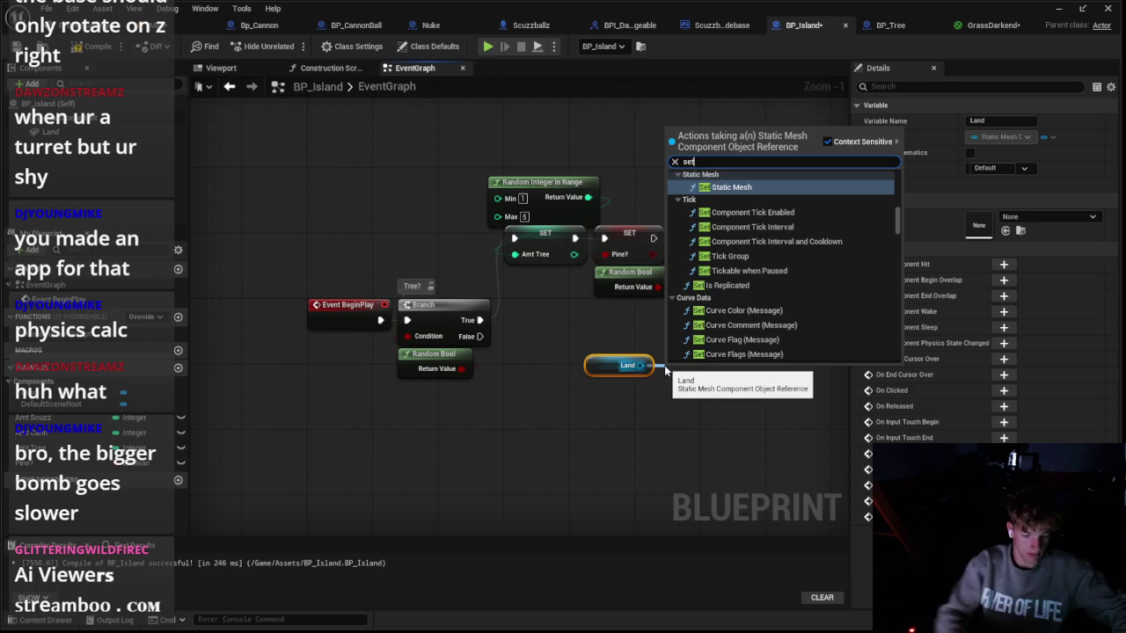
pyautogui.write(' material')
pyautogui.press('Return')
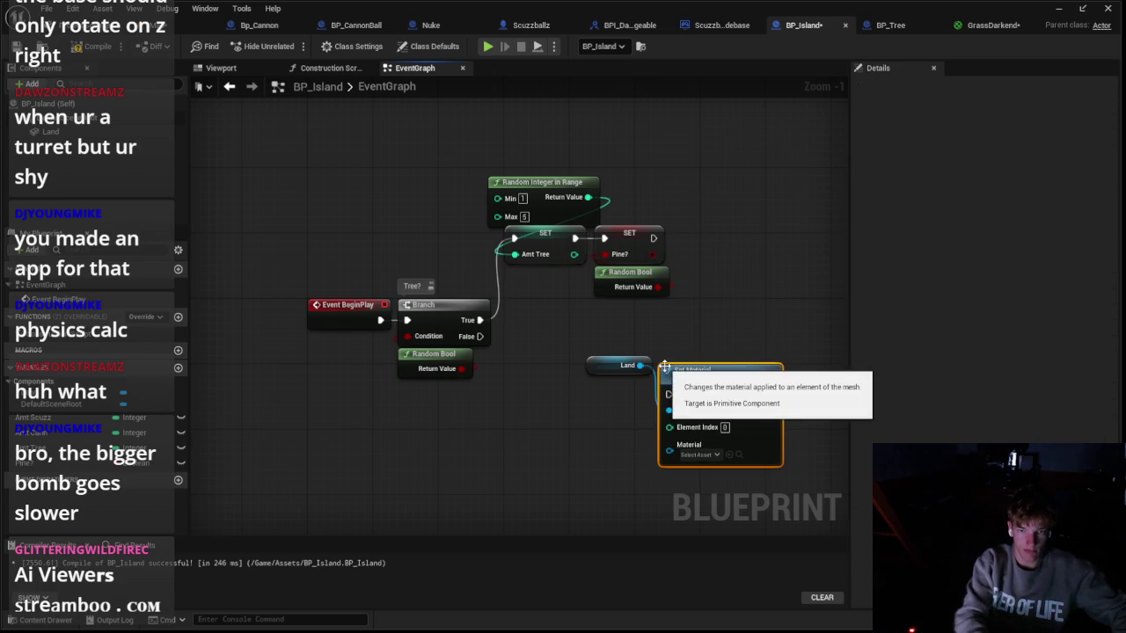
pyautogui.moveTo(665, 366); pyautogui.dragTo(683, 318)
pyautogui.moveTo(654, 239)
pyautogui.mouseDown()
pyautogui.moveTo(701, 380)
pyautogui.moveTo(686, 345)
pyautogui.moveTo(754, 231)
pyautogui.moveTo(814, 221)
pyautogui.mouseUp()
# Step: Insert a Branch node before the Set Material node
pyautogui.scroll(1, 668, 343)
pyautogui.moveTo(616, 248); pyautogui.dragTo(662, 248)
pyautogui.moveTo(519, 272)
pyautogui.mouseDown()
pyautogui.moveTo(556, 273)
pyautogui.moveTo(560, 295)
pyautogui.mouseUp()
pyautogui.moveTo(606, 351); pyautogui.dragTo(522, 375)
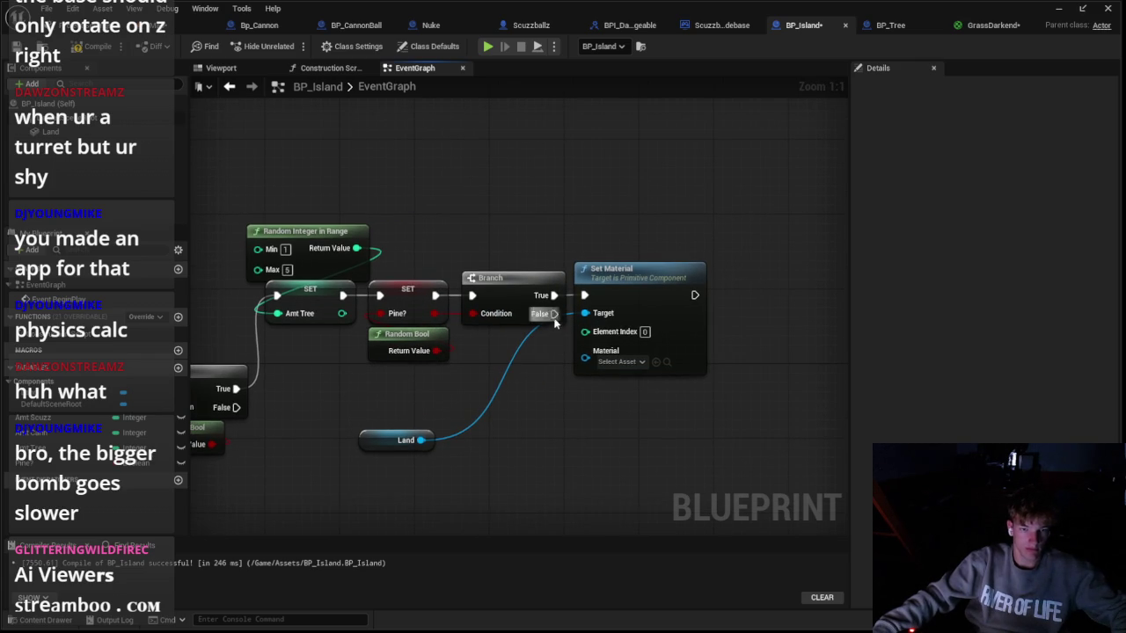
# Step: Set the material to GrassDarkend, tidy the Land node, and start a test play of the level
pyautogui.click(618, 361)
pyautogui.scroll(-3, 679, 490)
pyautogui.click(681, 490)
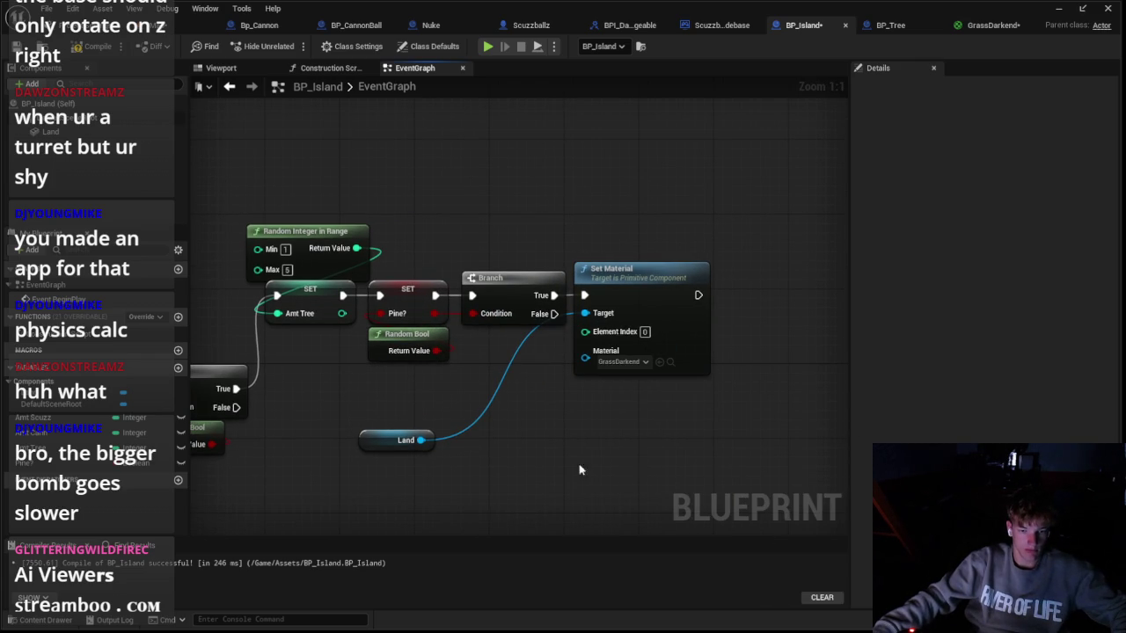
pyautogui.moveTo(387, 435); pyautogui.dragTo(601, 256)
pyautogui.click(458, 179)
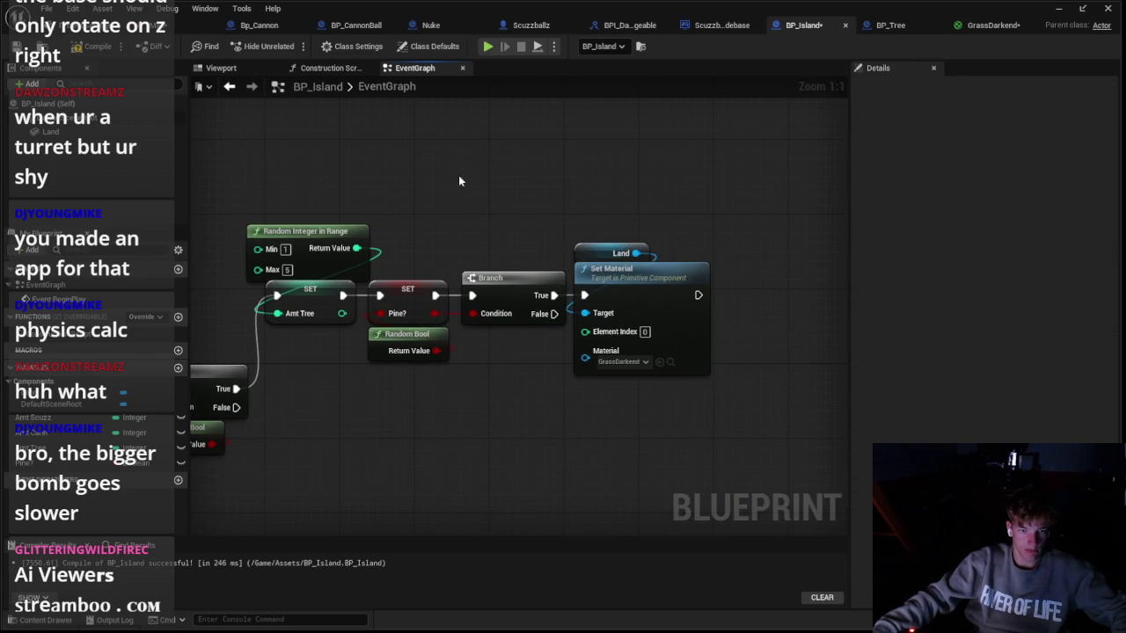
pyautogui.click(26, 25)
pyautogui.click(291, 46)
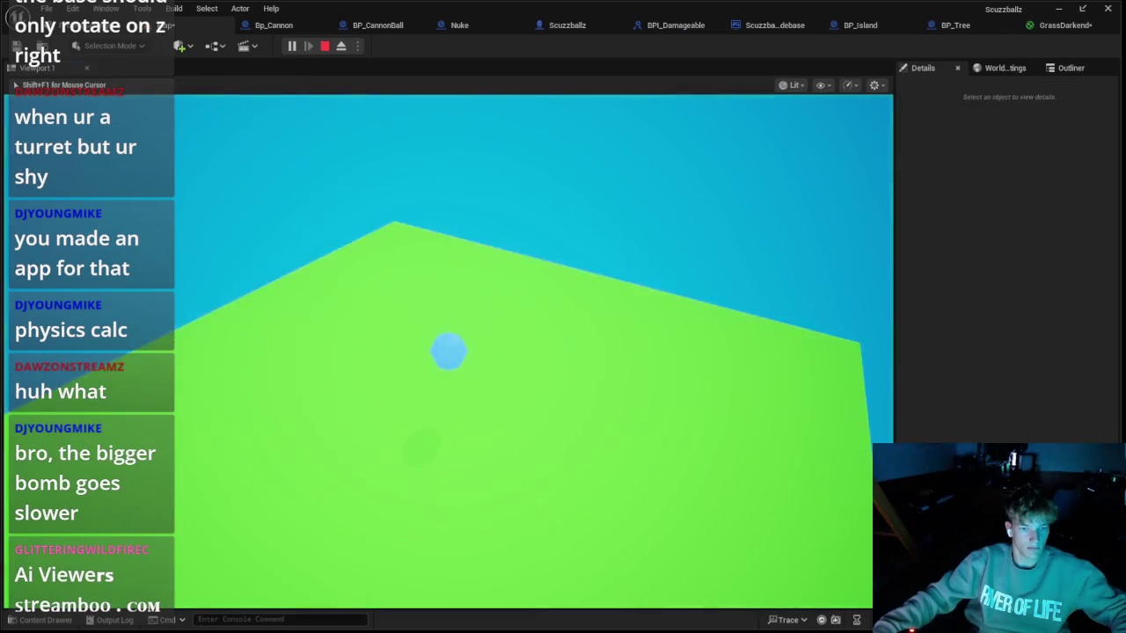
# Step: Stop and re-run the test play to check the island ground is darker green, then end it
pyautogui.press('Escape')
pyautogui.click(291, 46)
pyautogui.press('Escape')
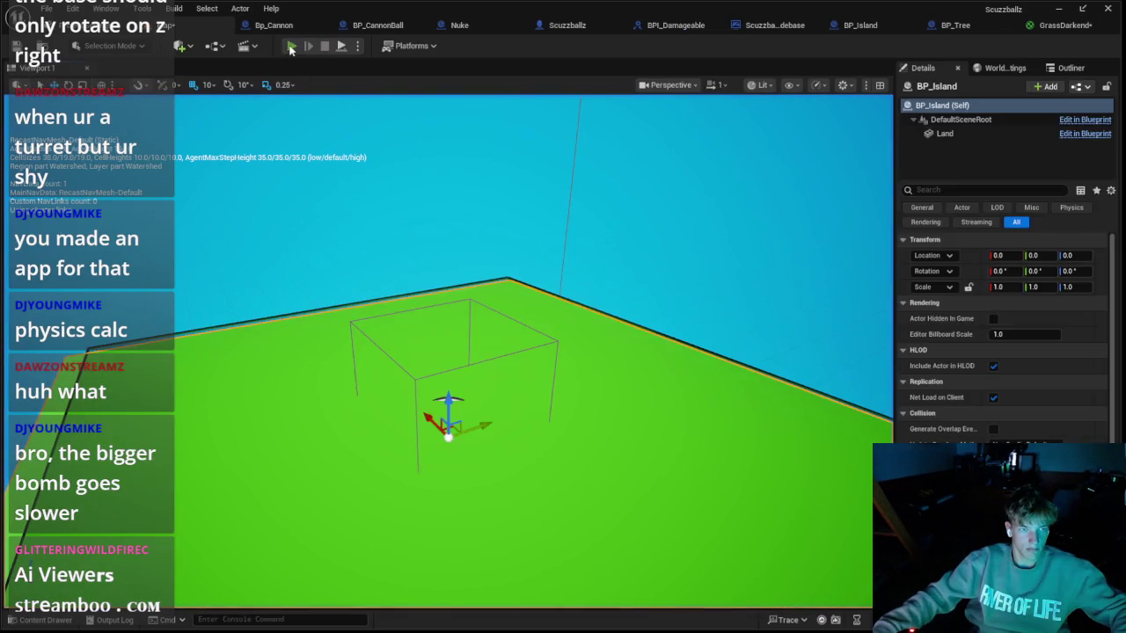
pyautogui.click(291, 46)
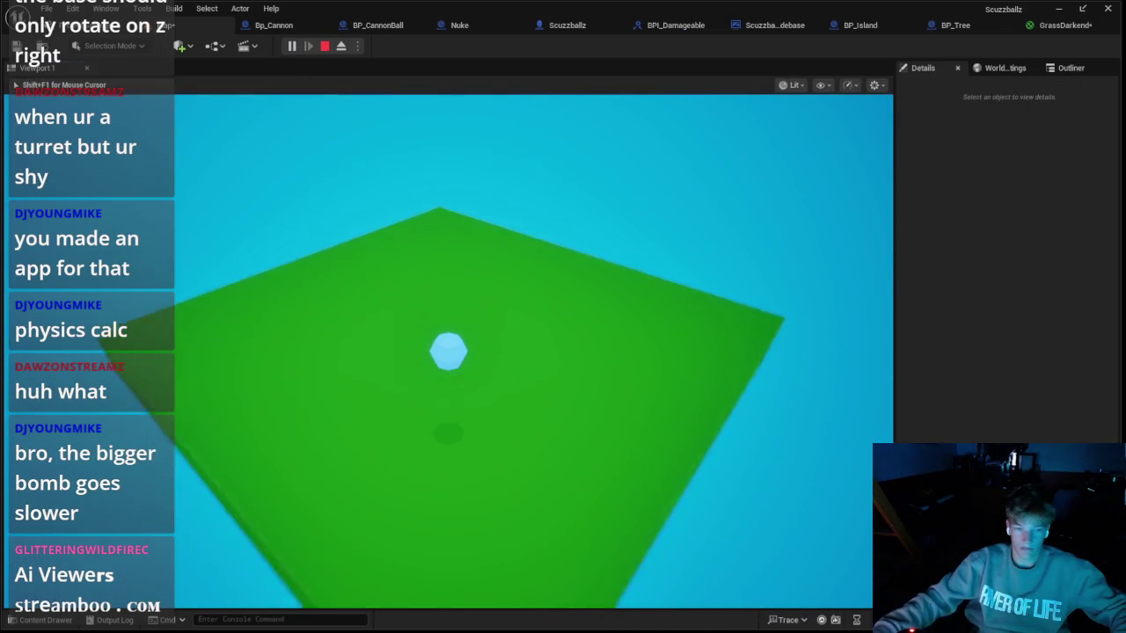
pyautogui.press('Escape')
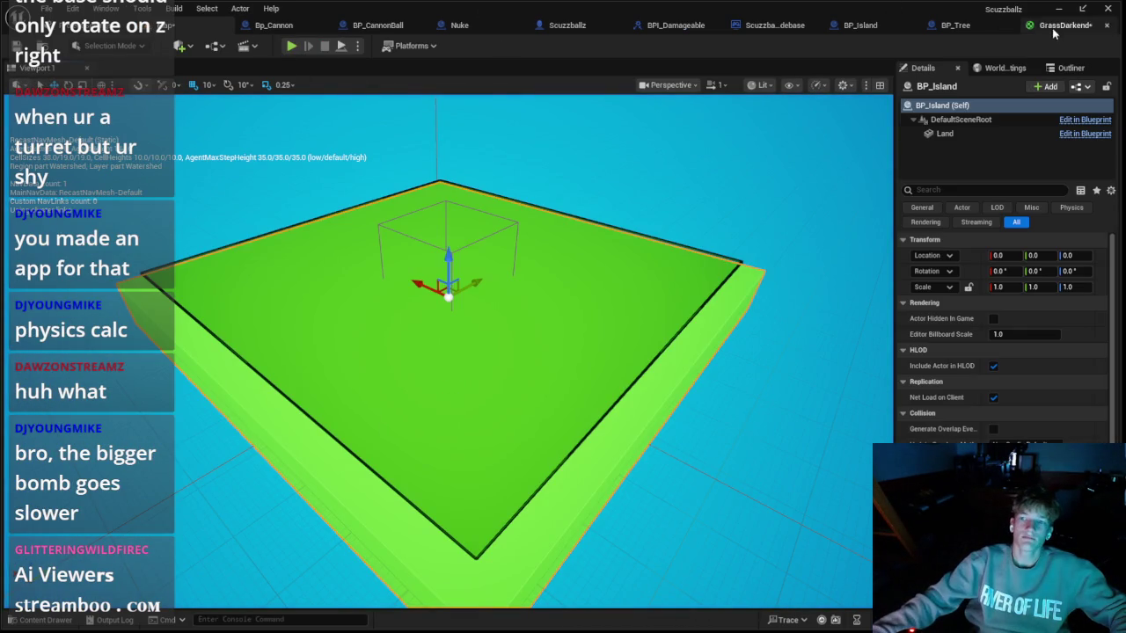
# Step: Return to BP_Island's event graph with the Tree? branch in view
pyautogui.click(939, 28)
pyautogui.click(803, 28)
pyautogui.moveTo(456, 185); pyautogui.dragTo(559, 206)
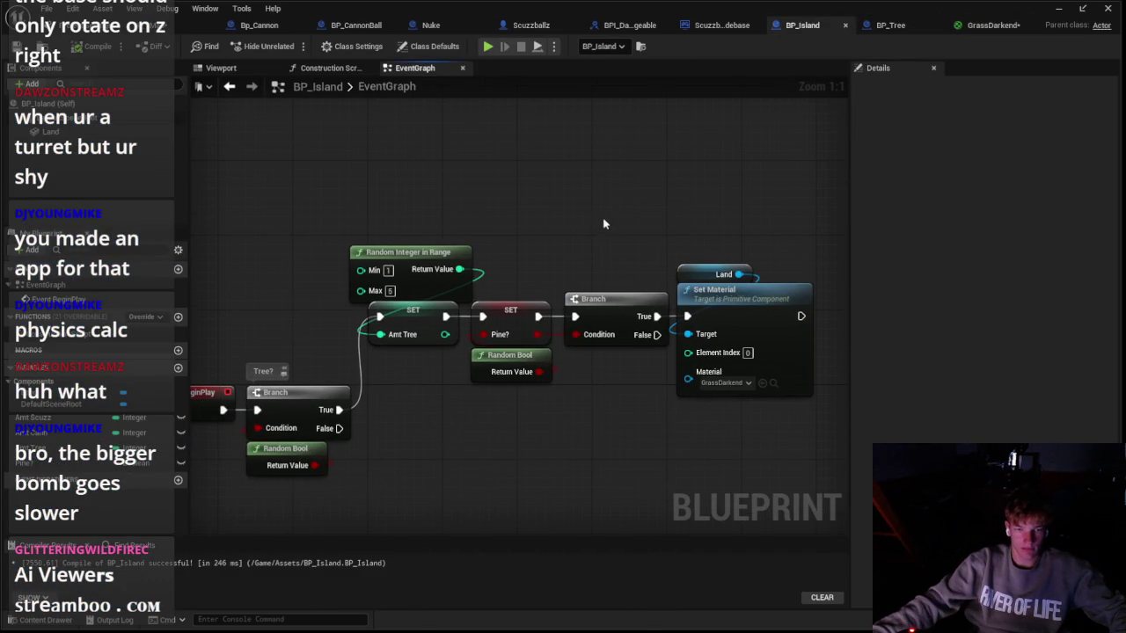
# Step: Create a new macro in BP_Island named 'Spawn Thing'
pyautogui.click(178, 351)
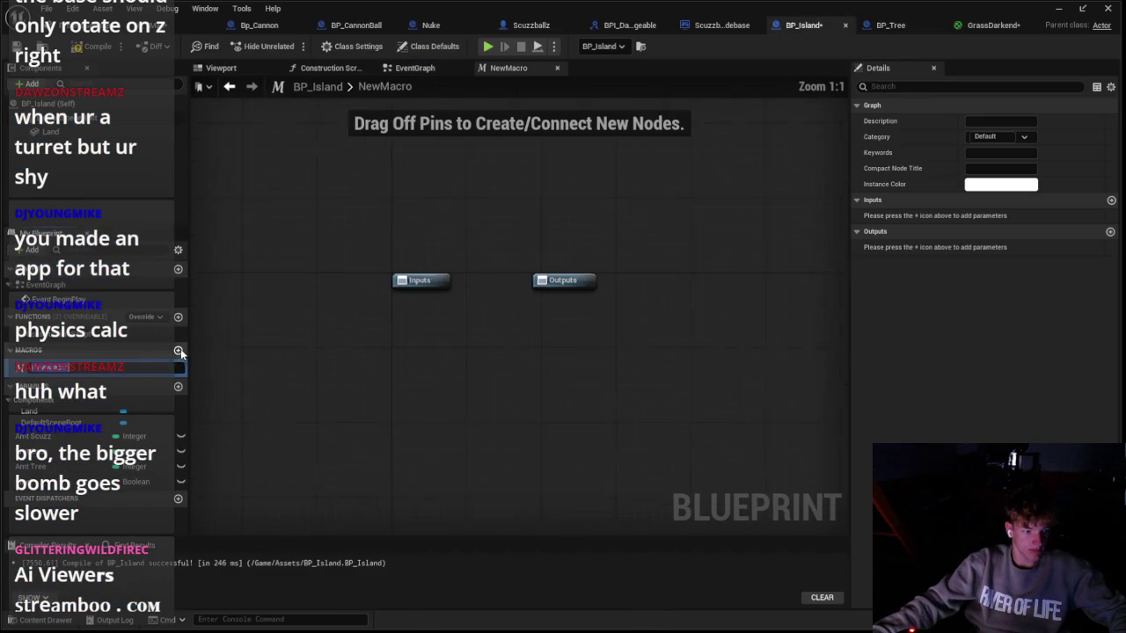
pyautogui.write('Spawn Thin')
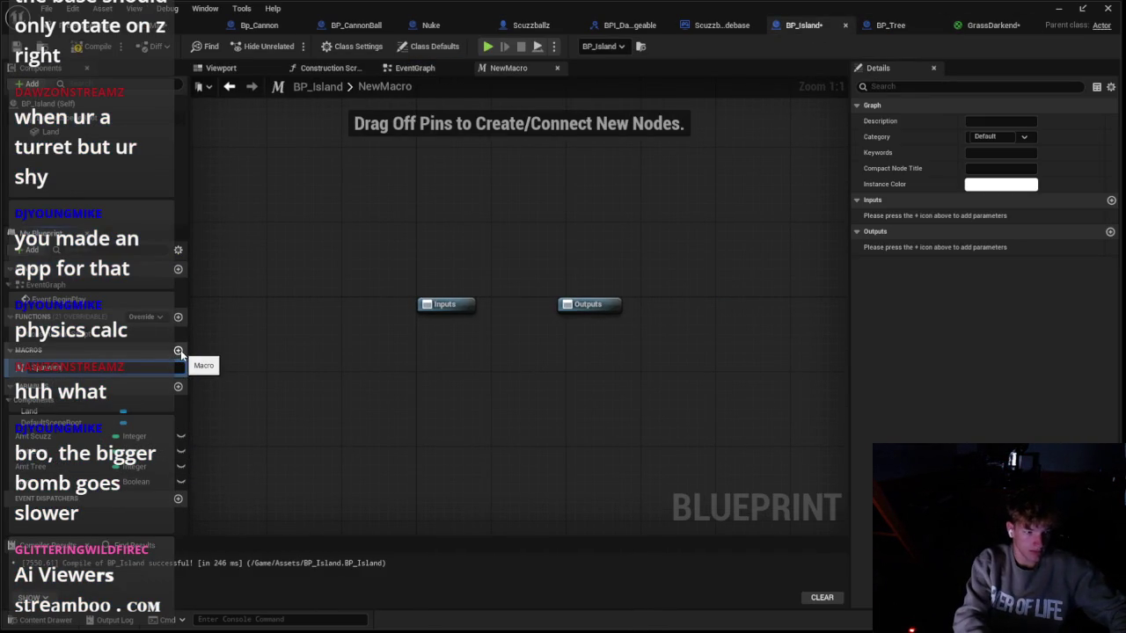
pyautogui.write('g')
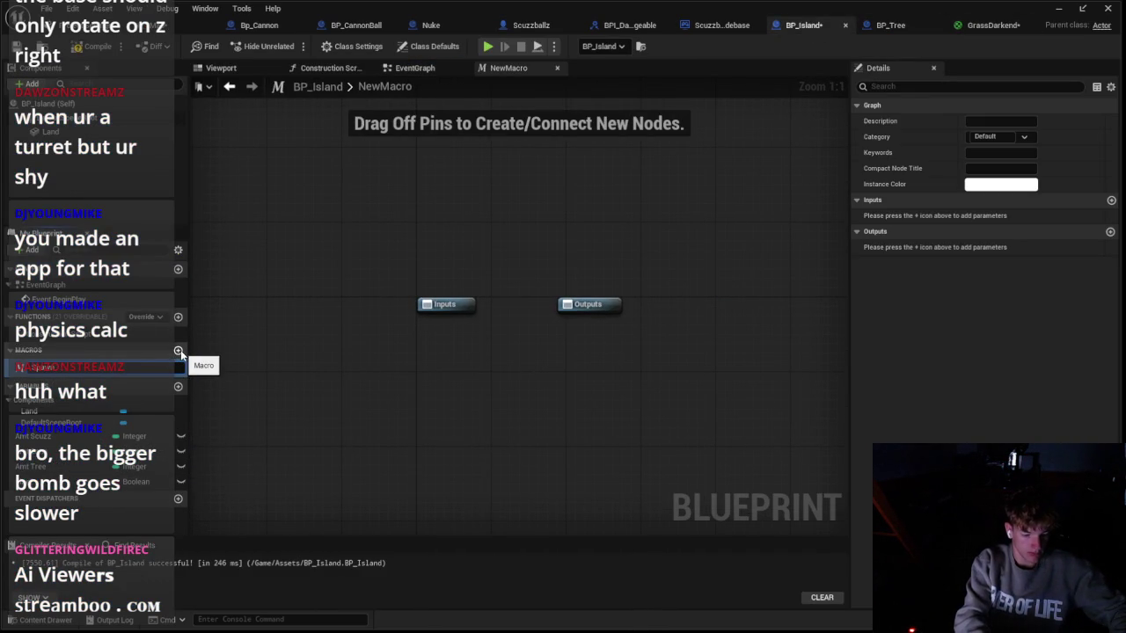
pyautogui.press('Return')
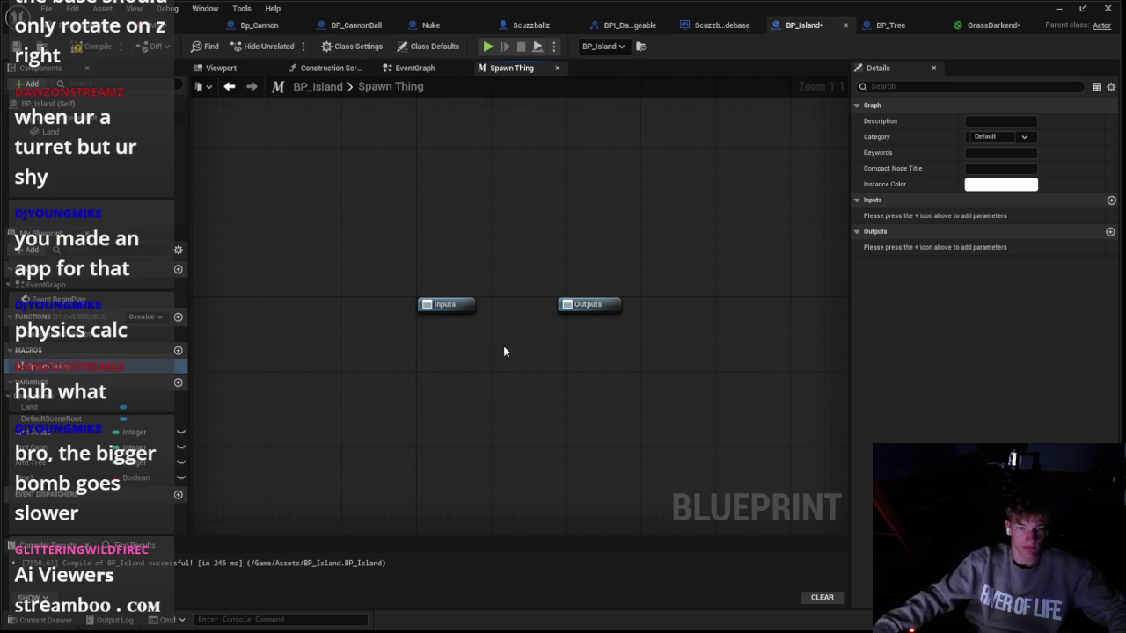
# Step: Add a SpawnActor node and wire its execution to the macro outputs
pyautogui.rightClick(503, 346)
pyautogui.write('spawn')
pyautogui.press('Return')
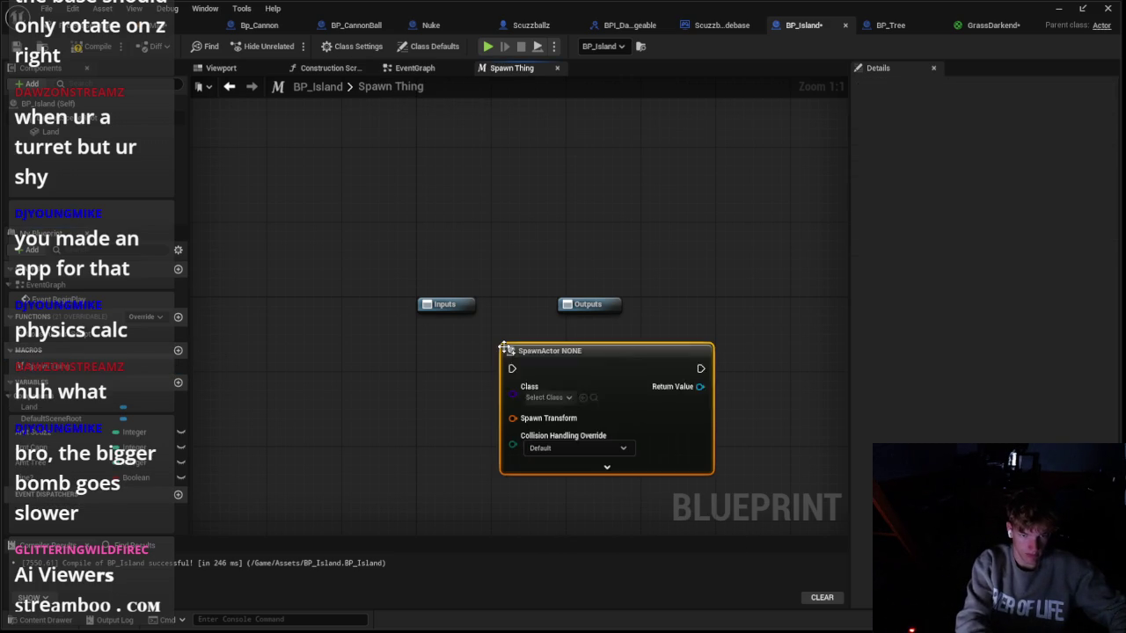
pyautogui.moveTo(581, 370); pyautogui.dragTo(552, 369)
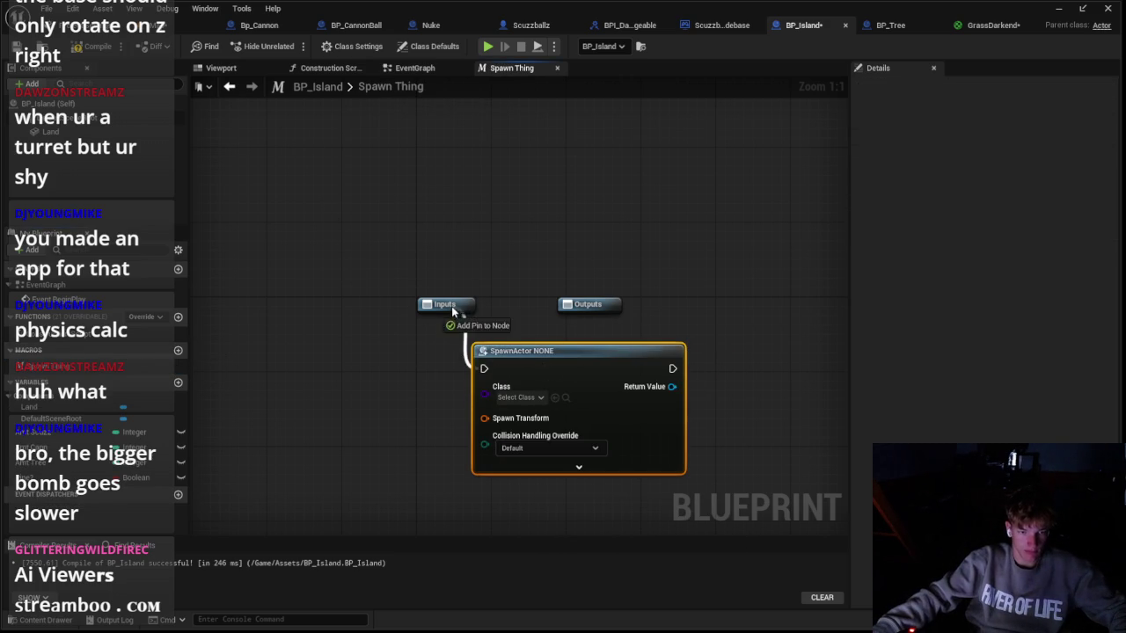
pyautogui.moveTo(616, 308); pyautogui.dragTo(615, 307)
pyautogui.moveTo(616, 306); pyautogui.dragTo(776, 298)
# Step: Expose SpawnActor's Class as a macro input and return its Return Value as an output
pyautogui.moveTo(483, 389)
pyautogui.mouseDown()
pyautogui.moveTo(432, 309)
pyautogui.moveTo(442, 355)
pyautogui.moveTo(421, 363)
pyautogui.mouseUp()
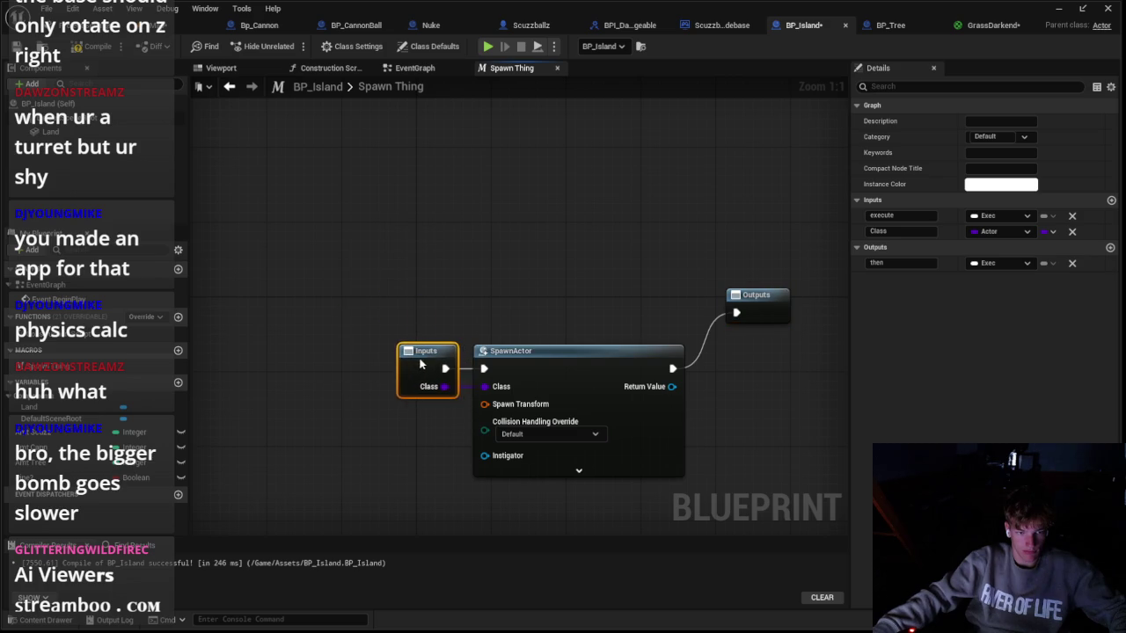
pyautogui.moveTo(767, 307)
pyautogui.mouseDown()
pyautogui.moveTo(767, 371)
pyautogui.moveTo(736, 362)
pyautogui.mouseUp()
pyautogui.moveTo(757, 424); pyautogui.dragTo(711, 279)
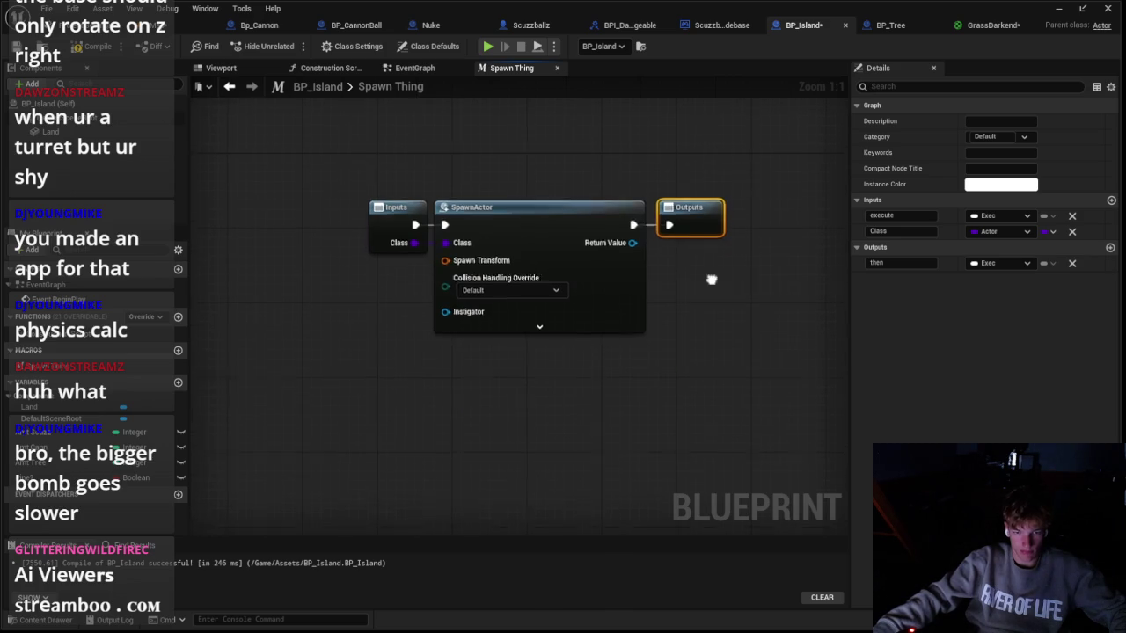
pyautogui.moveTo(633, 235); pyautogui.dragTo(681, 221)
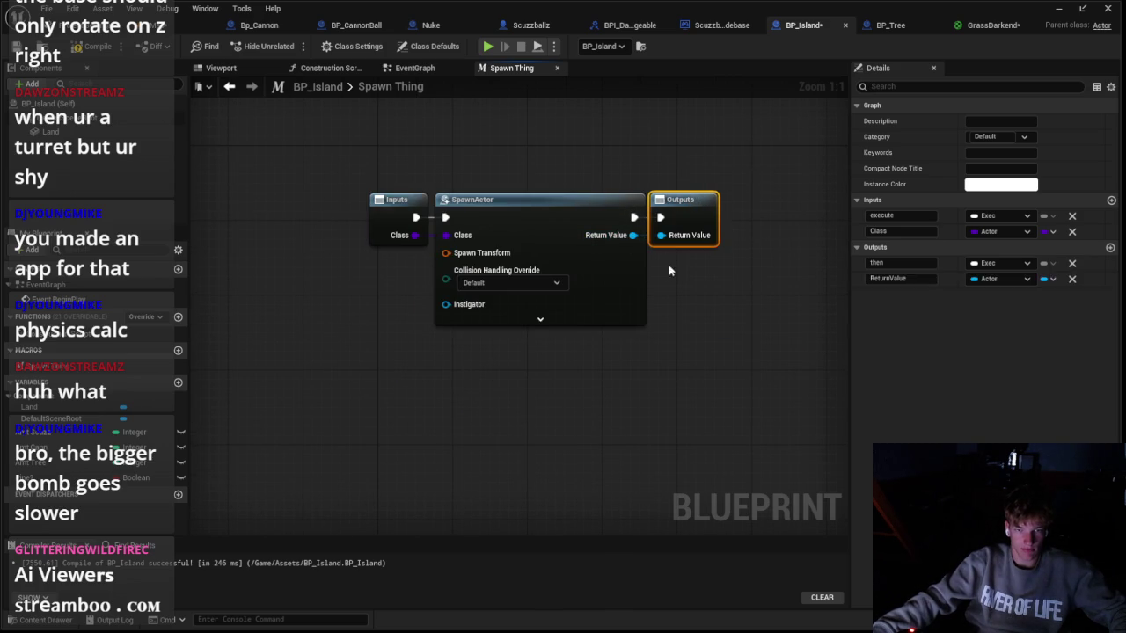
pyautogui.click(669, 267)
# Step: Split Spawn Transform, then split its location into X, Y and Z pins
pyautogui.rightClick(447, 254)
pyautogui.click(515, 308)
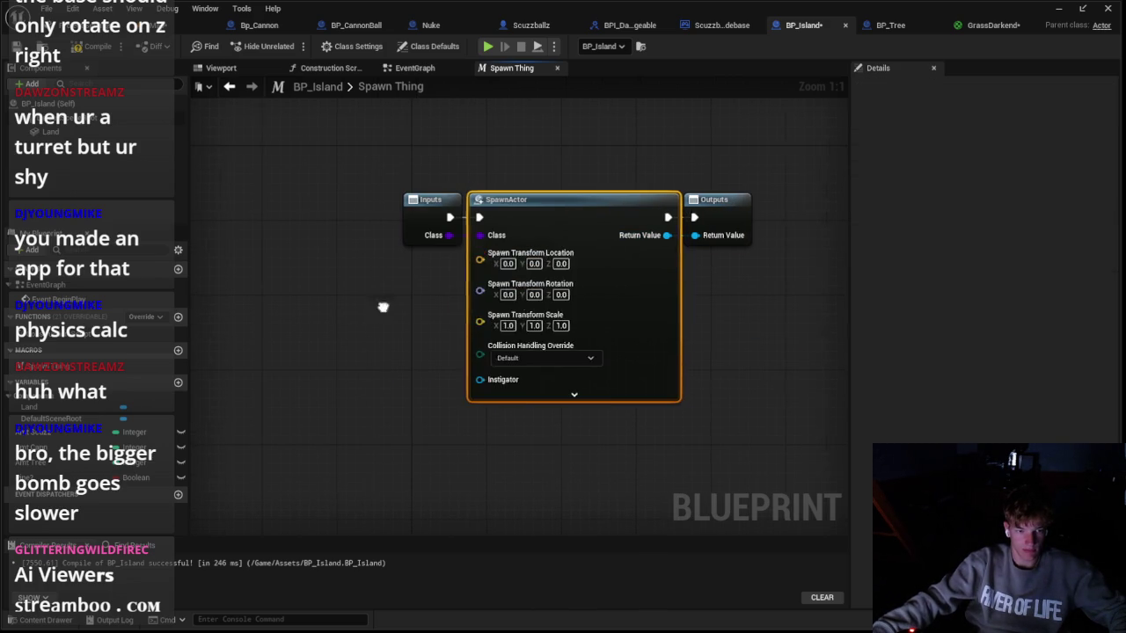
pyautogui.moveTo(591, 261); pyautogui.dragTo(431, 290)
pyautogui.press('Escape')
pyautogui.rightClick(656, 264)
pyautogui.click(651, 314)
pyautogui.click(51, 131)
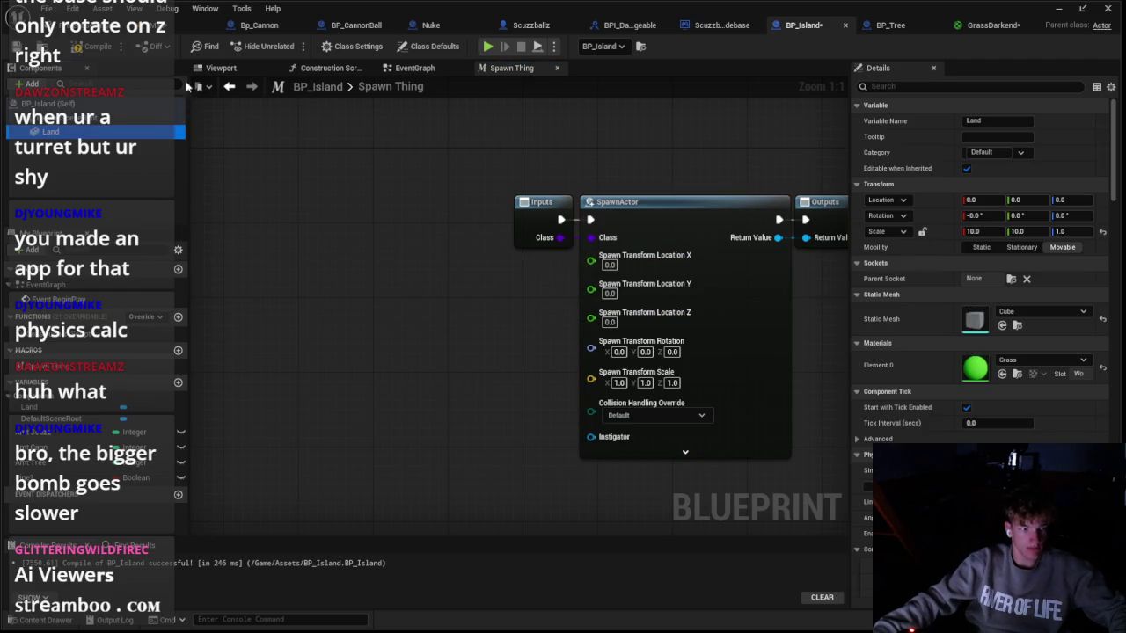
pyautogui.click(221, 67)
pyautogui.moveTo(475, 287)
pyautogui.mouseDown()
pyautogui.moveTo(722, 308)
pyautogui.moveTo(830, 302)
pyautogui.mouseUp()
pyautogui.hotkey('ctrl', 'z')
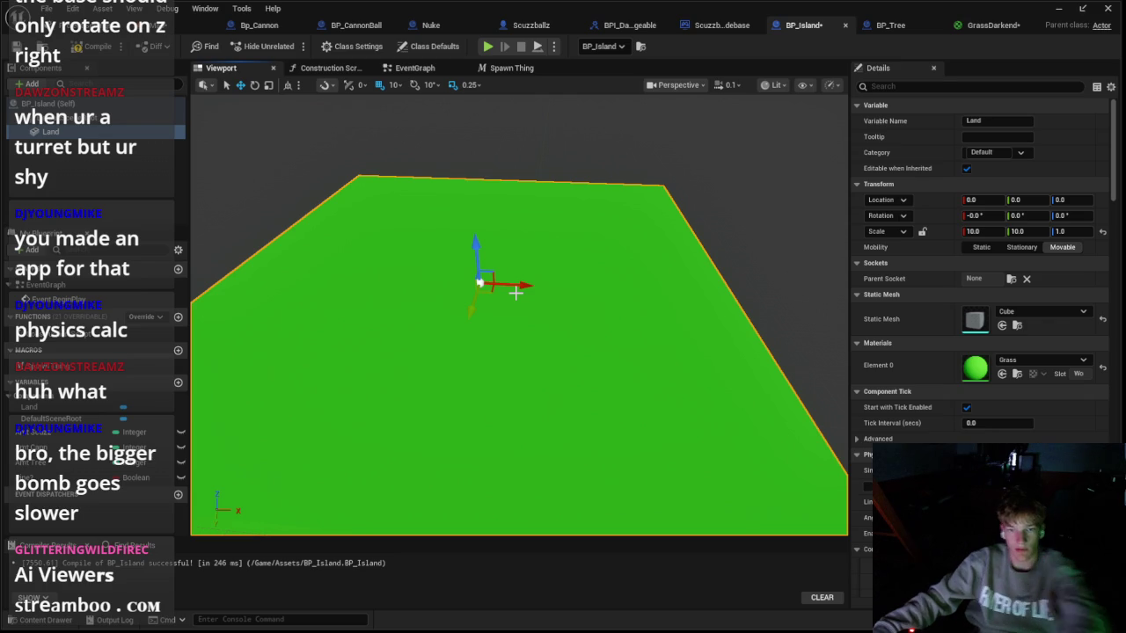
pyautogui.moveTo(510, 286)
pyautogui.mouseDown()
pyautogui.moveTo(810, 301)
pyautogui.moveTo(794, 352)
pyautogui.mouseUp()
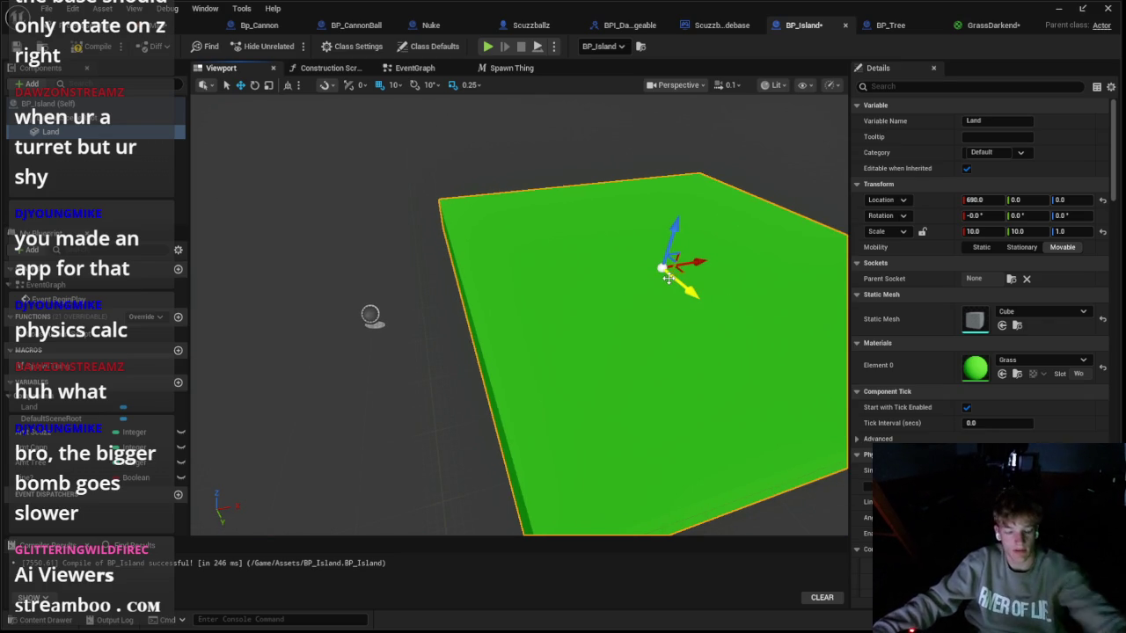
pyautogui.hotkey('ctrl', 'z')
pyautogui.moveTo(416, 312)
pyautogui.mouseDown()
pyautogui.moveTo(557, 309)
pyautogui.moveTo(809, 264)
pyautogui.moveTo(761, 278)
pyautogui.mouseUp()
pyautogui.press('super+x')
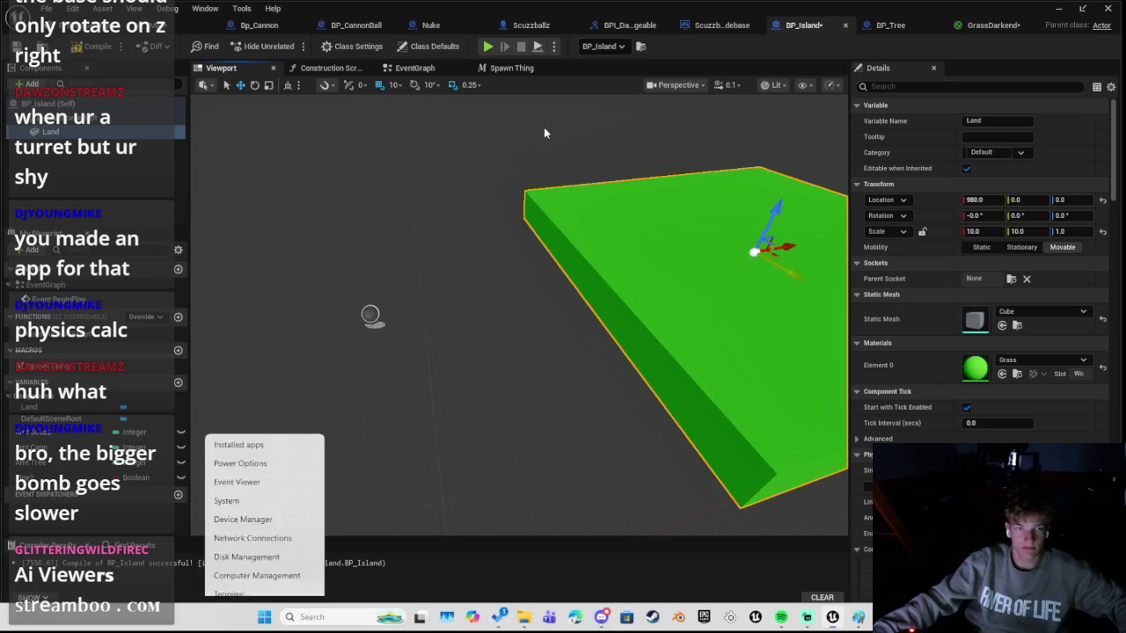
pyautogui.press('Escape')
pyautogui.hotkey('ctrl', 'z')
pyautogui.click(413, 68)
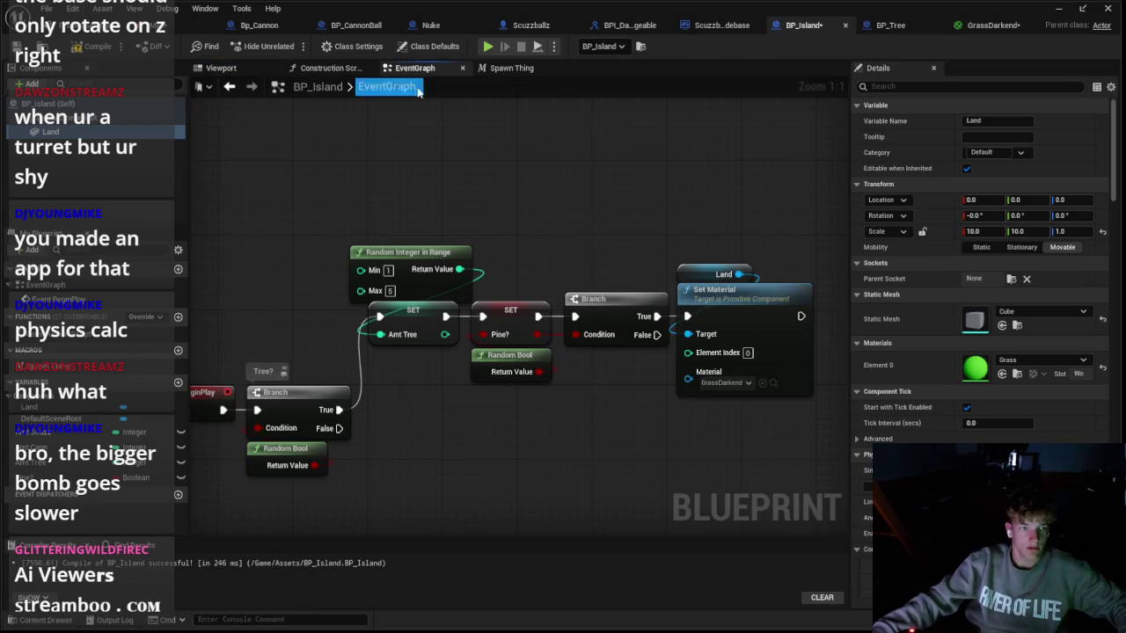
pyautogui.click(510, 68)
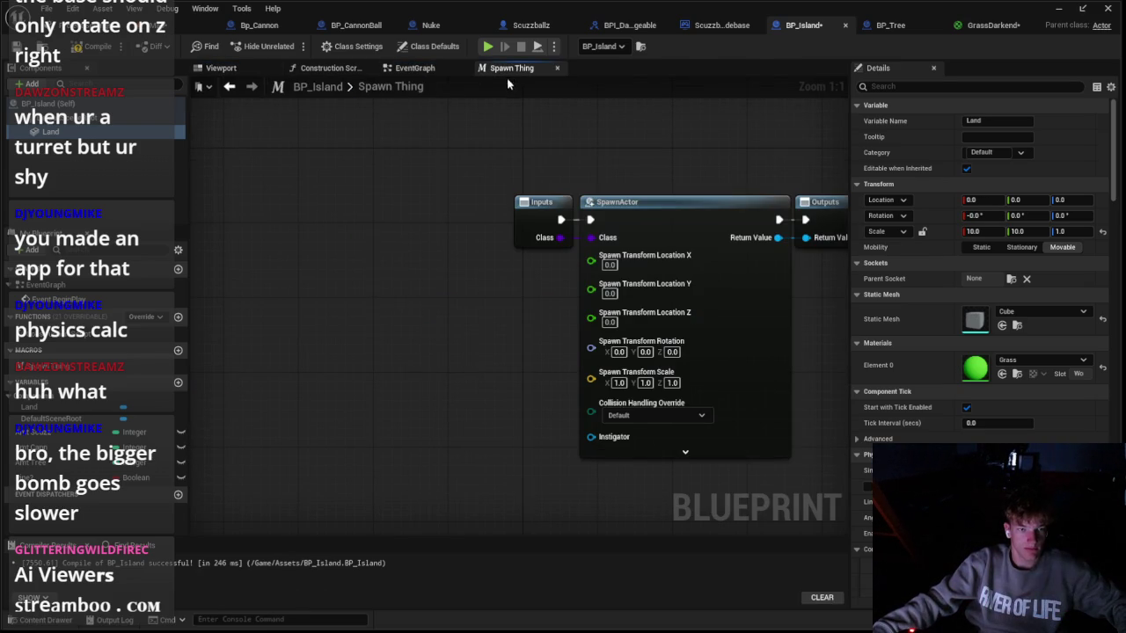
# Step: Add a Get Actor Location node to the macro, deleting a stray array node
pyautogui.rightClick(352, 278)
pyautogui.write('actor')
pyautogui.write(' locat')
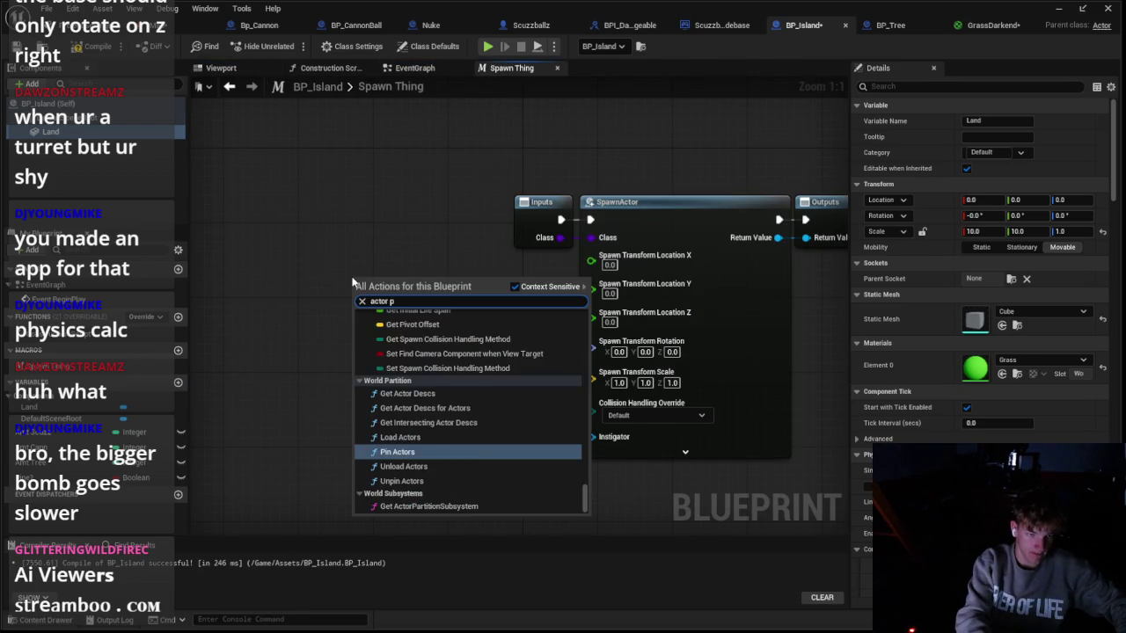
pyautogui.press('Up')
pyautogui.press('Return')
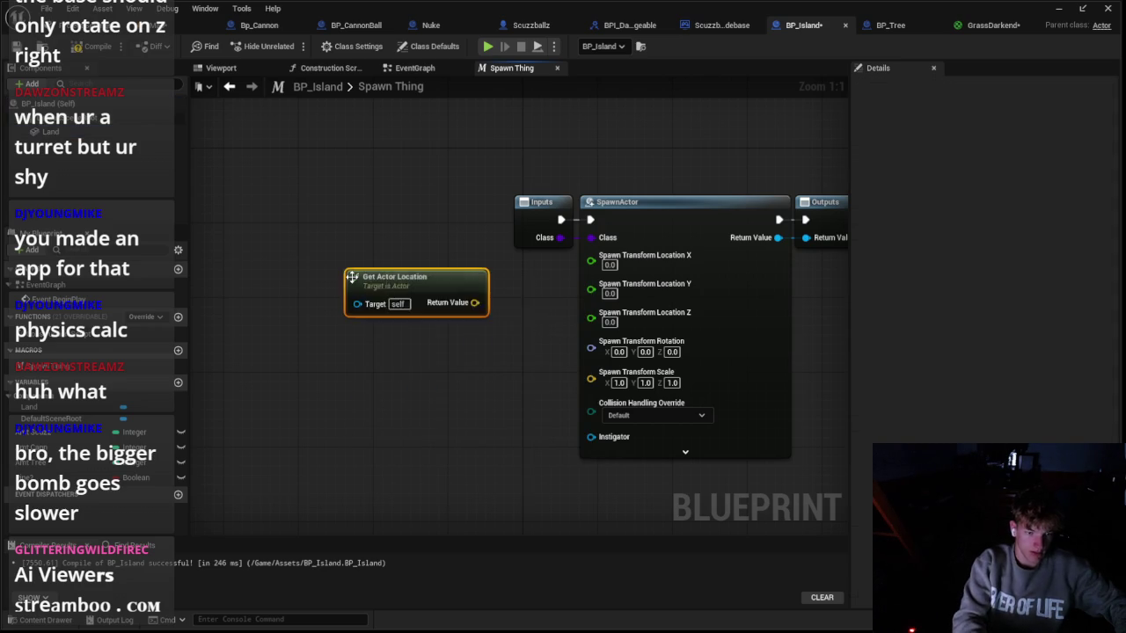
pyautogui.moveTo(446, 307)
pyautogui.mouseDown()
pyautogui.moveTo(291, 304)
pyautogui.moveTo(412, 292)
pyautogui.mouseUp()
pyautogui.write('make a')
pyautogui.click(474, 422)
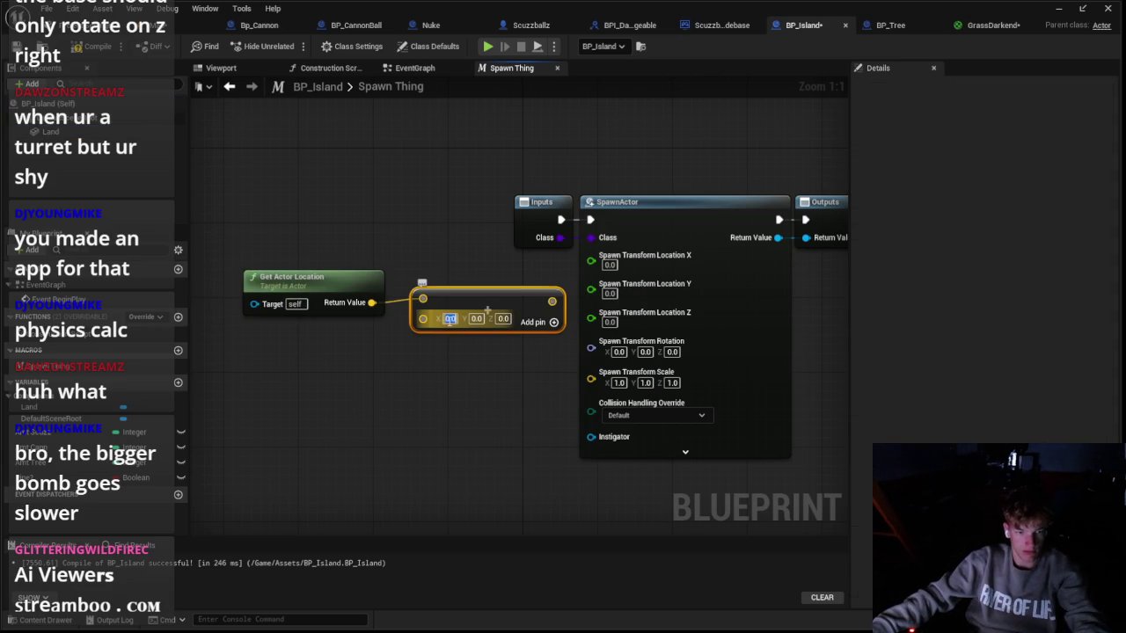
pyautogui.moveTo(447, 301); pyautogui.dragTo(549, 379)
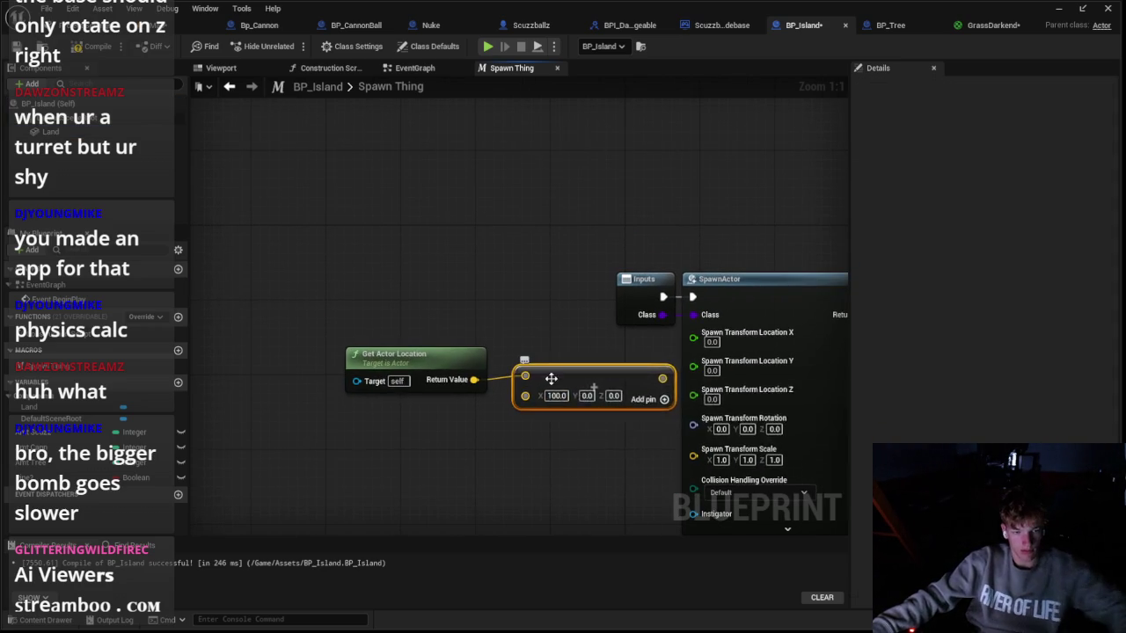
pyautogui.press('Delete')
pyautogui.moveTo(449, 364)
pyautogui.mouseDown()
pyautogui.moveTo(316, 354)
pyautogui.moveTo(427, 381)
pyautogui.moveTo(421, 345)
pyautogui.mouseUp()
# Step: Split the location Return Value into X, Y, Z and add an Add node from X
pyautogui.rightClick(343, 371)
pyautogui.click(378, 417)
pyautogui.write('array')
pyautogui.click(484, 451)
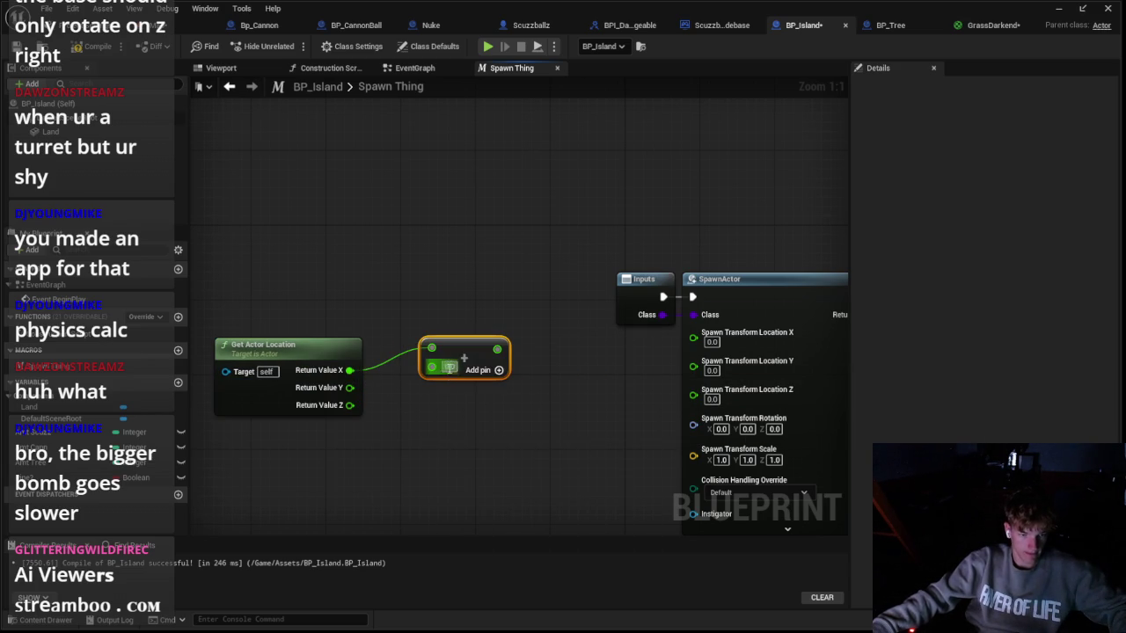
# Step: Add Add nodes from Y and Z and enter offsets 100, 1000 and 1000
pyautogui.moveTo(350, 387); pyautogui.dragTo(393, 409)
pyautogui.write('array')
pyautogui.click(490, 299)
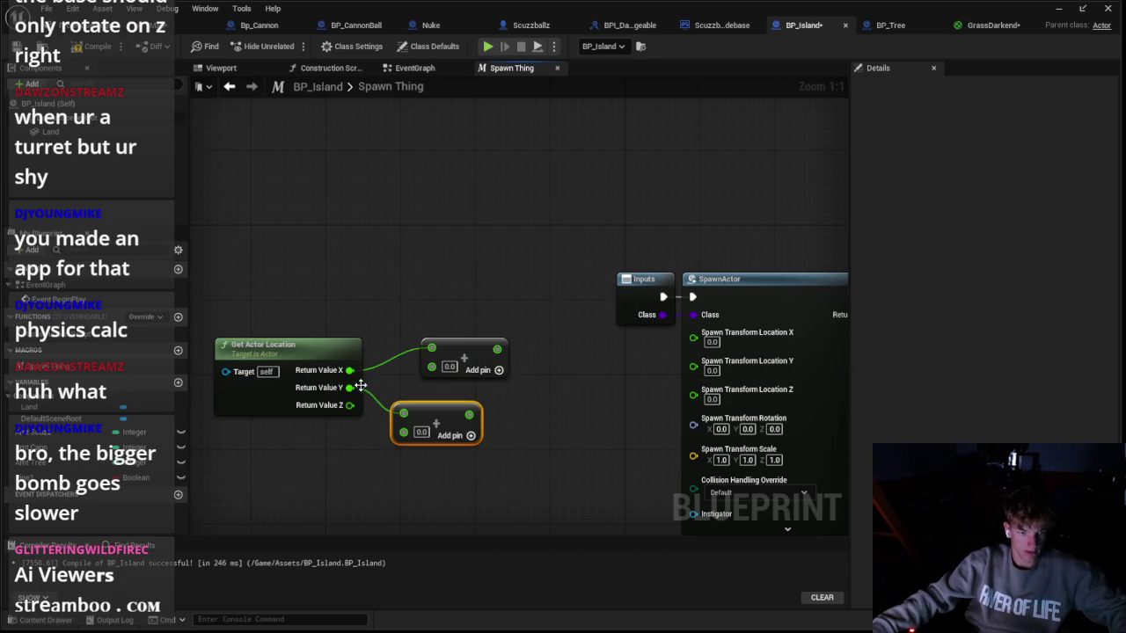
pyautogui.moveTo(379, 465); pyautogui.dragTo(380, 465)
pyautogui.write('array')
pyautogui.click(492, 360)
pyautogui.moveTo(451, 368); pyautogui.dragTo(494, 264)
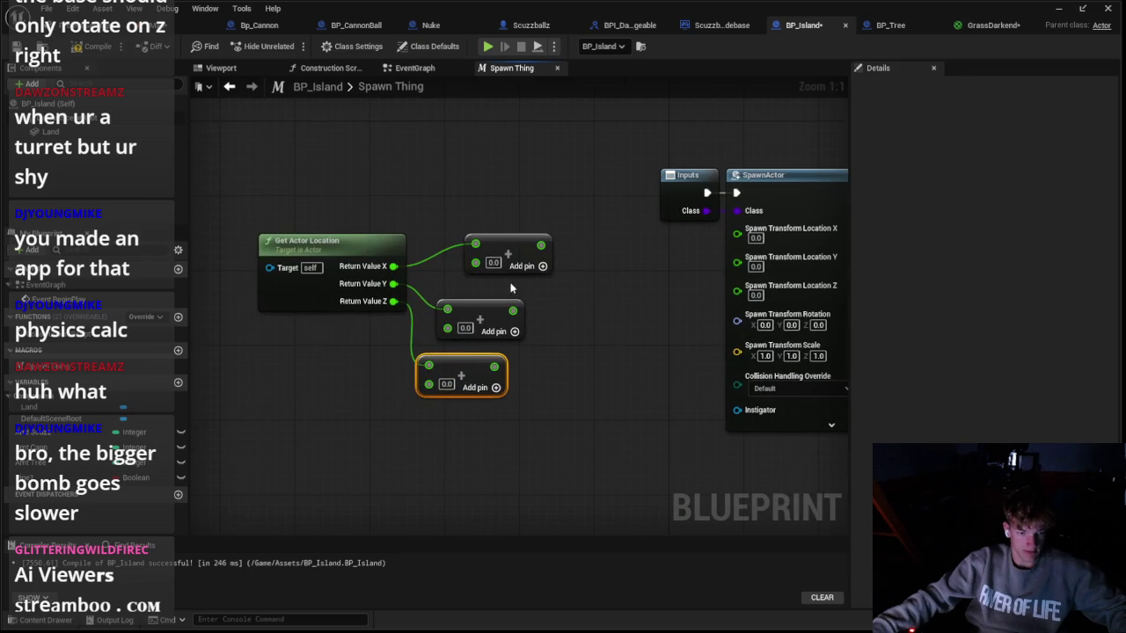
pyautogui.write('10')
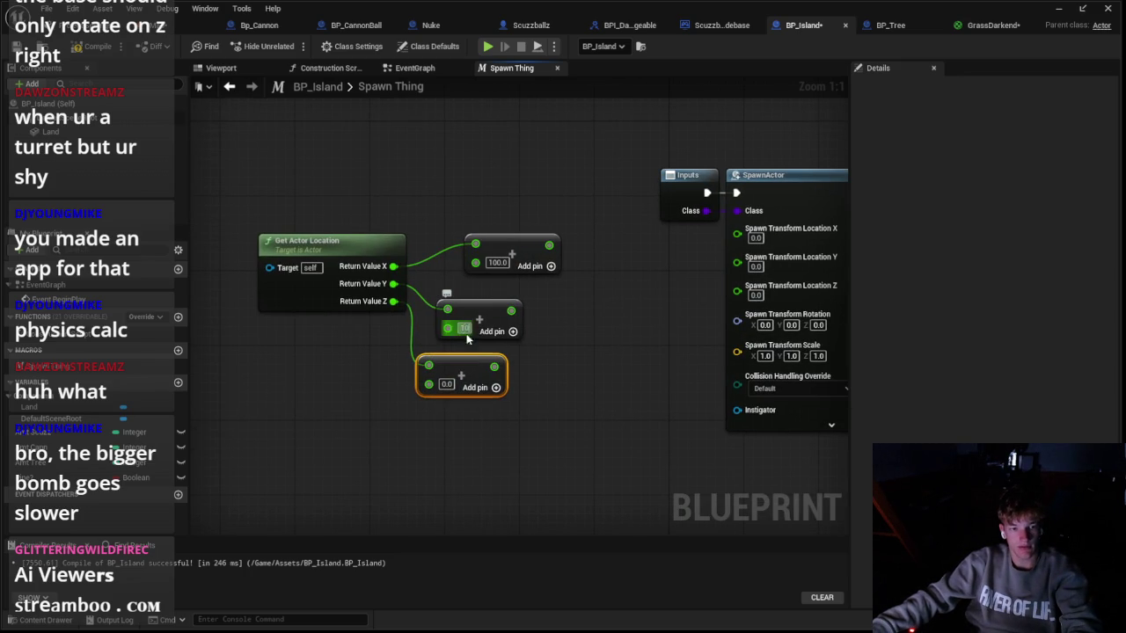
pyautogui.write('1000')
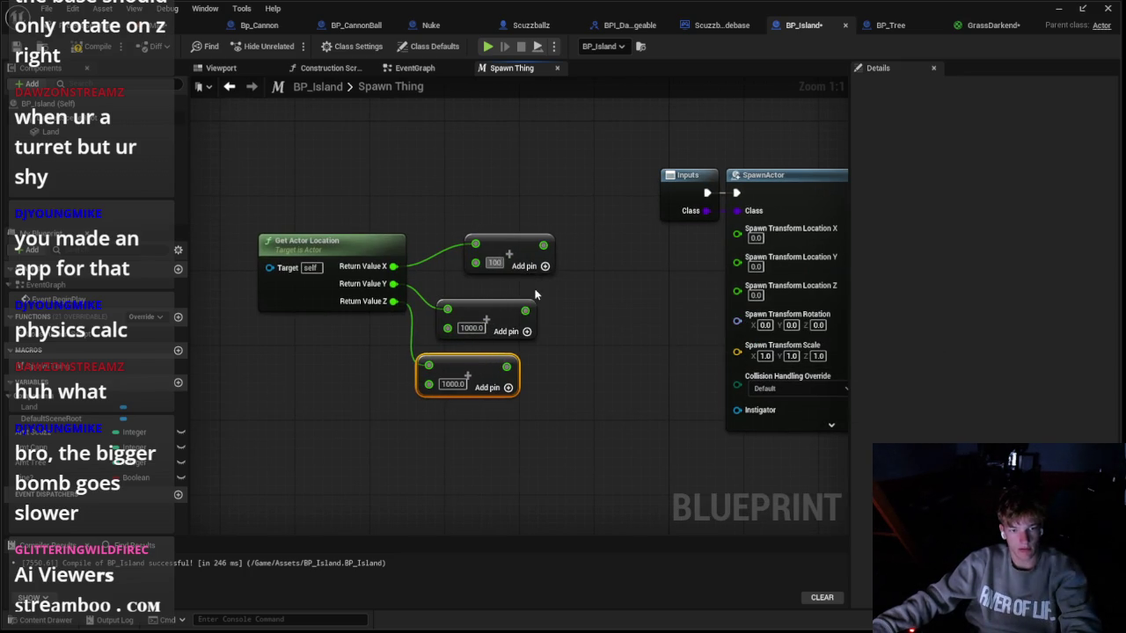
pyautogui.moveTo(516, 263); pyautogui.dragTo(477, 280)
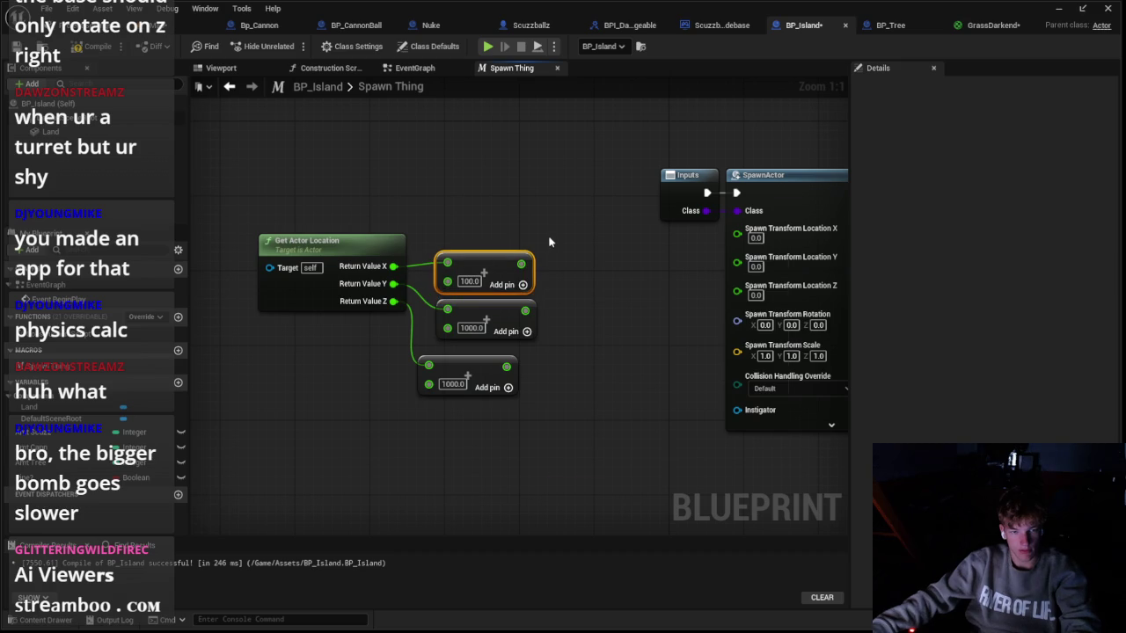
# Step: Search for a range node without adding one, then select the X offset value 100.0
pyautogui.rightClick(548, 242)
pyautogui.write('min')
pyautogui.press('BackSpace')
pyautogui.press('BackSpace')
pyautogui.press('BackSpace')
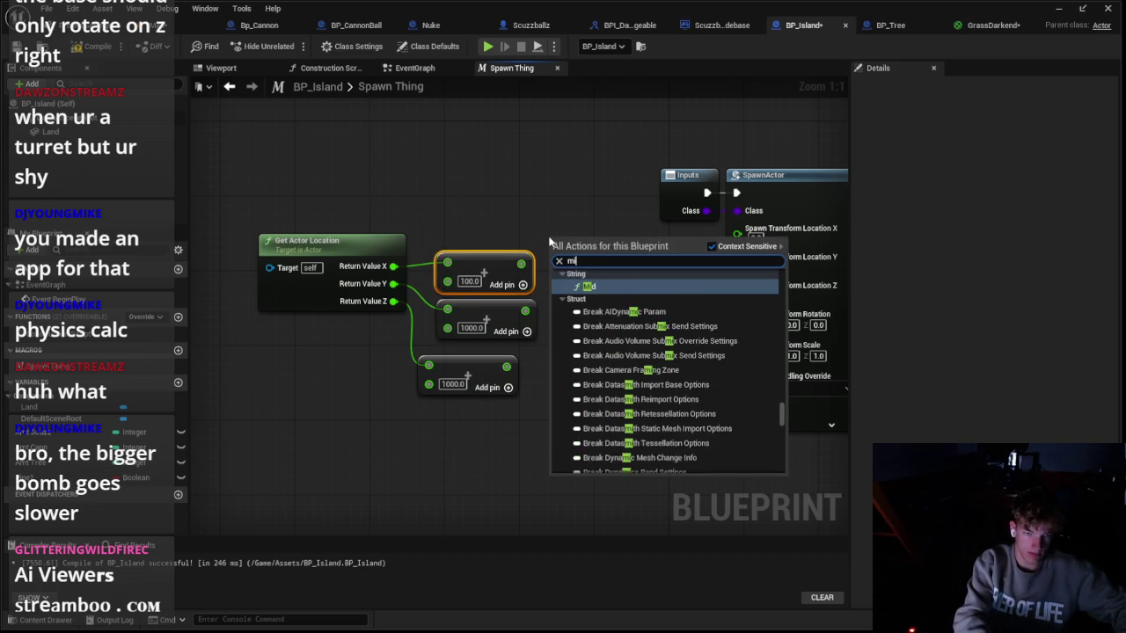
pyautogui.write('vector in ')
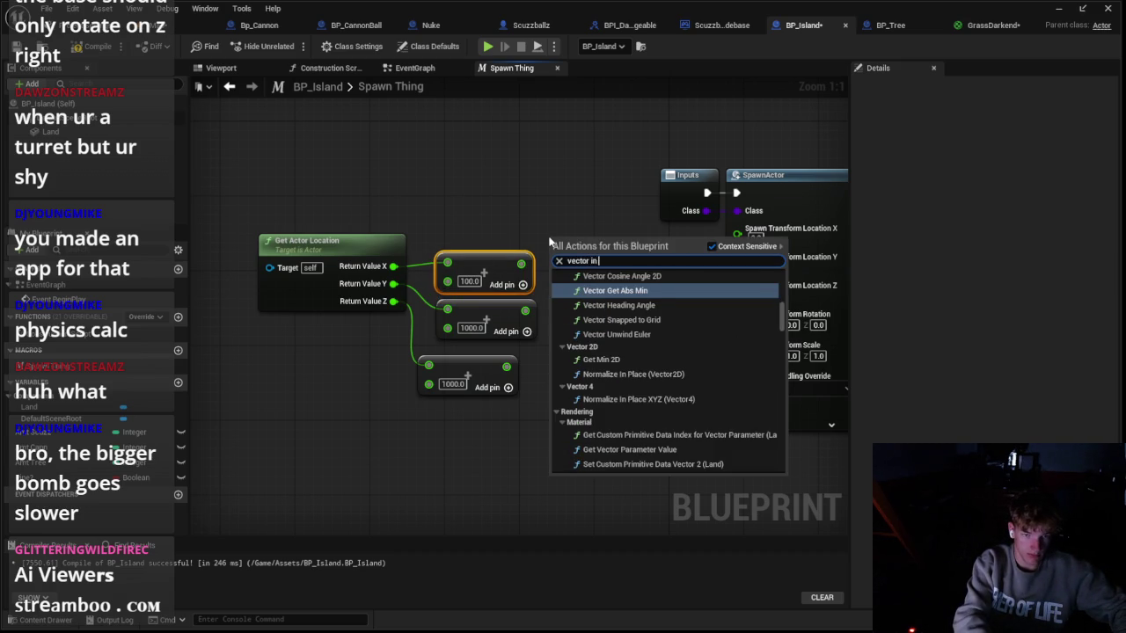
pyautogui.write('rant')
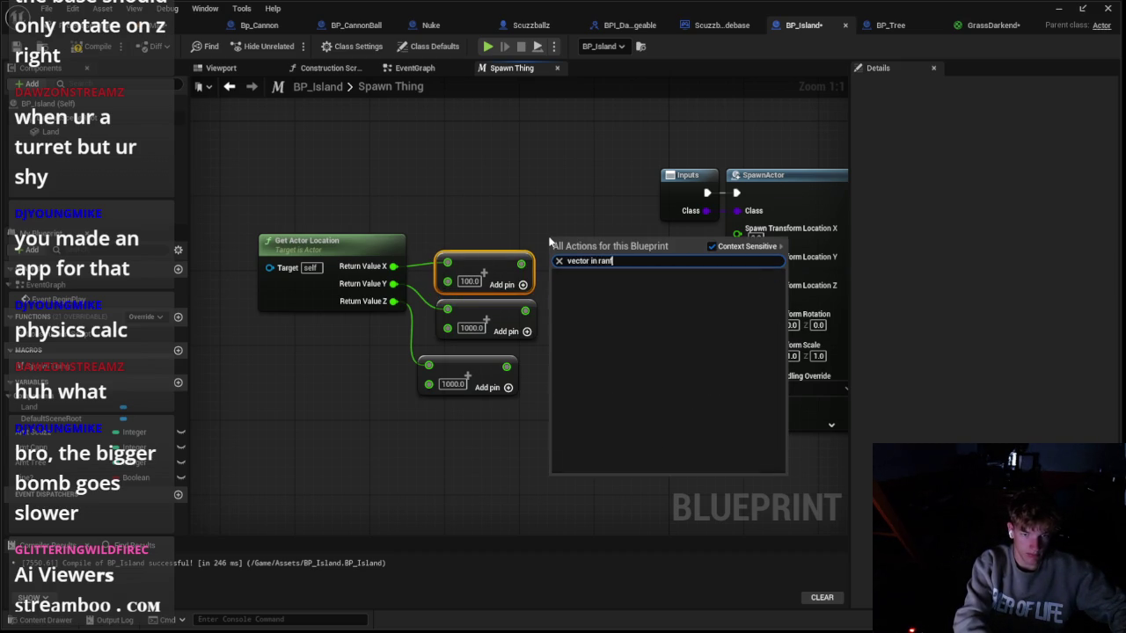
pyautogui.press('BackSpace')
pyautogui.press('Escape')
pyautogui.click(536, 238)
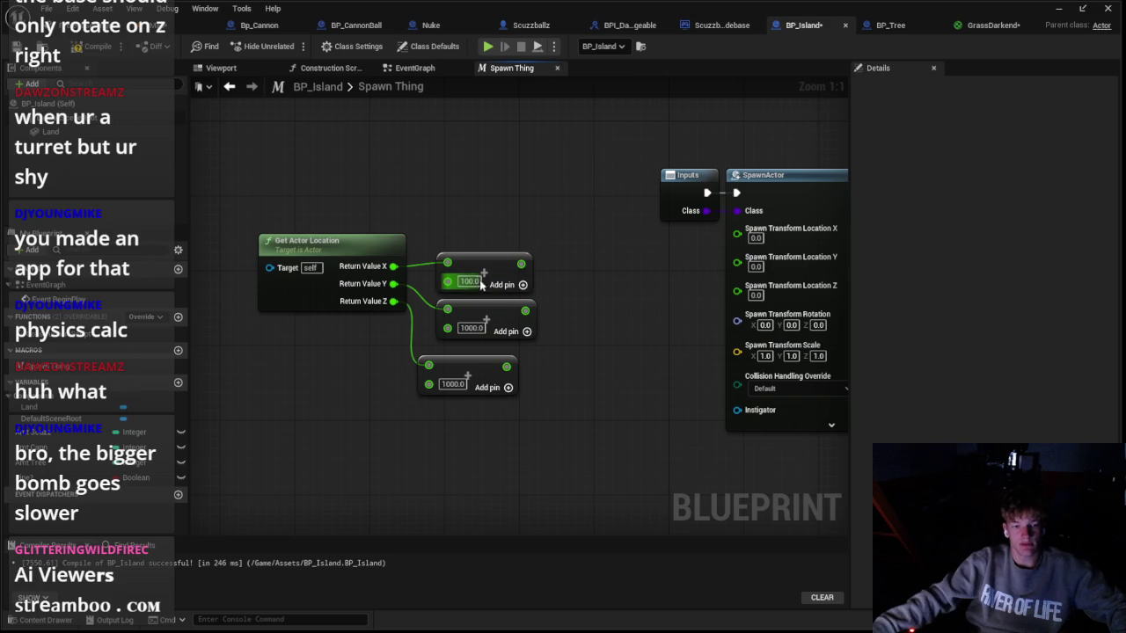
pyautogui.click(470, 281)
# Step: Add a Random Float in Range node from SpawnActor's Location Z and paste copies
pyautogui.moveTo(737, 291)
pyautogui.mouseDown()
pyautogui.moveTo(382, 466)
pyautogui.moveTo(614, 323)
pyautogui.mouseUp()
pyautogui.write('random ran')
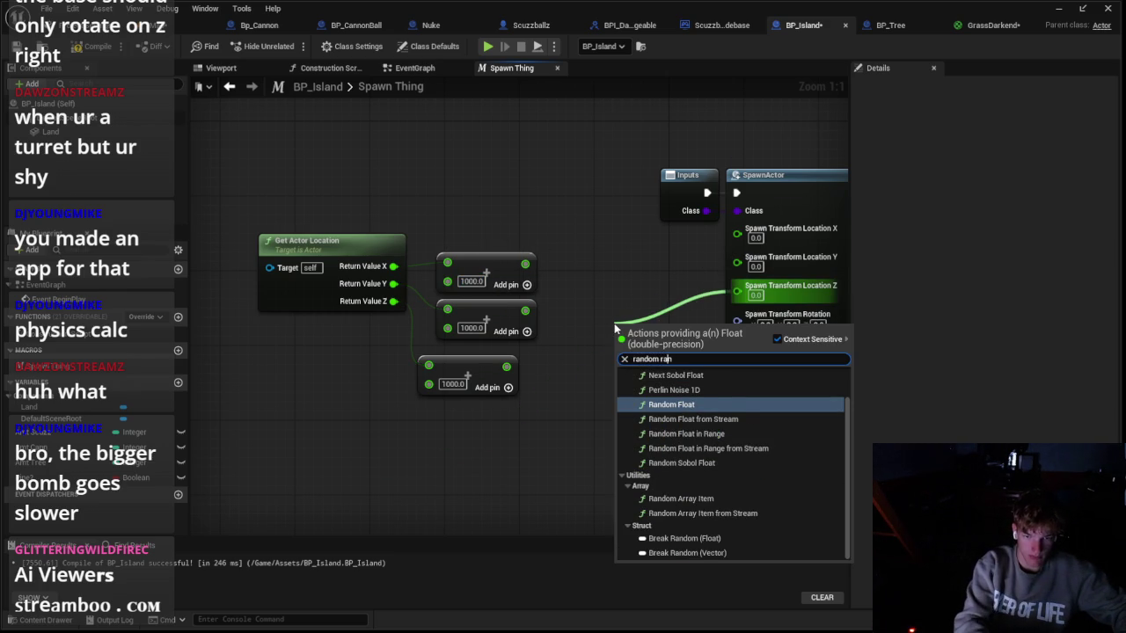
pyautogui.press('Down')
pyautogui.press('Down')
pyautogui.press('Return')
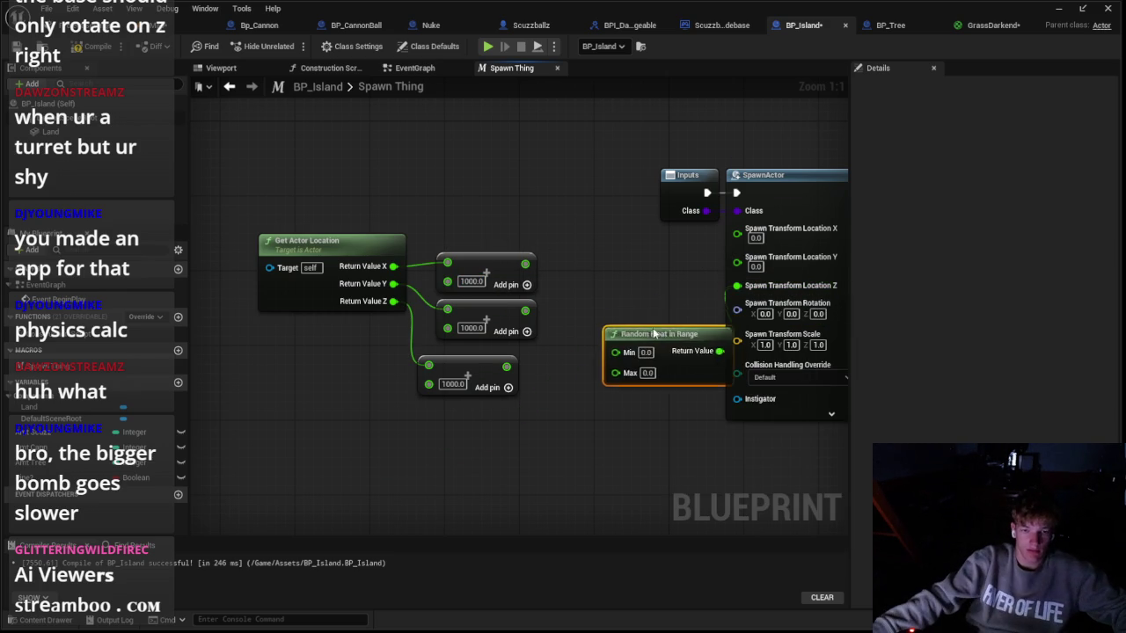
pyautogui.moveTo(654, 332); pyautogui.dragTo(581, 352)
pyautogui.hotkey('ctrl', 'c')
pyautogui.hotkey('ctrl', 'v')
pyautogui.hotkey('ctrl', 'v')
# Step: Arrange the copied random nodes and wire them into Location Y and Location X
pyautogui.moveTo(634, 248); pyautogui.dragTo(545, 176)
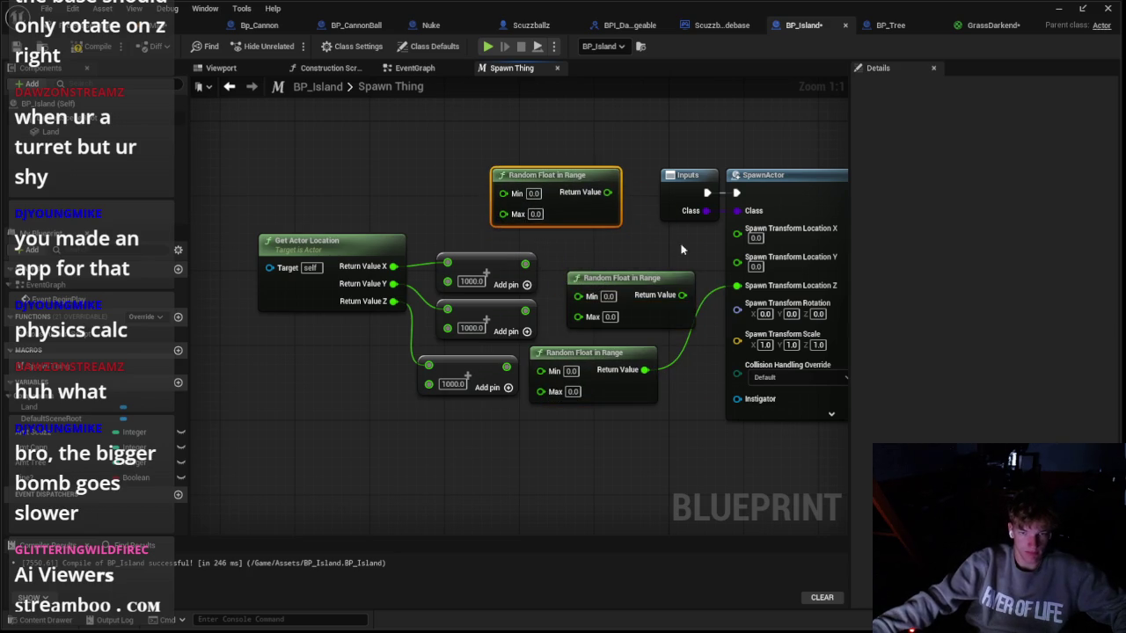
pyautogui.moveTo(720, 262); pyautogui.dragTo(723, 263)
pyautogui.moveTo(616, 277); pyautogui.dragTo(587, 286)
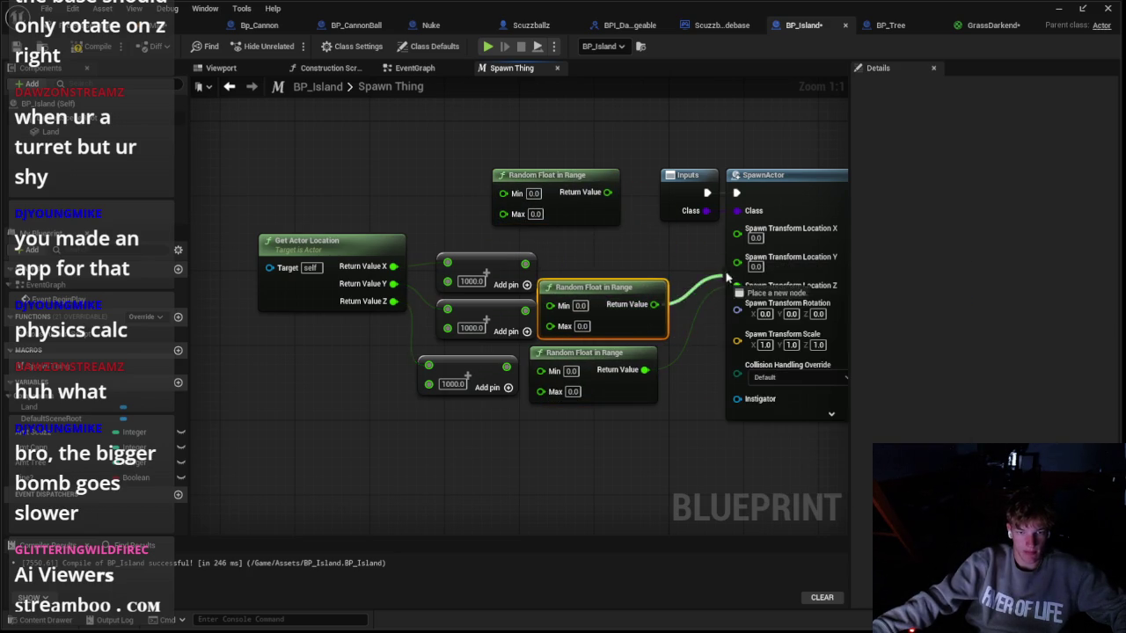
pyautogui.moveTo(654, 305); pyautogui.dragTo(737, 256)
pyautogui.moveTo(630, 391); pyautogui.dragTo(639, 382)
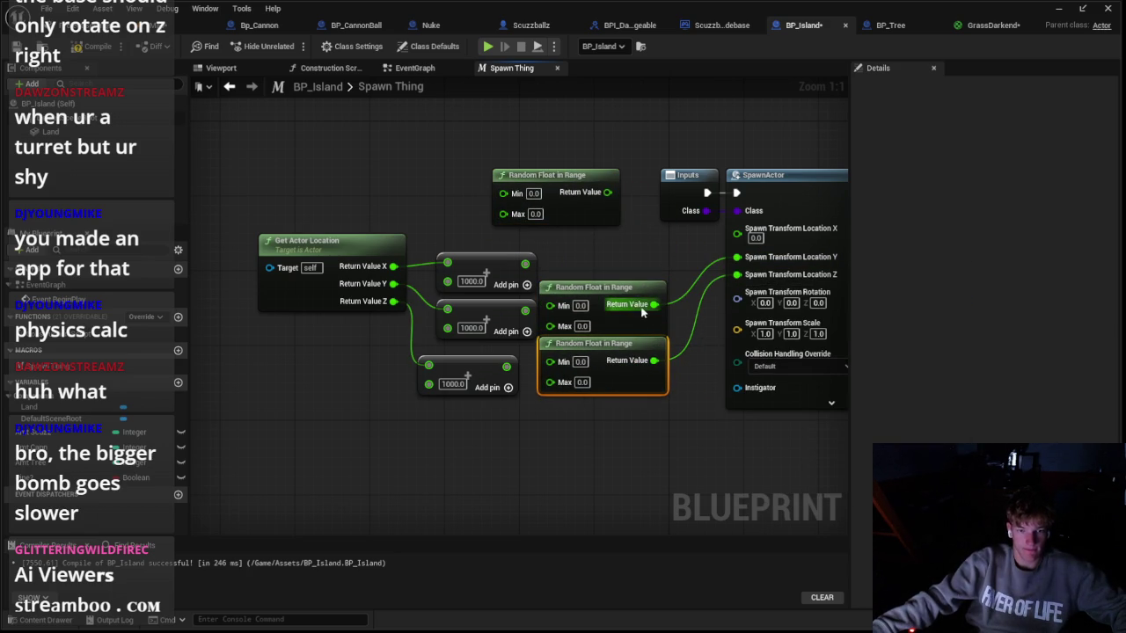
pyautogui.moveTo(607, 192); pyautogui.dragTo(737, 231)
pyautogui.moveTo(593, 217); pyautogui.dragTo(639, 271)
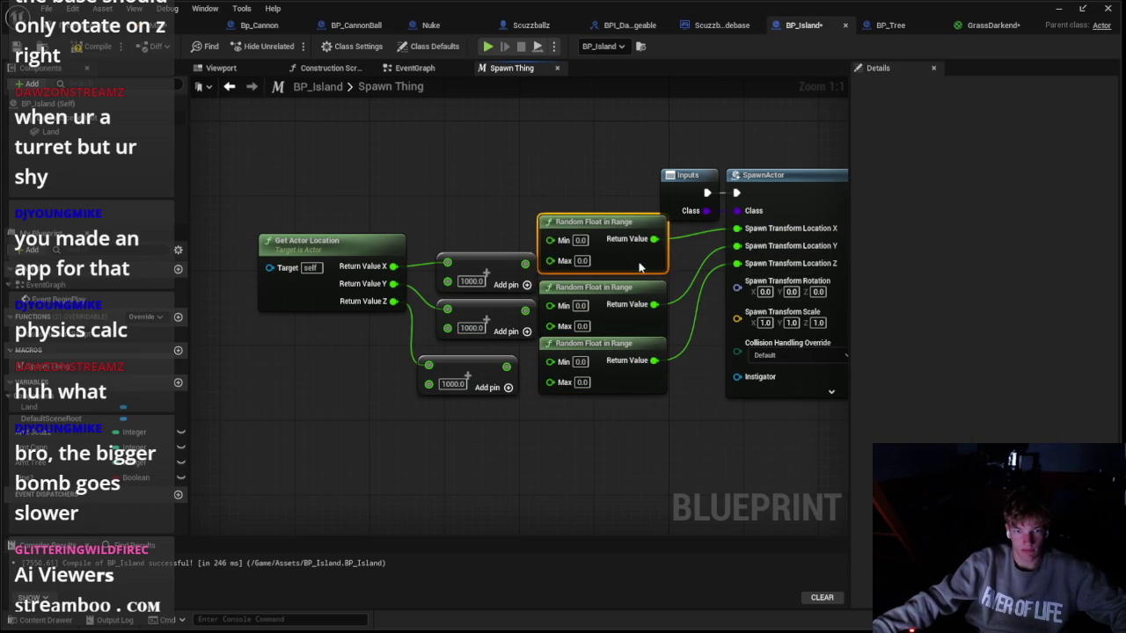
# Step: Connect the Y and Z sums to the second and third Max pins and tidy the offset nodes
pyautogui.moveTo(523, 275)
pyautogui.mouseDown()
pyautogui.moveTo(502, 276)
pyautogui.moveTo(551, 269)
pyautogui.mouseUp()
pyautogui.moveTo(572, 332); pyautogui.dragTo(552, 325)
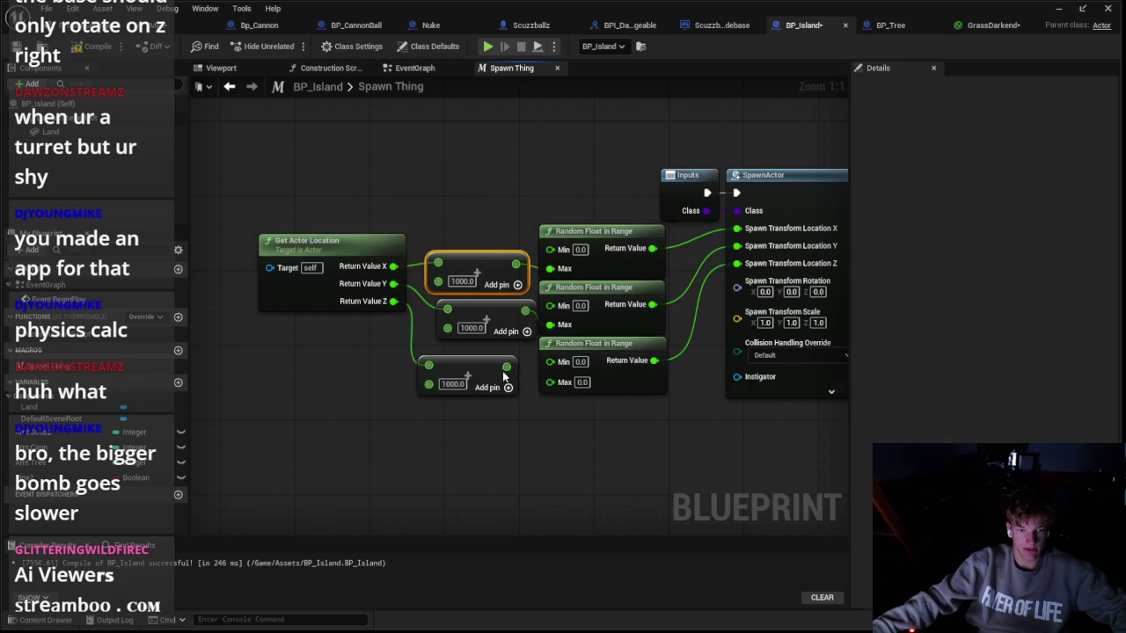
pyautogui.moveTo(507, 365); pyautogui.dragTo(553, 380)
pyautogui.moveTo(491, 314); pyautogui.dragTo(490, 322)
pyautogui.moveTo(481, 268)
pyautogui.mouseDown()
pyautogui.moveTo(467, 296)
pyautogui.moveTo(455, 294)
pyautogui.moveTo(467, 296)
pyautogui.mouseUp()
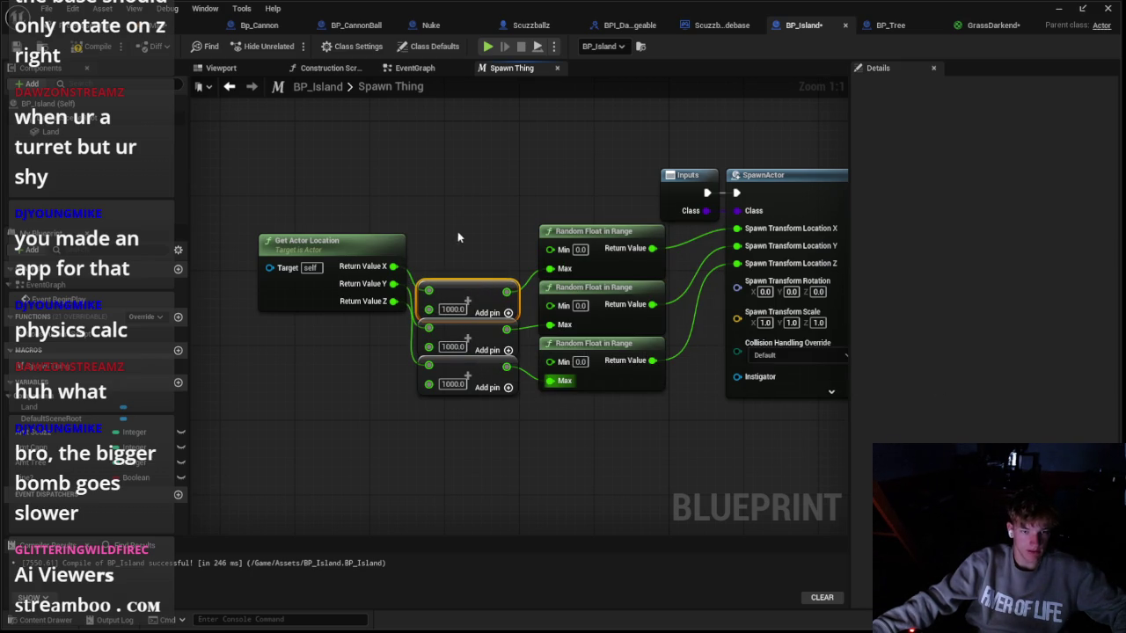
pyautogui.moveTo(393, 266); pyautogui.dragTo(431, 204)
# Step: Add a Subtract node on location X and paste two copies of it
pyautogui.write('-')
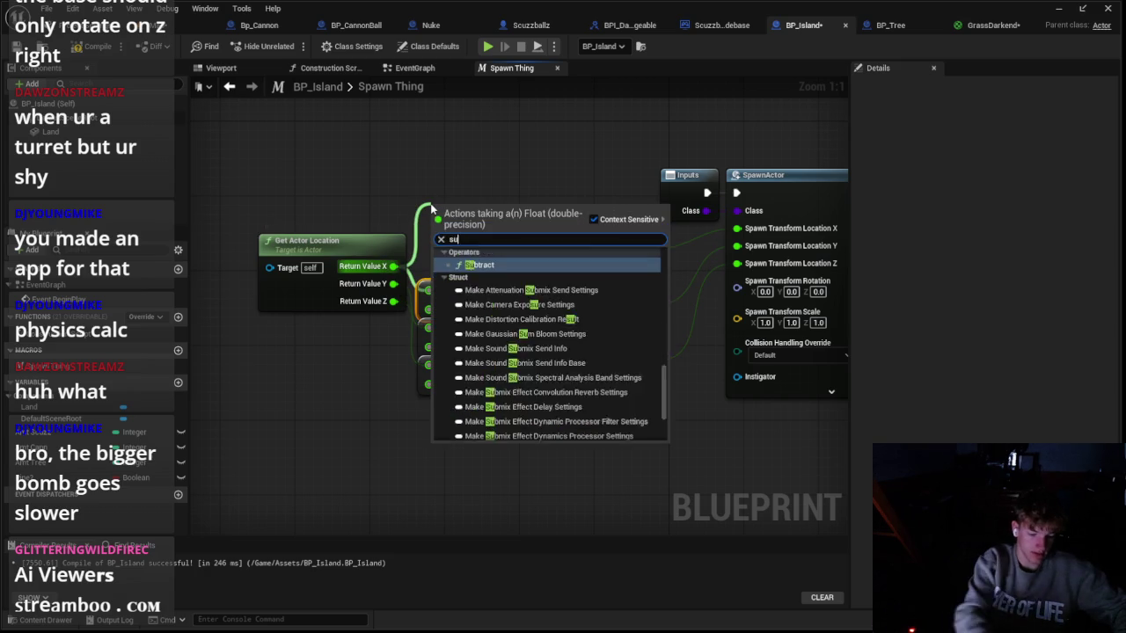
pyautogui.press('Return')
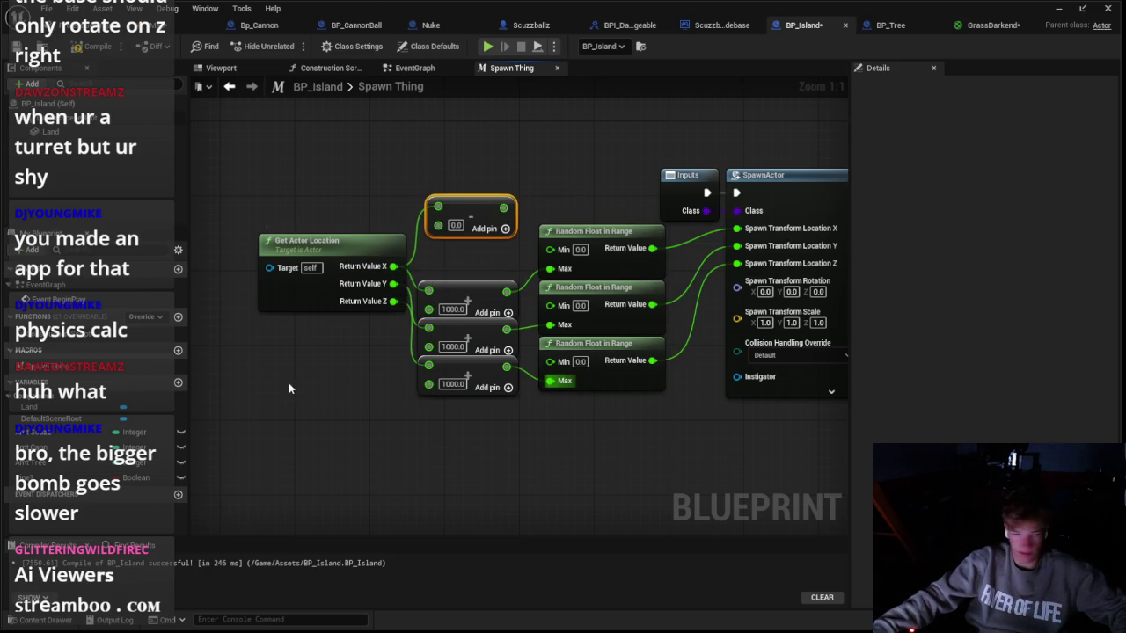
pyautogui.hotkey('ctrl', 'v')
pyautogui.hotkey('ctrl', 'v')
pyautogui.moveTo(459, 301)
pyautogui.mouseDown()
pyautogui.moveTo(461, 254)
pyautogui.moveTo(460, 263)
pyautogui.mouseUp()
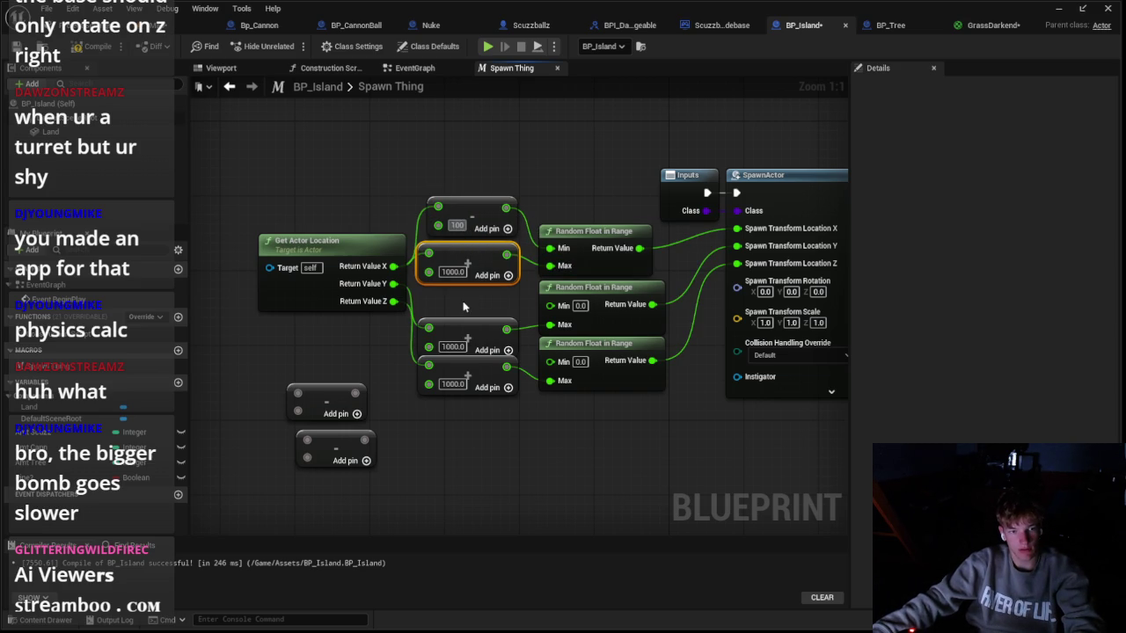
pyautogui.moveTo(468, 213); pyautogui.dragTo(458, 222)
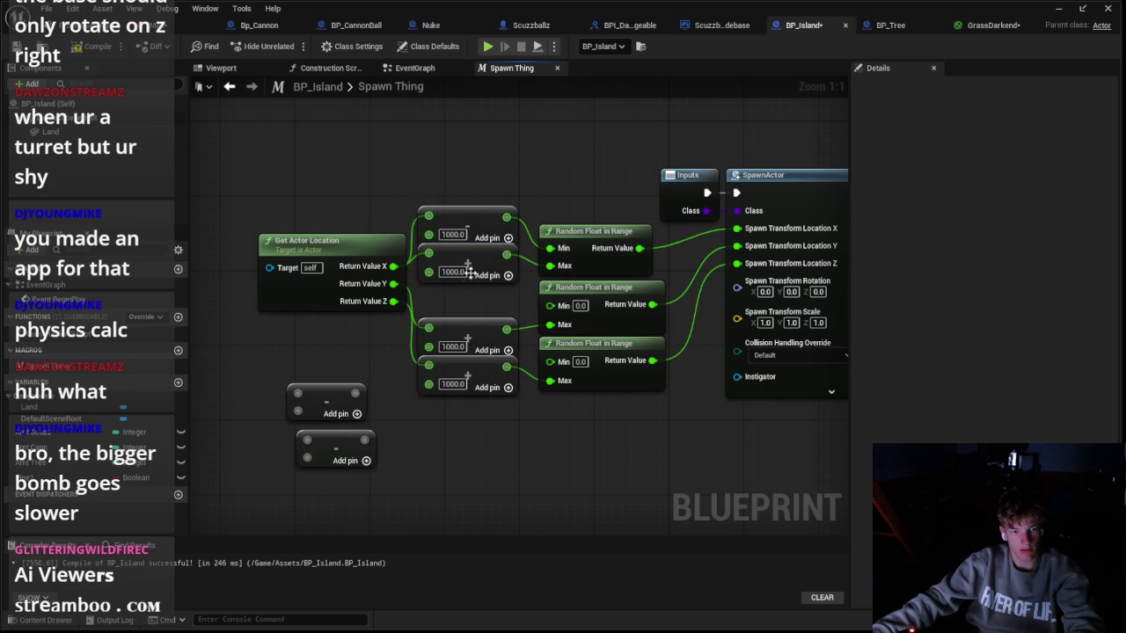
pyautogui.click(472, 324)
# Step: Wire location Y into a Subtract node with 1000 as its second value
pyautogui.moveTo(330, 395); pyautogui.dragTo(468, 295)
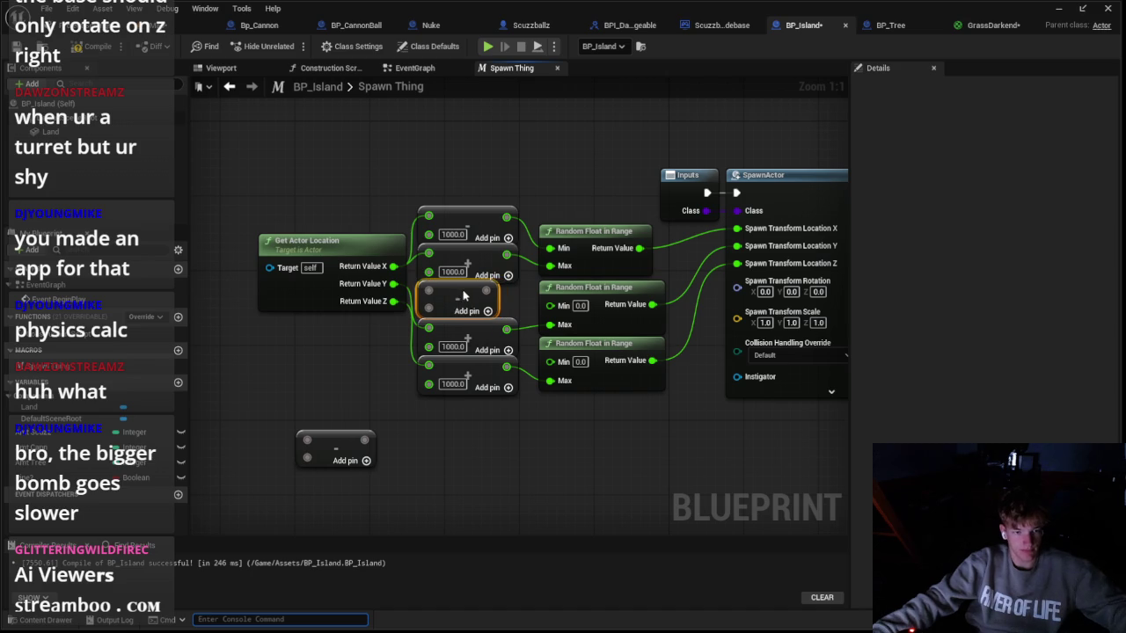
pyautogui.moveTo(400, 288); pyautogui.dragTo(550, 305)
pyautogui.click(444, 308)
pyautogui.write('1000')
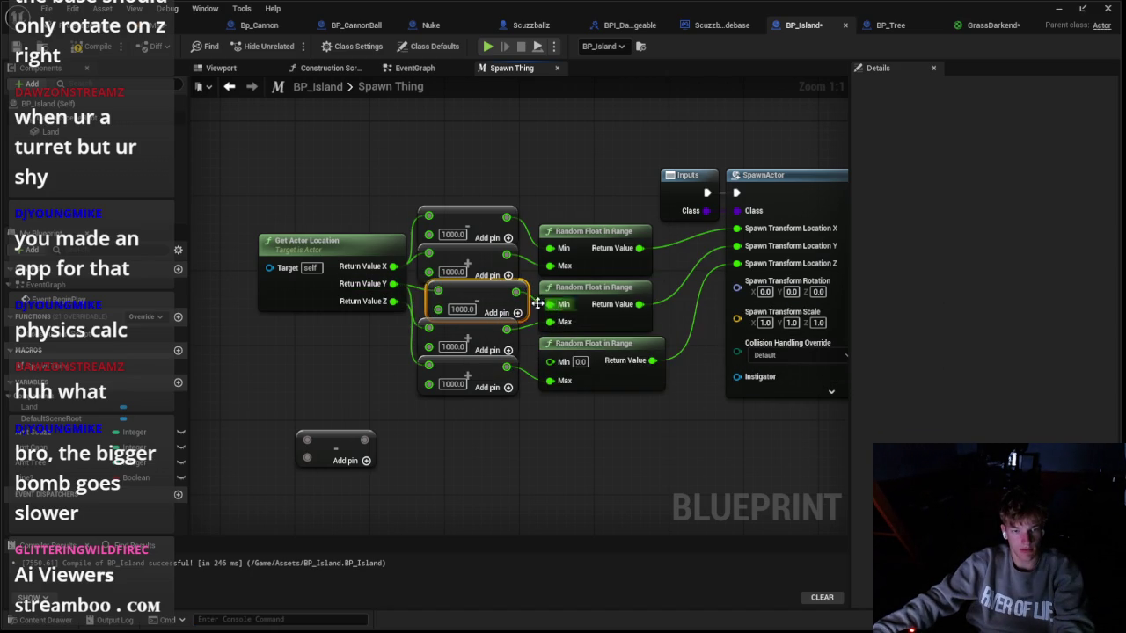
# Step: Slot the last Subtract node into the column and feed its result into the third Min
pyautogui.moveTo(481, 297)
pyautogui.mouseDown()
pyautogui.moveTo(477, 397)
pyautogui.moveTo(462, 440)
pyautogui.mouseUp()
pyautogui.moveTo(337, 459)
pyautogui.mouseDown()
pyautogui.moveTo(463, 403)
pyautogui.moveTo(463, 383)
pyautogui.mouseUp()
pyautogui.moveTo(428, 346); pyautogui.dragTo(438, 376)
pyautogui.moveTo(512, 376); pyautogui.dragTo(550, 361)
pyautogui.moveTo(467, 437); pyautogui.dragTo(471, 428)
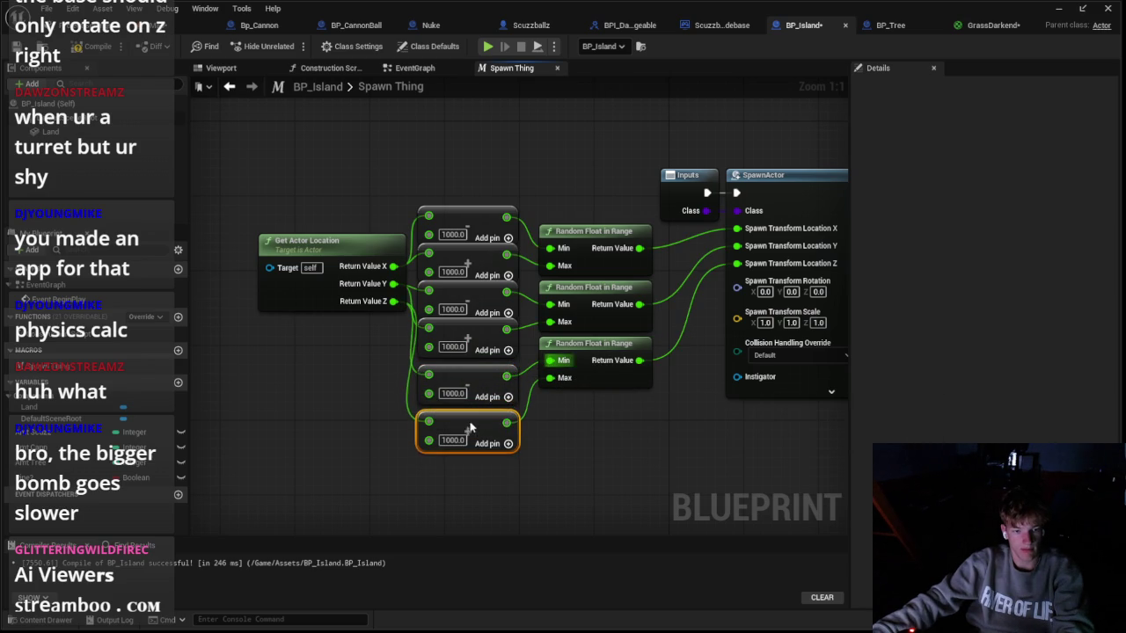
pyautogui.click(610, 446)
pyautogui.moveTo(610, 446); pyautogui.dragTo(382, 470)
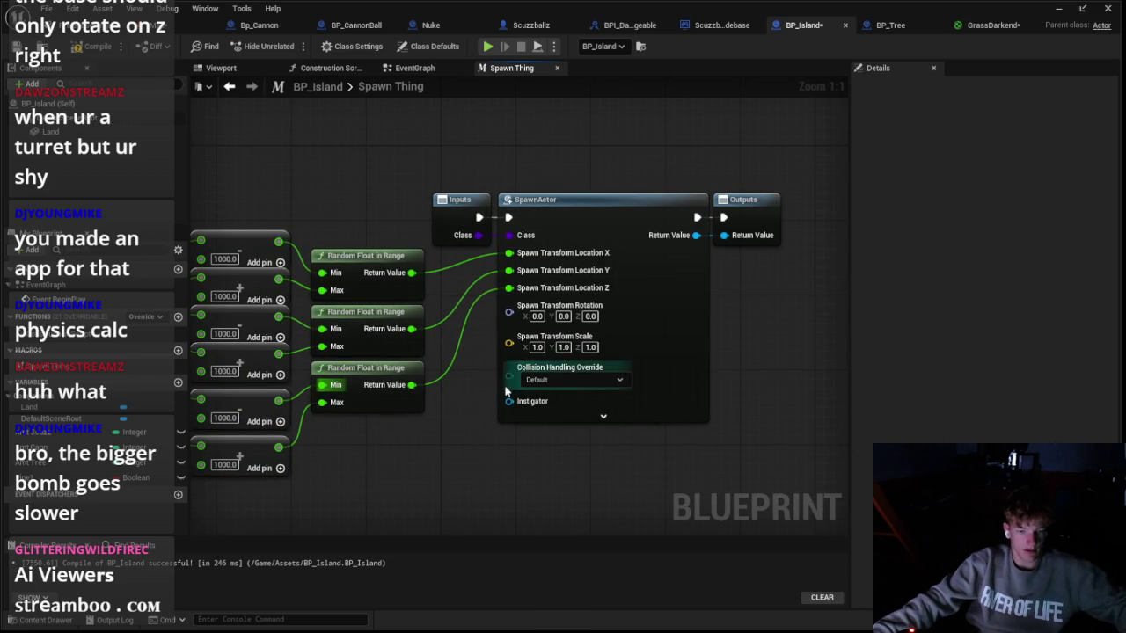
# Step: Split the spawn rotation and feed Yaw from a duplicated Random Float in Range with Max 360
pyautogui.rightClick(574, 322)
pyautogui.click(580, 353)
pyautogui.moveTo(566, 366)
pyautogui.mouseDown()
pyautogui.moveTo(528, 364)
pyautogui.moveTo(460, 397)
pyautogui.mouseUp()
pyautogui.rightClick(460, 397)
pyautogui.press('Escape')
pyautogui.click(463, 277)
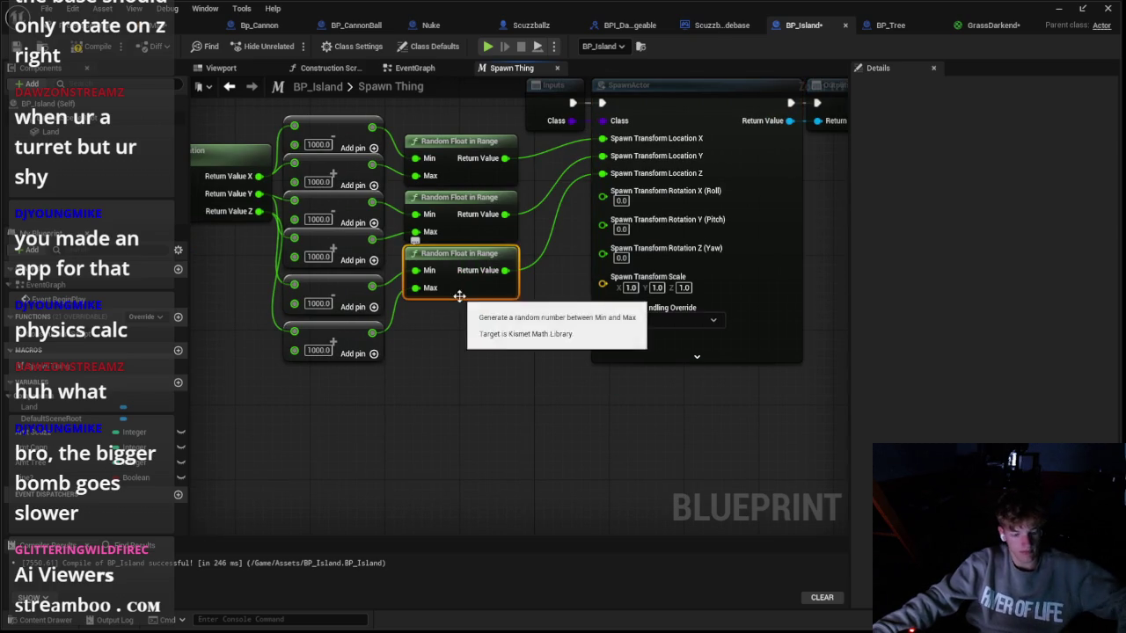
pyautogui.hotkey('ctrl', 'd')
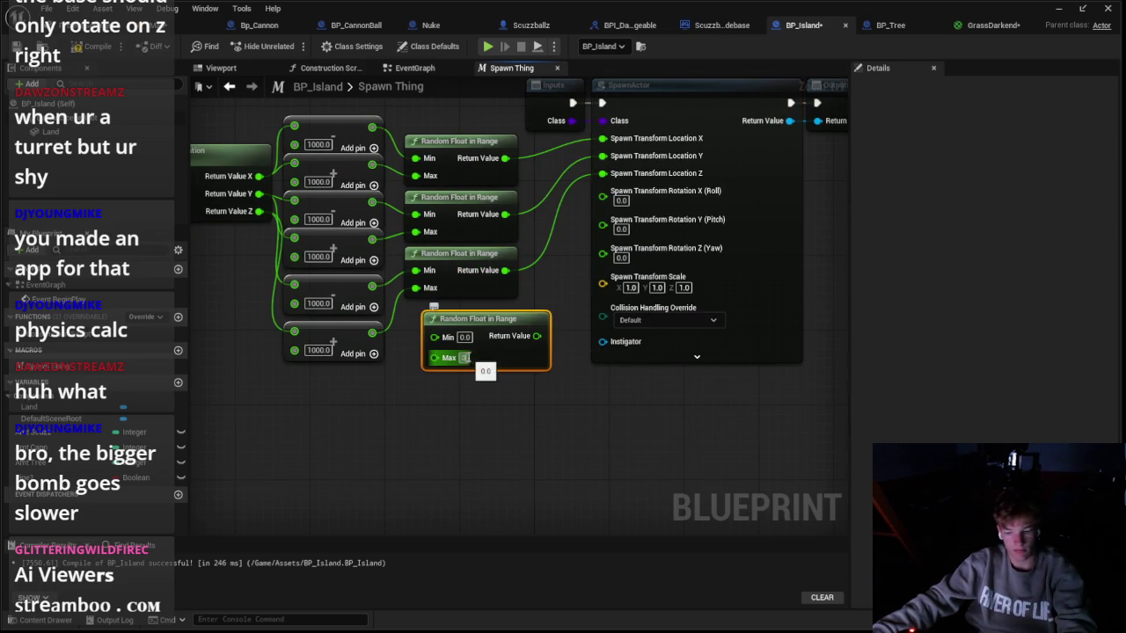
pyautogui.press('Return')
pyautogui.moveTo(542, 336); pyautogui.dragTo(602, 248)
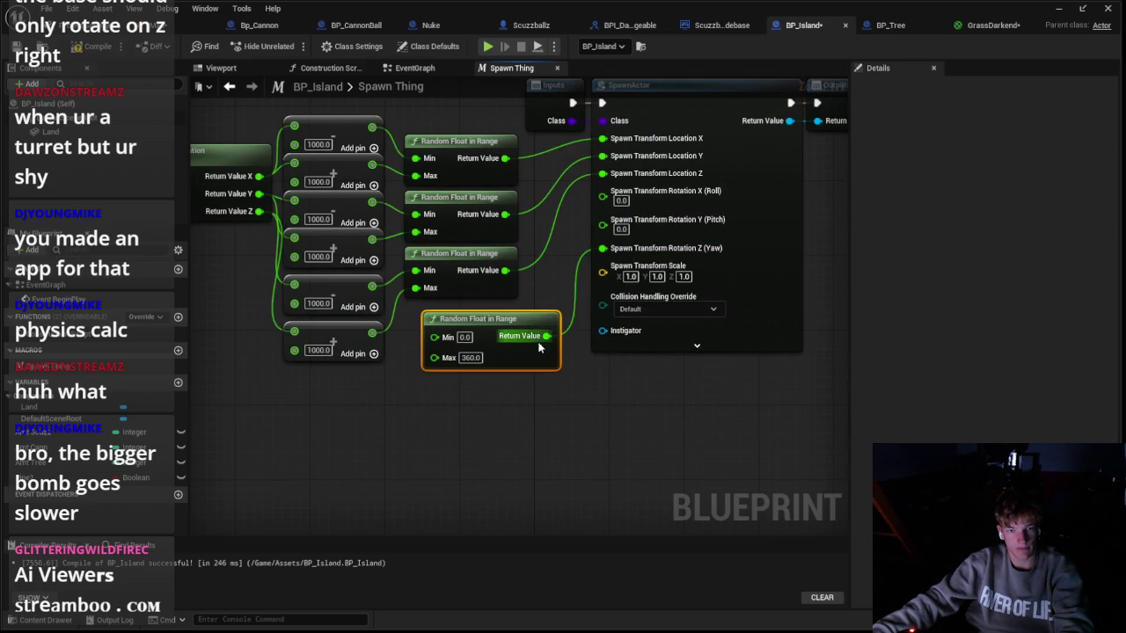
pyautogui.moveTo(490, 329)
pyautogui.mouseDown()
pyautogui.moveTo(431, 318)
pyautogui.moveTo(466, 319)
pyautogui.mouseUp()
pyautogui.press('Escape')
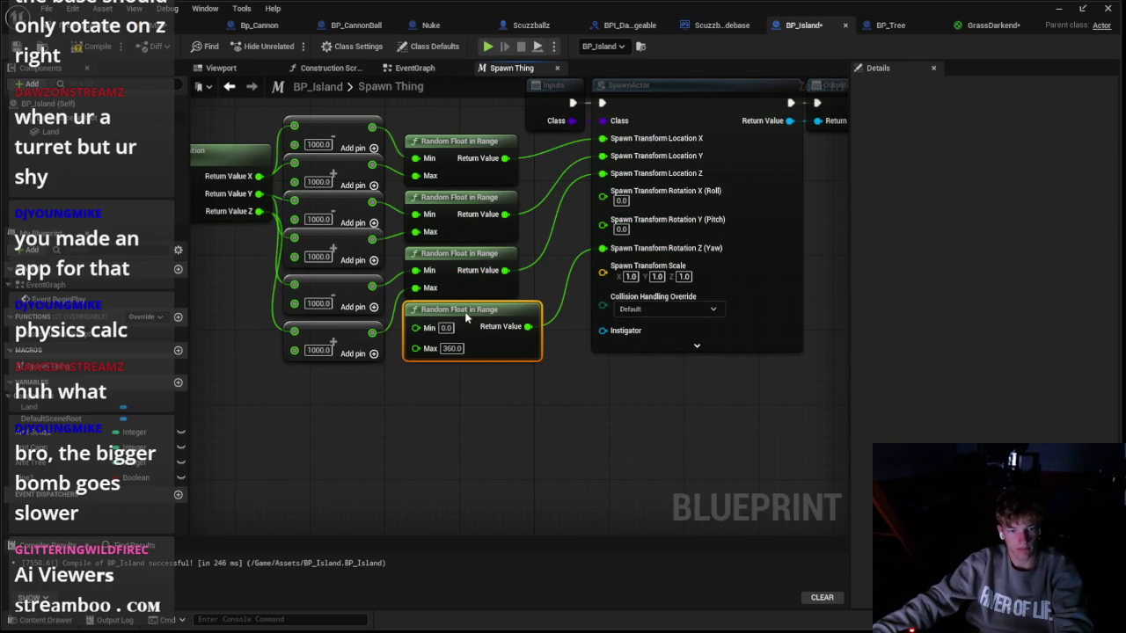
pyautogui.click(491, 380)
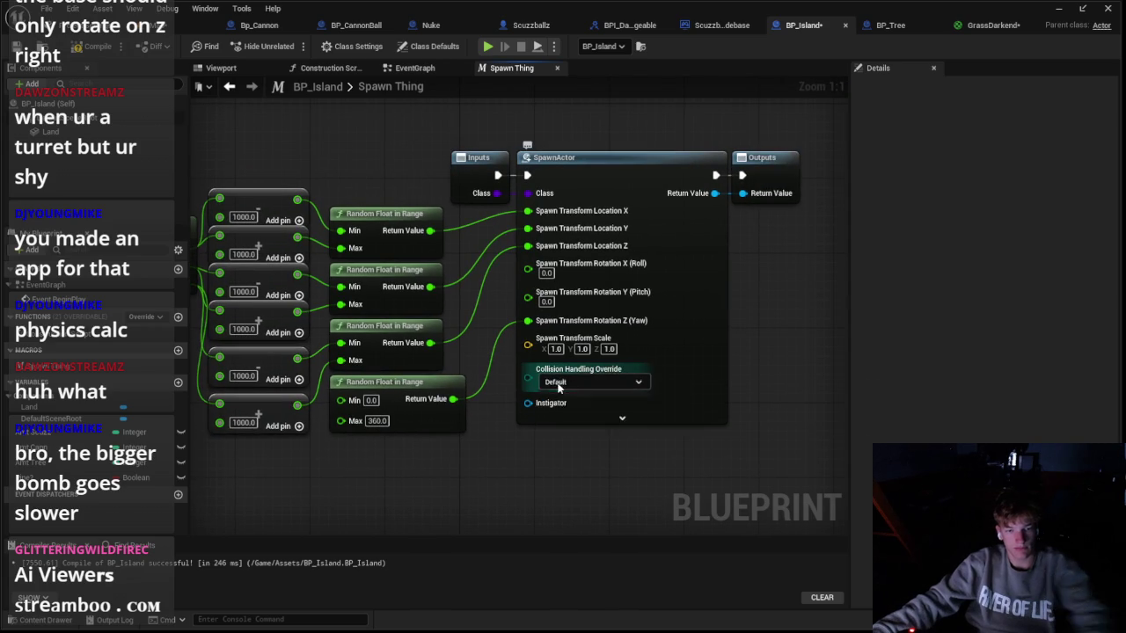
# Step: Set Collision Handling Override to Try To Adjust Location, But Always Spawn
pyautogui.click(568, 382)
pyautogui.click(590, 410)
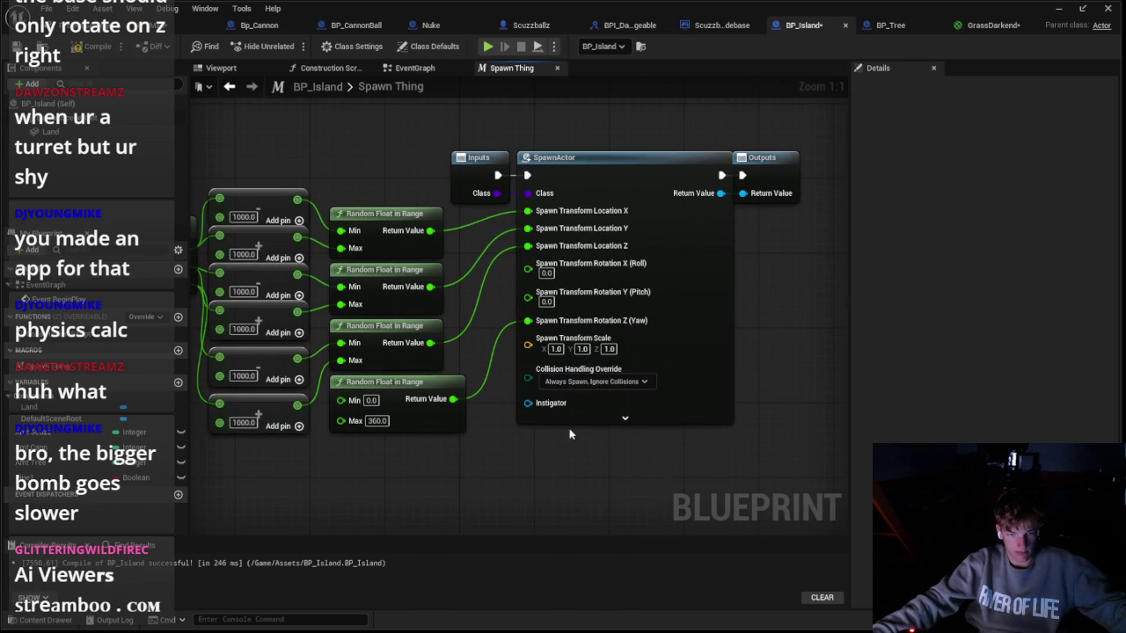
pyautogui.click(587, 385)
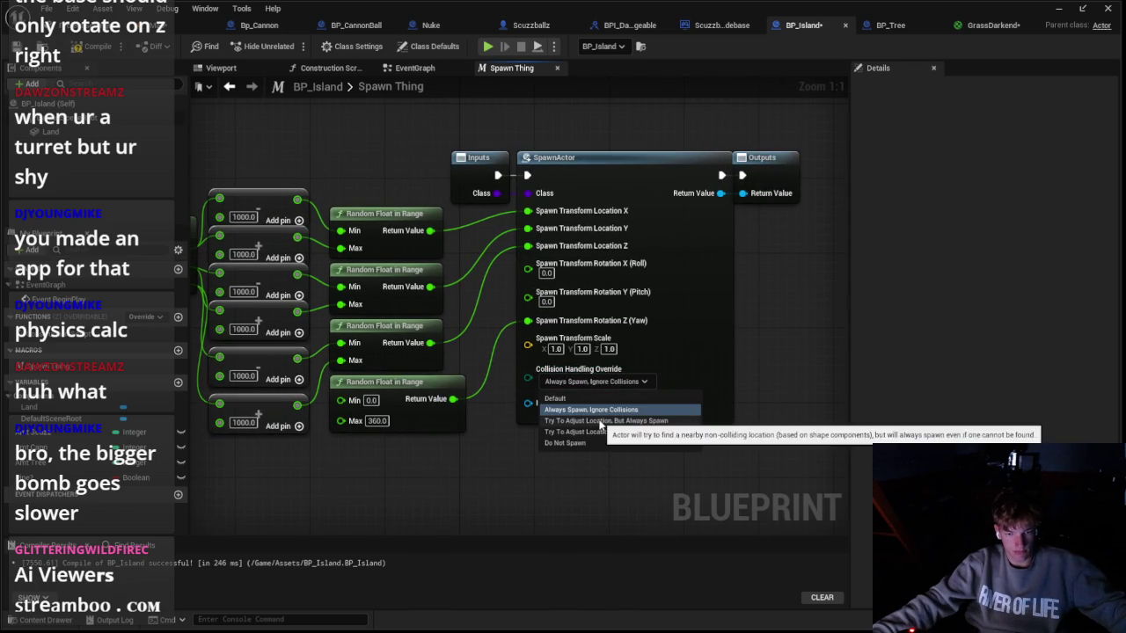
pyautogui.click(615, 419)
pyautogui.scroll(-2, 654, 263)
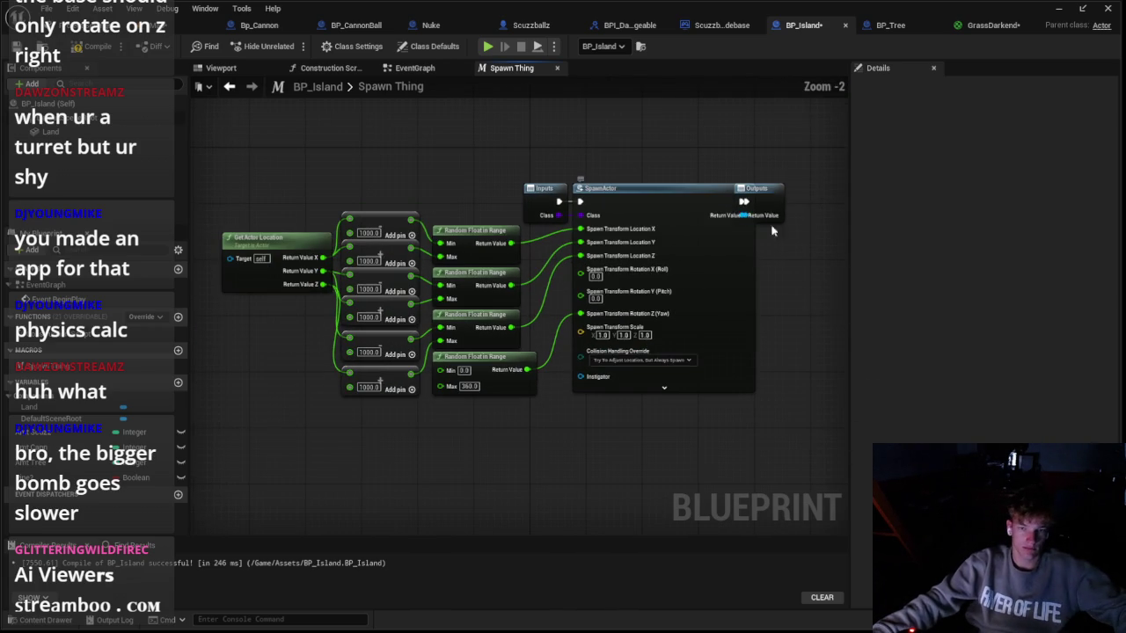
# Step: Place a Spawn Thing macro node in the upper right of the EventGraph
pyautogui.click(414, 68)
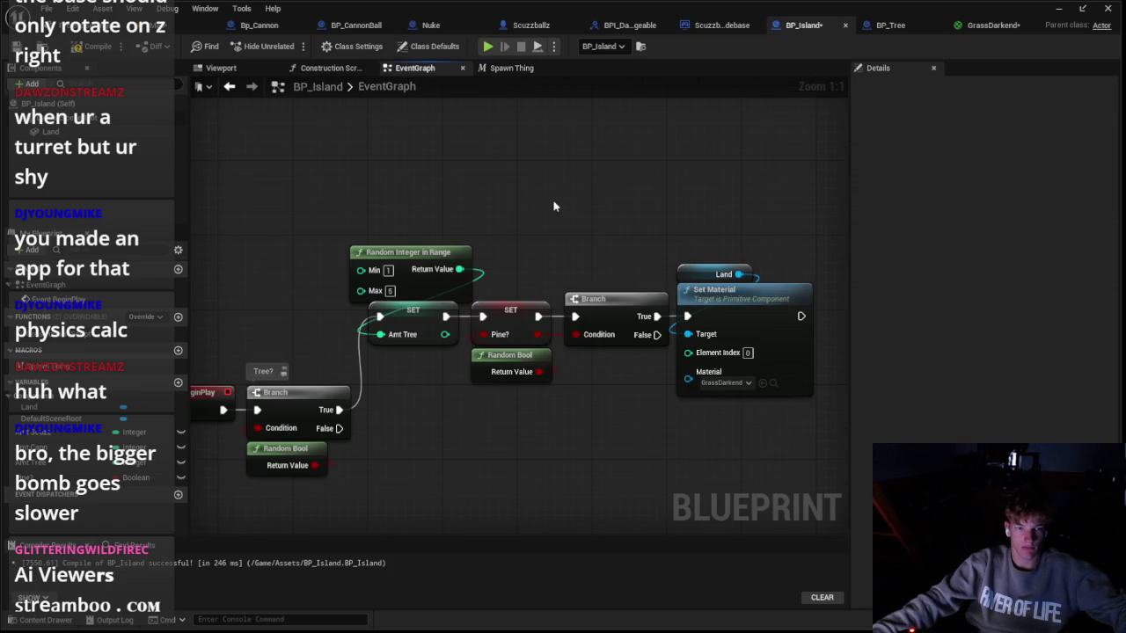
pyautogui.moveTo(97, 366)
pyautogui.mouseDown()
pyautogui.moveTo(818, 313)
pyautogui.moveTo(60, 380)
pyautogui.mouseUp()
pyautogui.moveTo(182, 385); pyautogui.dragTo(655, 158)
# Step: Search the action list for 'LOOP' and 'for each' nodes, then close it without adding any
pyautogui.scroll(-1, 678, 245)
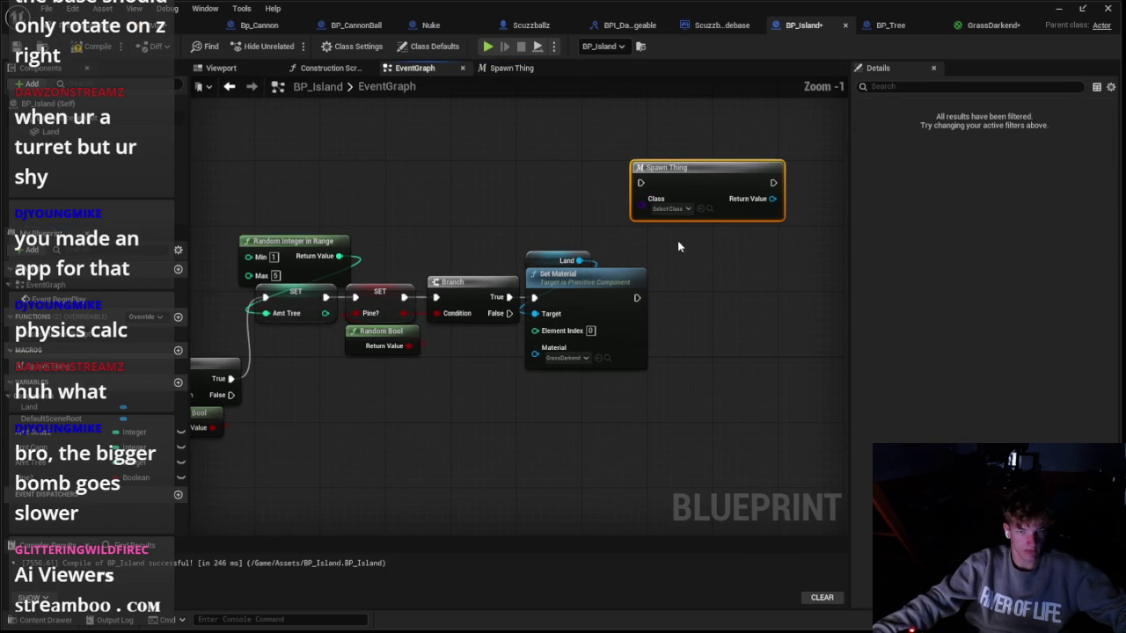
pyautogui.rightClick(435, 198)
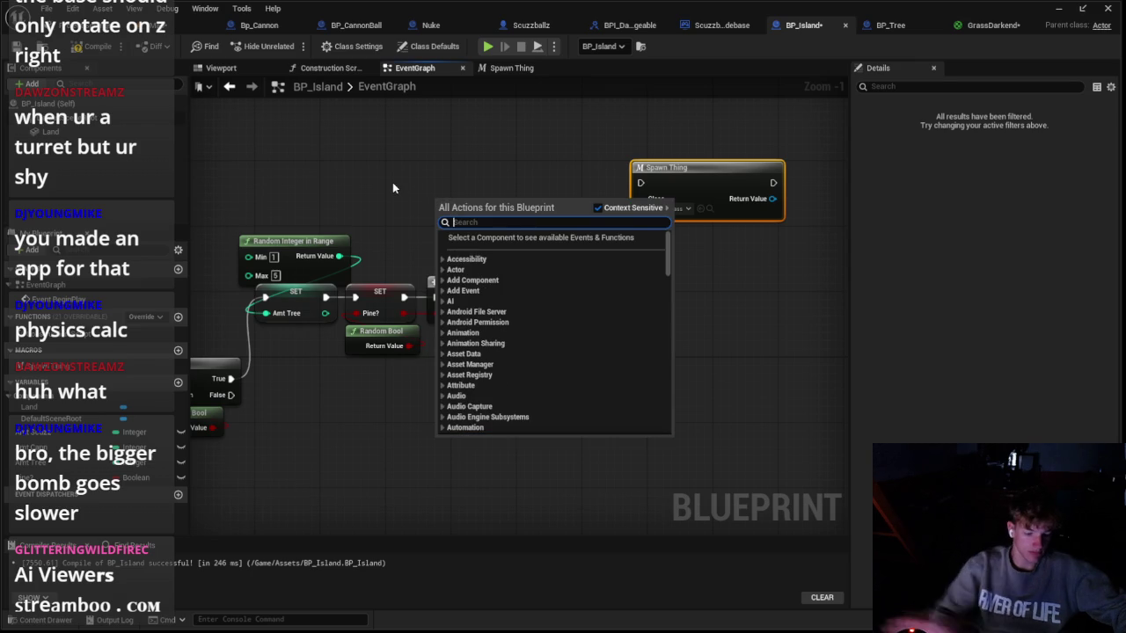
pyautogui.write('LOOP')
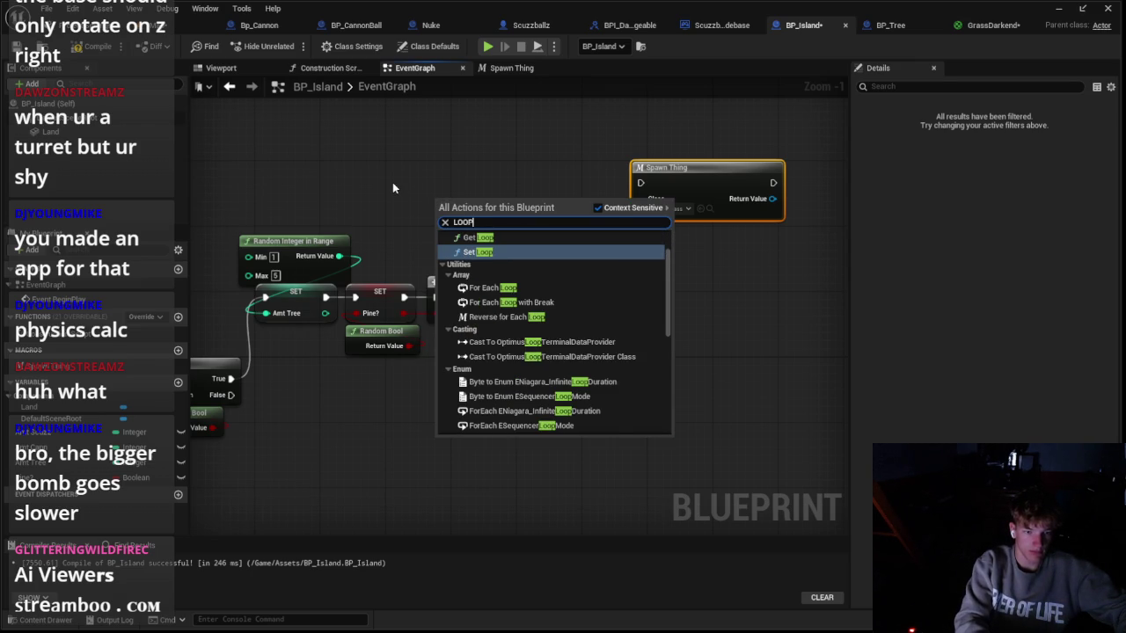
pyautogui.press('Down')
pyautogui.press('BackSpace')
pyautogui.press('BackSpace')
pyautogui.press('BackSpace')
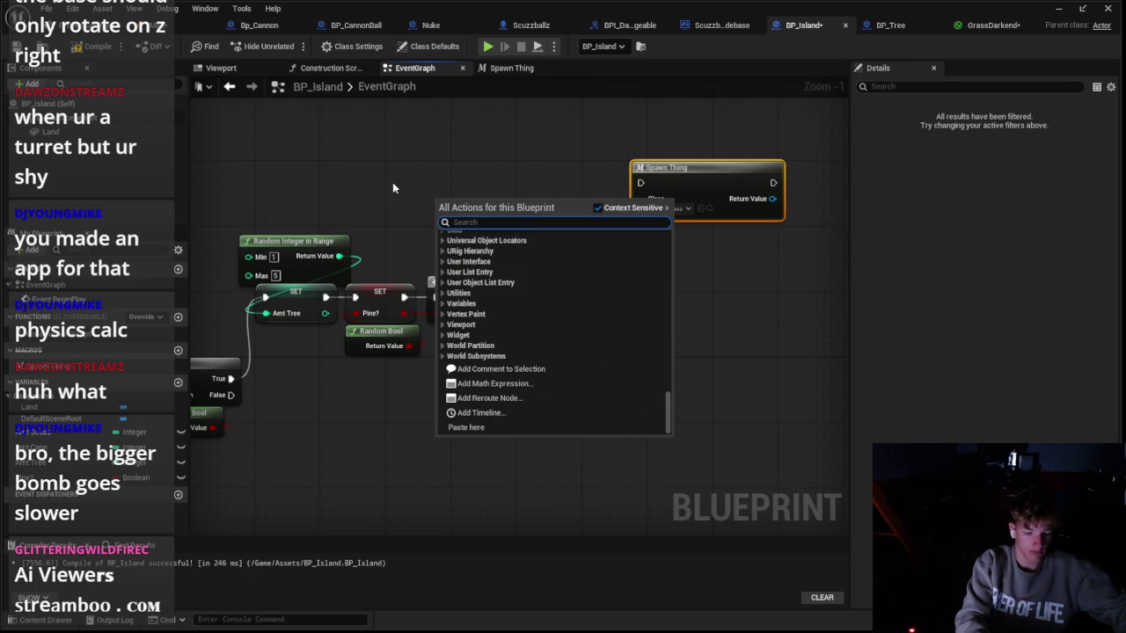
pyautogui.write('for each')
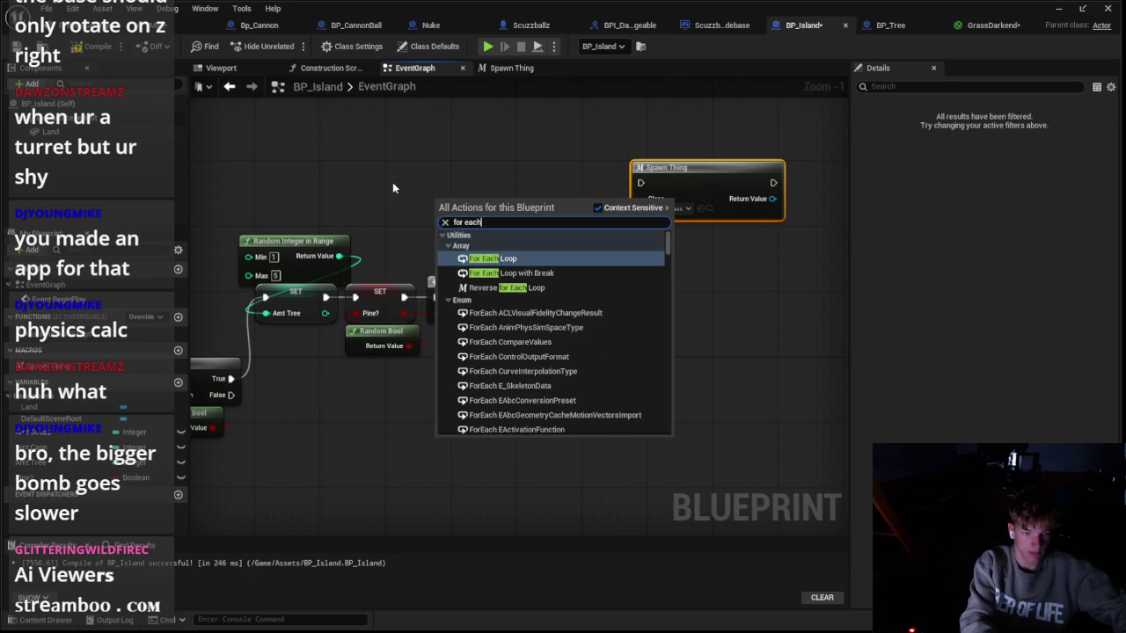
pyautogui.press('Down')
pyautogui.press('Down')
pyautogui.press('Up')
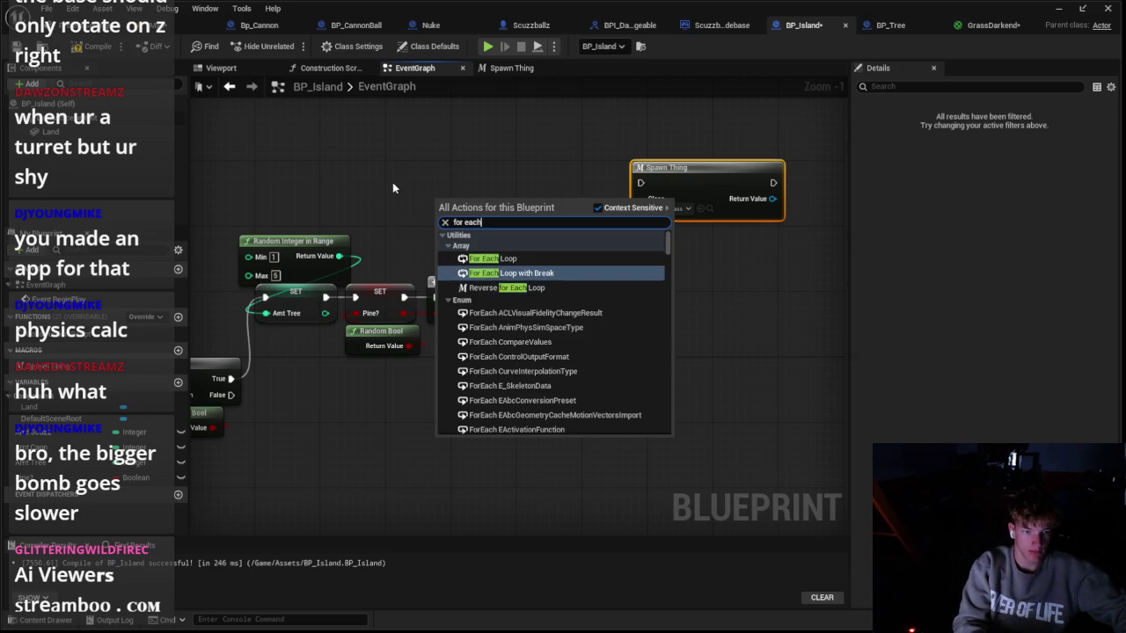
pyautogui.press('Down')
pyautogui.press('Down')
pyautogui.press('Down')
pyautogui.press('Down')
pyautogui.press('Down')
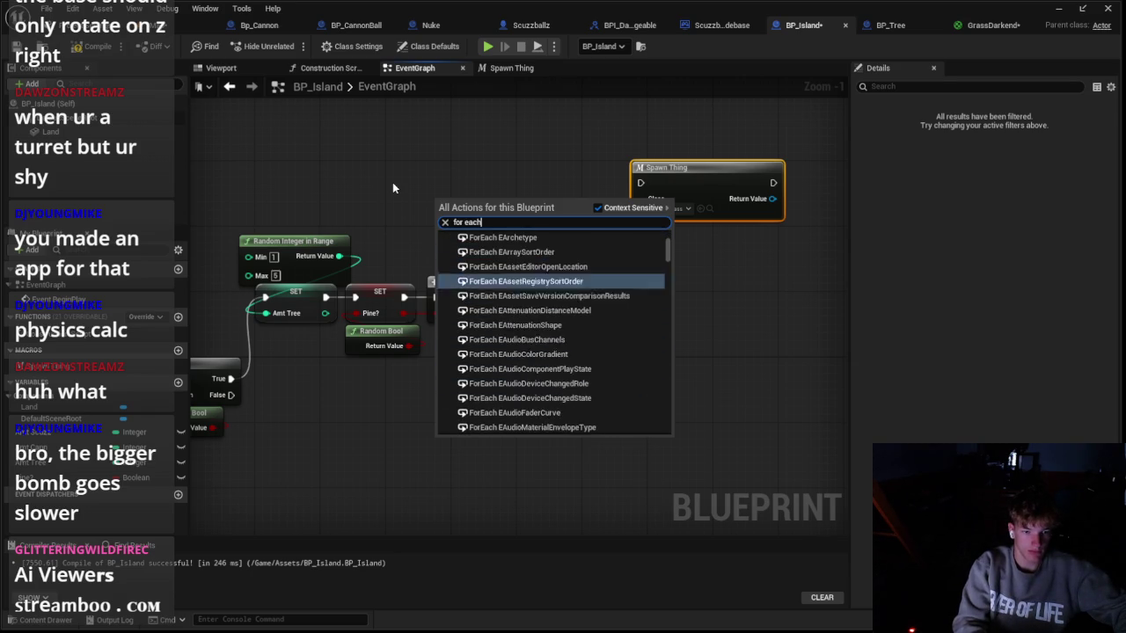
pyautogui.press('Down')
pyautogui.press('Down')
pyautogui.press('Down')
pyautogui.press('Up')
pyautogui.press('Up')
pyautogui.press('Up')
pyautogui.press('Escape')
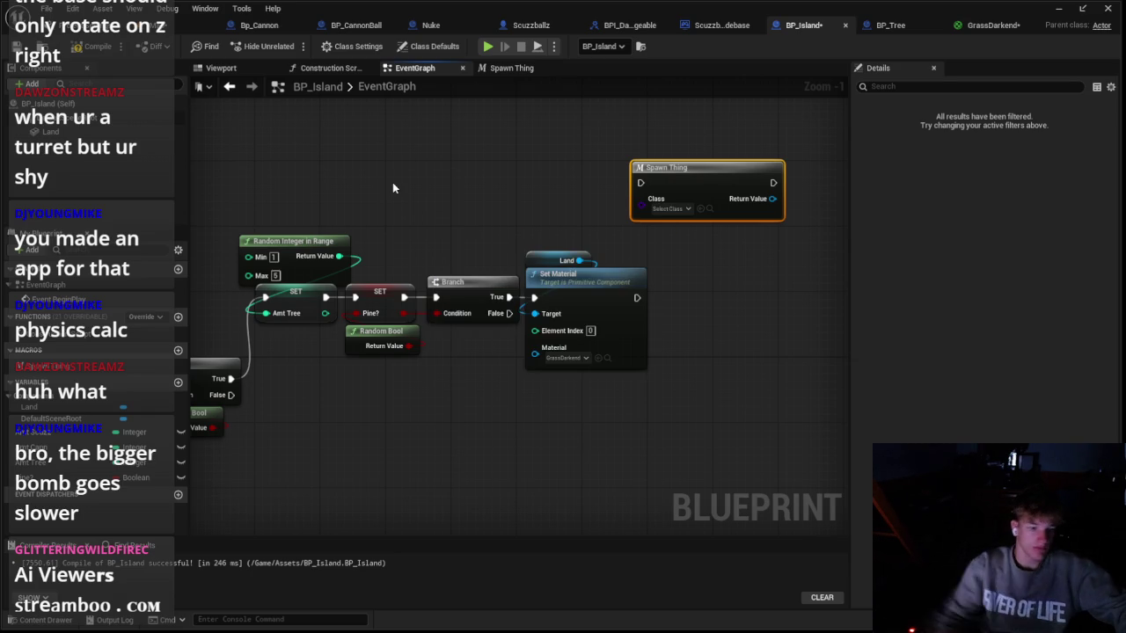
# Step: Add an Amt Tree getter, try a For Each Loop from it, then undo the loop
pyautogui.moveTo(40, 461)
pyautogui.mouseDown()
pyautogui.moveTo(176, 439)
pyautogui.moveTo(497, 218)
pyautogui.moveTo(556, 222)
pyautogui.mouseUp()
pyautogui.click(503, 222)
pyautogui.write('for each')
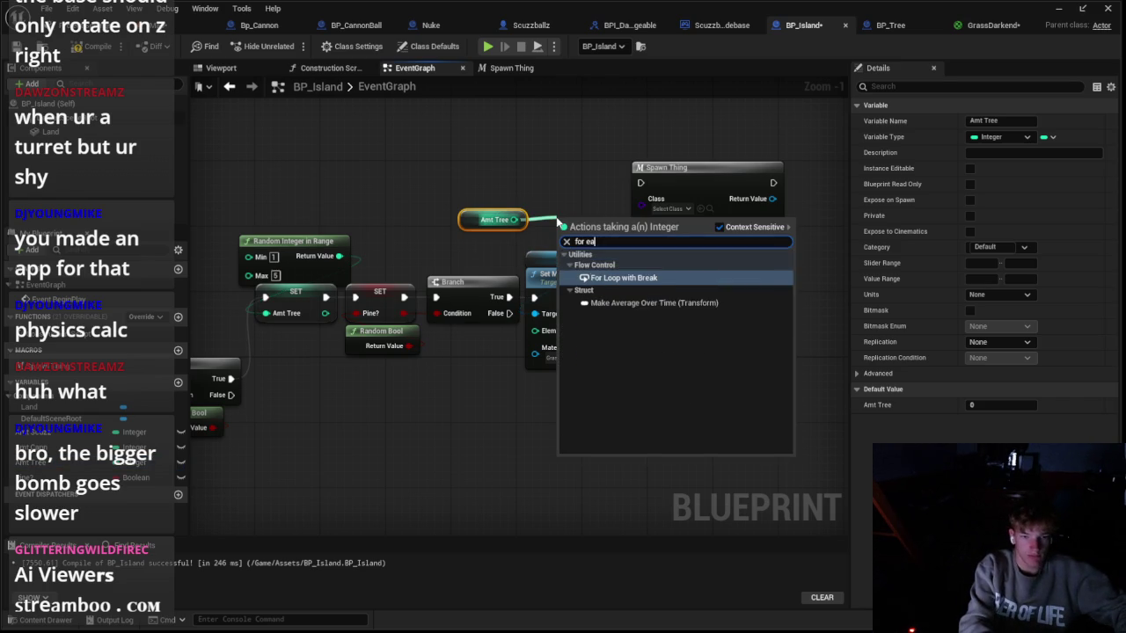
pyautogui.press('BackSpace')
pyautogui.press('BackSpace')
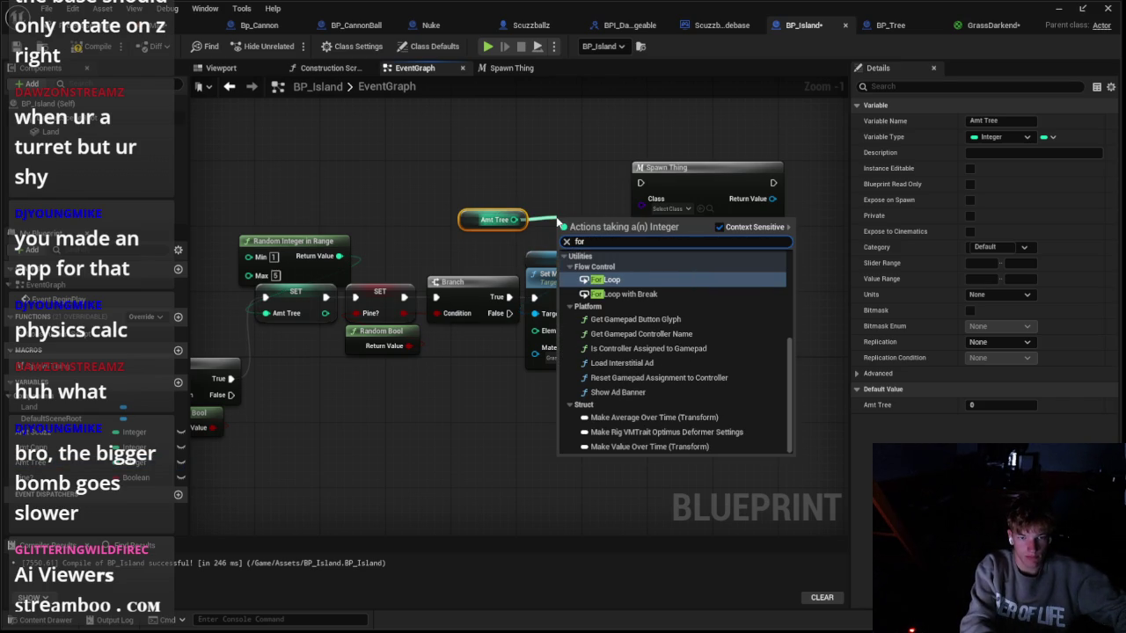
pyautogui.write(' ea')
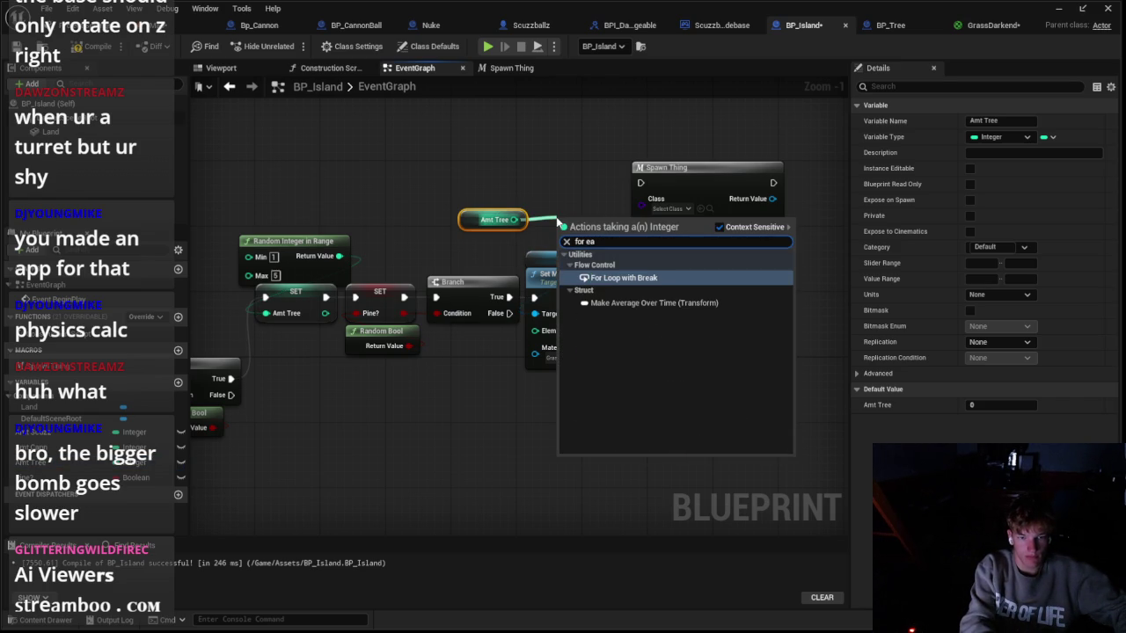
pyautogui.click(718, 227)
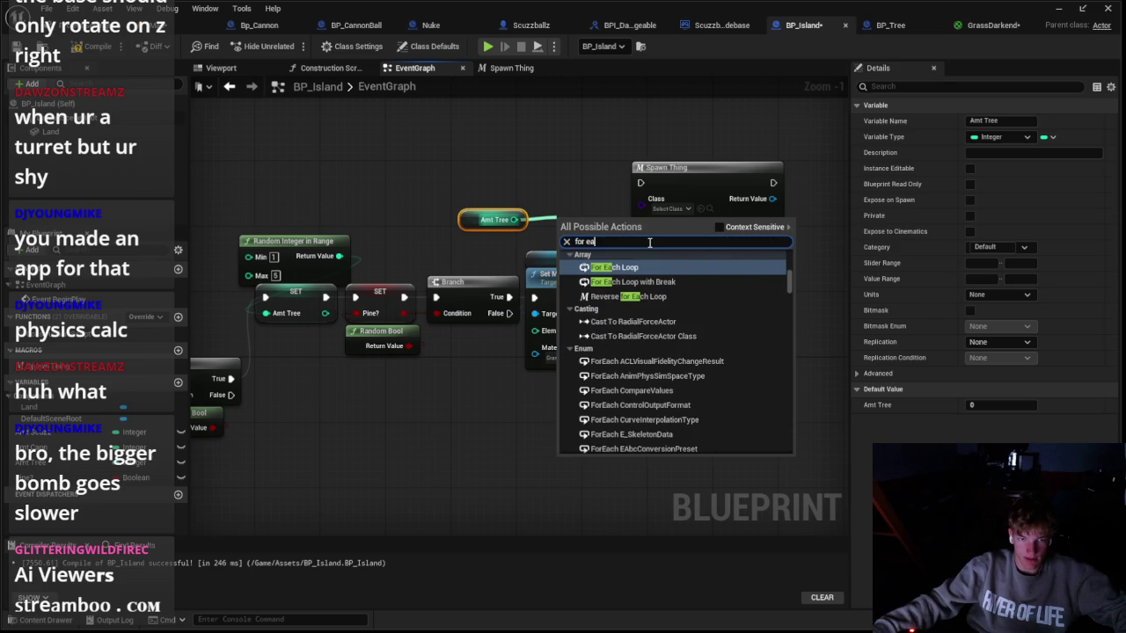
pyautogui.click(614, 267)
pyautogui.moveTo(616, 216); pyautogui.dragTo(625, 124)
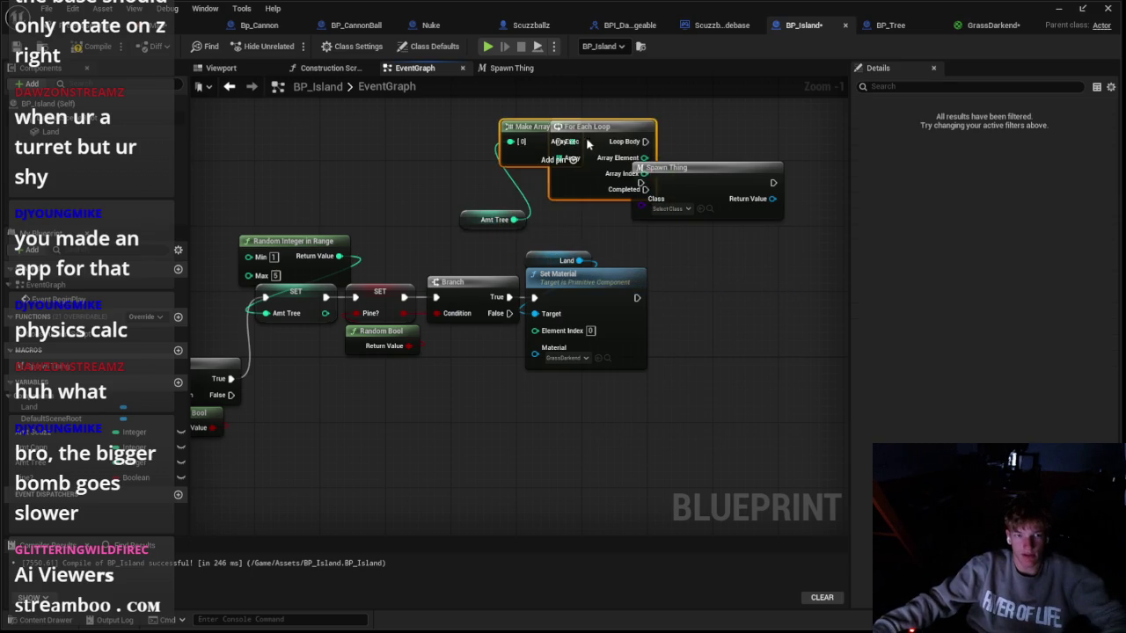
pyautogui.hotkey('ctrl', 'z')
pyautogui.hotkey('ctrl', 'z')
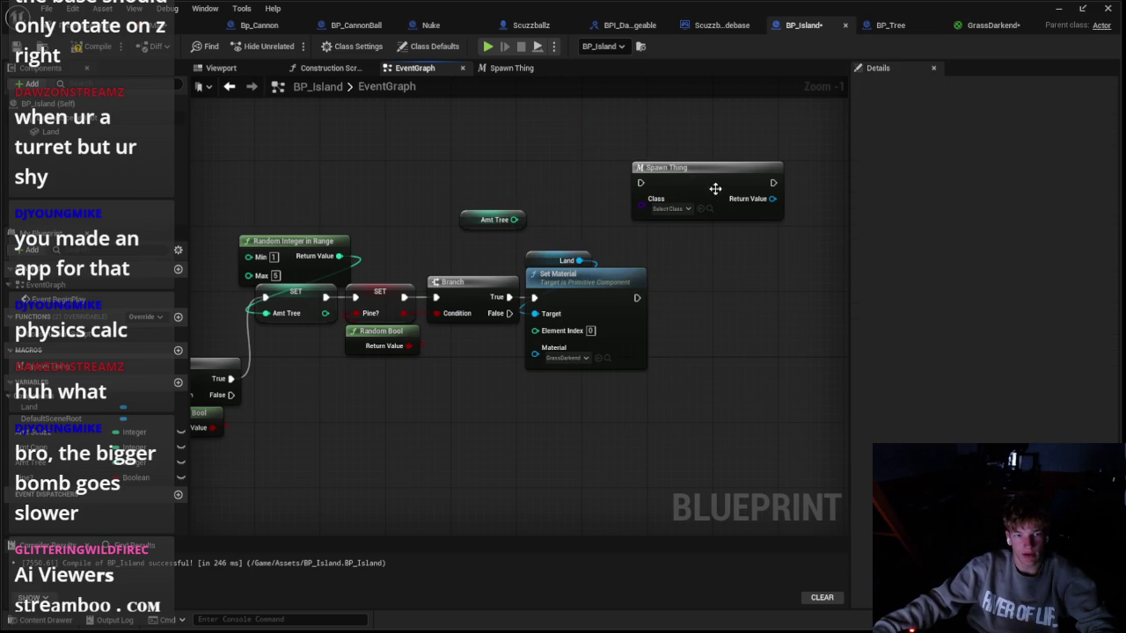
# Step: Set the Spawn Thing node's class to BP_Tree
pyautogui.rightClick(547, 182)
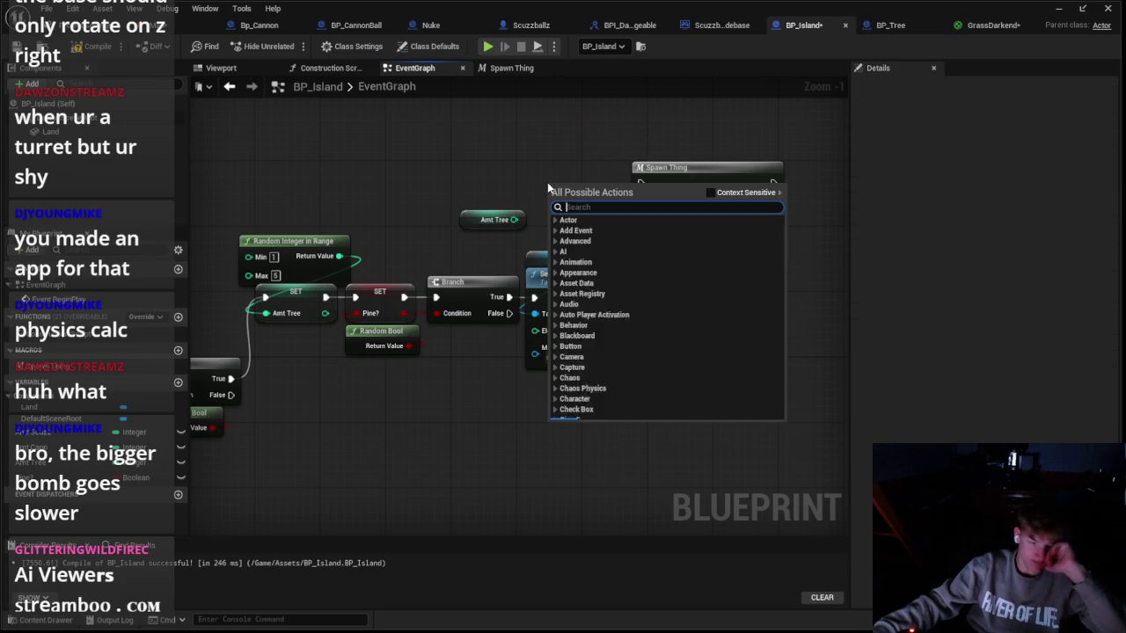
pyautogui.write('loop')
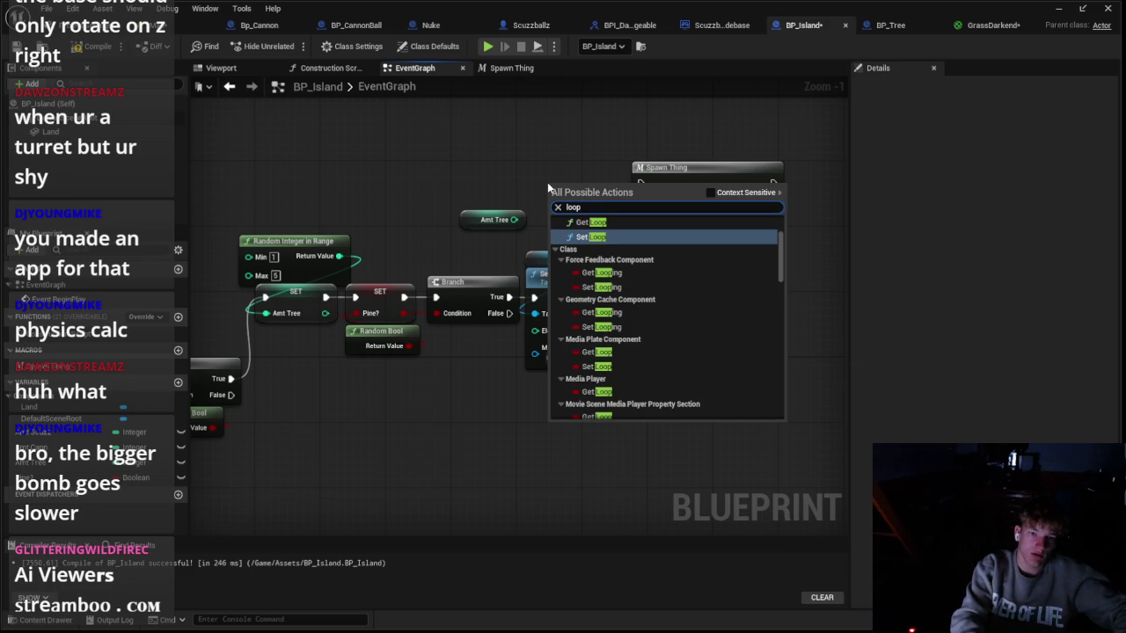
pyautogui.press('Escape')
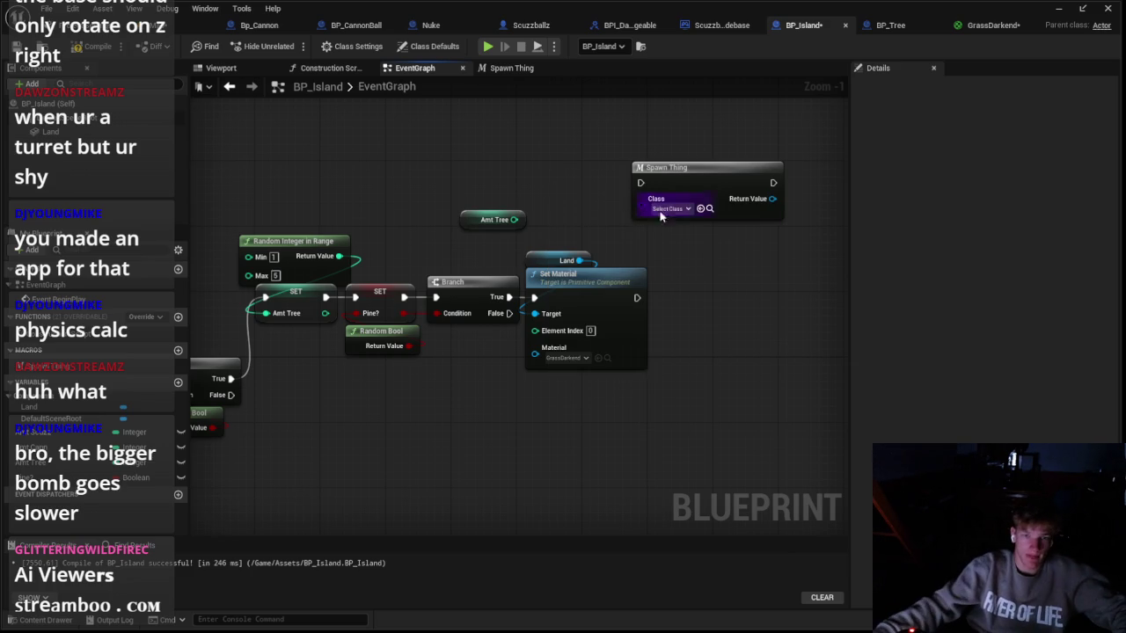
pyautogui.click(683, 211)
pyautogui.write('tree')
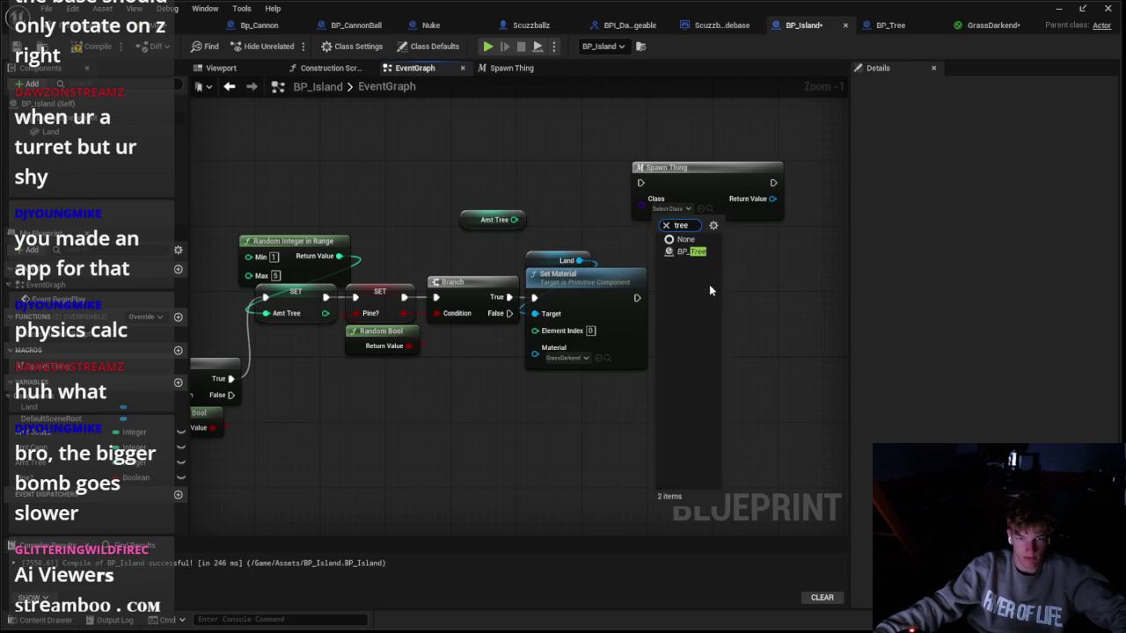
pyautogui.click(689, 254)
# Step: Move Spawn Thing beside Set Material and chain it after Set Material's exec output
pyautogui.moveTo(706, 176); pyautogui.dragTo(744, 288)
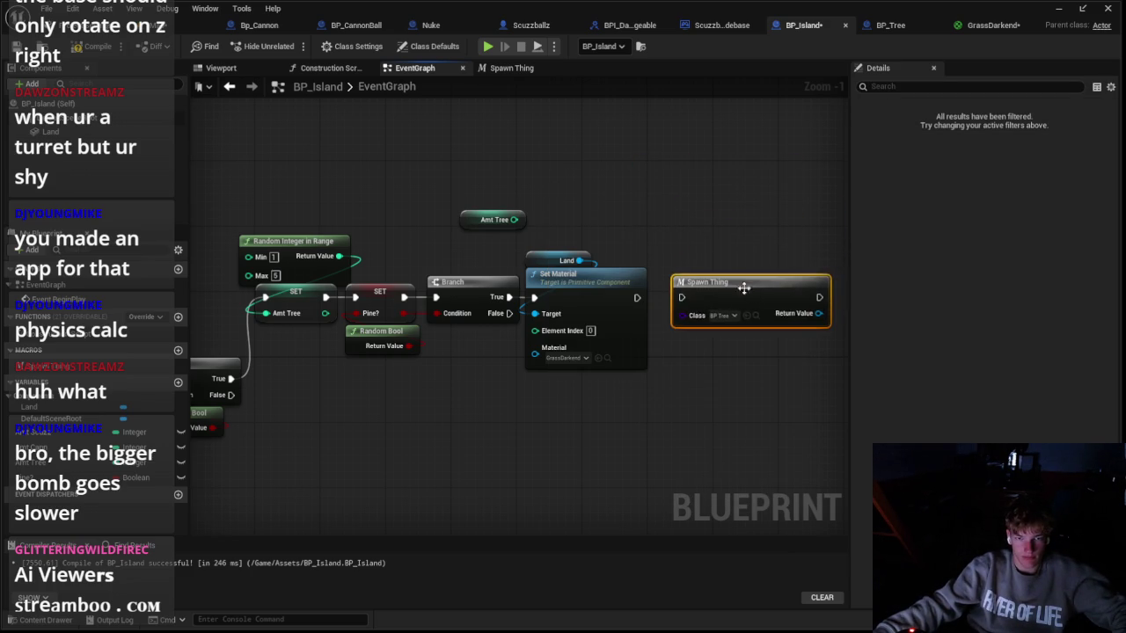
pyautogui.click(641, 306)
pyautogui.moveTo(637, 298); pyautogui.dragTo(687, 300)
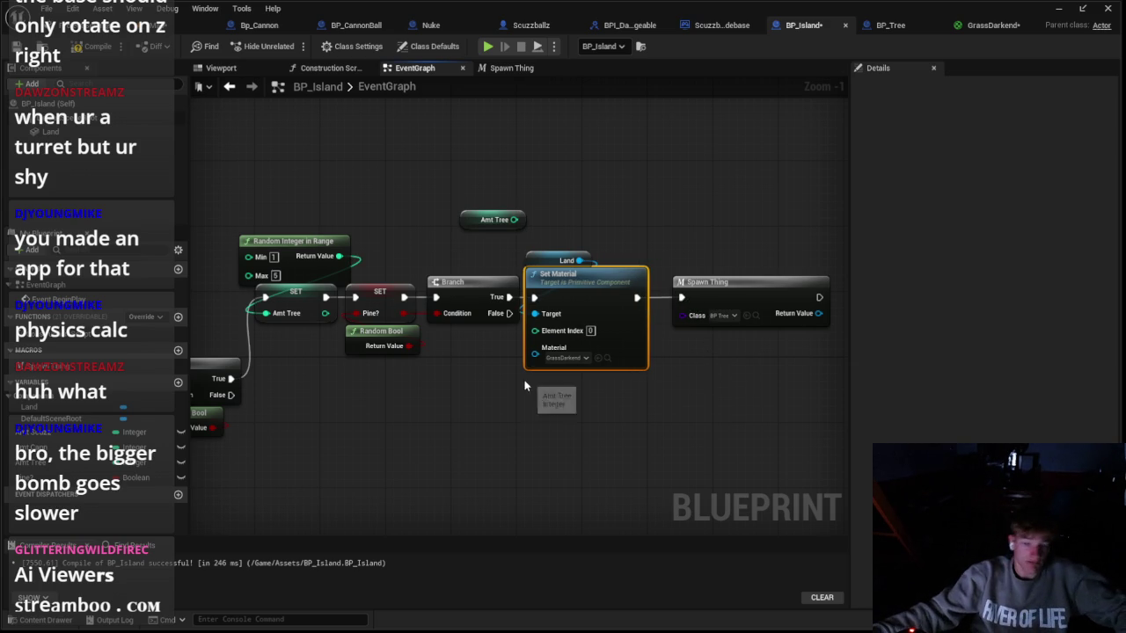
pyautogui.rightClick(392, 400)
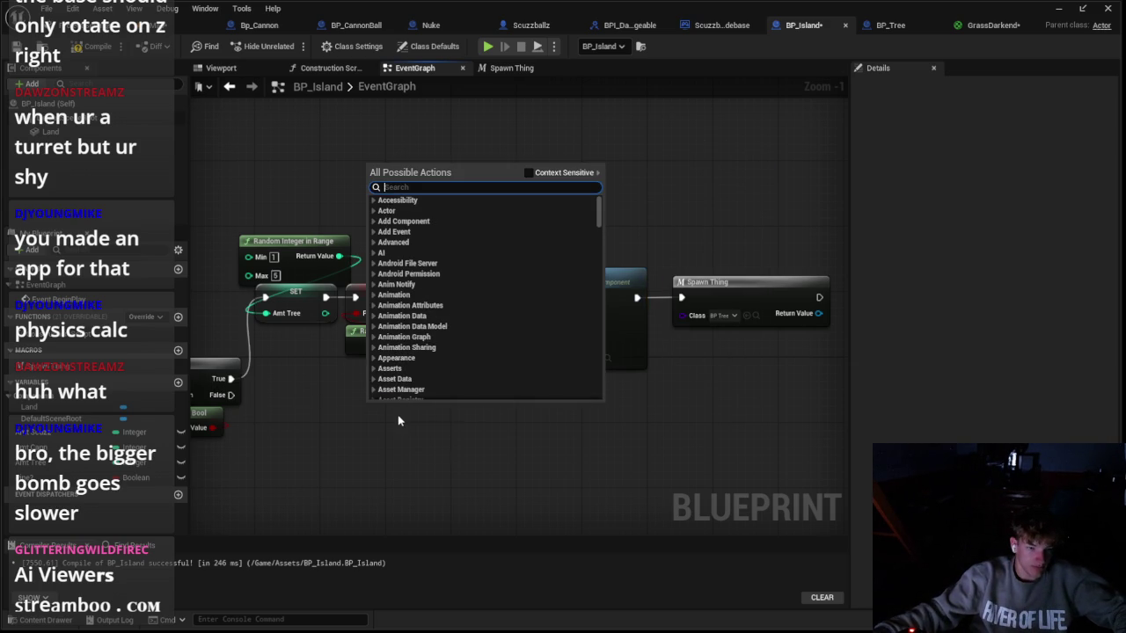
# Step: Add a For Each Loop node, open its macro graph and select all its inner nodes
pyautogui.write('for ea')
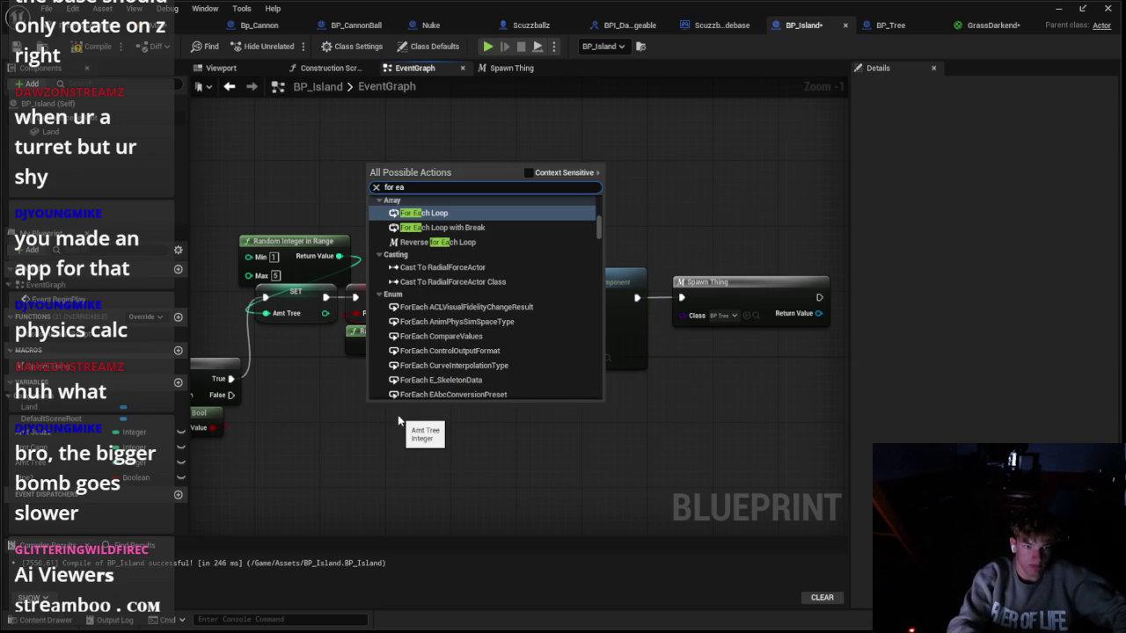
pyautogui.click(431, 214)
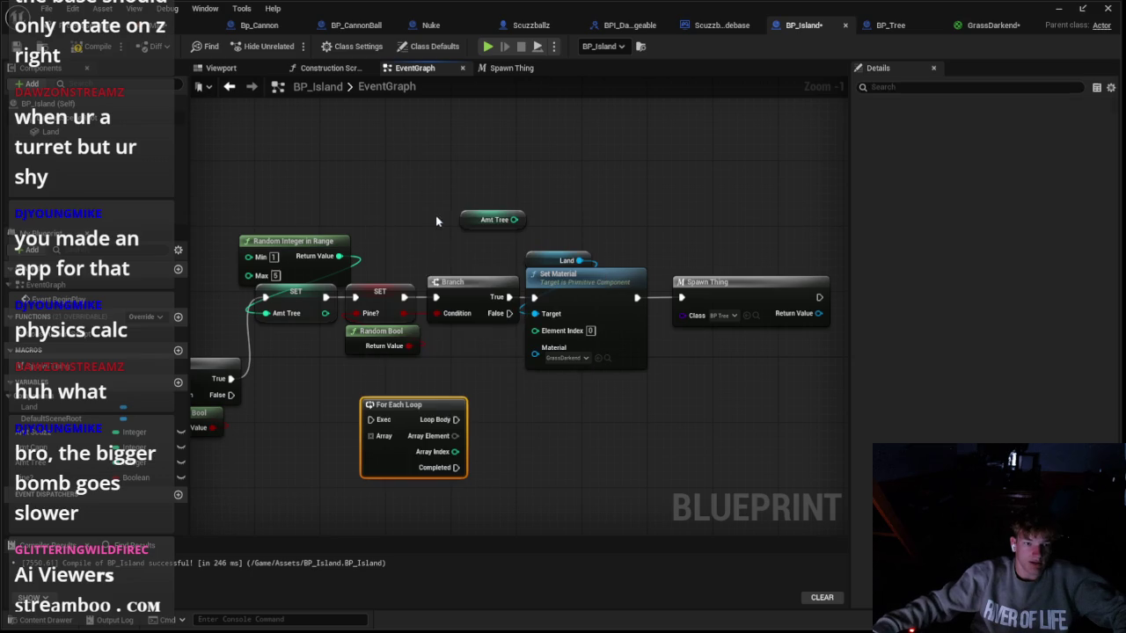
pyautogui.doubleClick(383, 466)
pyautogui.scroll(-5, 377, 437)
pyautogui.moveTo(236, 279)
pyautogui.mouseDown()
pyautogui.moveTo(515, 439)
pyautogui.moveTo(764, 556)
pyautogui.mouseUp()
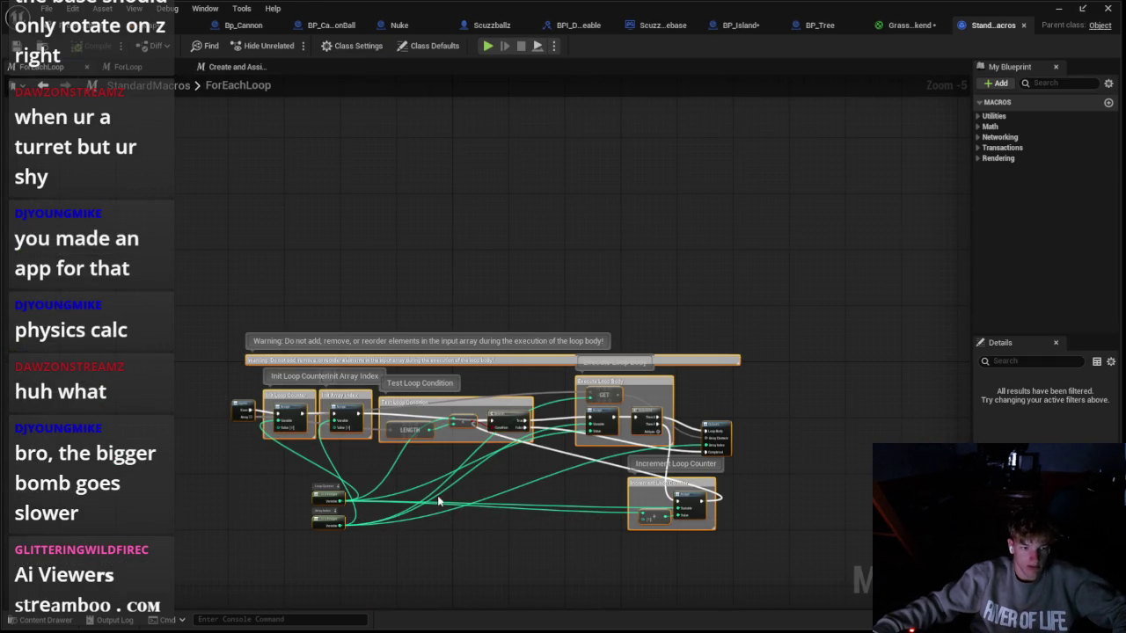
# Step: Add a macro to BP_Tree, delete it again, and return to the BP_Island blueprint
pyautogui.click(910, 24)
pyautogui.click(992, 24)
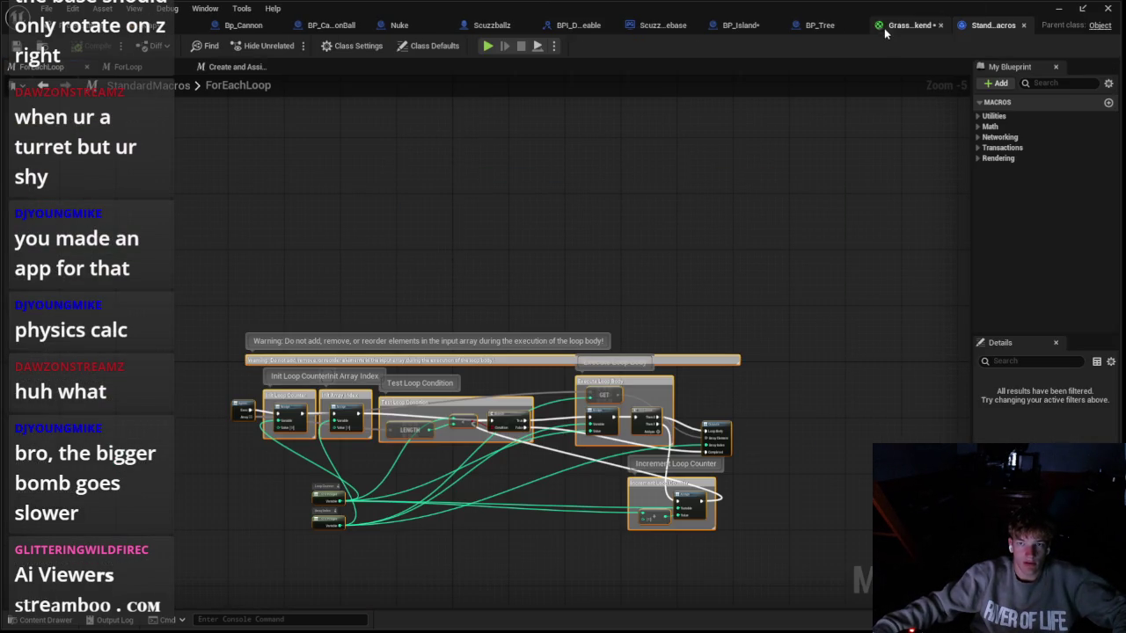
pyautogui.click(812, 26)
pyautogui.click(743, 25)
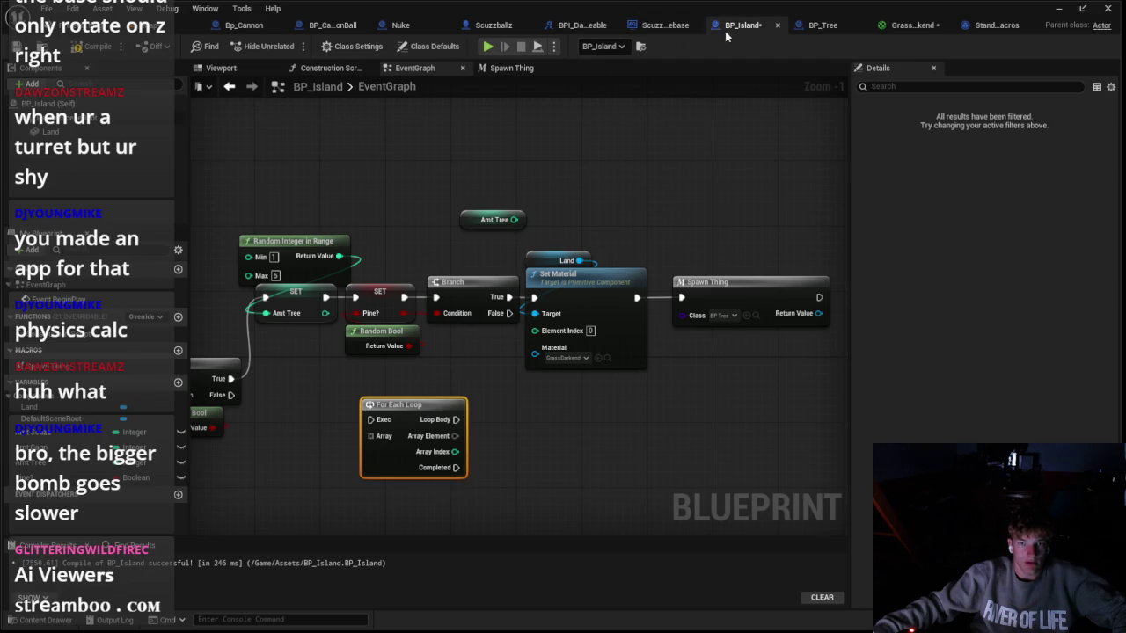
pyautogui.click(818, 25)
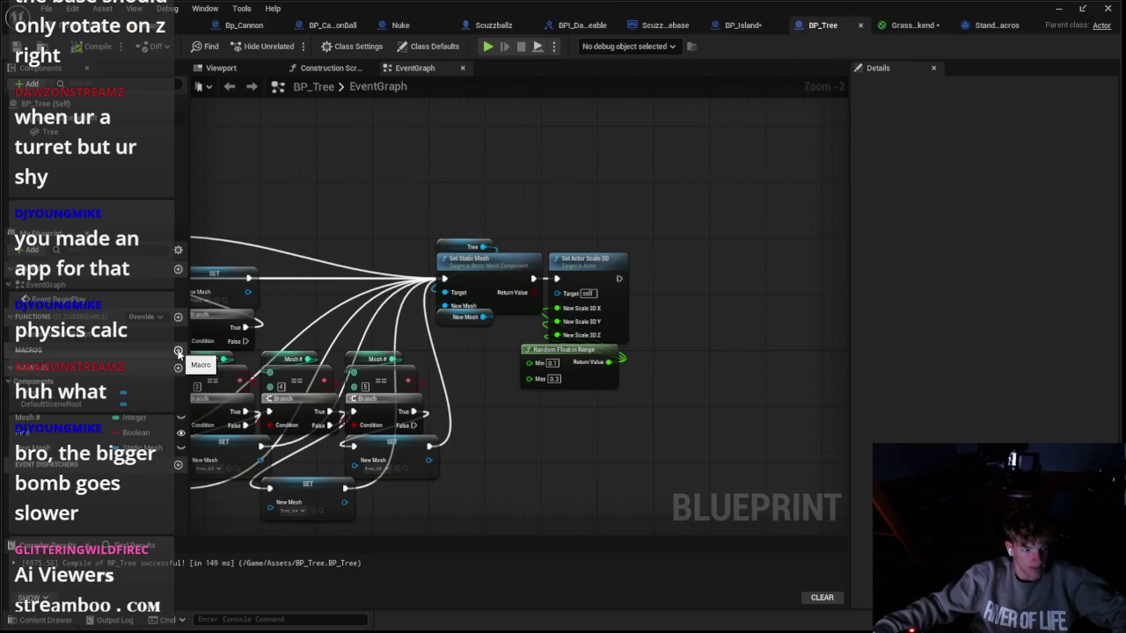
pyautogui.click(179, 351)
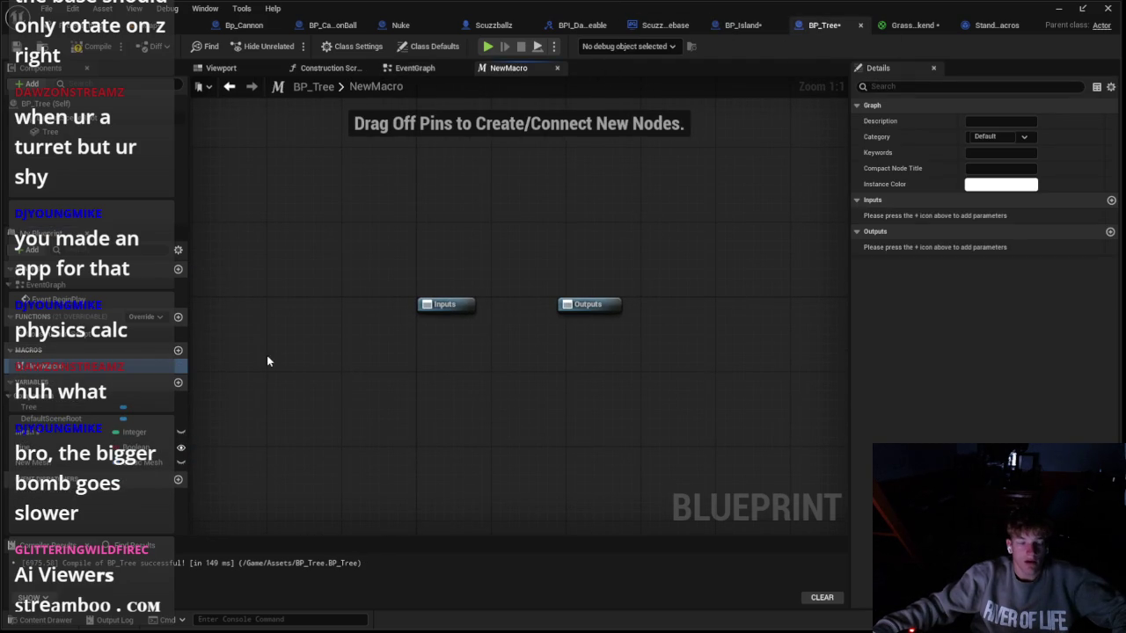
pyautogui.rightClick(177, 366)
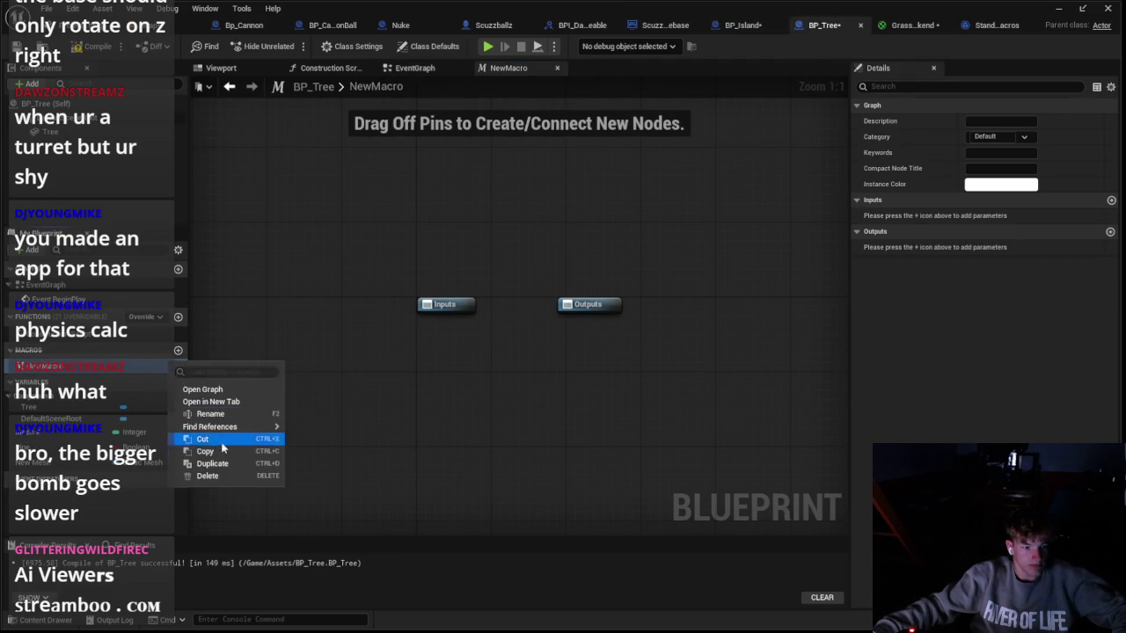
pyautogui.click(226, 472)
pyautogui.click(730, 27)
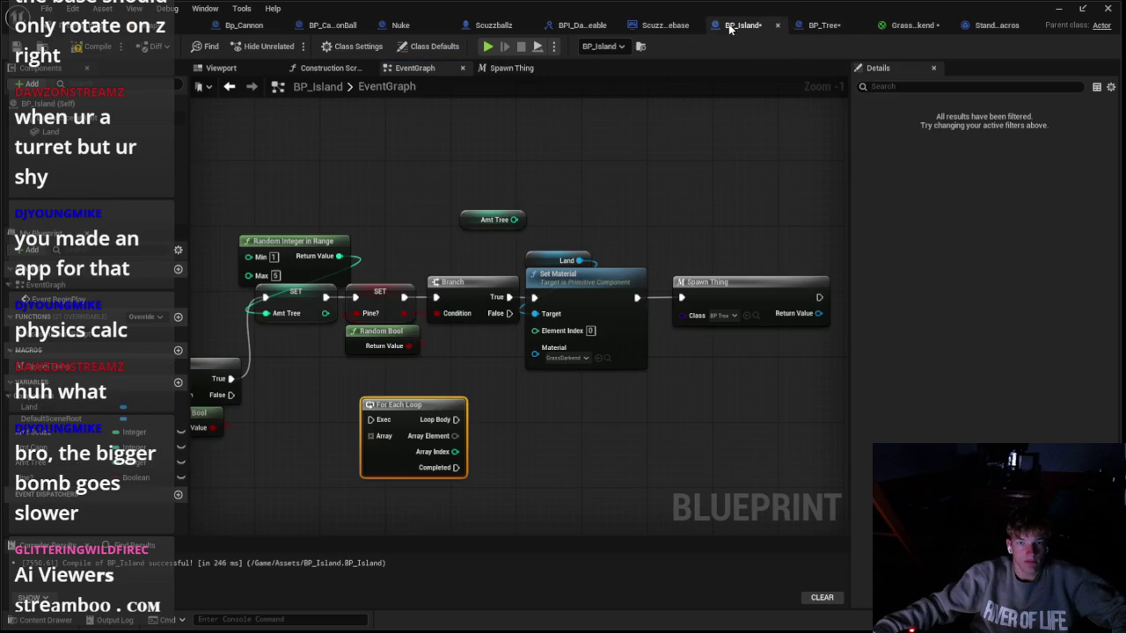
# Step: Create a BP_Island macro named Each Loop and paste the copied ForEachLoop nodes into it
pyautogui.click(178, 350)
pyautogui.write('Each Loop')
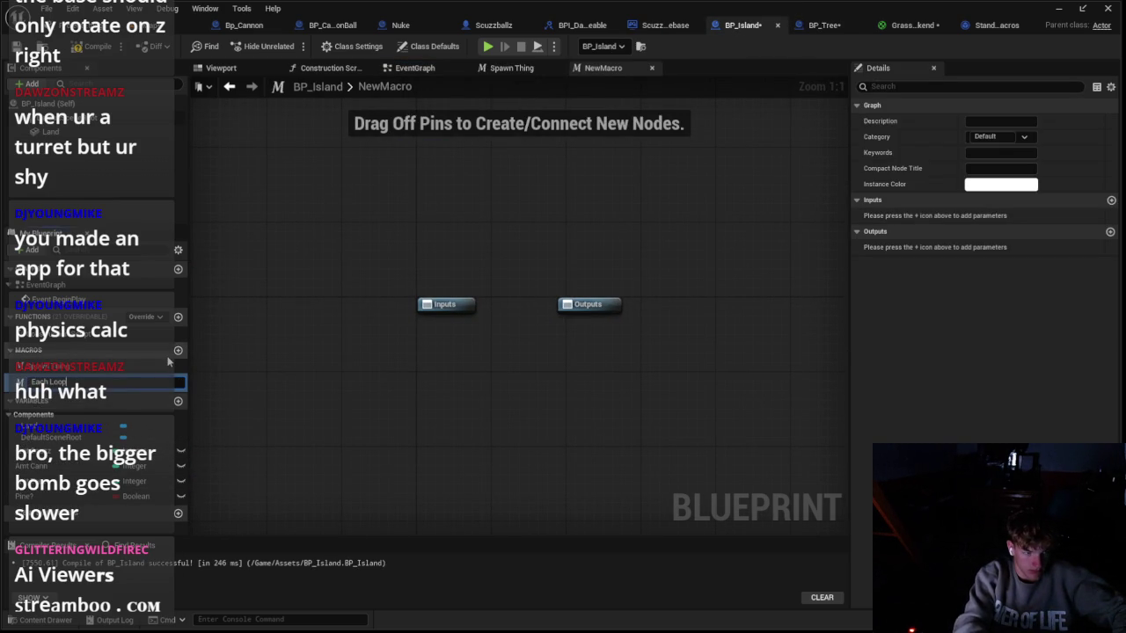
pyautogui.press('Return')
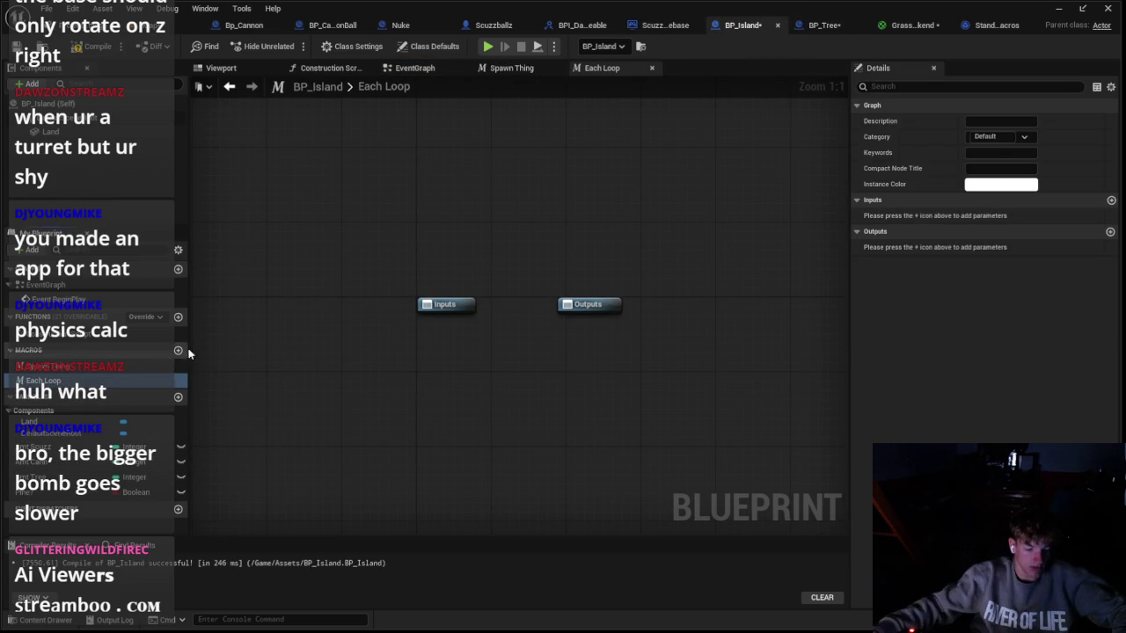
pyautogui.hotkey('ctrl', 'v')
pyautogui.scroll(-5, 406, 406)
pyautogui.scroll(3, 435, 392)
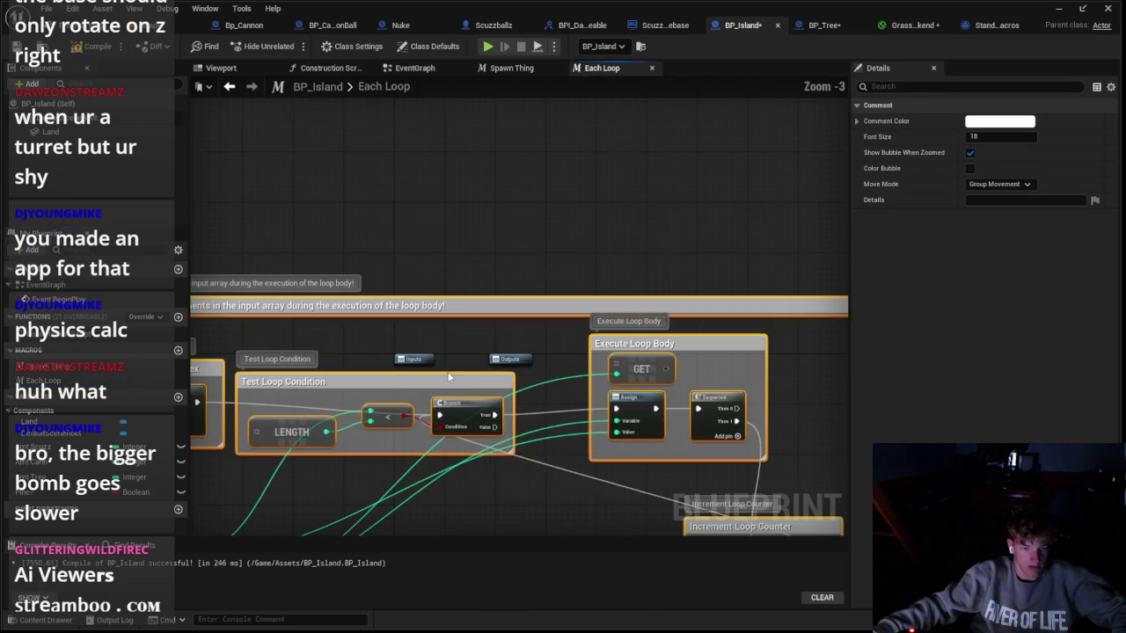
pyautogui.scroll(-3, 314, 327)
# Step: Delete the Init, Execute Loop Body and Increment comment boxes, then wire Inputs to the first Assign
pyautogui.moveTo(290, 315); pyautogui.dragTo(506, 351)
pyautogui.press('Delete')
pyautogui.moveTo(758, 303); pyautogui.dragTo(734, 338)
pyautogui.press('Delete')
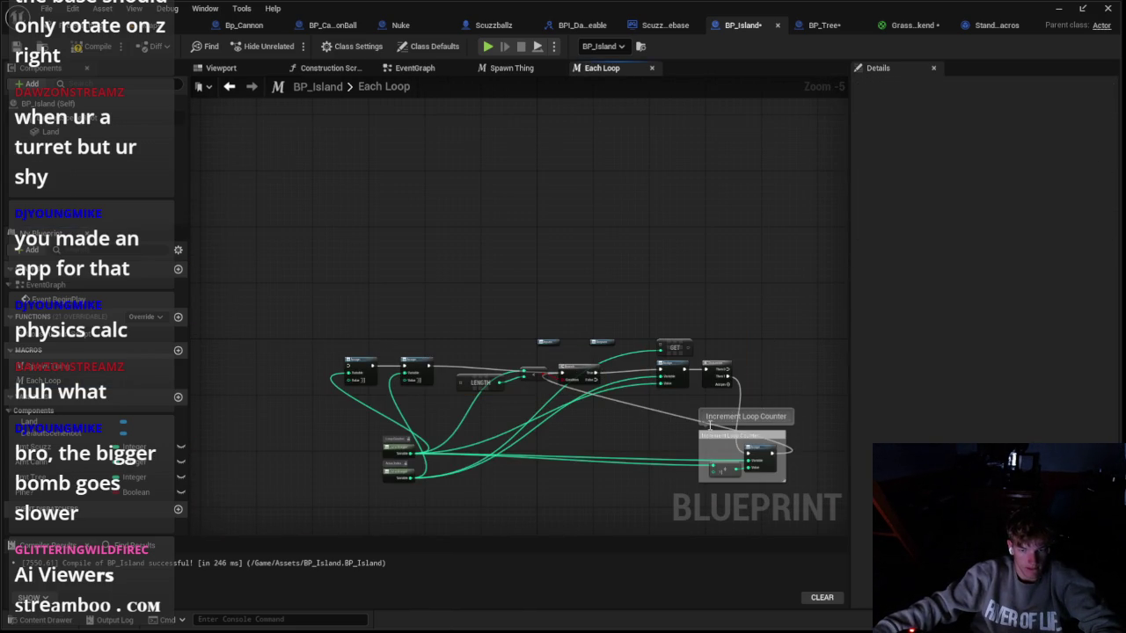
pyautogui.moveTo(726, 451); pyautogui.dragTo(725, 451)
pyautogui.press('Delete')
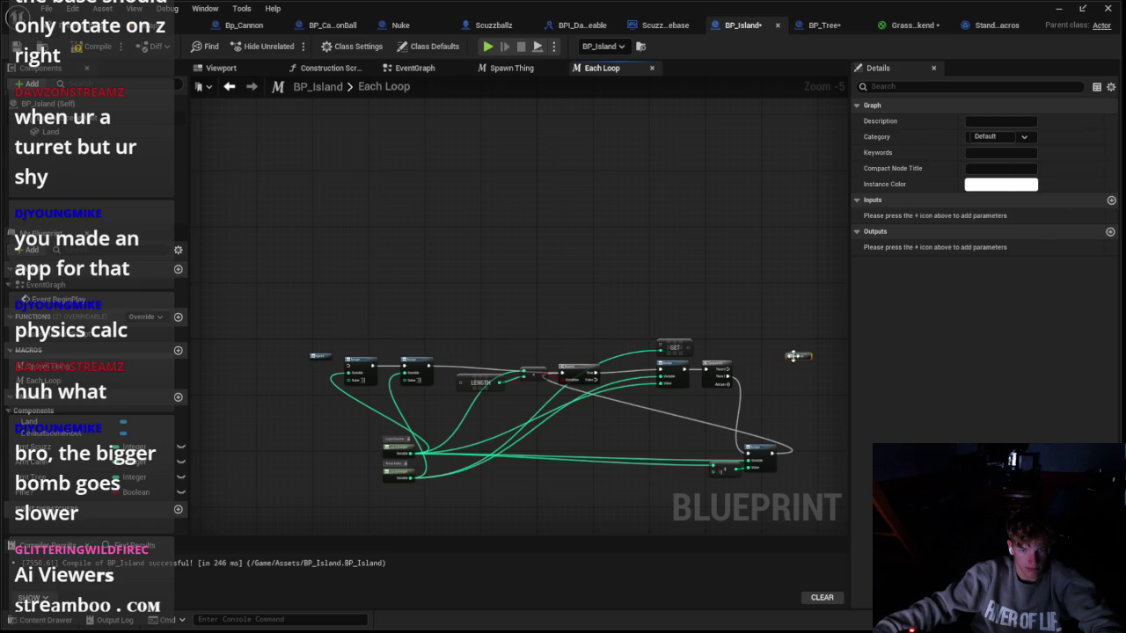
pyautogui.scroll(2, 395, 426)
pyautogui.moveTo(374, 267); pyautogui.dragTo(325, 251)
# Step: Connect the Sequence node's Then 0 to the Outputs node
pyautogui.scroll(1, 661, 297)
pyautogui.scroll(-1, 661, 297)
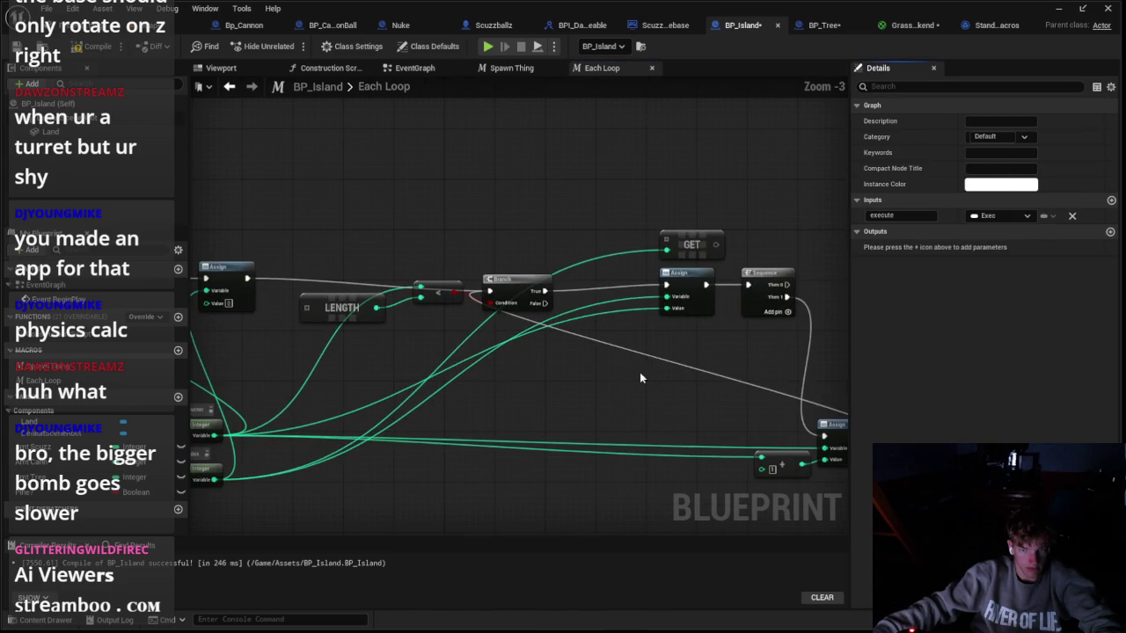
pyautogui.moveTo(550, 292); pyautogui.dragTo(677, 268)
pyautogui.moveTo(677, 267); pyautogui.dragTo(639, 283)
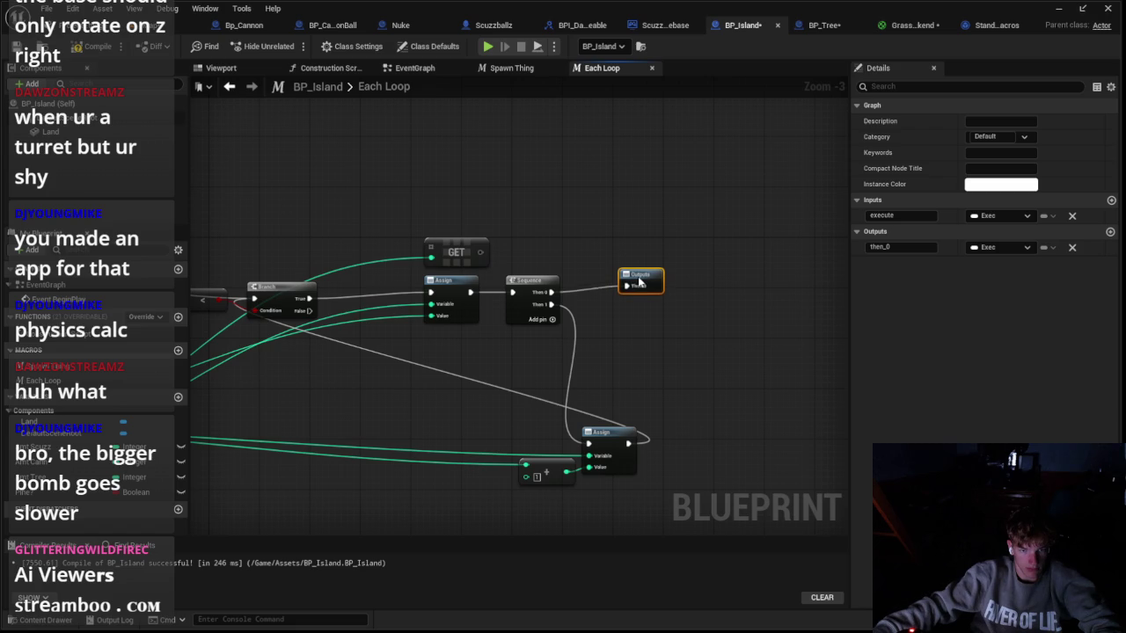
pyautogui.scroll(-1, 493, 365)
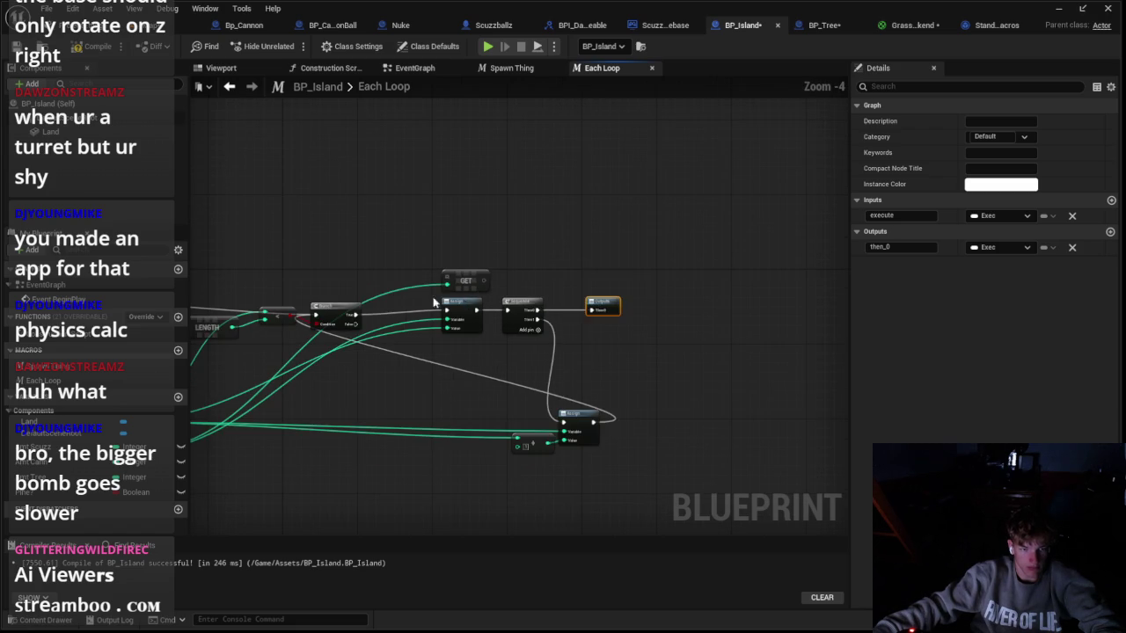
pyautogui.moveTo(433, 301); pyautogui.dragTo(576, 302)
pyautogui.moveTo(364, 156); pyautogui.dragTo(535, 162)
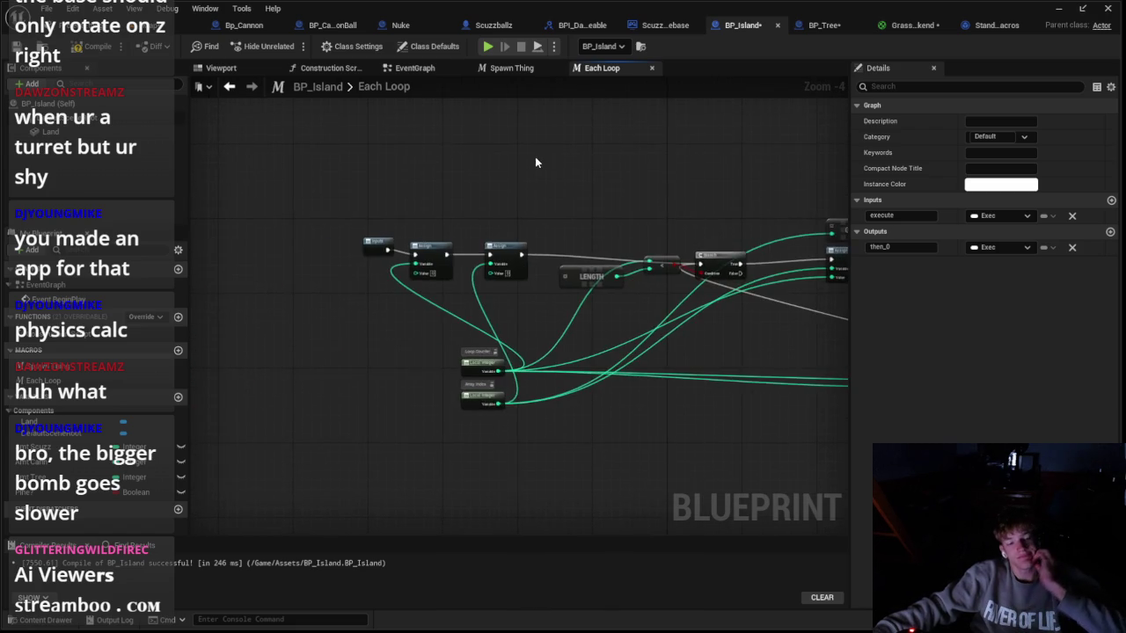
pyautogui.scroll(1, 433, 229)
pyautogui.click(381, 301)
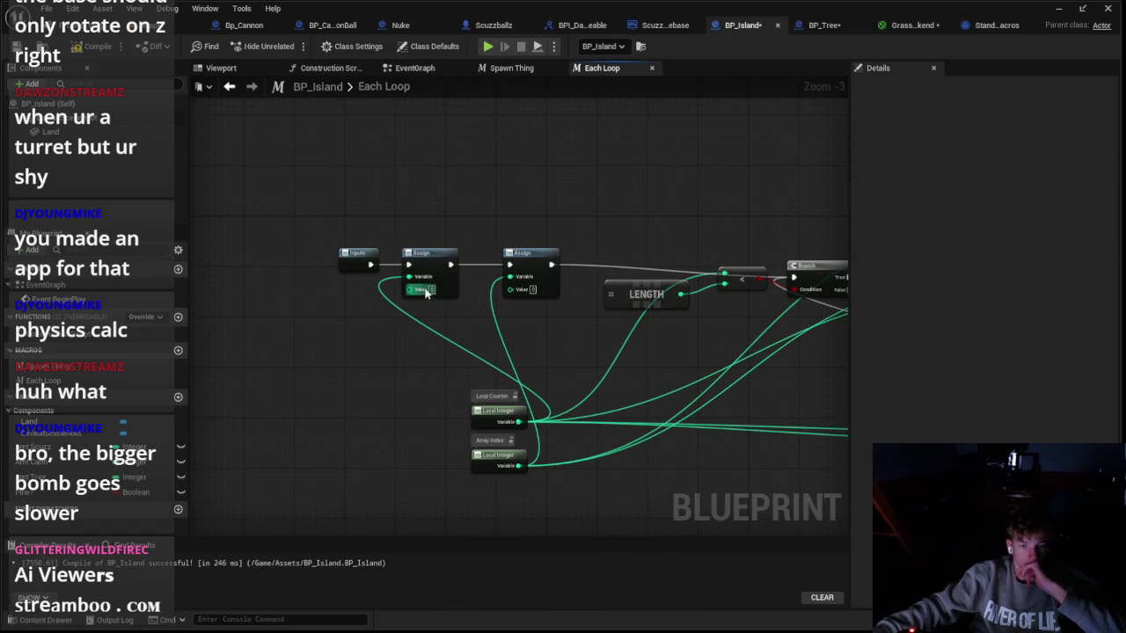
pyautogui.moveTo(464, 317); pyautogui.dragTo(408, 313)
# Step: Feed the first Assign's value from a new integer macro input and delete the LENGTH node
pyautogui.moveTo(352, 285); pyautogui.dragTo(310, 273)
pyautogui.scroll(3, 294, 257)
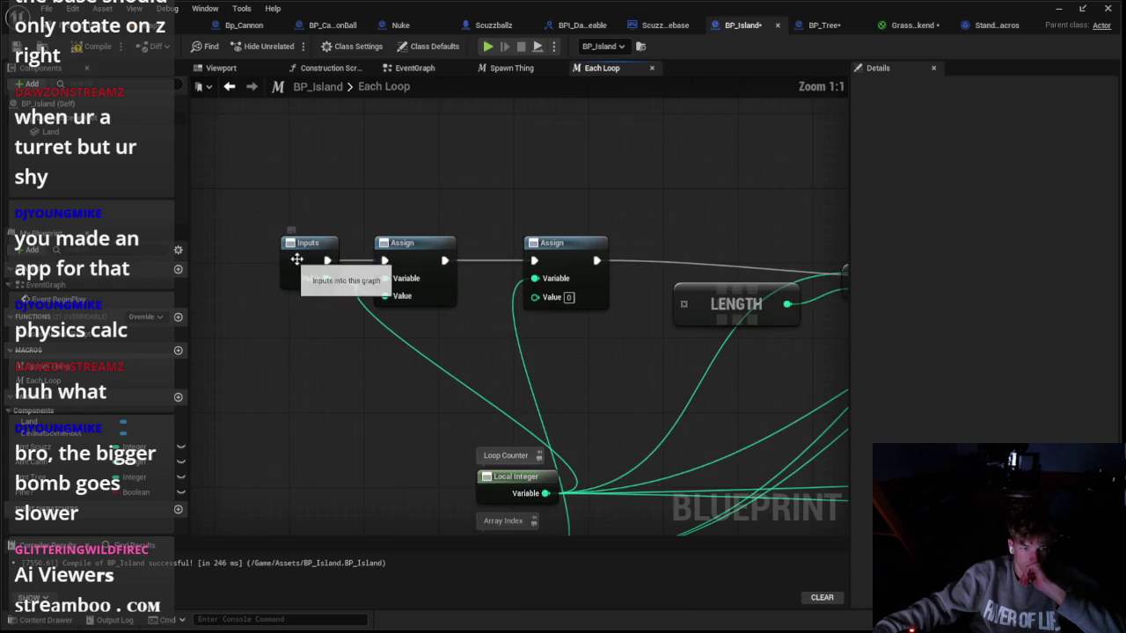
pyautogui.click(322, 269)
pyautogui.scroll(-1, 325, 273)
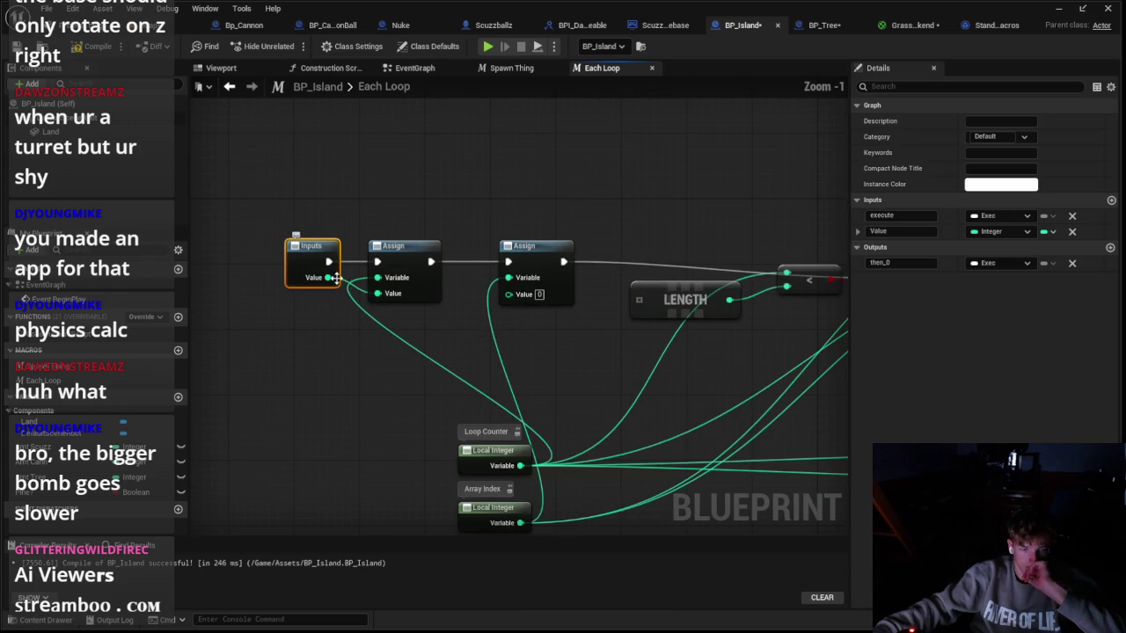
pyautogui.scroll(-1, 487, 327)
pyautogui.moveTo(487, 326); pyautogui.dragTo(448, 279)
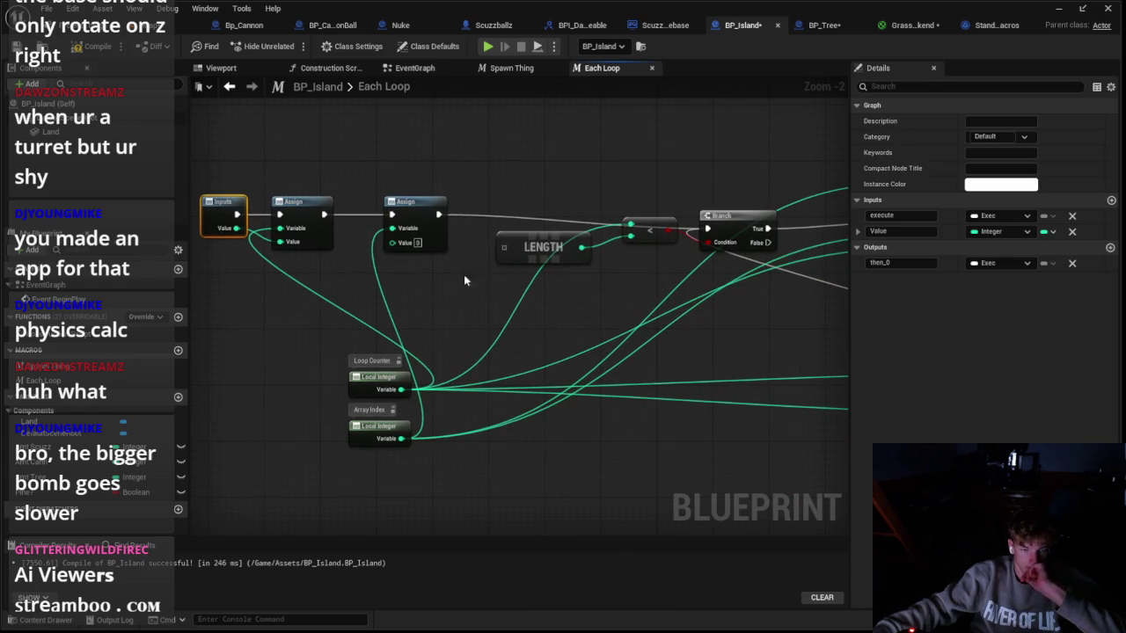
pyautogui.click(536, 247)
pyautogui.press('Delete')
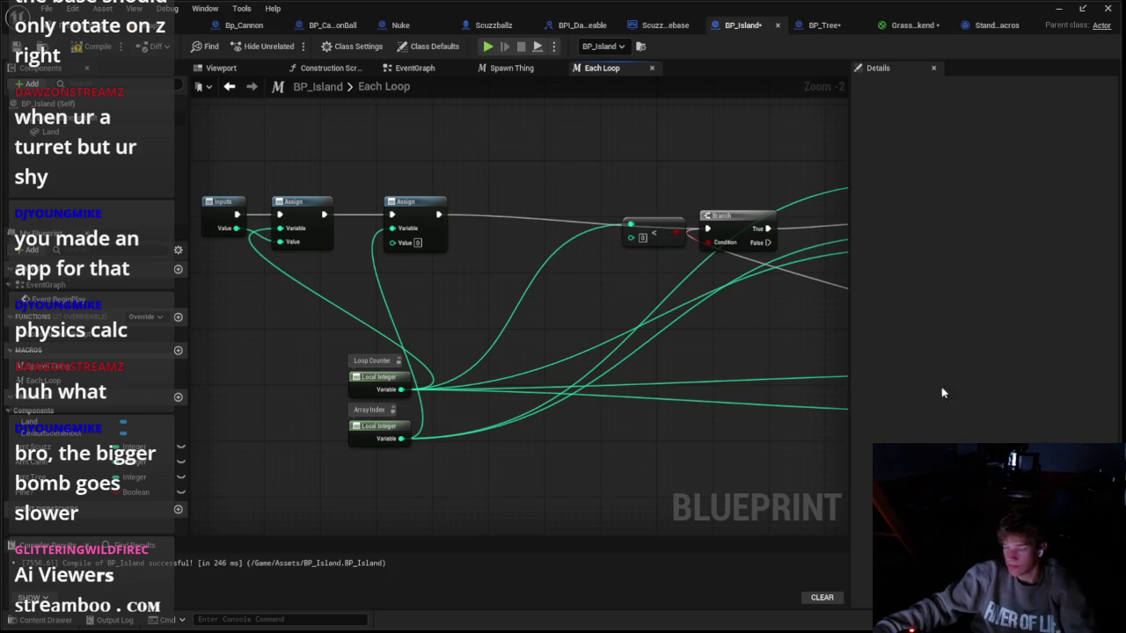
# Step: Move the less-than comparison and Branch nodes up-left in the Each Loop macro
pyautogui.scroll(-3, 745, 420)
pyautogui.scroll(3, 745, 420)
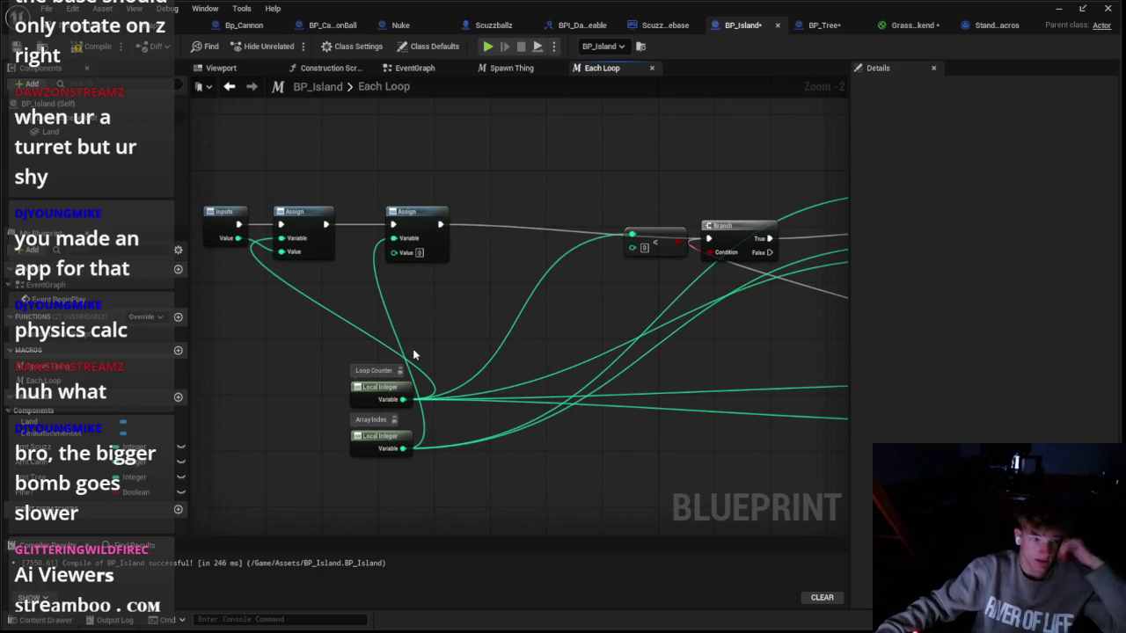
pyautogui.moveTo(299, 314)
pyautogui.mouseDown()
pyautogui.moveTo(244, 307)
pyautogui.moveTo(383, 274)
pyautogui.mouseUp()
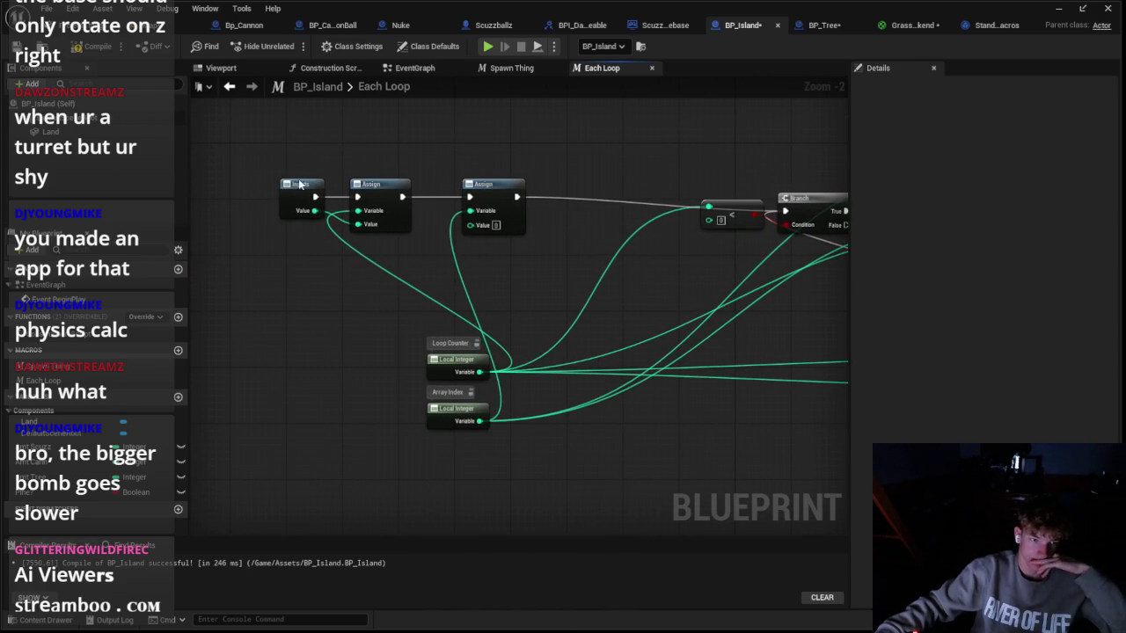
pyautogui.moveTo(378, 226); pyautogui.dragTo(471, 211)
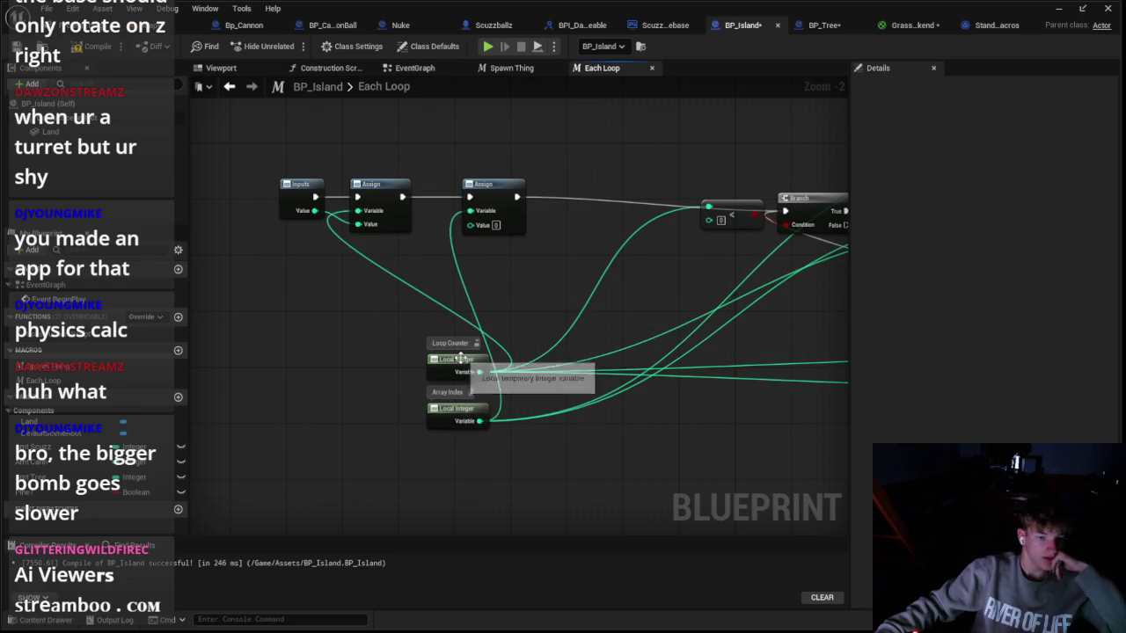
pyautogui.moveTo(469, 331); pyautogui.dragTo(389, 369)
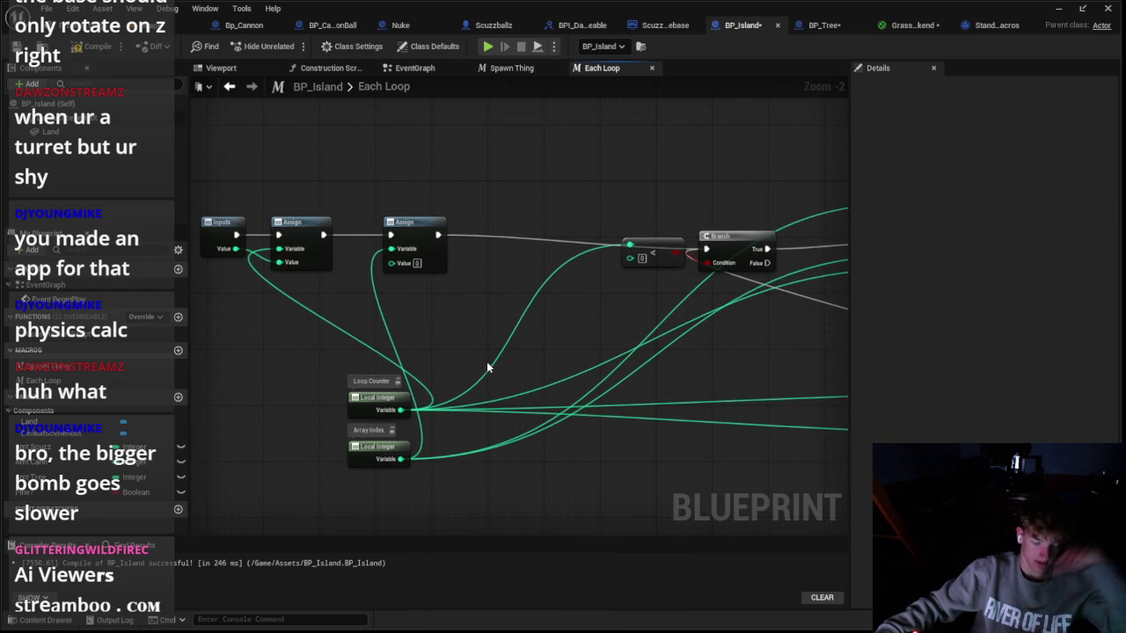
pyautogui.moveTo(508, 406); pyautogui.dragTo(458, 295)
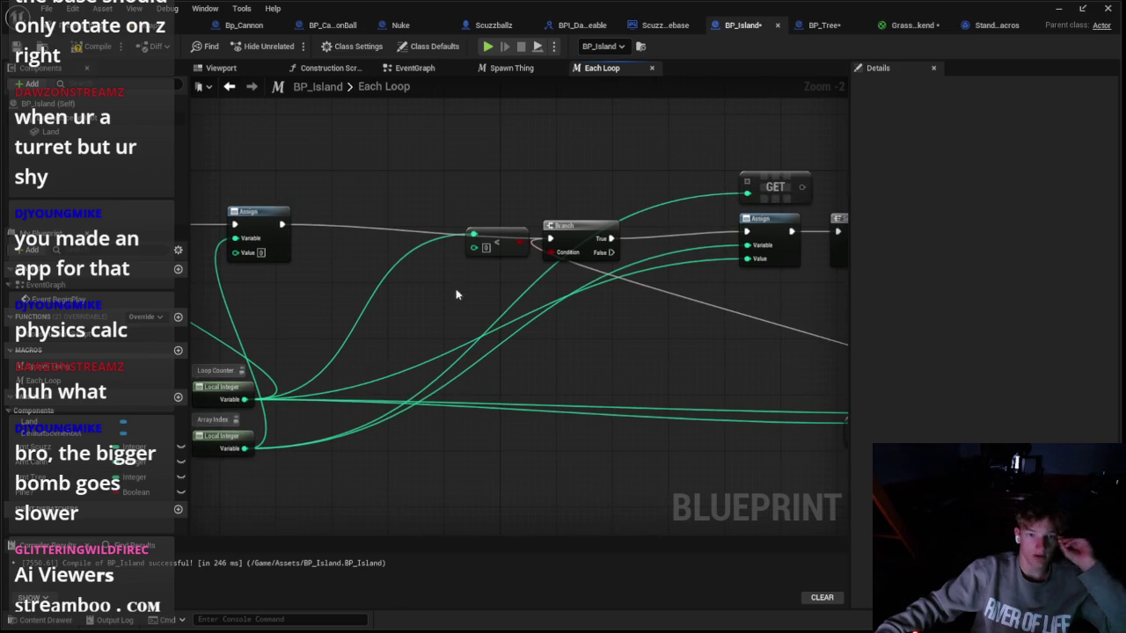
pyautogui.click(498, 241)
pyautogui.moveTo(533, 261)
pyautogui.mouseDown()
pyautogui.moveTo(408, 308)
pyautogui.moveTo(471, 275)
pyautogui.moveTo(552, 268)
pyautogui.mouseUp()
pyautogui.scroll(-1, 422, 305)
pyautogui.moveTo(446, 257)
pyautogui.mouseDown()
pyautogui.moveTo(357, 283)
pyautogui.moveTo(340, 250)
pyautogui.moveTo(452, 251)
pyautogui.mouseUp()
pyautogui.click(339, 264)
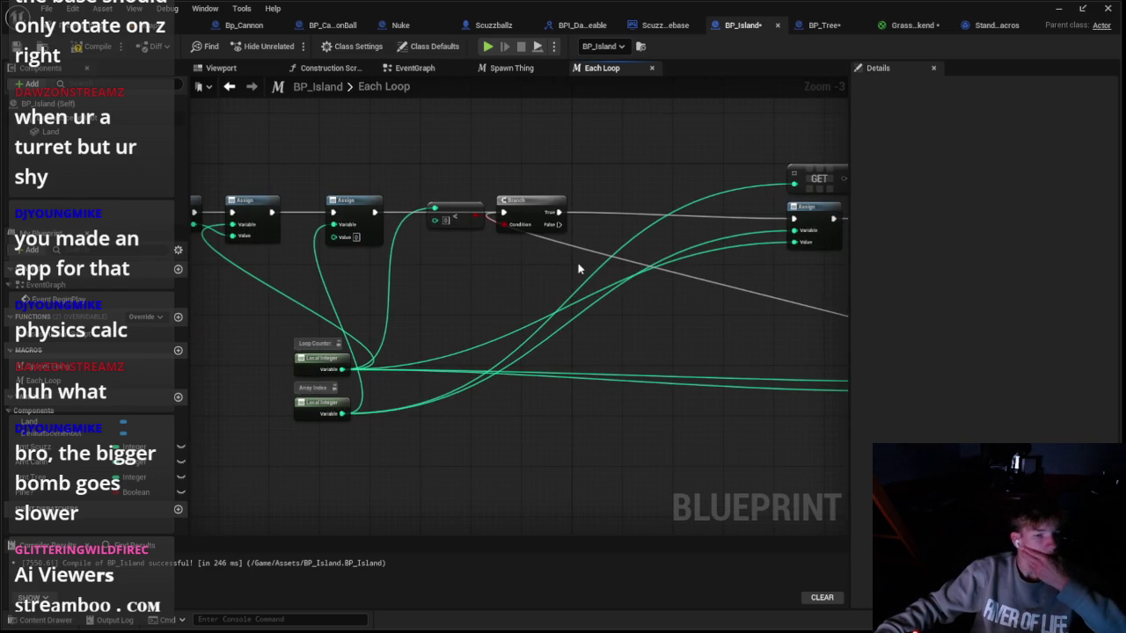
# Step: Delete the GET node and bring up the StandardMacros ForEachLoop macro for reference
pyautogui.moveTo(585, 265); pyautogui.dragTo(423, 302)
pyautogui.scroll(-1, 598, 282)
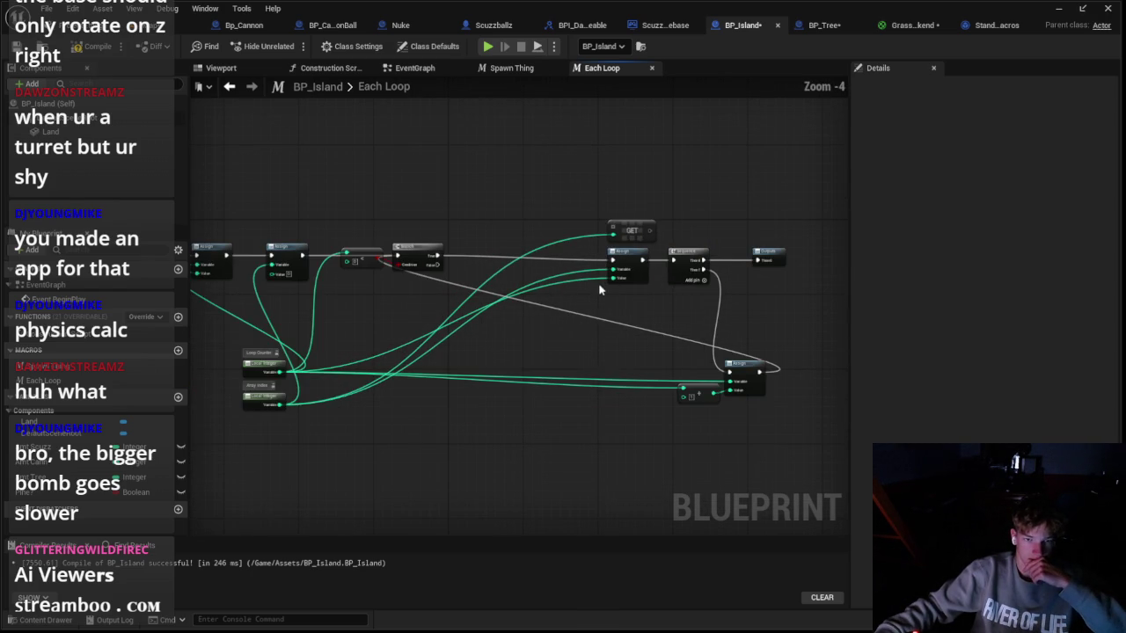
pyautogui.click(632, 232)
pyautogui.press('Delete')
pyautogui.scroll(1, 579, 229)
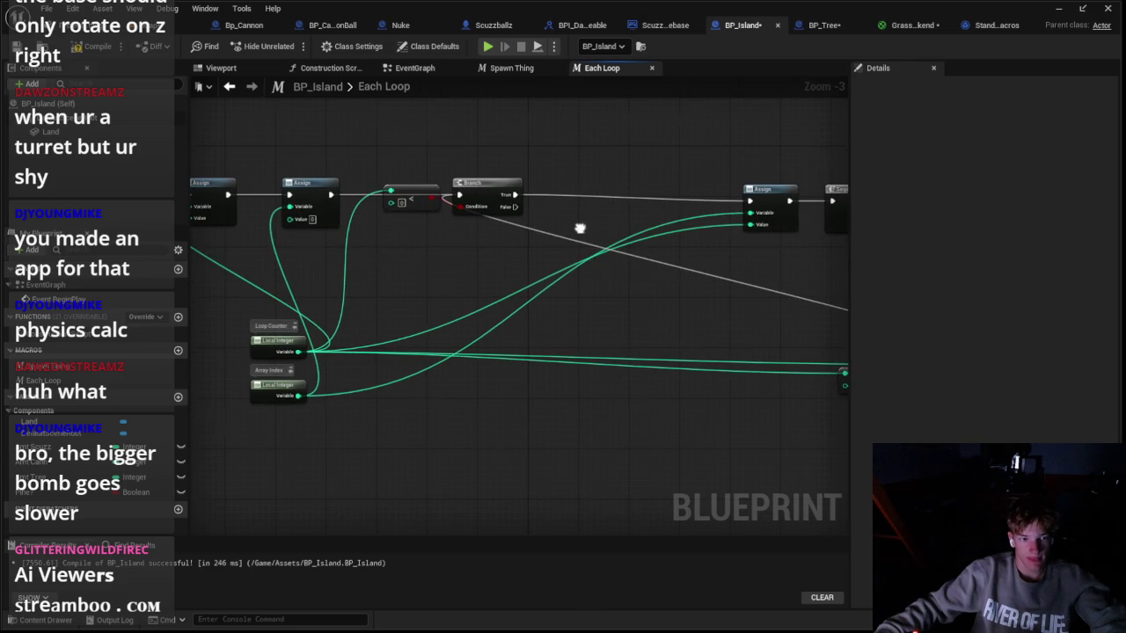
pyautogui.click(988, 26)
pyautogui.scroll(1, 546, 330)
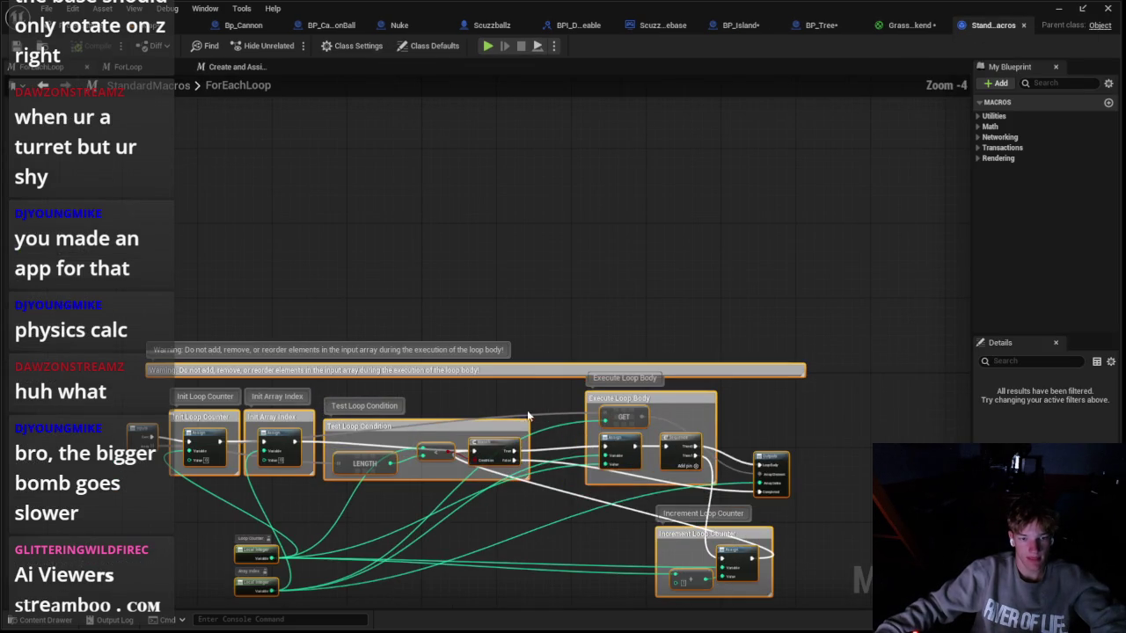
# Step: Back in the Each Loop macro, link the Branch's False result to a new Outputs exit
pyautogui.click(884, 25)
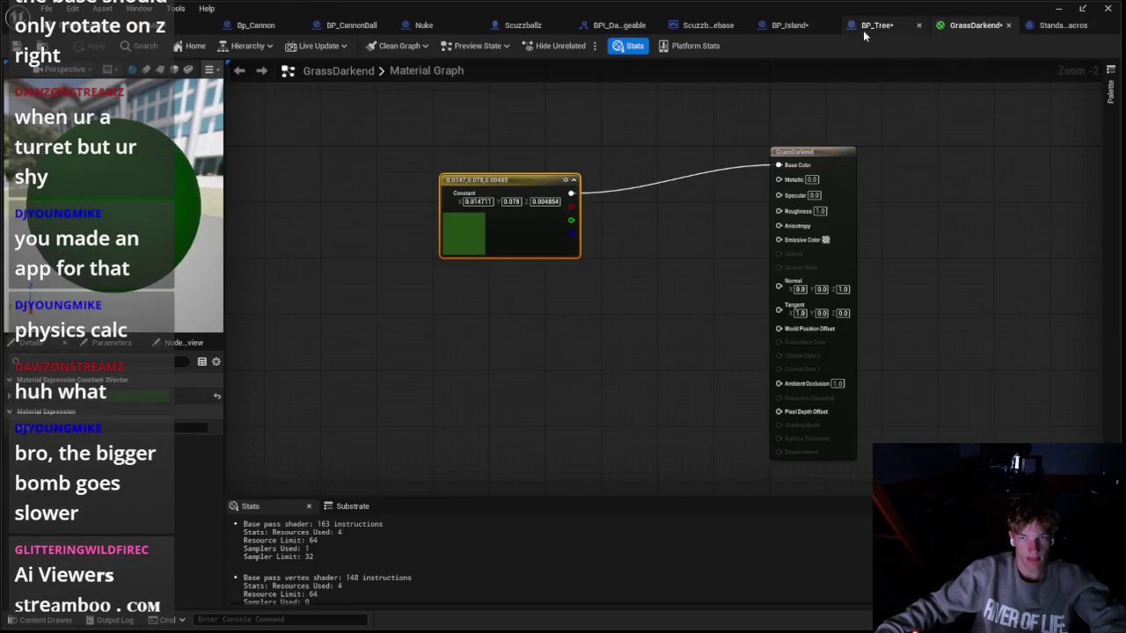
pyautogui.click(805, 26)
pyautogui.moveTo(417, 259)
pyautogui.mouseDown()
pyautogui.moveTo(428, 271)
pyautogui.moveTo(892, 284)
pyautogui.moveTo(671, 259)
pyautogui.mouseUp()
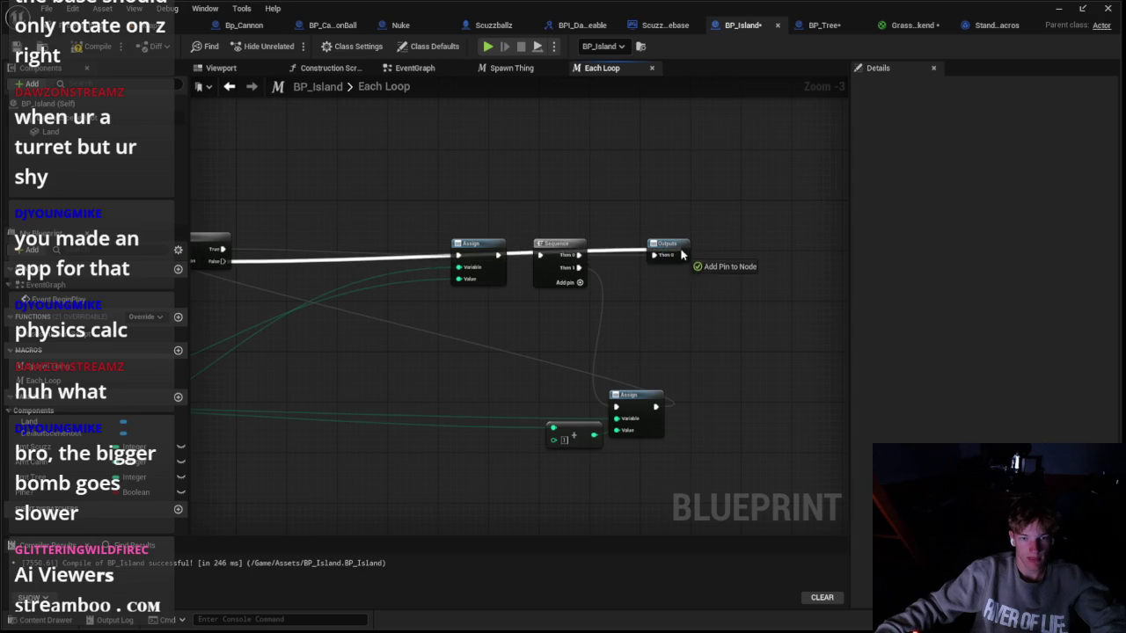
pyautogui.moveTo(196, 286); pyautogui.dragTo(633, 233)
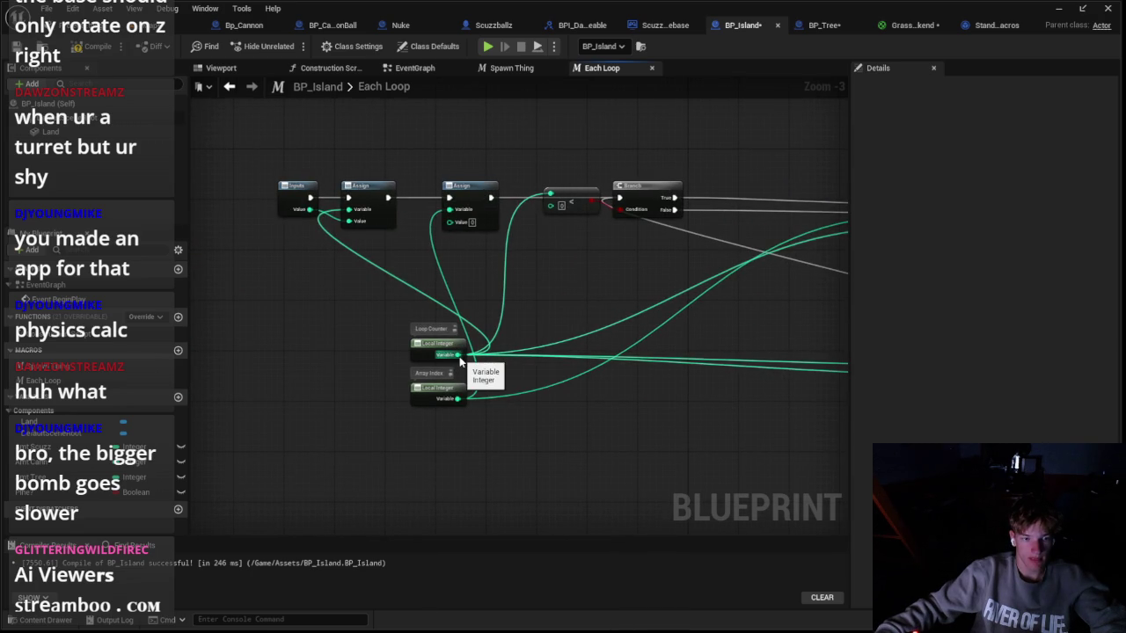
# Step: Reposition the loop counter's +1 node beside its Assign node
pyautogui.moveTo(582, 316); pyautogui.dragTo(211, 310)
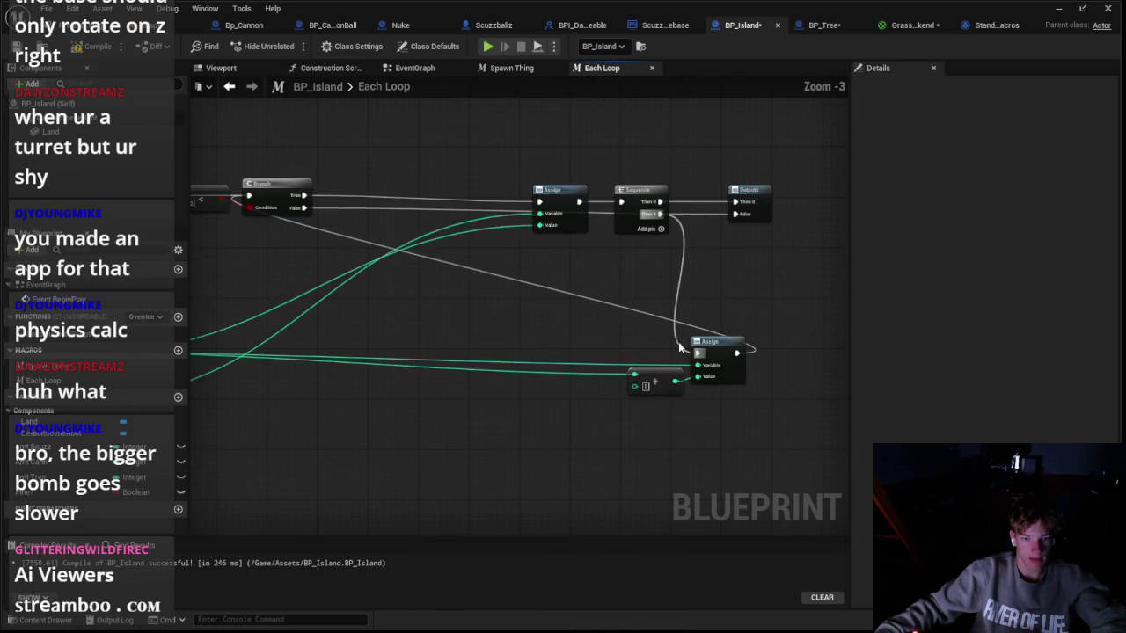
pyautogui.scroll(-1, 619, 343)
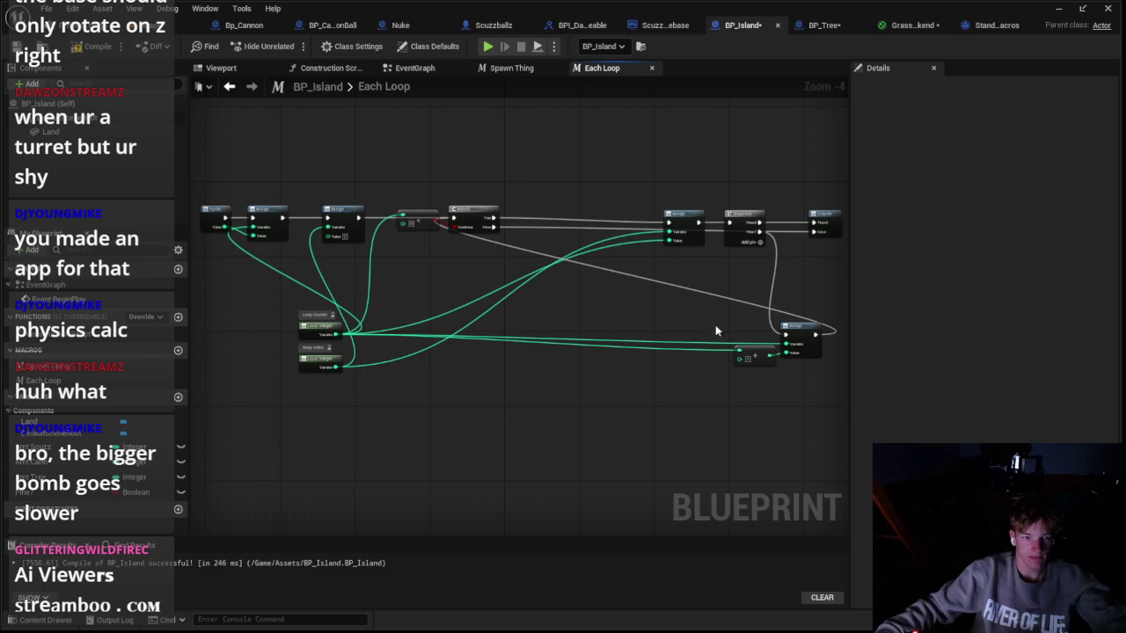
pyautogui.moveTo(758, 355); pyautogui.dragTo(739, 364)
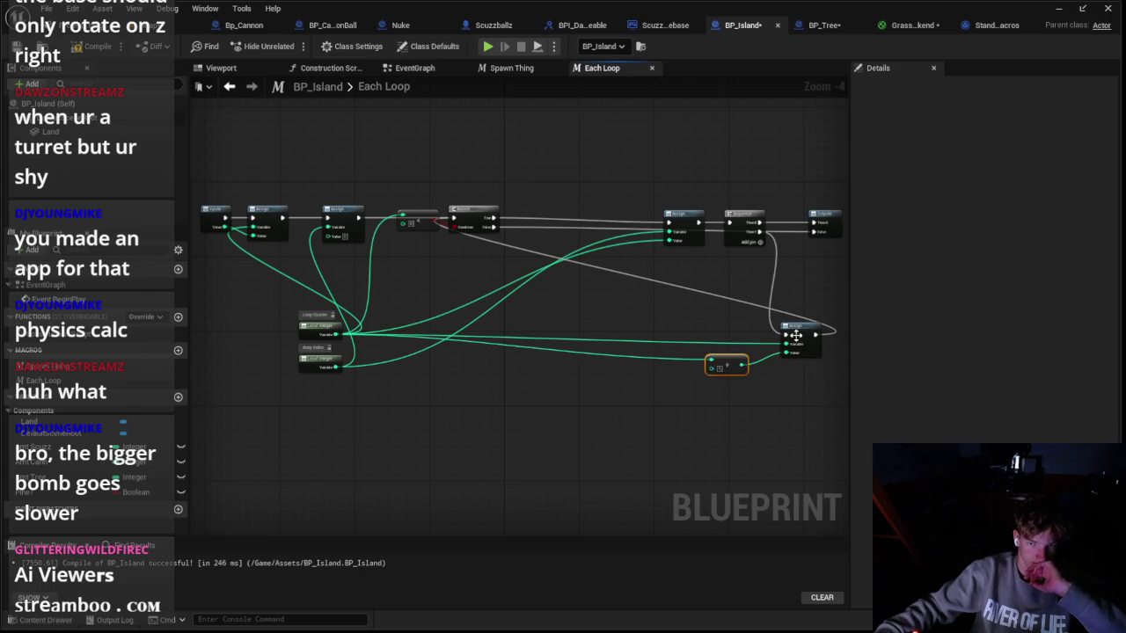
pyautogui.moveTo(795, 335); pyautogui.dragTo(808, 321)
pyautogui.moveTo(744, 369); pyautogui.dragTo(766, 349)
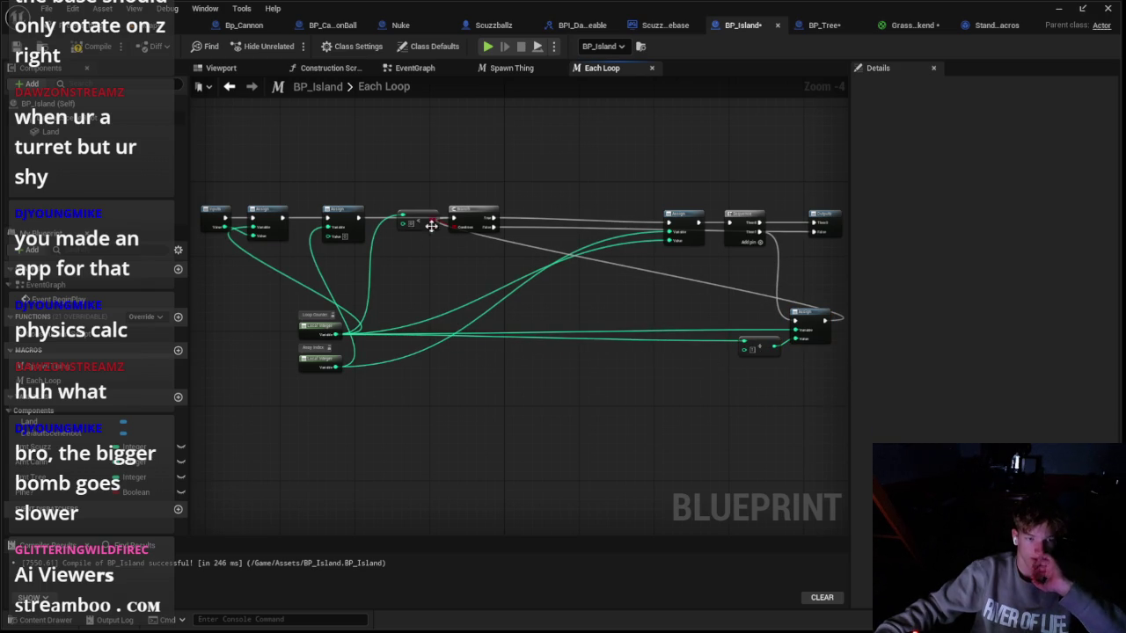
pyautogui.scroll(1, 416, 224)
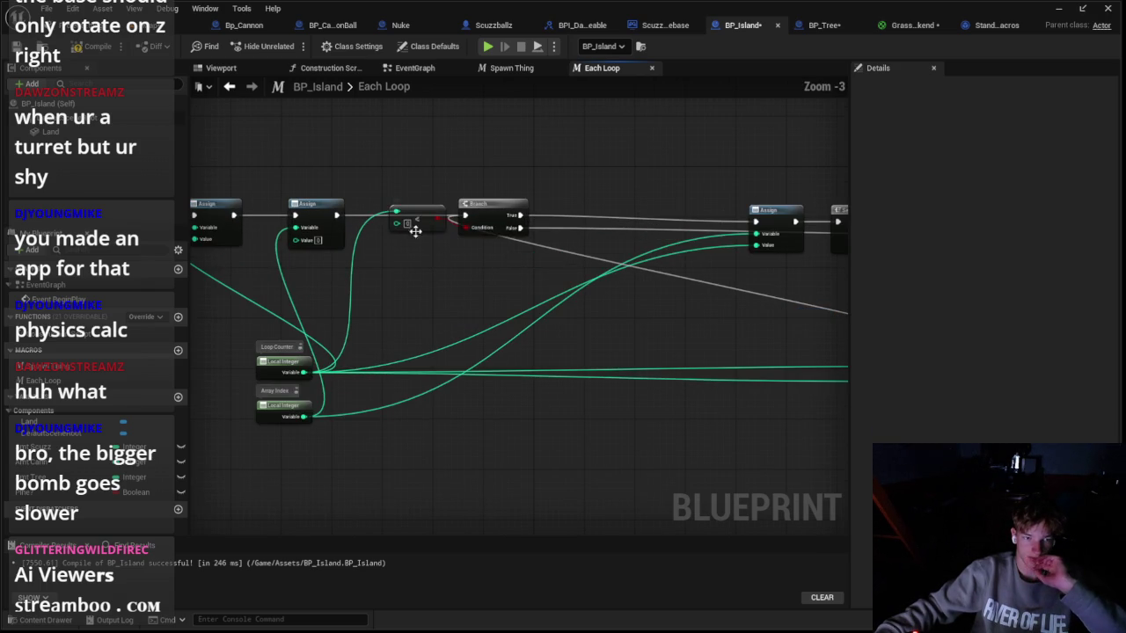
pyautogui.rightClick(419, 220)
pyautogui.moveTo(468, 420)
pyautogui.click(365, 405)
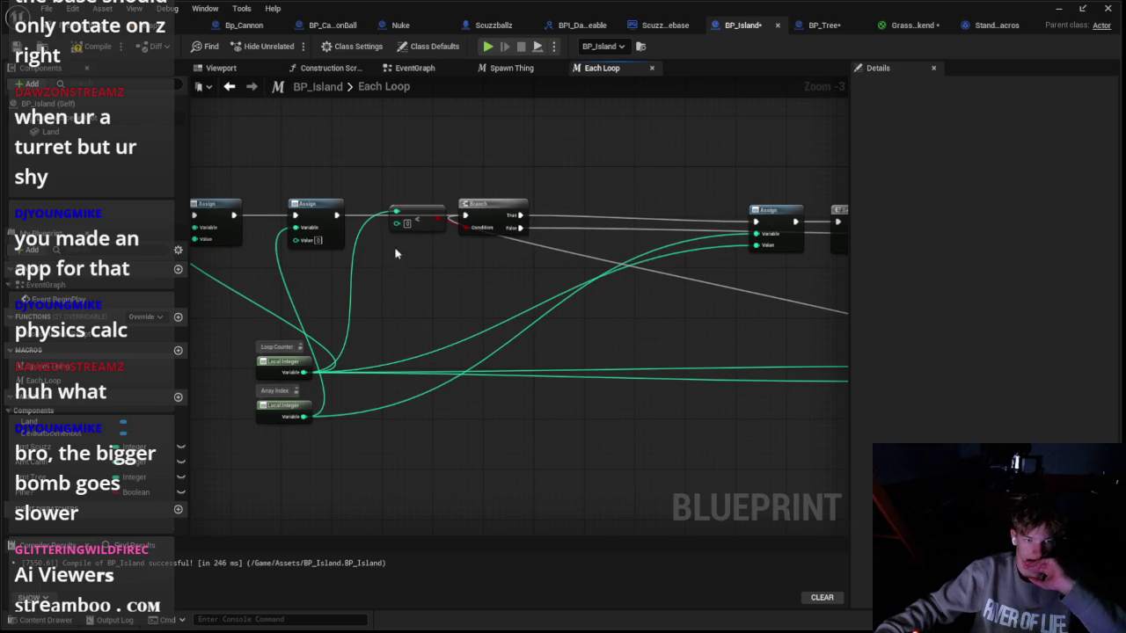
pyautogui.scroll(-1, 437, 290)
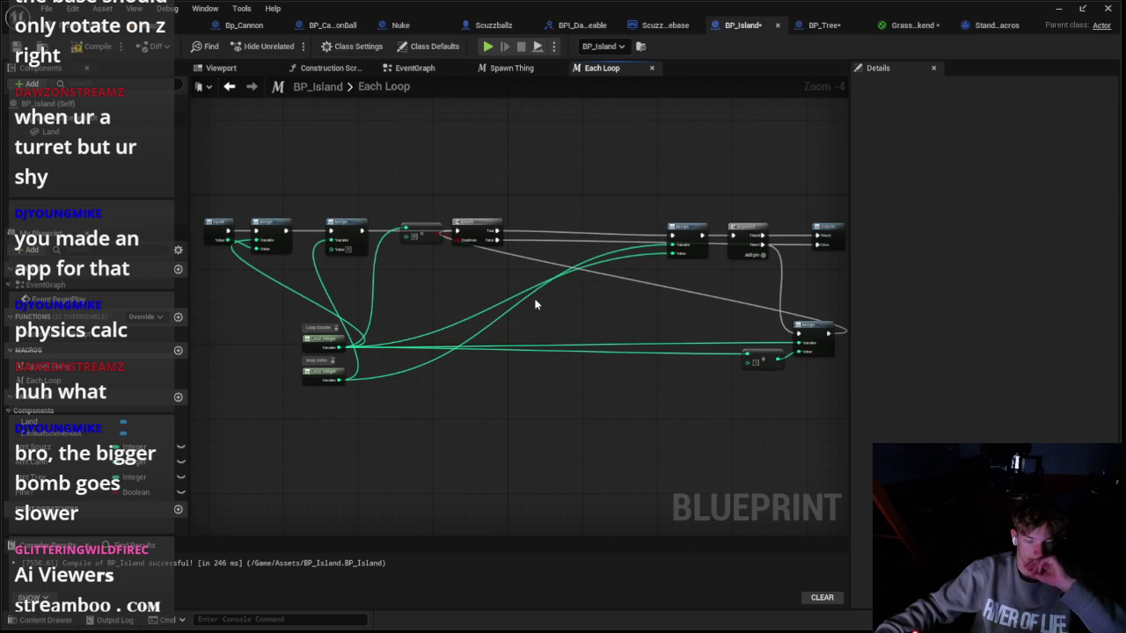
# Step: Add a Subtract node from Loop Counter and wire its result into the Assign's Value
pyautogui.scroll(1, 754, 370)
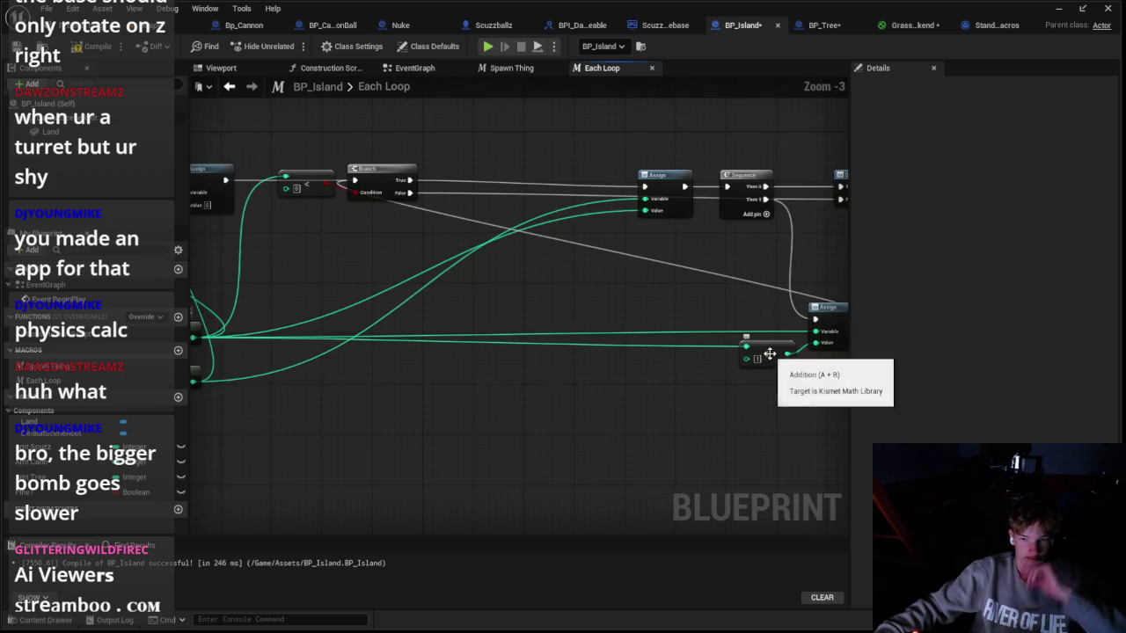
pyautogui.click(754, 356)
pyautogui.scroll(-2, 588, 372)
pyautogui.scroll(1, 441, 380)
pyautogui.moveTo(327, 339); pyautogui.dragTo(610, 350)
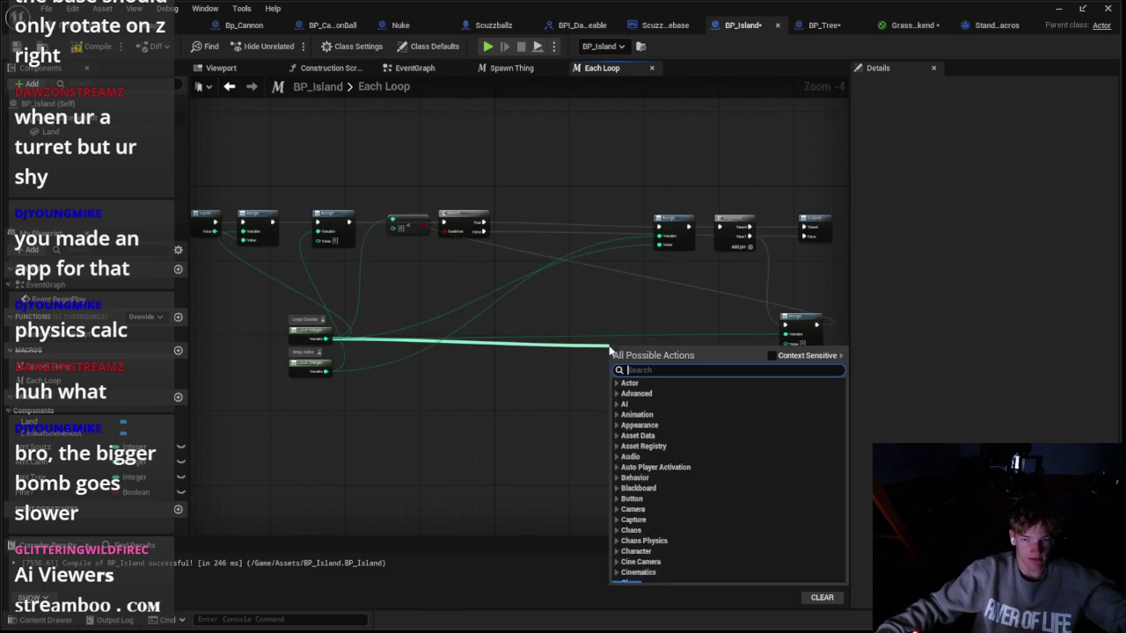
pyautogui.write('subtract')
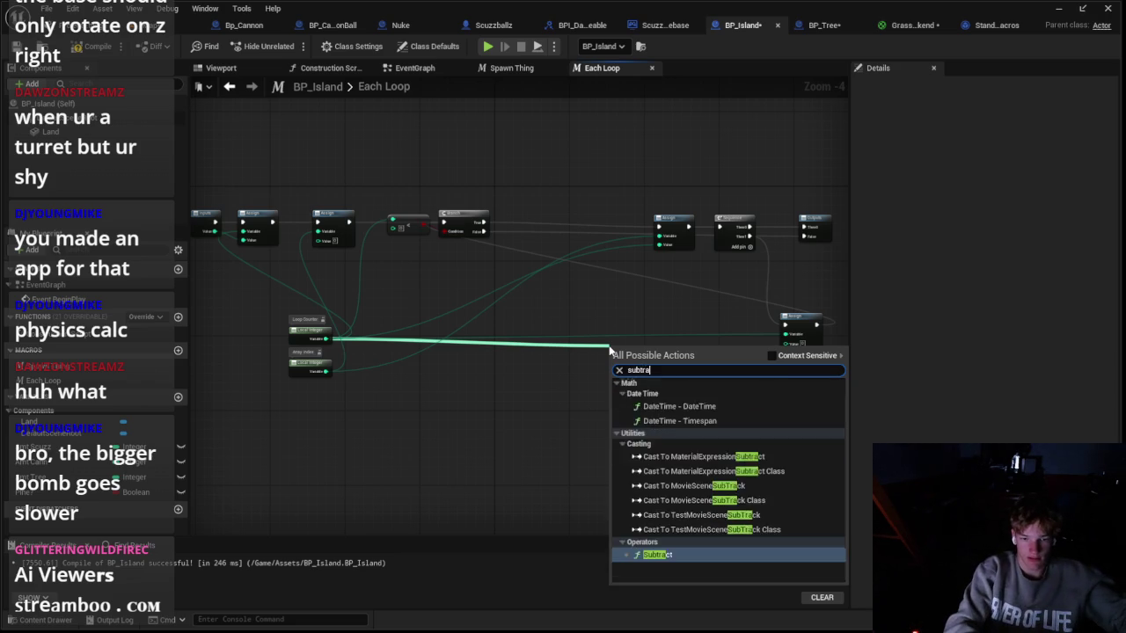
pyautogui.press('Return')
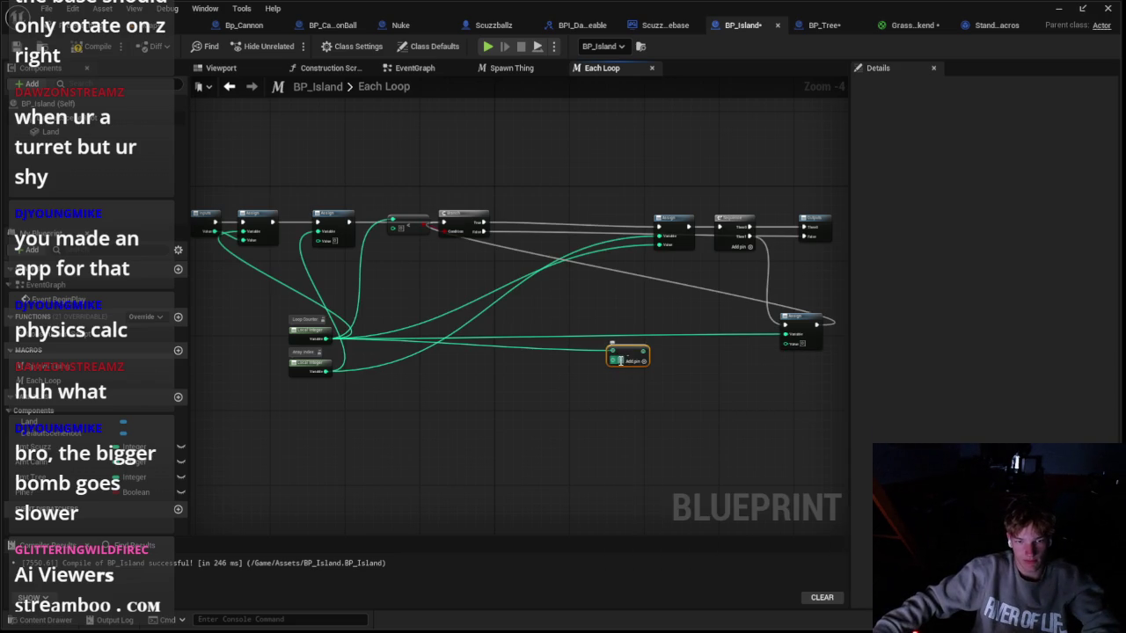
pyautogui.moveTo(645, 360)
pyautogui.mouseDown()
pyautogui.moveTo(789, 352)
pyautogui.moveTo(506, 341)
pyautogui.mouseUp()
# Step: Shift the Assign, Sequence and Outputs nodes left to compact the layout
pyautogui.moveTo(793, 316); pyautogui.dragTo(661, 316)
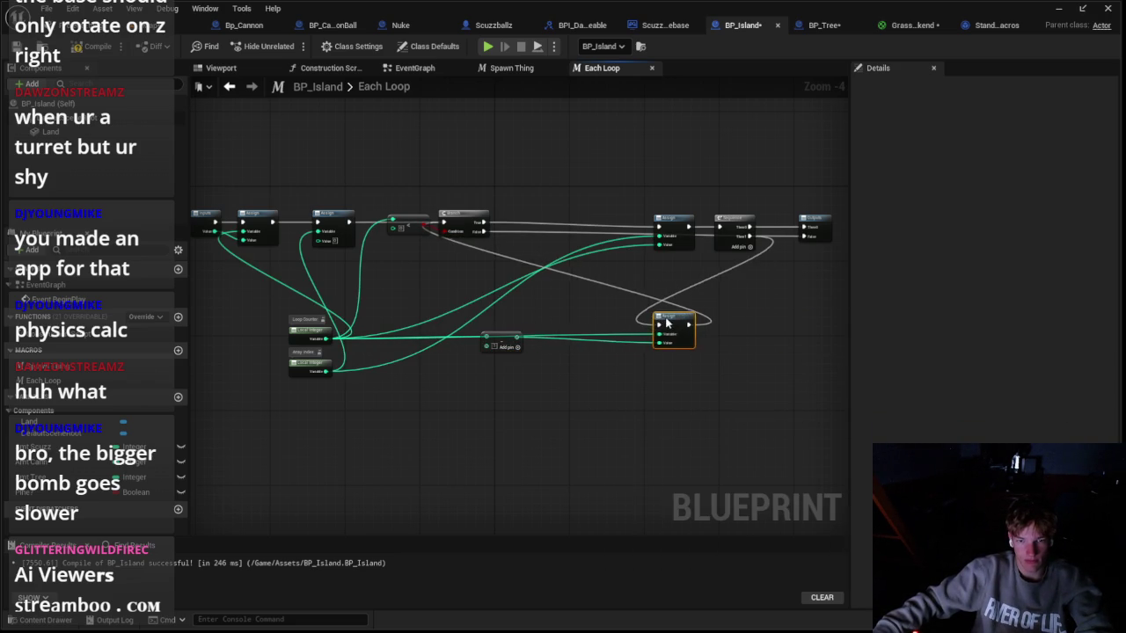
pyautogui.moveTo(717, 217); pyautogui.dragTo(607, 215)
pyautogui.click(619, 274)
pyautogui.scroll(2, 619, 277)
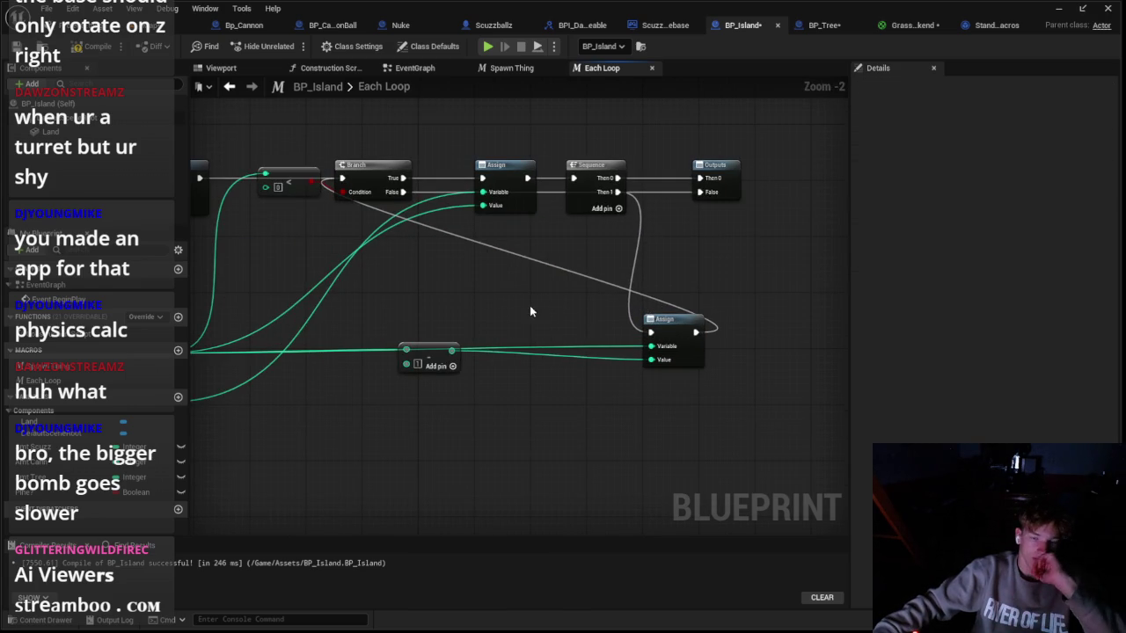
pyautogui.scroll(-1, 668, 289)
pyautogui.scroll(1, 360, 415)
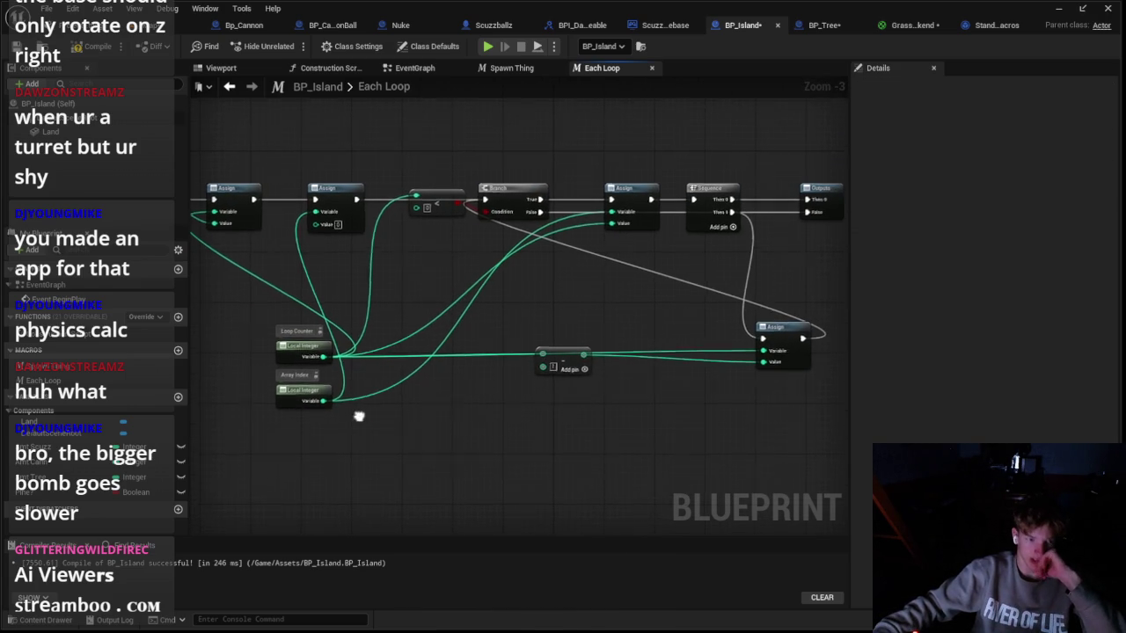
pyautogui.scroll(-1, 329, 445)
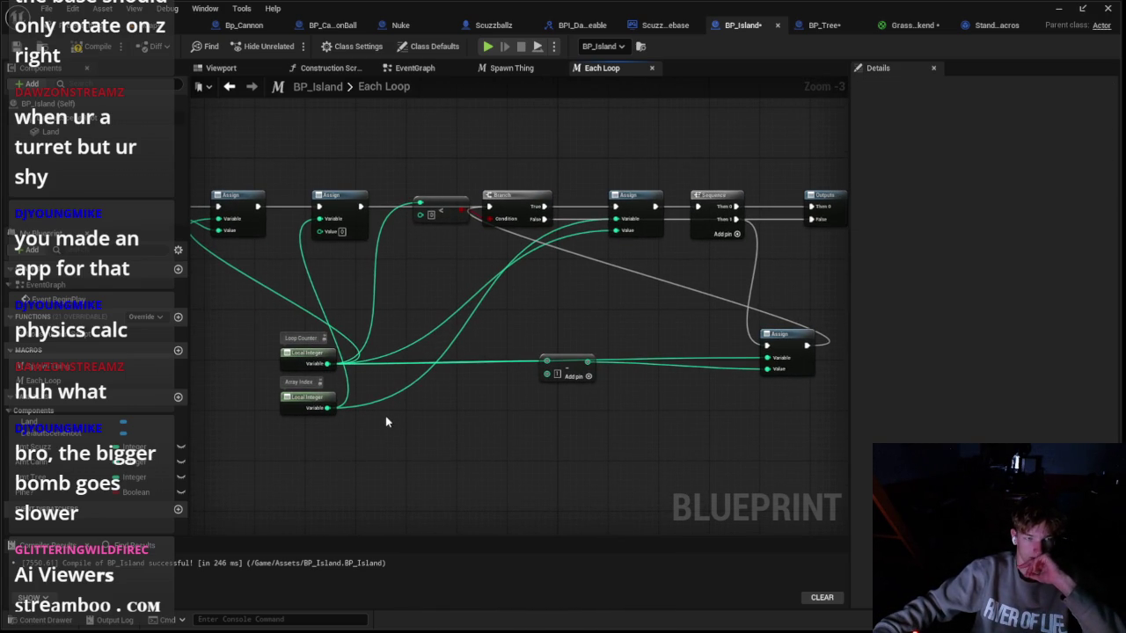
# Step: Add an integer output from Array Index and rename the outputs Hit, Finished and Int
pyautogui.moveTo(263, 436)
pyautogui.mouseDown()
pyautogui.moveTo(754, 242)
pyautogui.moveTo(756, 254)
pyautogui.mouseUp()
pyautogui.click(762, 225)
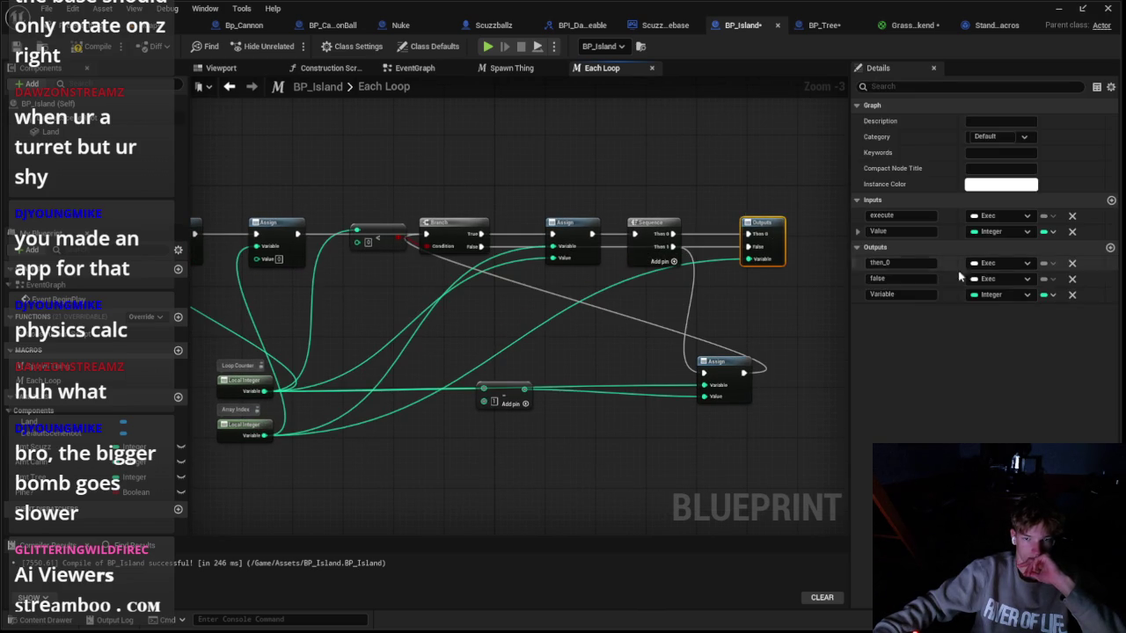
pyautogui.click(907, 293)
pyautogui.write('Int')
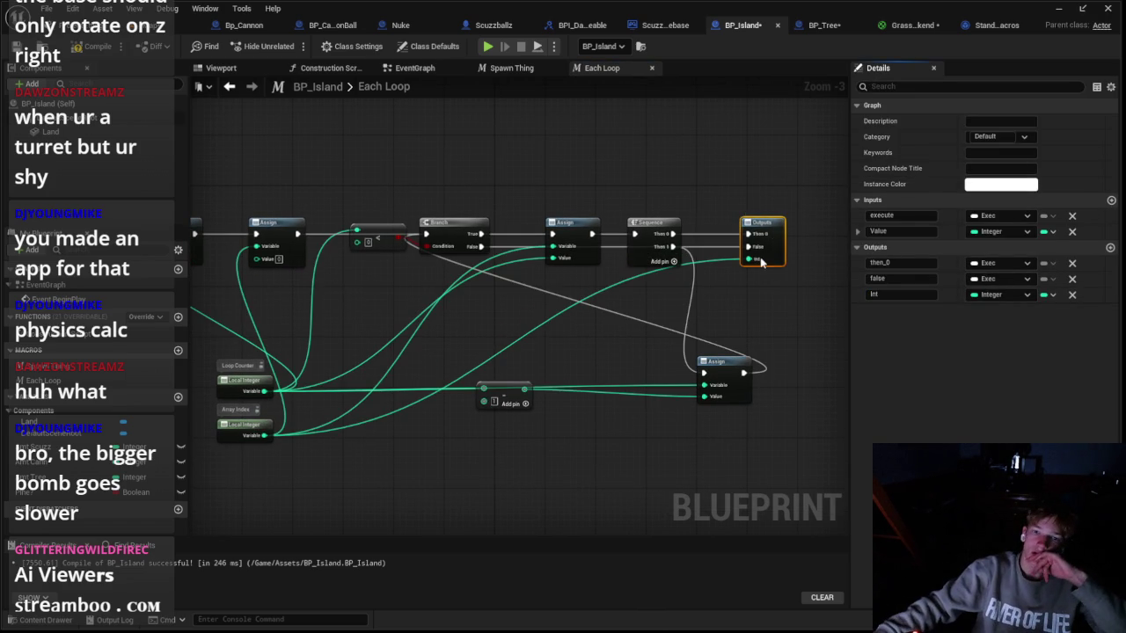
pyautogui.click(884, 277)
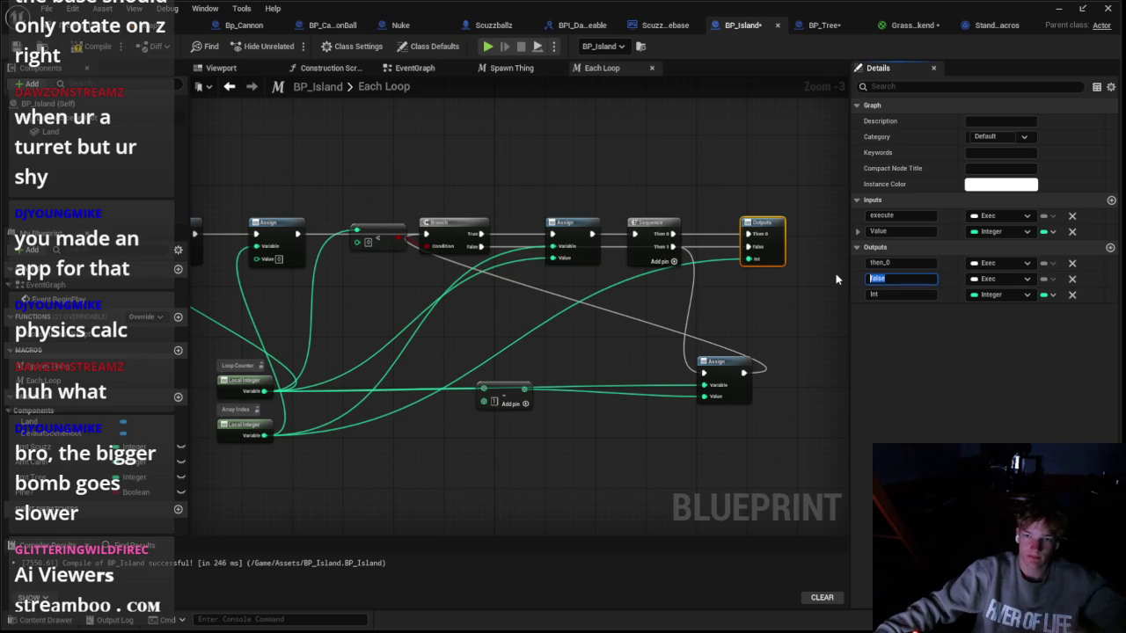
pyautogui.write('Fir')
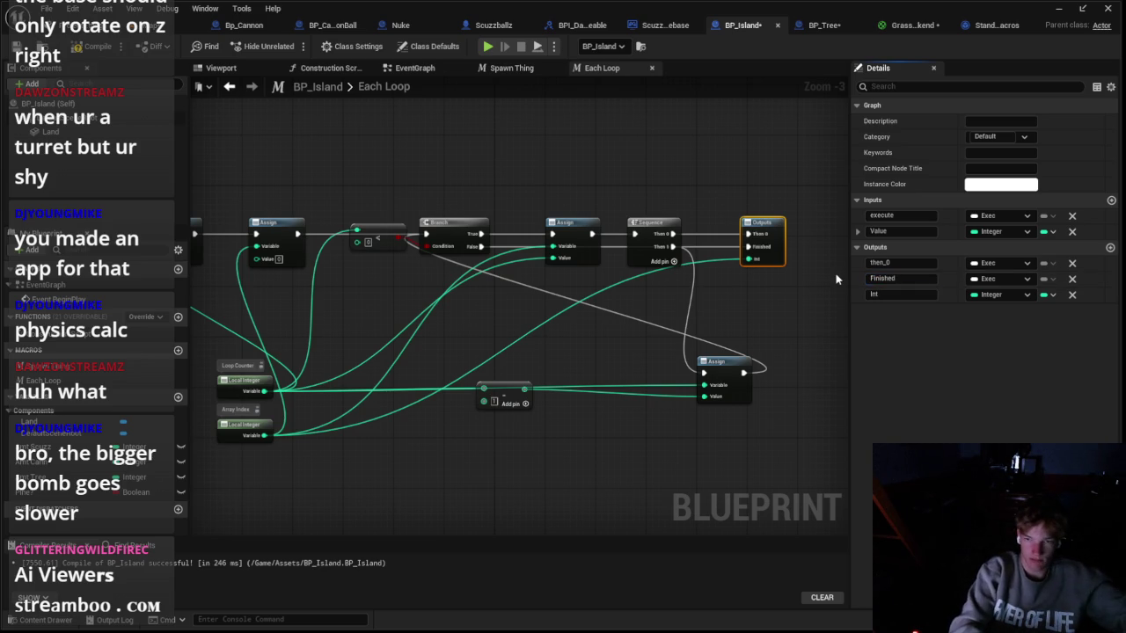
pyautogui.click(897, 262)
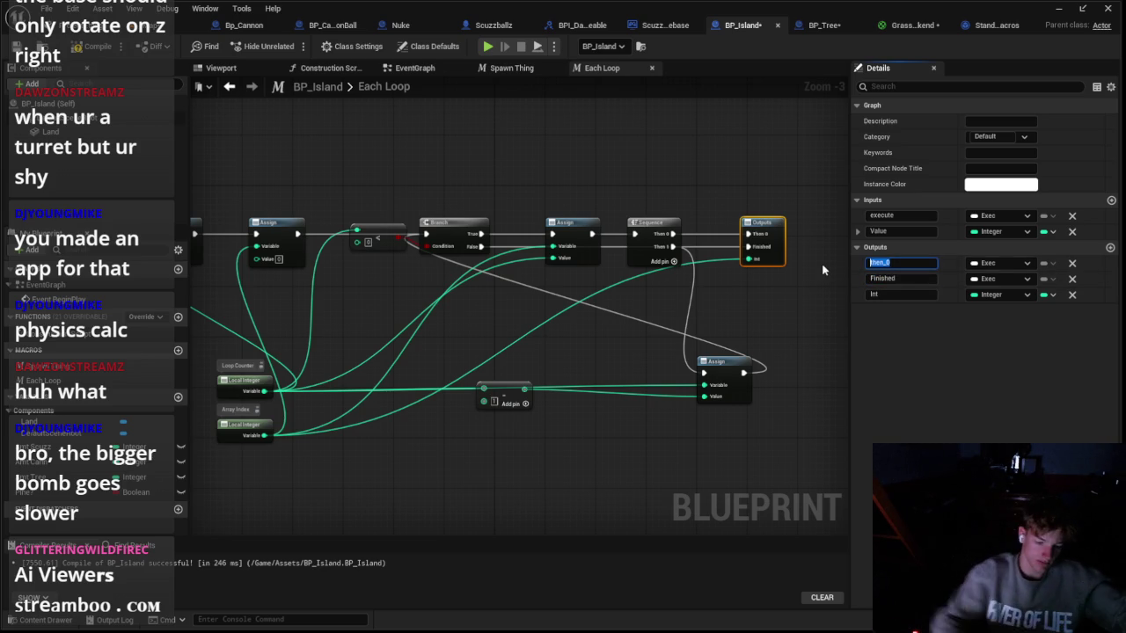
pyautogui.write('Hit')
pyautogui.press('Return')
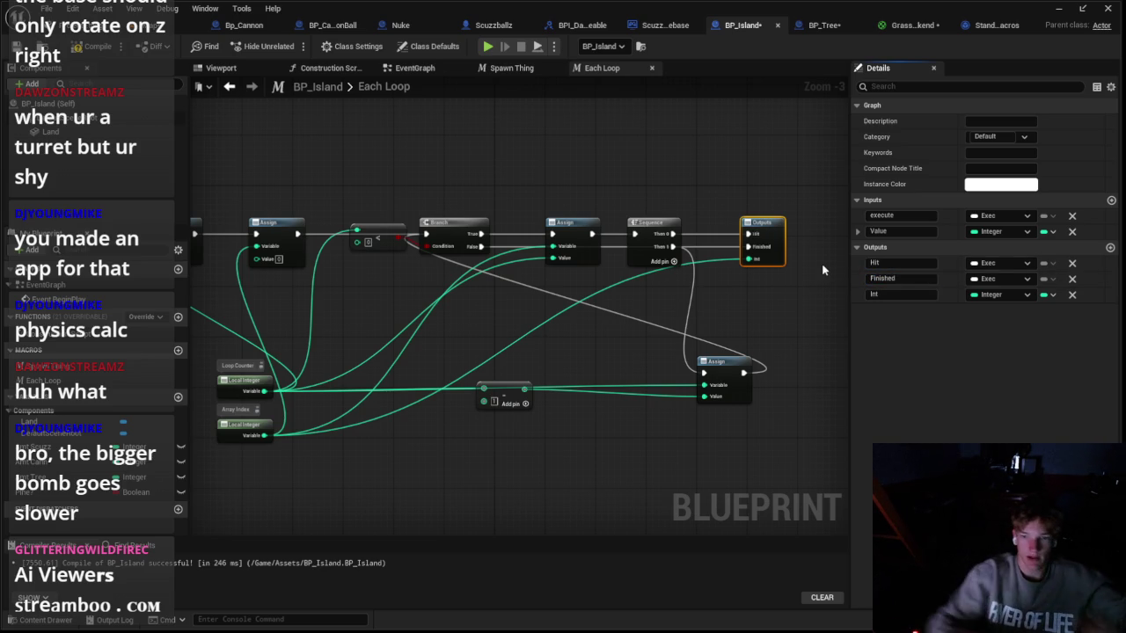
pyautogui.click(992, 26)
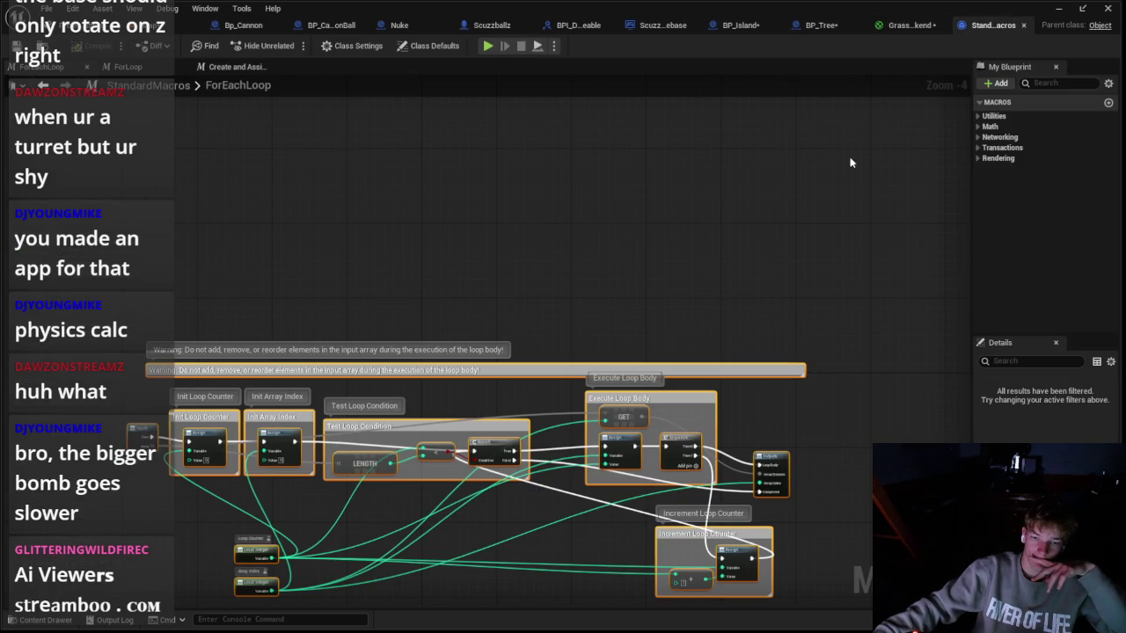
# Step: Close the StandardMacros ForEachLoop reference tab and return to BP_Island
pyautogui.click(1023, 25)
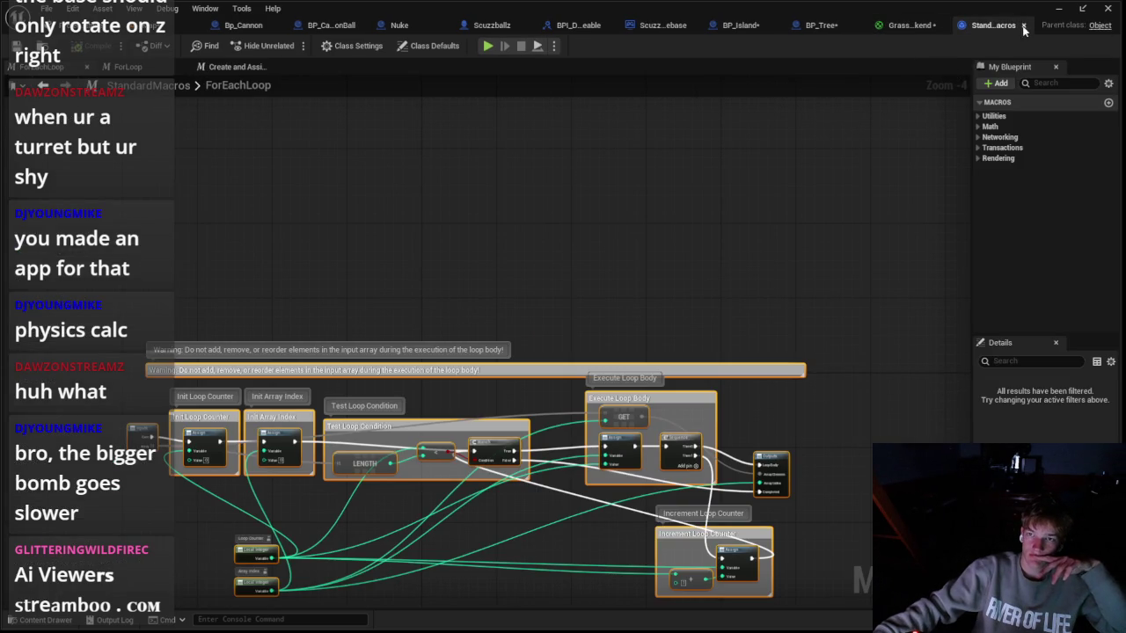
pyautogui.click(968, 27)
pyautogui.click(803, 25)
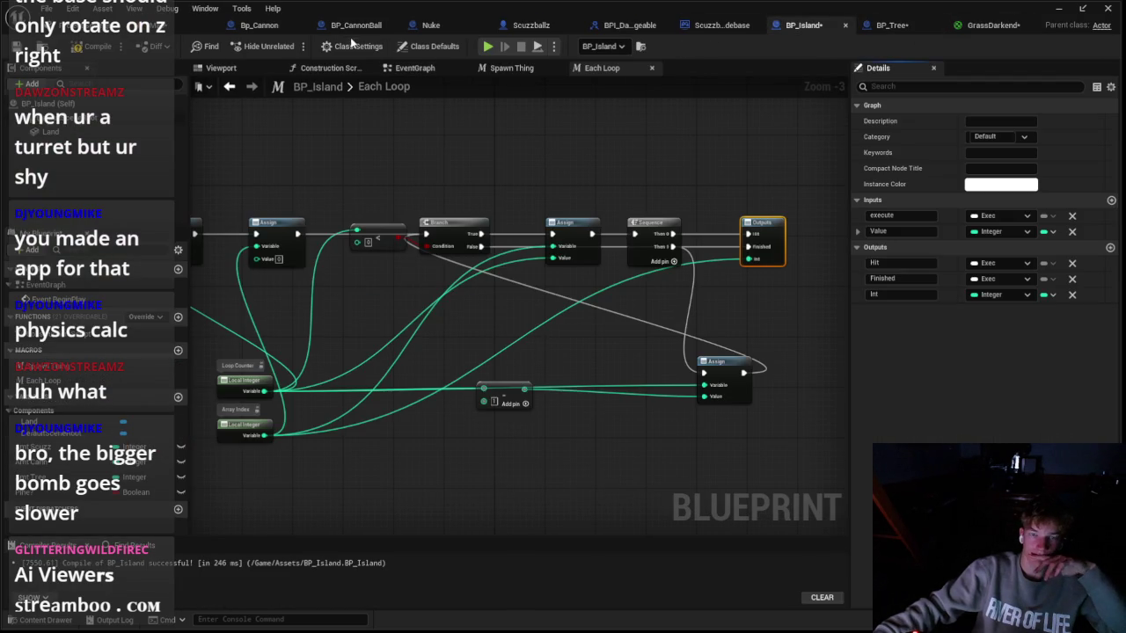
# Step: Look through the Event Graph and Each Loop graphs, then settle on the Spawn Thing macro graph
pyautogui.scroll(-1, 645, 161)
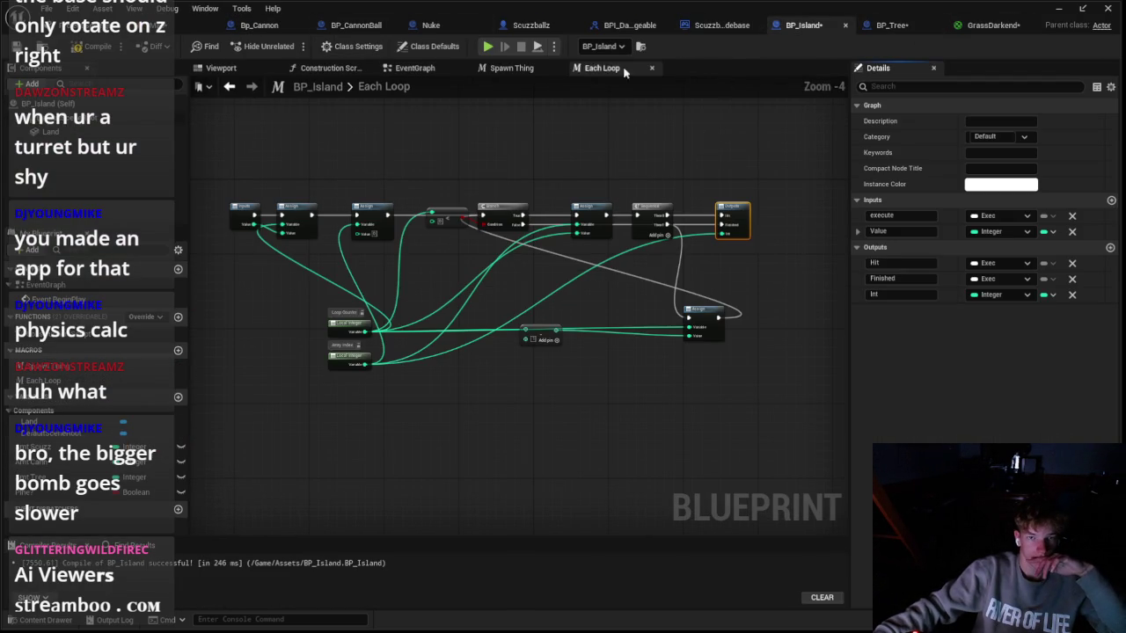
pyautogui.click(531, 71)
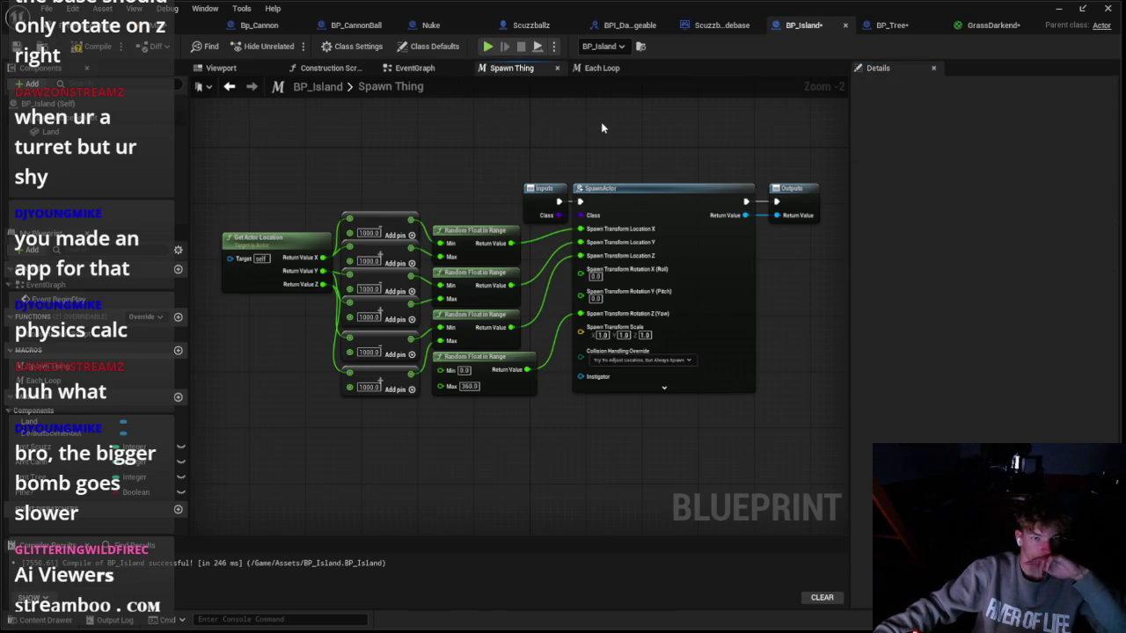
pyautogui.click(414, 68)
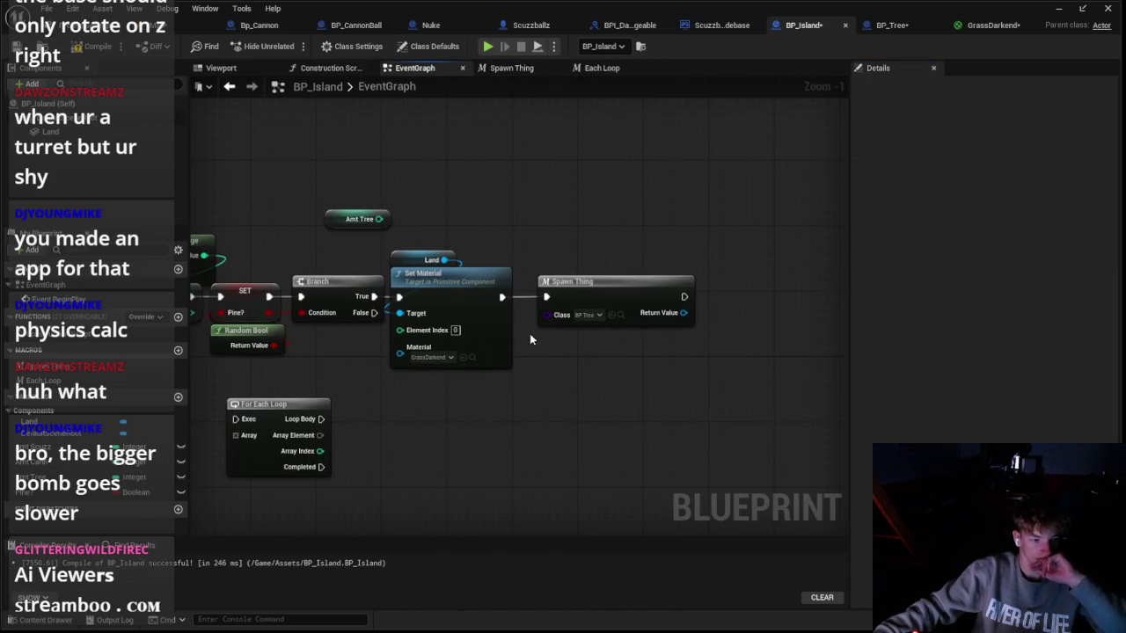
pyautogui.click(607, 294)
pyautogui.click(602, 68)
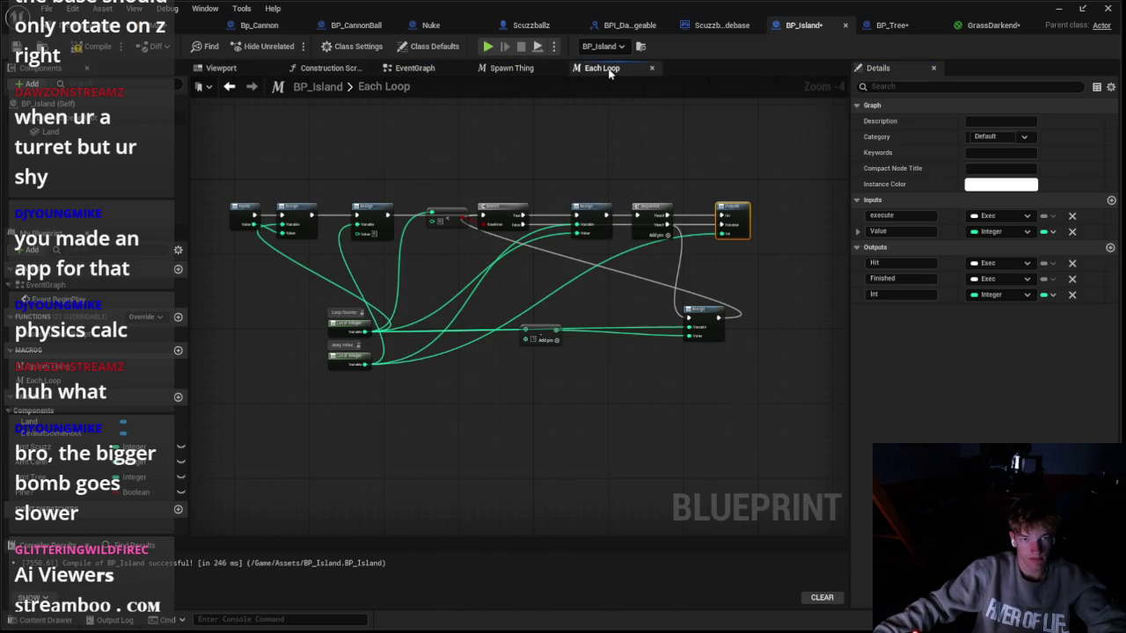
pyautogui.scroll(1, 370, 235)
pyautogui.click(515, 71)
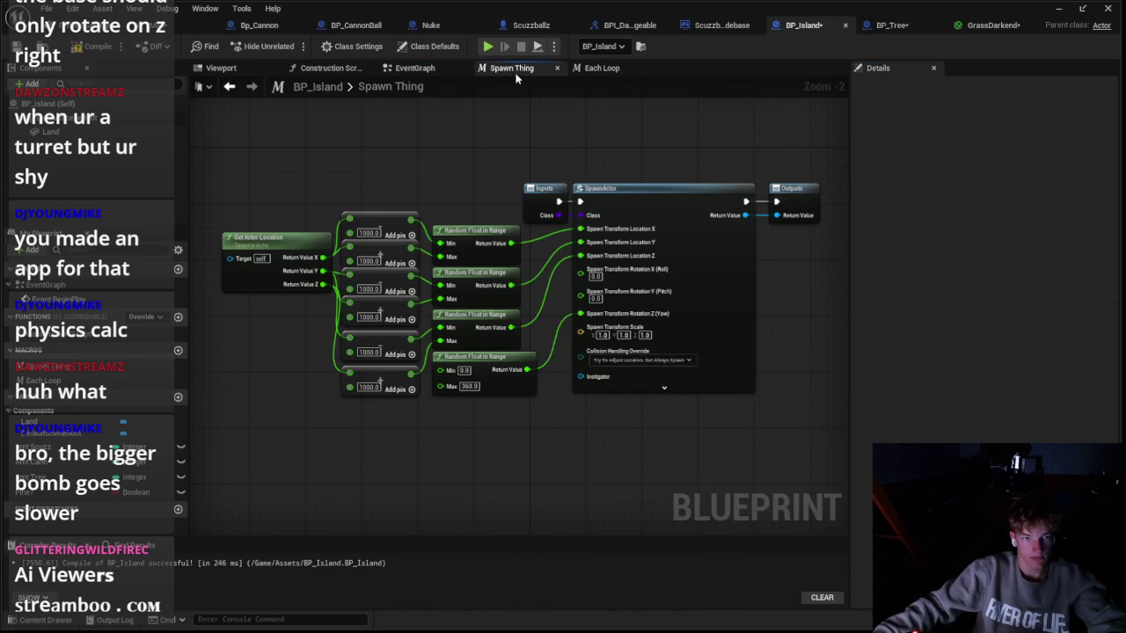
# Step: Move the Inputs node left, drop an Each Loop node in, and unlink SpawnActor's execution from Outputs
pyautogui.moveTo(556, 192); pyautogui.dragTo(246, 198)
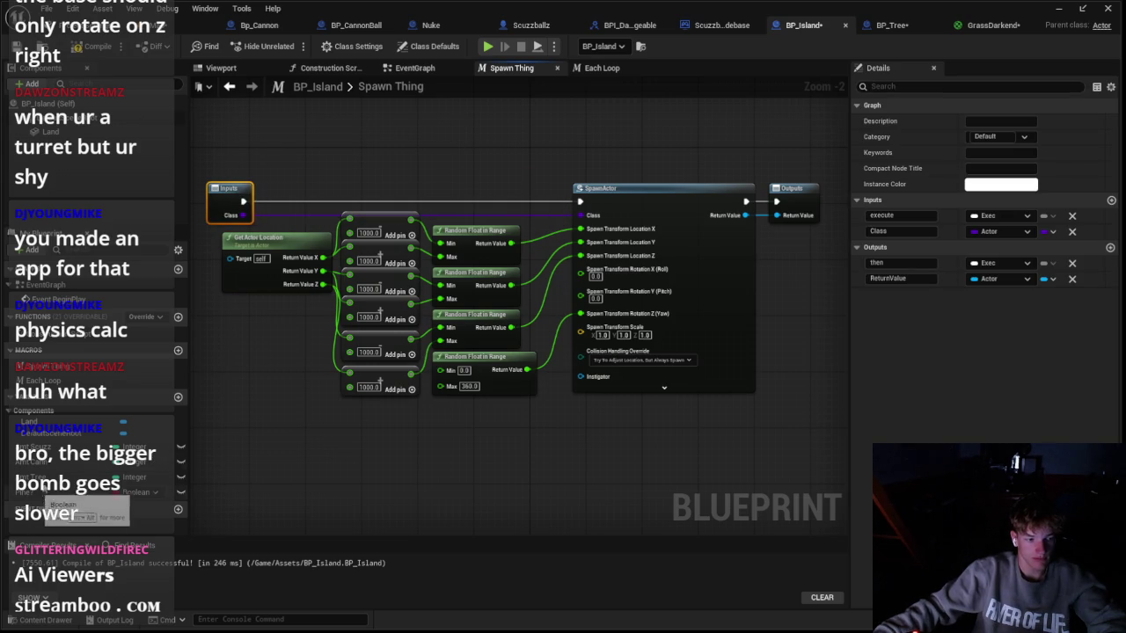
pyautogui.moveTo(48, 380)
pyautogui.mouseDown()
pyautogui.moveTo(156, 327)
pyautogui.moveTo(384, 163)
pyautogui.moveTo(326, 233)
pyautogui.moveTo(231, 227)
pyautogui.moveTo(363, 180)
pyautogui.moveTo(579, 201)
pyautogui.mouseUp()
pyautogui.rightClick(746, 201)
pyautogui.click(781, 237)
# Step: Unlink the Return Value from Outputs and make the output Return Value an Actor array
pyautogui.rightClick(776, 215)
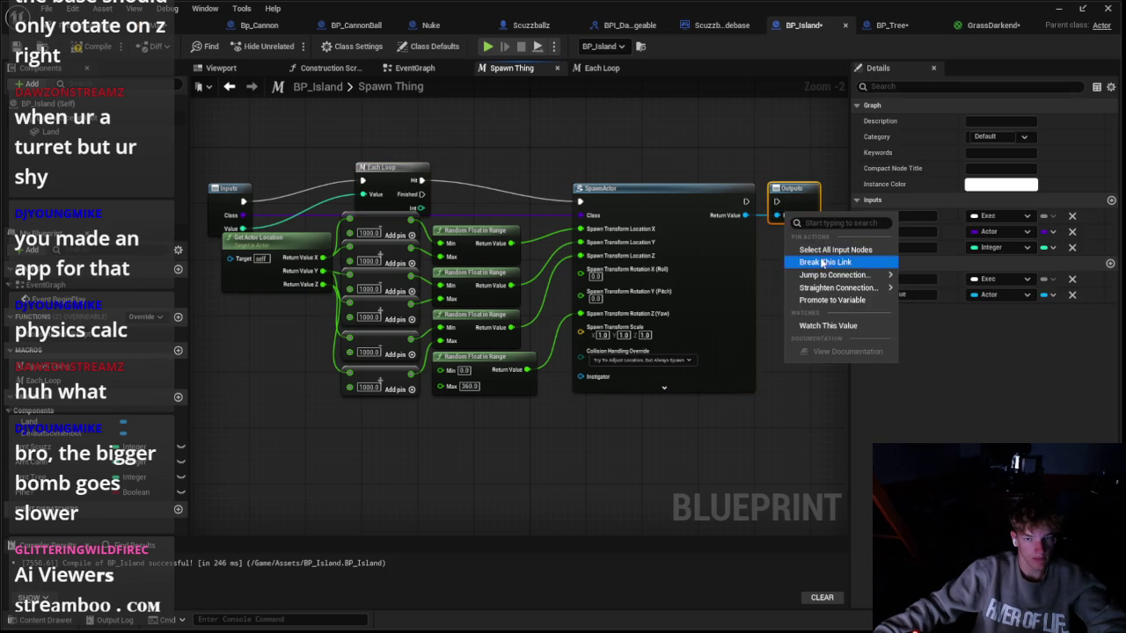
pyautogui.click(822, 257)
pyautogui.moveTo(611, 258); pyautogui.dragTo(721, 262)
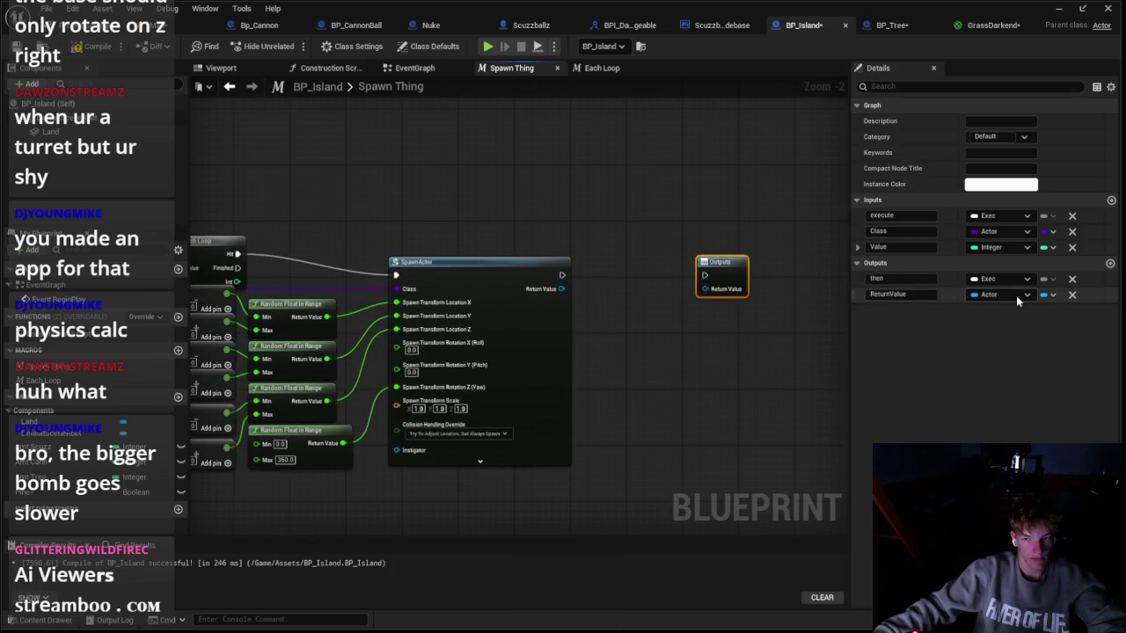
pyautogui.click(1045, 297)
pyautogui.click(1023, 327)
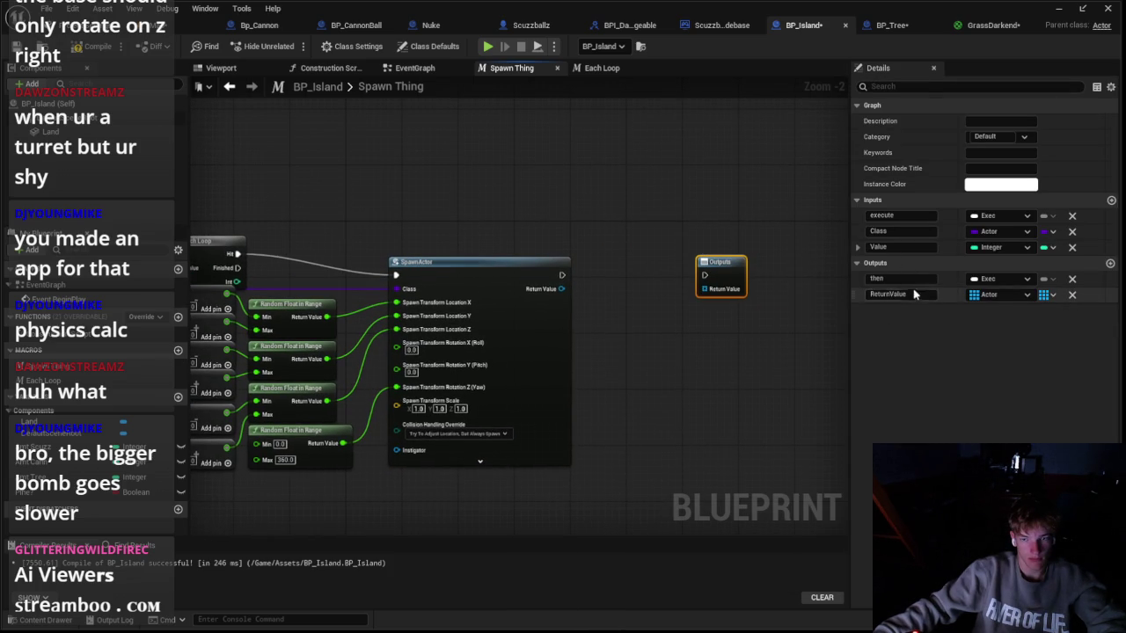
# Step: Pull a wire from the Return Value and search graph actions for 'a', dismissing without adding a node
pyautogui.rightClick(651, 182)
pyautogui.press('Escape')
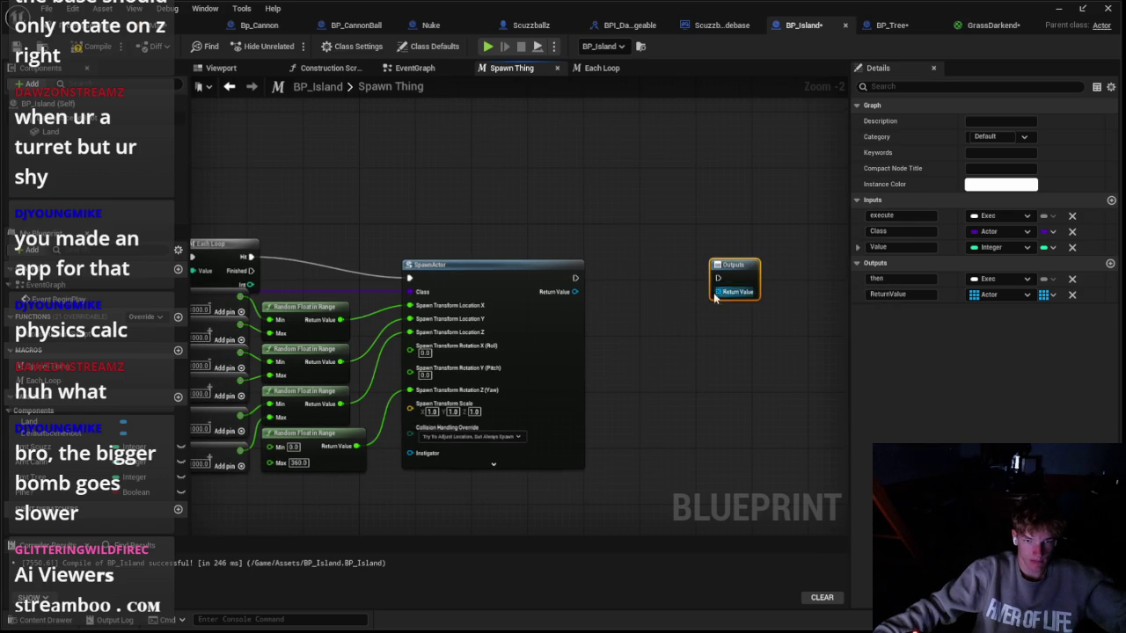
pyautogui.moveTo(717, 299); pyautogui.dragTo(644, 230)
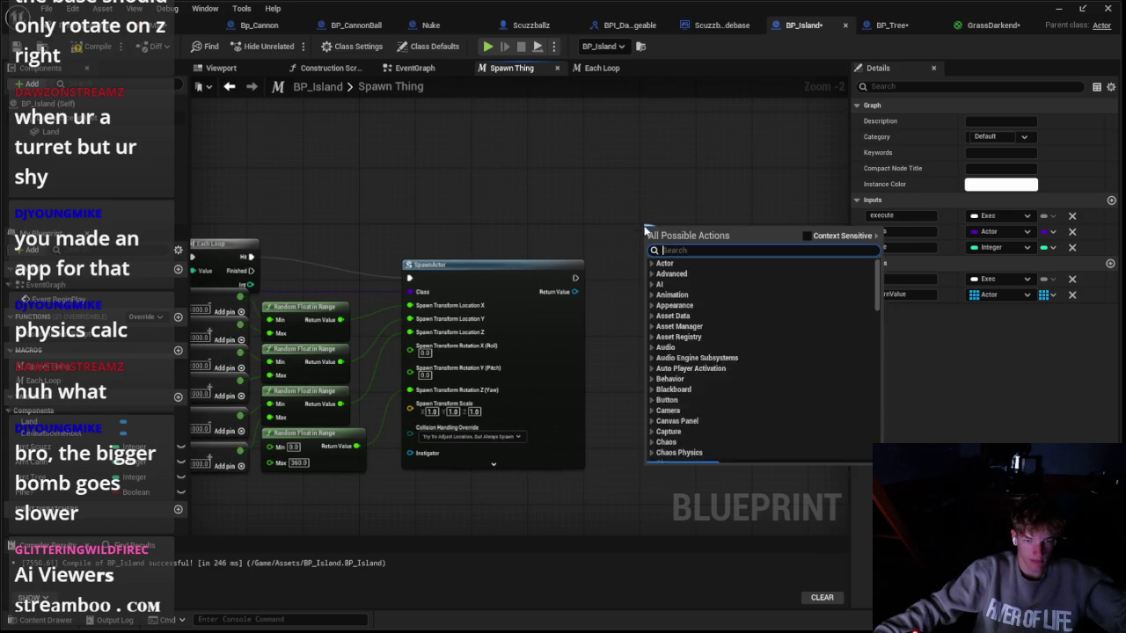
pyautogui.press('Escape')
pyautogui.rightClick(623, 225)
pyautogui.write('a')
pyautogui.press('Escape')
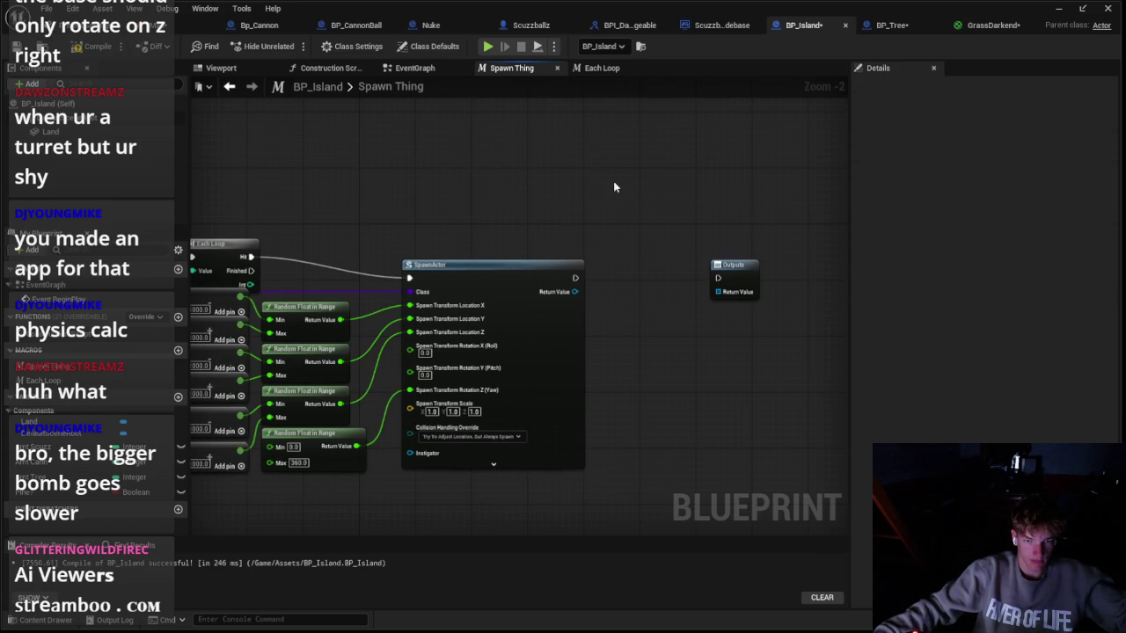
# Step: Select the Outputs node and search graph actions for 'return va', closing the list without adding anything
pyautogui.rightClick(653, 185)
pyautogui.press('Escape')
pyautogui.click(748, 272)
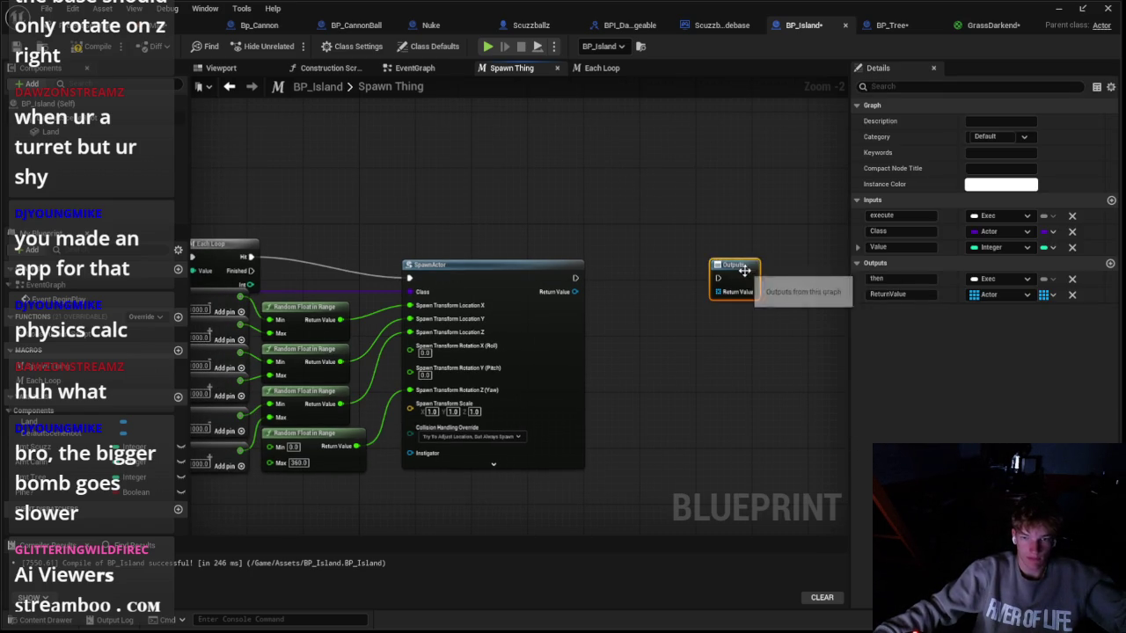
pyautogui.rightClick(652, 211)
pyautogui.write('retun')
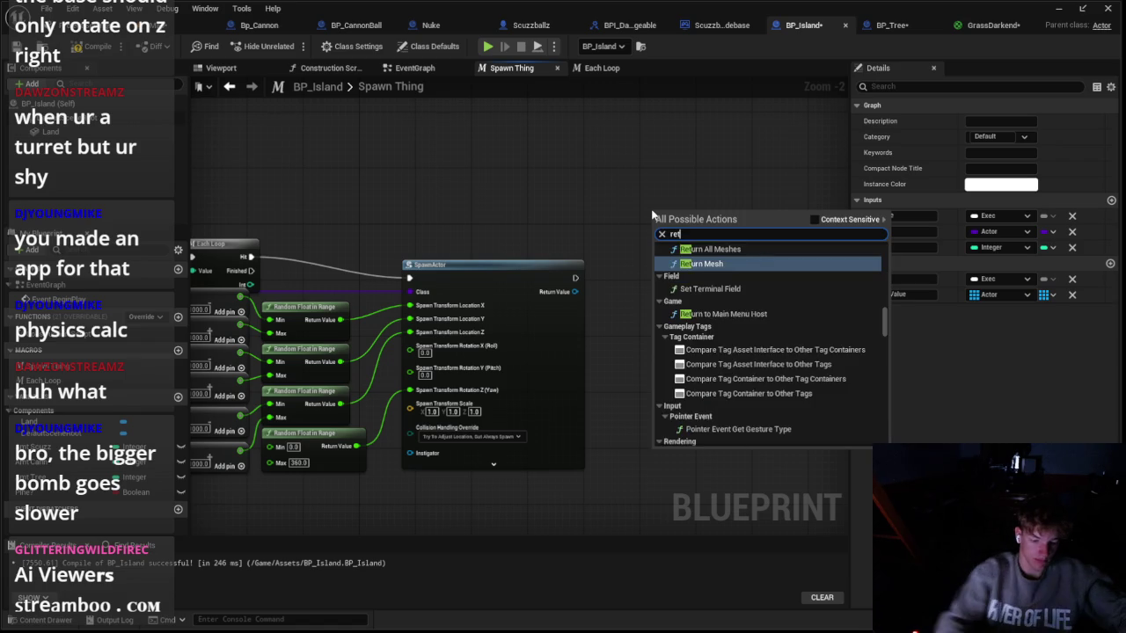
pyautogui.press('BackSpace')
pyautogui.write('rn val')
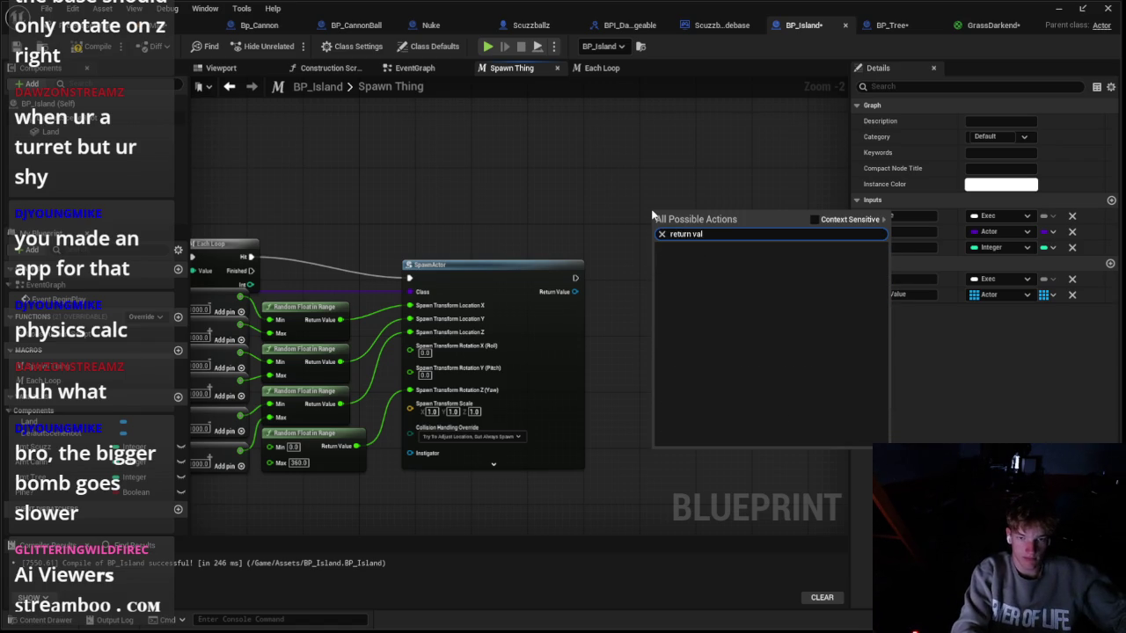
pyautogui.click(691, 197)
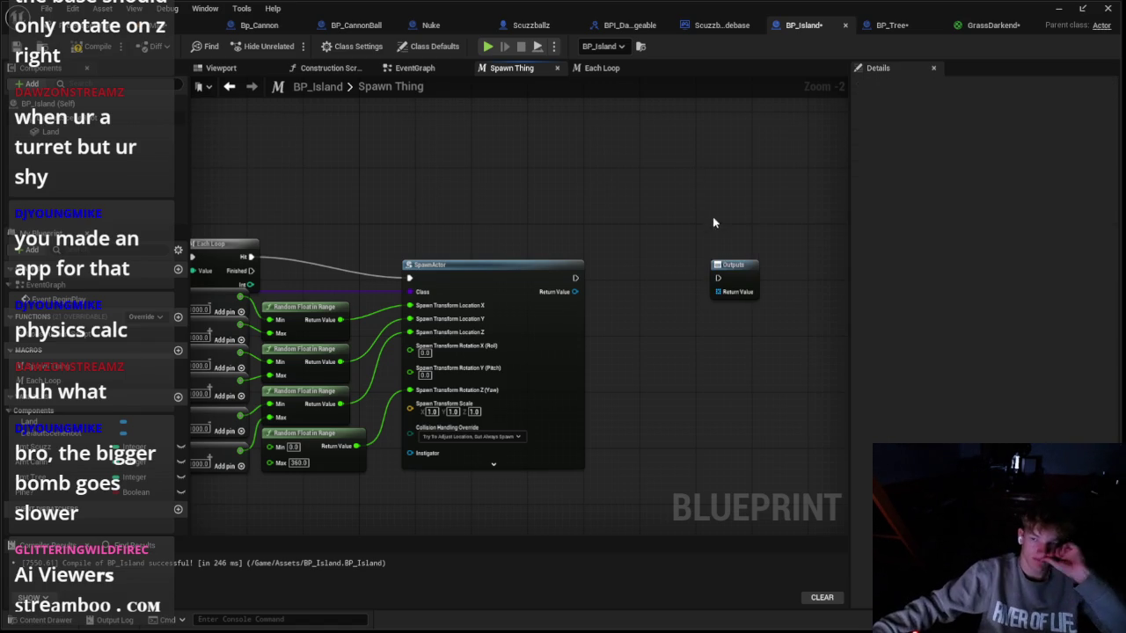
pyautogui.rightClick(654, 202)
pyautogui.click(614, 253)
# Step: Wire SpawnActor's Return Value to the output, undo the Make Array node, and promote the output Return Value to NewVar
pyautogui.moveTo(570, 295); pyautogui.dragTo(719, 294)
pyautogui.moveTo(604, 283); pyautogui.dragTo(666, 233)
pyautogui.hotkey('ctrl', 'z')
pyautogui.hotkey('ctrl', 'z')
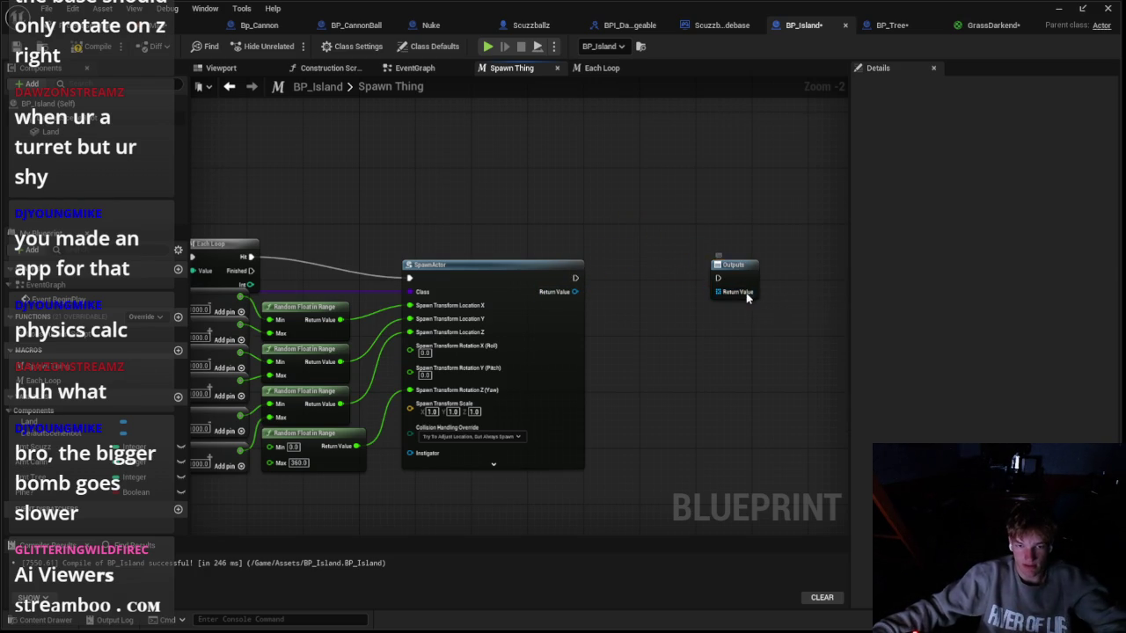
pyautogui.rightClick(748, 296)
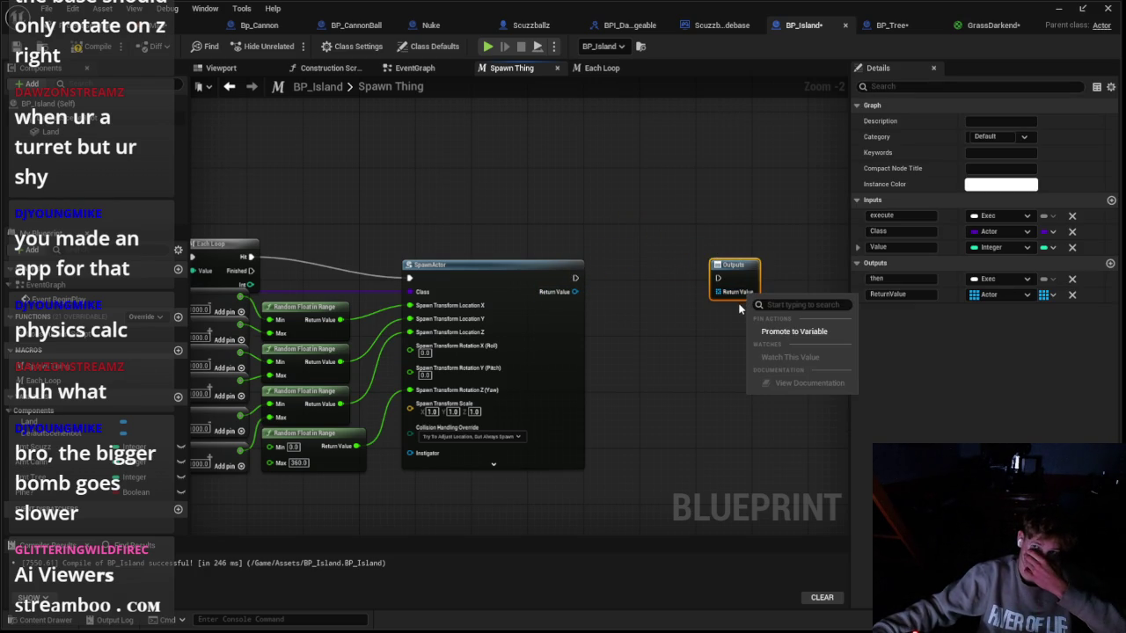
pyautogui.click(701, 310)
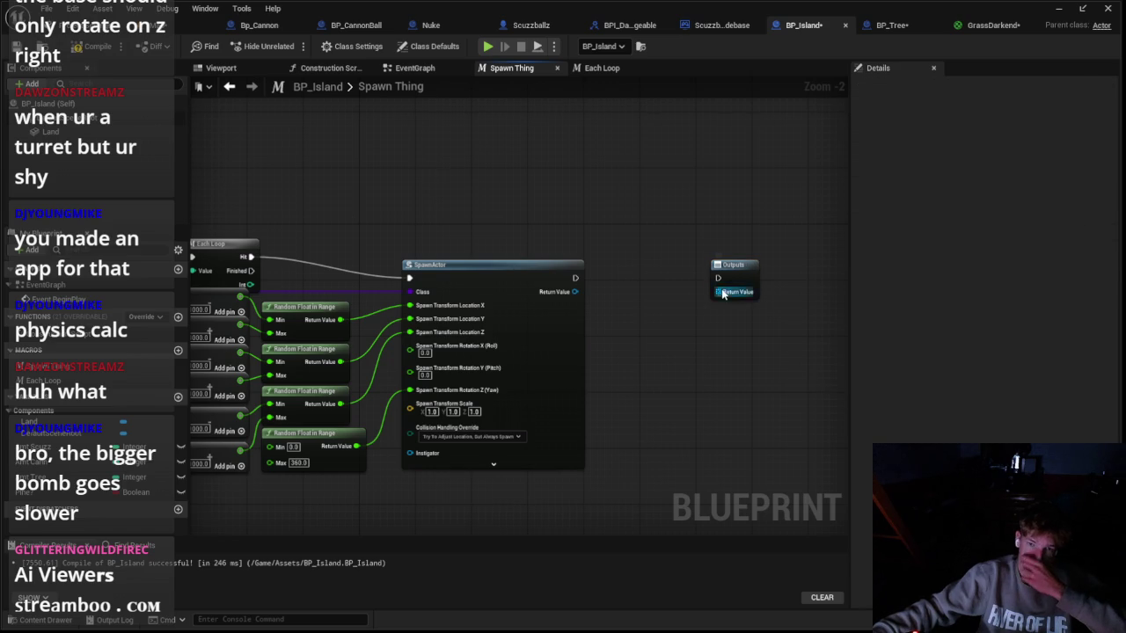
pyautogui.rightClick(722, 292)
pyautogui.click(761, 328)
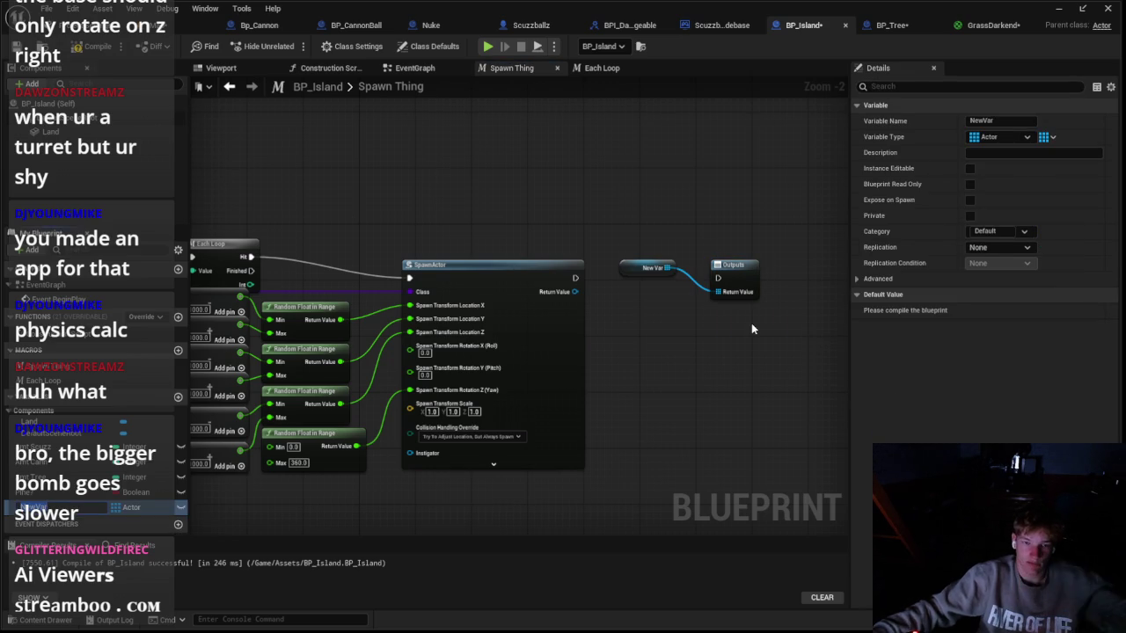
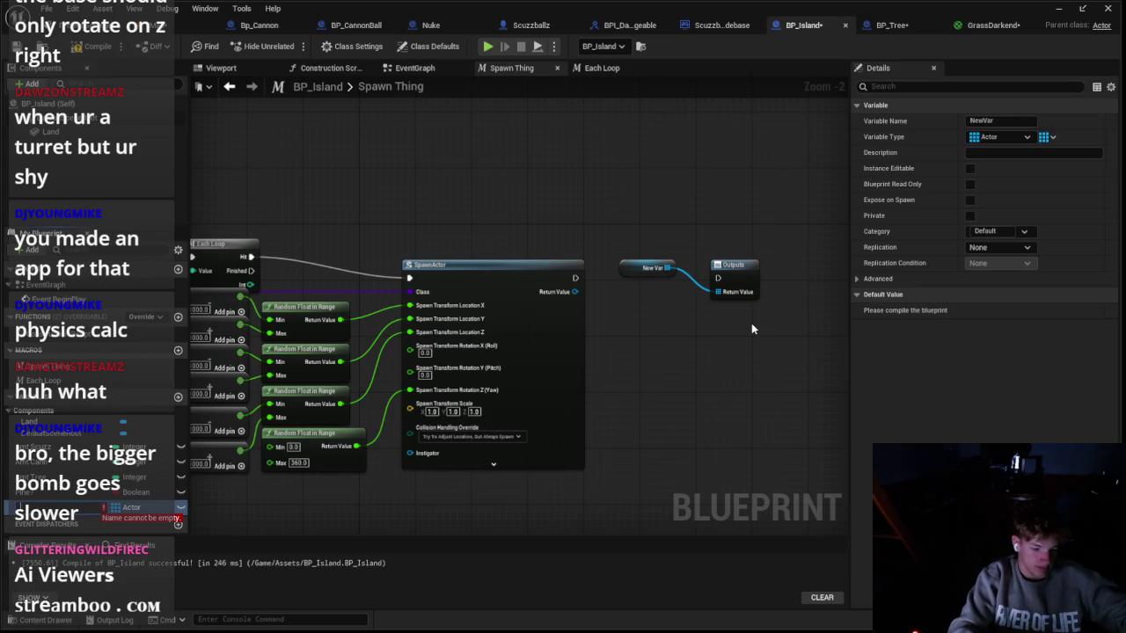
# Step: Rename the new variable to Trees and delete its getter node from the graph
pyautogui.press('Return')
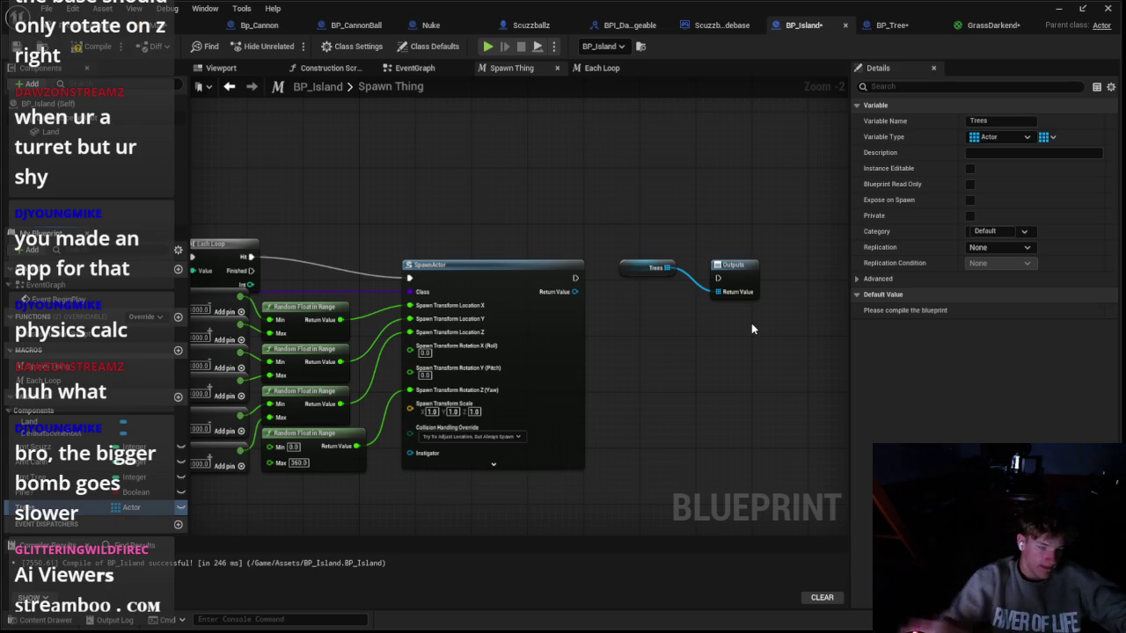
pyautogui.click(633, 274)
pyautogui.press('Delete')
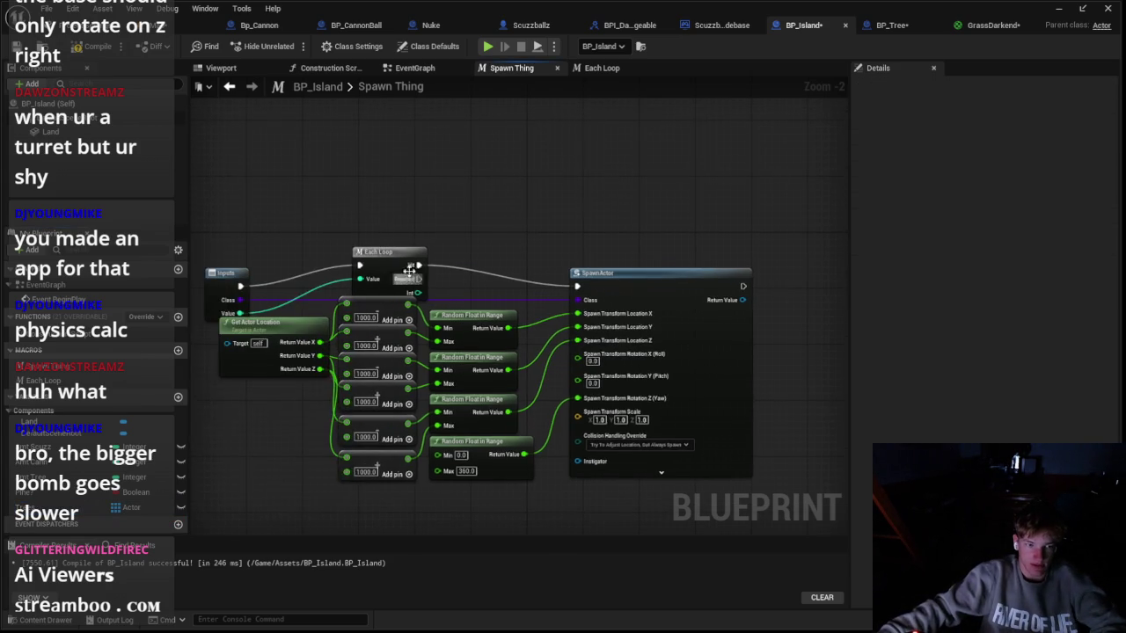
pyautogui.scroll(-2, 601, 328)
# Step: Add an actor input named Array to the macro's Inputs node
pyautogui.moveTo(636, 319)
pyautogui.mouseDown()
pyautogui.moveTo(201, 319)
pyautogui.moveTo(265, 312)
pyautogui.mouseUp()
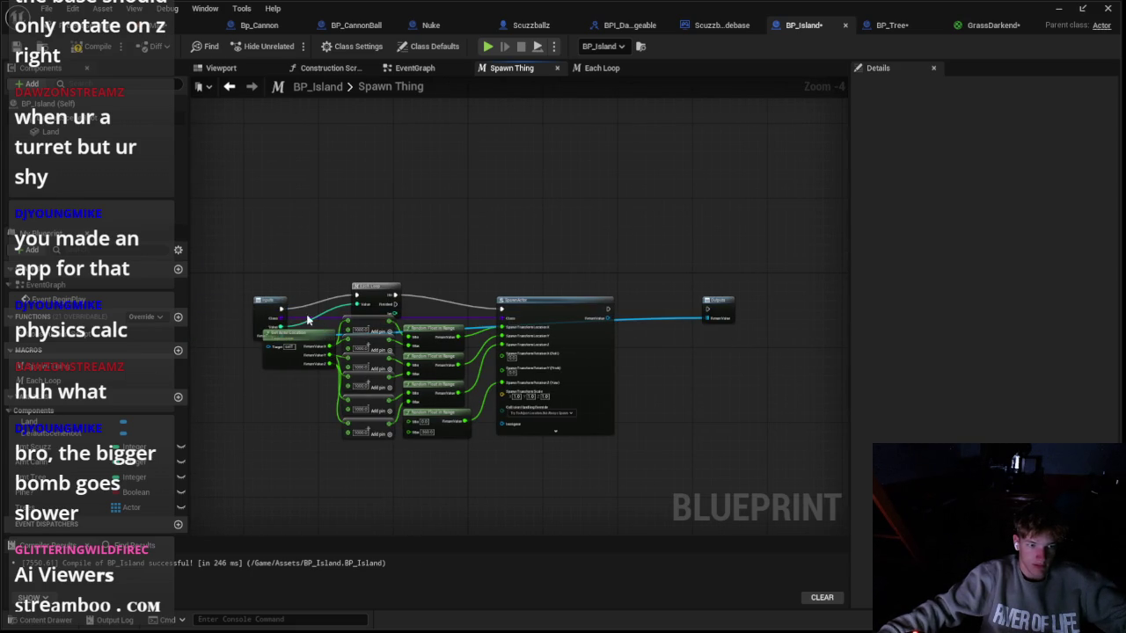
pyautogui.click(908, 263)
pyautogui.doubleClick(909, 263)
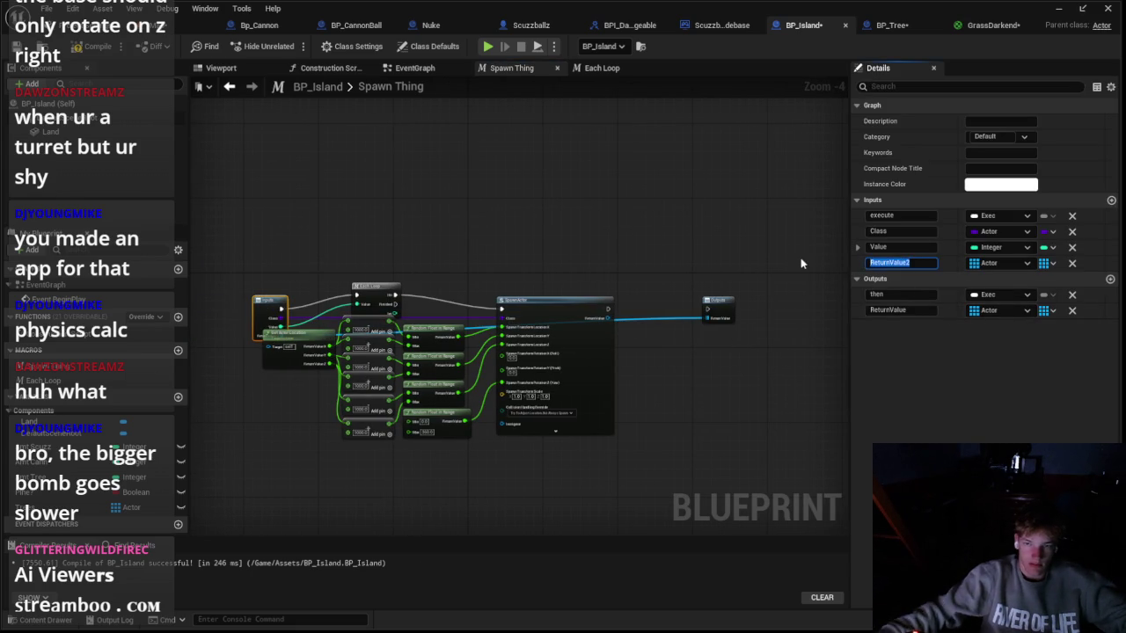
pyautogui.press('BackSpace')
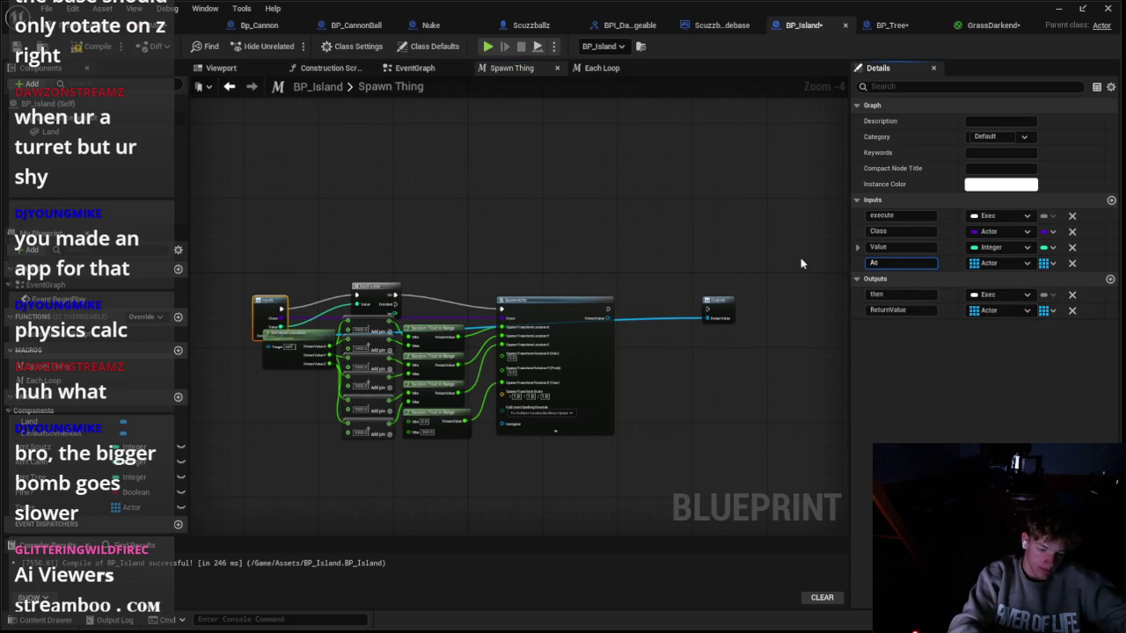
pyautogui.write('Array')
pyautogui.press('Return')
# Step: Try removing the ReturnValue output, then undo back to the original Outputs node
pyautogui.scroll(1, 338, 262)
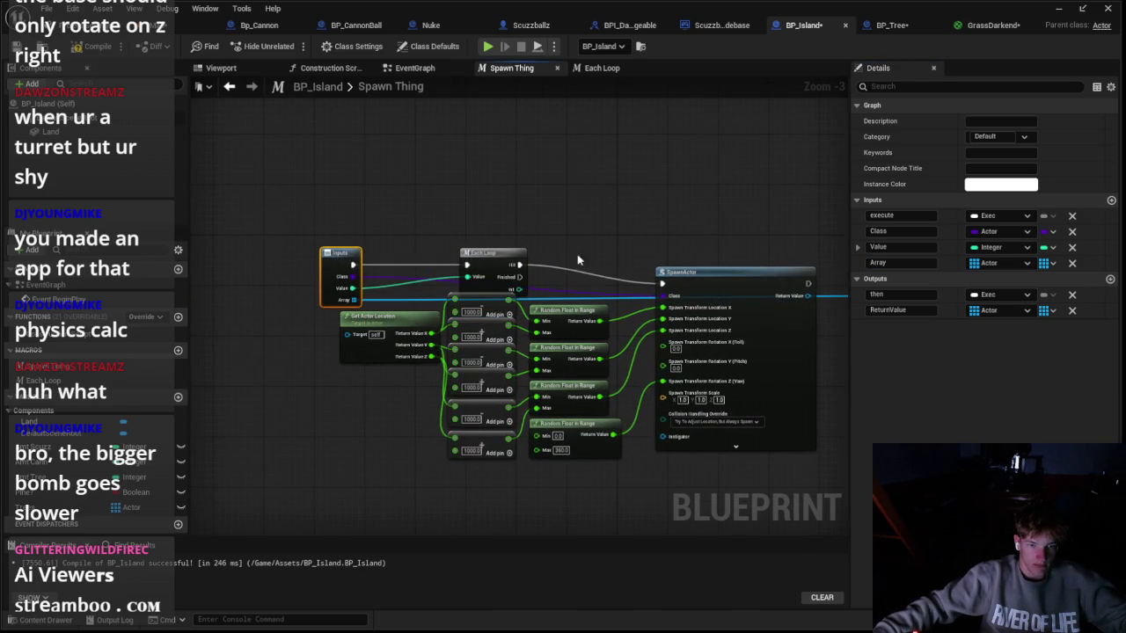
pyautogui.scroll(-1, 585, 258)
pyautogui.click(1072, 311)
pyautogui.hotkey('ctrl', 'z')
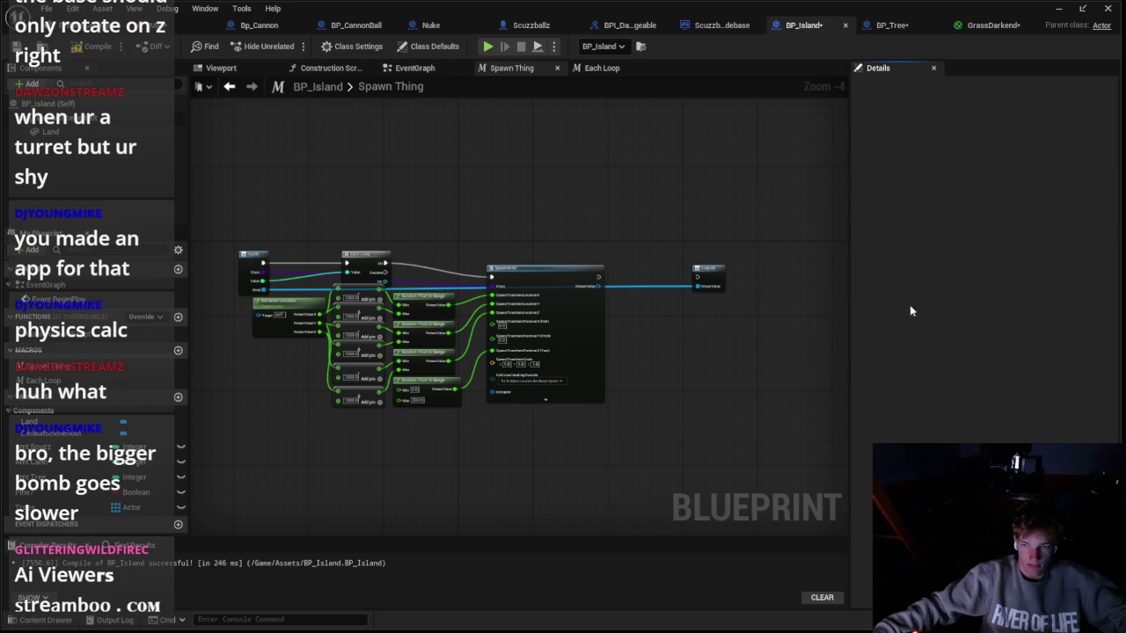
pyautogui.click(710, 277)
pyautogui.click(1072, 311)
pyautogui.moveTo(717, 273); pyautogui.dragTo(717, 261)
pyautogui.hotkey('ctrl', 'z')
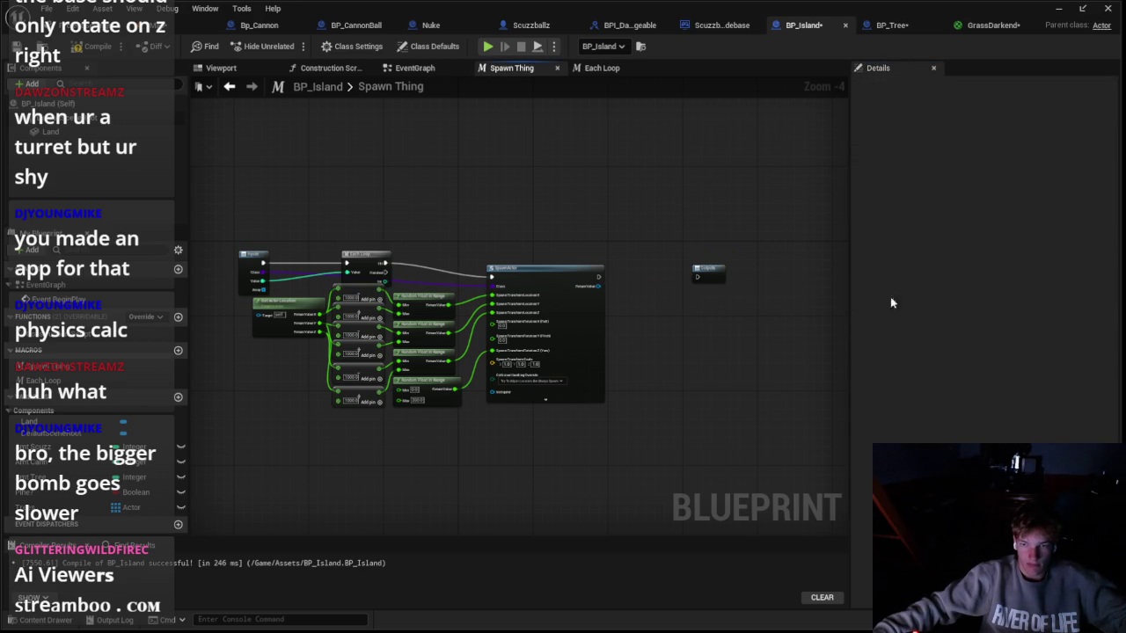
pyautogui.hotkey('ctrl', 'z')
# Step: Disconnect SpawnActor from the ReturnValue output and rename that output Filled Array
pyautogui.click(697, 281)
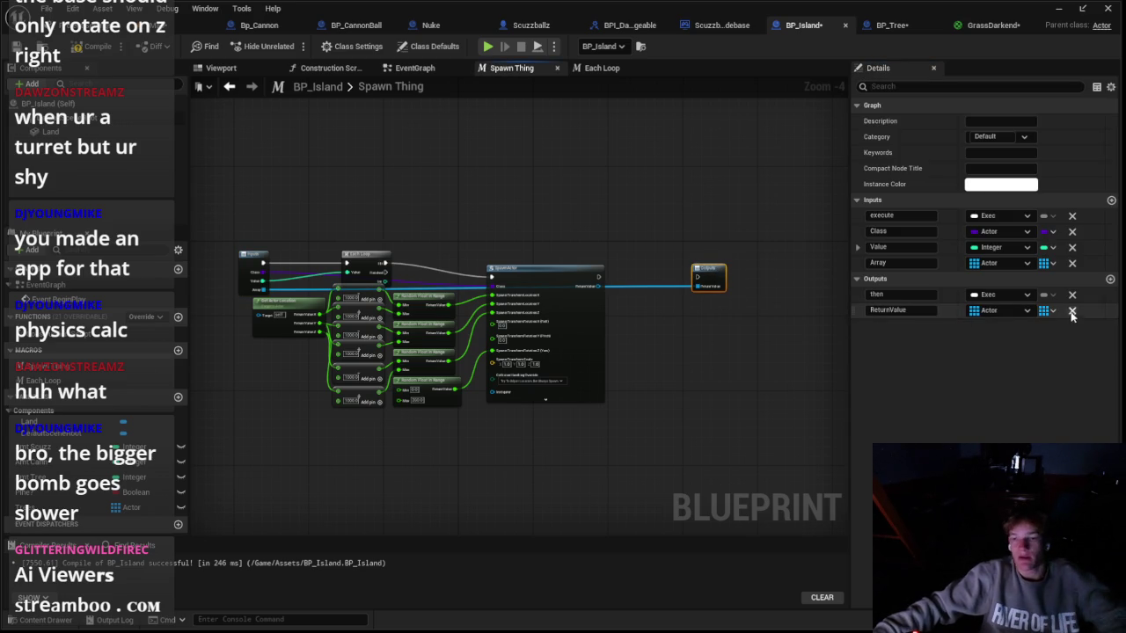
pyautogui.rightClick(699, 284)
pyautogui.click(745, 336)
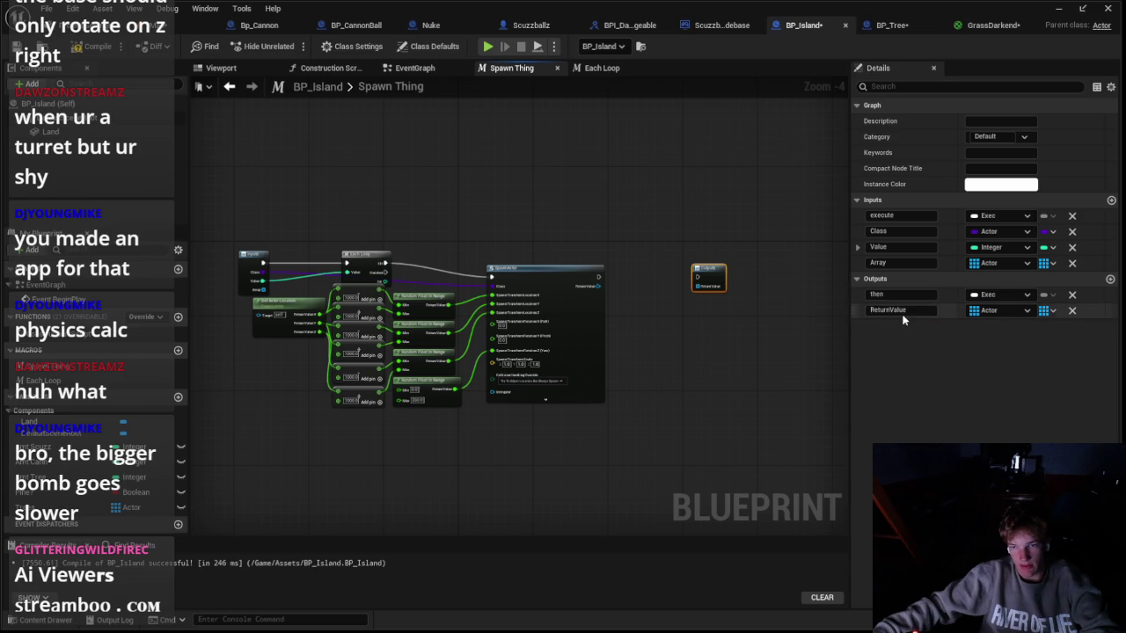
pyautogui.write('I')
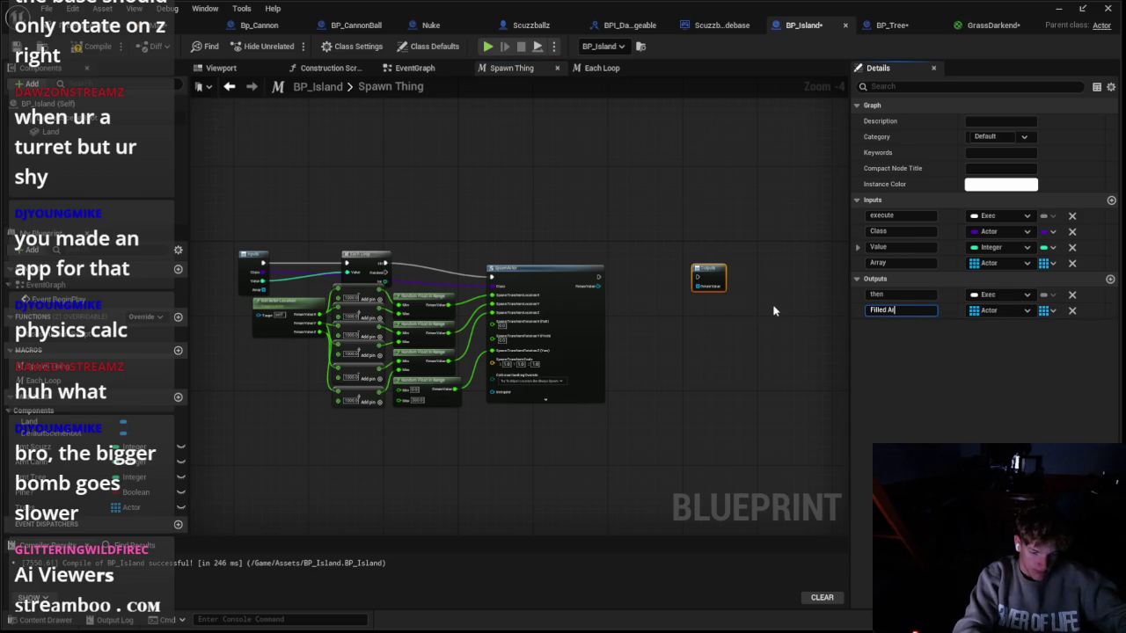
pyautogui.write('ray')
pyautogui.press('Return')
pyautogui.scroll(1, 705, 299)
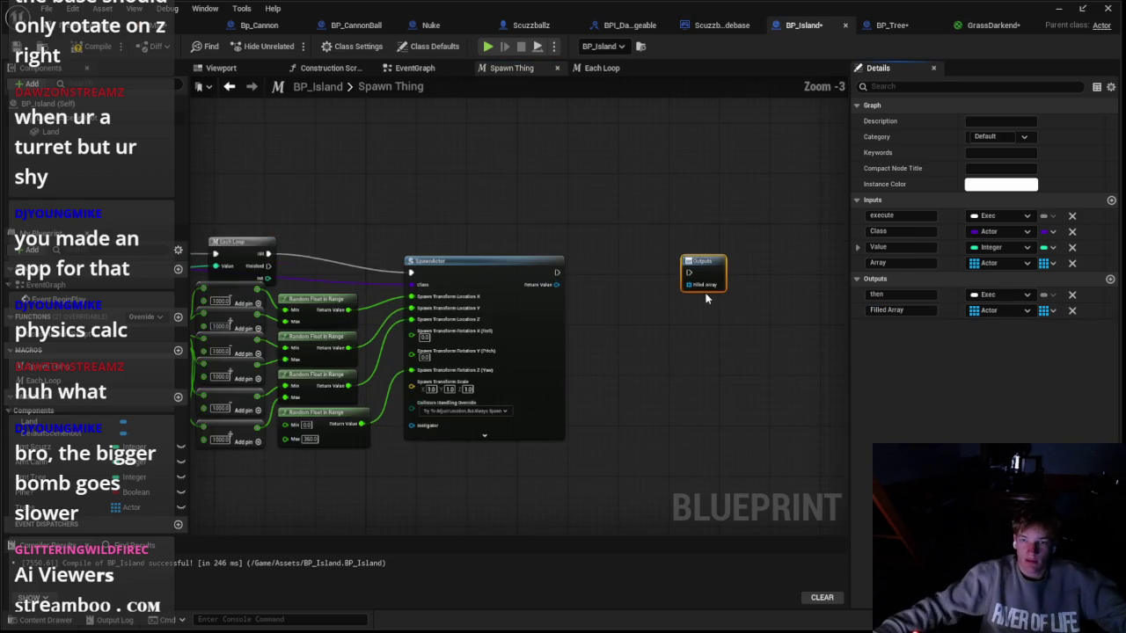
pyautogui.moveTo(706, 298); pyautogui.dragTo(739, 251)
pyautogui.scroll(-1, 521, 225)
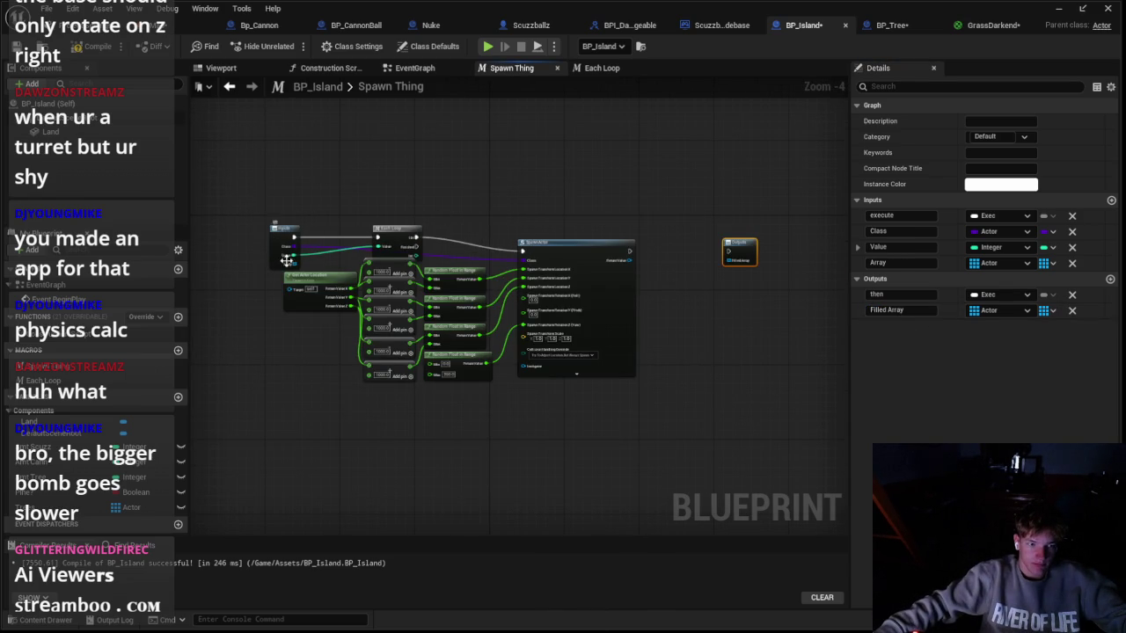
# Step: Try an Add Items node off SpawnActor's return value, then delete it
pyautogui.moveTo(573, 276); pyautogui.dragTo(557, 257)
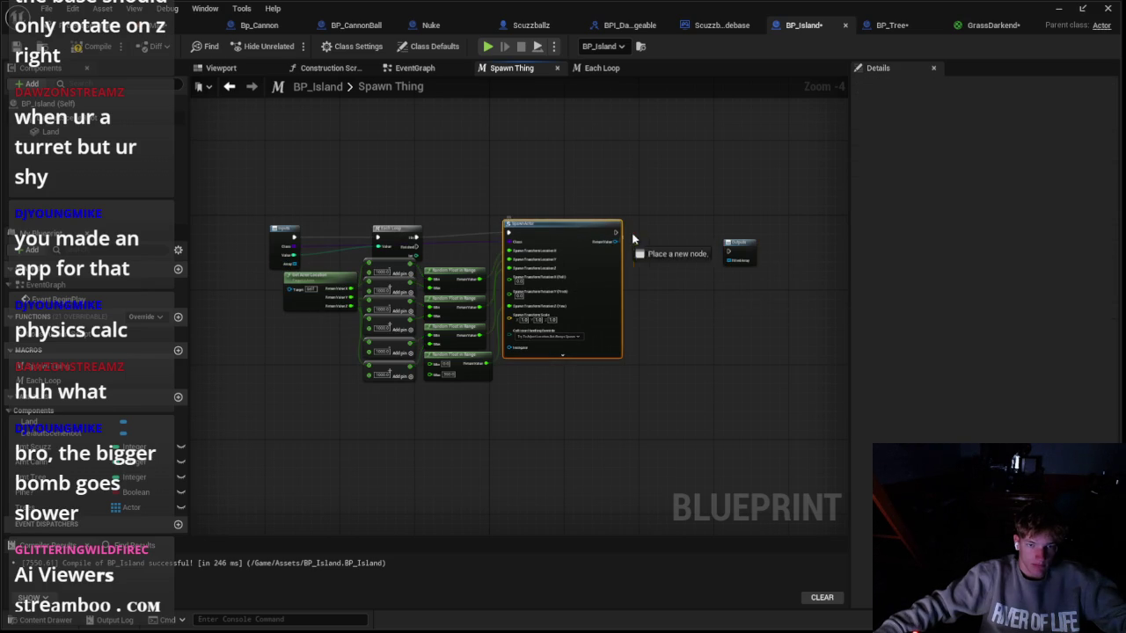
pyautogui.moveTo(632, 239); pyautogui.dragTo(655, 226)
pyautogui.write('add')
pyautogui.click(718, 338)
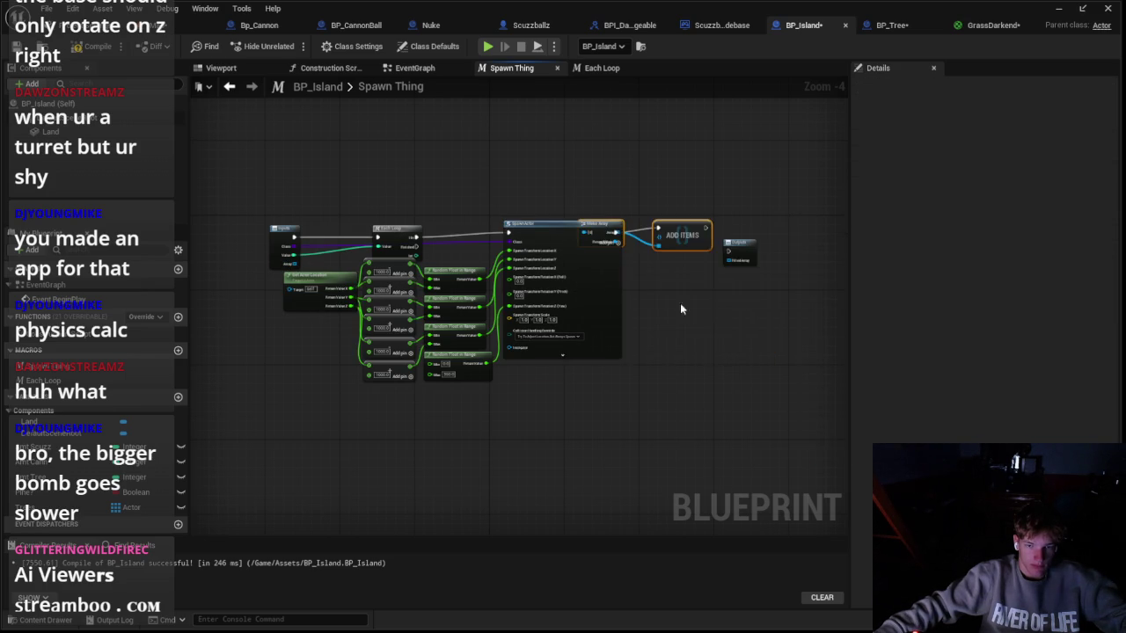
pyautogui.scroll(1, 680, 309)
pyautogui.press('Delete')
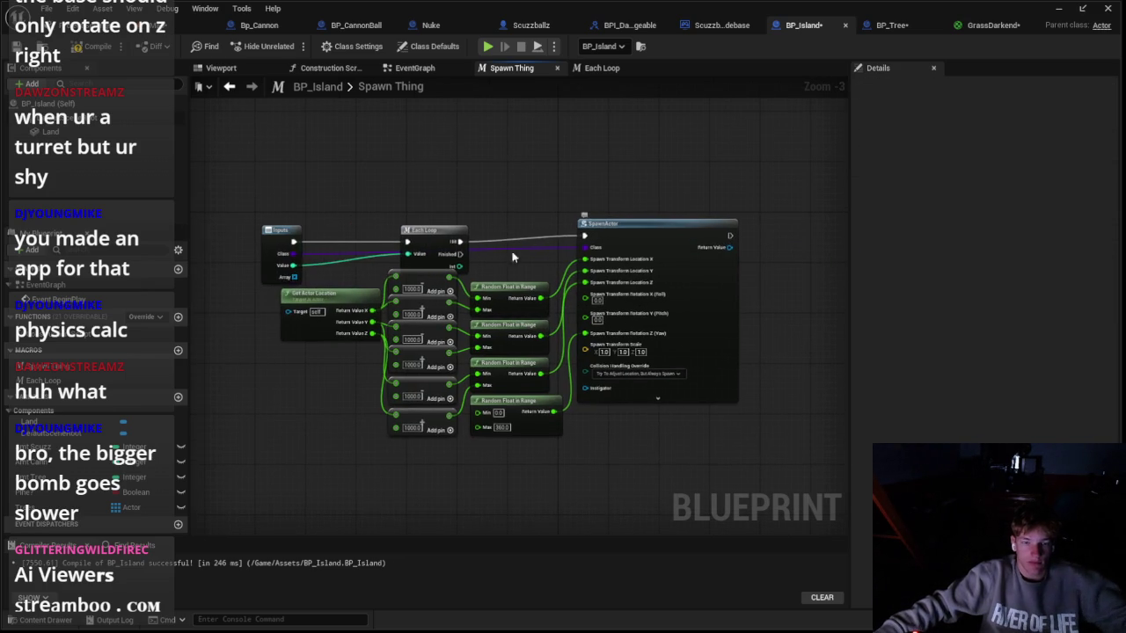
# Step: Add an array ADD node on the Array input, fed by SpawnActor's return value
pyautogui.moveTo(294, 277); pyautogui.dragTo(726, 192)
pyautogui.write('add')
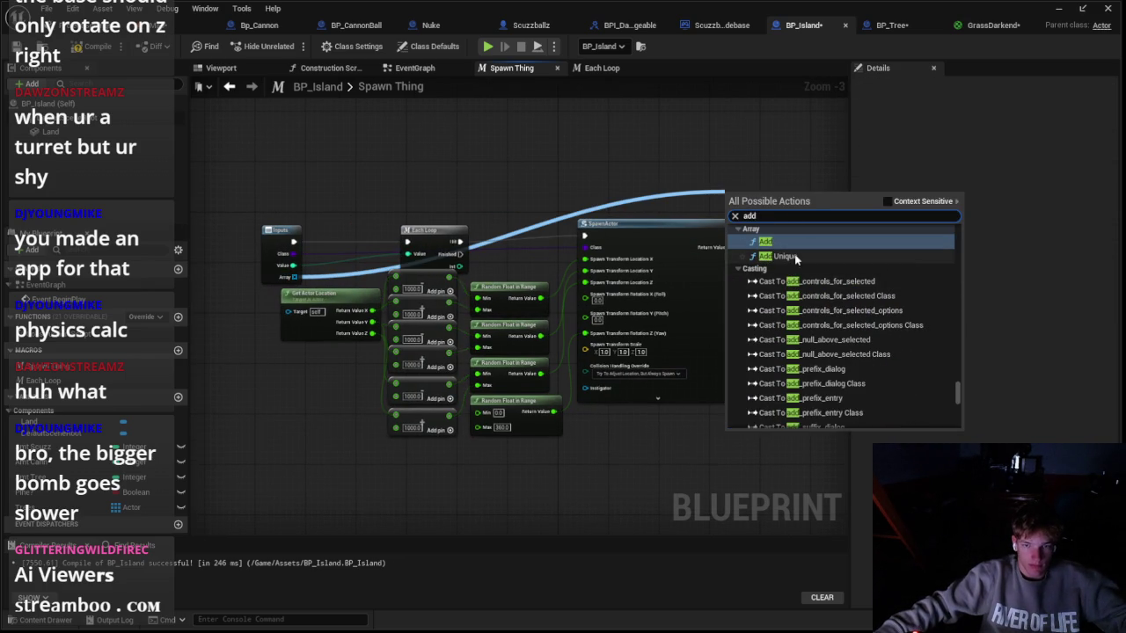
pyautogui.click(763, 242)
pyautogui.moveTo(733, 221)
pyautogui.mouseDown()
pyautogui.moveTo(774, 242)
pyautogui.moveTo(767, 250)
pyautogui.mouseUp()
pyautogui.moveTo(778, 238); pyautogui.dragTo(676, 261)
# Step: Wire Each Loop's Finished to the Outputs node and the array into Filled Array
pyautogui.moveTo(359, 278); pyautogui.dragTo(792, 284)
pyautogui.scroll(-1, 703, 305)
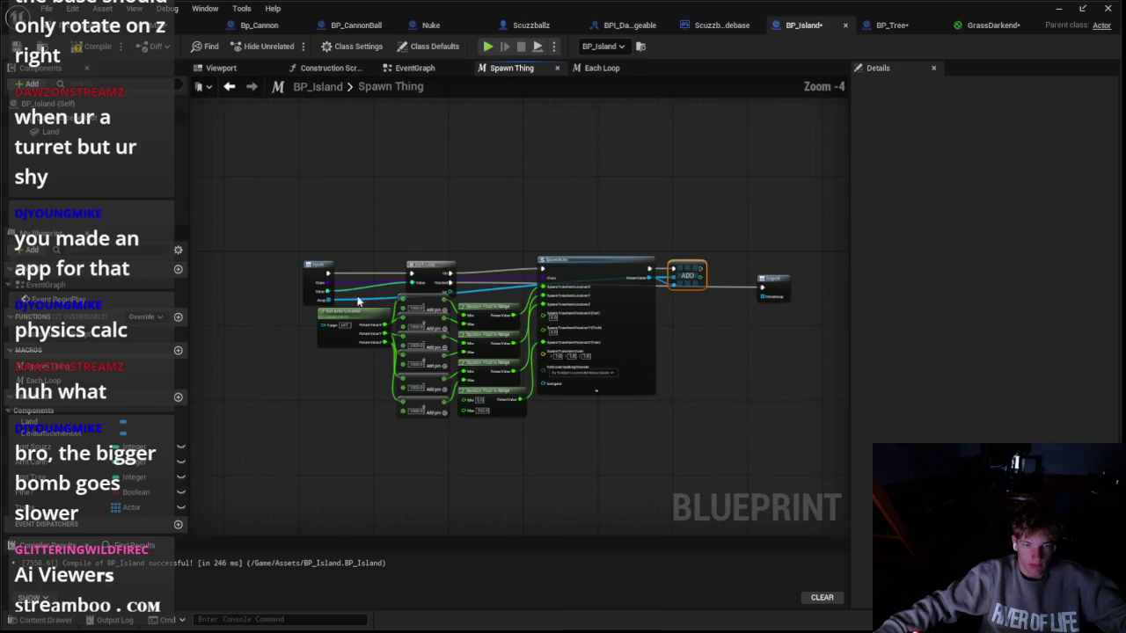
pyautogui.scroll(1, 732, 302)
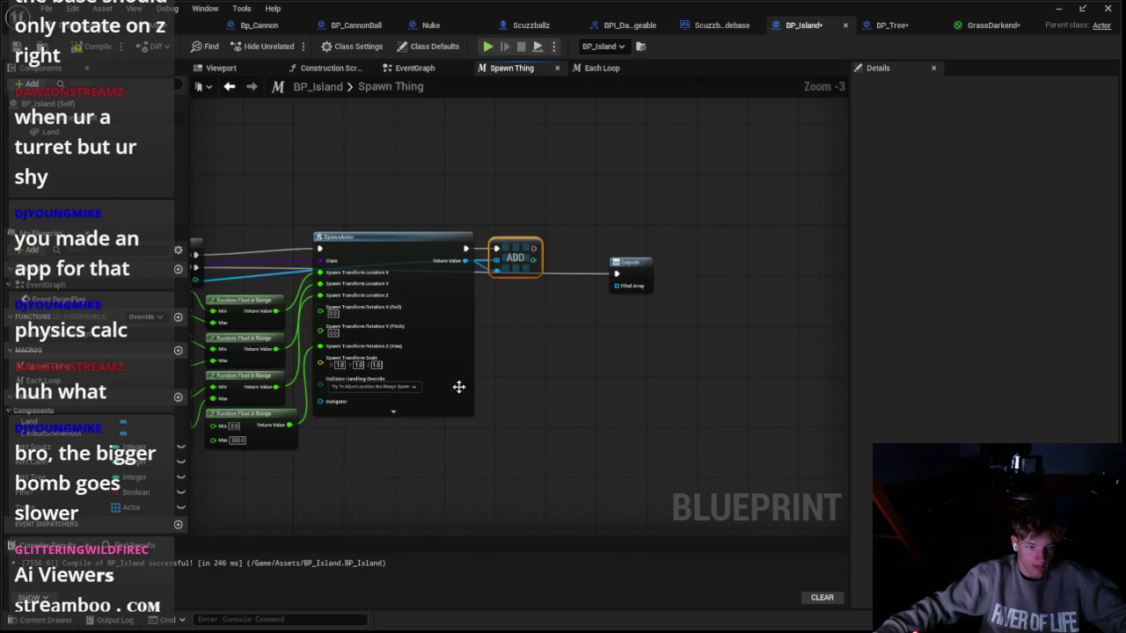
pyautogui.scroll(1, 530, 284)
pyautogui.moveTo(554, 256)
pyautogui.mouseDown()
pyautogui.moveTo(469, 247)
pyautogui.moveTo(652, 225)
pyautogui.moveTo(649, 234)
pyautogui.moveTo(808, 246)
pyautogui.moveTo(897, 339)
pyautogui.moveTo(686, 305)
pyautogui.mouseUp()
pyautogui.moveTo(586, 364); pyautogui.dragTo(790, 300)
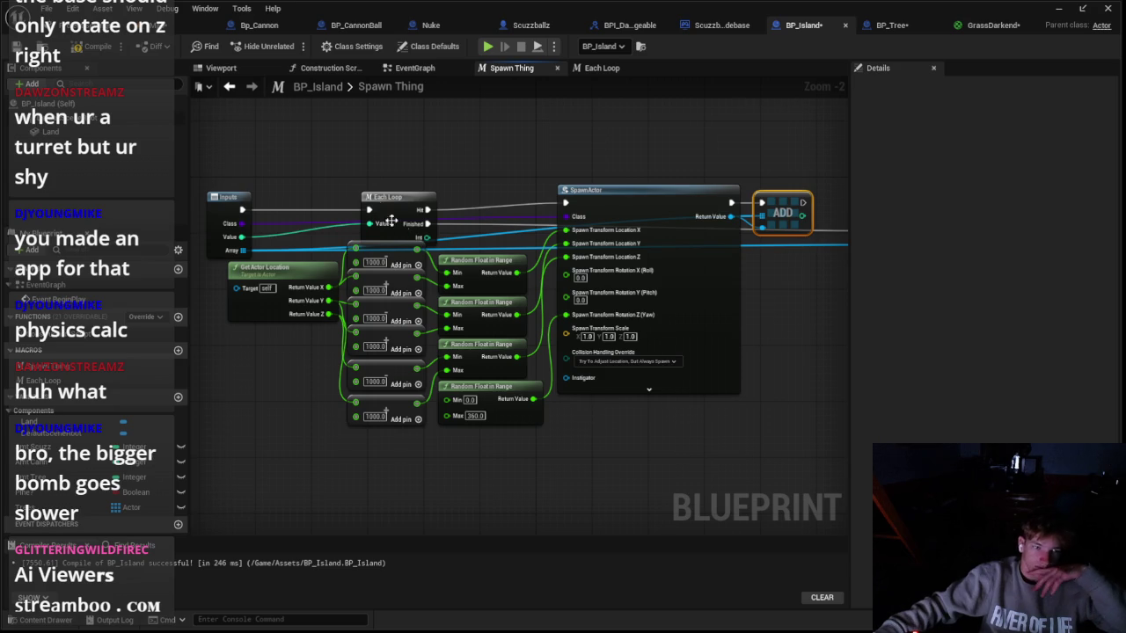
pyautogui.click(601, 67)
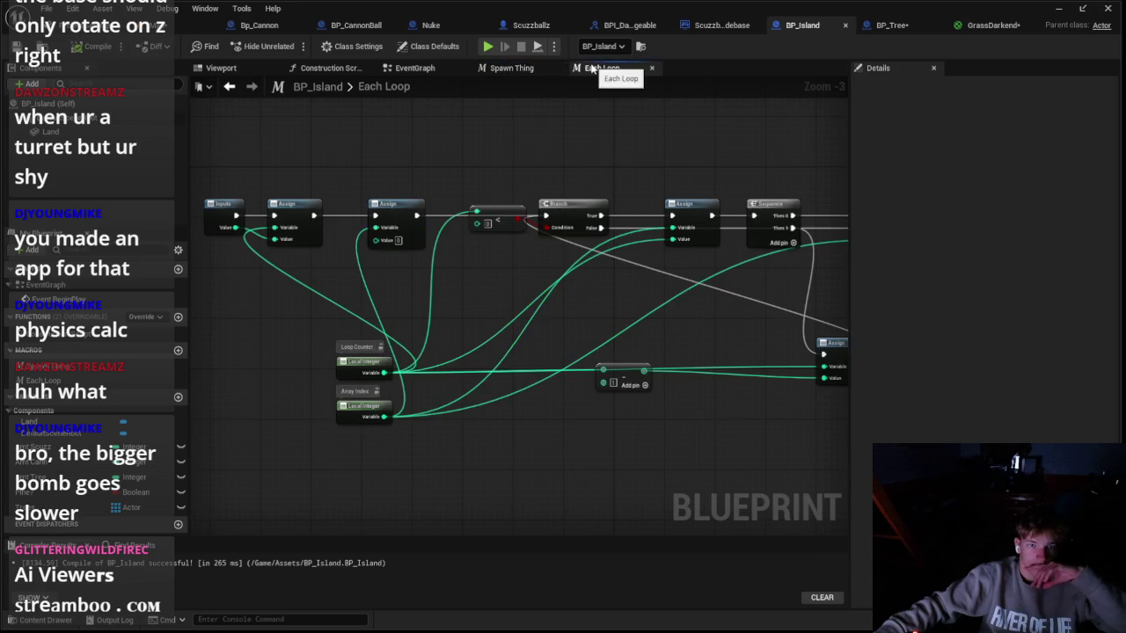
# Step: Set Spawn Thing's Value to 5 and reconnect the exec wire to the upper Branch's False
pyautogui.click(413, 68)
pyautogui.moveTo(396, 206)
pyautogui.mouseDown()
pyautogui.moveTo(465, 181)
pyautogui.moveTo(573, 188)
pyautogui.moveTo(611, 166)
pyautogui.mouseUp()
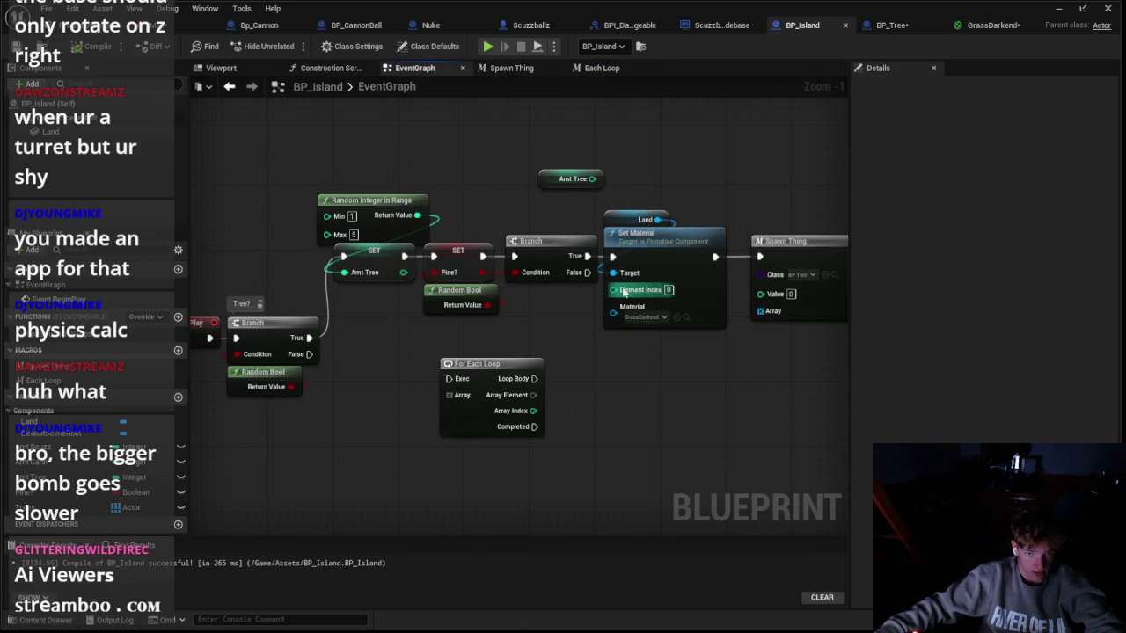
pyautogui.write('5')
pyautogui.press('Return')
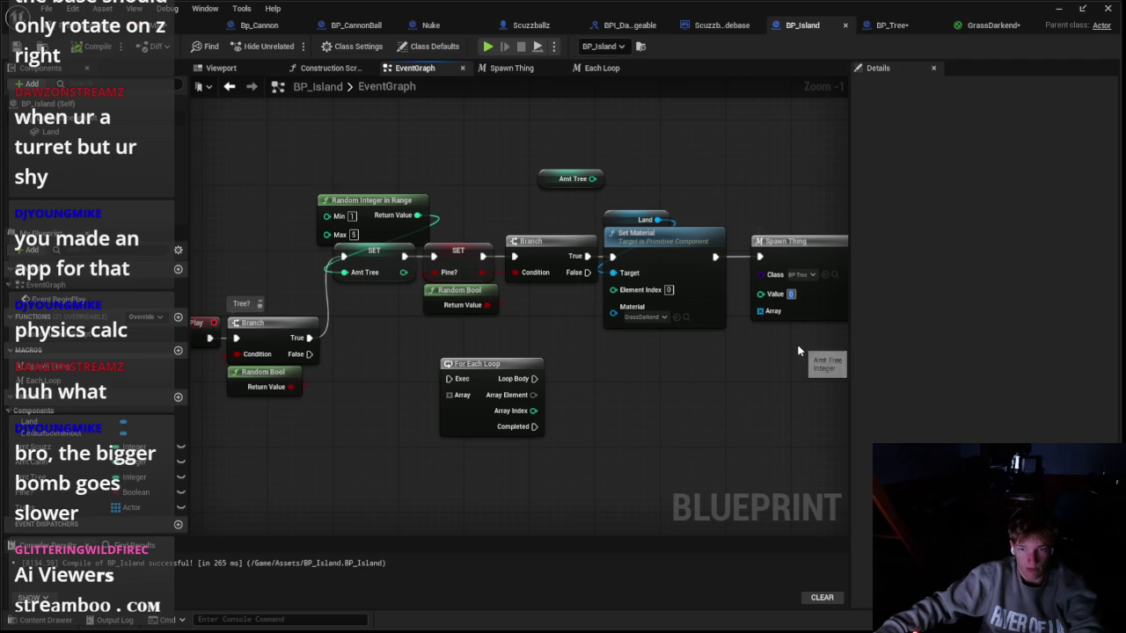
pyautogui.moveTo(216, 337)
pyautogui.mouseDown()
pyautogui.moveTo(603, 302)
pyautogui.moveTo(754, 252)
pyautogui.moveTo(588, 272)
pyautogui.mouseUp()
# Step: Test play the level and stop it
pyautogui.click(159, 32)
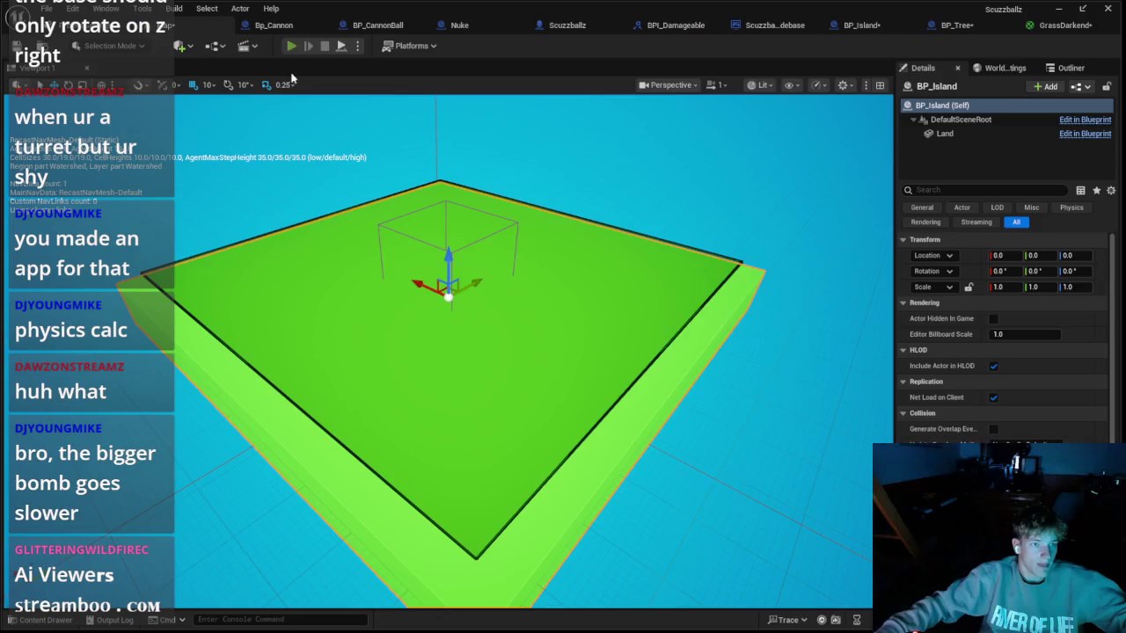
pyautogui.hotkey('alt', 'p')
pyautogui.press('Escape')
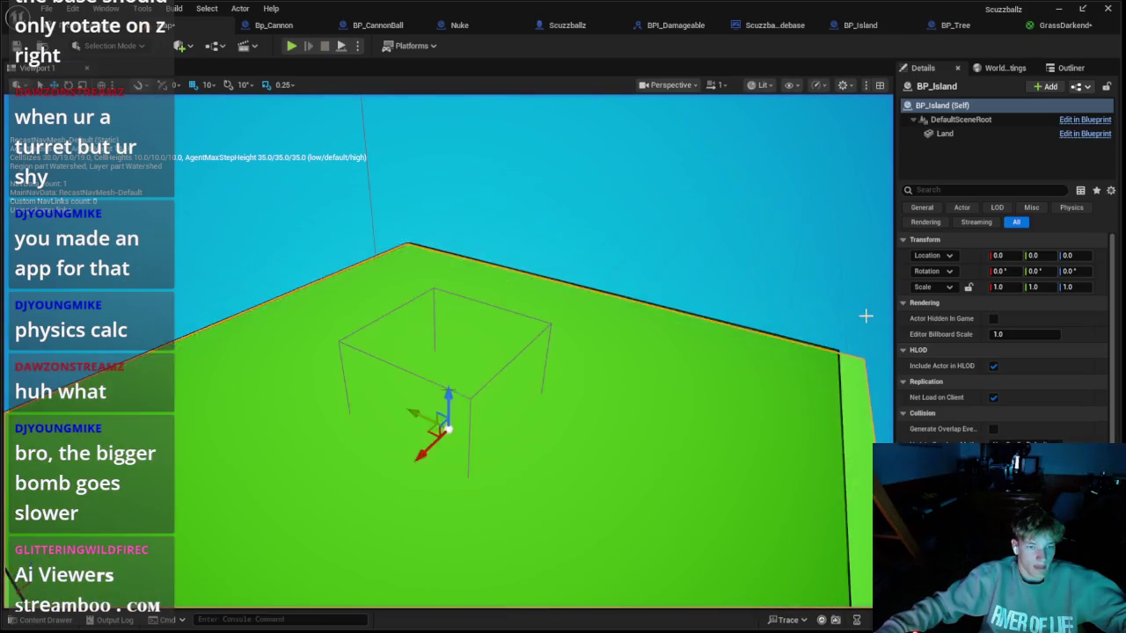
pyautogui.scroll(-5, 862, 314)
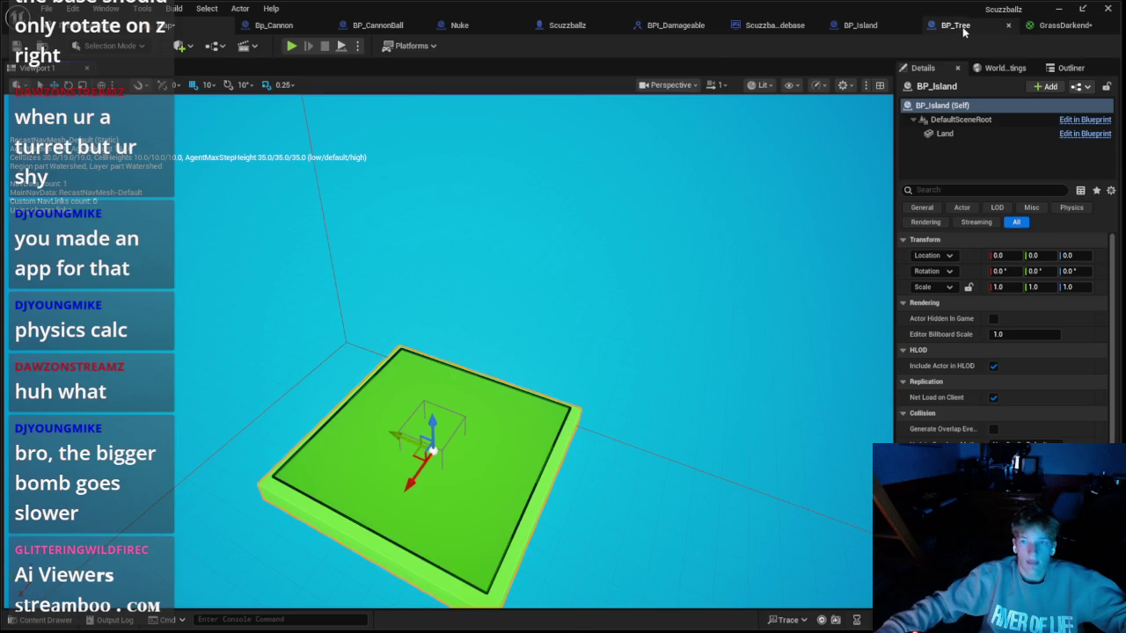
# Step: Check BP_Tree, then back in BP_Island pull a wire from Spawn Thing's exec output
pyautogui.click(955, 25)
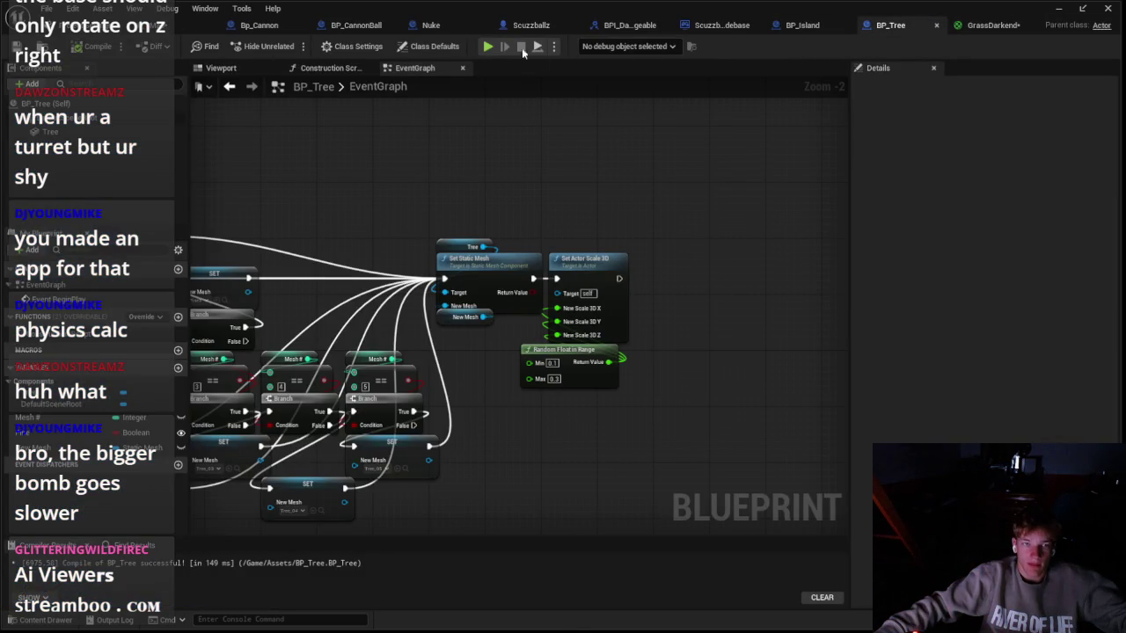
pyautogui.click(796, 32)
pyautogui.scroll(-1, 658, 219)
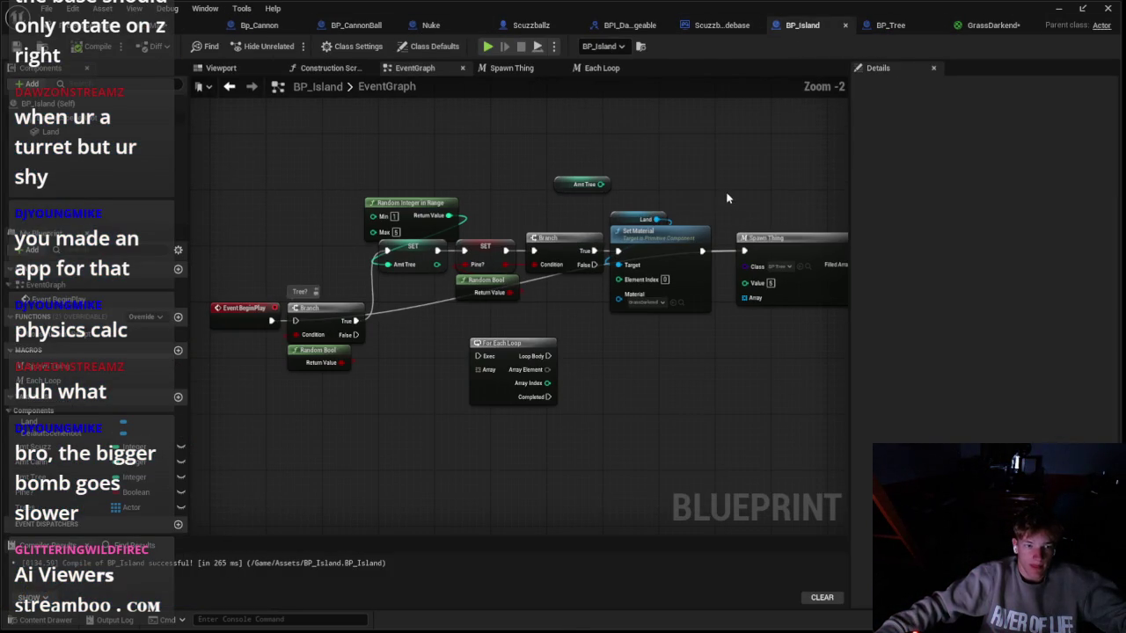
pyautogui.moveTo(464, 332); pyautogui.dragTo(183, 348)
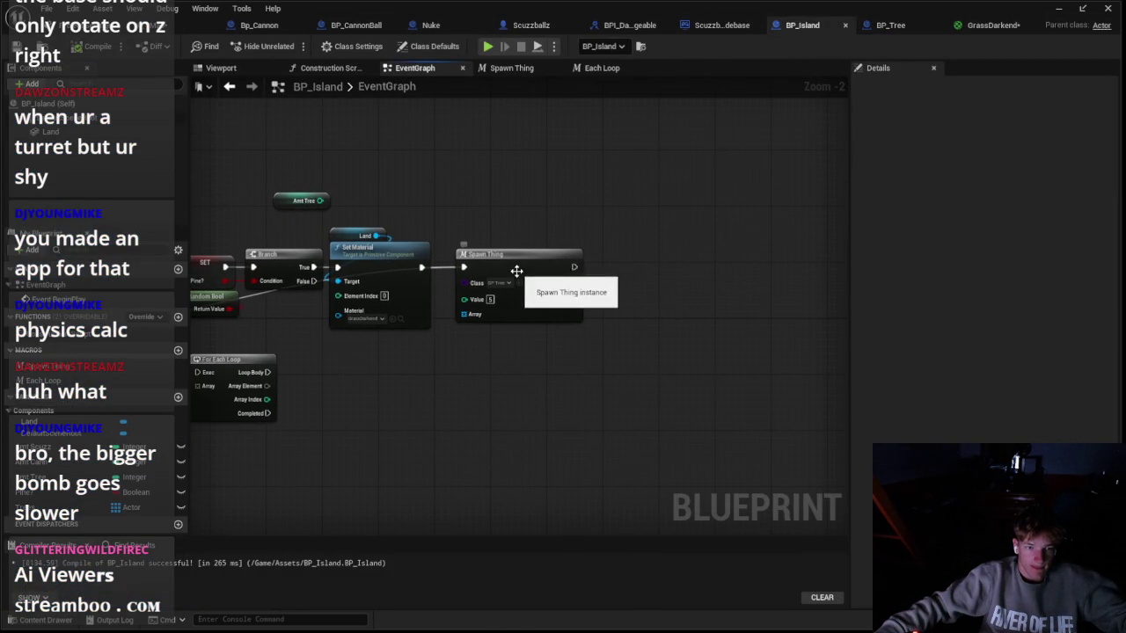
pyautogui.moveTo(573, 267); pyautogui.dragTo(632, 276)
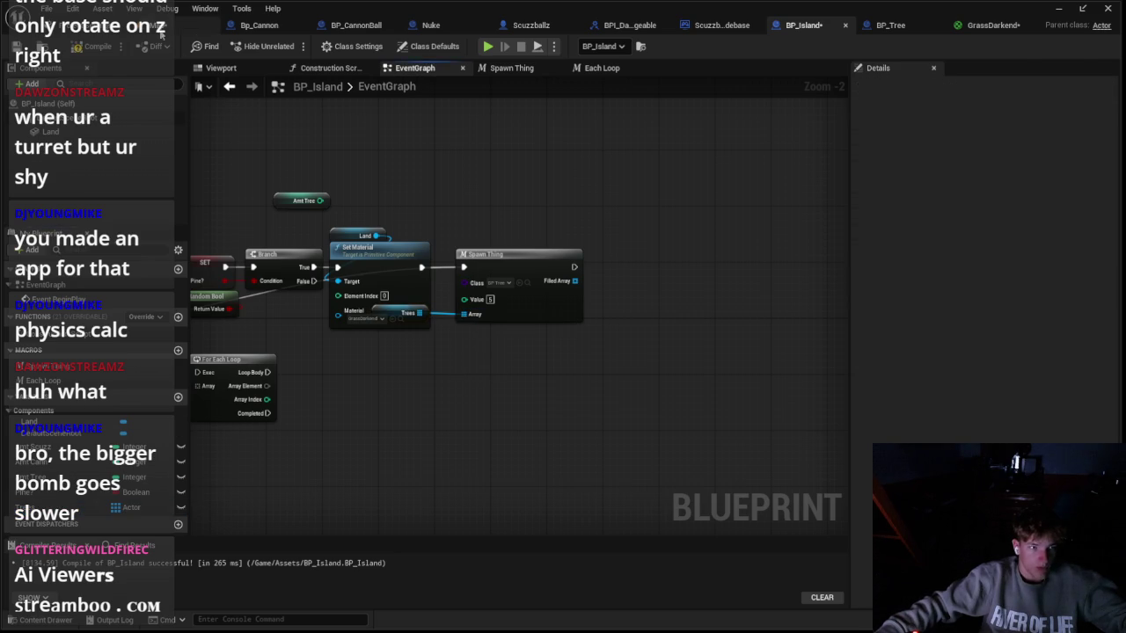
# Step: Run another quick test play of the level
pyautogui.click(197, 25)
pyautogui.click(293, 46)
pyautogui.press('Escape')
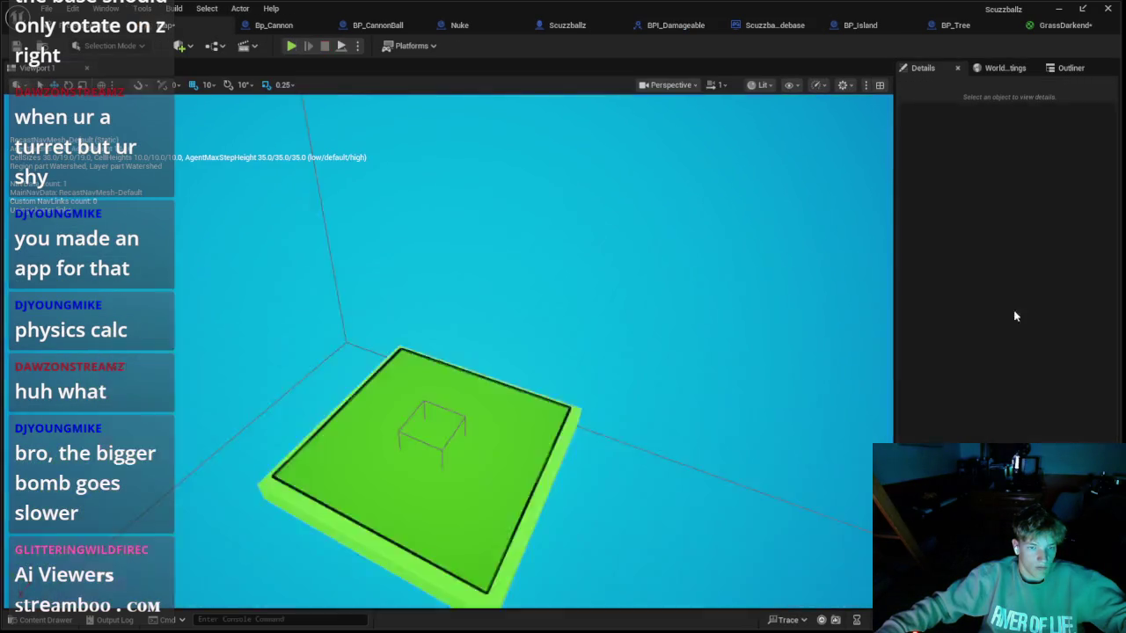
# Step: In BP_Island, move the Trees getter below Spawn Thing and open the Spawn Thing macro
pyautogui.click(967, 25)
pyautogui.click(800, 27)
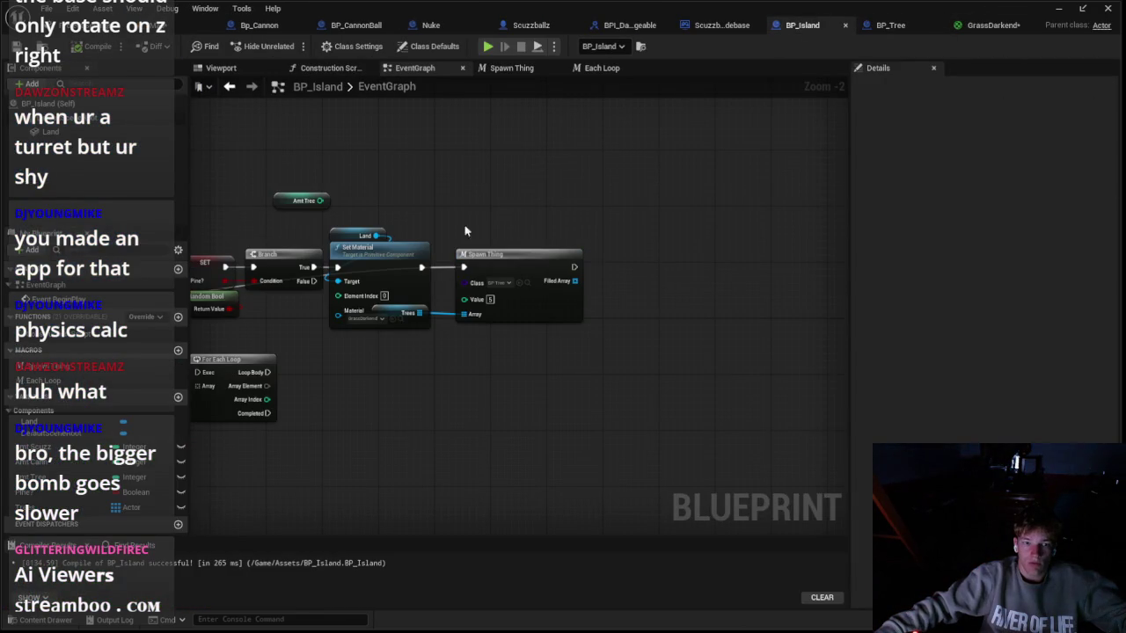
pyautogui.moveTo(396, 319)
pyautogui.mouseDown()
pyautogui.moveTo(453, 354)
pyautogui.moveTo(476, 336)
pyautogui.mouseUp()
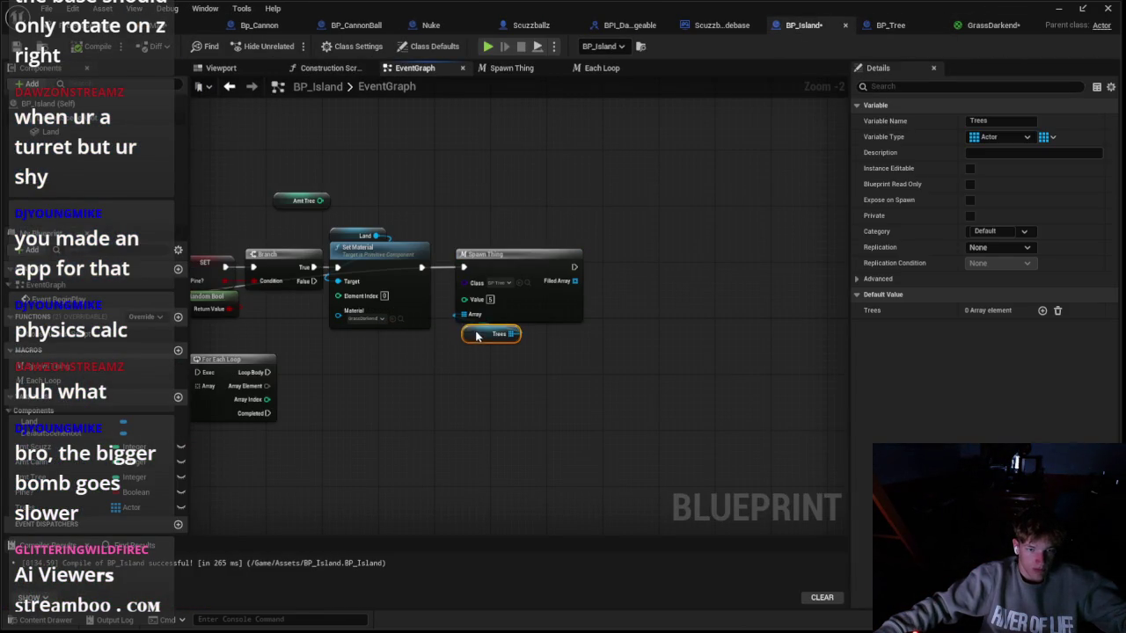
pyautogui.doubleClick(524, 304)
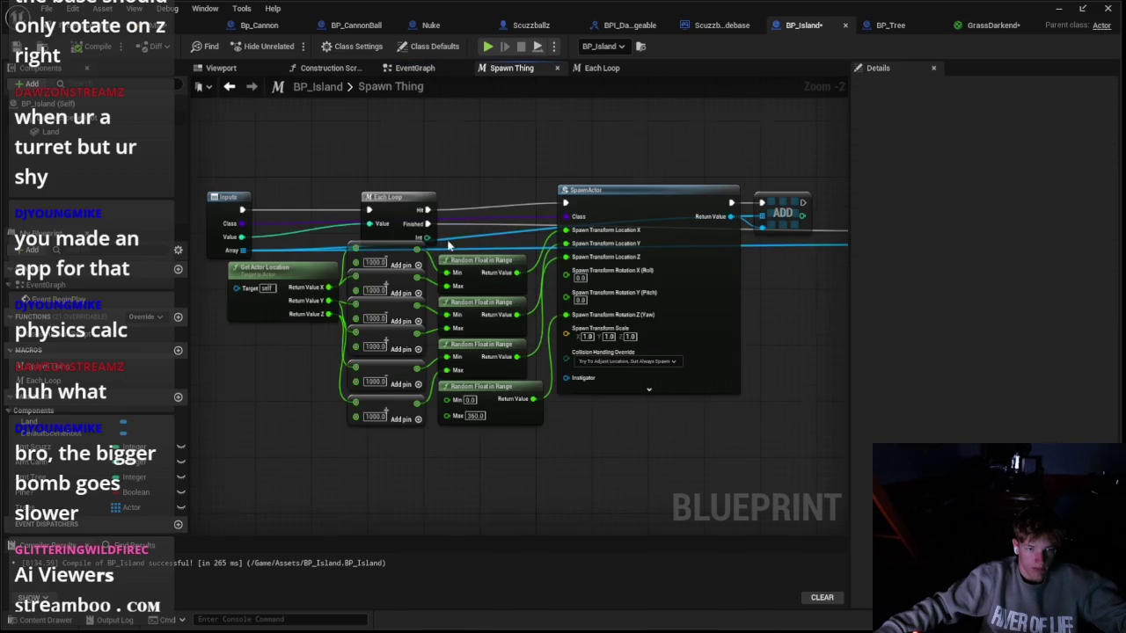
# Step: Add a Print String node off Each Loop in the Spawn Thing macro
pyautogui.scroll(-2, 449, 246)
pyautogui.scroll(1, 453, 231)
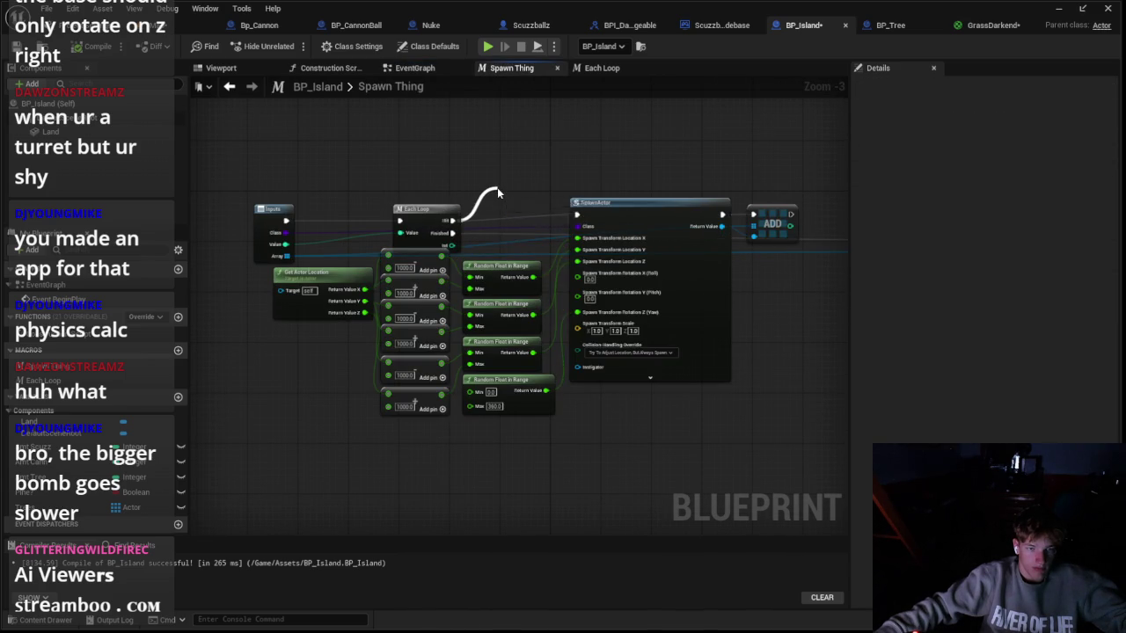
pyautogui.moveTo(497, 187); pyautogui.dragTo(497, 188)
pyautogui.write('print')
pyautogui.press('Return')
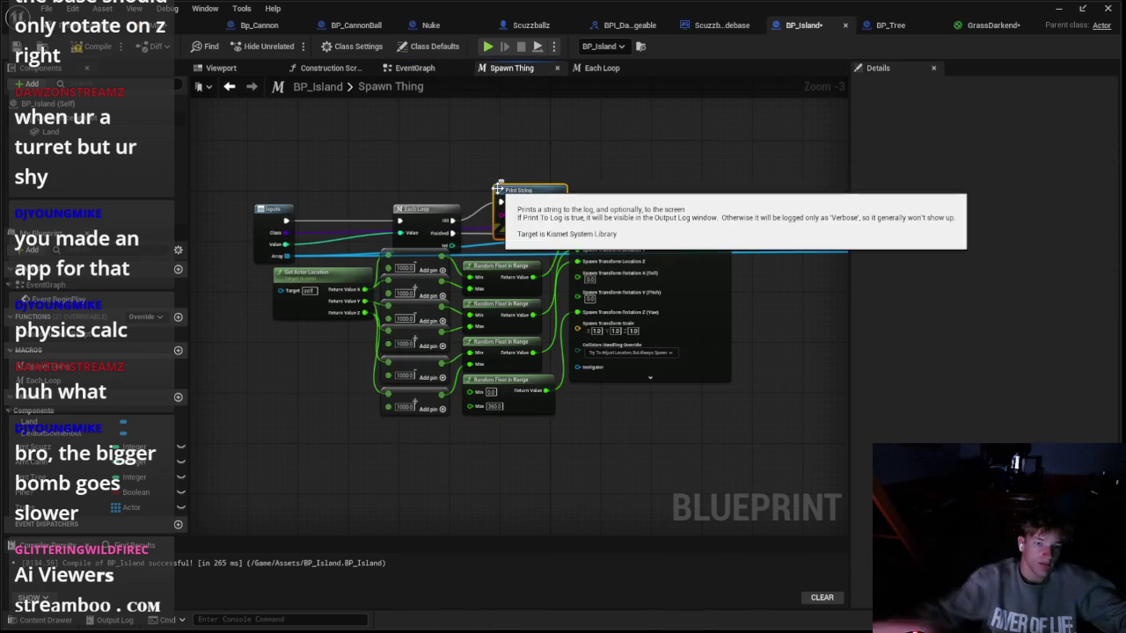
# Step: Test play the level, then check the island in the BP_Island preview
pyautogui.click(487, 45)
pyautogui.press('Escape')
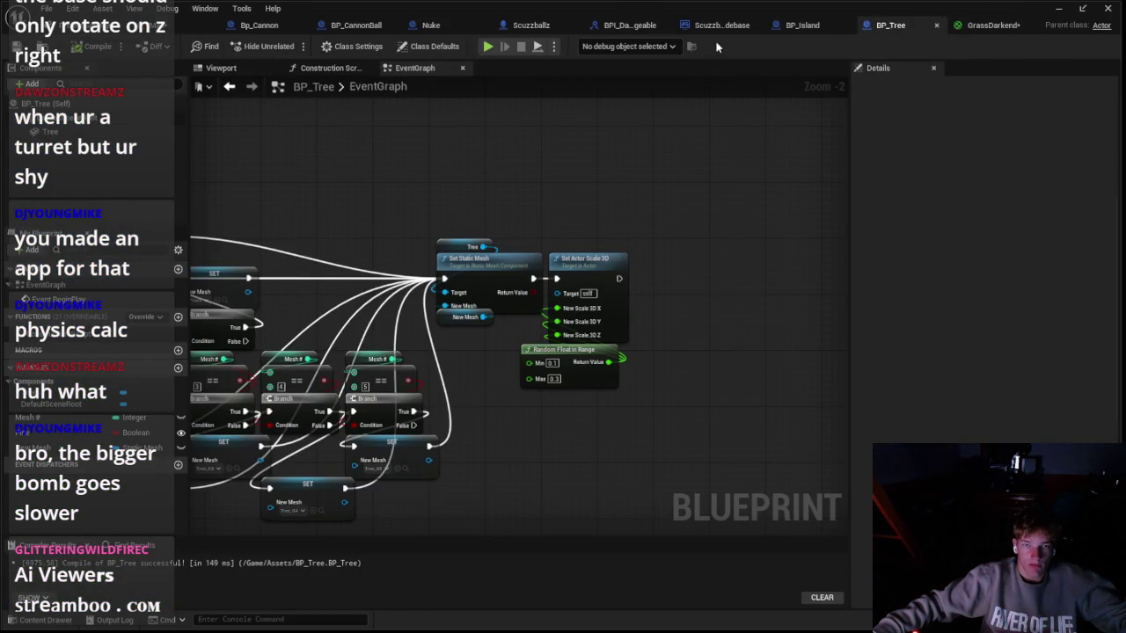
pyautogui.press('f')
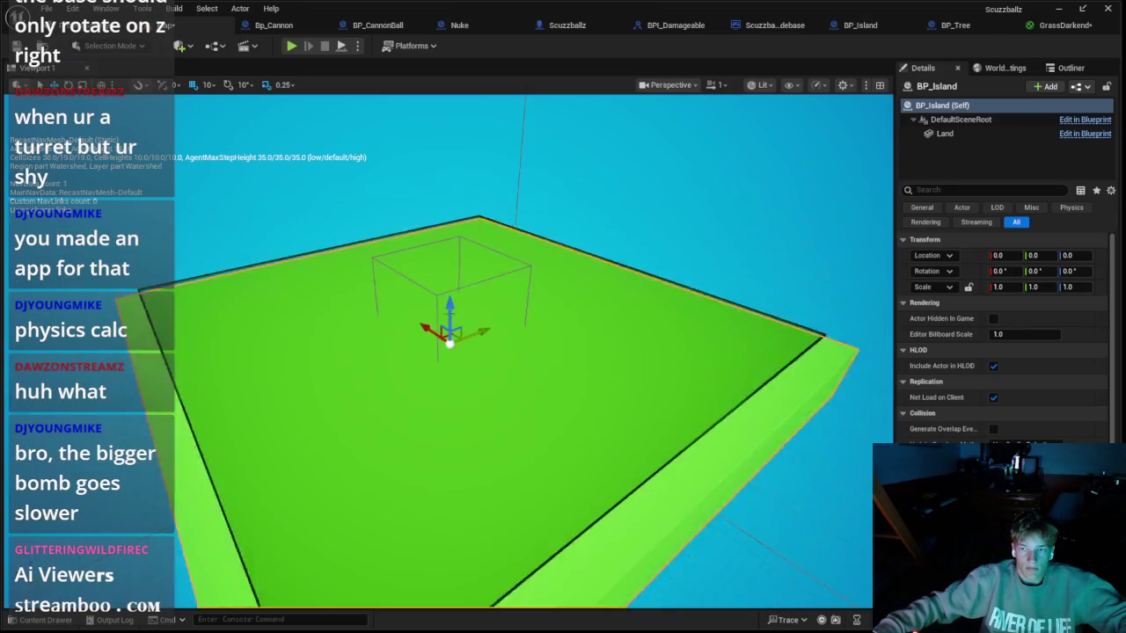
pyautogui.click(860, 24)
pyautogui.hotkey('ctrl', 'Tab')
pyautogui.hotkey('ctrl', 'Tab')
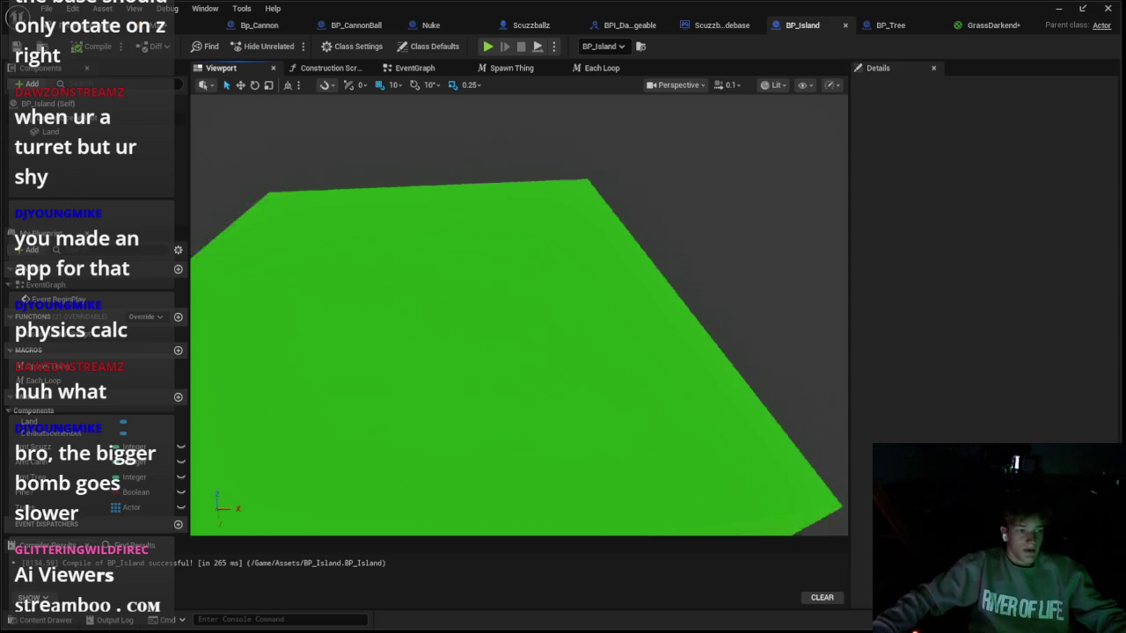
# Step: In BP_Island's event graph, add a Print String node on the Branch wire before Spawn Thing
pyautogui.click(391, 68)
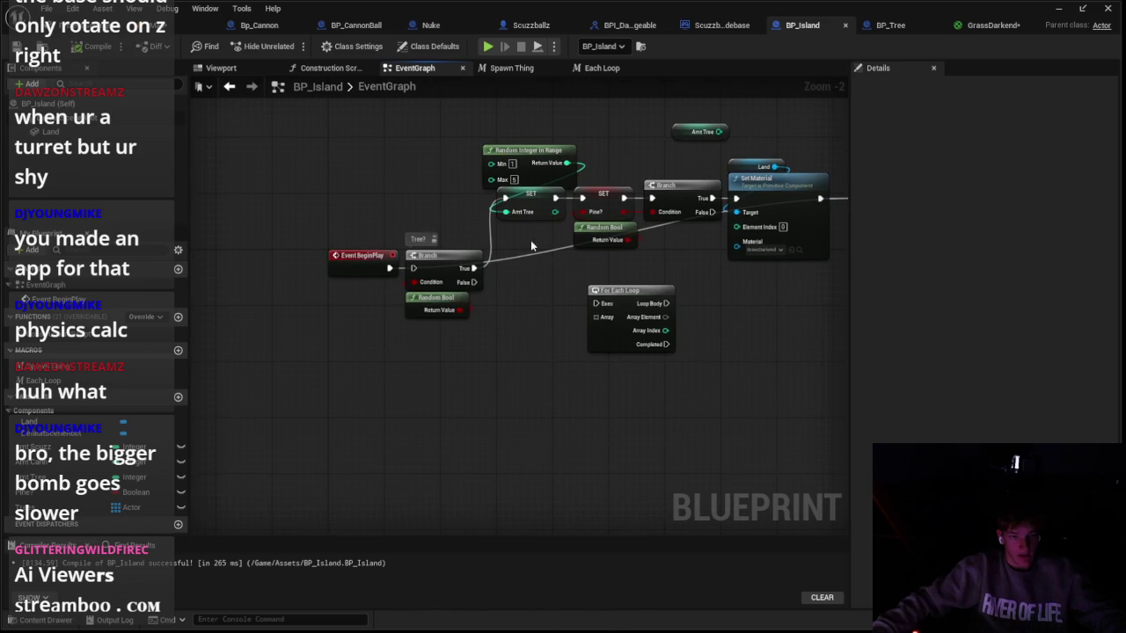
pyautogui.moveTo(531, 242); pyautogui.dragTo(396, 299)
pyautogui.click(773, 248)
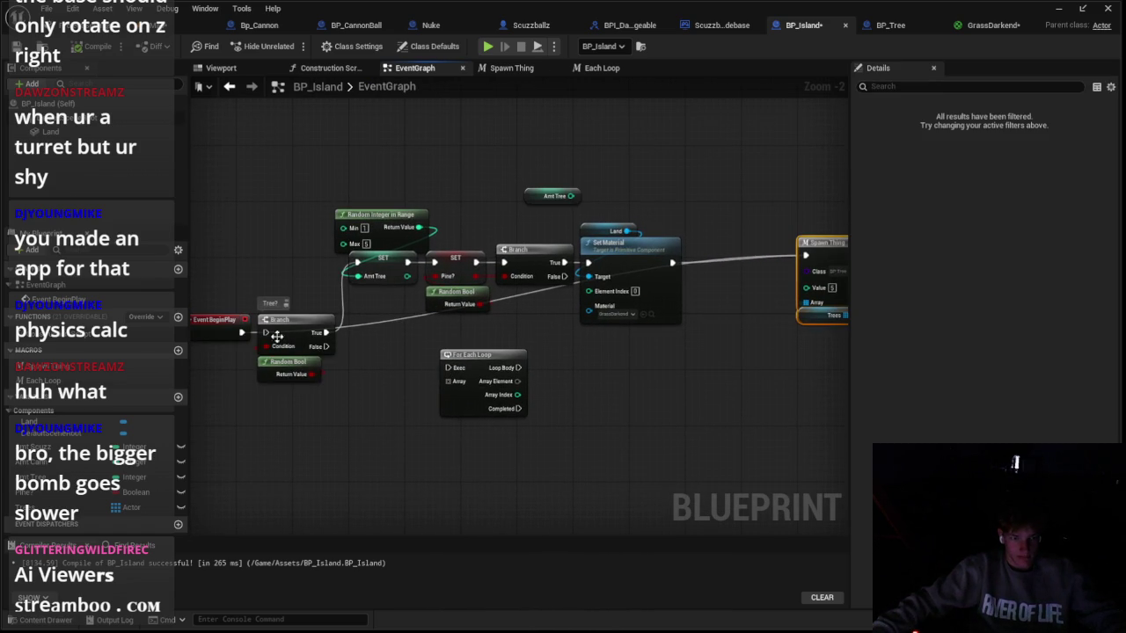
pyautogui.moveTo(435, 340); pyautogui.dragTo(628, 351)
pyautogui.write('print')
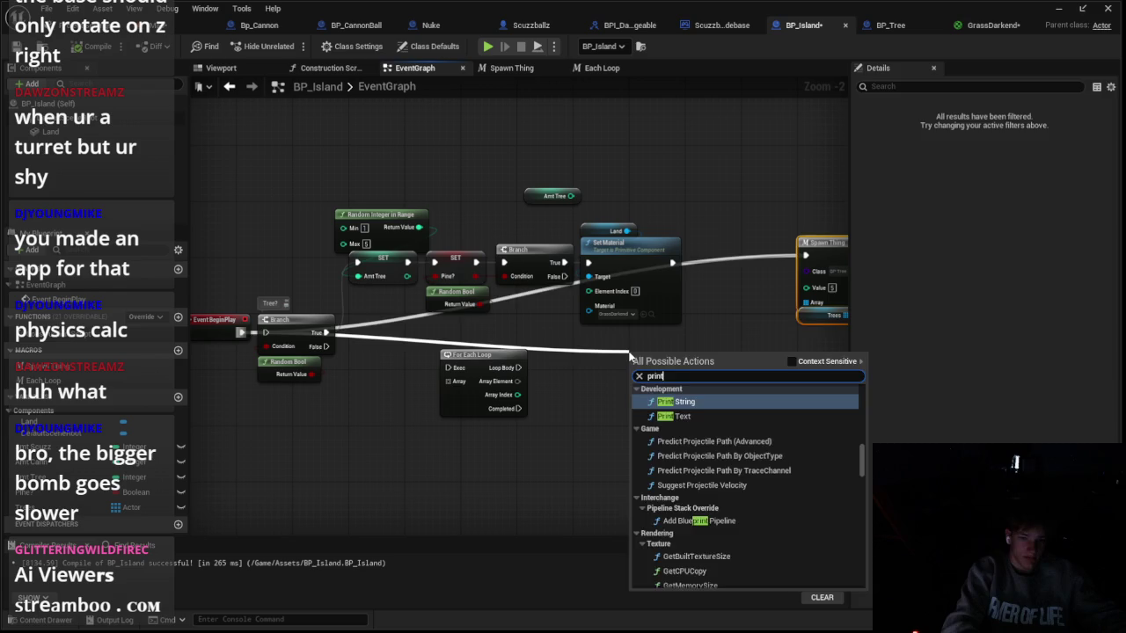
pyautogui.press('Return')
# Step: Test play to check the print, then open the Spawn Thing and Each Loop macro graphs
pyautogui.click(197, 25)
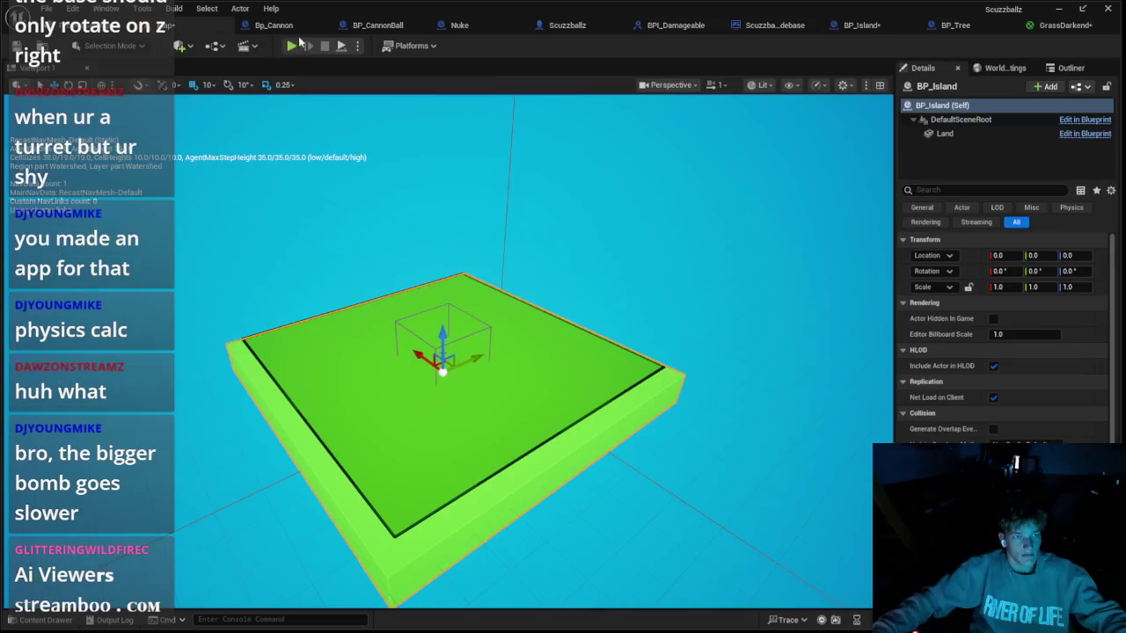
pyautogui.click(292, 46)
pyautogui.press('Escape')
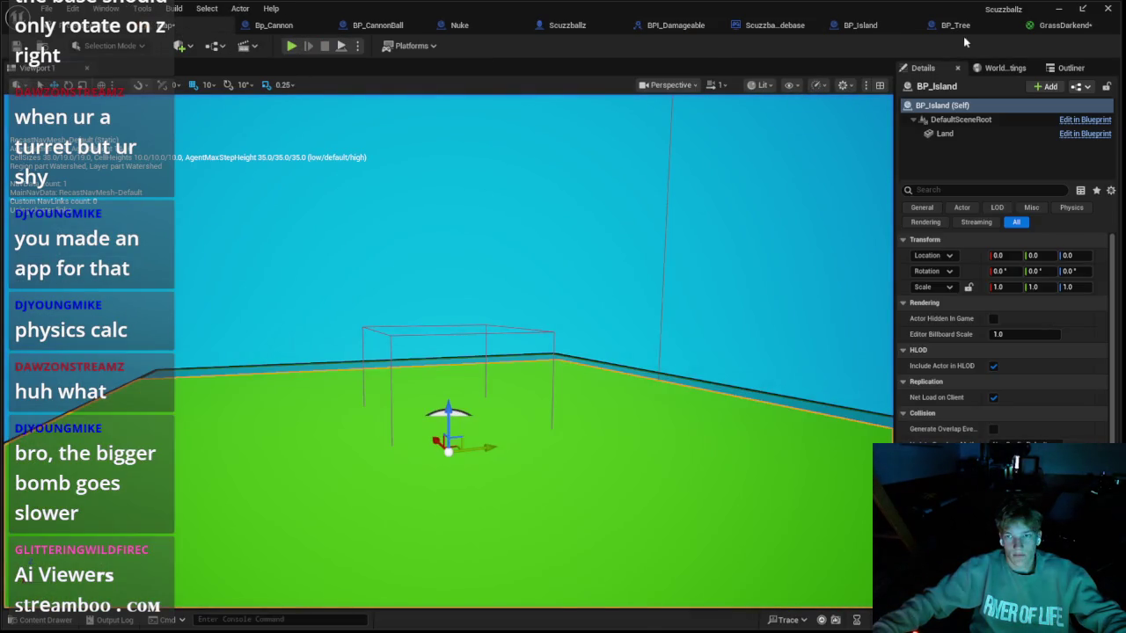
pyautogui.click(890, 25)
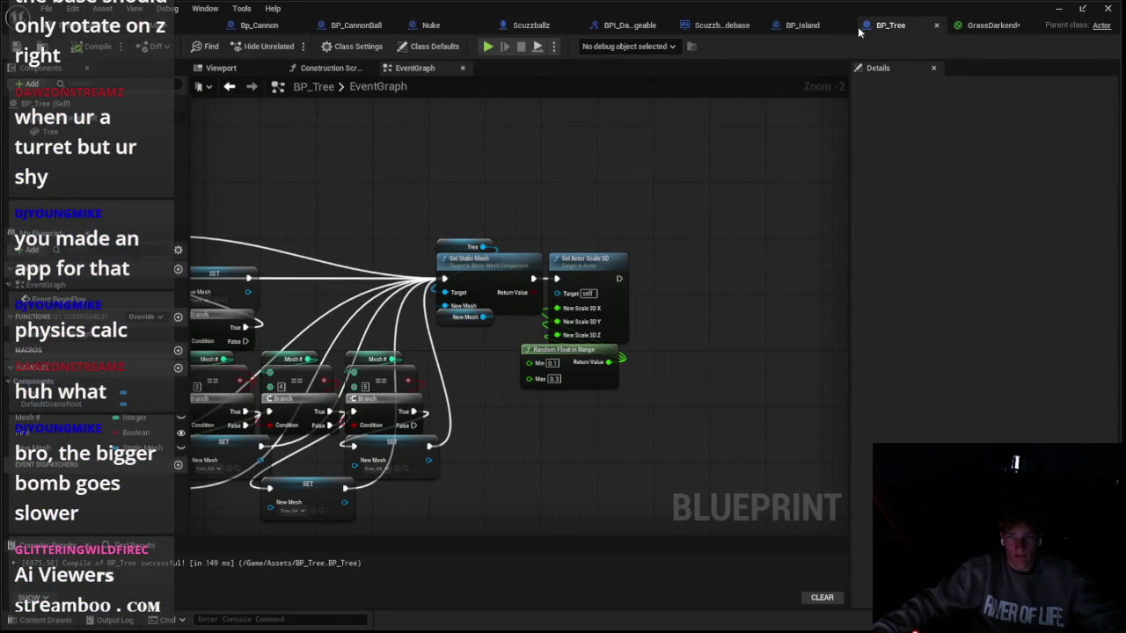
pyautogui.click(801, 26)
pyautogui.doubleClick(747, 265)
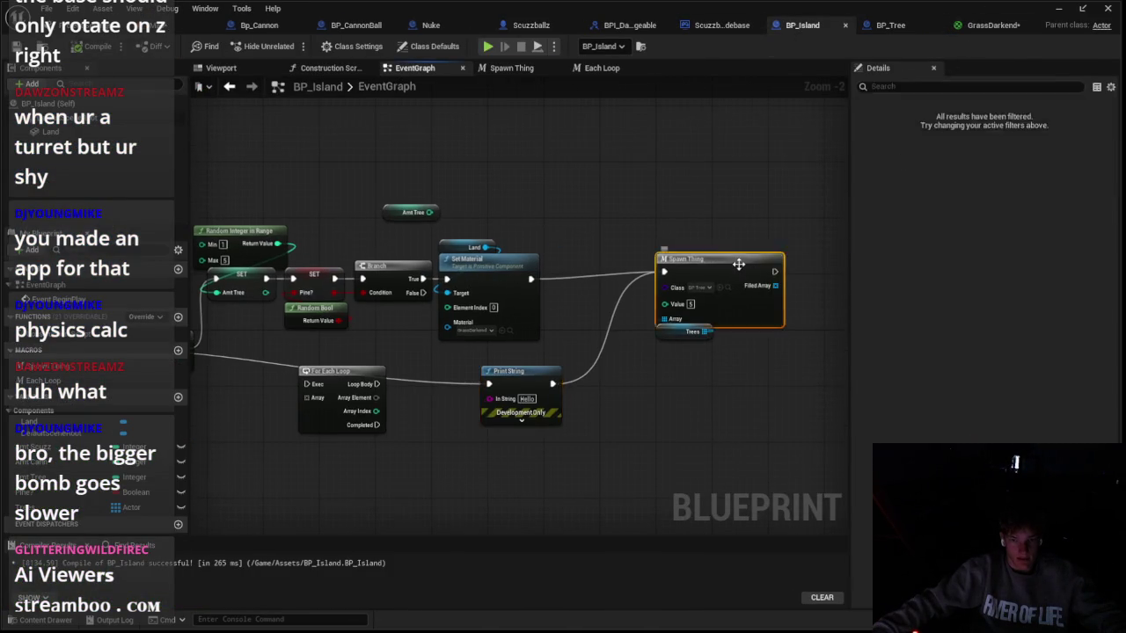
pyautogui.doubleClick(424, 217)
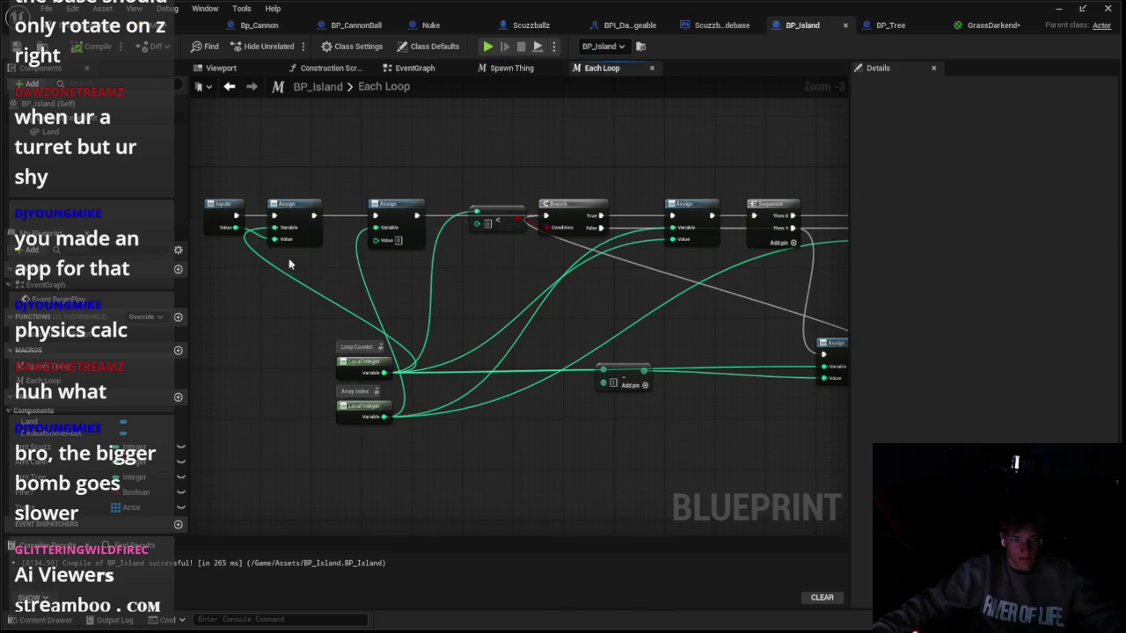
# Step: Back in the Each Loop macro, move the Loop Counter and Array Index variables up-left
pyautogui.click(513, 70)
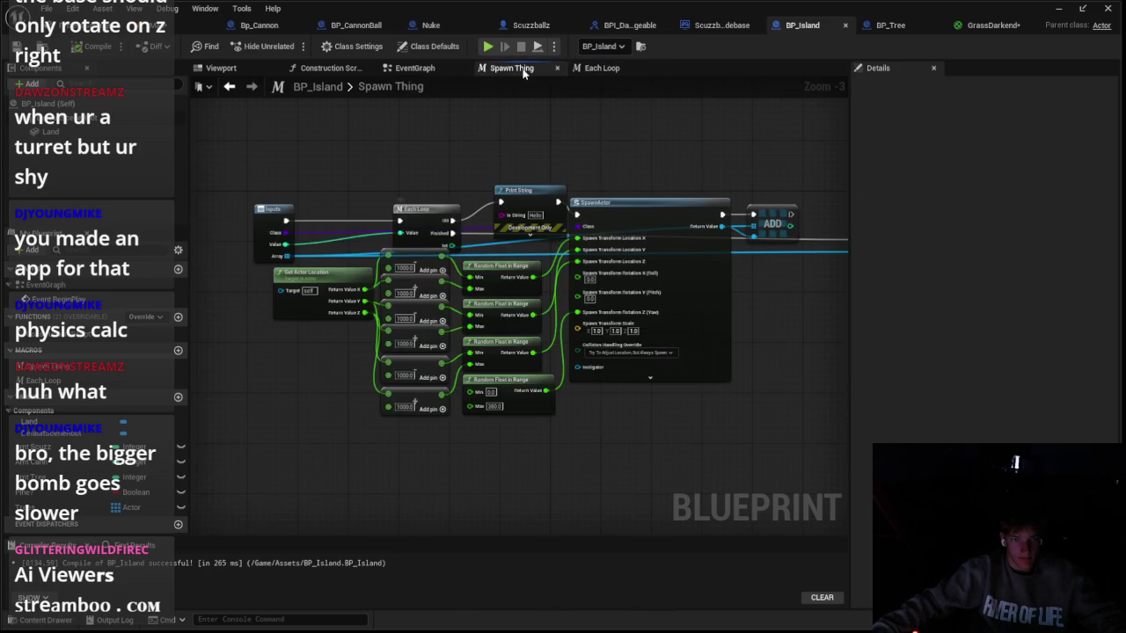
pyautogui.click(446, 70)
pyautogui.click(529, 69)
pyautogui.click(598, 72)
pyautogui.click(219, 212)
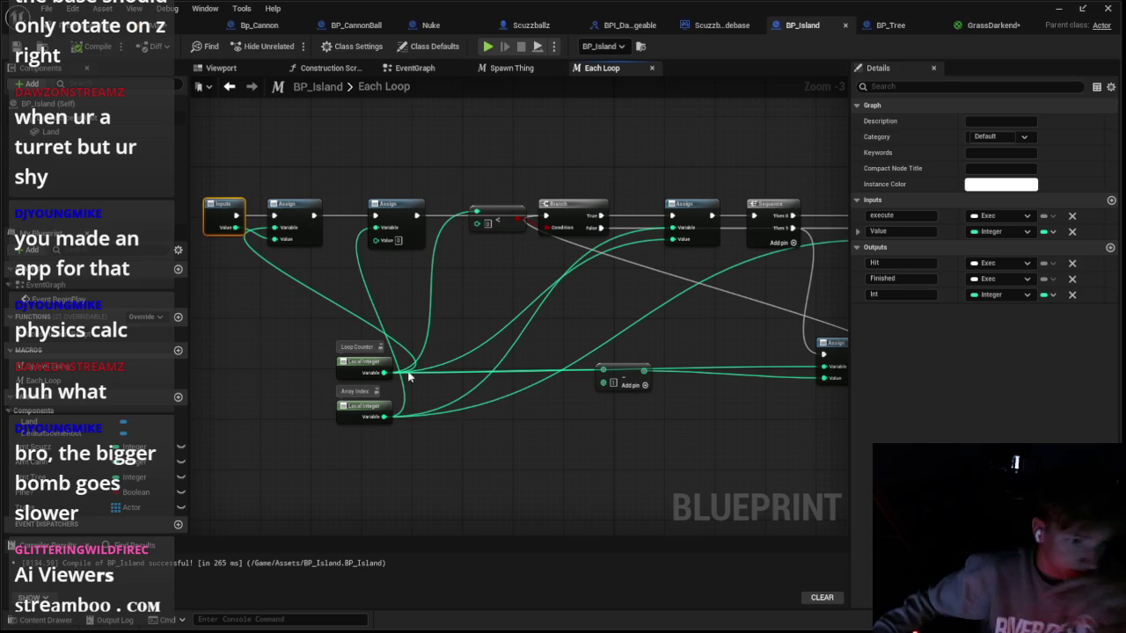
pyautogui.moveTo(353, 365)
pyautogui.mouseDown()
pyautogui.moveTo(281, 270)
pyautogui.moveTo(225, 271)
pyautogui.mouseUp()
pyautogui.moveTo(355, 405)
pyautogui.mouseDown()
pyautogui.moveTo(269, 299)
pyautogui.moveTo(233, 320)
pyautogui.mouseUp()
pyautogui.scroll(-1, 387, 352)
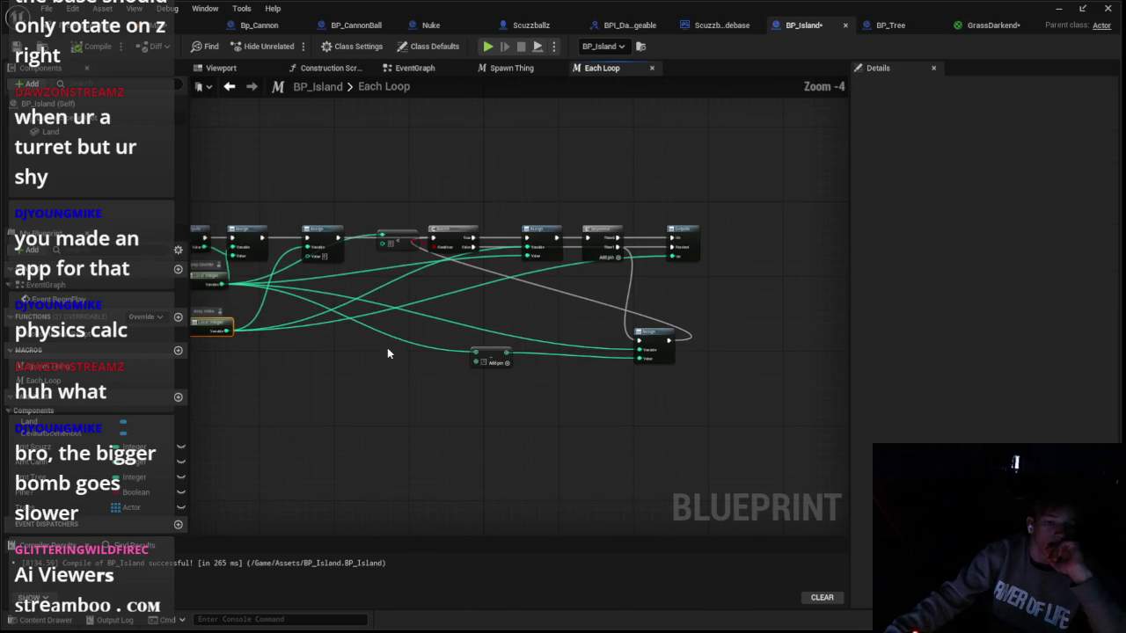
pyautogui.scroll(1, 363, 349)
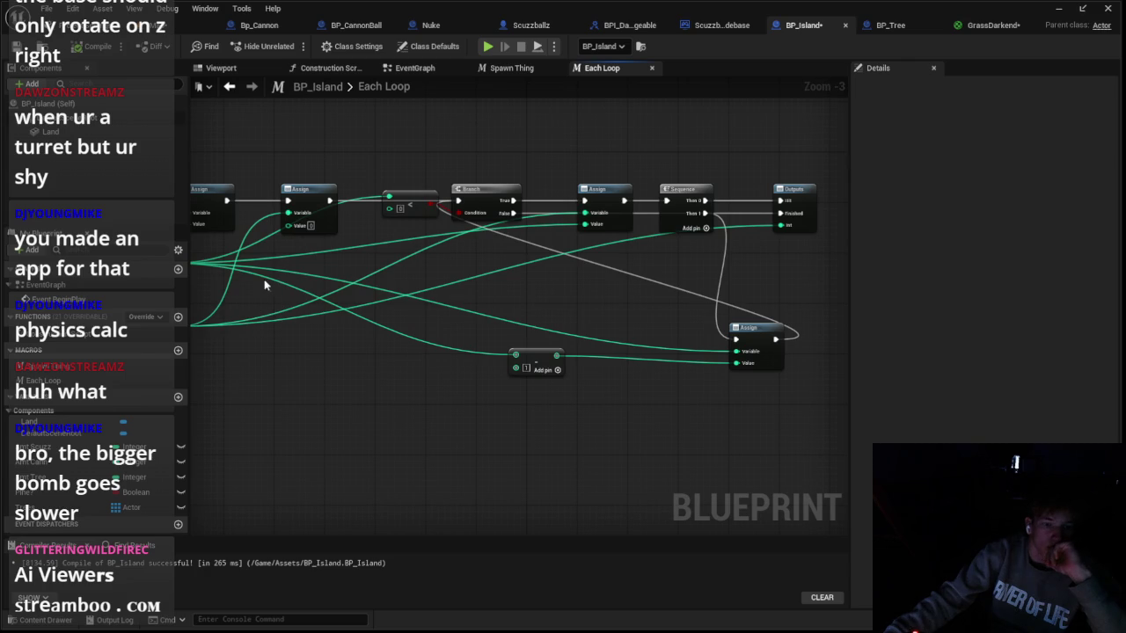
pyautogui.moveTo(263, 280); pyautogui.dragTo(358, 301)
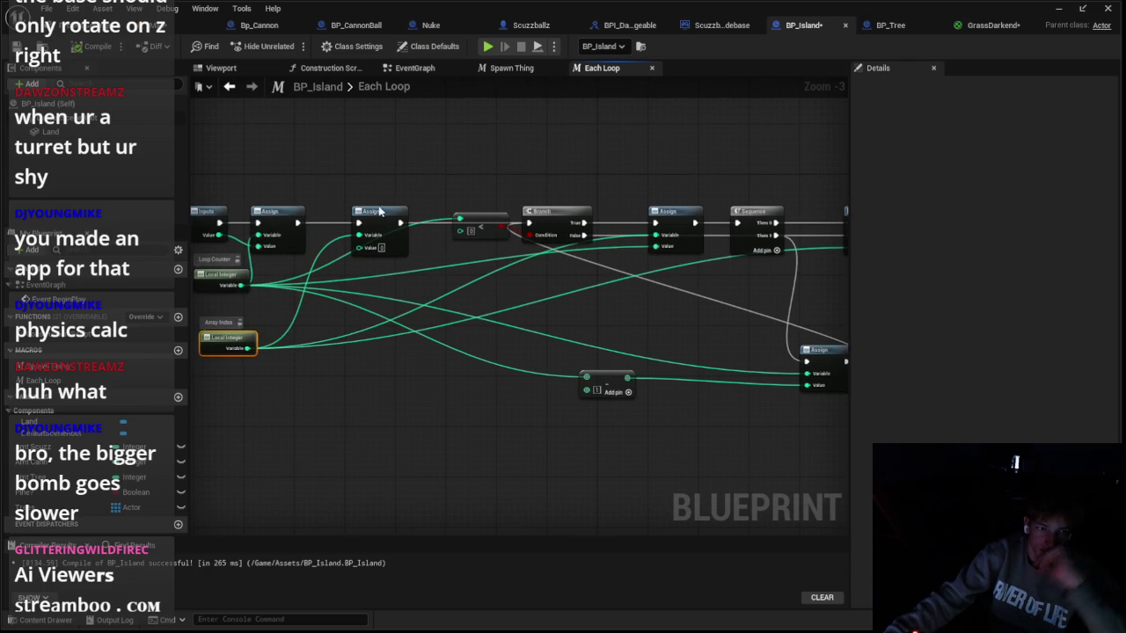
# Step: Delete the Array Index and top Assign nodes, wiring the Branch straight into the Sequence
pyautogui.keyDown('ctrl'); pyautogui.click(379, 211); pyautogui.keyUp('ctrl')
pyautogui.moveTo(495, 302); pyautogui.dragTo(438, 344)
pyautogui.press('Delete')
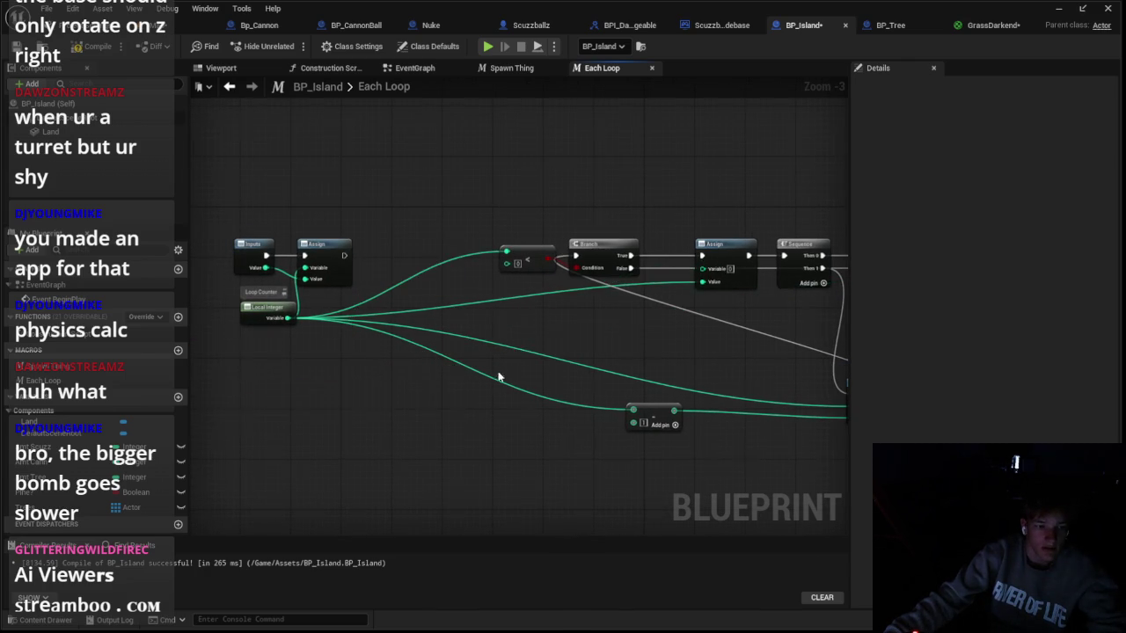
pyautogui.moveTo(498, 376); pyautogui.dragTo(343, 301)
pyautogui.click(567, 198)
pyautogui.press('Delete')
pyautogui.moveTo(567, 198); pyautogui.dragTo(600, 259)
pyautogui.moveTo(510, 241); pyautogui.dragTo(663, 241)
pyautogui.moveTo(592, 293); pyautogui.dragTo(662, 283)
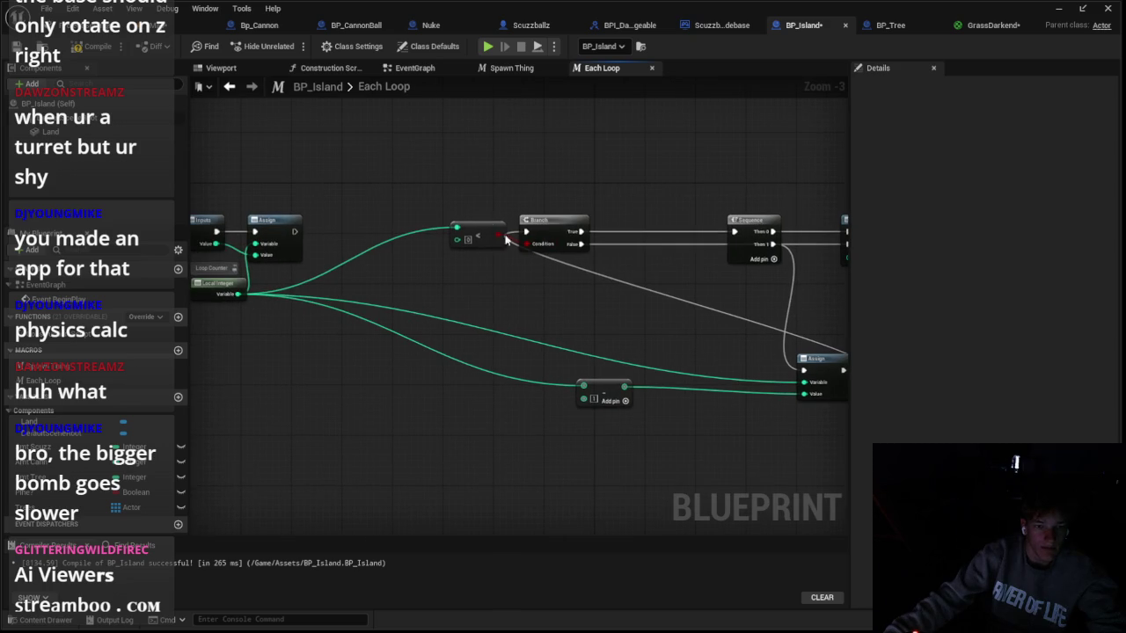
pyautogui.moveTo(296, 231)
pyautogui.mouseDown()
pyautogui.moveTo(539, 233)
pyautogui.moveTo(525, 232)
pyautogui.mouseUp()
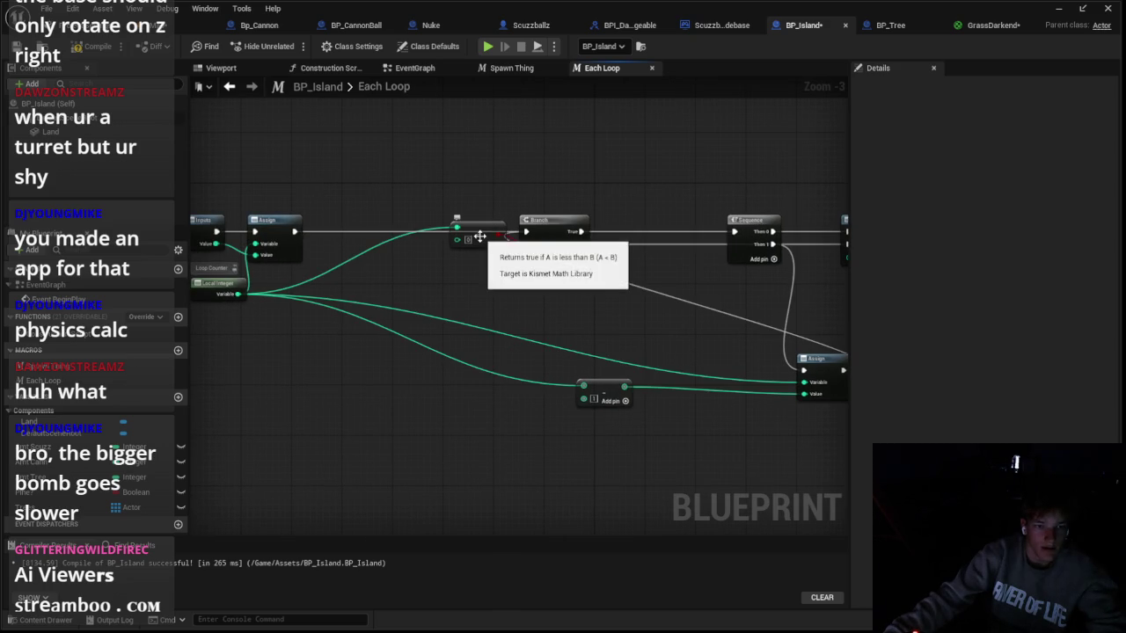
# Step: Replace the less-than comparison with a less-or-equal node driven by Loop Counter
pyautogui.rightClick(482, 239)
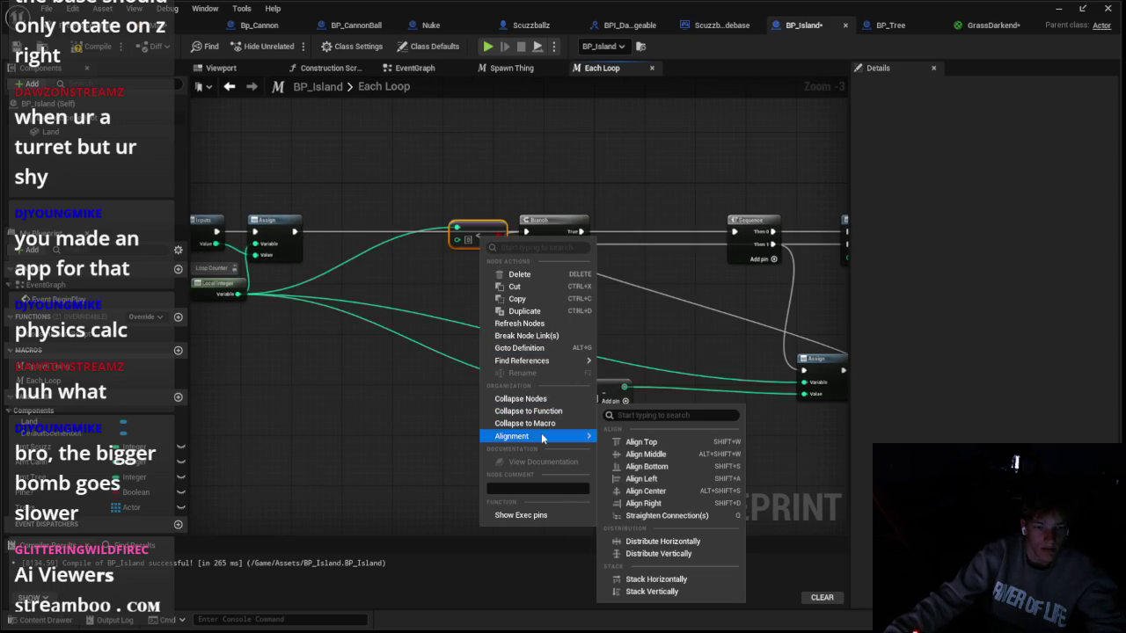
pyautogui.click(472, 396)
pyautogui.rightClick(480, 230)
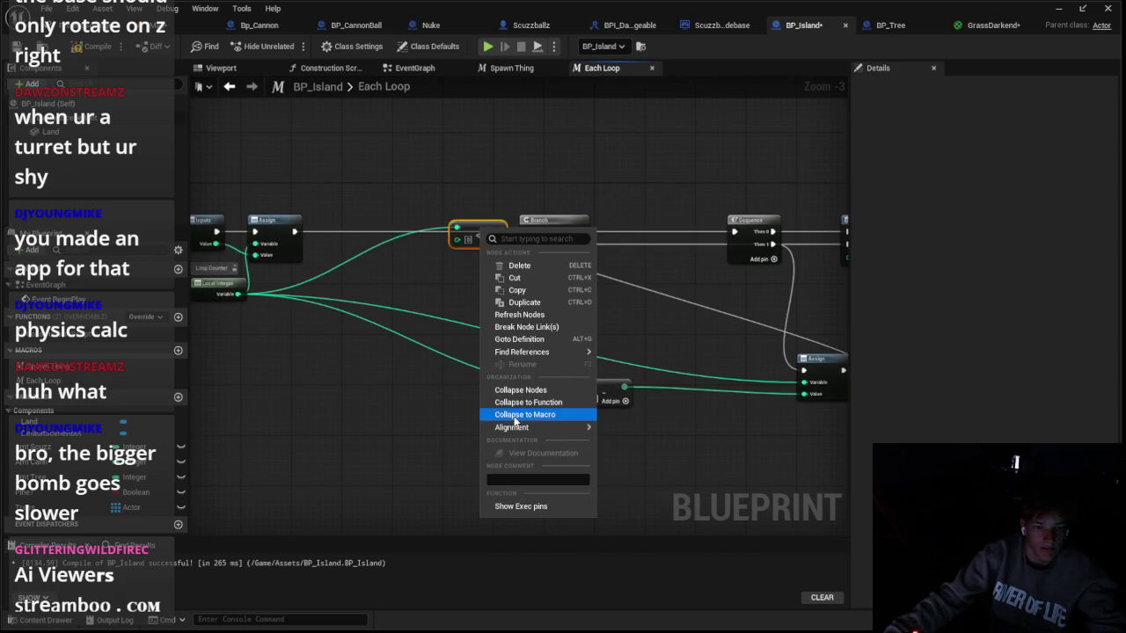
pyautogui.click(463, 238)
pyautogui.press('Delete')
pyautogui.moveTo(237, 294)
pyautogui.mouseDown()
pyautogui.moveTo(385, 260)
pyautogui.moveTo(524, 249)
pyautogui.moveTo(555, 271)
pyautogui.mouseUp()
pyautogui.write('eq')
pyautogui.click(458, 335)
# Step: Rearrange the Branch, comparison, Assign, add and Sequence nodes, and wire Branch False to Finished
pyautogui.keyDown('shift'); pyautogui.click(545, 226); pyautogui.keyUp('shift')
pyautogui.moveTo(544, 226); pyautogui.dragTo(353, 236)
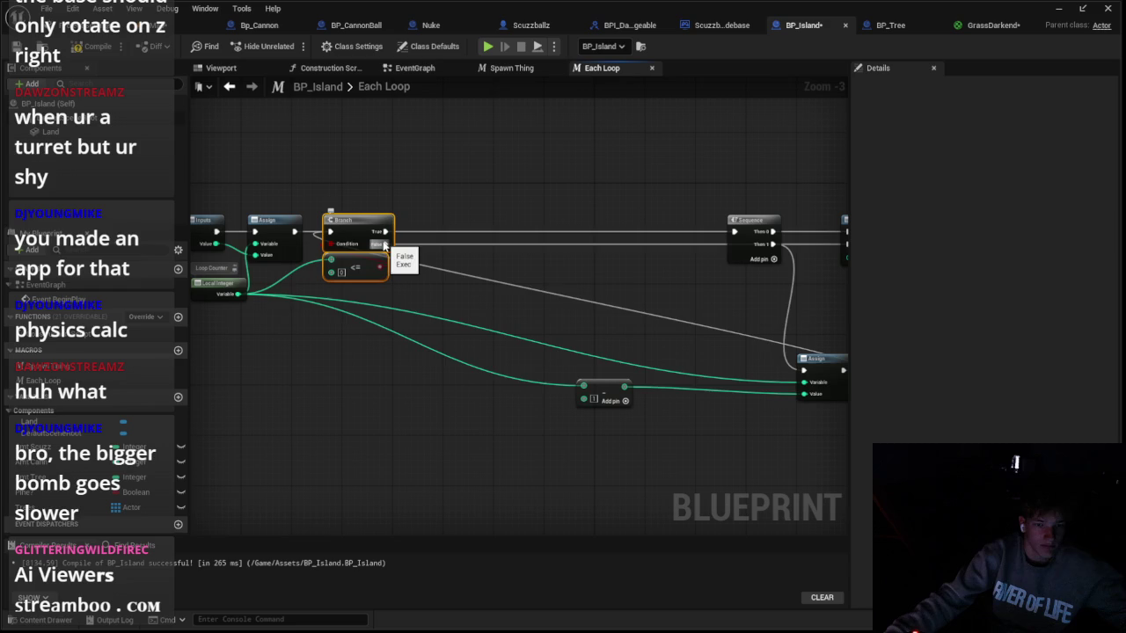
pyautogui.moveTo(813, 356); pyautogui.dragTo(567, 292)
pyautogui.moveTo(606, 394); pyautogui.dragTo(372, 319)
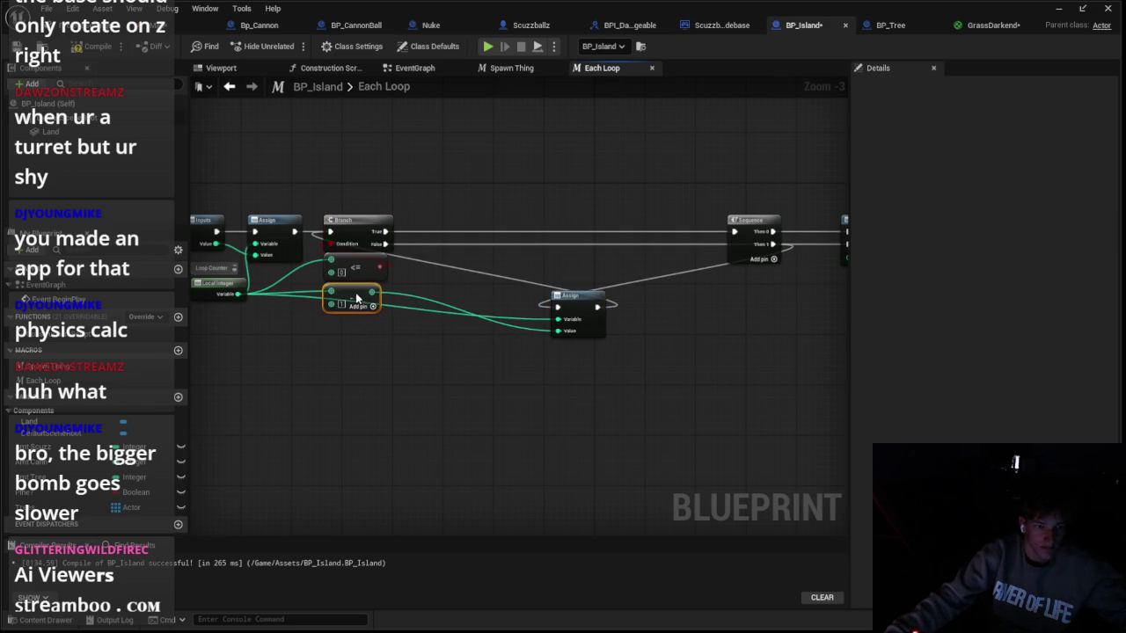
pyautogui.moveTo(585, 304)
pyautogui.mouseDown()
pyautogui.moveTo(474, 281)
pyautogui.moveTo(489, 314)
pyautogui.moveTo(458, 280)
pyautogui.mouseUp()
pyautogui.moveTo(630, 248); pyautogui.dragTo(325, 228)
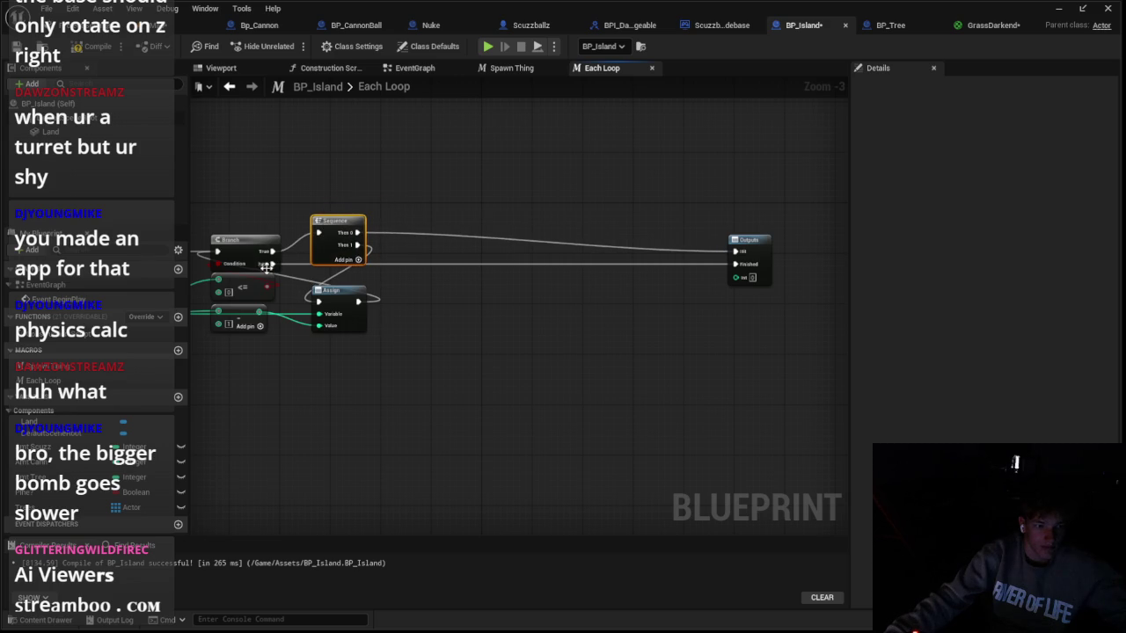
pyautogui.moveTo(278, 261)
pyautogui.mouseDown()
pyautogui.moveTo(321, 250)
pyautogui.moveTo(360, 290)
pyautogui.moveTo(437, 251)
pyautogui.moveTo(745, 271)
pyautogui.moveTo(757, 236)
pyautogui.mouseUp()
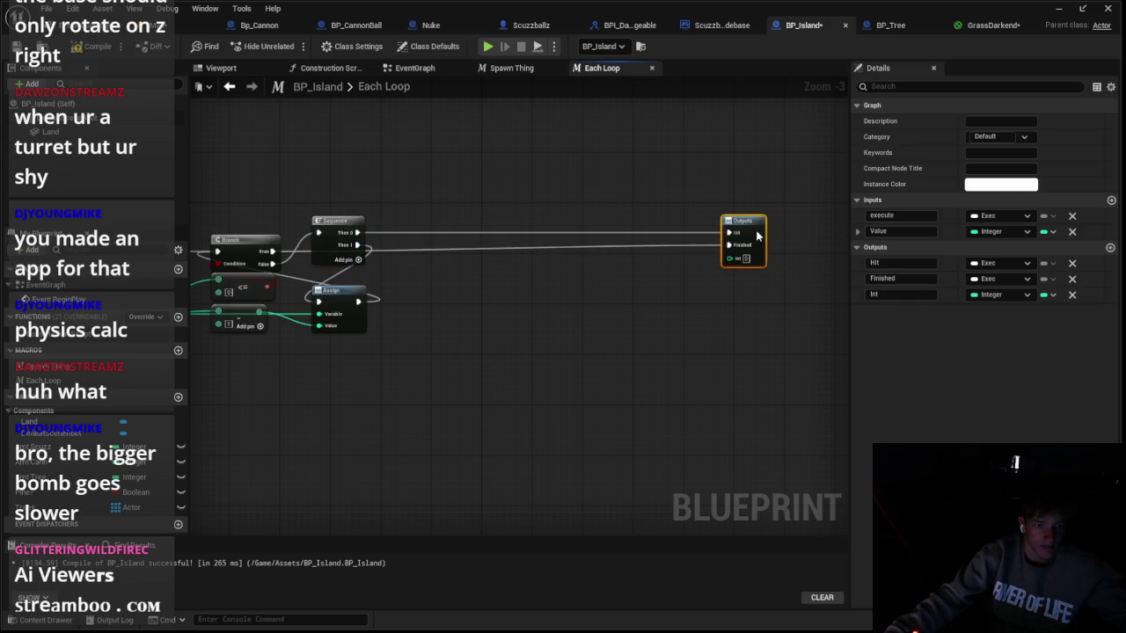
pyautogui.click(708, 283)
# Step: Wire the local integer into the Outputs node's Int pin, then play-test the Scuzzballz level
pyautogui.scroll(1, 449, 258)
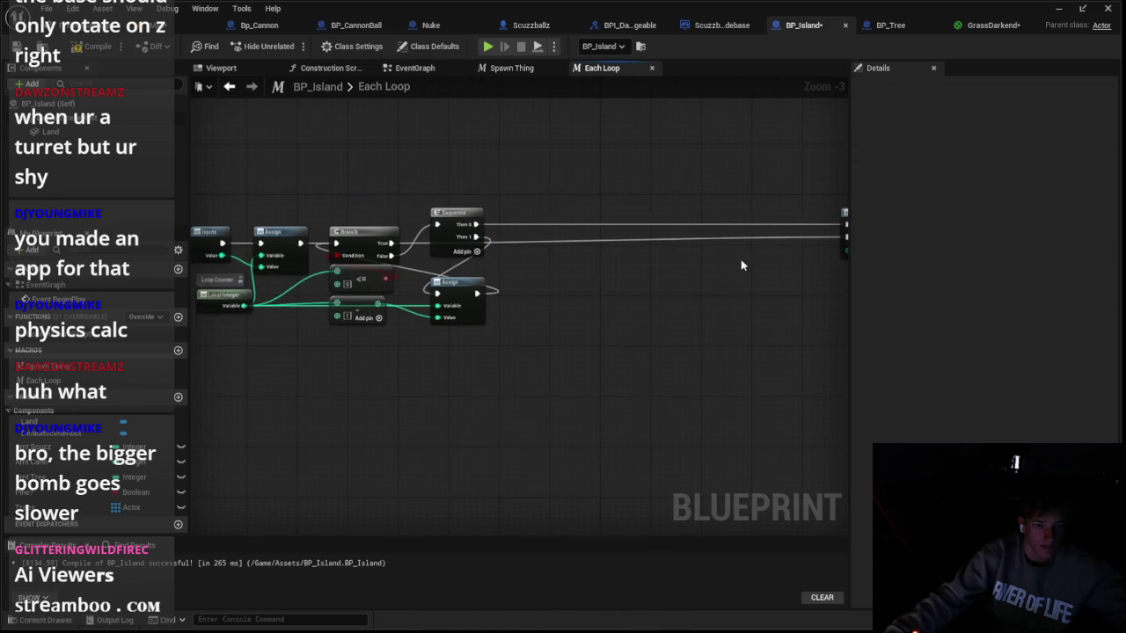
pyautogui.scroll(-1, 742, 261)
pyautogui.moveTo(712, 227); pyautogui.dragTo(664, 255)
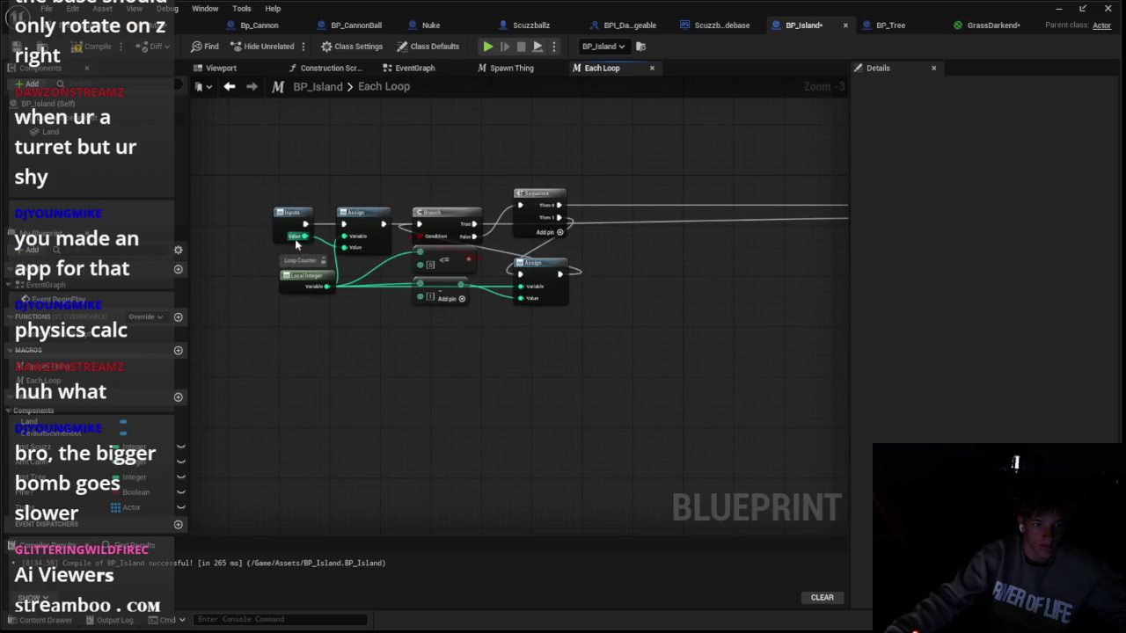
pyautogui.moveTo(327, 293)
pyautogui.mouseDown()
pyautogui.moveTo(799, 271)
pyautogui.moveTo(668, 254)
pyautogui.moveTo(623, 231)
pyautogui.mouseUp()
pyautogui.click(639, 199)
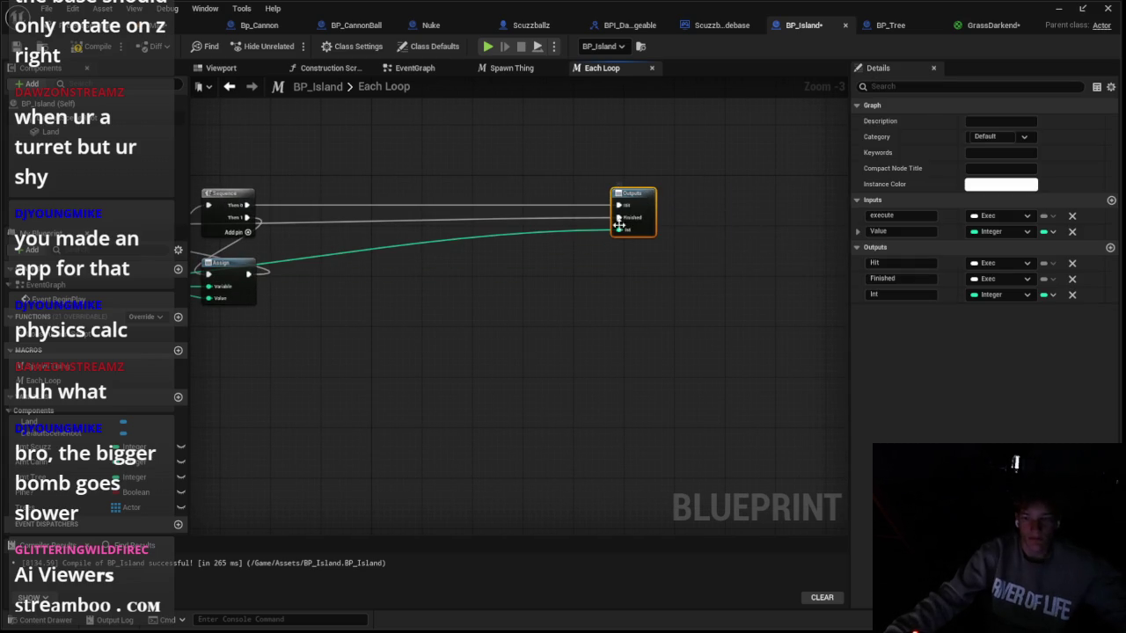
pyautogui.click(531, 25)
pyautogui.hotkey('alt', 'p')
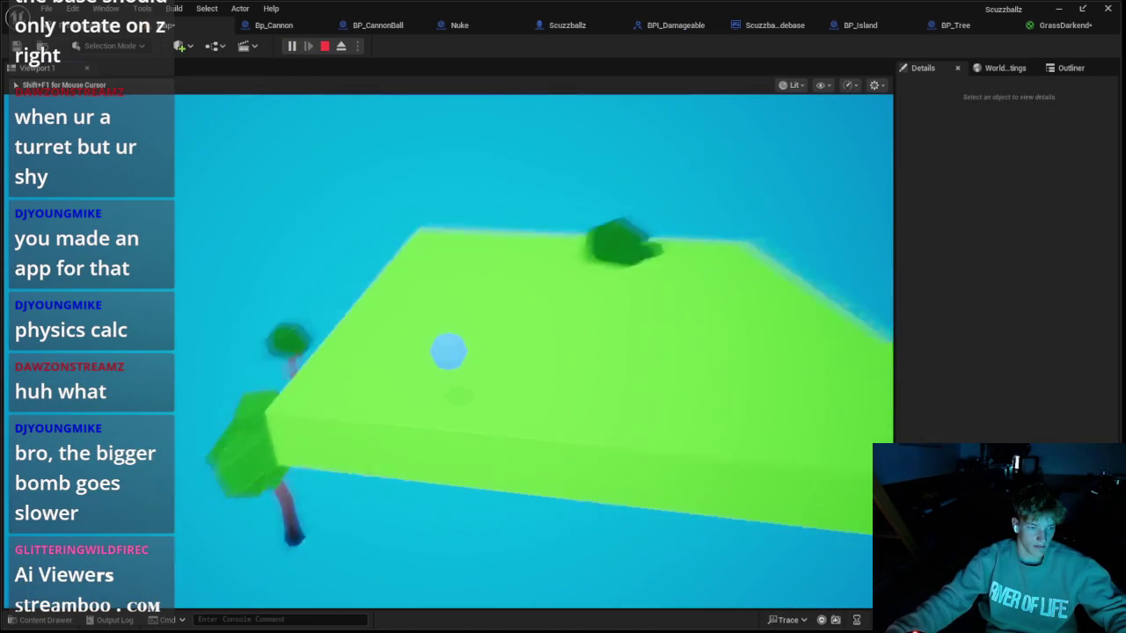
# Step: Stop play and delete the Random Float node feeding spawn Location Z in Spawn Thing
pyautogui.press('Escape')
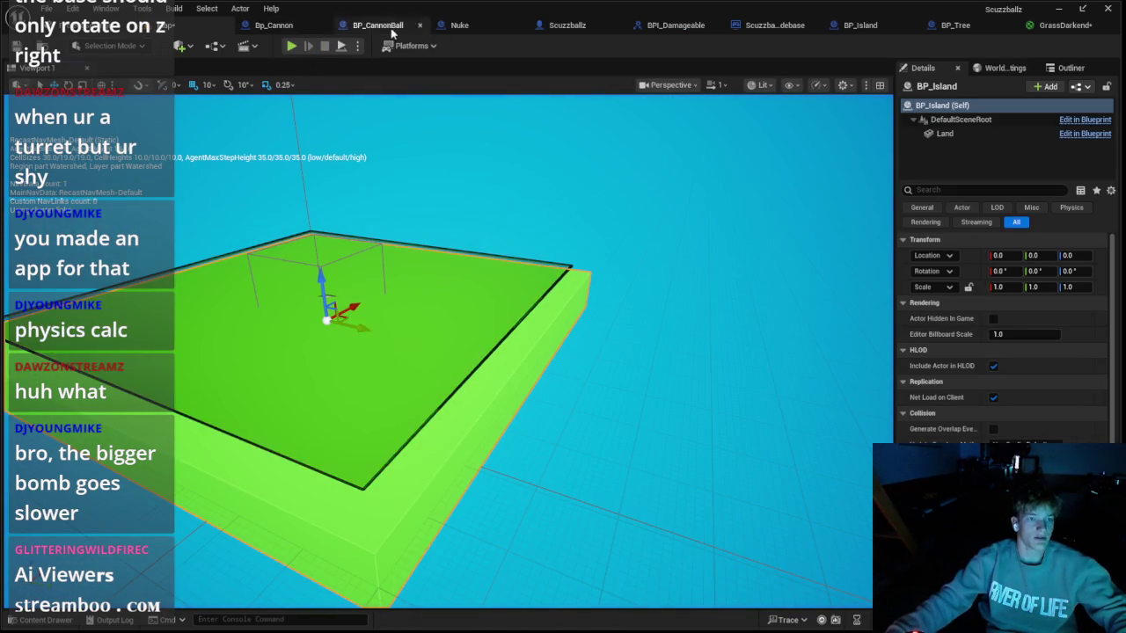
pyautogui.click(860, 24)
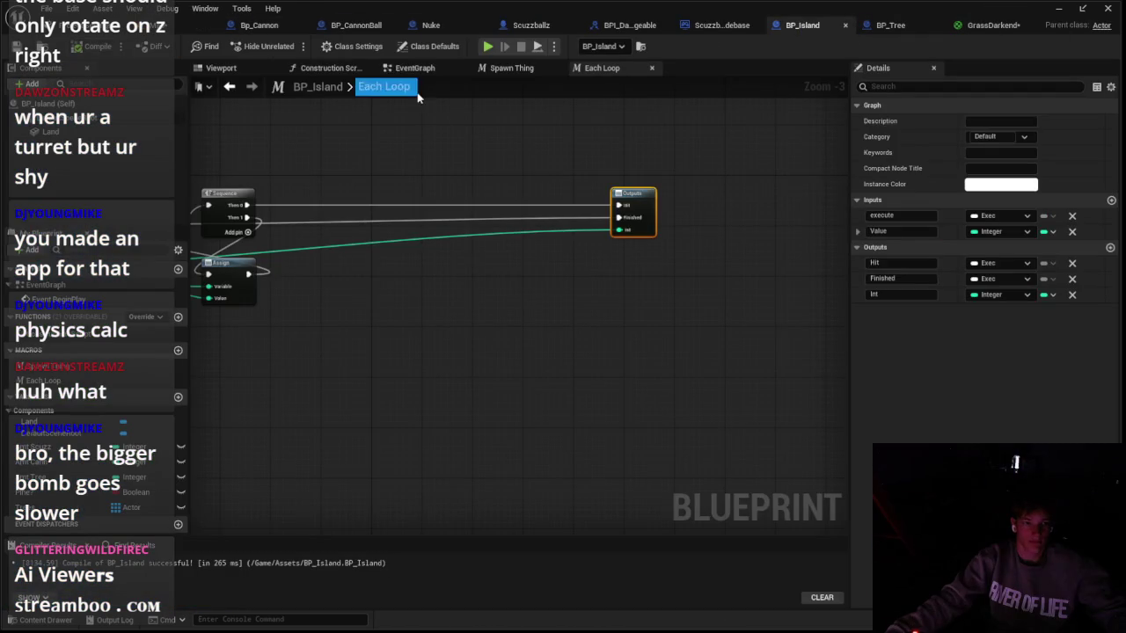
pyautogui.click(491, 74)
pyautogui.scroll(2, 623, 278)
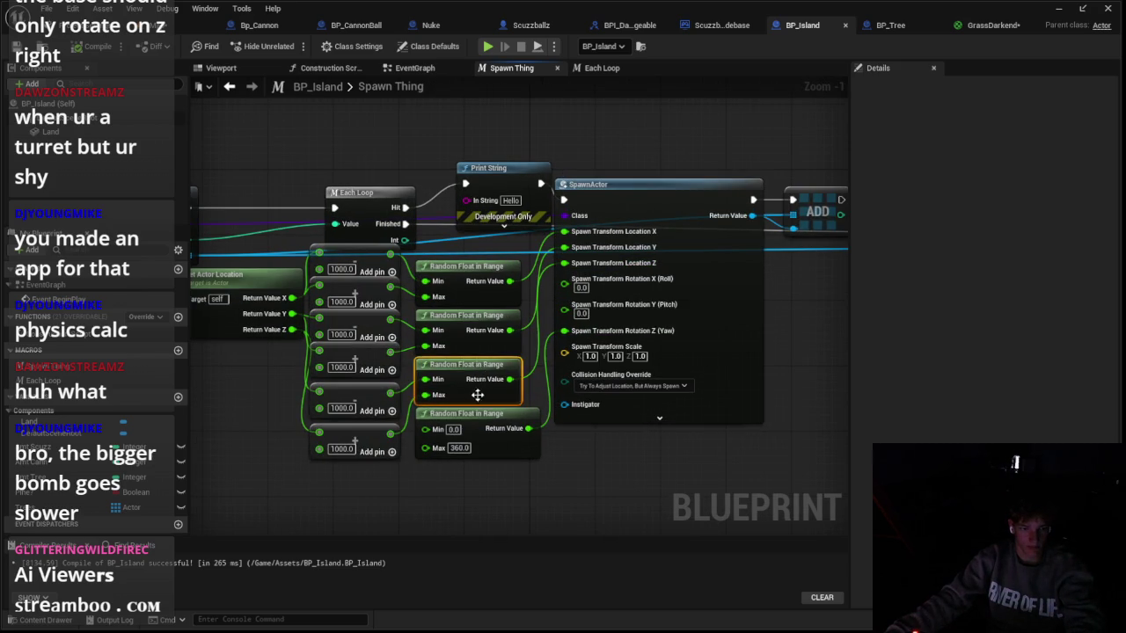
pyautogui.press('Delete')
pyautogui.click(357, 368)
pyautogui.press('Delete')
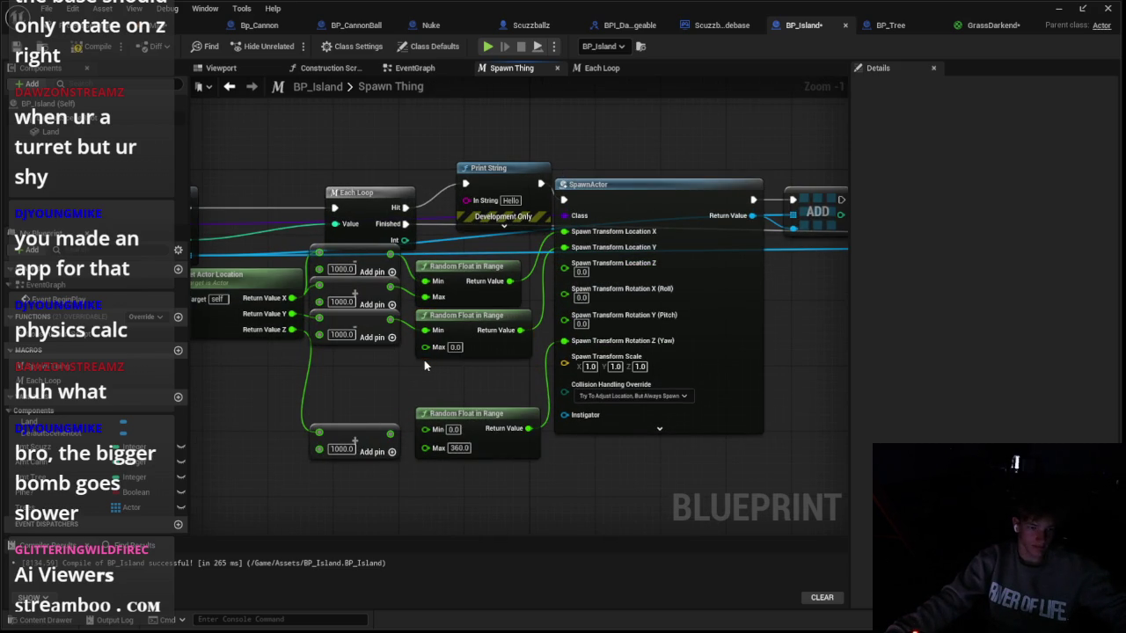
pyautogui.hotkey('ctrl', 'z')
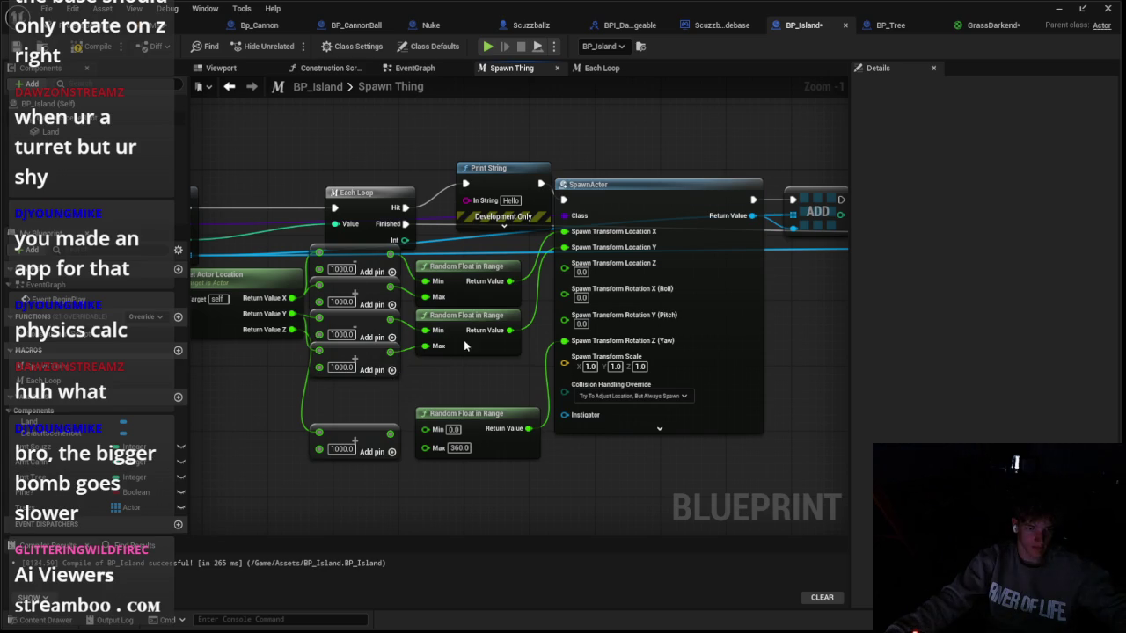
# Step: Duplicate a Random Float in Range node for Location Z with Min -10, then play-test
pyautogui.hotkey('ctrl', 'c')
pyautogui.hotkey('ctrl', 'v')
pyautogui.moveTo(549, 403); pyautogui.dragTo(467, 373)
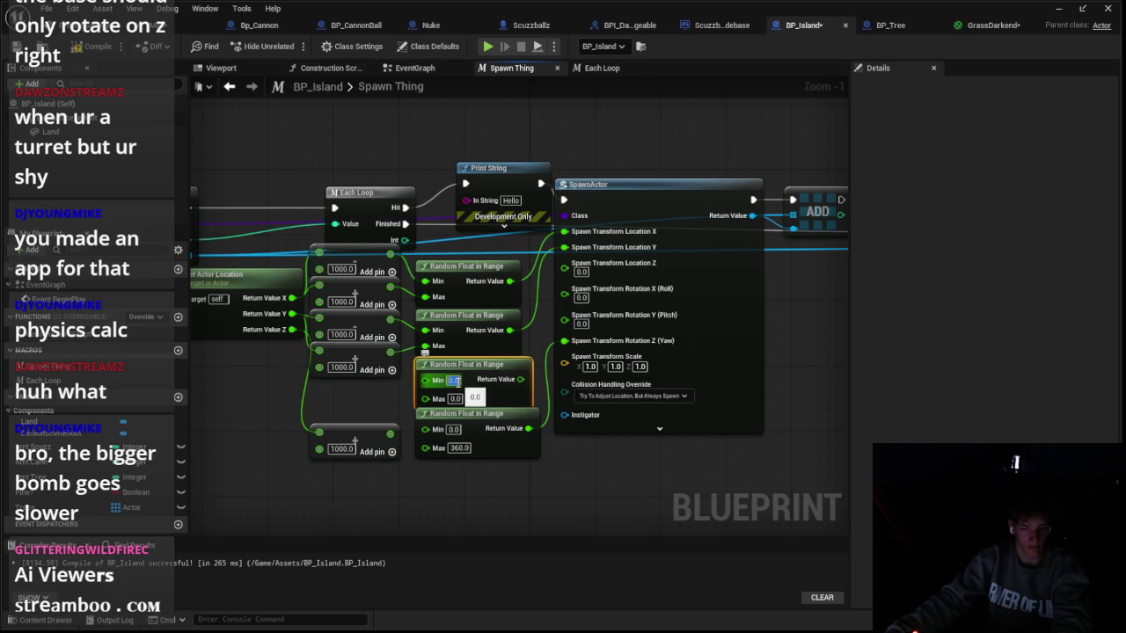
pyautogui.write('-10')
pyautogui.press('Return')
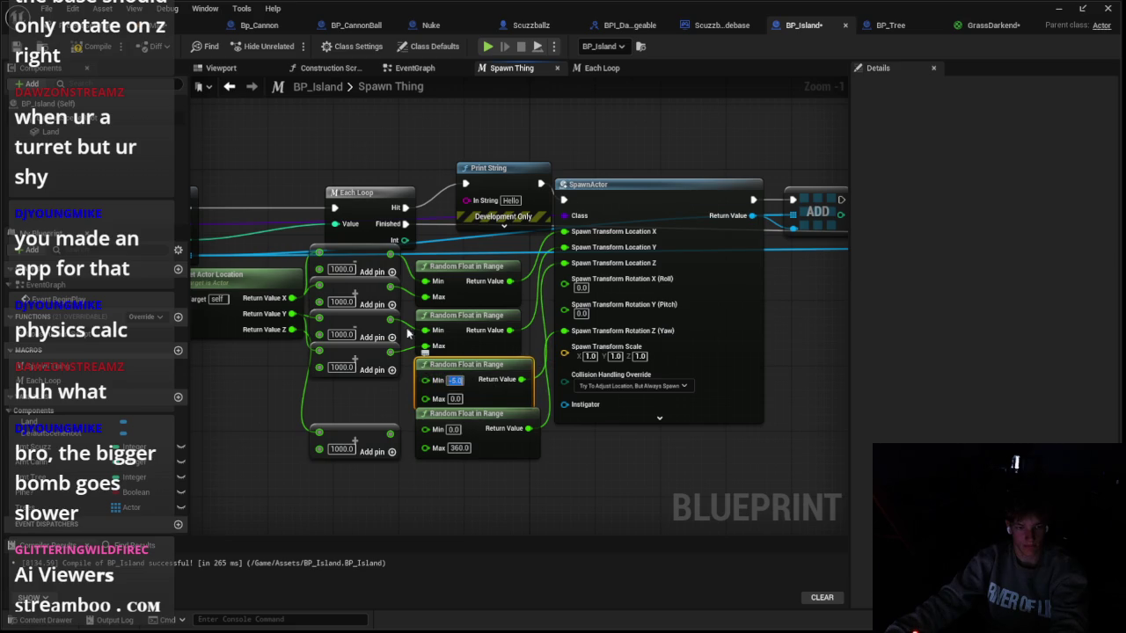
pyautogui.hotkey('alt', 'p')
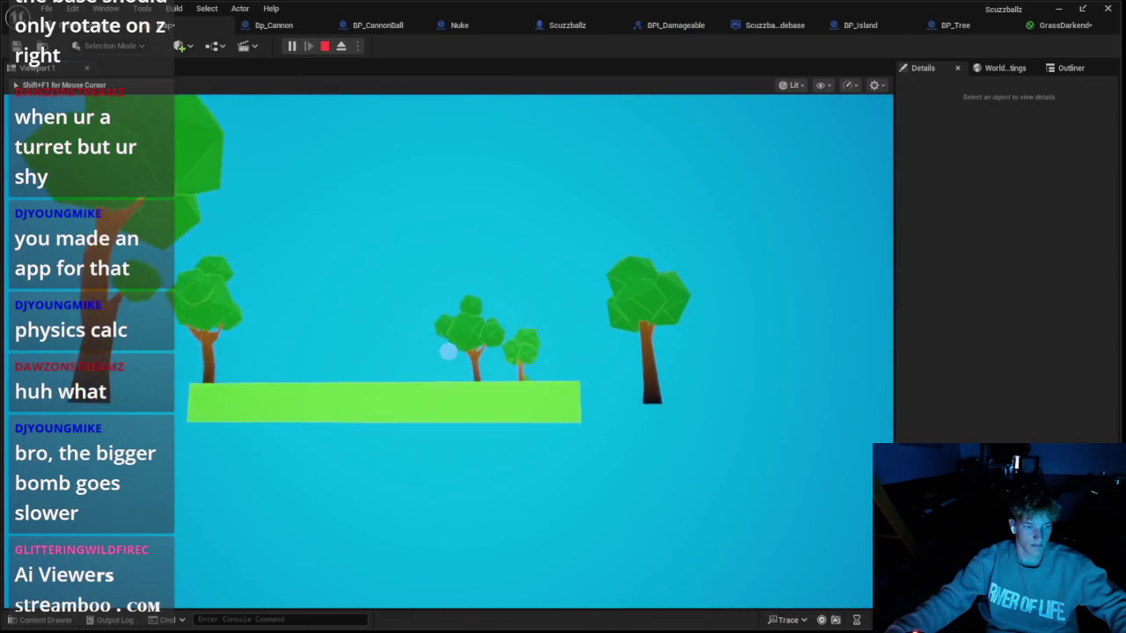
# Step: Try moving the island 1000 units along X, then restore its original position
pyautogui.press('Escape')
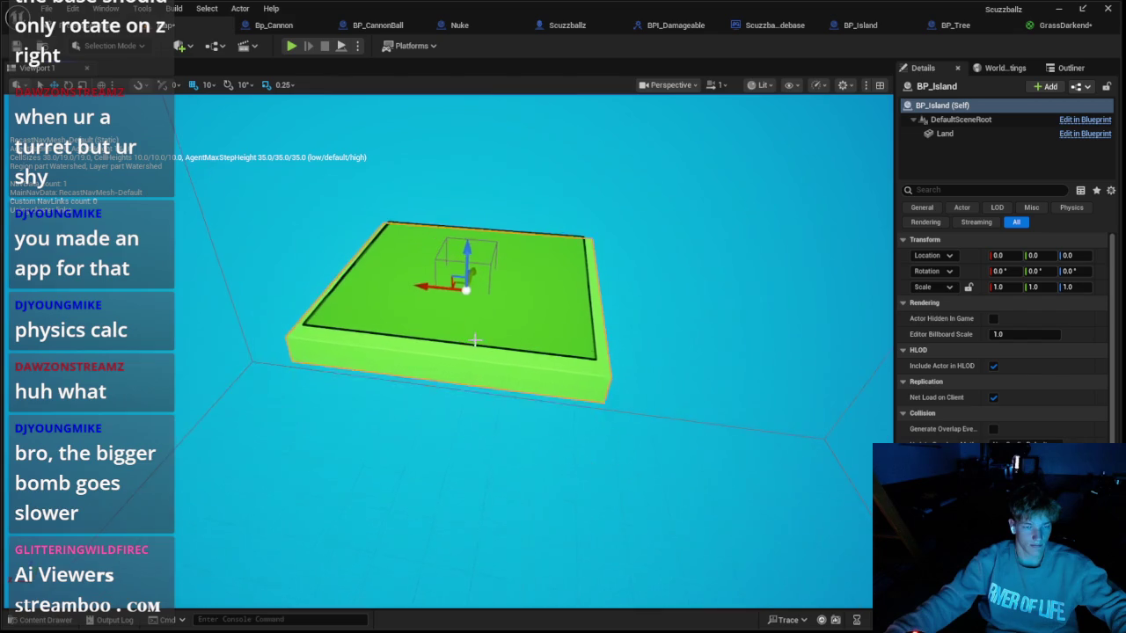
pyautogui.moveTo(435, 300)
pyautogui.mouseDown()
pyautogui.moveTo(350, 283)
pyautogui.moveTo(214, 284)
pyautogui.moveTo(235, 286)
pyautogui.mouseUp()
pyautogui.hotkey('ctrl', 'z')
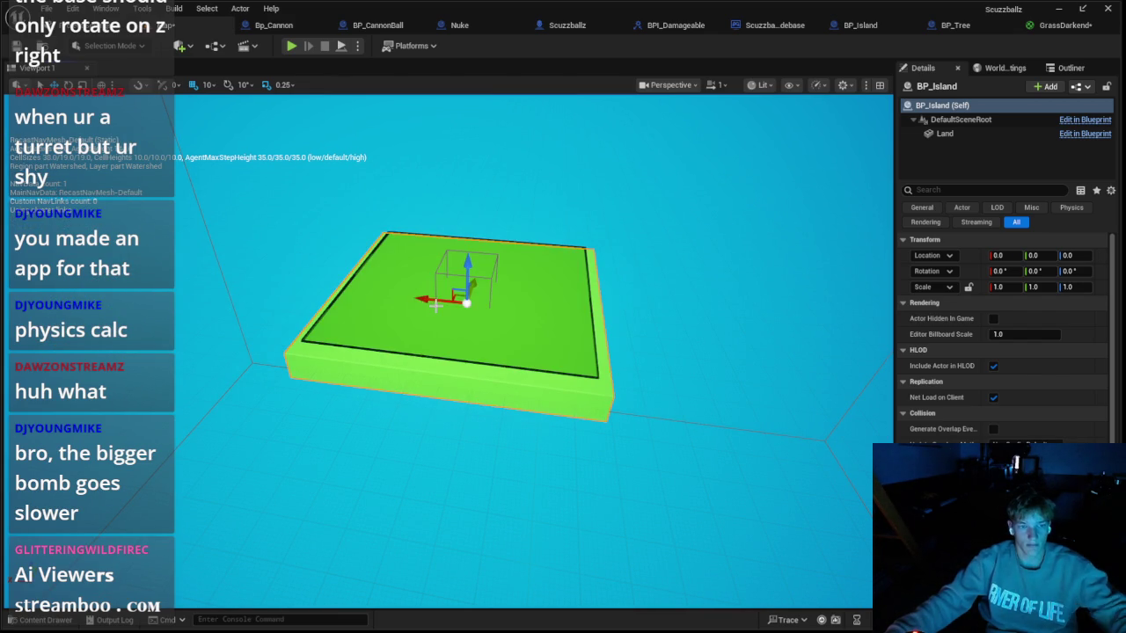
pyautogui.press('f')
pyautogui.moveTo(489, 303); pyautogui.dragTo(287, 287)
pyautogui.press('Escape')
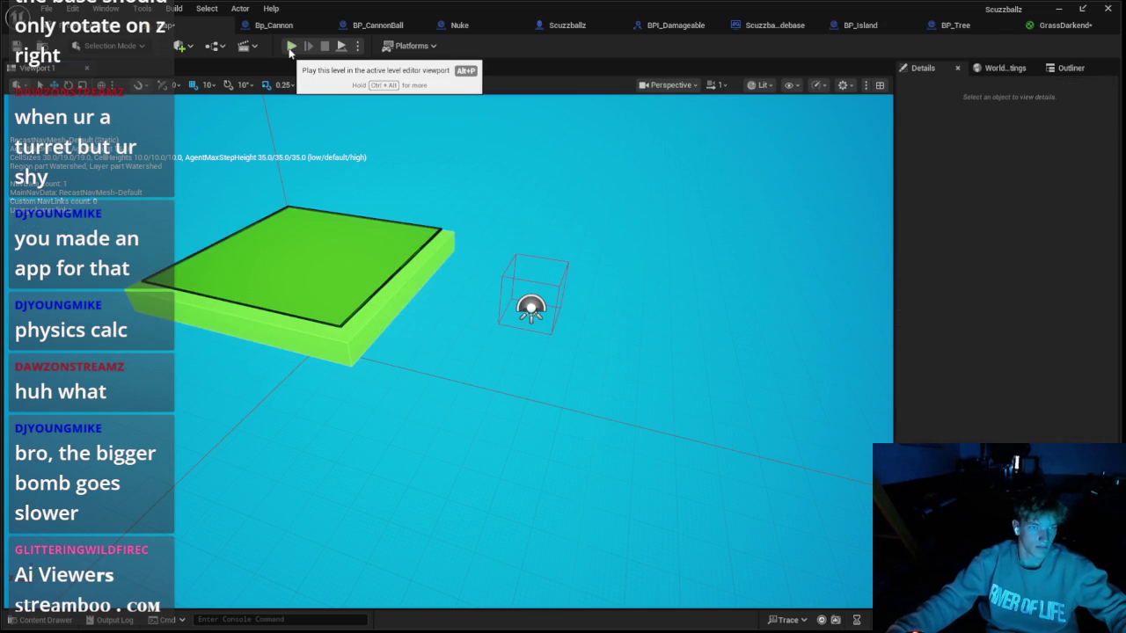
pyautogui.hotkey('ctrl', 'z')
pyautogui.hotkey('ctrl', 'z')
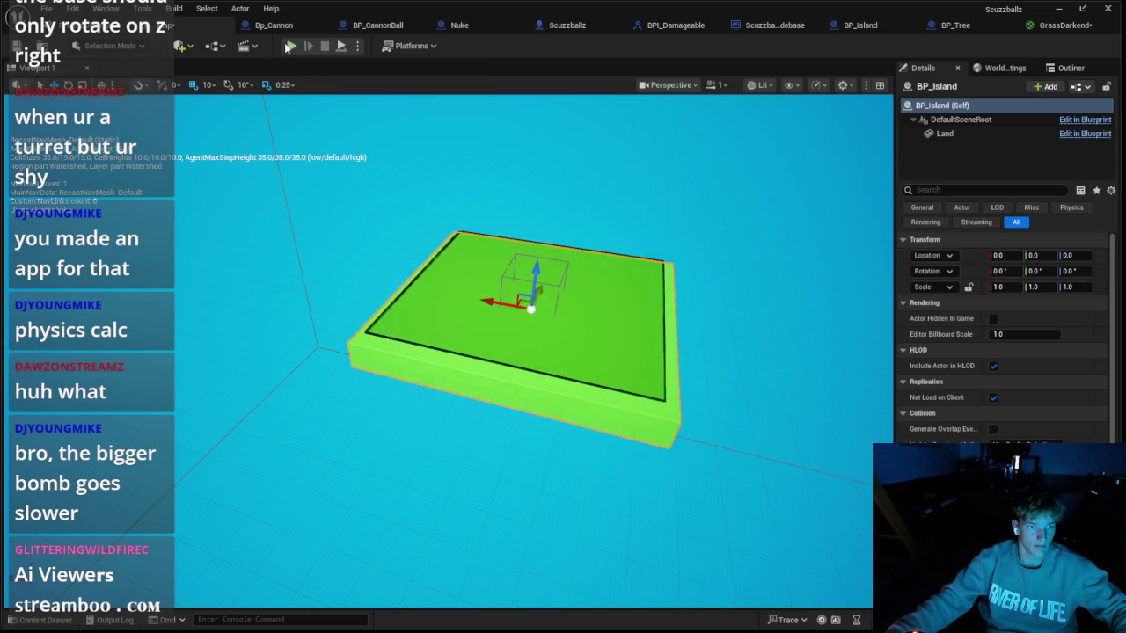
# Step: Play-test the trees again, check BP_Tree, and reset a trial Z move of the island
pyautogui.click(291, 45)
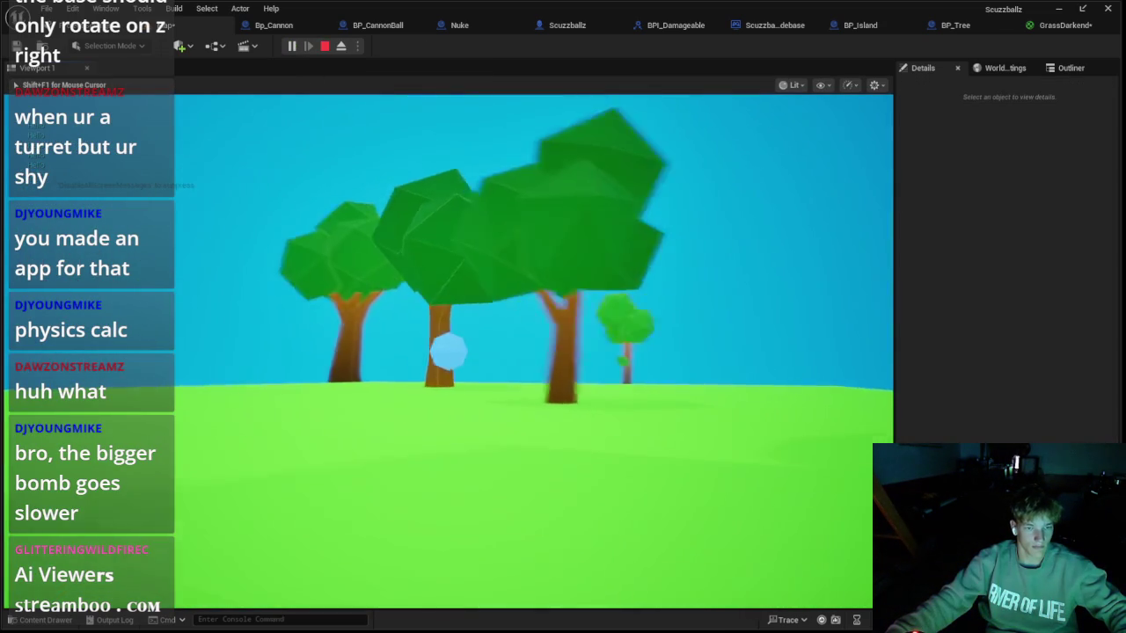
pyautogui.press('Escape')
pyautogui.click(364, 26)
pyautogui.hotkey('ctrl', 'shift', 'Tab')
pyautogui.hotkey('ctrl', 'shift', 'Tab')
pyautogui.hotkey('ctrl', 'shift', 'Tab')
pyautogui.click(940, 25)
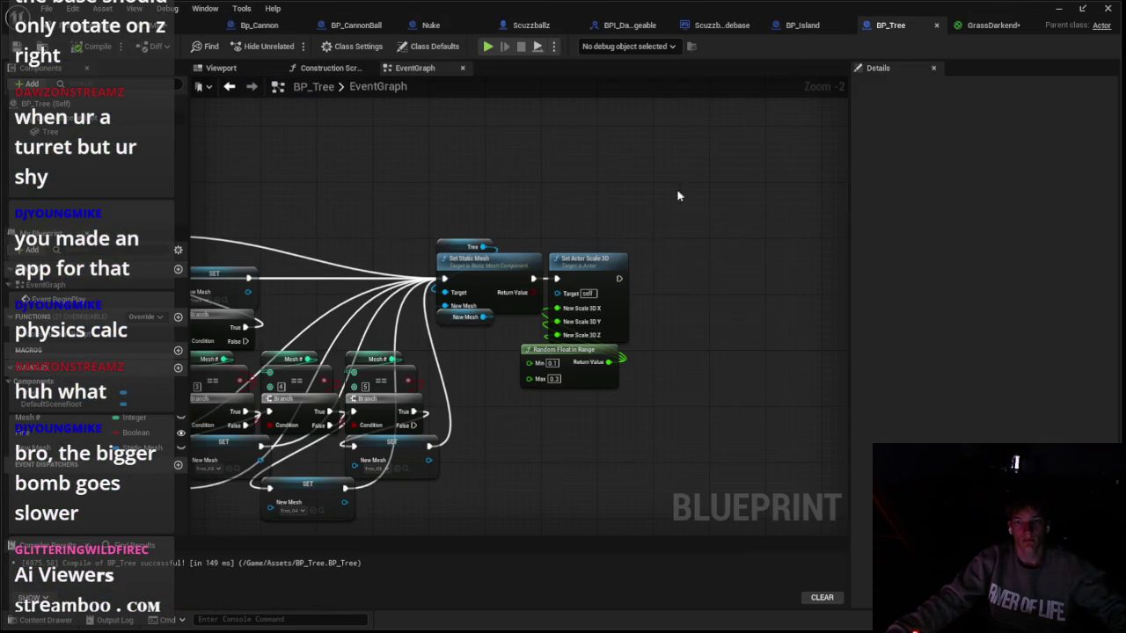
pyautogui.scroll(-2, 540, 136)
pyautogui.click(802, 27)
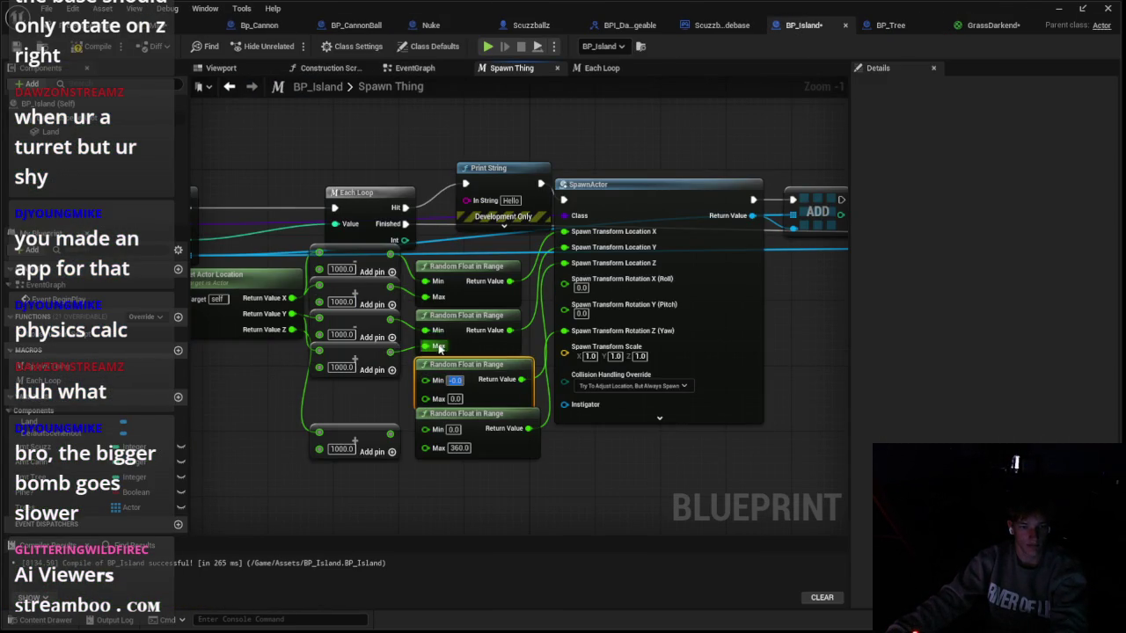
pyautogui.hotkey('alt', 'p')
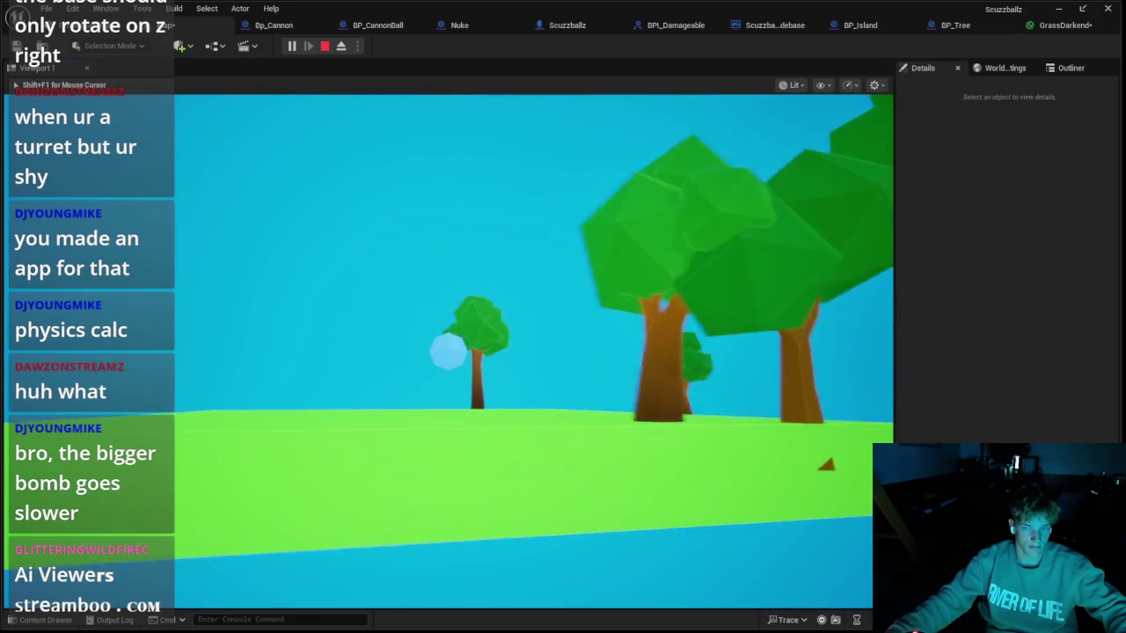
pyautogui.press('Escape')
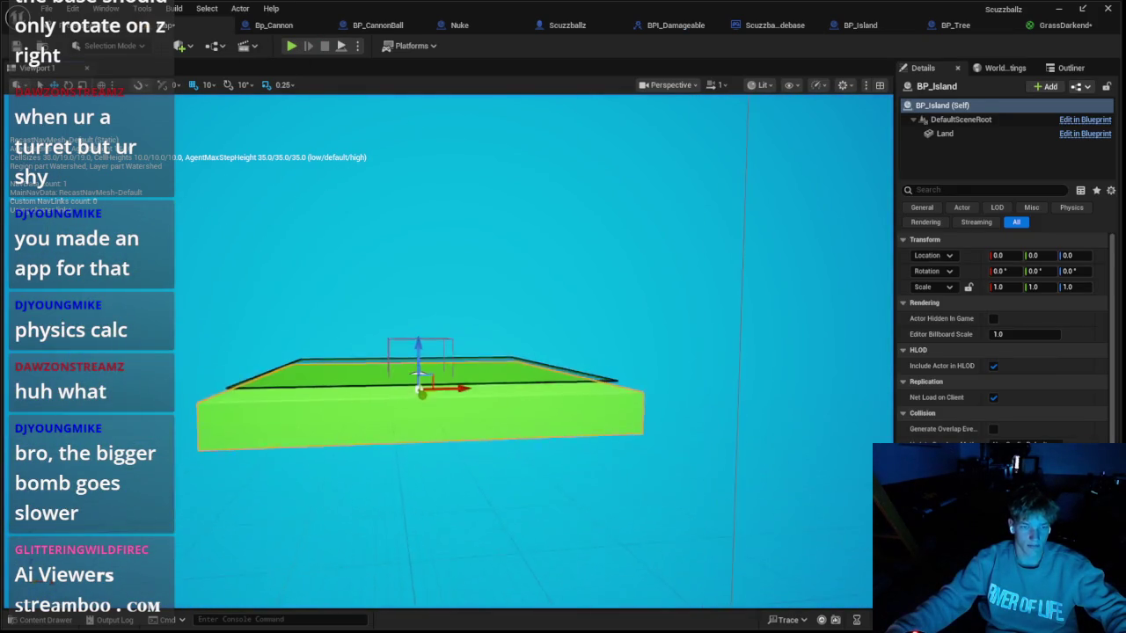
pyautogui.moveTo(409, 310); pyautogui.dragTo(410, 396)
pyautogui.hotkey('ctrl', 'z')
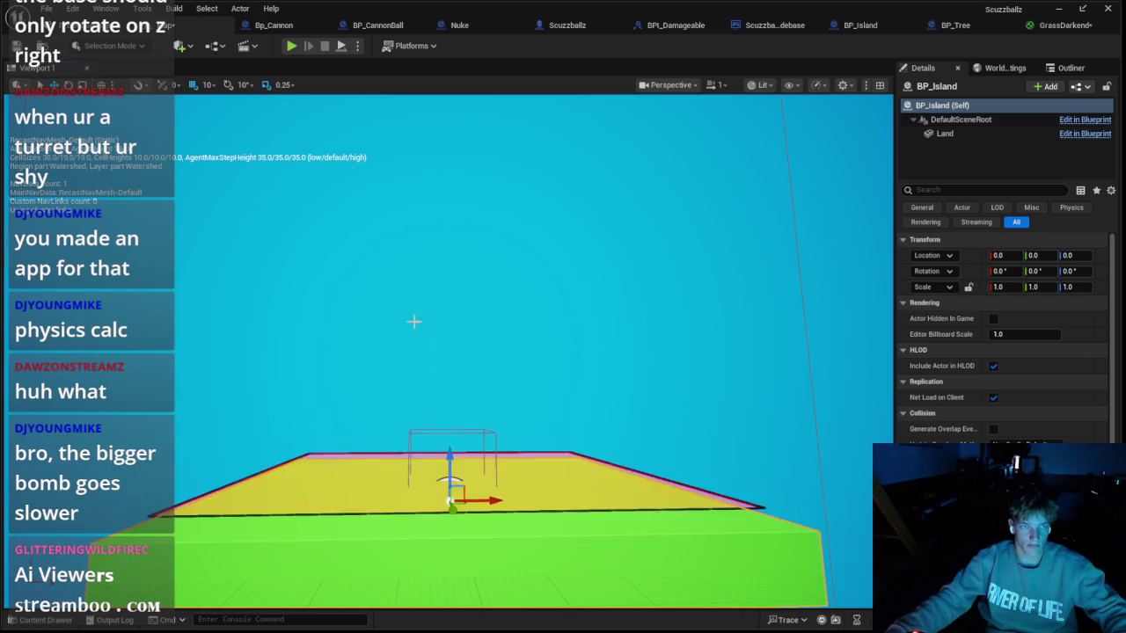
# Step: Raise the new random range's maximum to 50, play-test, and slide the island to X 640
pyautogui.click(266, 25)
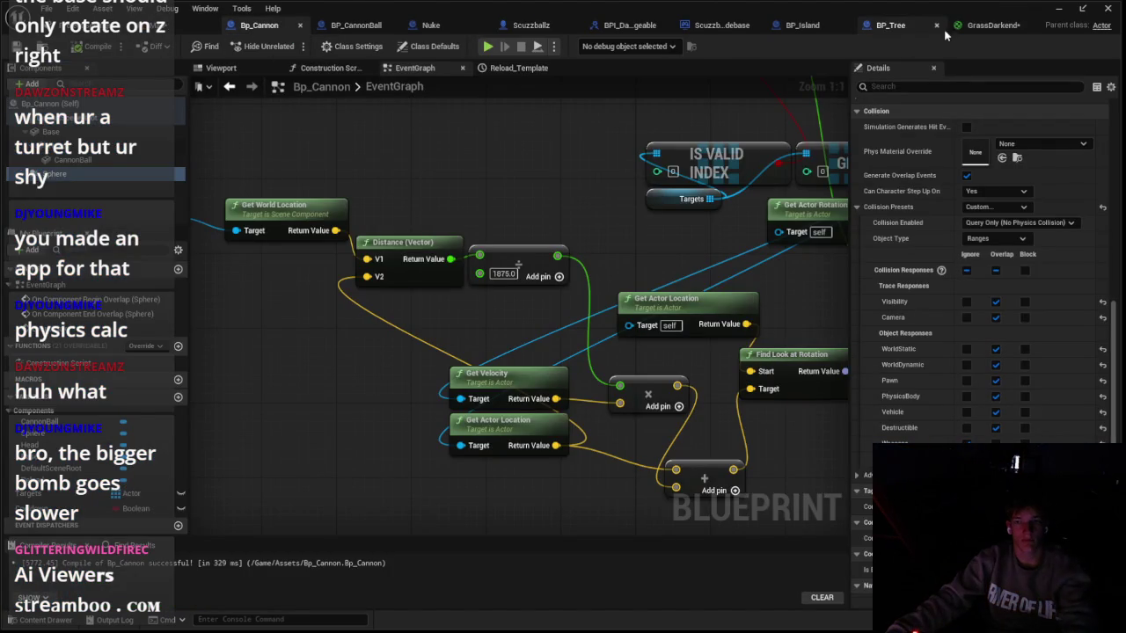
pyautogui.click(897, 28)
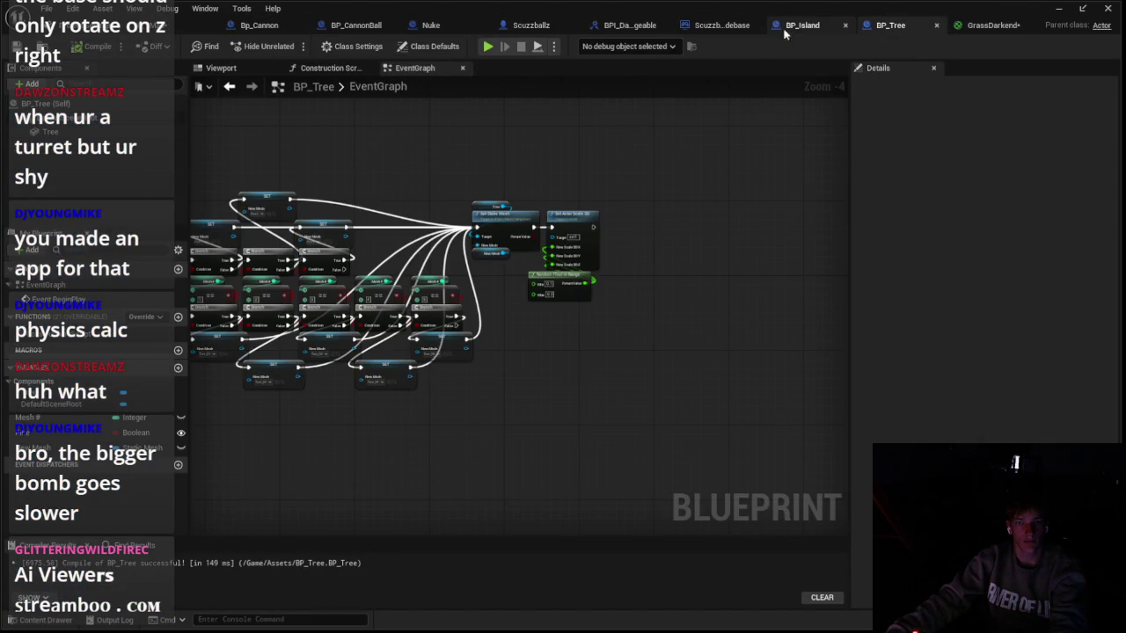
pyautogui.click(785, 28)
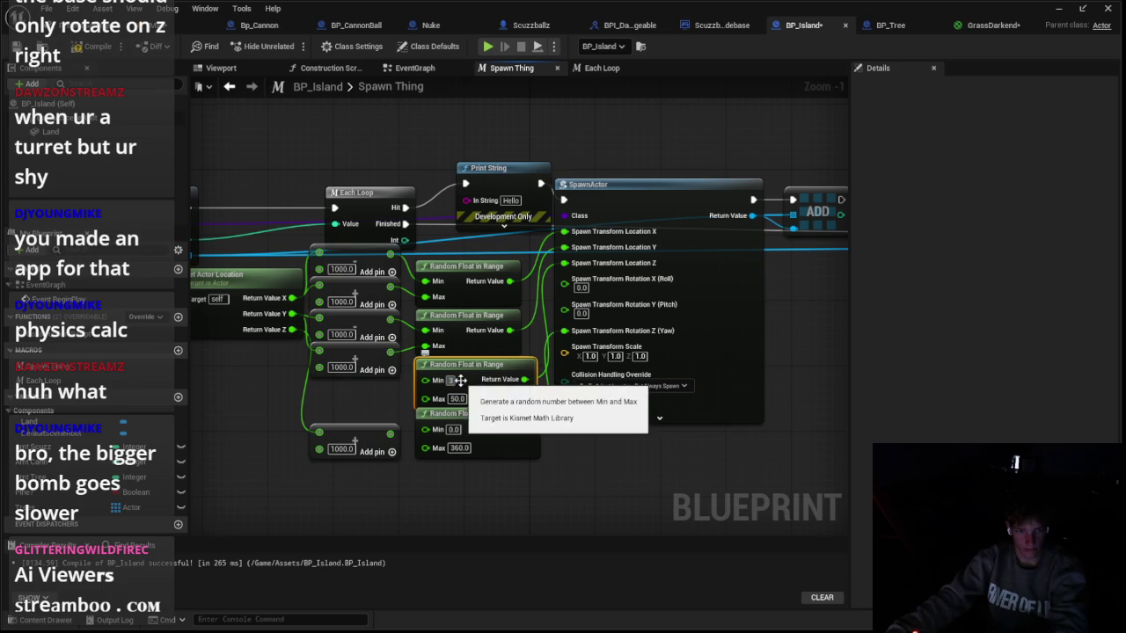
pyautogui.click(451, 380)
pyautogui.click(200, 32)
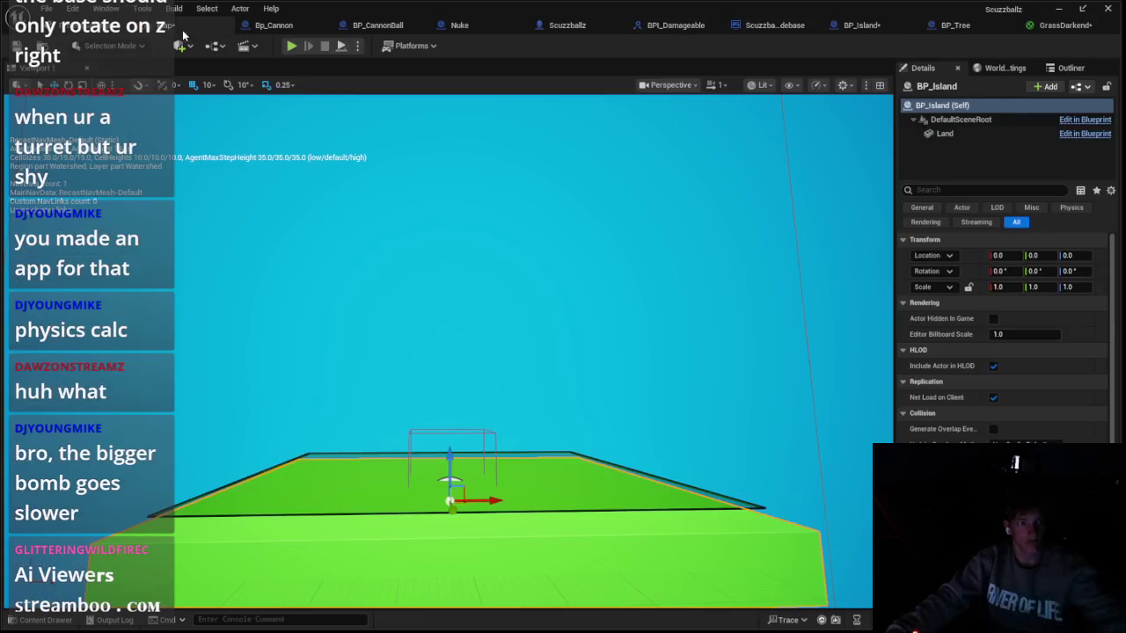
pyautogui.click(292, 46)
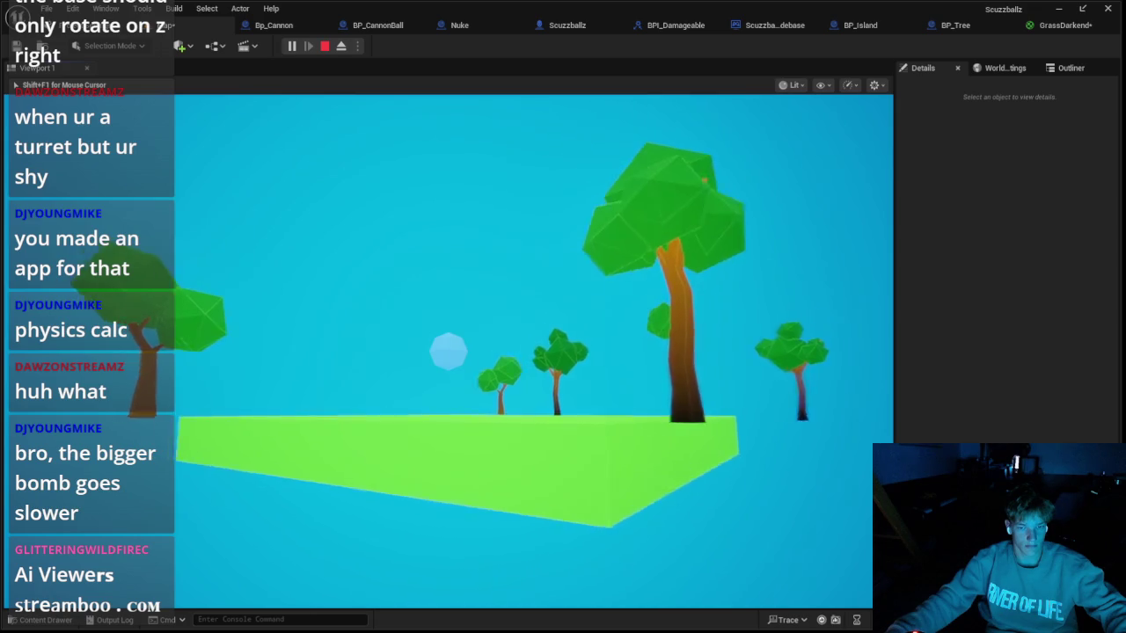
pyautogui.press('Escape')
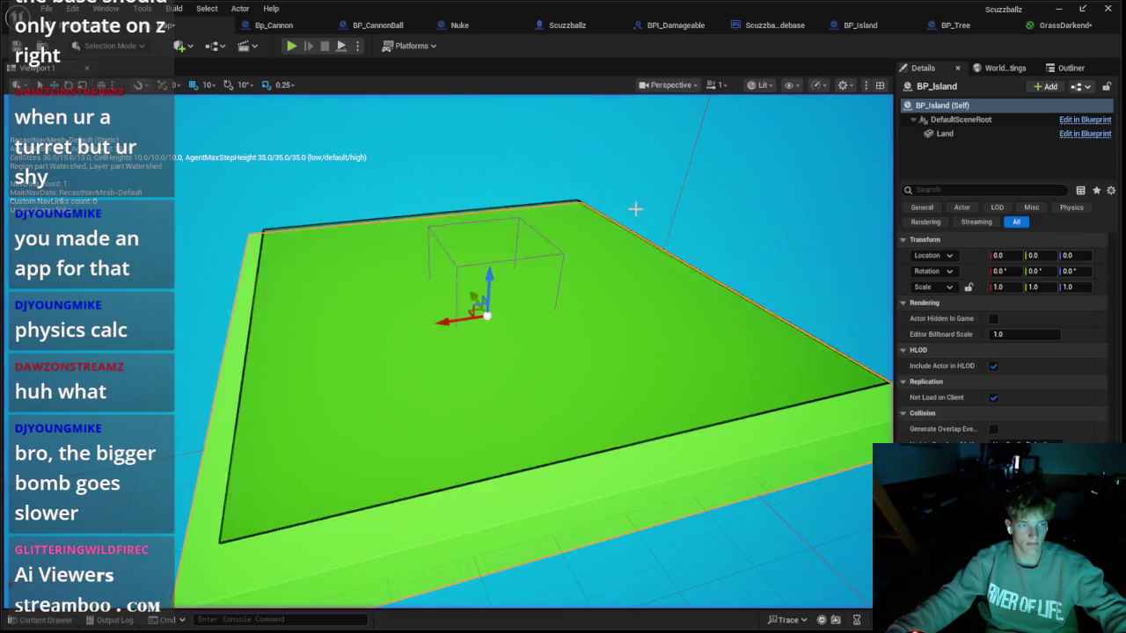
pyautogui.moveTo(447, 320)
pyautogui.mouseDown()
pyautogui.moveTo(109, 348)
pyautogui.moveTo(448, 320)
pyautogui.moveTo(325, 334)
pyautogui.moveTo(146, 384)
pyautogui.moveTo(169, 387)
pyautogui.mouseUp()
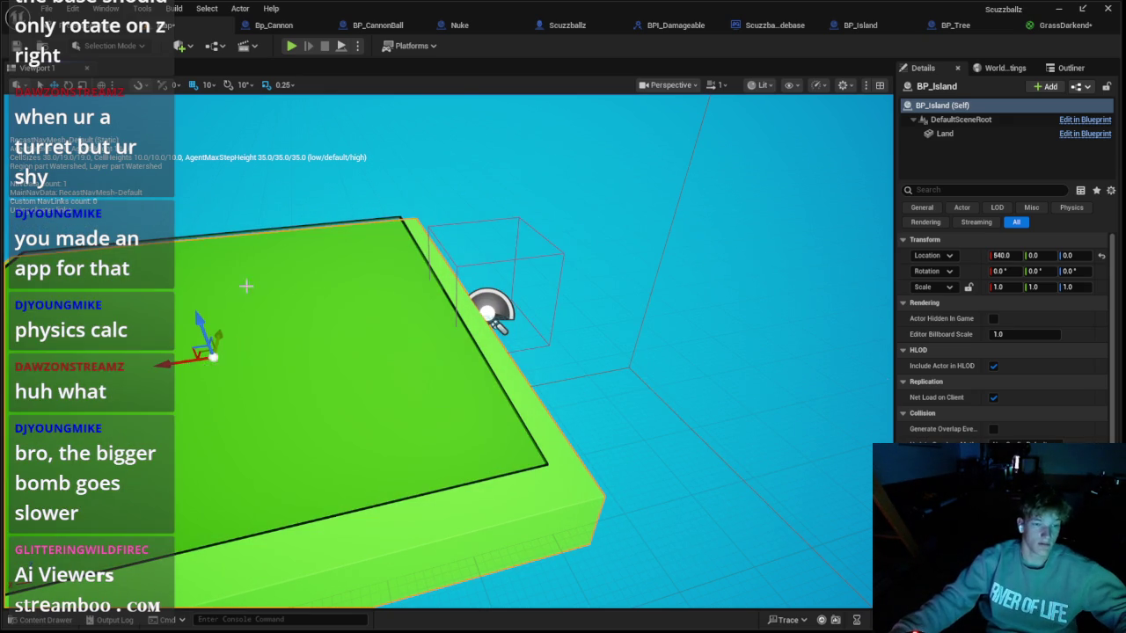
pyautogui.click(274, 25)
# Step: Change Spawn Thing's 1000.0 range offsets to 500 and play-test the tree spawning
pyautogui.click(371, 31)
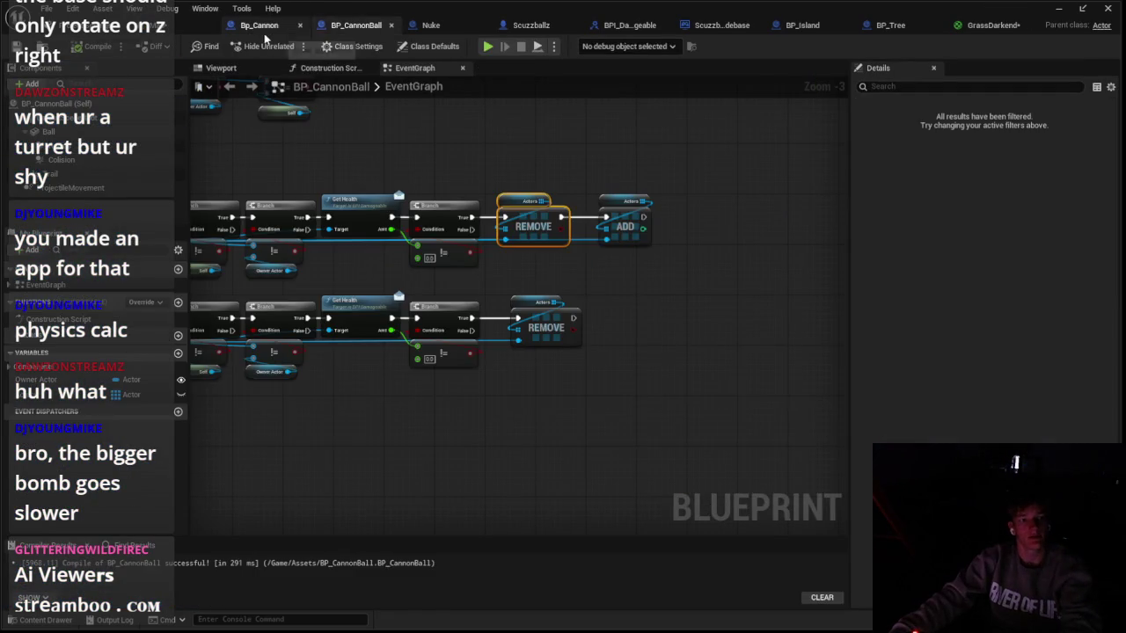
pyautogui.click(262, 28)
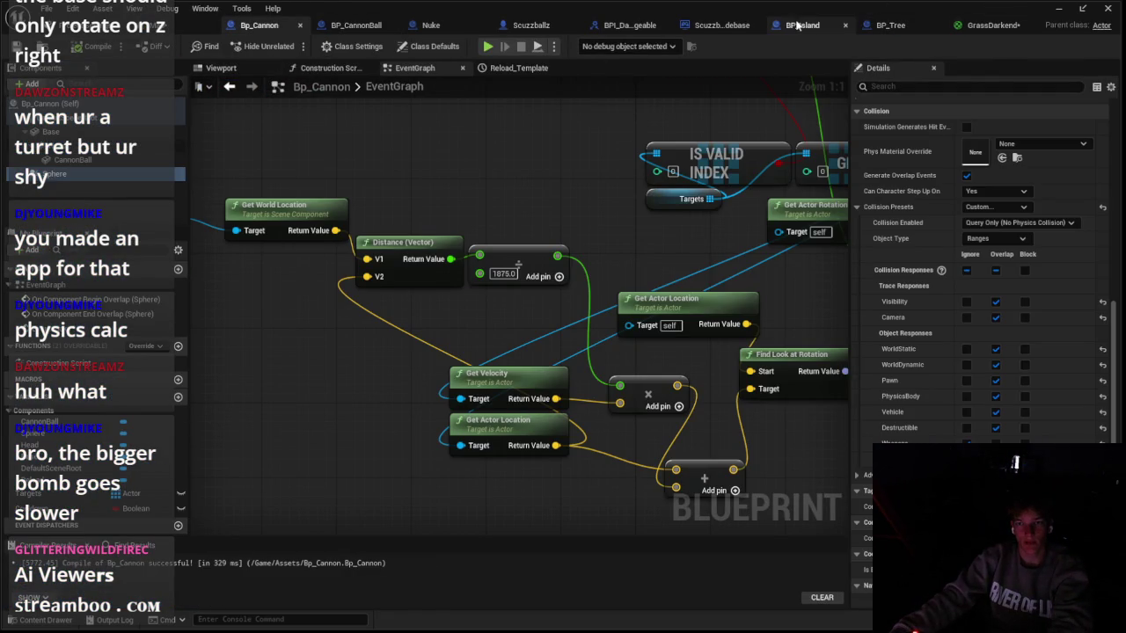
pyautogui.click(797, 26)
pyautogui.write('500')
pyautogui.click(341, 367)
pyautogui.write('500')
pyautogui.press('Return')
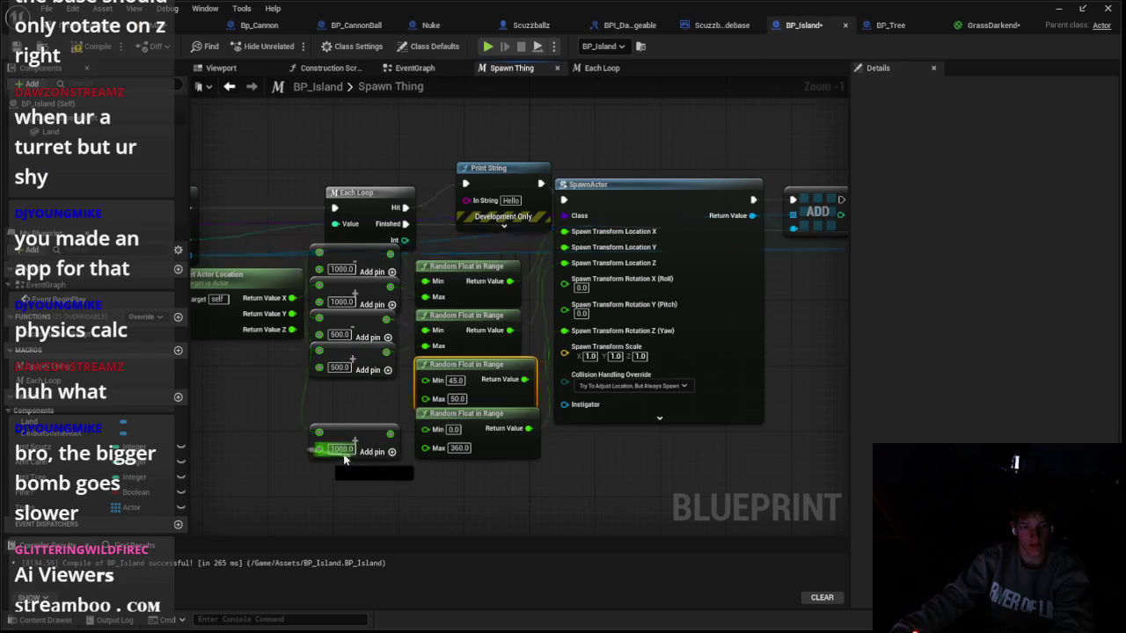
pyautogui.click(342, 302)
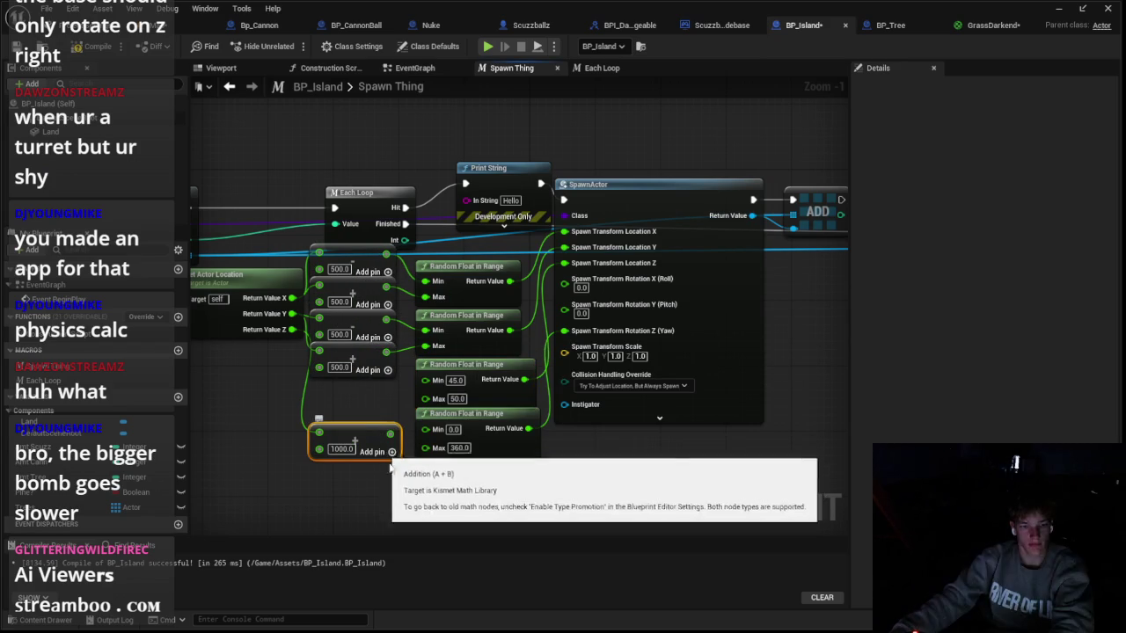
pyautogui.click(220, 67)
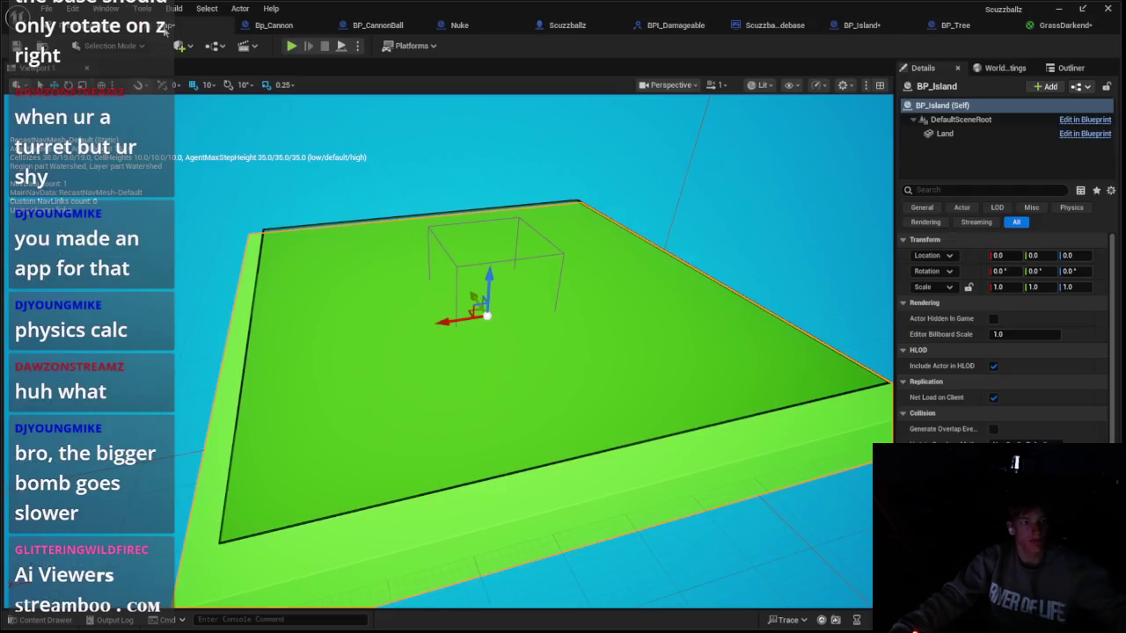
pyautogui.click(291, 44)
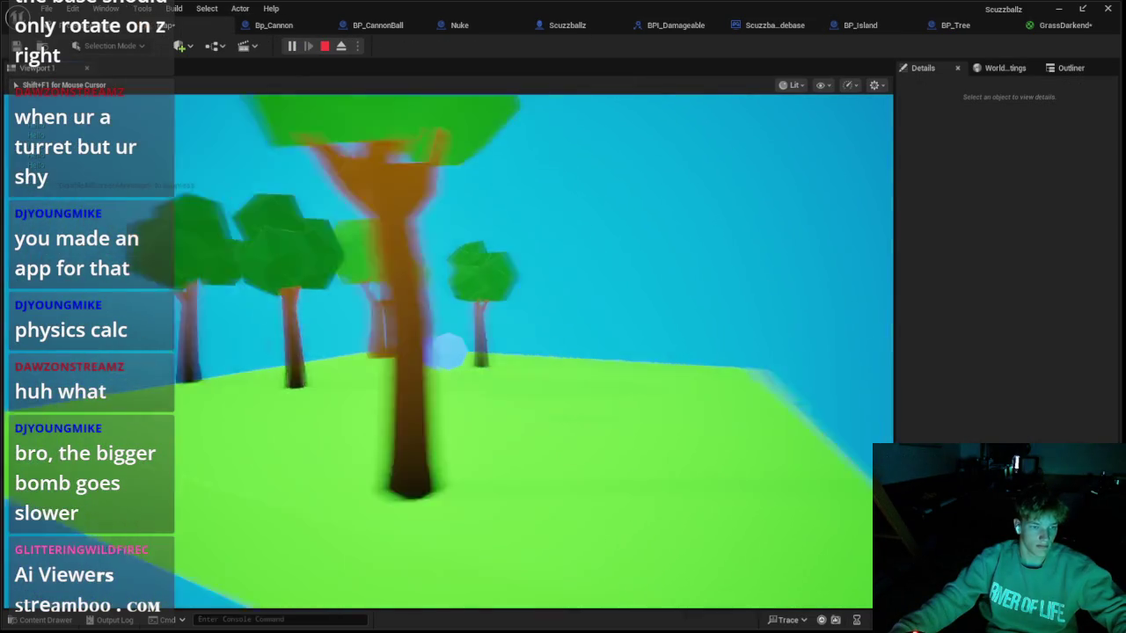
pyautogui.press('Escape')
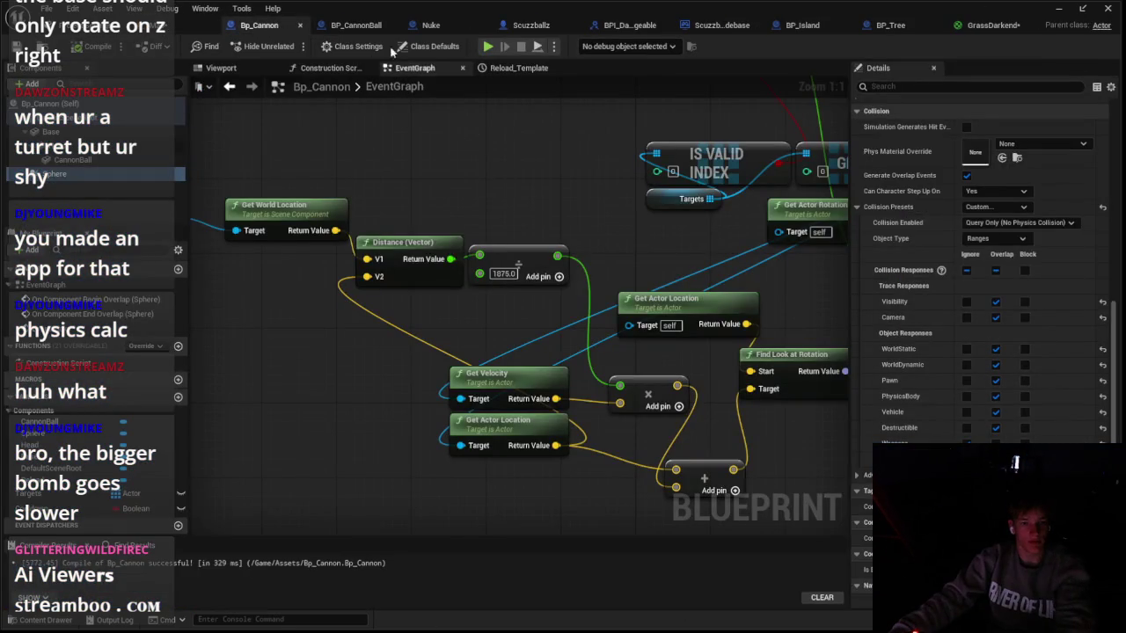
# Step: Lower the spawn offset values further from 500 to 450.0
pyautogui.click(431, 25)
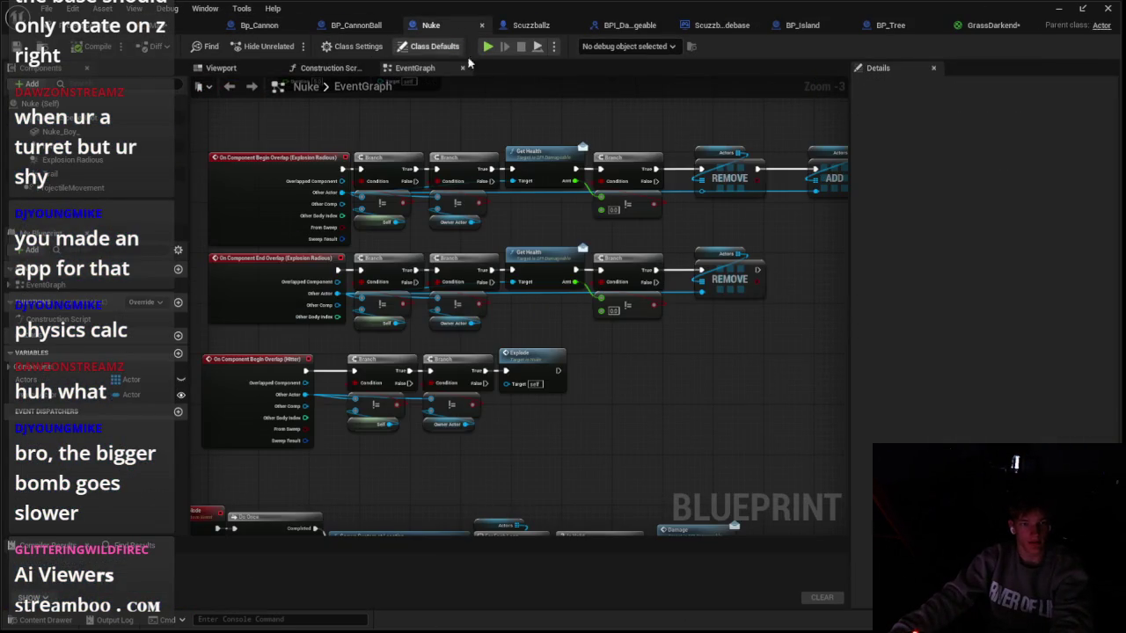
pyautogui.click(526, 26)
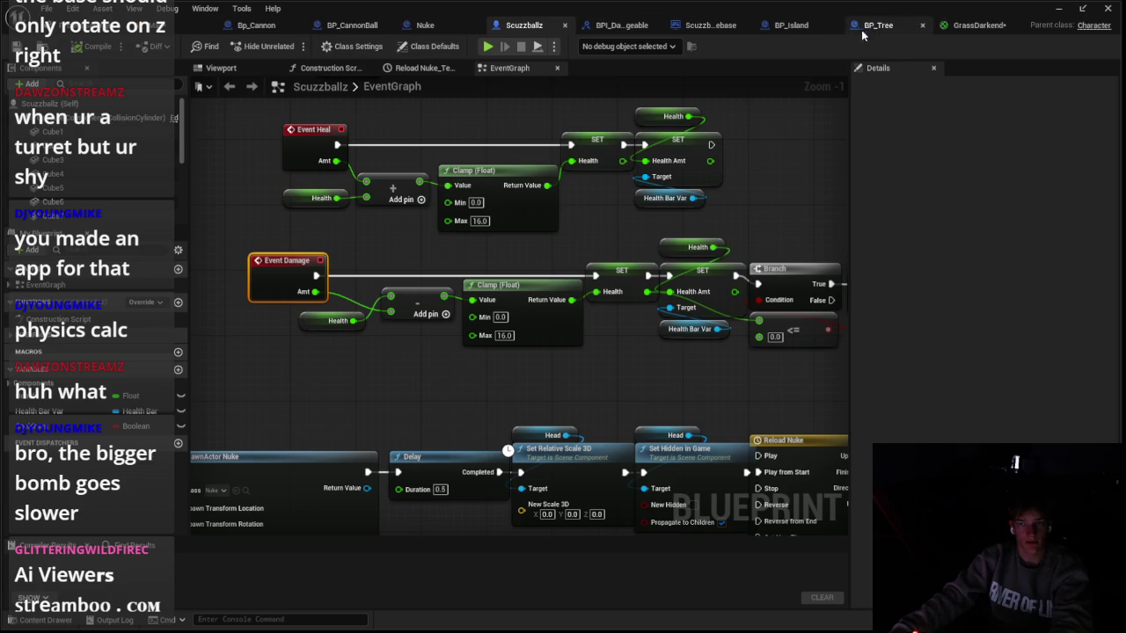
pyautogui.click(802, 26)
pyautogui.write('2')
pyautogui.click(338, 301)
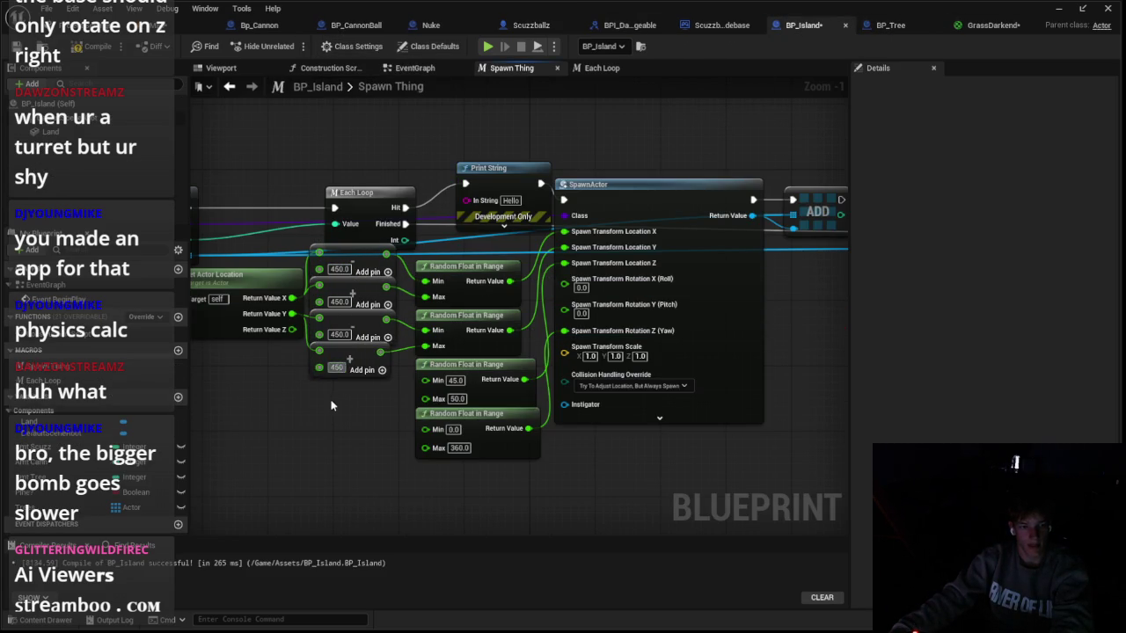
pyautogui.click(202, 25)
# Step: Play the level and fly around the island to inspect the randomly spawned trees
pyautogui.hotkey('alt', 'p')
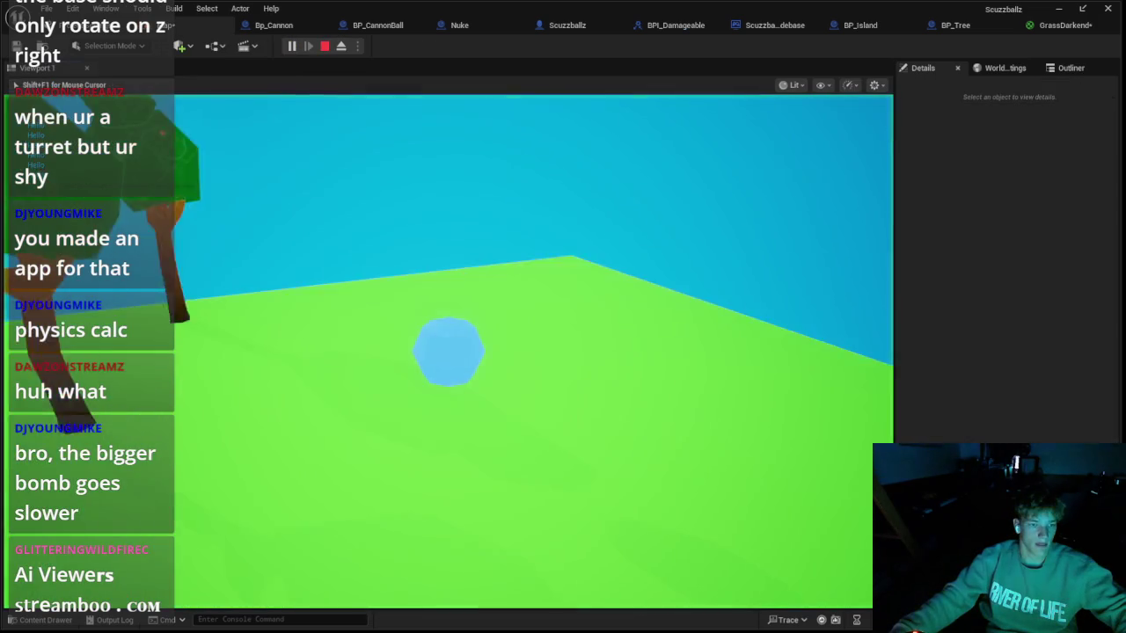
pyautogui.press('w')
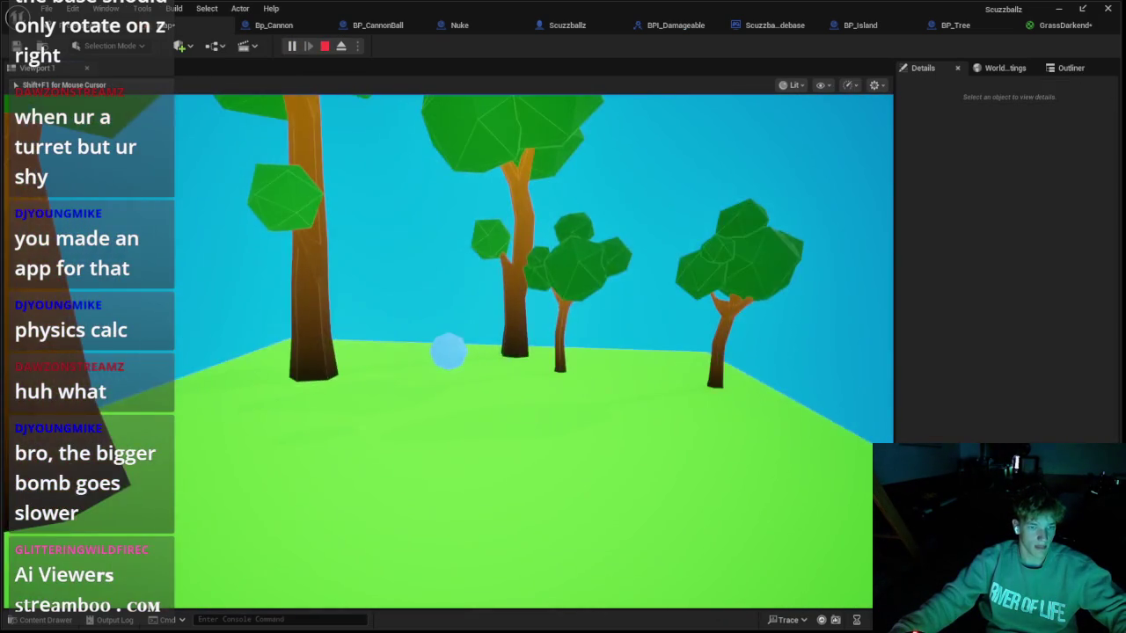
pyautogui.press('s')
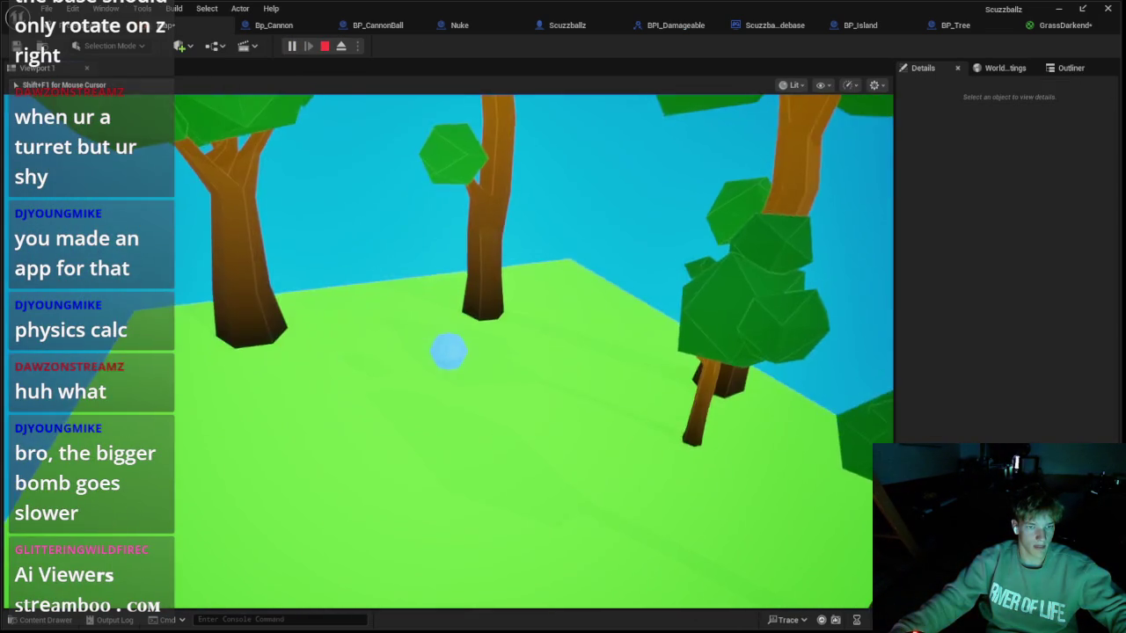
pyautogui.press('s')
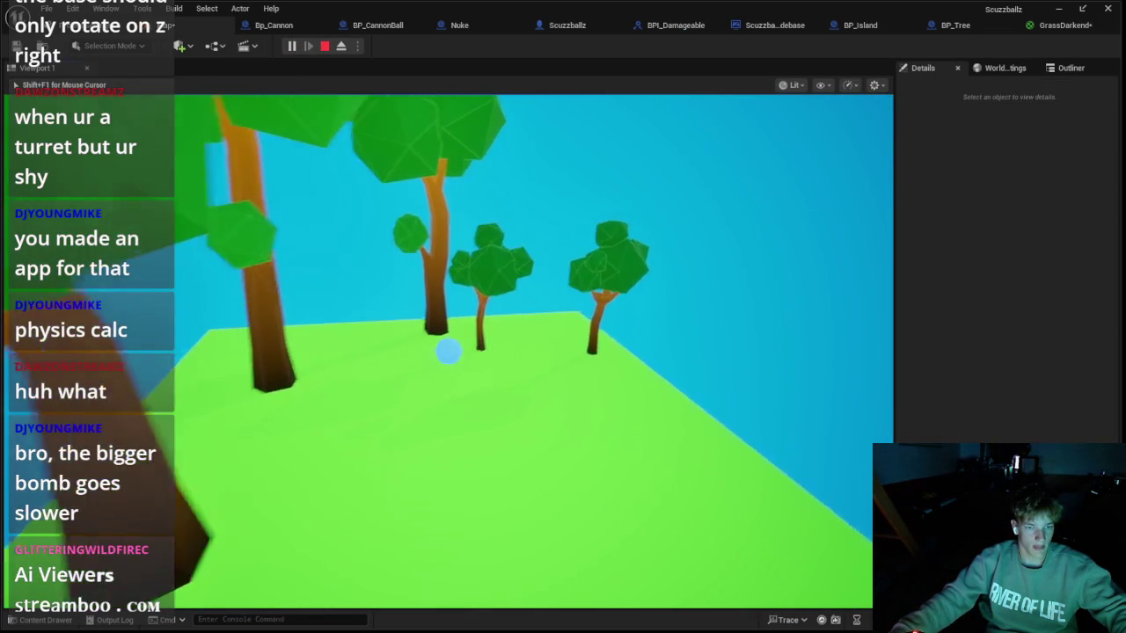
pyautogui.press('w')
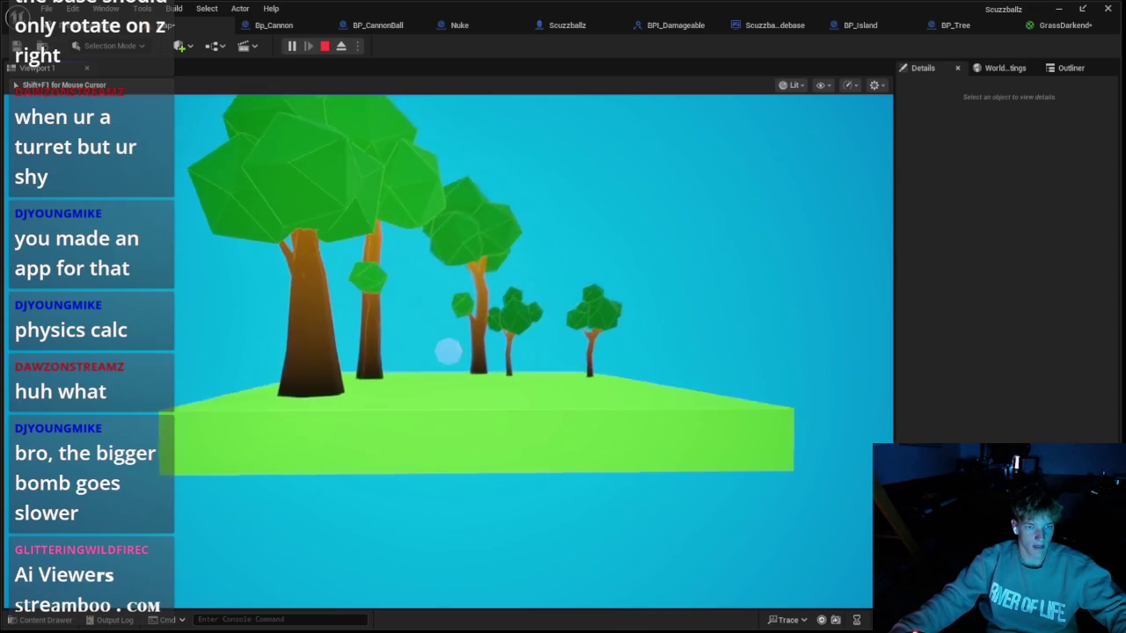
pyautogui.press('a')
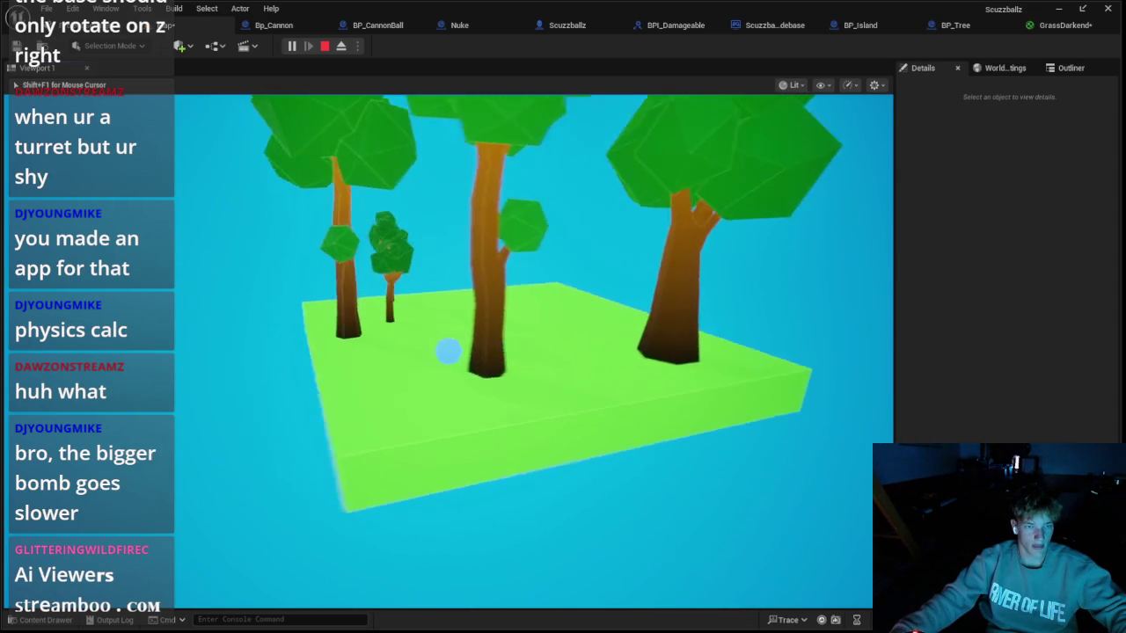
pyautogui.press('w')
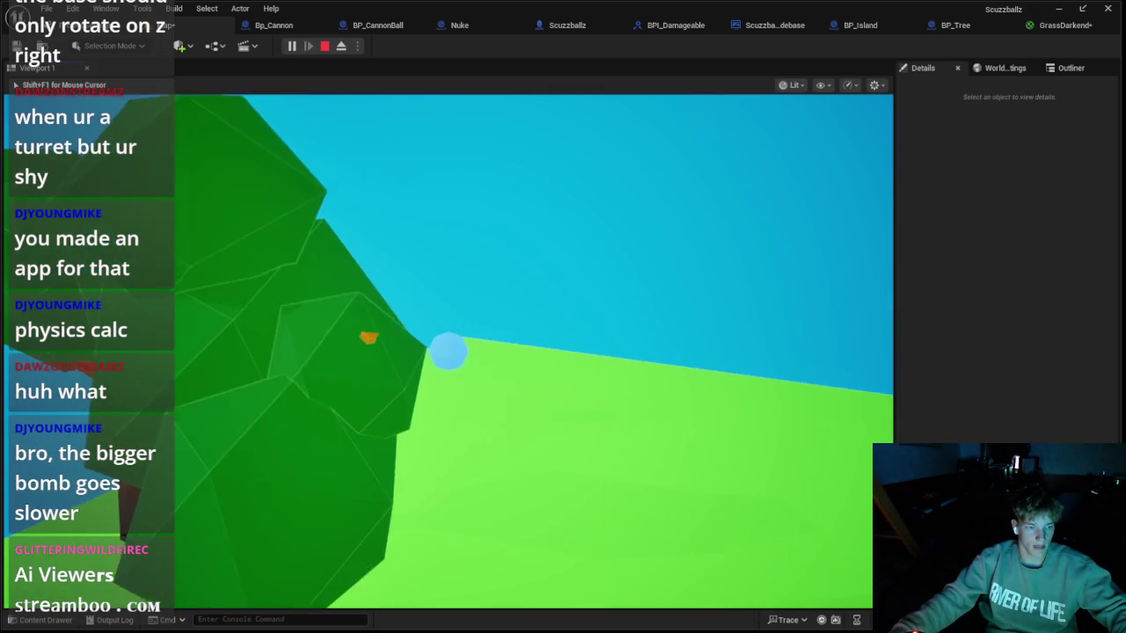
pyautogui.press('Escape')
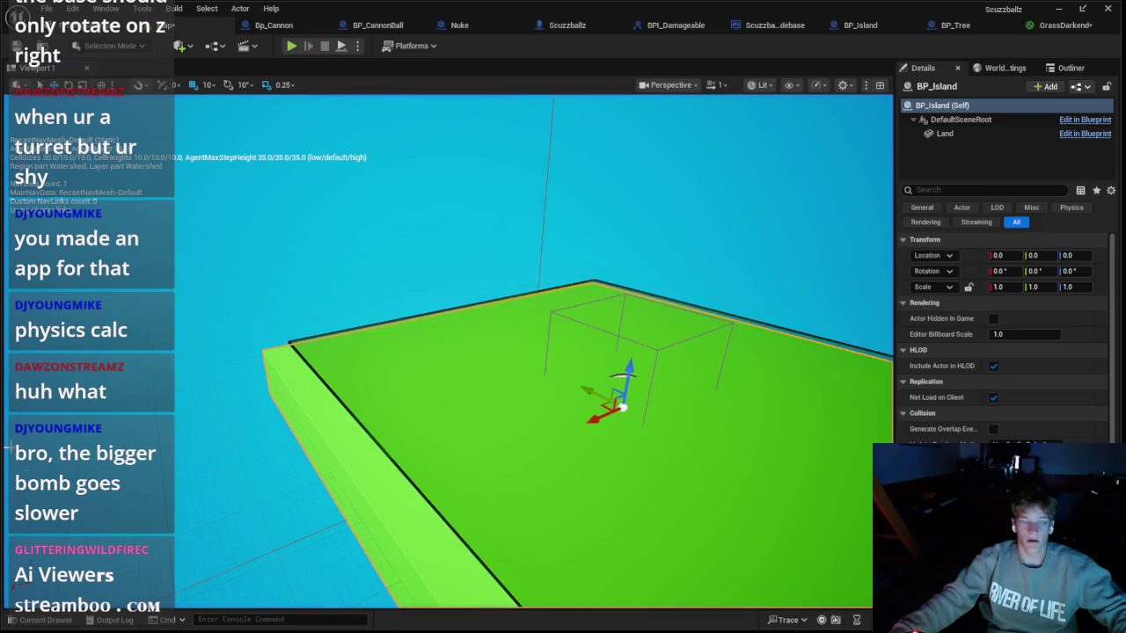
pyautogui.hotkey('ctrl', 'space')
# Step: In Lush_Green, set WindIntensity to 0.5 and WindWeight to 0.25, then apply
pyautogui.doubleClick(593, 493)
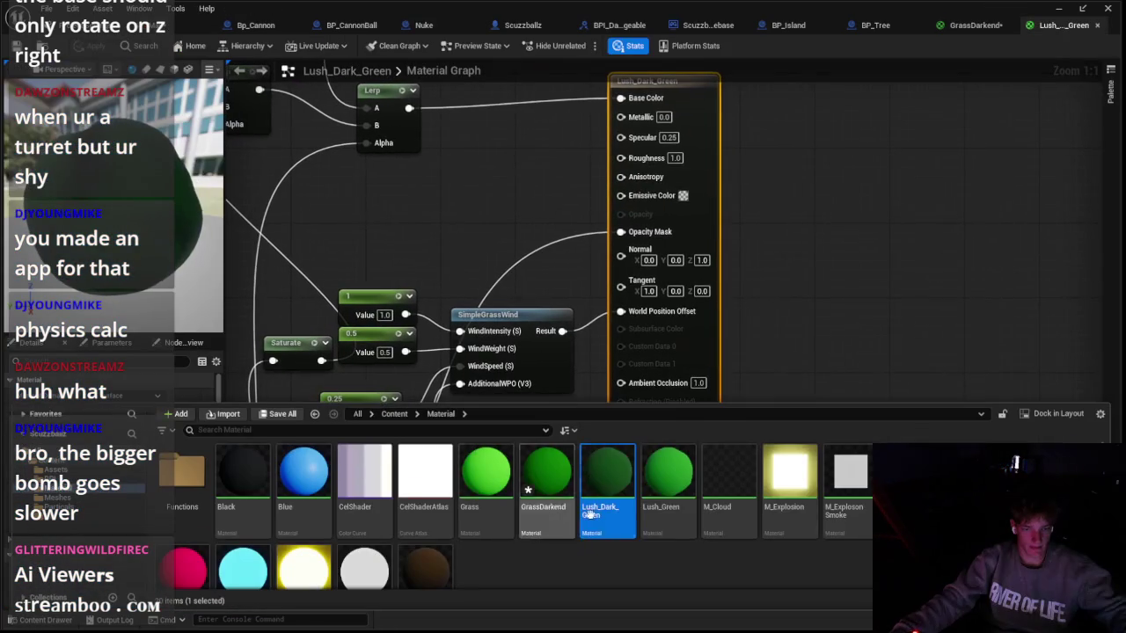
pyautogui.click(688, 510)
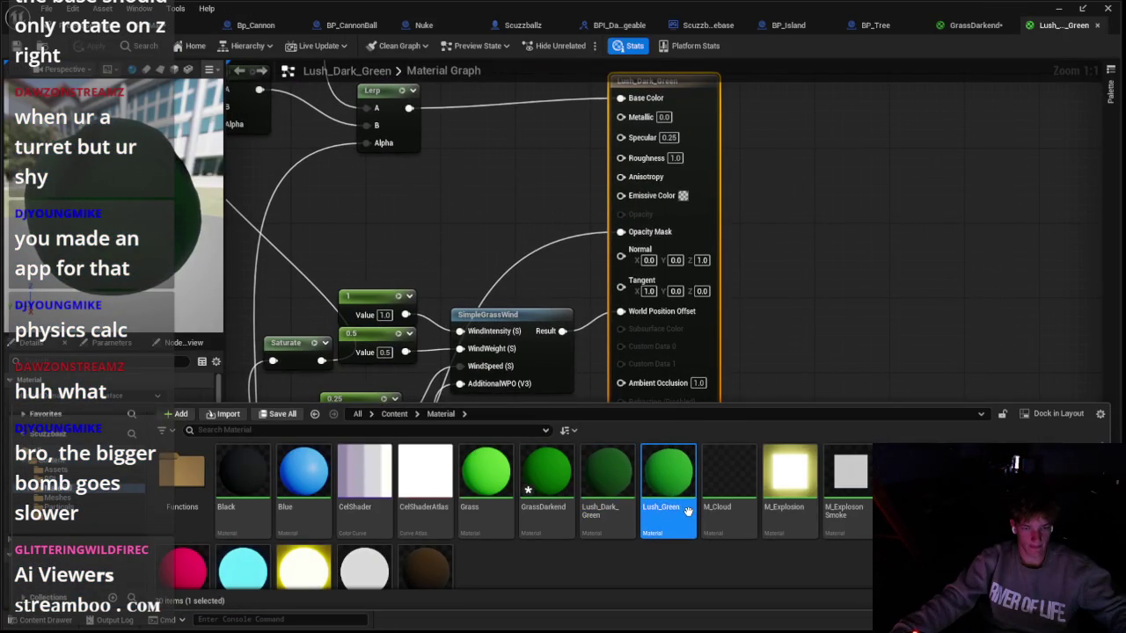
pyautogui.doubleClick(681, 511)
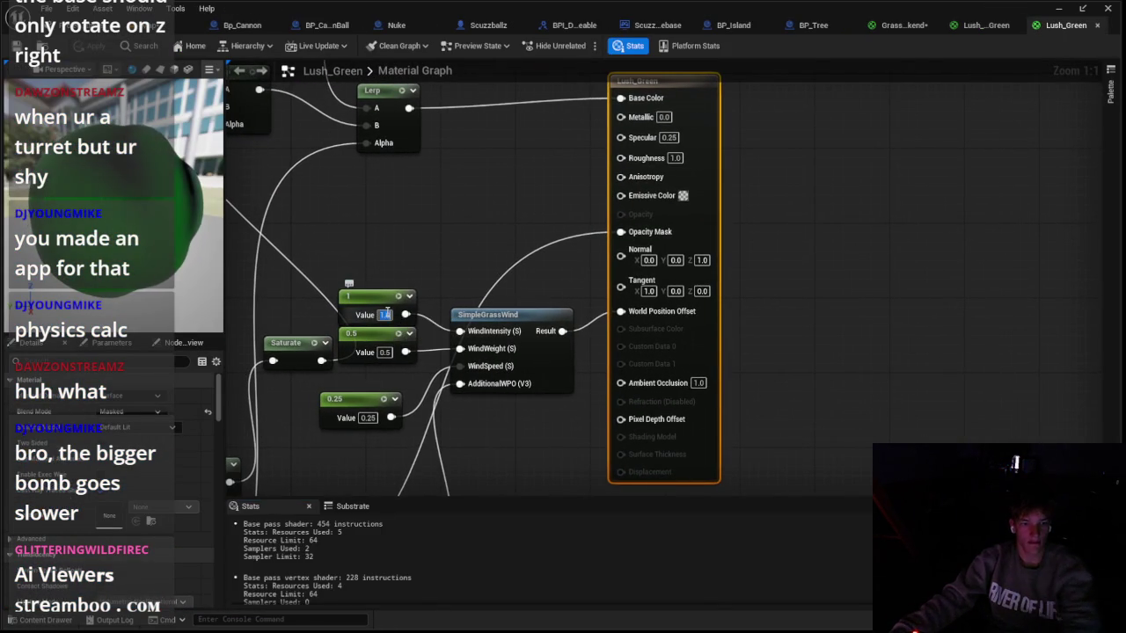
pyautogui.write('0.5')
pyautogui.press('Return')
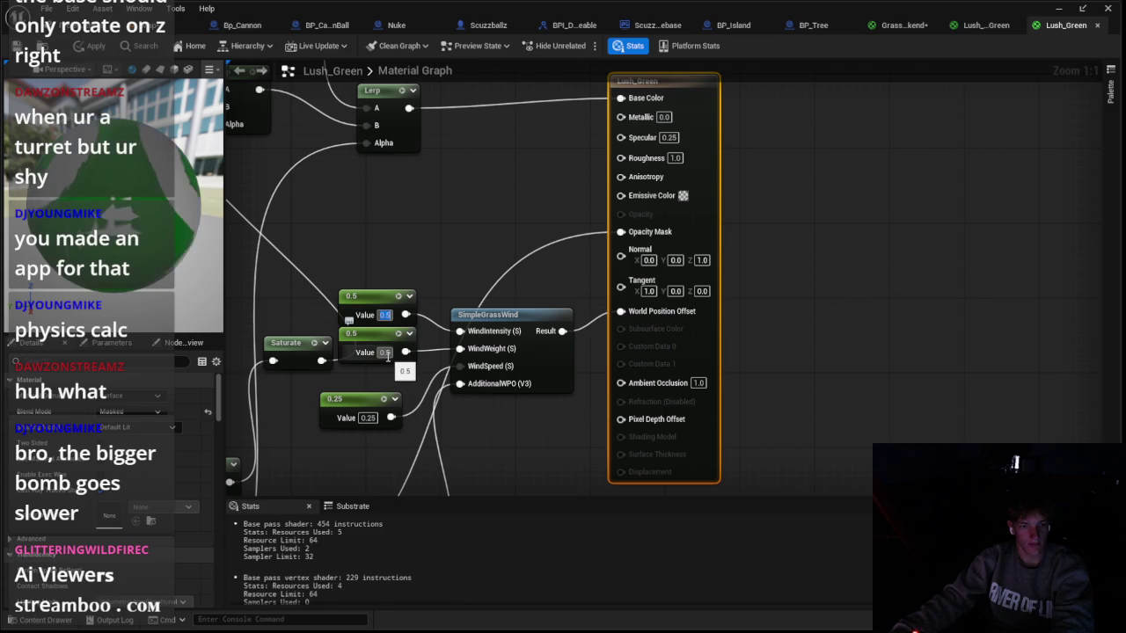
pyautogui.click(384, 352)
pyautogui.write('0.25')
pyautogui.press('Return')
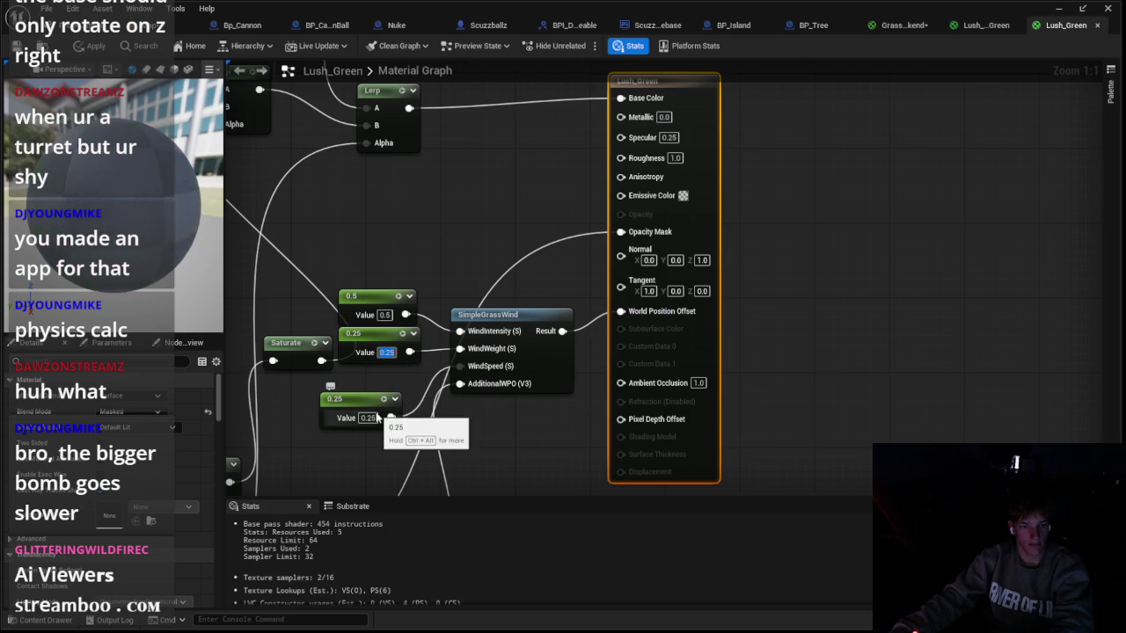
pyautogui.click(79, 49)
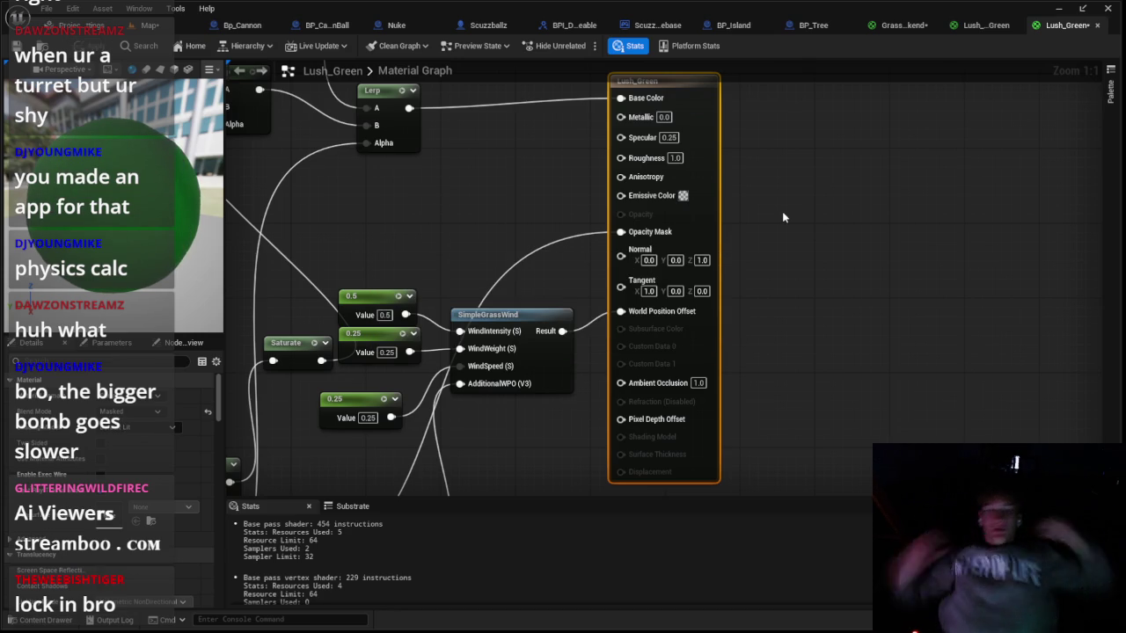
# Step: Return to the level viewport once the Lush_Green changes finish applying
pyautogui.click(176, 25)
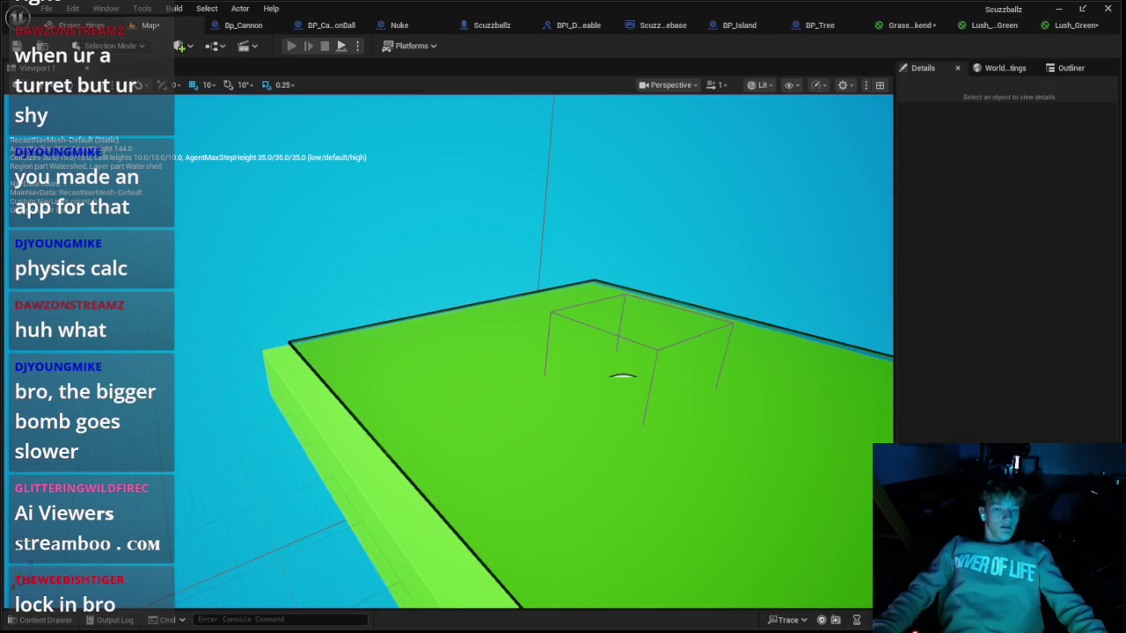
# Step: Add a cannon and a copied island, placing the cannon on the new island
pyautogui.hotkey('alt', 'p')
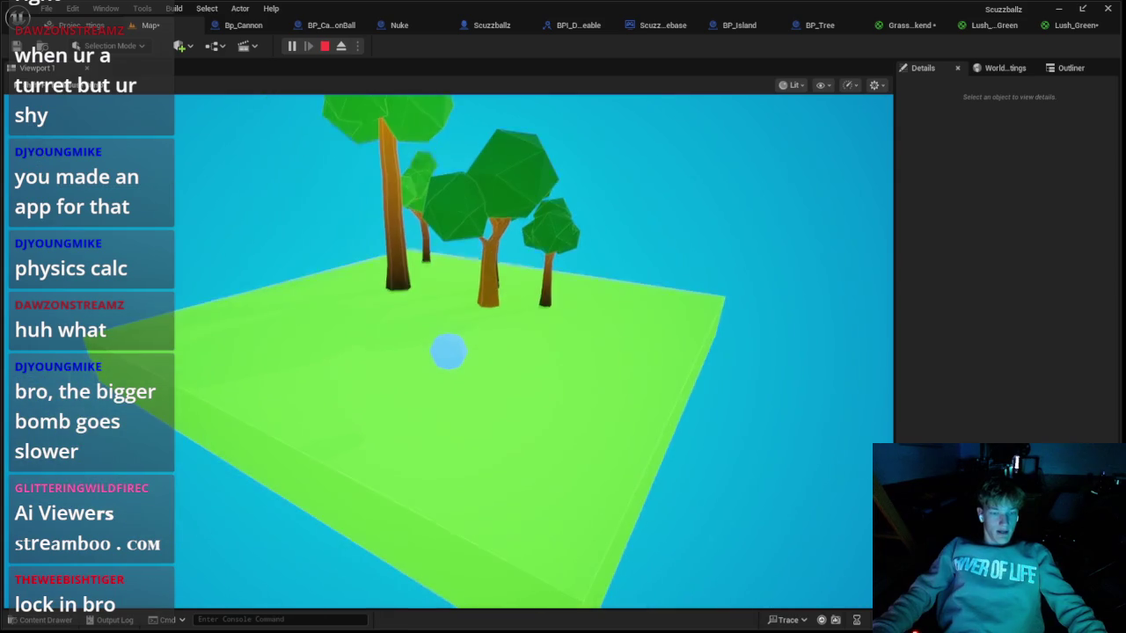
pyautogui.press('Escape')
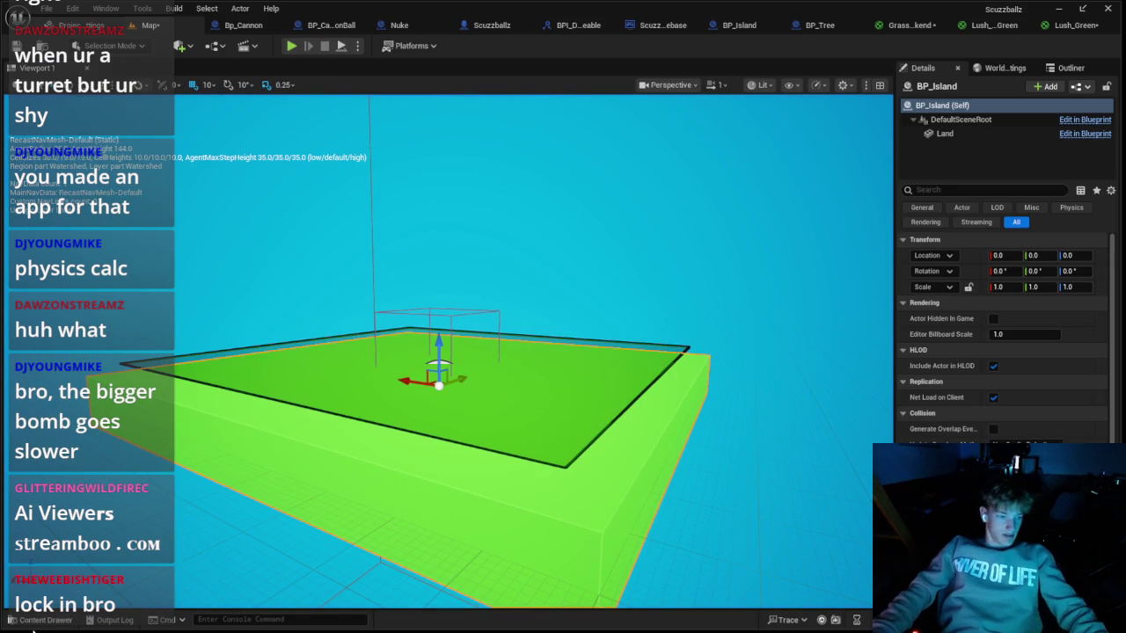
pyautogui.click(39, 619)
pyautogui.click(71, 482)
pyautogui.click(123, 470)
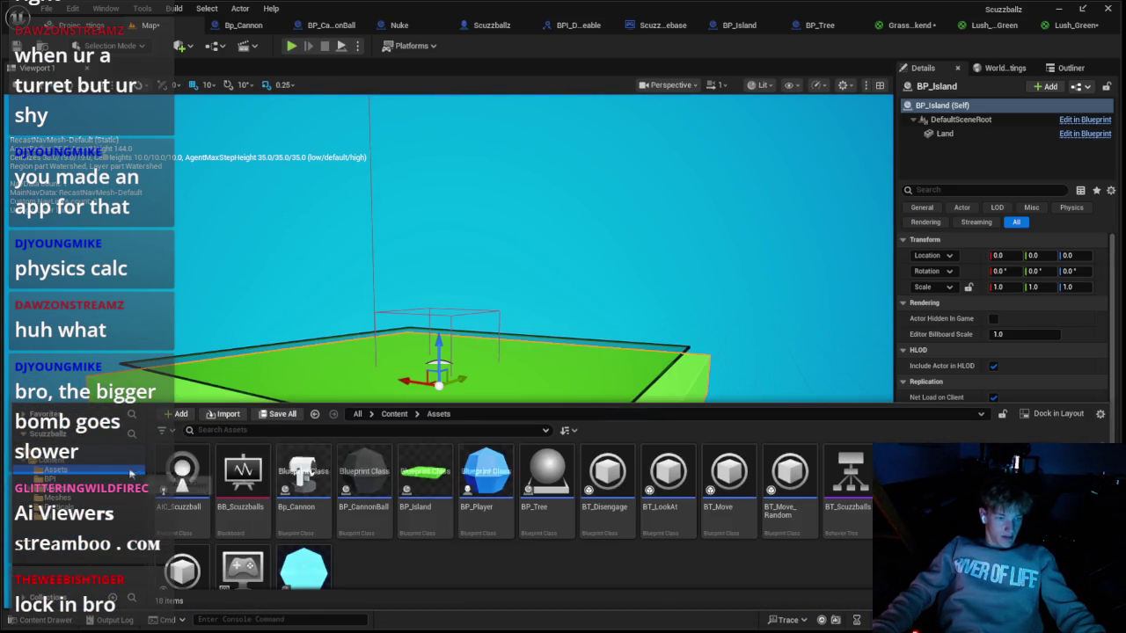
pyautogui.moveTo(302, 475); pyautogui.dragTo(186, 373)
pyautogui.scroll(-5, 321, 408)
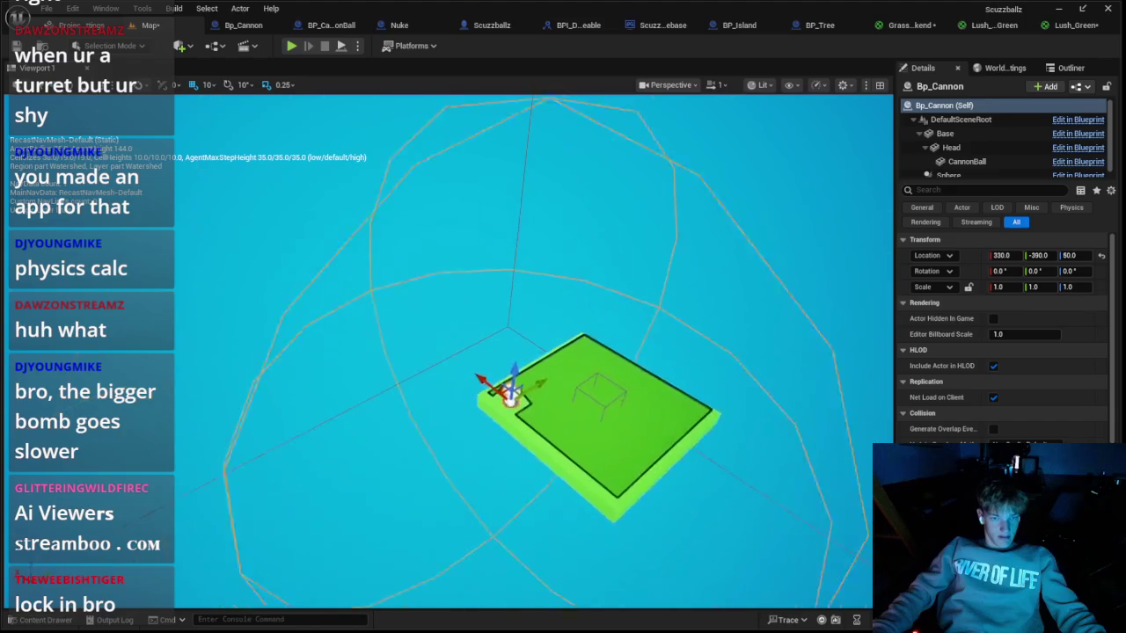
pyautogui.click(545, 413)
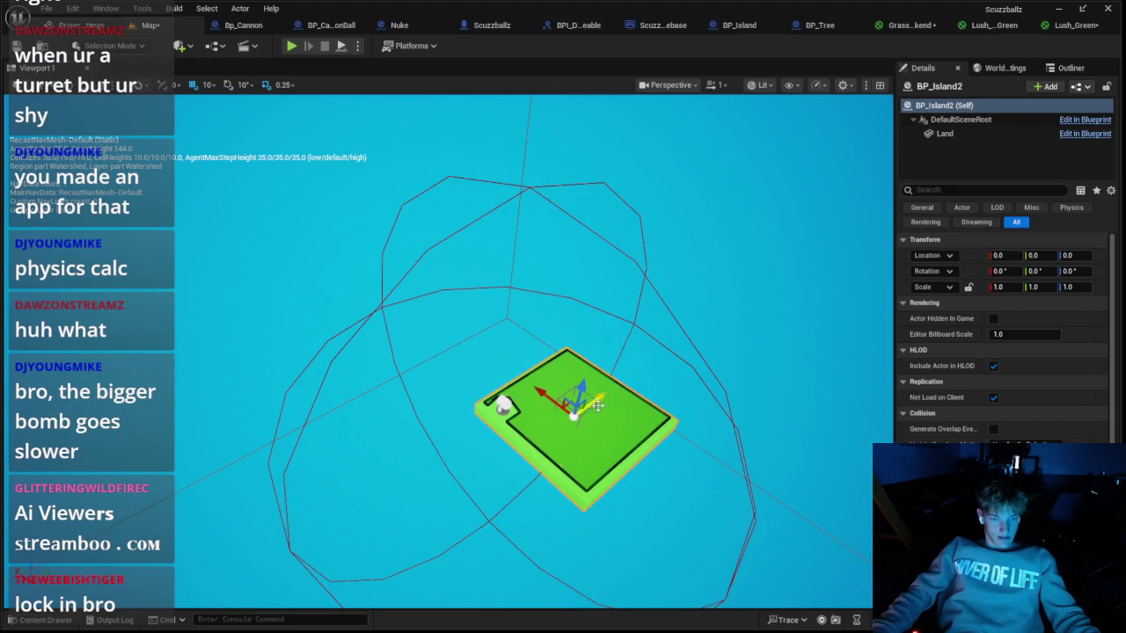
pyautogui.moveTo(739, 453); pyautogui.dragTo(514, 528)
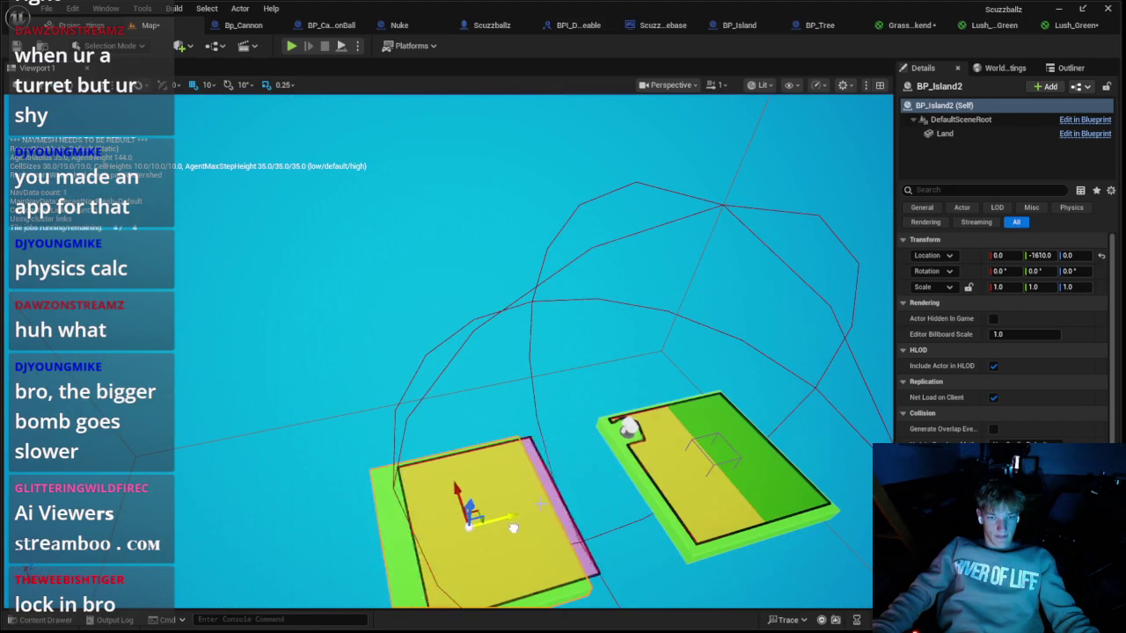
pyautogui.click(628, 428)
pyautogui.moveTo(628, 428); pyautogui.dragTo(519, 485)
# Step: Select the player character and play-test the level
pyautogui.hotkey('ctrl', 'space')
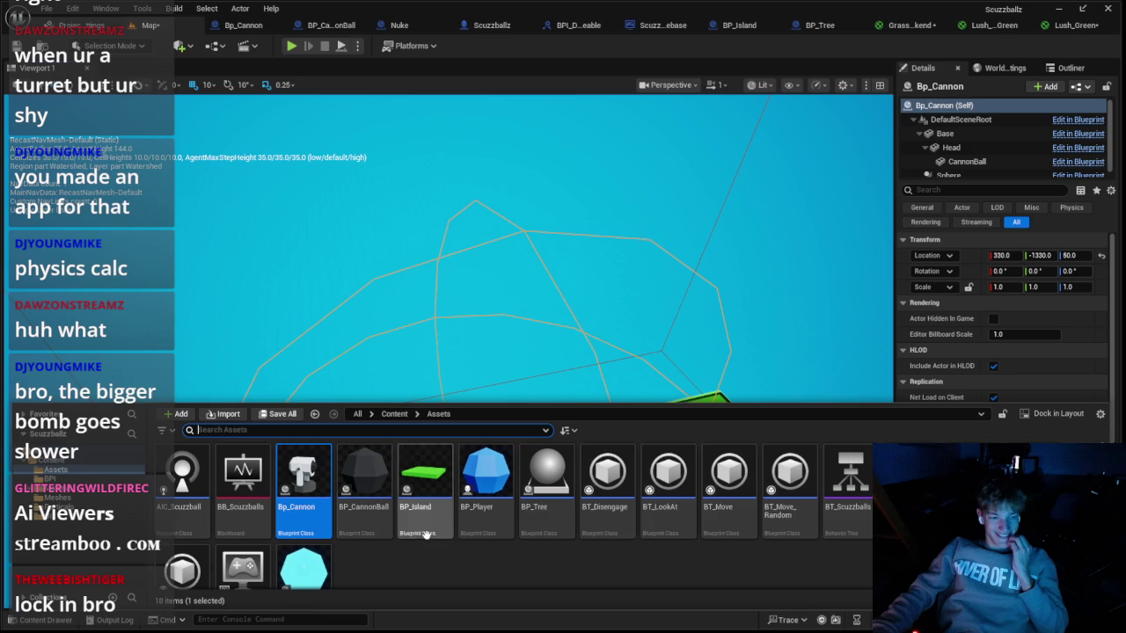
pyautogui.hotkey('ctrl', 'space')
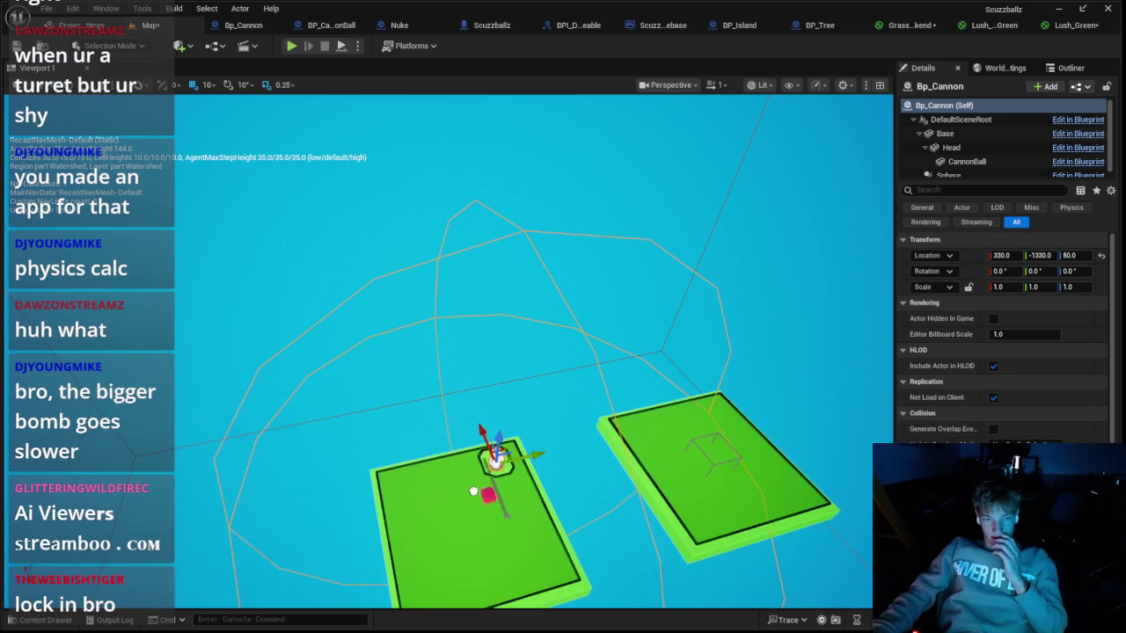
pyautogui.click(448, 352)
pyautogui.hotkey('alt', 'p')
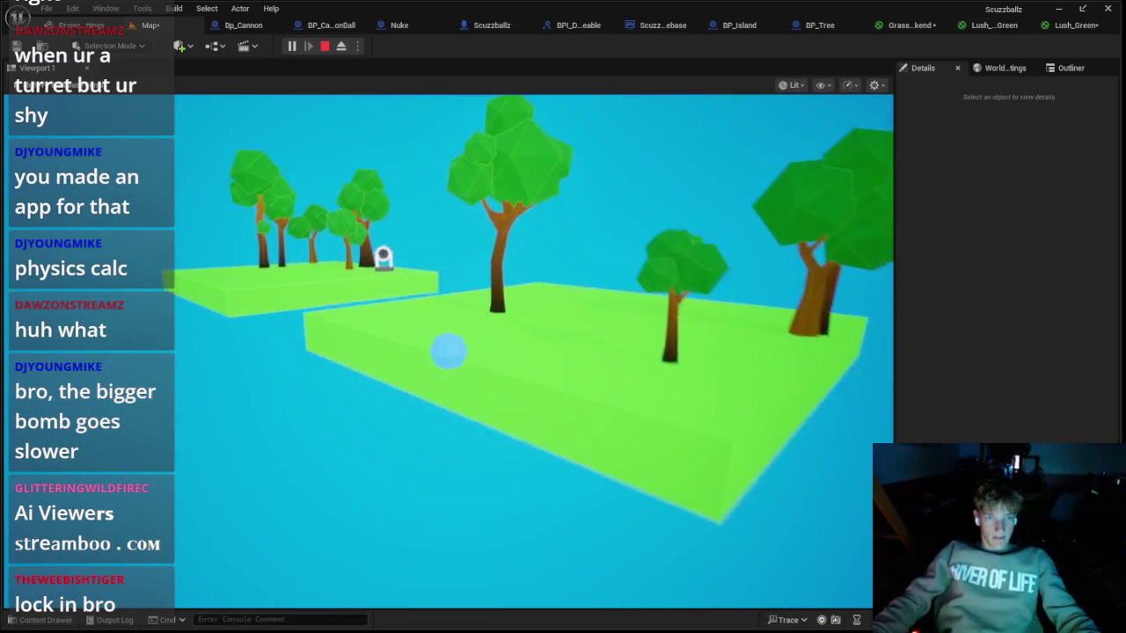
pyautogui.press('Escape')
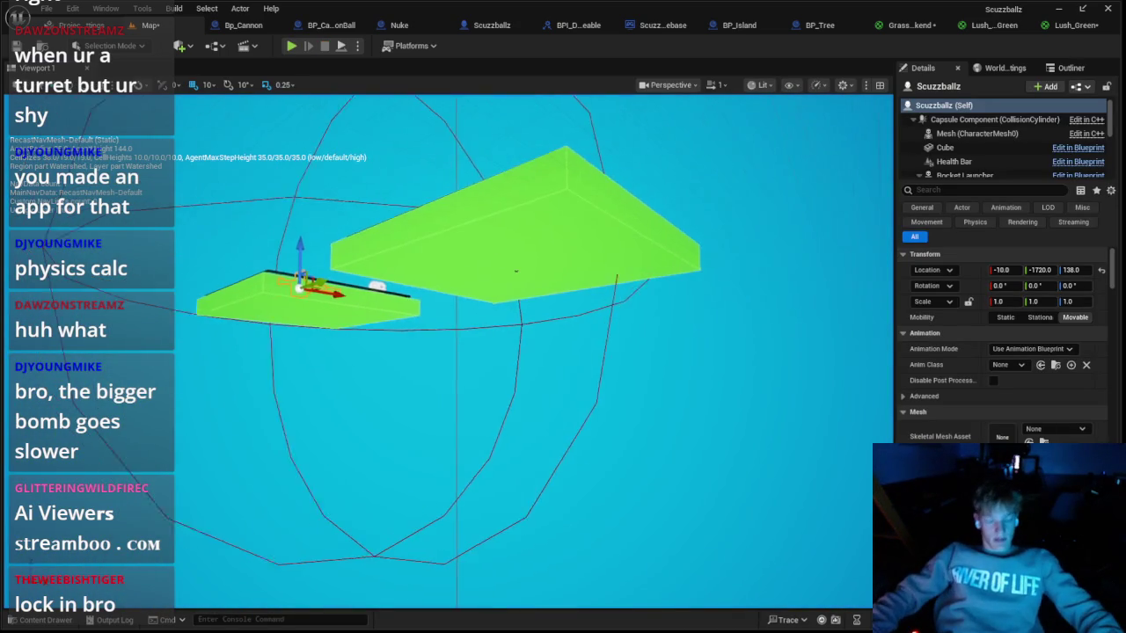
# Step: Focus the Scuzzballz island, remove its cannon and turret, and open BP_Tree's event graph
pyautogui.moveTo(550, 265); pyautogui.dragTo(769, 461)
pyautogui.press('f')
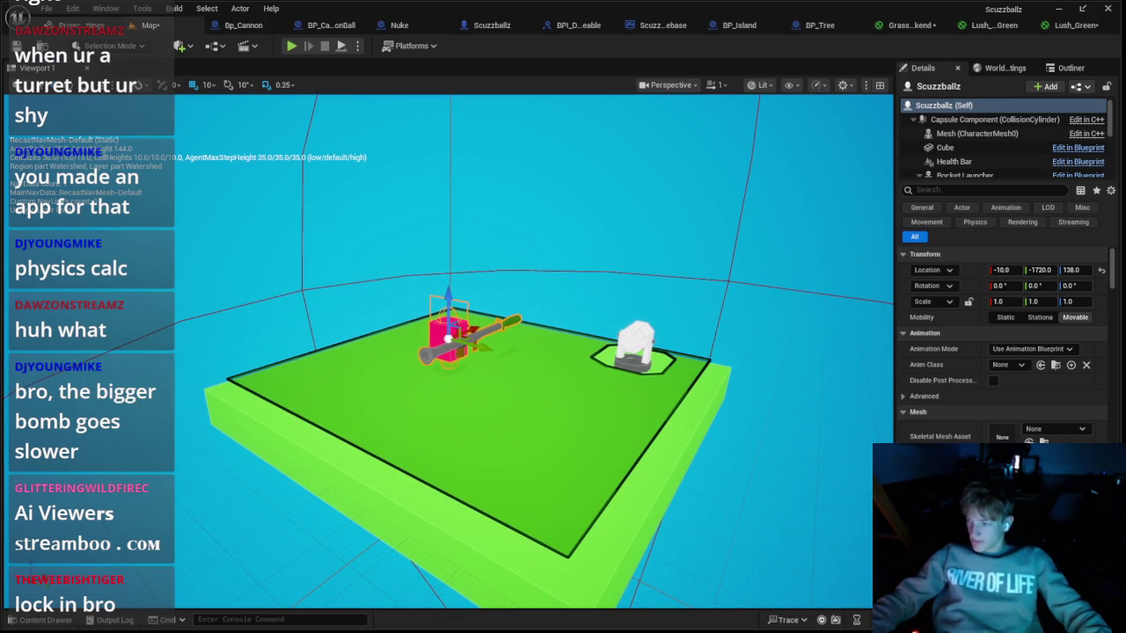
pyautogui.hotkey('ctrl', 'z')
pyautogui.hotkey('ctrl', 'z')
pyautogui.hotkey('ctrl', 'z')
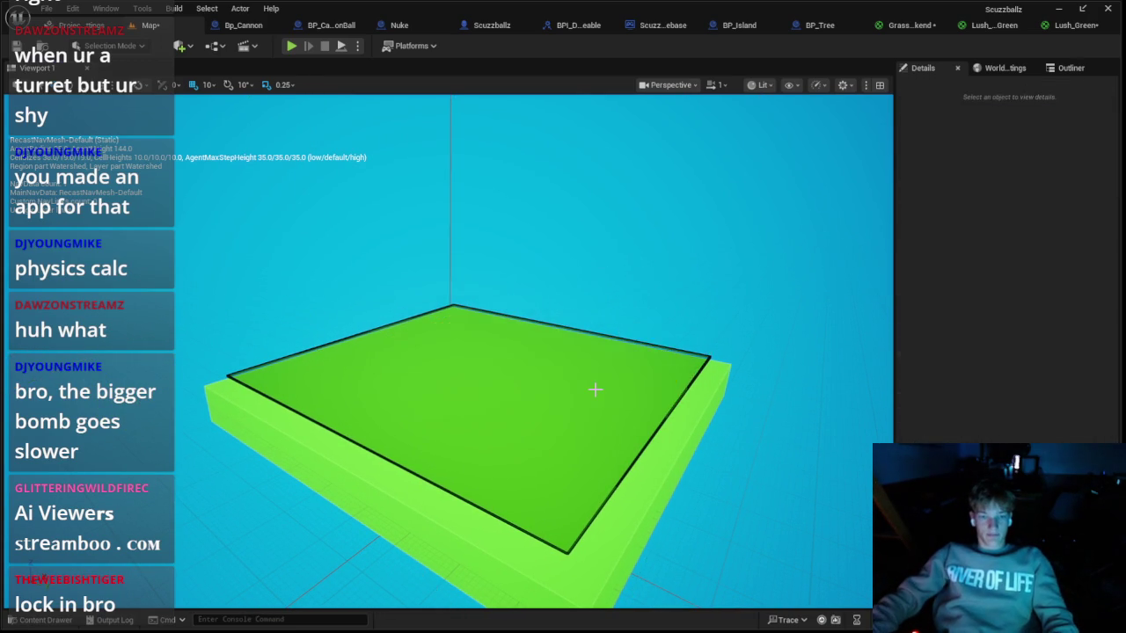
pyautogui.click(823, 23)
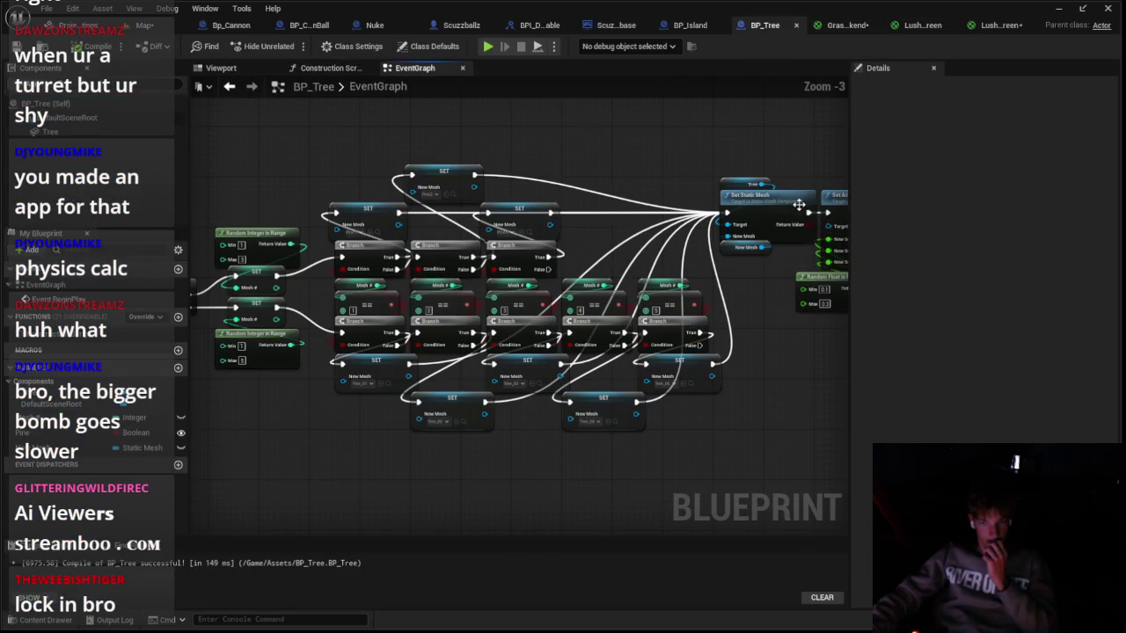
# Step: Set SpawnActor's collision handling to 'Try To Adjust Location, Don't Spawn If Still Colliding' and play-test
pyautogui.click(690, 25)
pyautogui.click(632, 385)
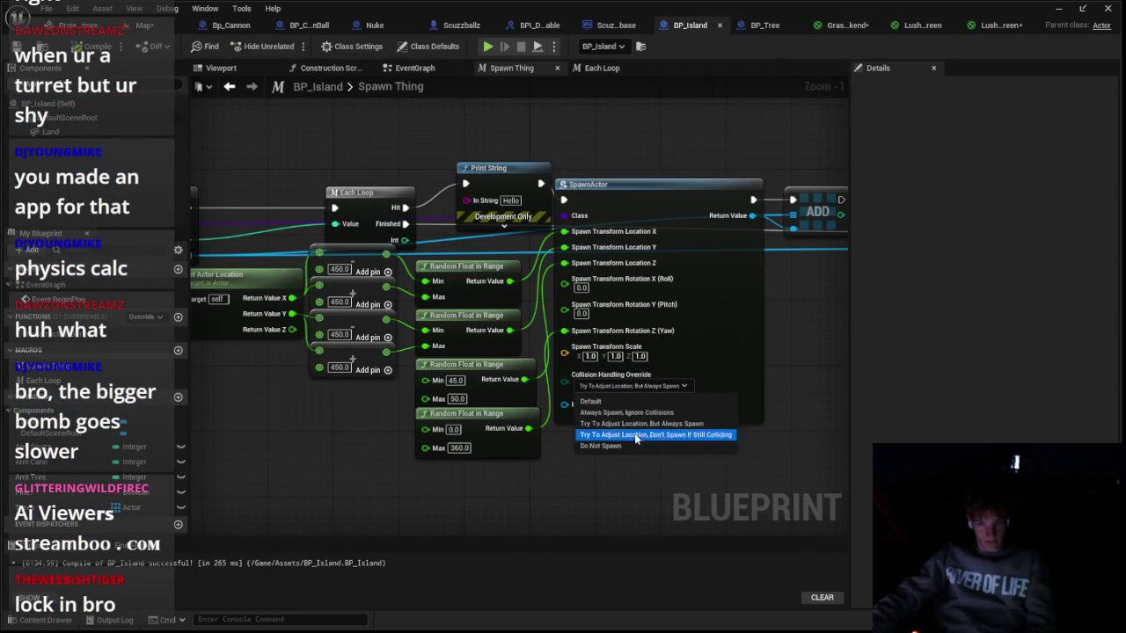
pyautogui.click(639, 434)
pyautogui.click(181, 24)
pyautogui.click(291, 46)
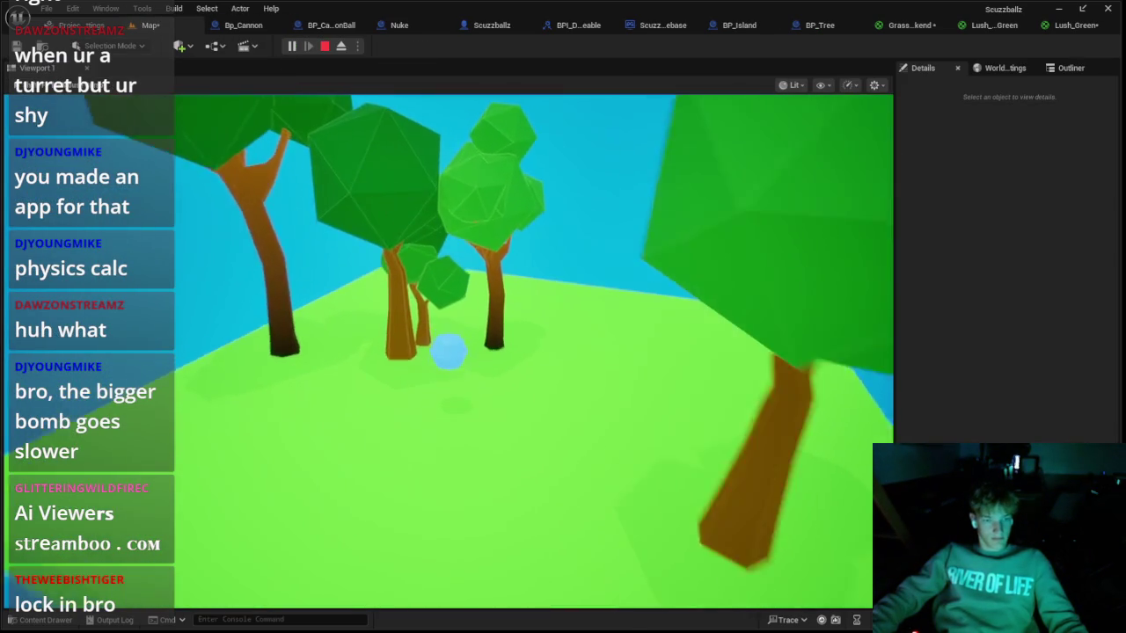
pyautogui.press('Escape')
pyautogui.click(292, 46)
pyautogui.press('Escape')
pyautogui.click(817, 26)
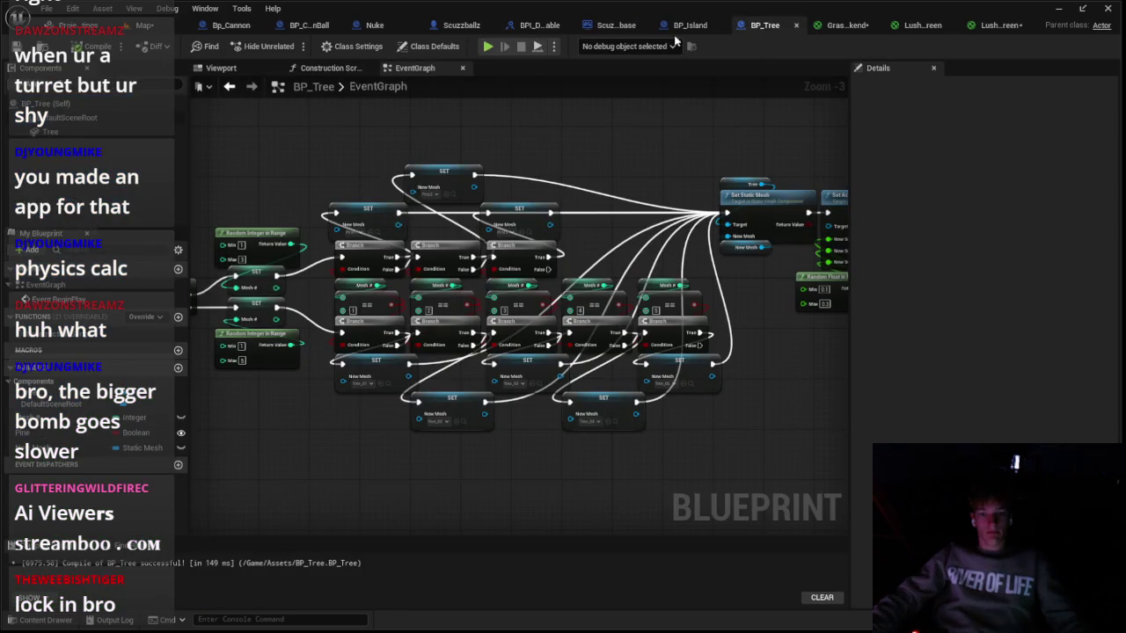
pyautogui.click(679, 25)
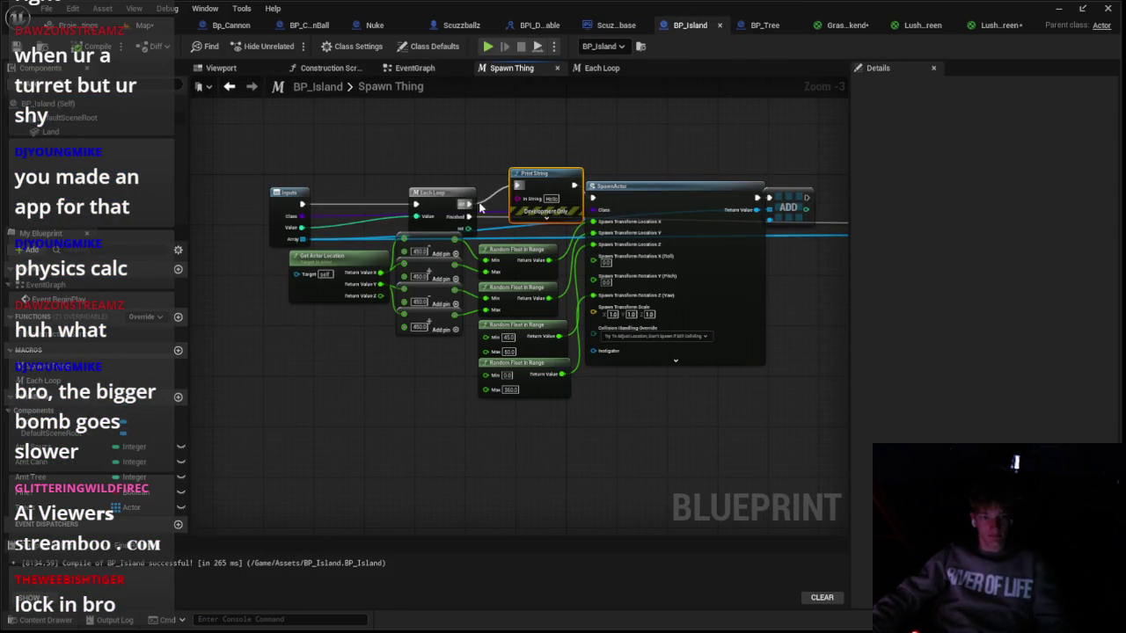
# Step: Remove the Print String and For Each Loop debug nodes and tidy the Spawn Thing wiring
pyautogui.press('Delete')
pyautogui.moveTo(470, 204); pyautogui.dragTo(591, 197)
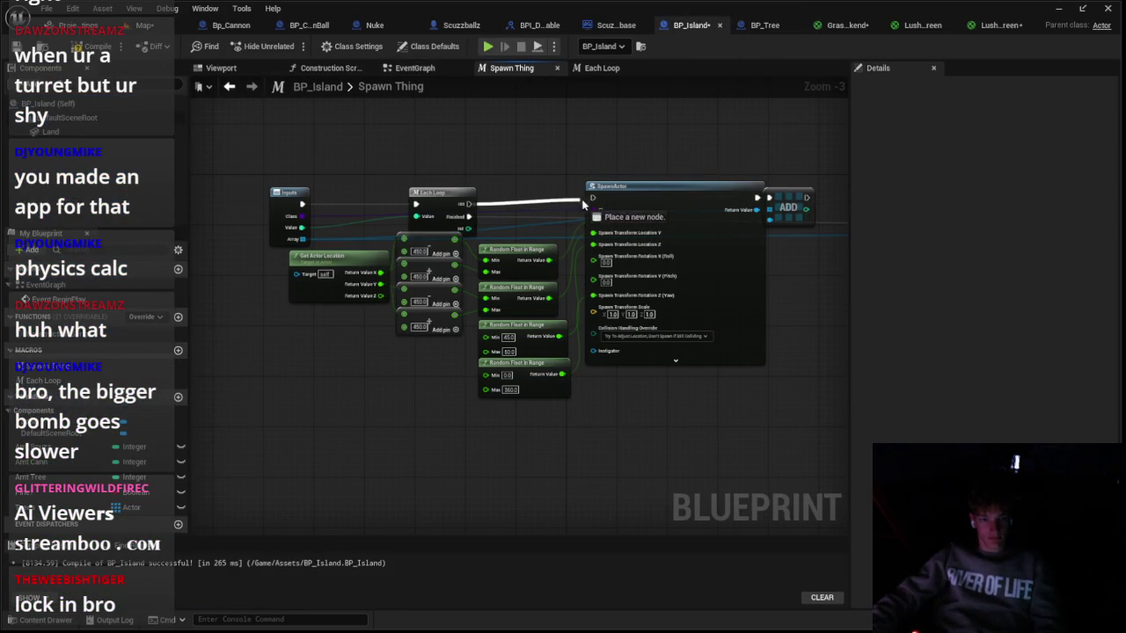
pyautogui.click(626, 182)
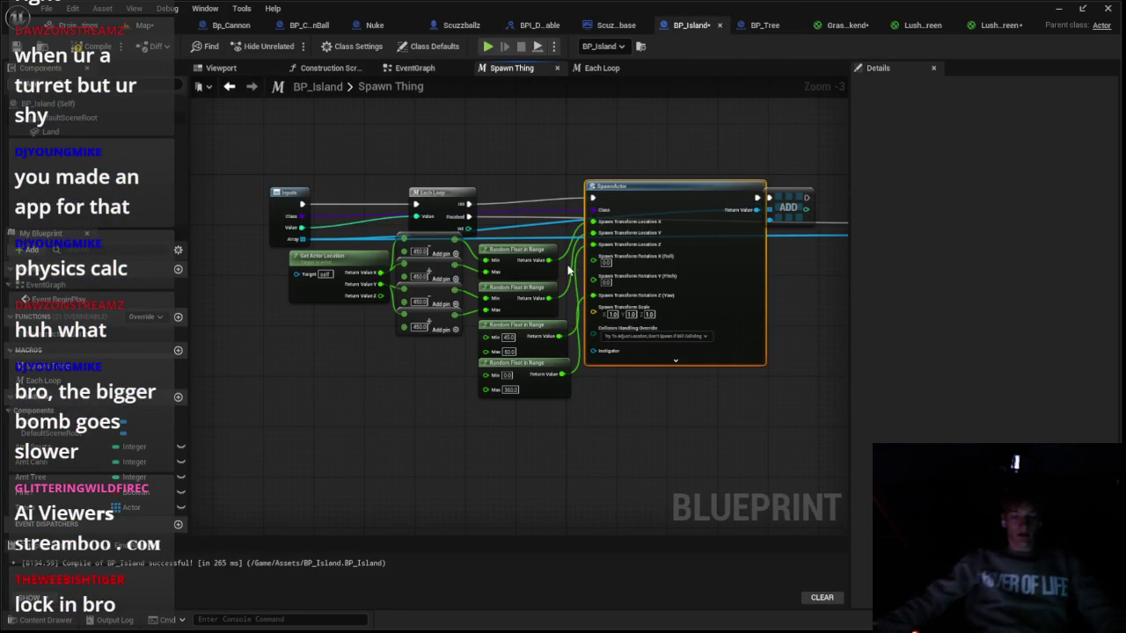
pyautogui.click(407, 68)
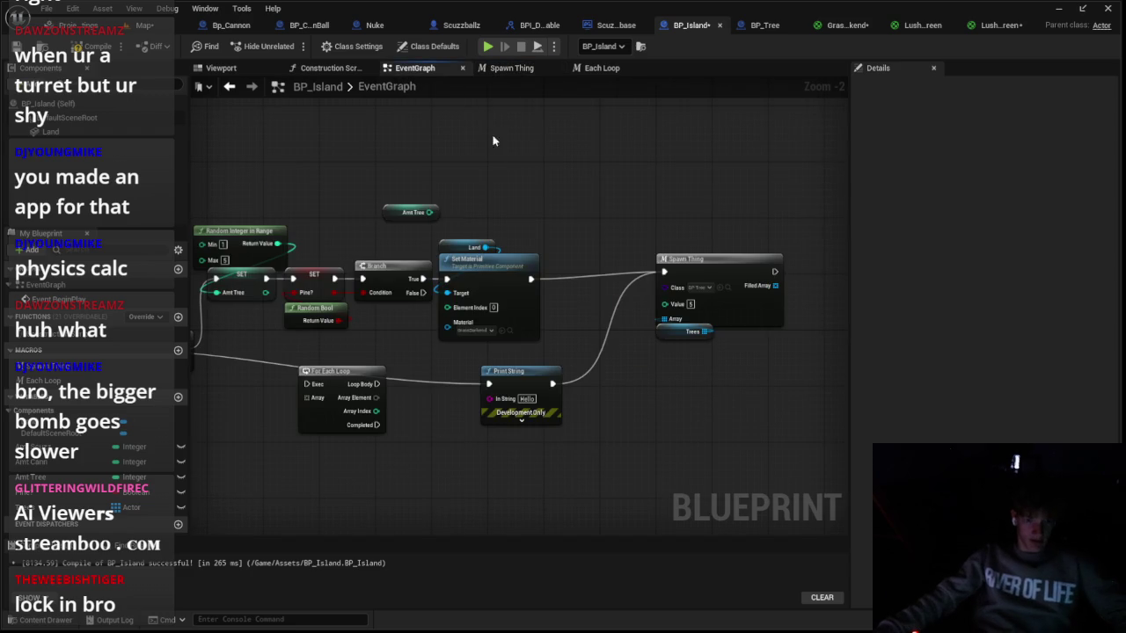
pyautogui.hotkey('ctrl', 'z')
pyautogui.hotkey('ctrl', 'z')
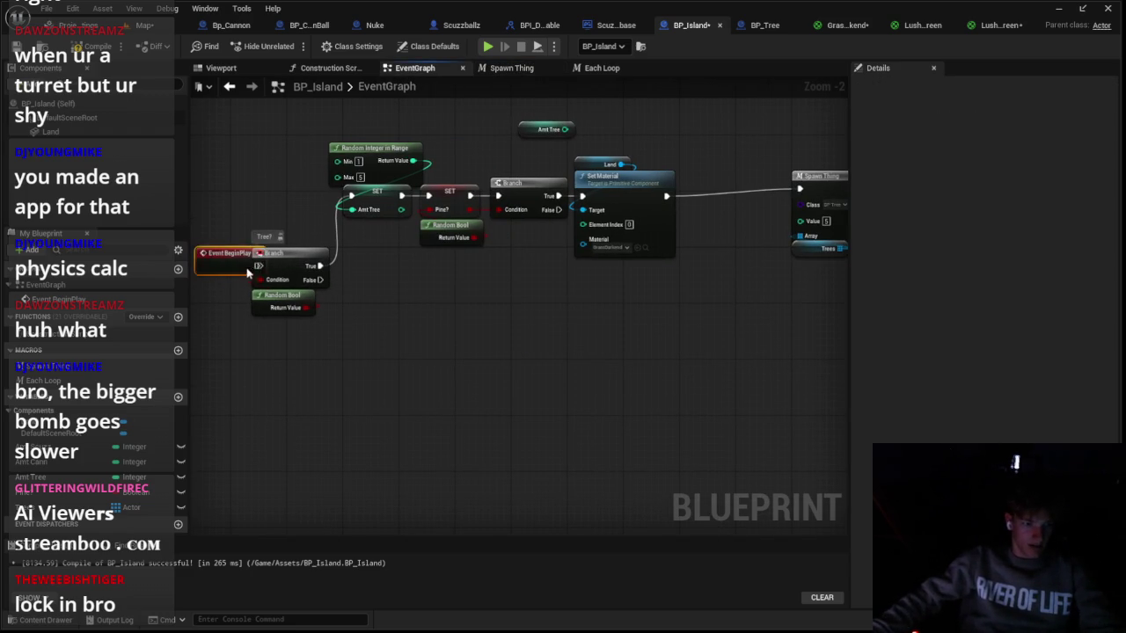
pyautogui.moveTo(653, 251); pyautogui.dragTo(716, 253)
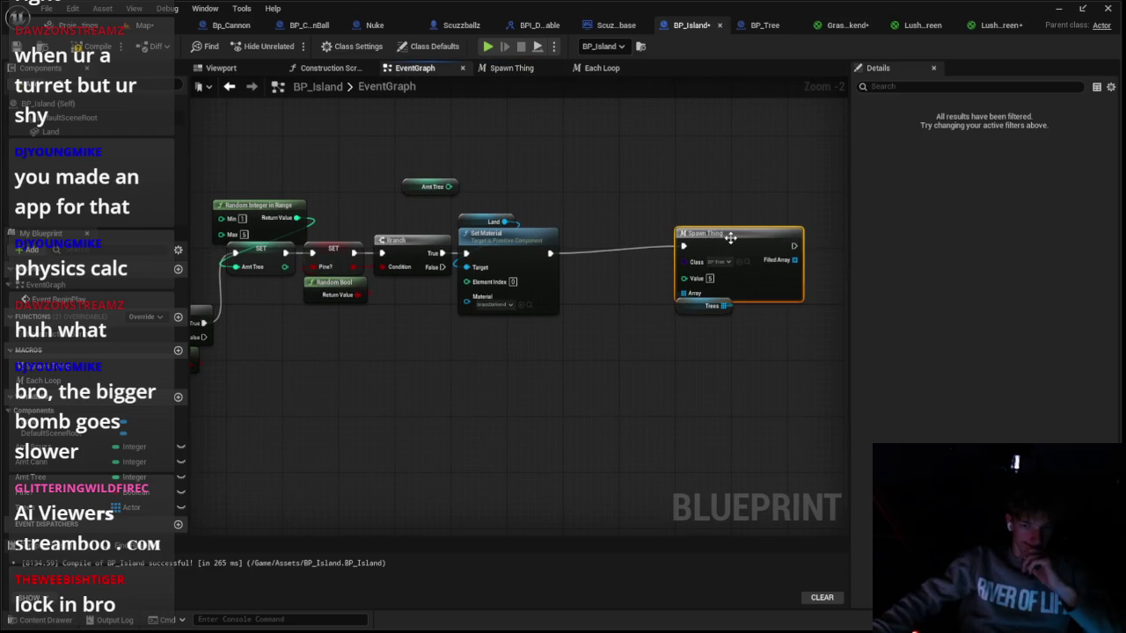
pyautogui.moveTo(684, 305); pyautogui.dragTo(684, 313)
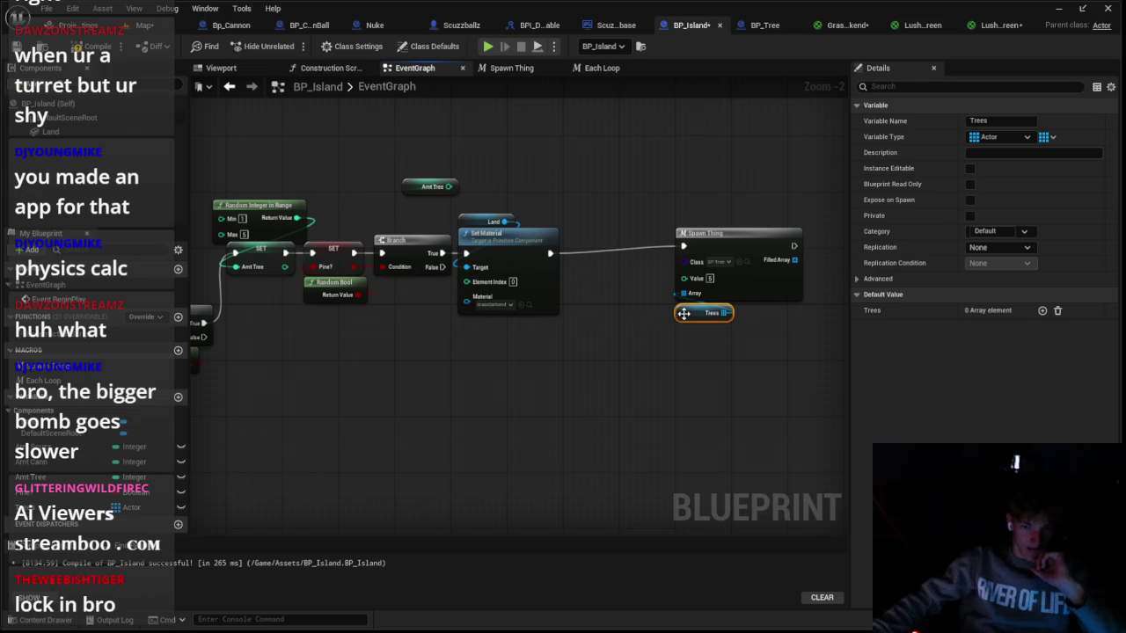
pyautogui.doubleClick(749, 246)
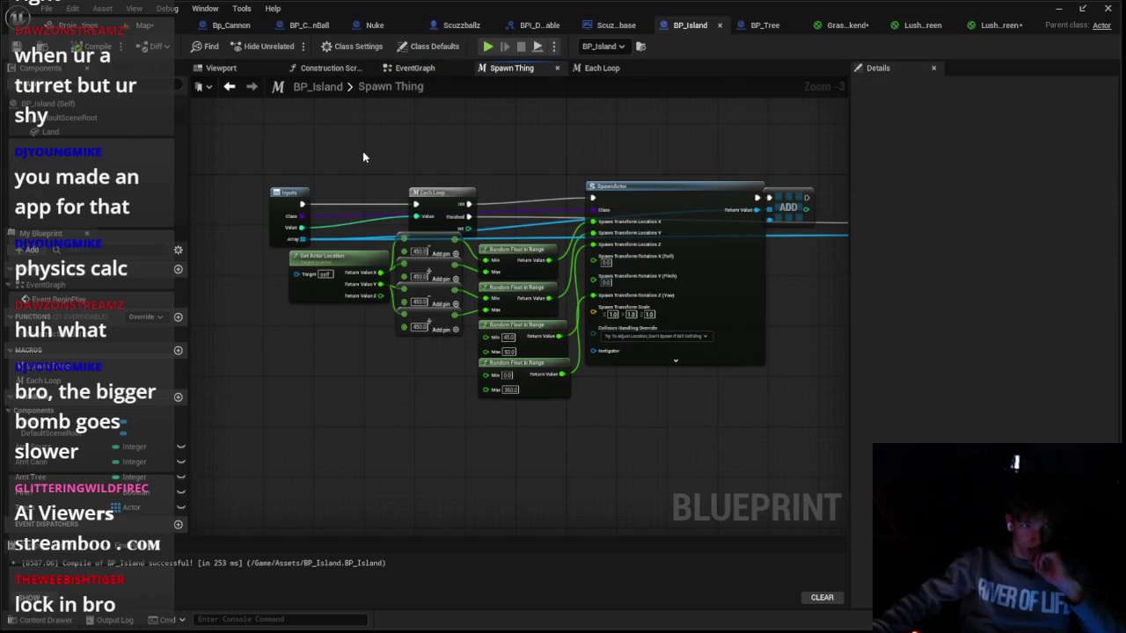
pyautogui.rightClick(670, 296)
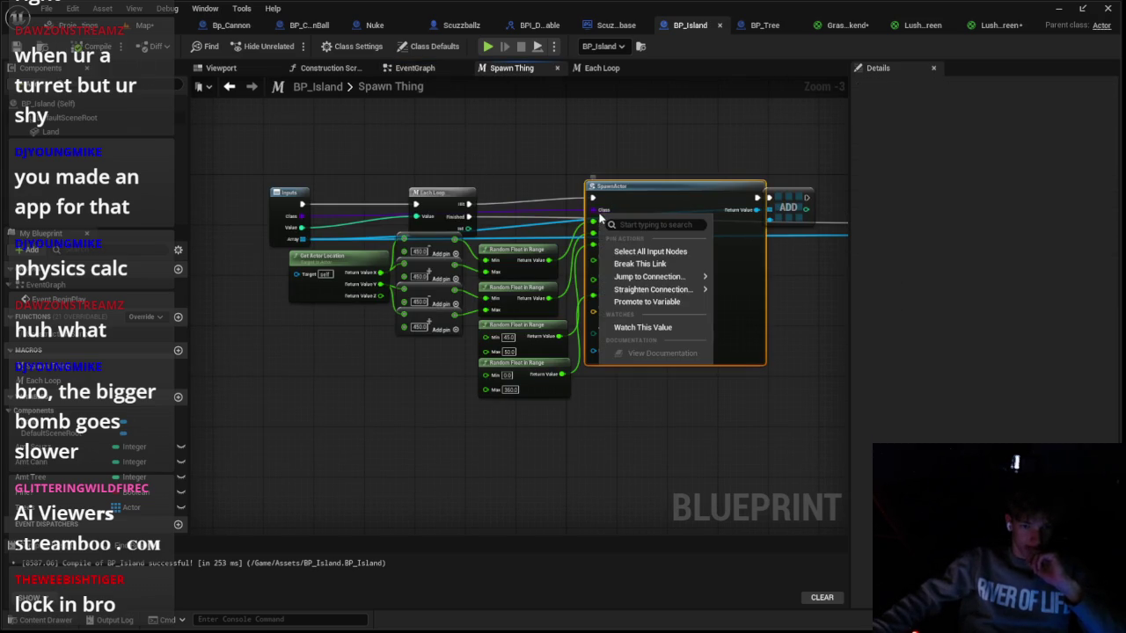
# Step: Duplicate the Spawn Thing macro and name the copy Spawn Tree
pyautogui.click(105, 368)
pyautogui.hotkey('ctrl', 'w')
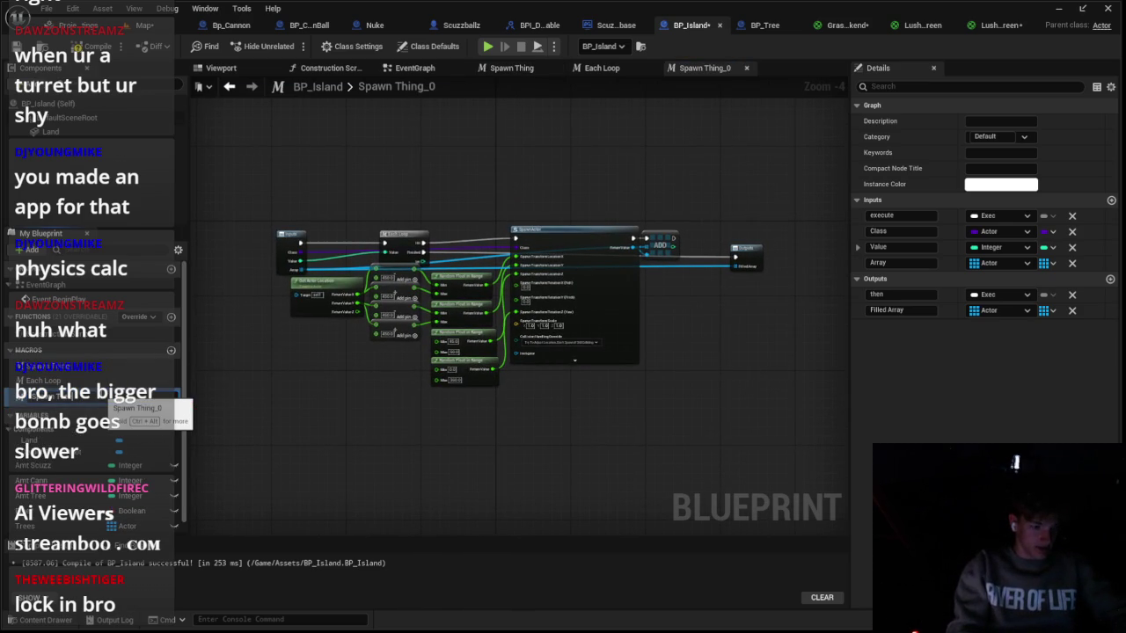
pyautogui.press('Return')
# Step: Set the Spawn Tree macro's SpawnActor class to BP Tree
pyautogui.scroll(2, 414, 242)
pyautogui.rightClick(568, 252)
pyautogui.press('Escape')
pyautogui.scroll(2, 596, 253)
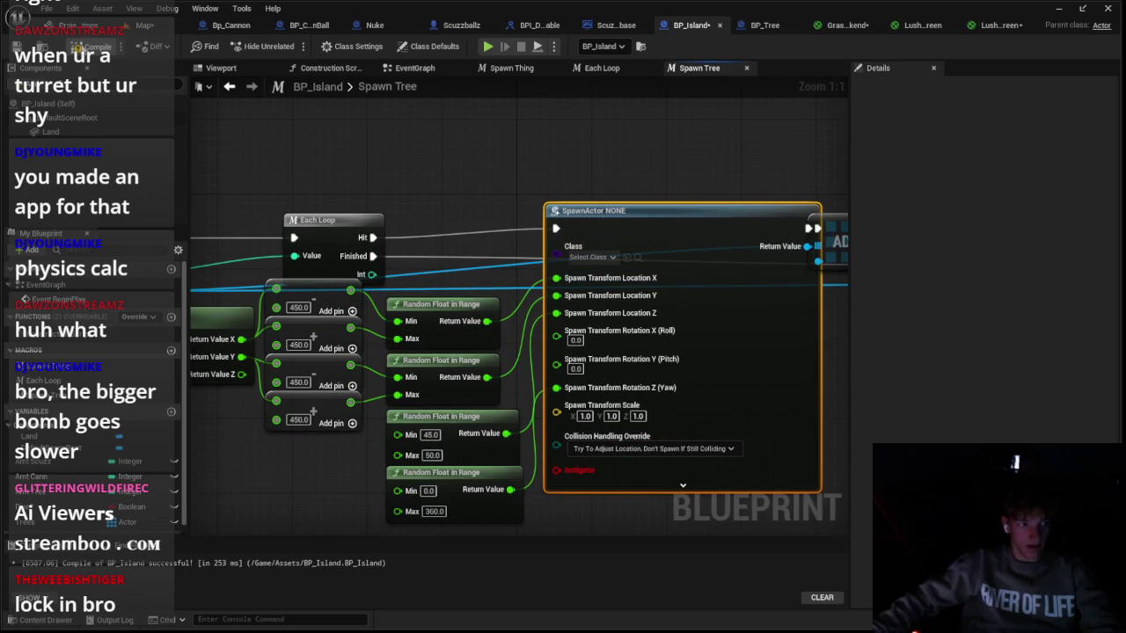
pyautogui.click(591, 257)
pyautogui.write('Tree')
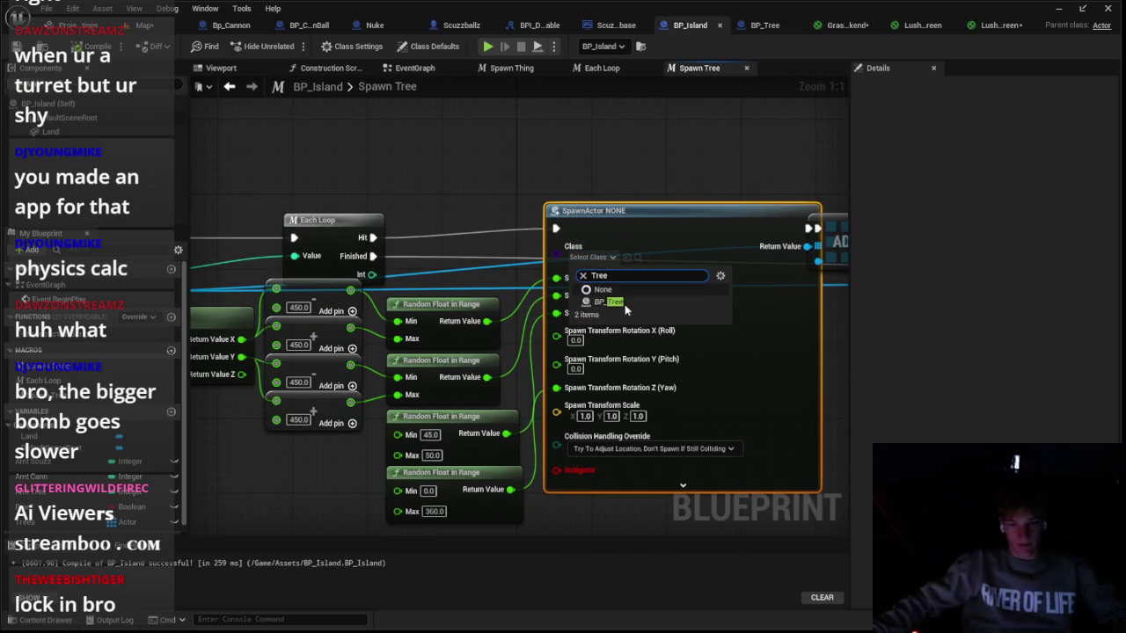
pyautogui.press('Return')
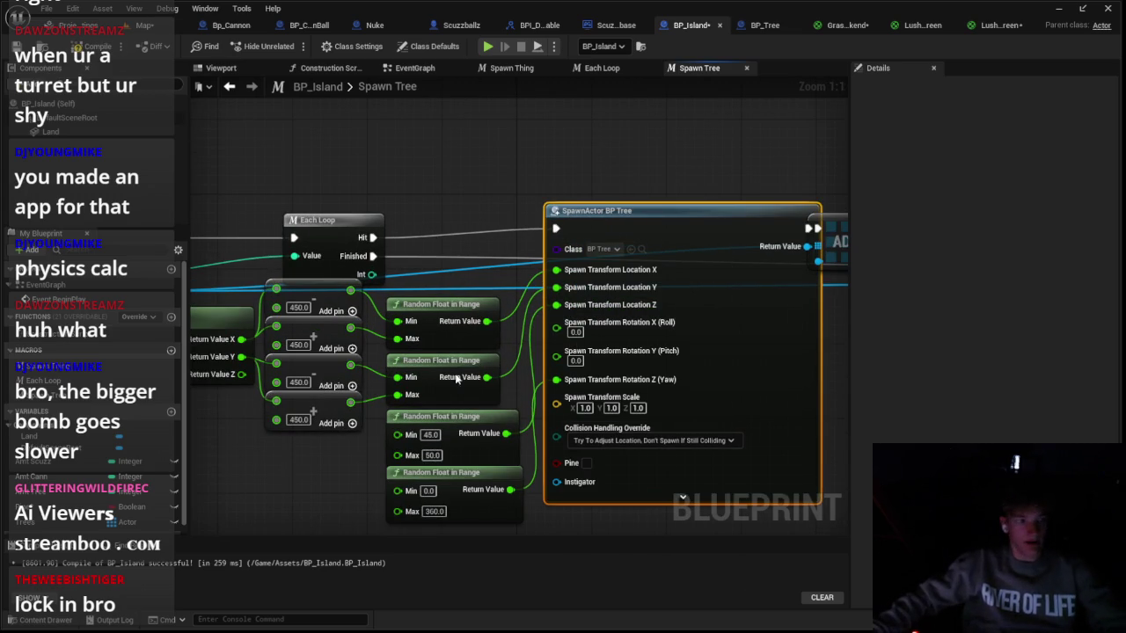
pyautogui.scroll(3, 375, 352)
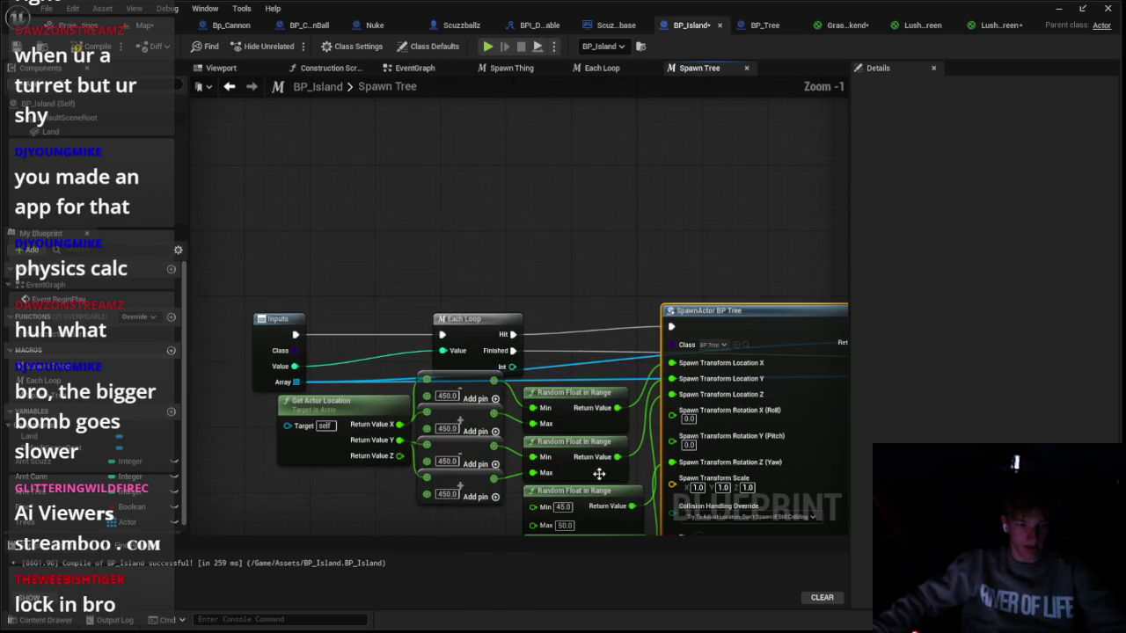
pyautogui.scroll(-1, 674, 527)
pyautogui.scroll(1, 662, 466)
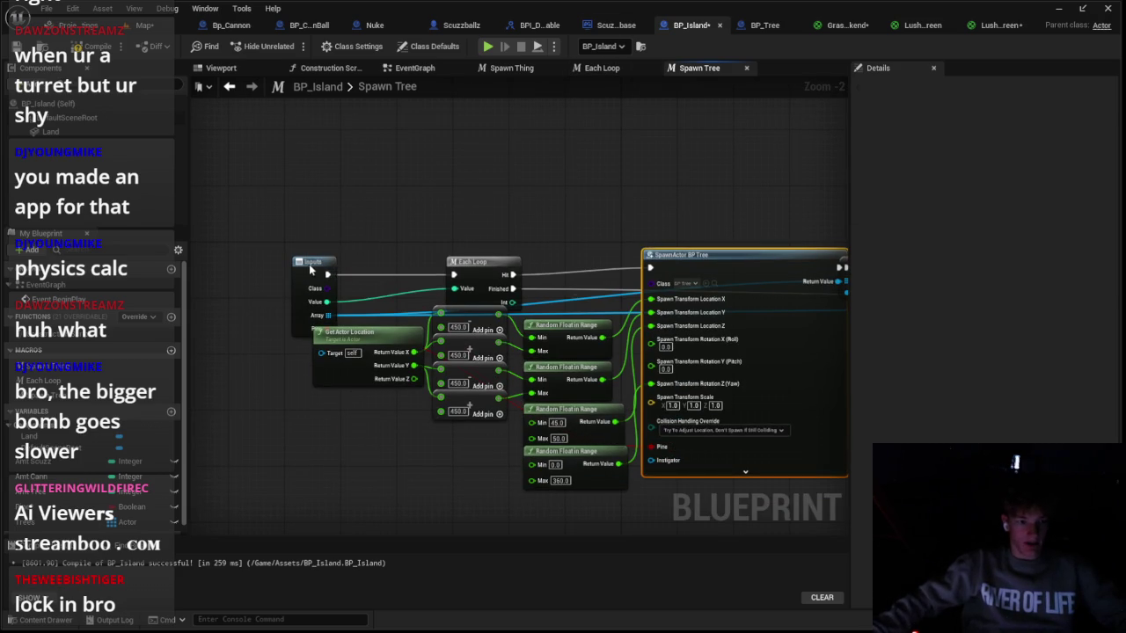
# Step: Place a Spawn Tree node in BP_Island's EventGraph, wire it after Set Material, and open it
pyautogui.click(310, 268)
pyautogui.click(221, 68)
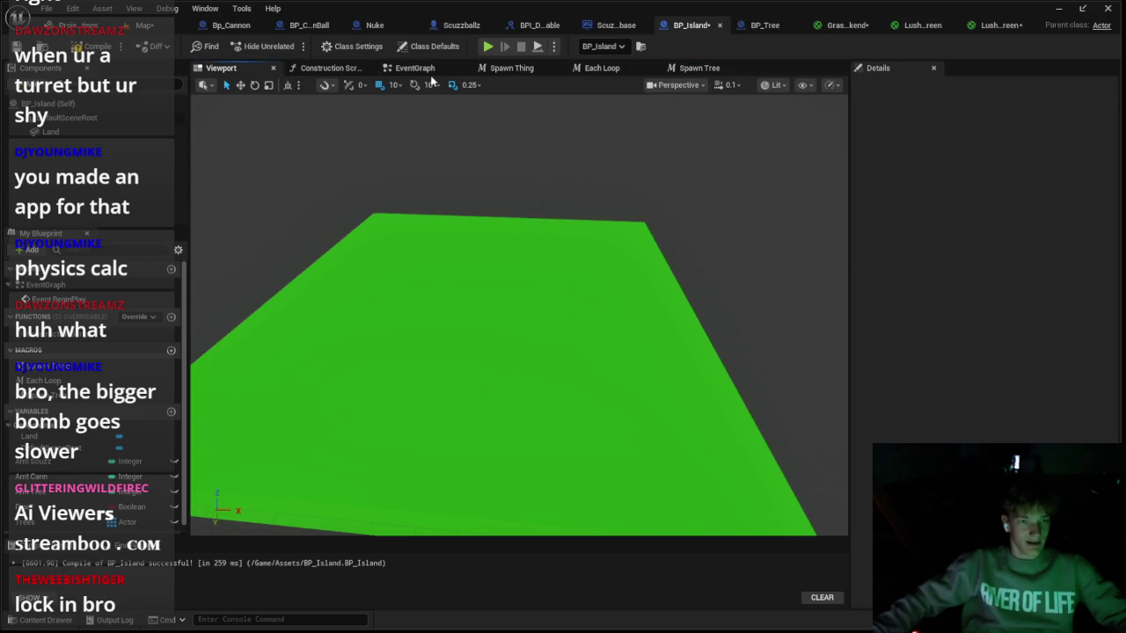
pyautogui.click(421, 67)
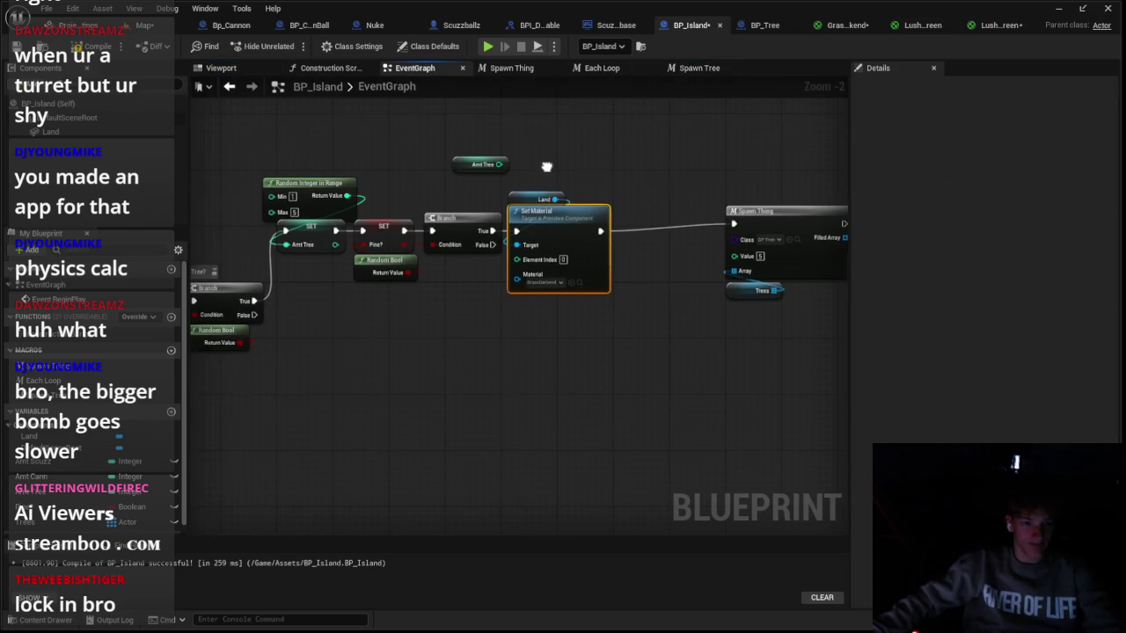
pyautogui.moveTo(551, 229); pyautogui.dragTo(452, 345)
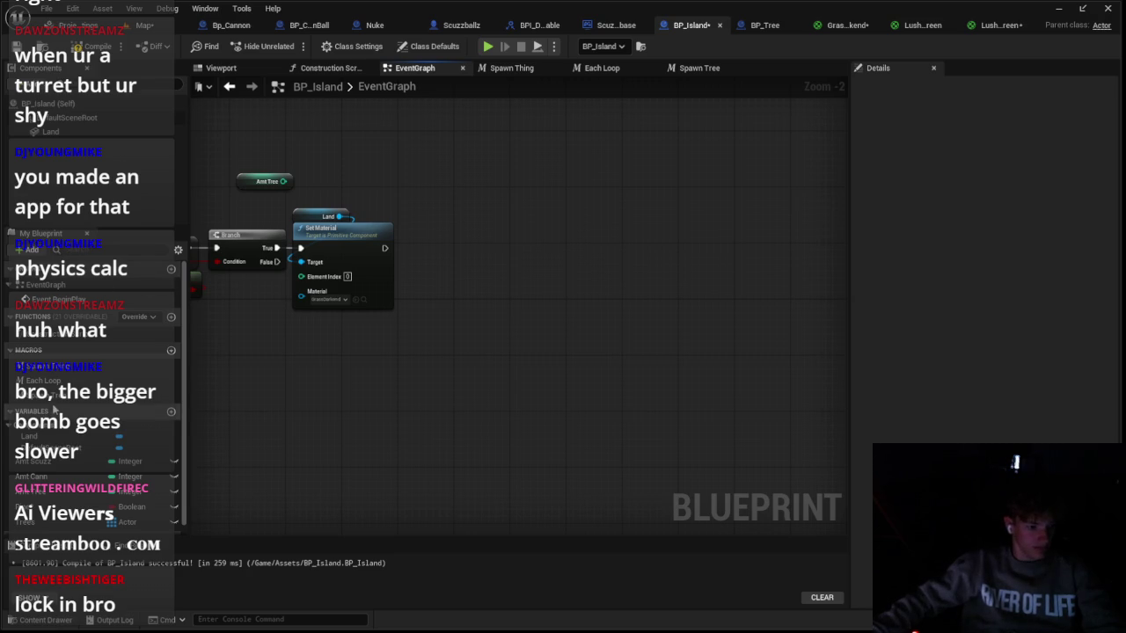
pyautogui.moveTo(53, 339); pyautogui.dragTo(418, 244)
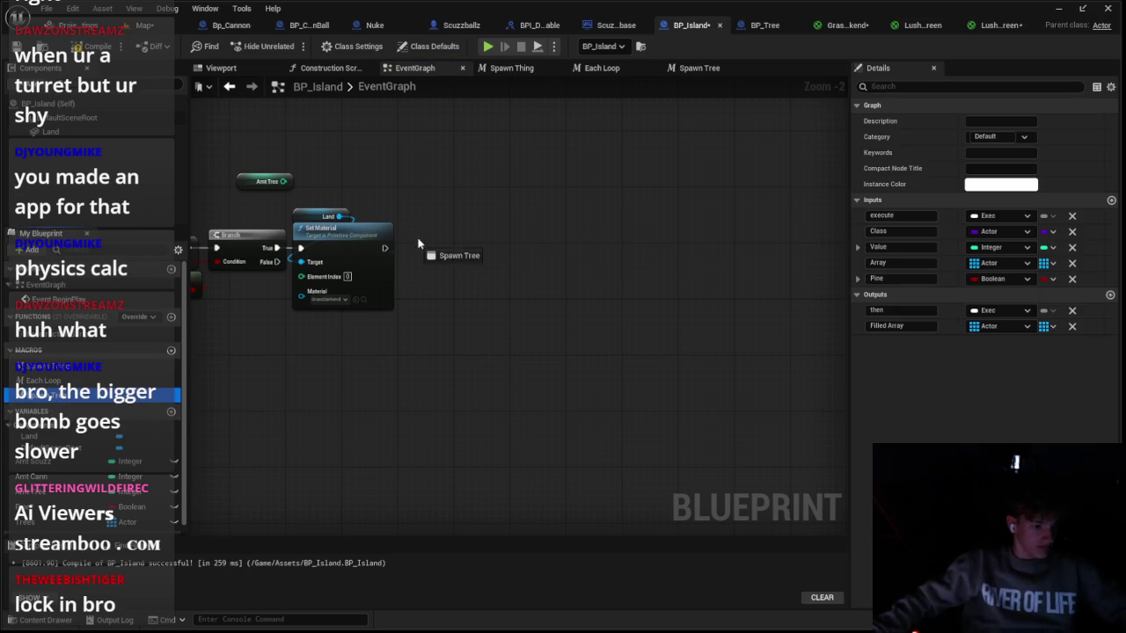
pyautogui.moveTo(431, 300)
pyautogui.mouseDown()
pyautogui.moveTo(429, 242)
pyautogui.moveTo(427, 255)
pyautogui.mouseUp()
pyautogui.click(454, 277)
pyautogui.click(479, 307)
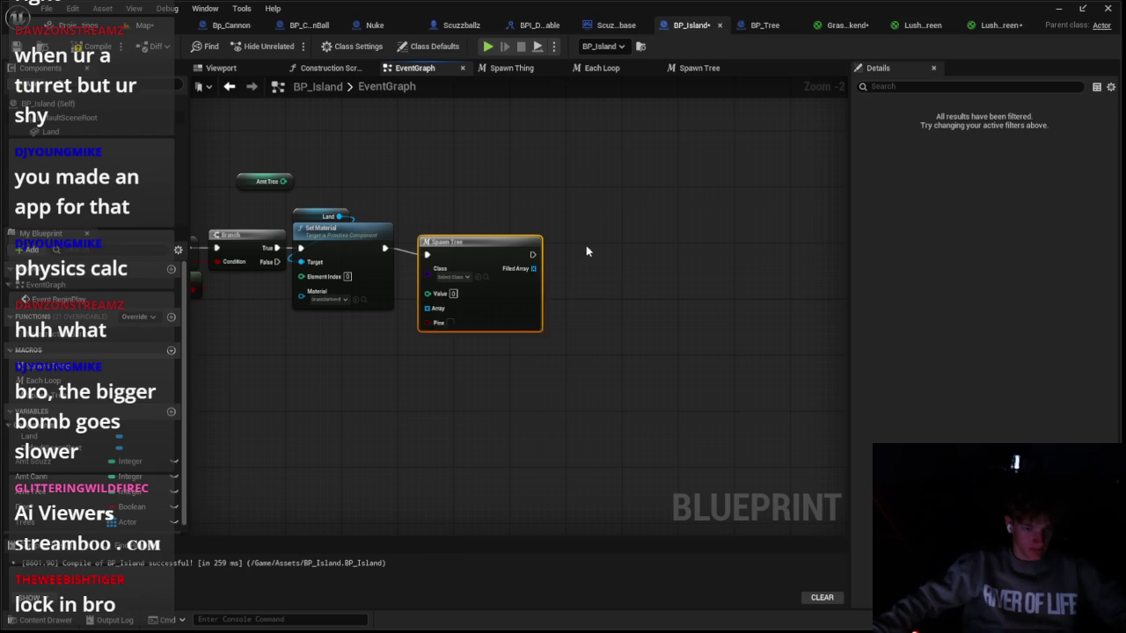
pyautogui.doubleClick(482, 253)
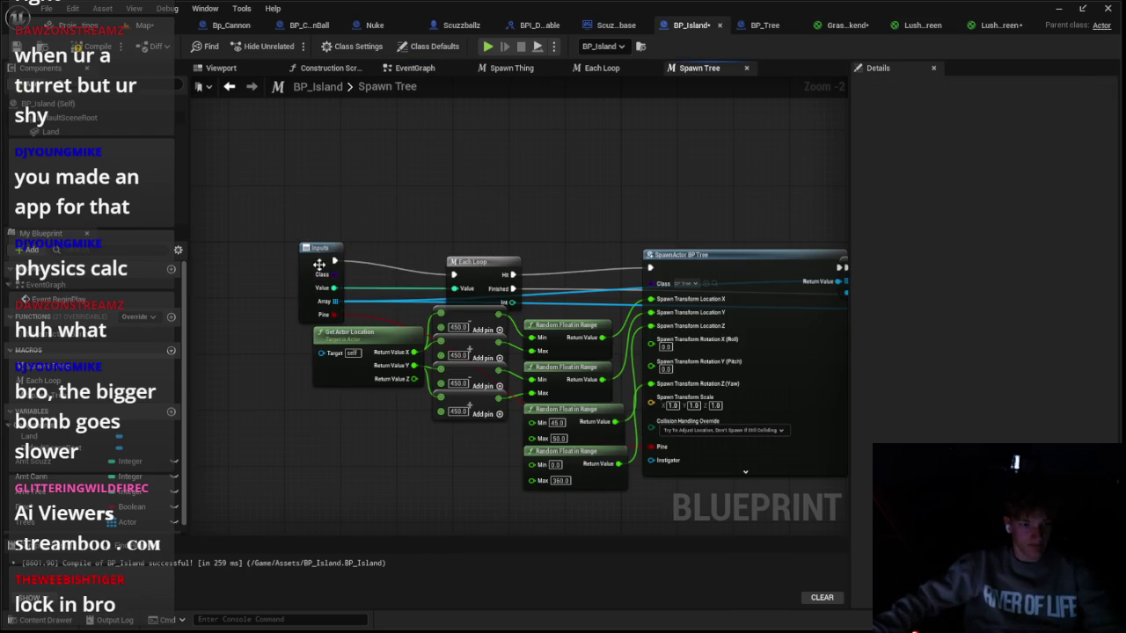
# Step: Remove the Class and Array inputs from the Spawn Tree macro's Inputs node
pyautogui.click(319, 263)
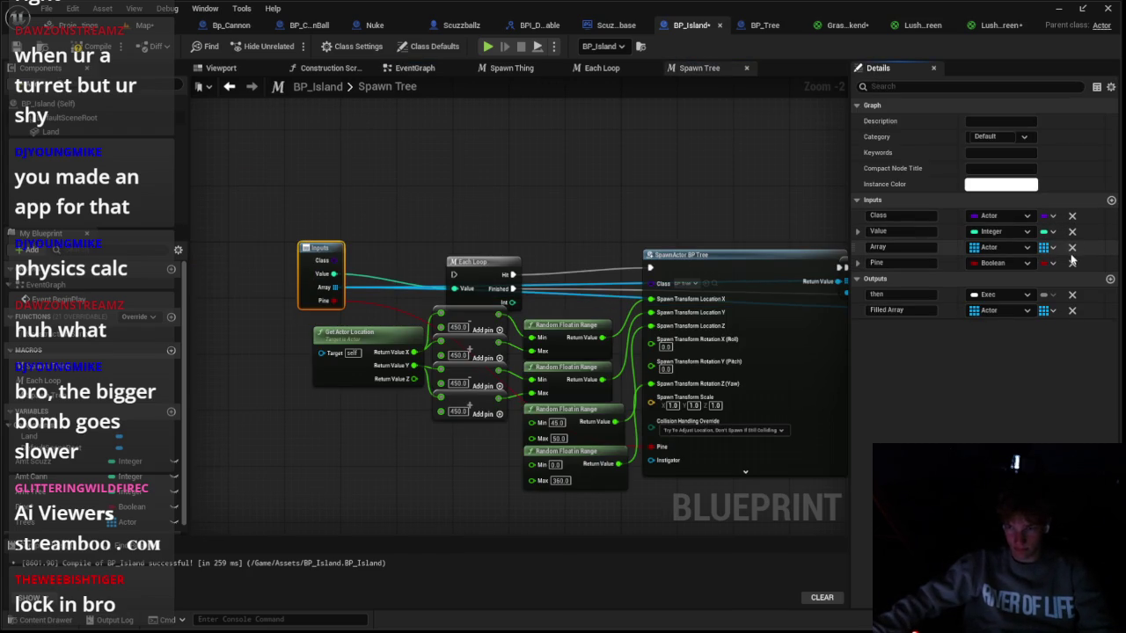
pyautogui.click(1071, 251)
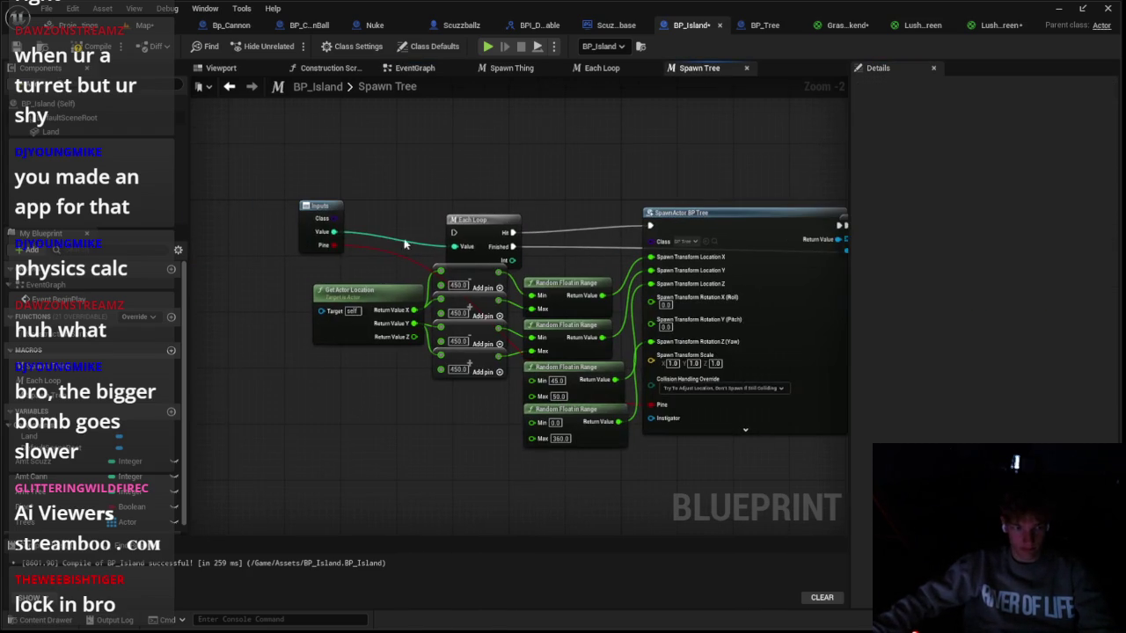
pyautogui.click(334, 220)
pyautogui.click(480, 166)
pyautogui.hotkey('ctrl', 'z')
pyautogui.click(305, 216)
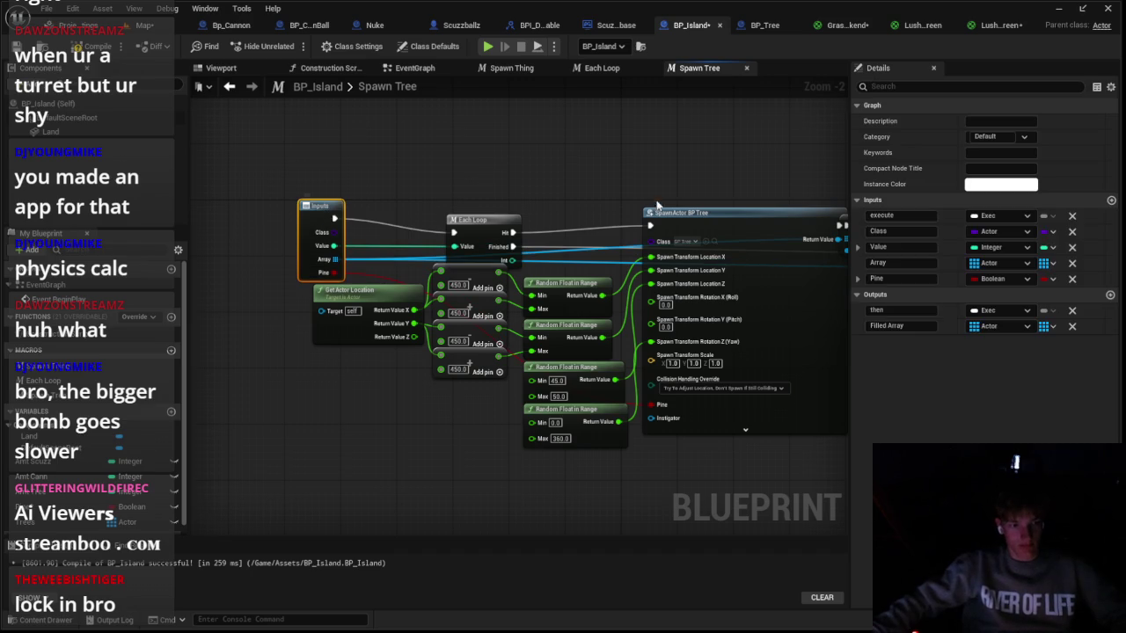
pyautogui.click(1071, 232)
pyautogui.click(1071, 247)
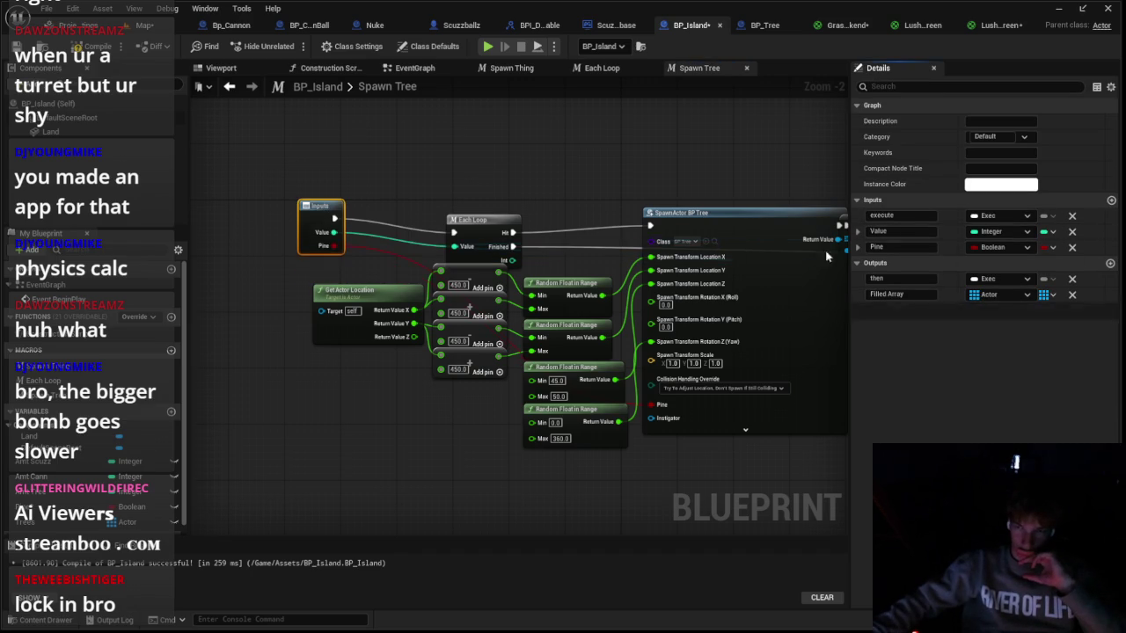
# Step: Wire a Get Trees variable into the ADD array node's target
pyautogui.click(672, 235)
pyautogui.moveTo(673, 235); pyautogui.dragTo(693, 235)
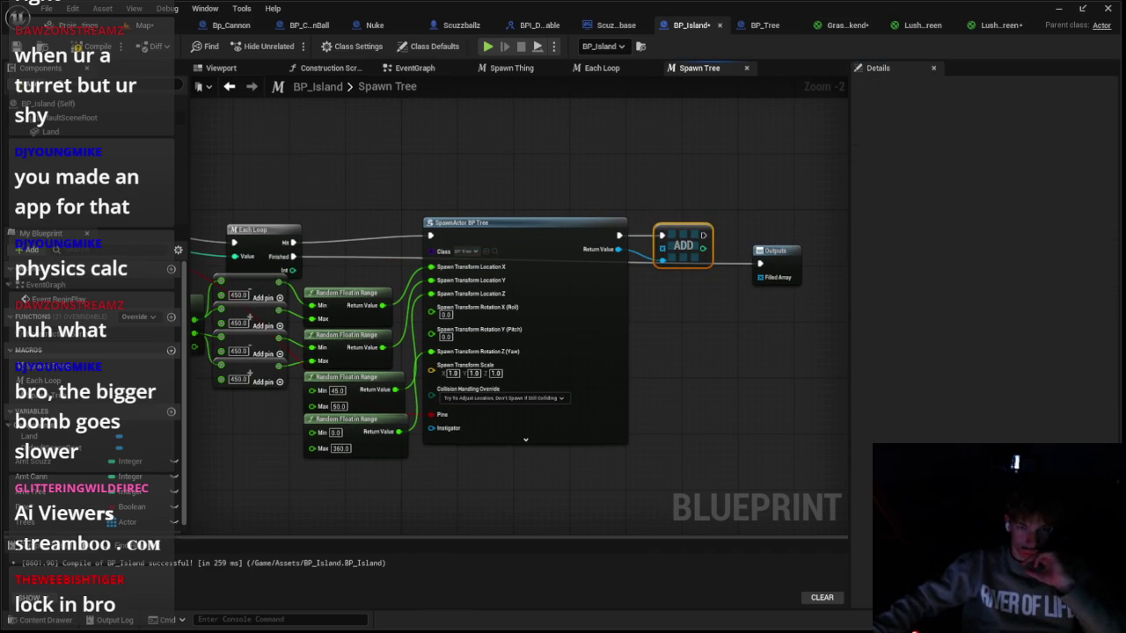
pyautogui.moveTo(88, 521); pyautogui.dragTo(532, 349)
pyautogui.moveTo(657, 249); pyautogui.dragTo(657, 250)
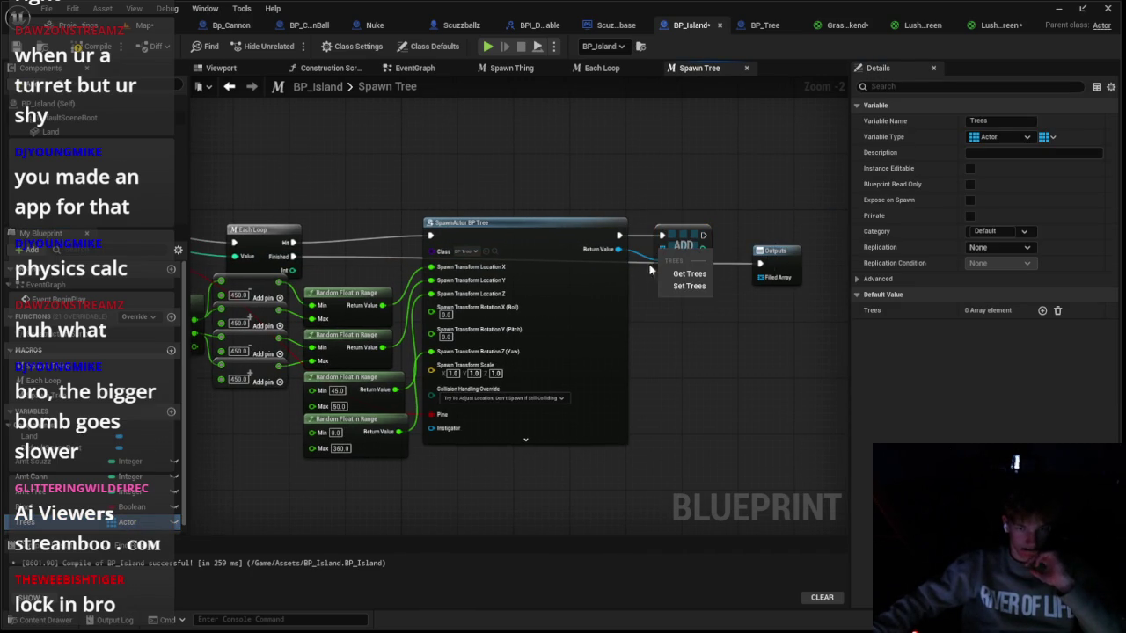
pyautogui.moveTo(366, 412); pyautogui.dragTo(195, 469)
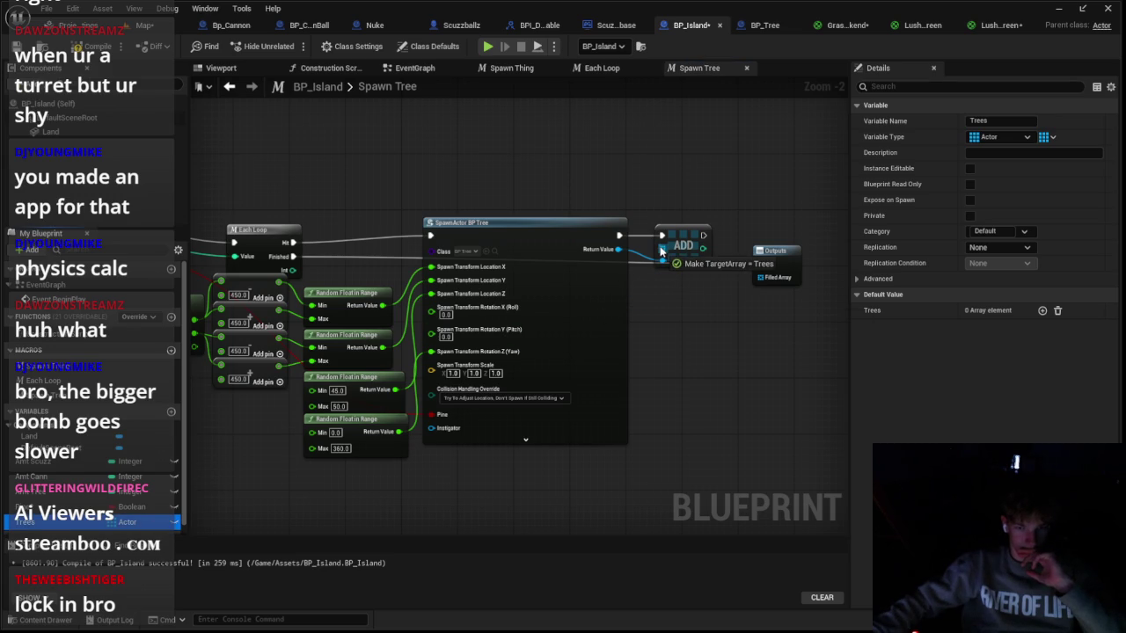
pyautogui.moveTo(661, 252); pyautogui.dragTo(662, 253)
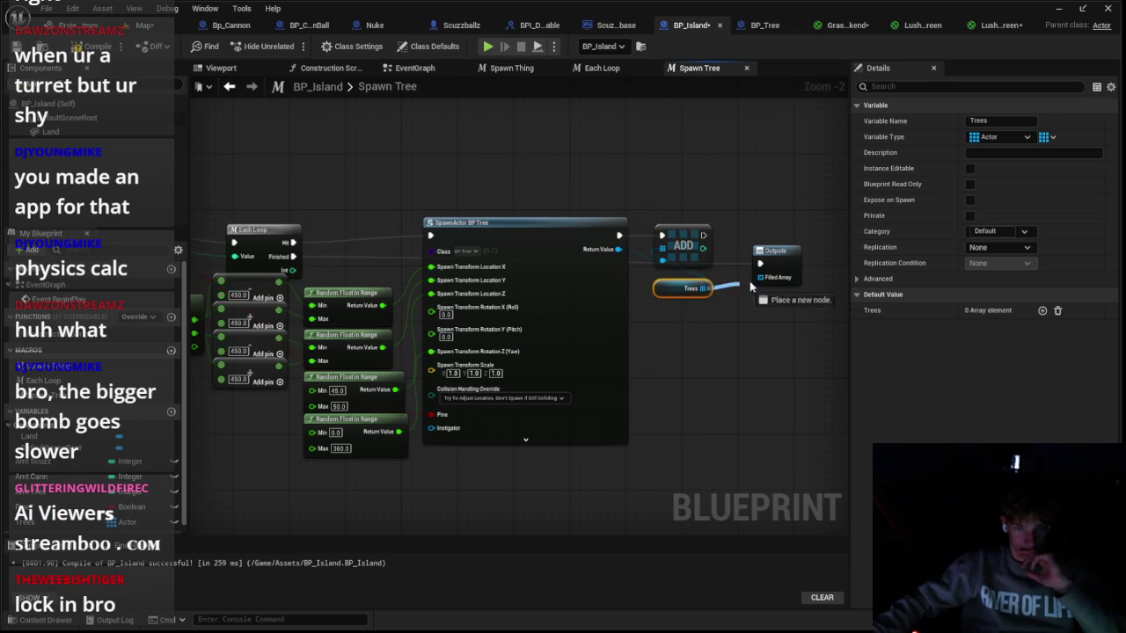
pyautogui.click(683, 319)
pyautogui.moveTo(312, 156); pyautogui.dragTo(564, 170)
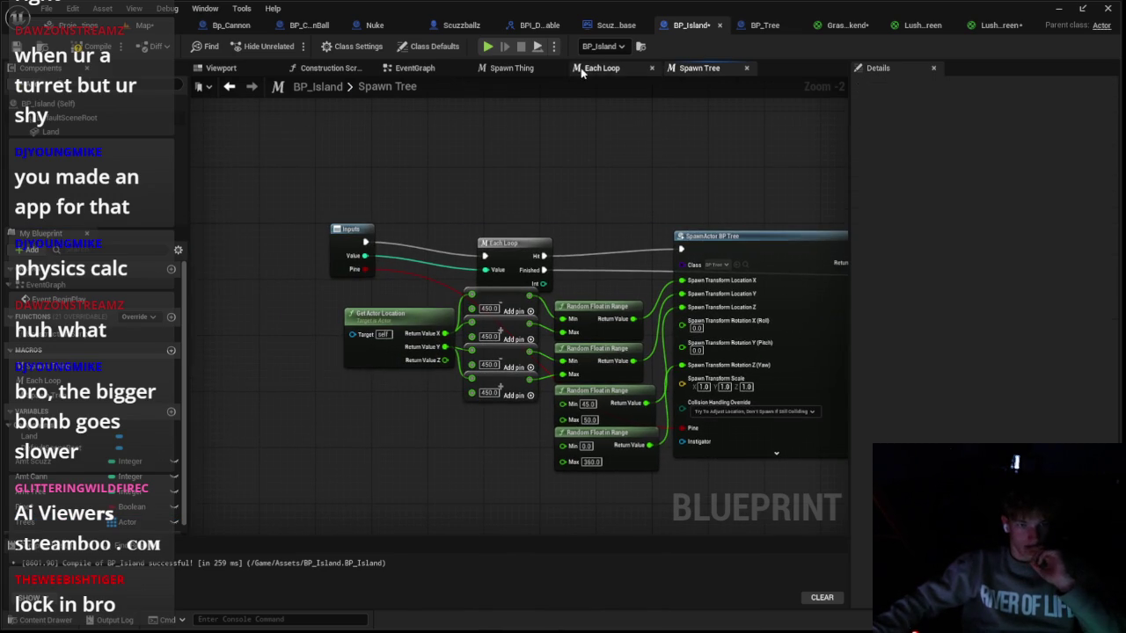
# Step: Drop the macro's Value input and feed an Amt Tree getter into the loop's Value
pyautogui.click(511, 68)
pyautogui.click(415, 68)
pyautogui.moveTo(446, 238); pyautogui.dragTo(682, 265)
pyautogui.scroll(2, 512, 290)
pyautogui.scroll(-1, 648, 264)
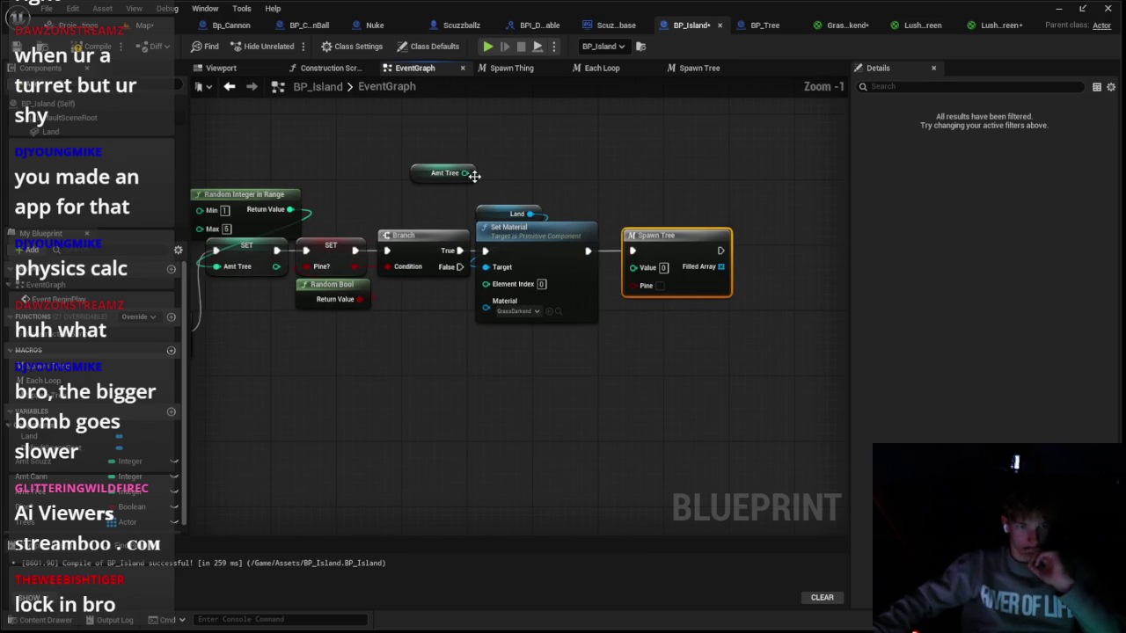
pyautogui.doubleClick(651, 242)
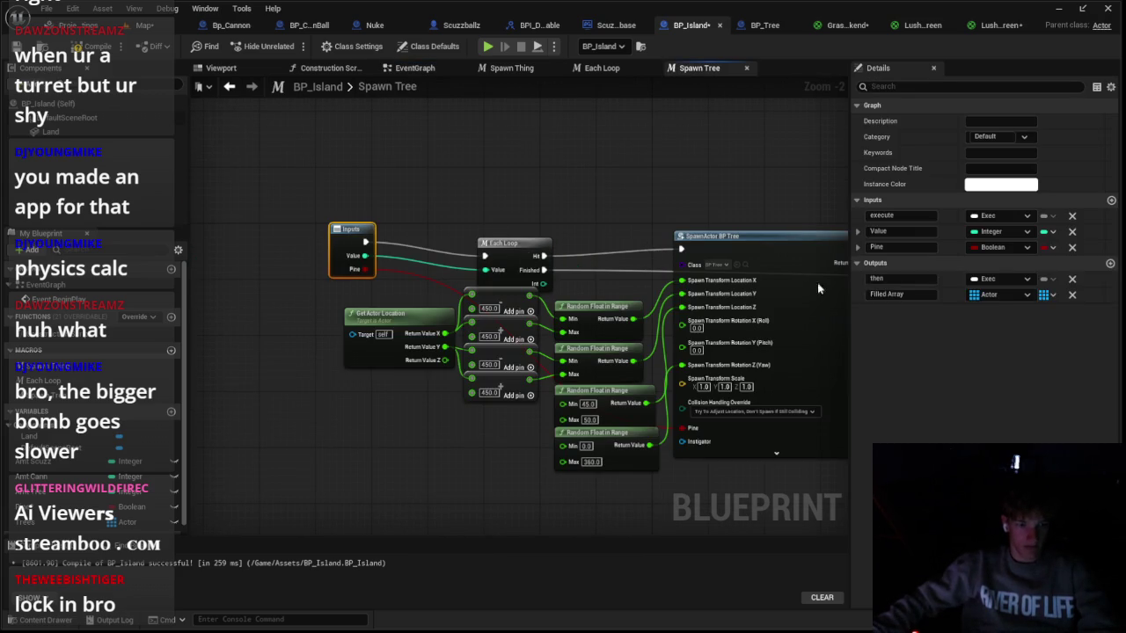
pyautogui.click(1071, 232)
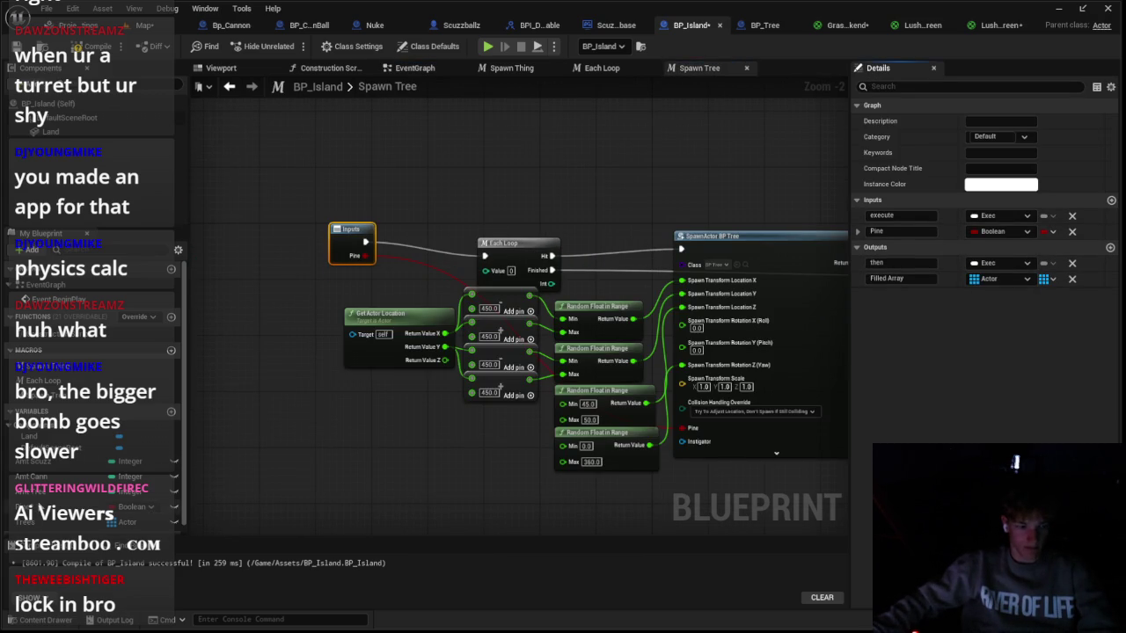
pyautogui.moveTo(57, 499); pyautogui.dragTo(488, 271)
pyautogui.moveTo(396, 268); pyautogui.dragTo(446, 201)
# Step: Replace the macro's Pine input with the Pine? variable wired into SpawnActor's Pine
pyautogui.click(356, 236)
pyautogui.click(1071, 231)
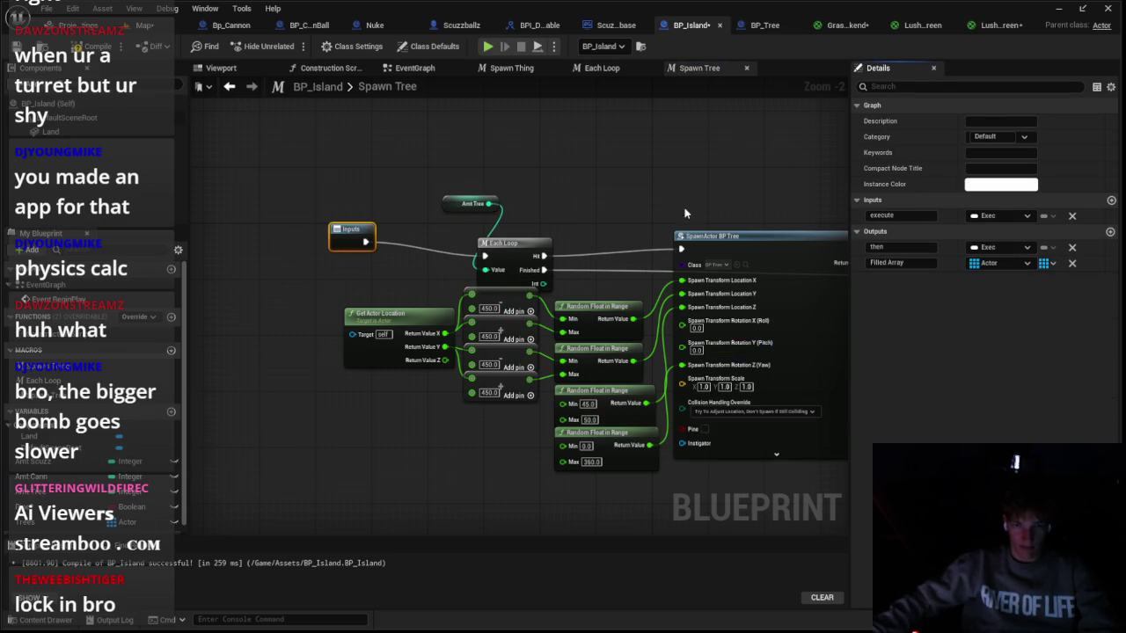
pyautogui.moveTo(97, 499)
pyautogui.mouseDown()
pyautogui.moveTo(615, 387)
pyautogui.moveTo(607, 385)
pyautogui.mouseUp()
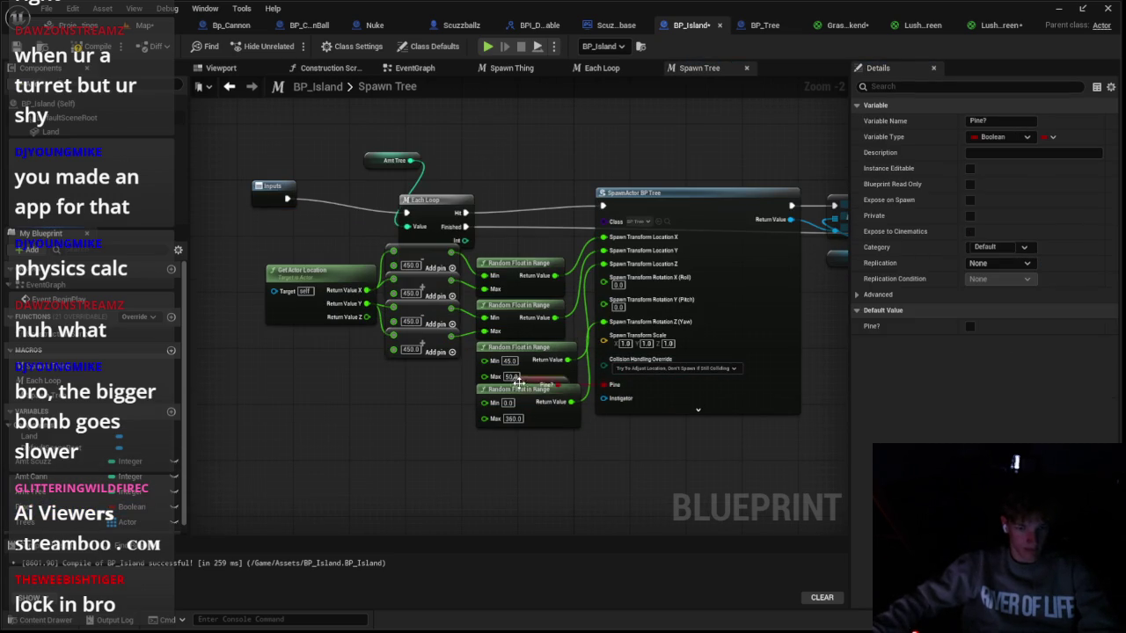
pyautogui.click(650, 491)
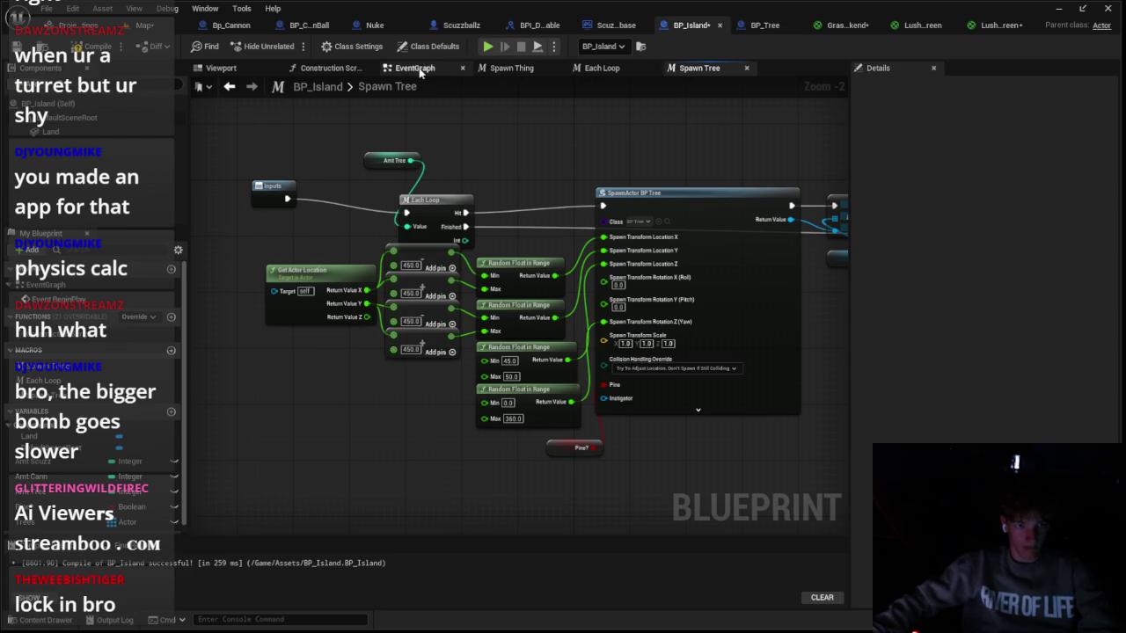
# Step: Delete the leftover Amt Tree node in the EventGraph and move Spawn Tree beside Set Material
pyautogui.click(418, 69)
pyautogui.click(422, 173)
pyautogui.press('Delete')
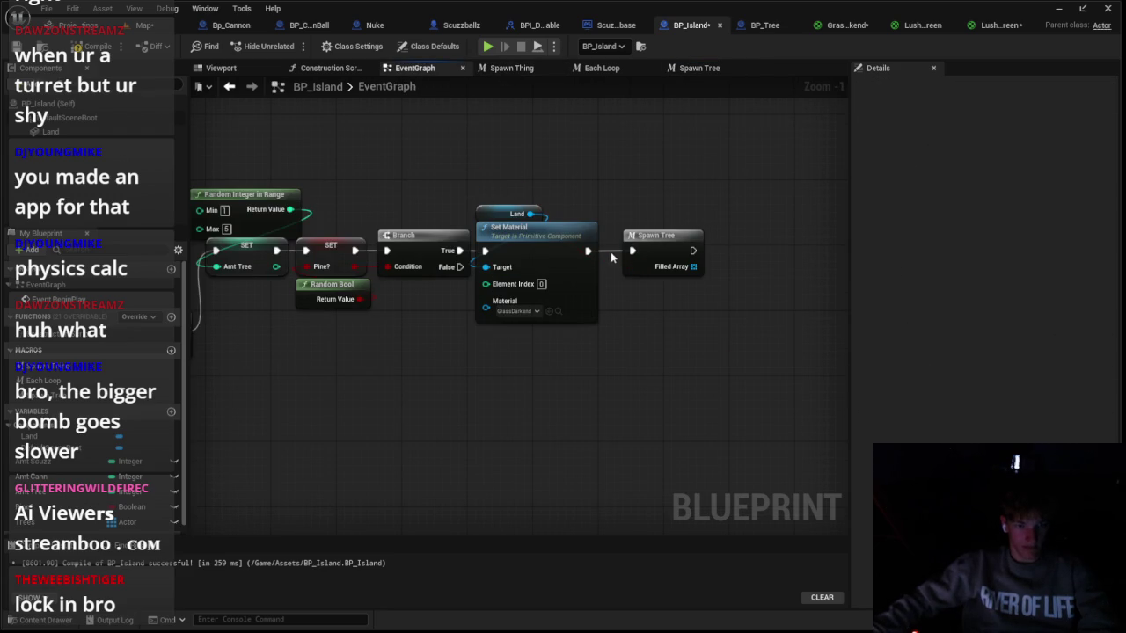
pyautogui.moveTo(678, 245); pyautogui.dragTo(661, 245)
pyautogui.click(737, 234)
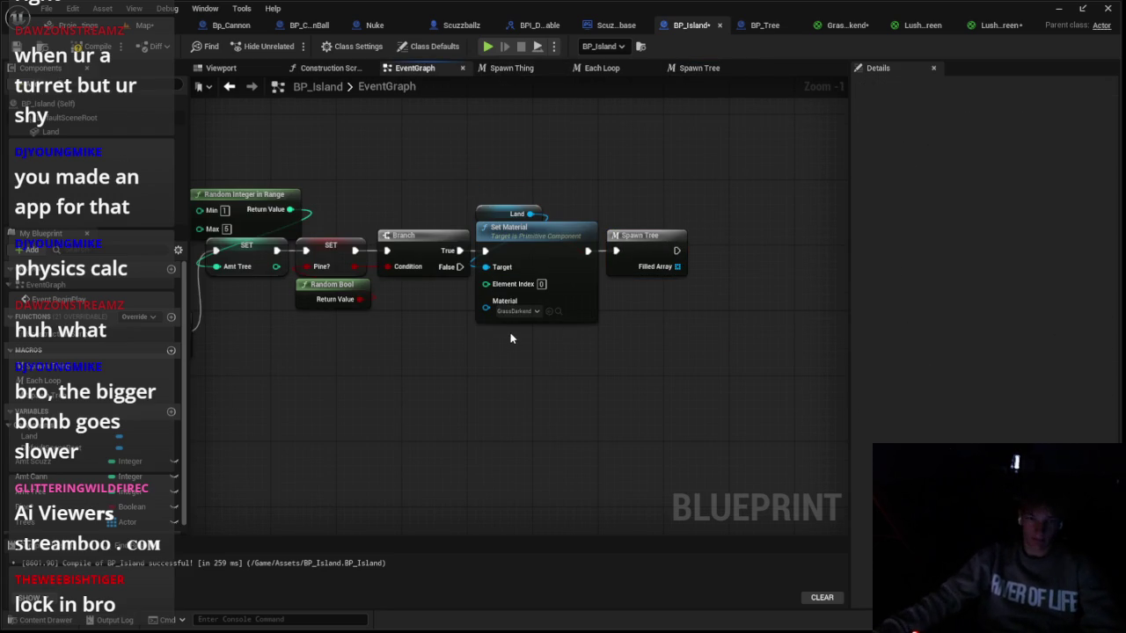
pyautogui.scroll(1, 510, 339)
pyautogui.moveTo(506, 381); pyautogui.dragTo(529, 199)
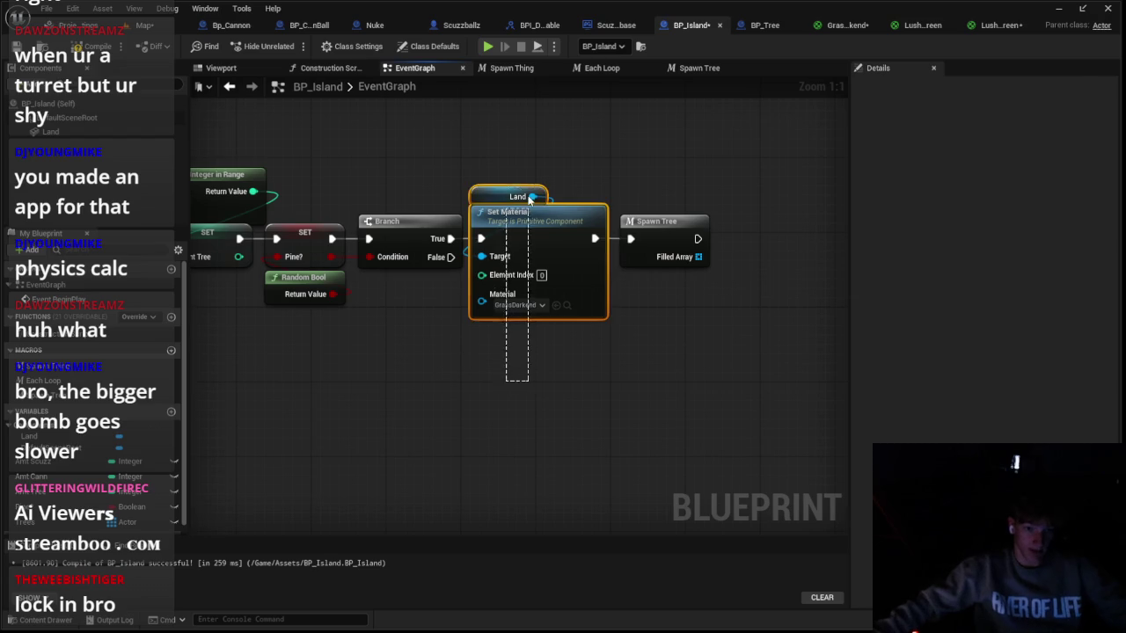
pyautogui.scroll(-1, 610, 156)
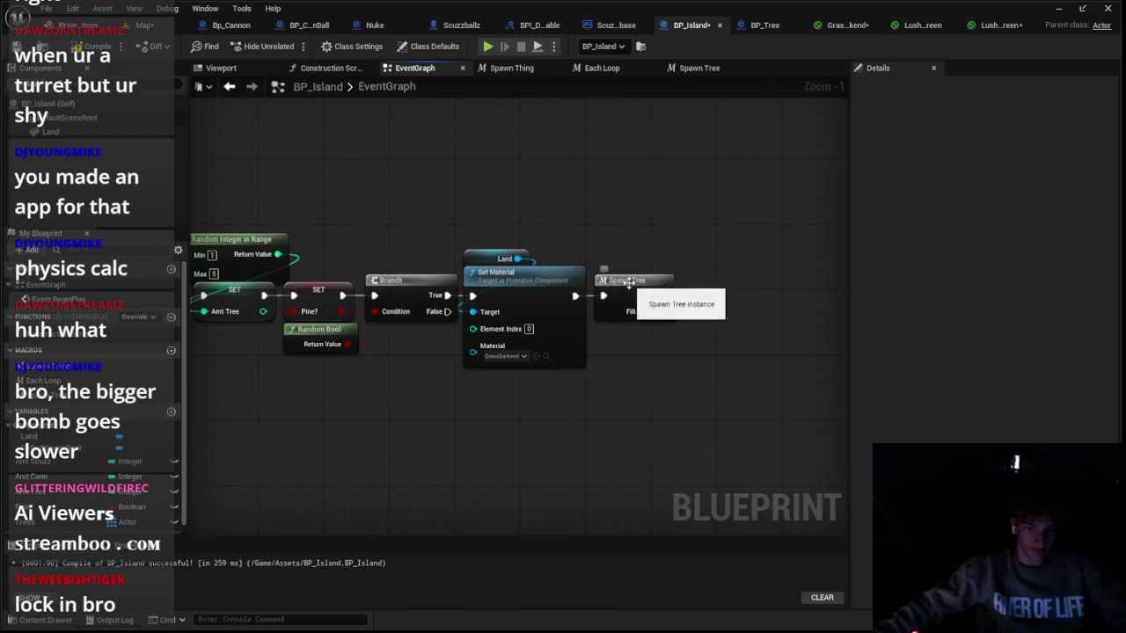
pyautogui.scroll(-1, 628, 282)
pyautogui.click(145, 25)
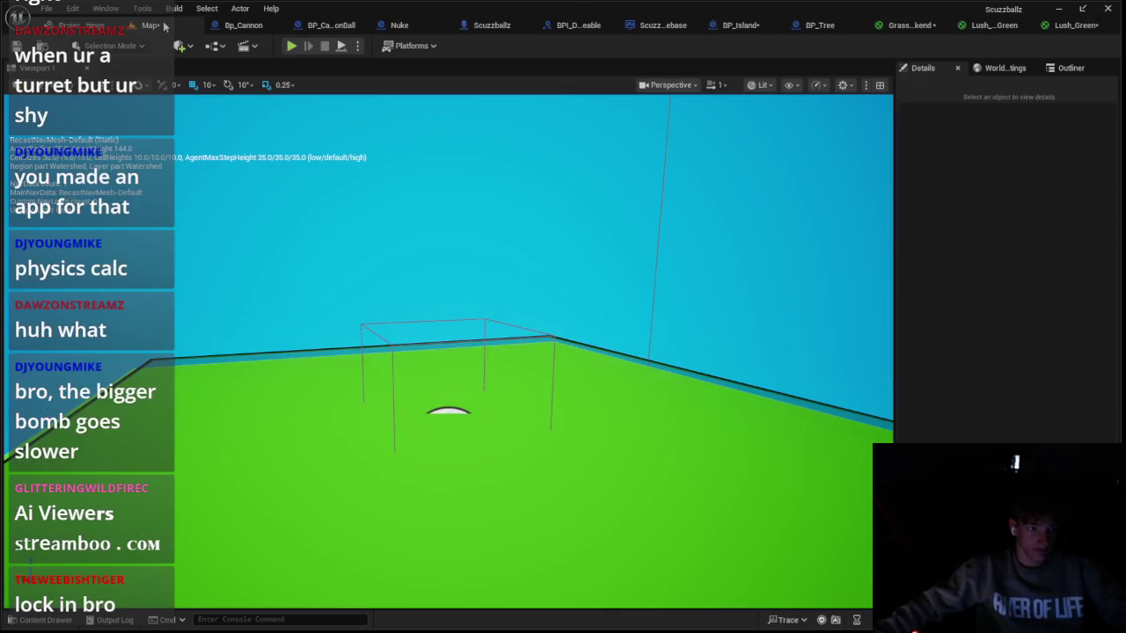
# Step: Play and stop the level several times to reroll the spawned trees
pyautogui.click(291, 46)
pyautogui.click(377, 206)
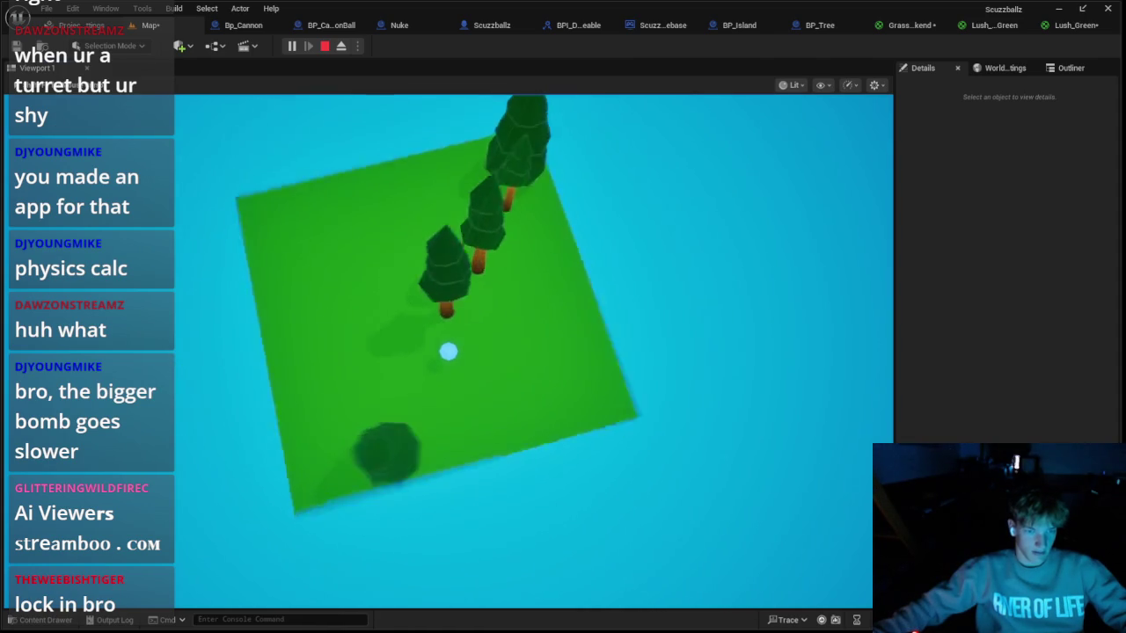
pyautogui.press('Escape')
pyautogui.hotkey('alt', 'p')
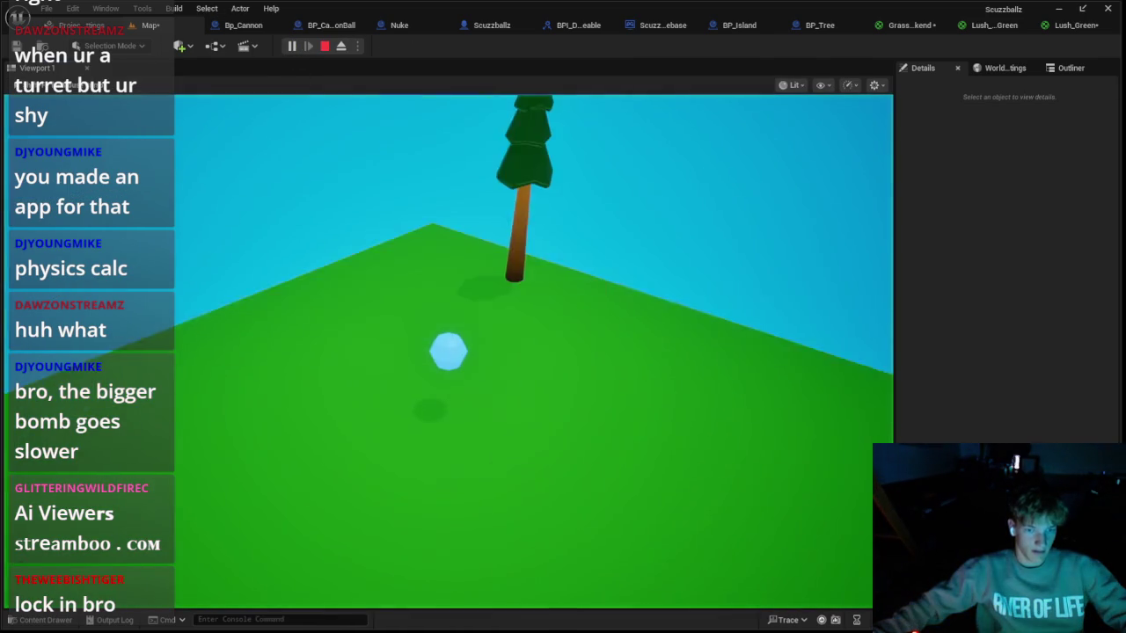
pyautogui.press('Escape')
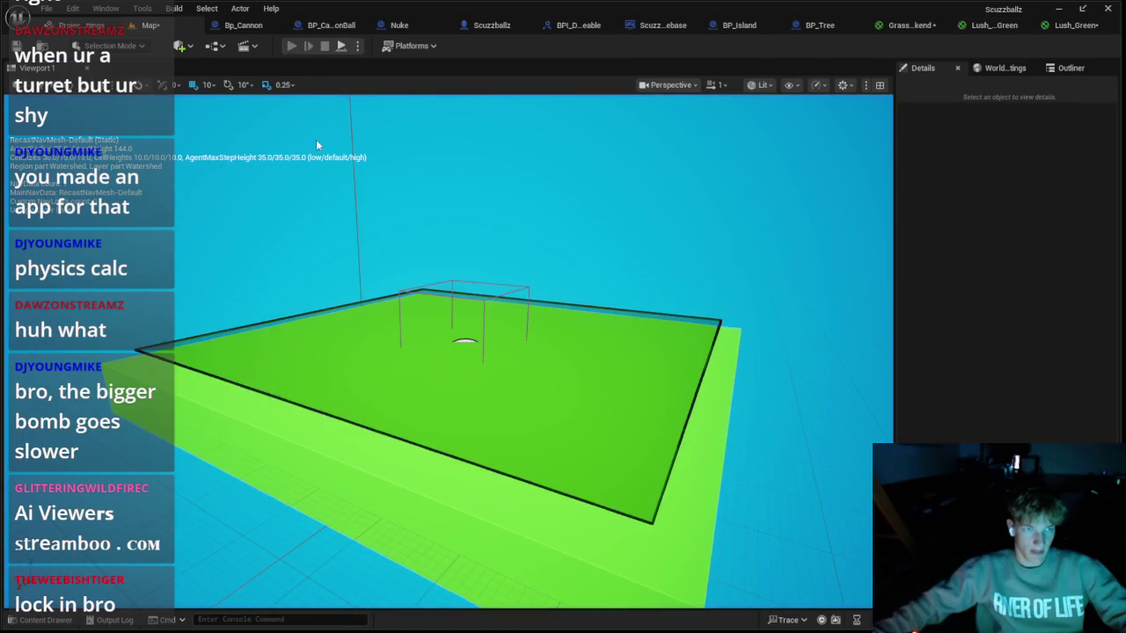
pyautogui.click(291, 47)
pyautogui.press('Escape')
pyautogui.click(291, 47)
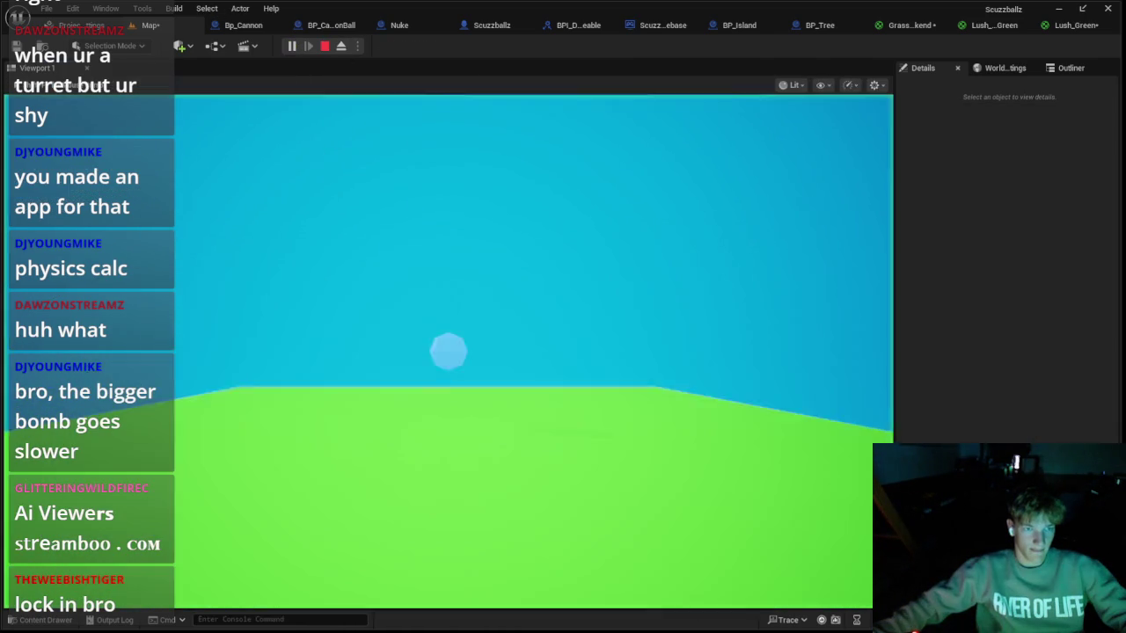
pyautogui.press('Escape')
pyautogui.click(291, 46)
pyautogui.press('Escape')
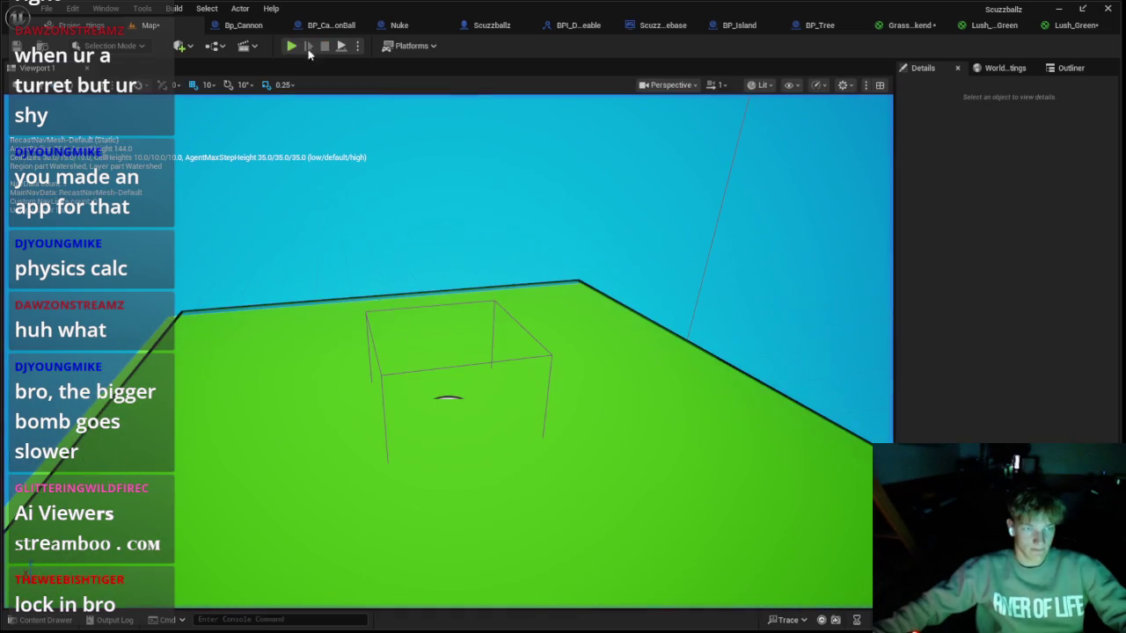
# Step: Cycle through the open editor tabs, close the Nuke blueprint, and return to BP_Island
pyautogui.click(237, 26)
pyautogui.click(924, 25)
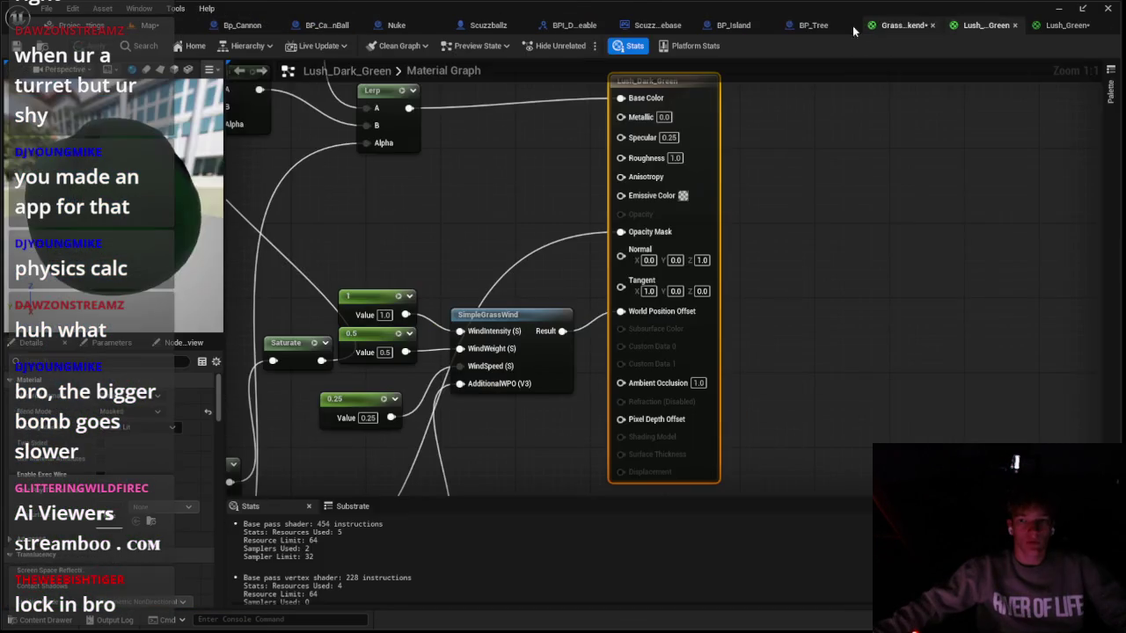
pyautogui.click(796, 27)
pyautogui.click(675, 26)
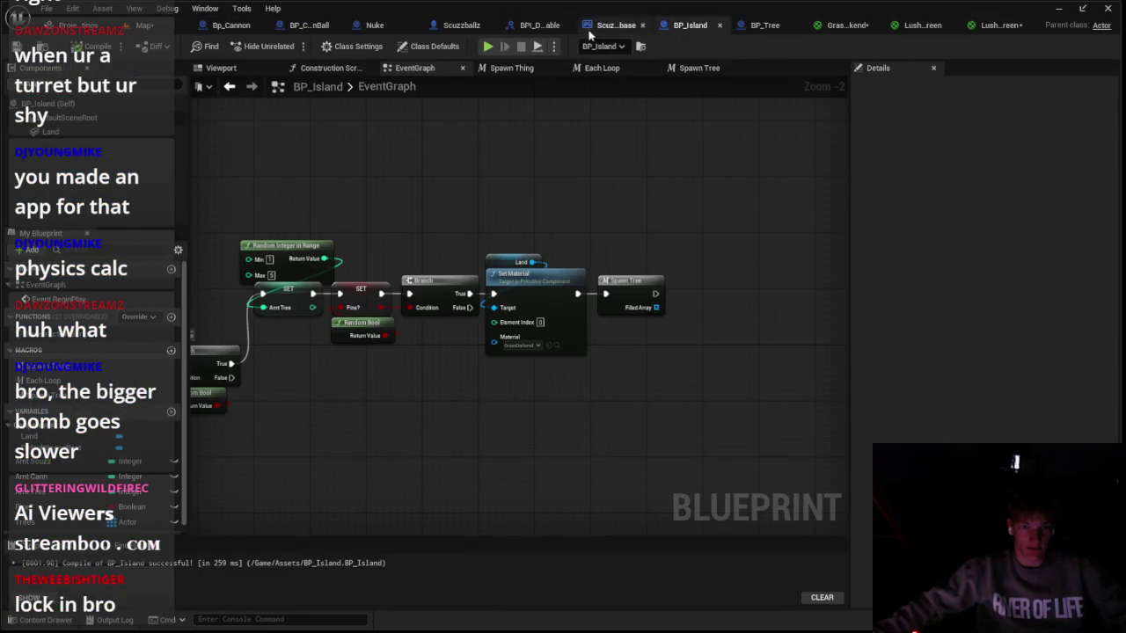
pyautogui.click(590, 30)
pyautogui.click(525, 29)
pyautogui.click(465, 29)
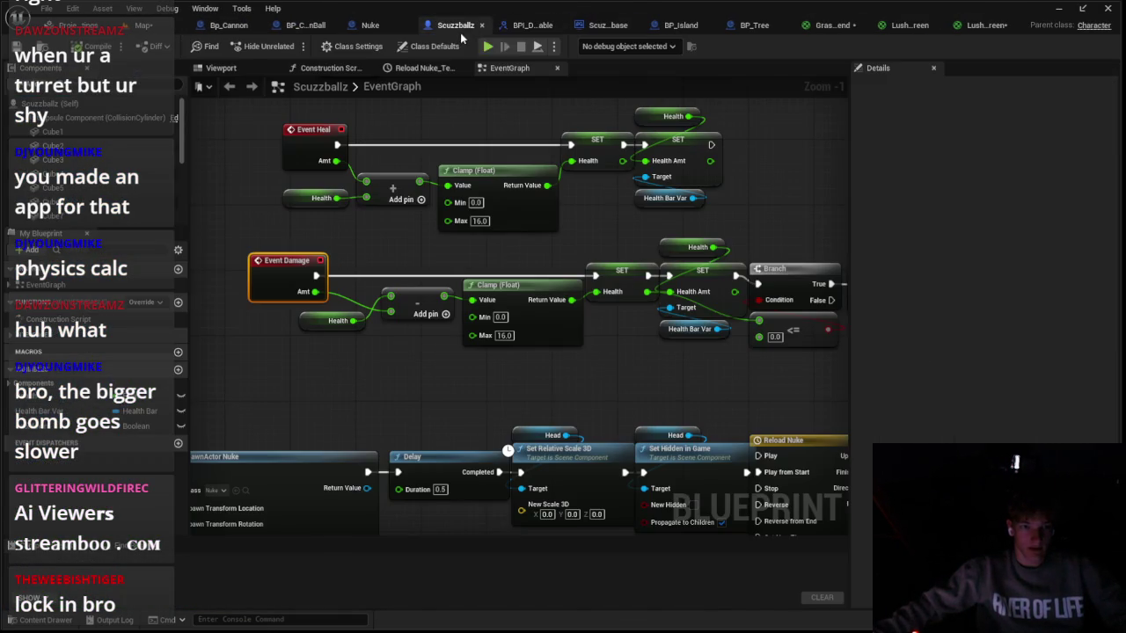
pyautogui.click(406, 27)
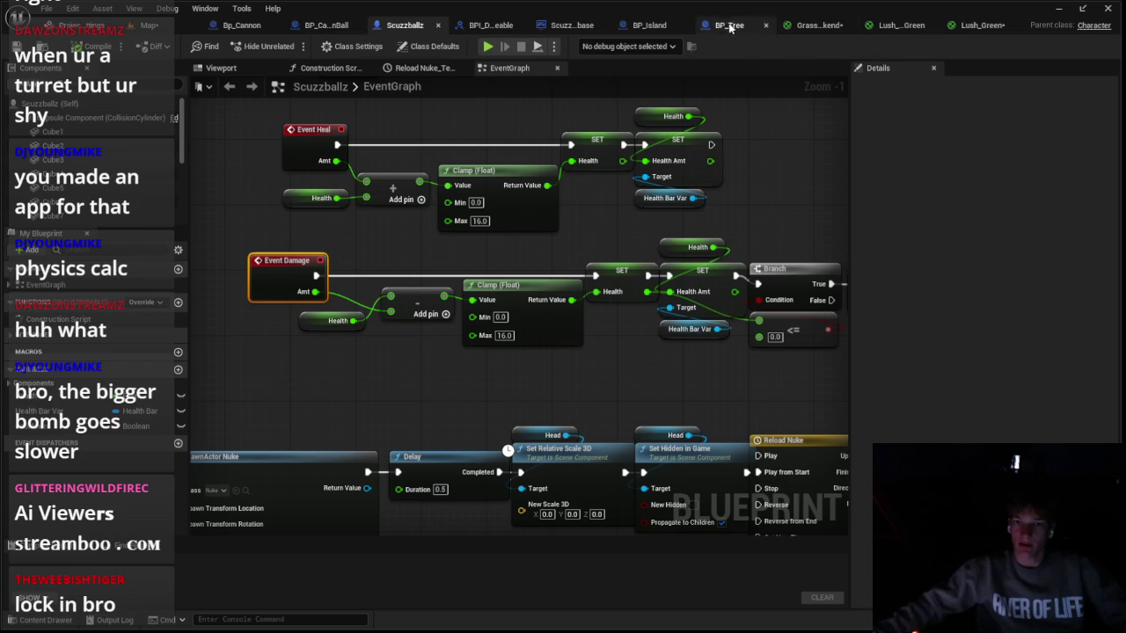
pyautogui.click(639, 27)
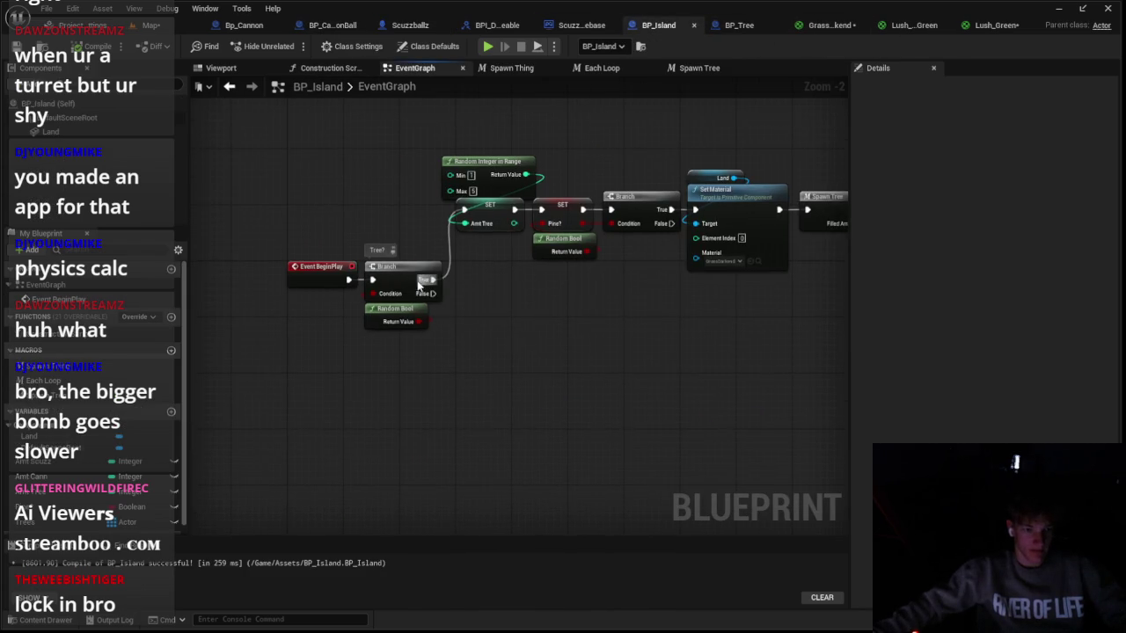
# Step: Replace the Random Bool with a >= node driving the Tree? Branch condition
pyautogui.scroll(2, 419, 269)
pyautogui.click(387, 319)
pyautogui.press('Delete')
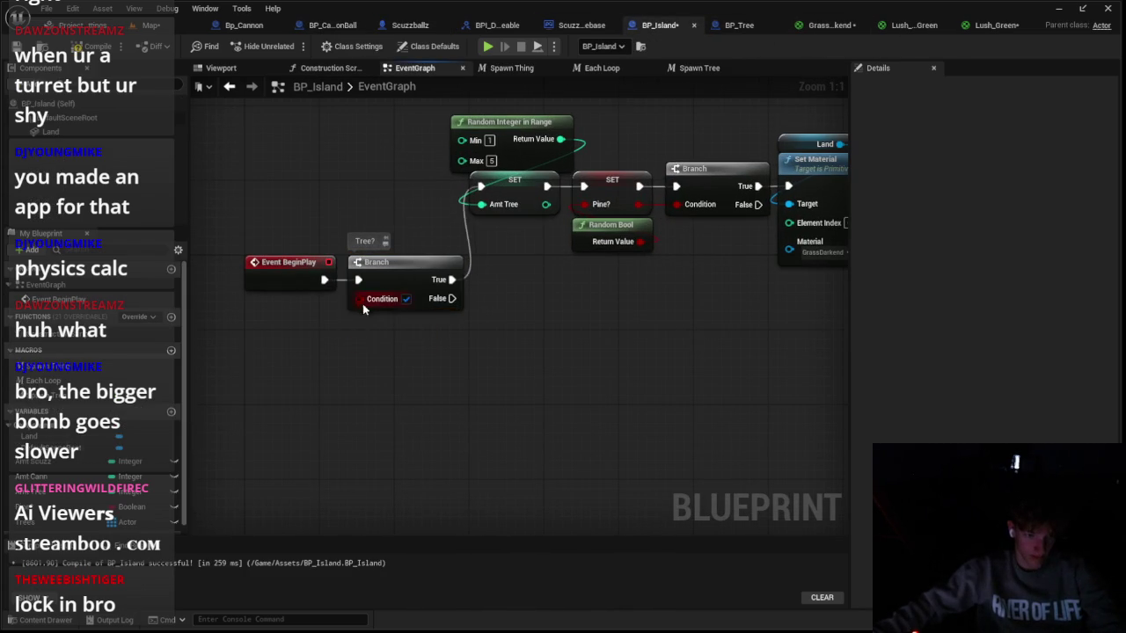
pyautogui.moveTo(358, 298); pyautogui.dragTo(365, 364)
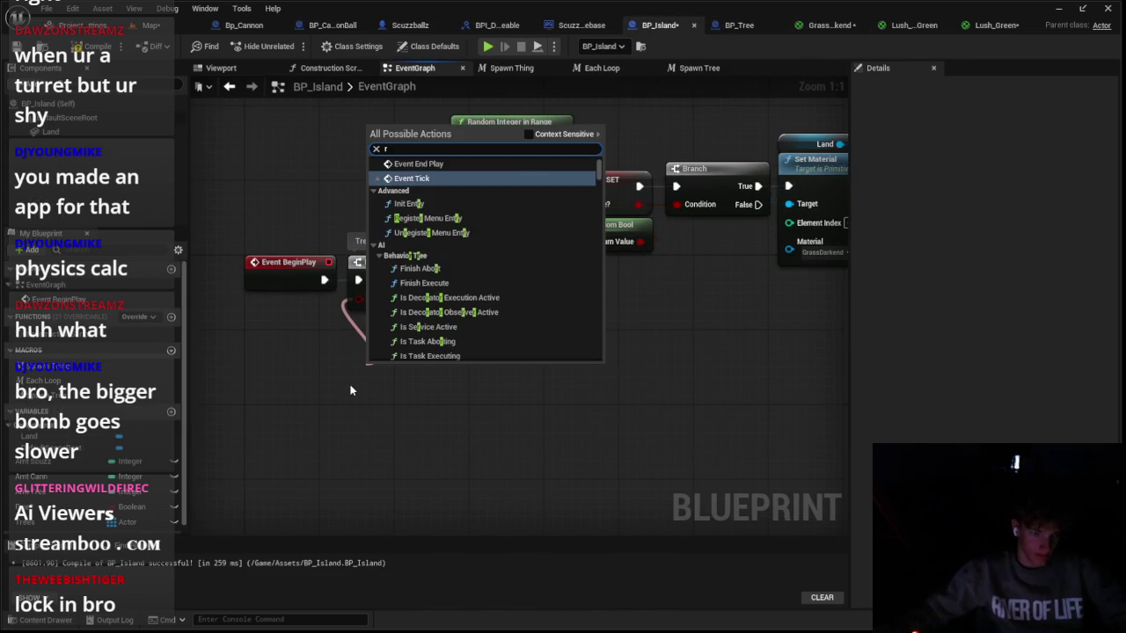
pyautogui.click(351, 390)
pyautogui.click(363, 304)
pyautogui.moveTo(364, 292); pyautogui.dragTo(364, 291)
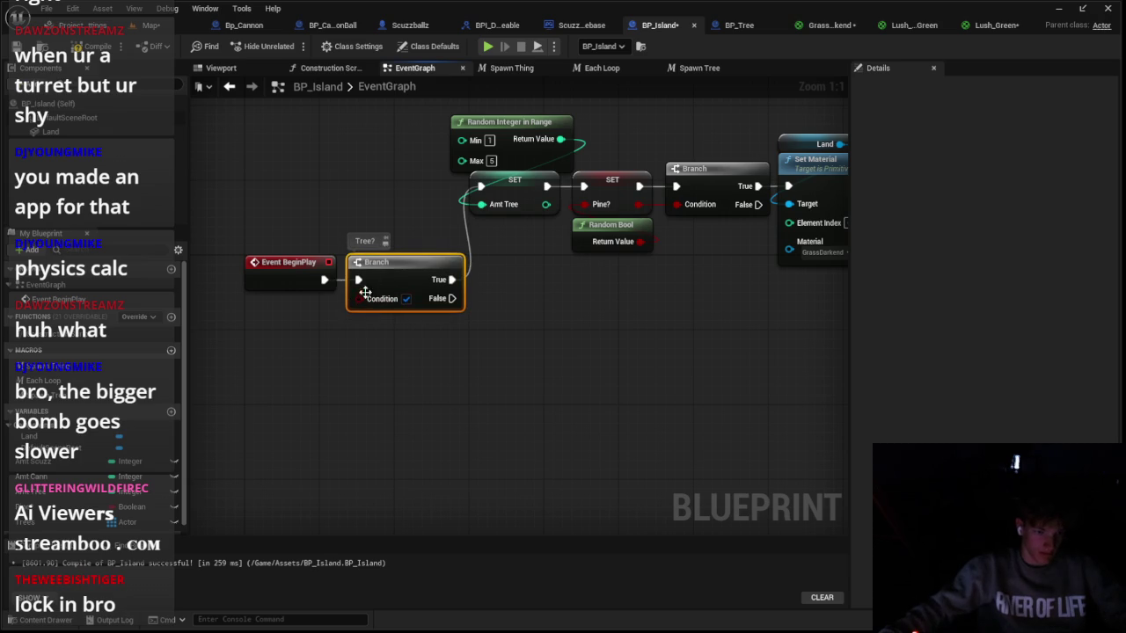
pyautogui.moveTo(369, 345); pyautogui.dragTo(371, 345)
pyautogui.write('eq')
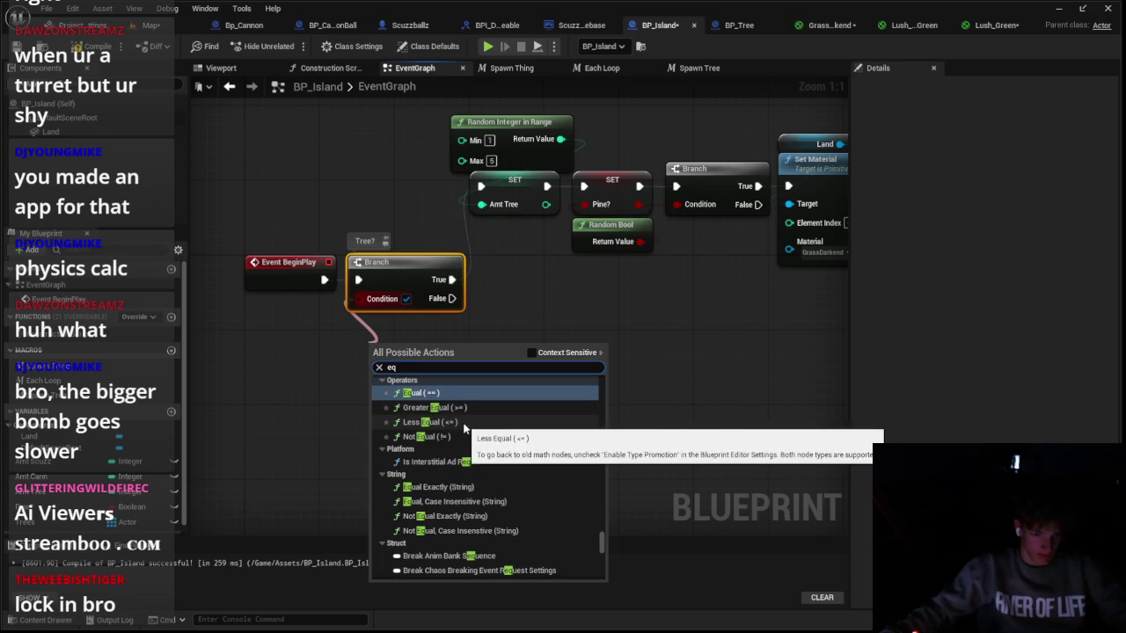
pyautogui.click(435, 407)
pyautogui.moveTo(326, 359)
pyautogui.mouseDown()
pyautogui.moveTo(363, 345)
pyautogui.moveTo(364, 332)
pyautogui.mouseUp()
# Step: Feed the >= node a Random Integer in Range from 1 to 4, compared against 2
pyautogui.moveTo(323, 396); pyautogui.dragTo(322, 396)
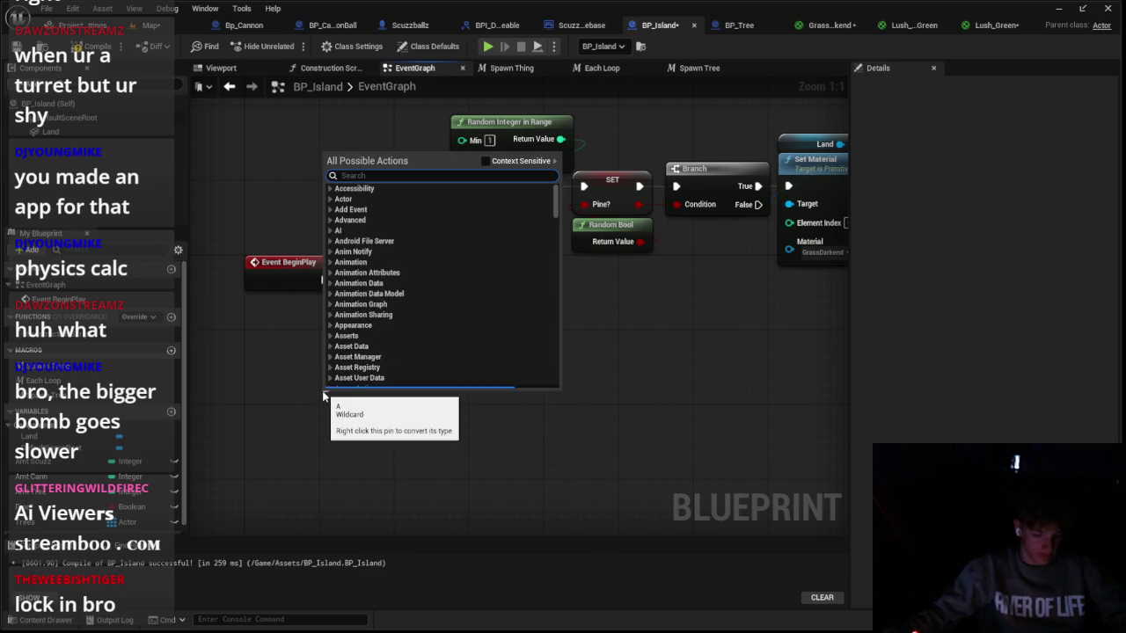
pyautogui.write('random in')
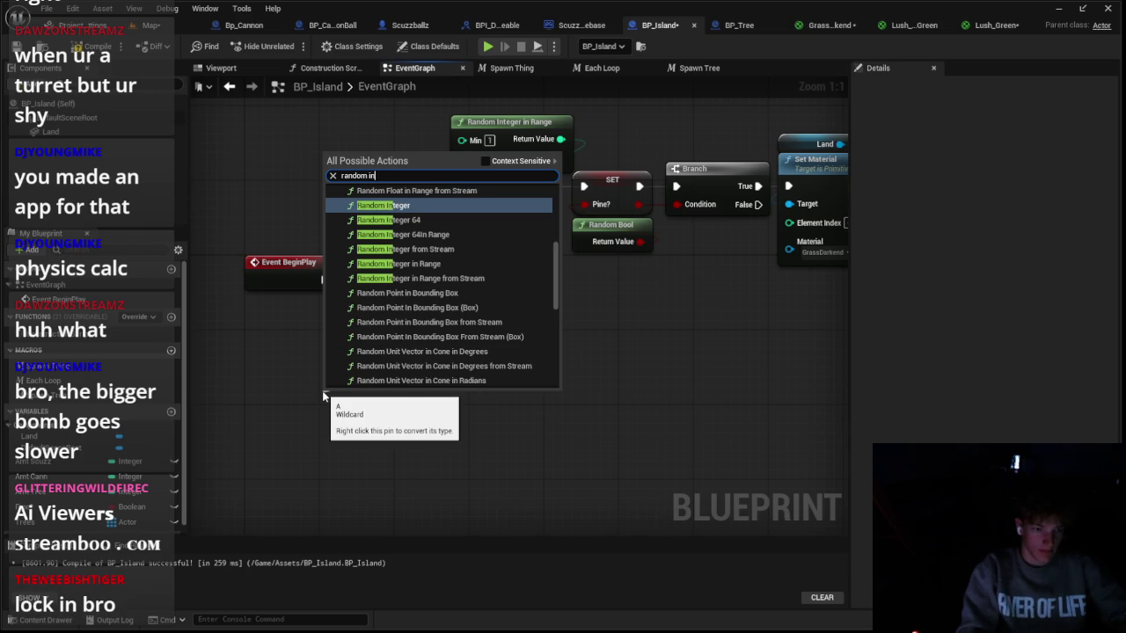
pyautogui.press('Down')
pyautogui.press('Down')
pyautogui.press('Down')
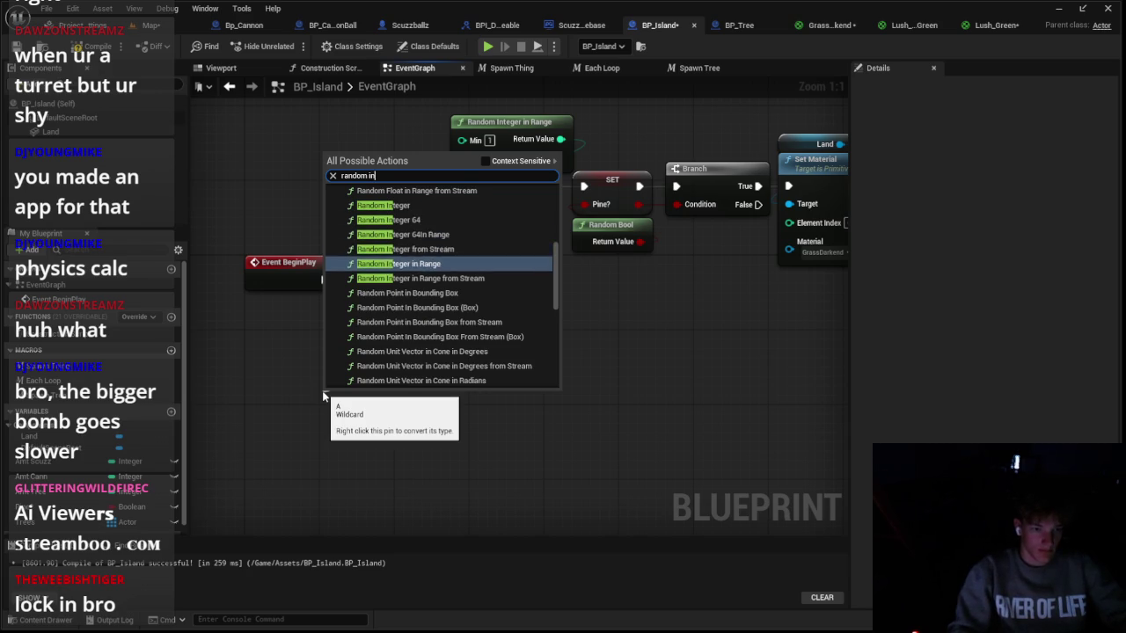
pyautogui.press('Return')
pyautogui.moveTo(380, 401)
pyautogui.mouseDown()
pyautogui.moveTo(390, 373)
pyautogui.moveTo(403, 371)
pyautogui.mouseUp()
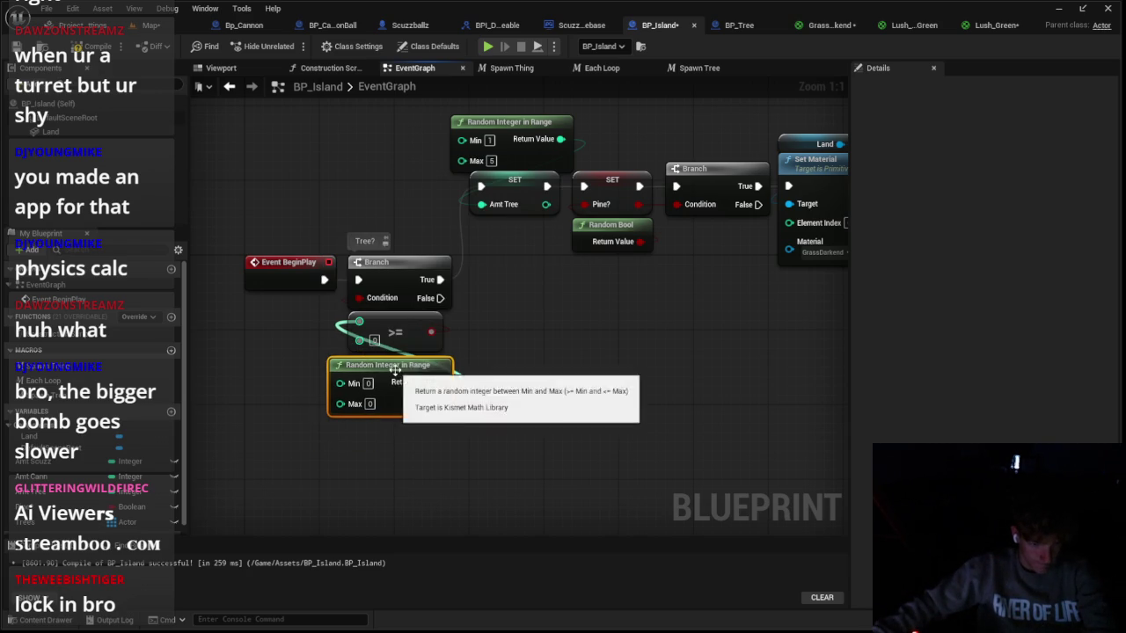
pyautogui.rightClick(385, 341)
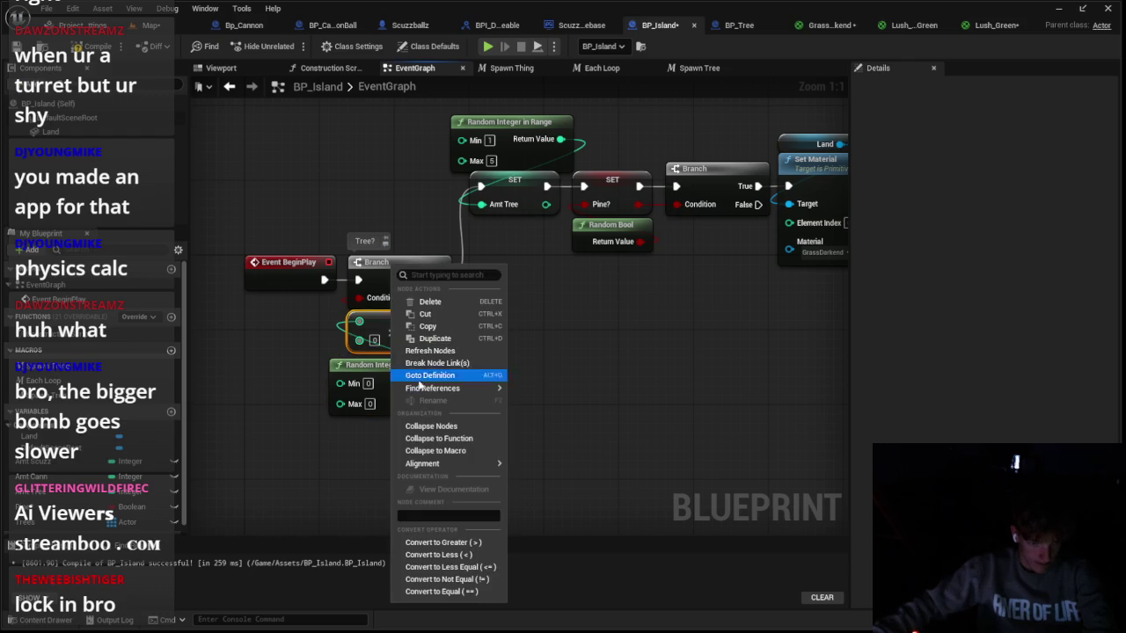
pyautogui.click(404, 401)
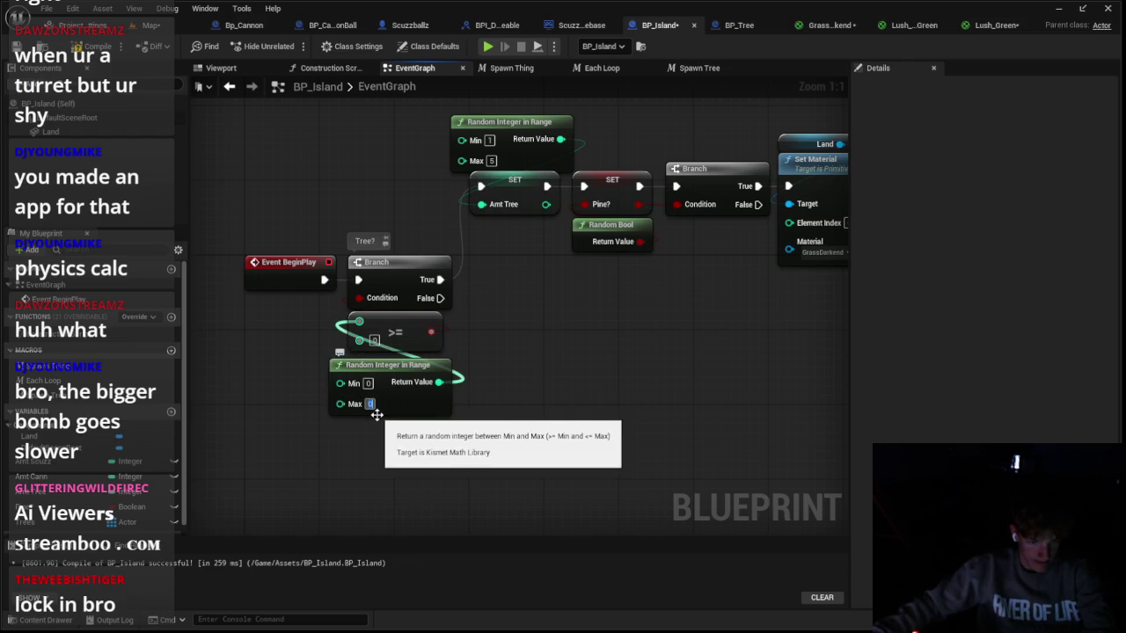
pyautogui.write('4')
pyautogui.write('2')
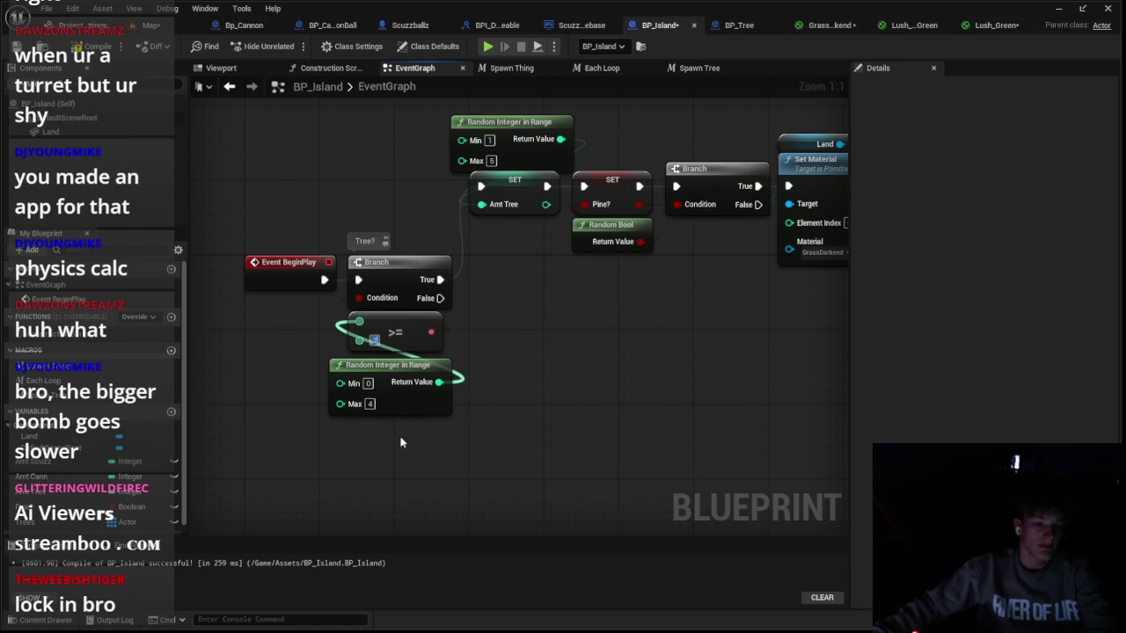
pyautogui.click(367, 384)
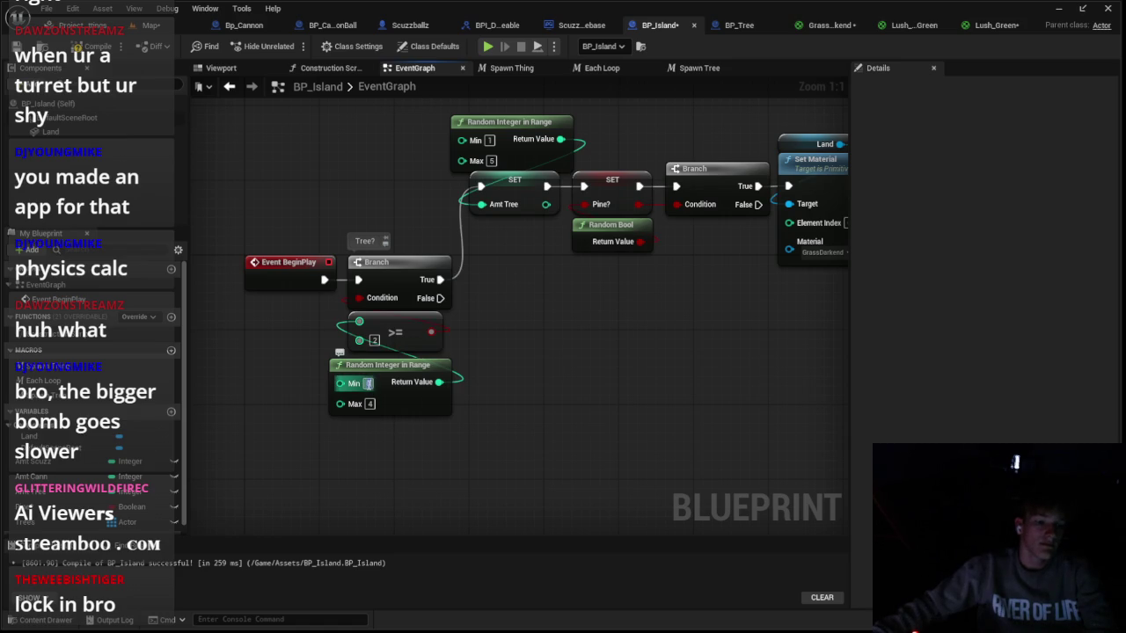
pyautogui.write('1')
pyautogui.press('Return')
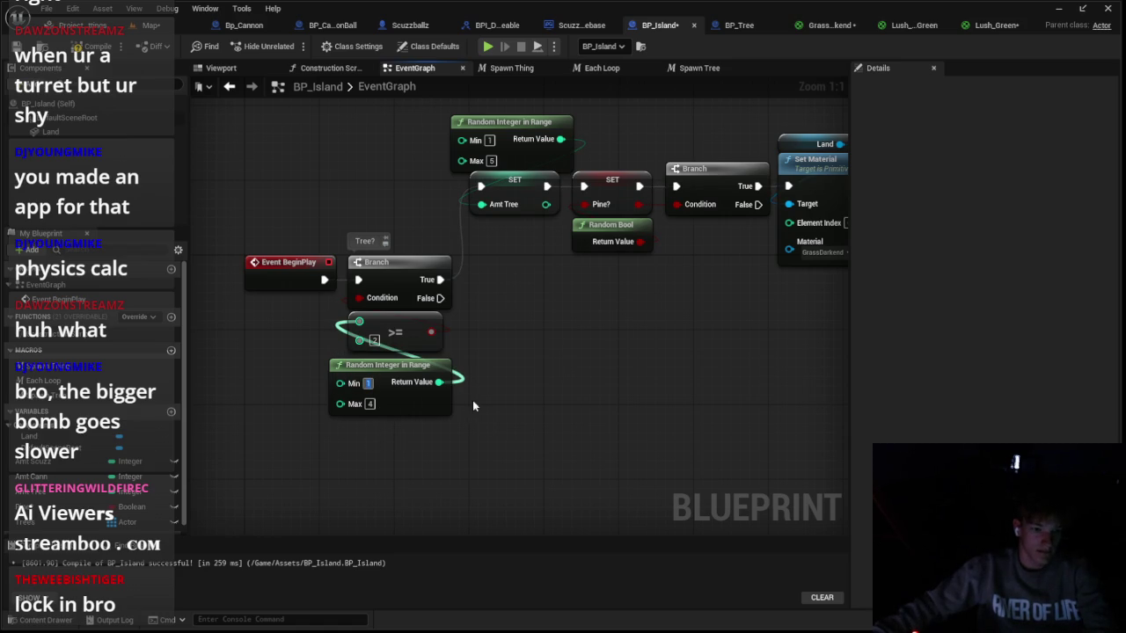
pyautogui.click(152, 24)
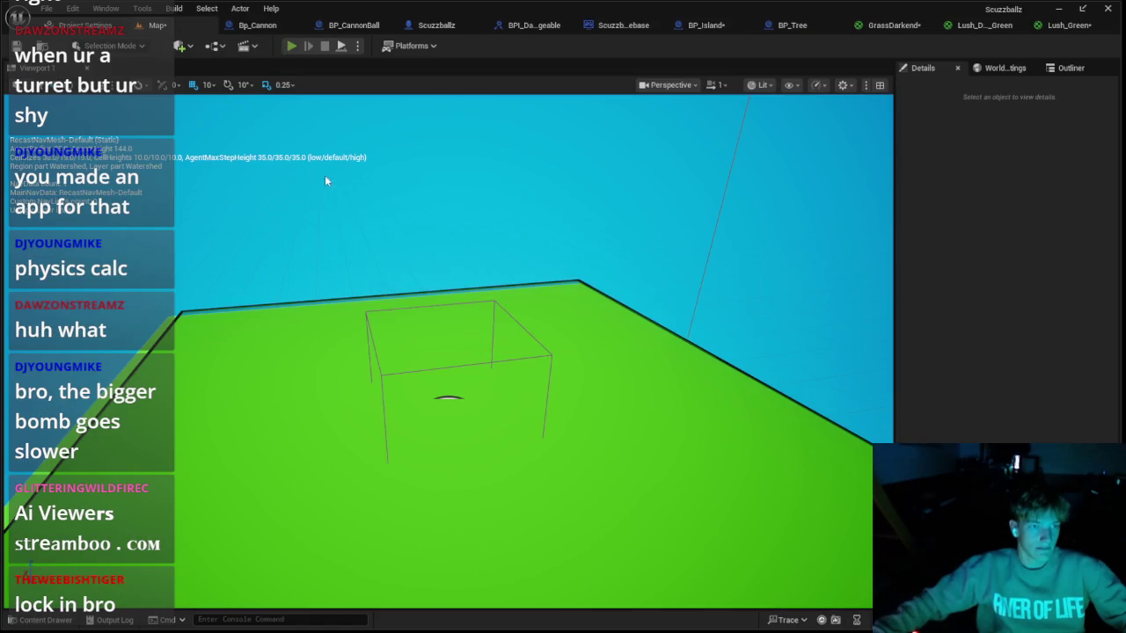
# Step: Playtest the level repeatedly to check whether trees spawn on the island
pyautogui.hotkey('alt', 'p')
pyautogui.press('Escape')
pyautogui.hotkey('alt', 'p')
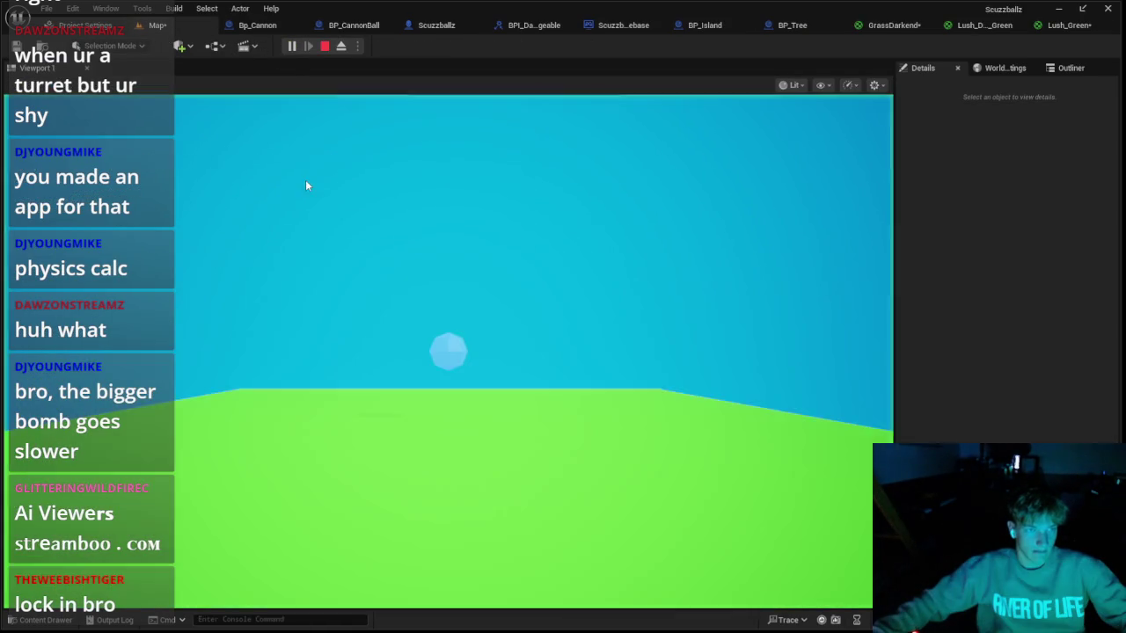
pyautogui.press('Escape')
pyautogui.hotkey('alt', 'p')
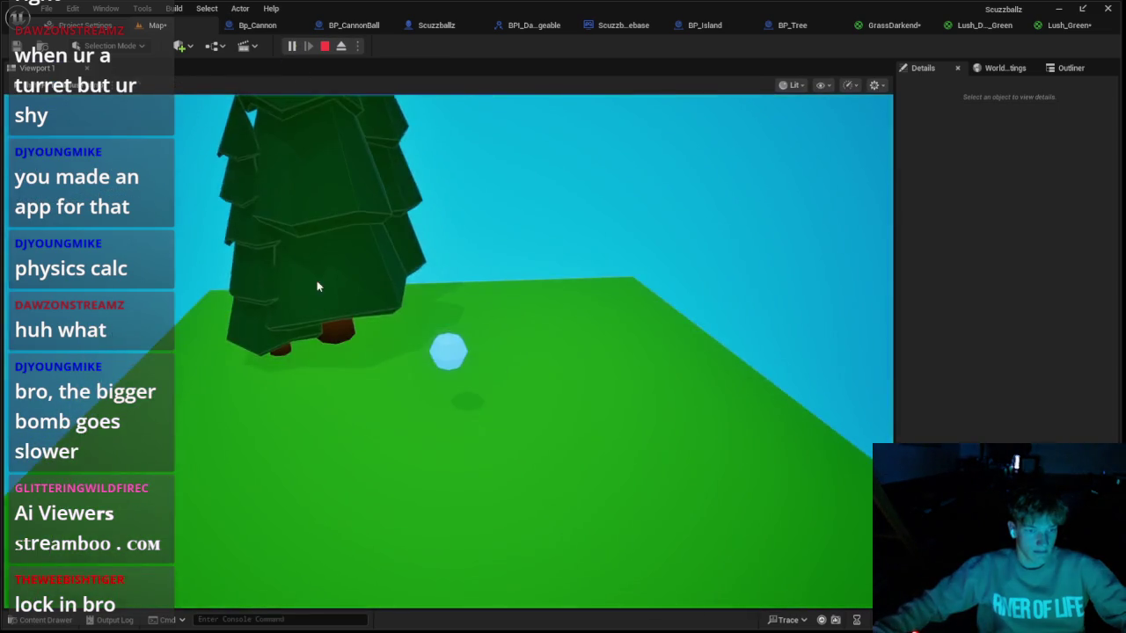
pyautogui.press('Escape')
pyautogui.hotkey('alt', 'p')
pyautogui.press('Escape')
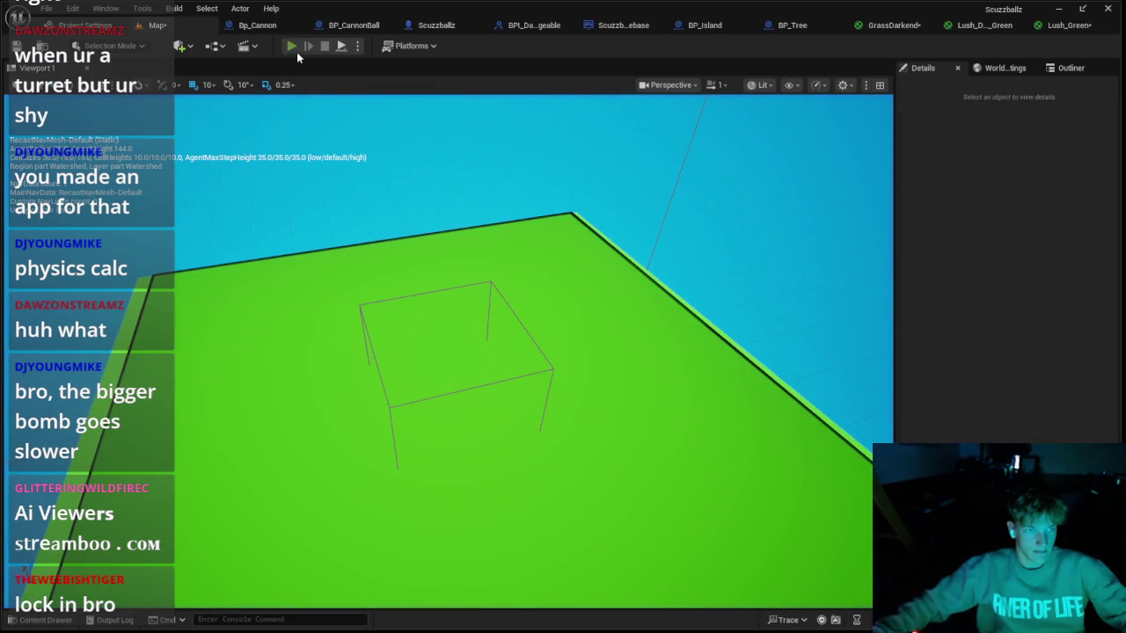
pyautogui.click(295, 48)
pyautogui.press('Escape')
pyautogui.hotkey('alt', 'p')
pyautogui.press('Escape')
pyautogui.click(170, 22)
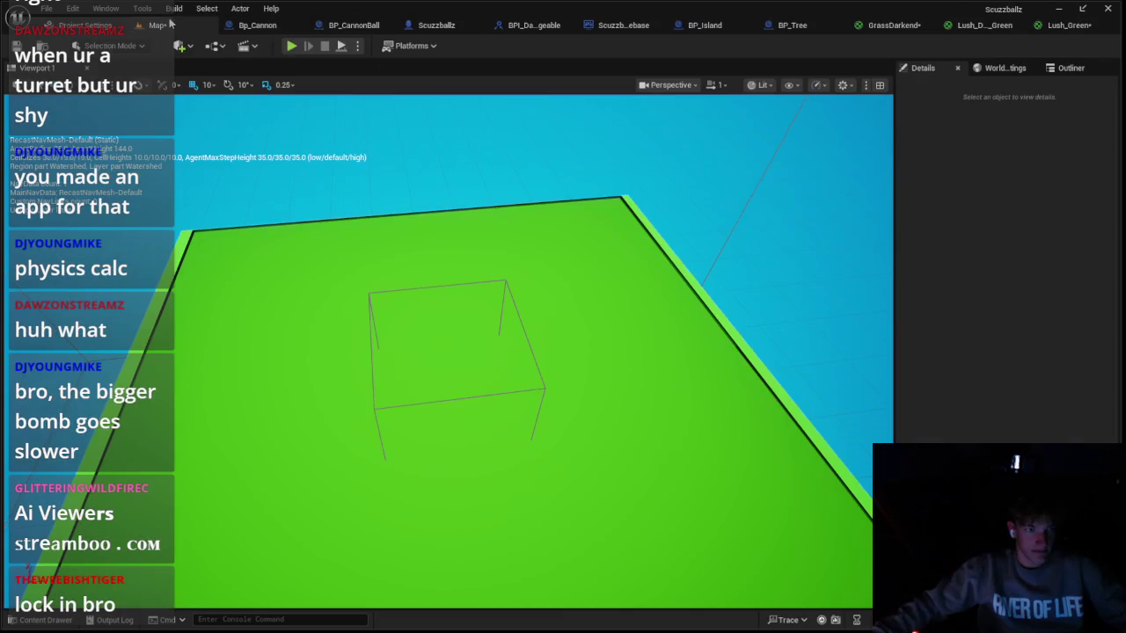
pyautogui.click(291, 46)
pyautogui.press('Escape')
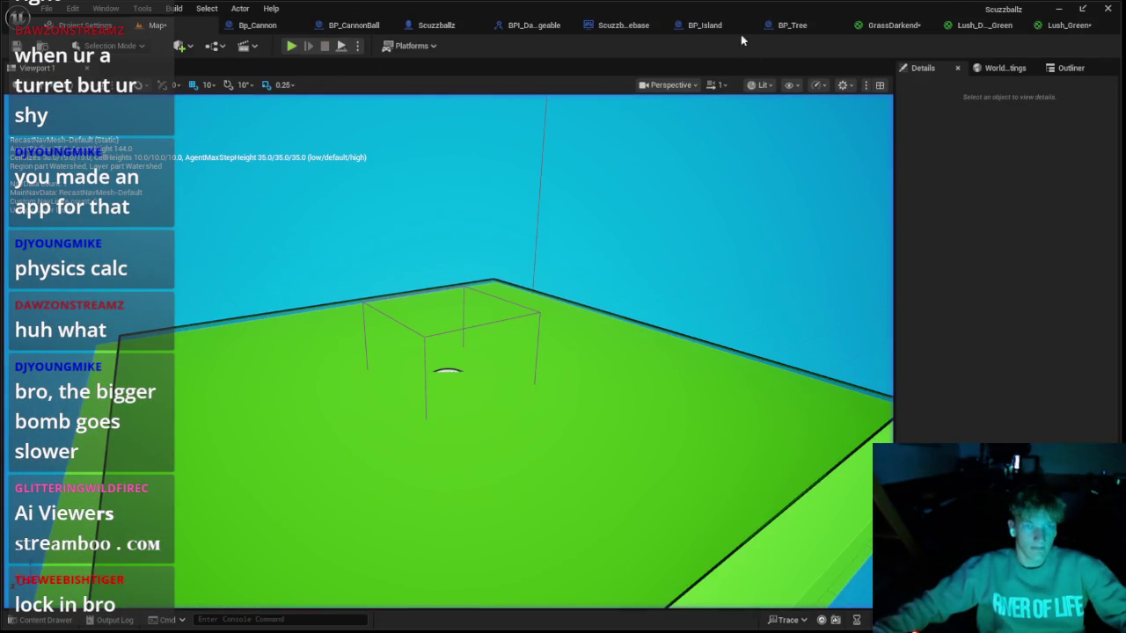
# Step: Raise BP_Island's Random Integer in Range Max to 8, save all, and test again
pyautogui.click(791, 24)
pyautogui.click(658, 27)
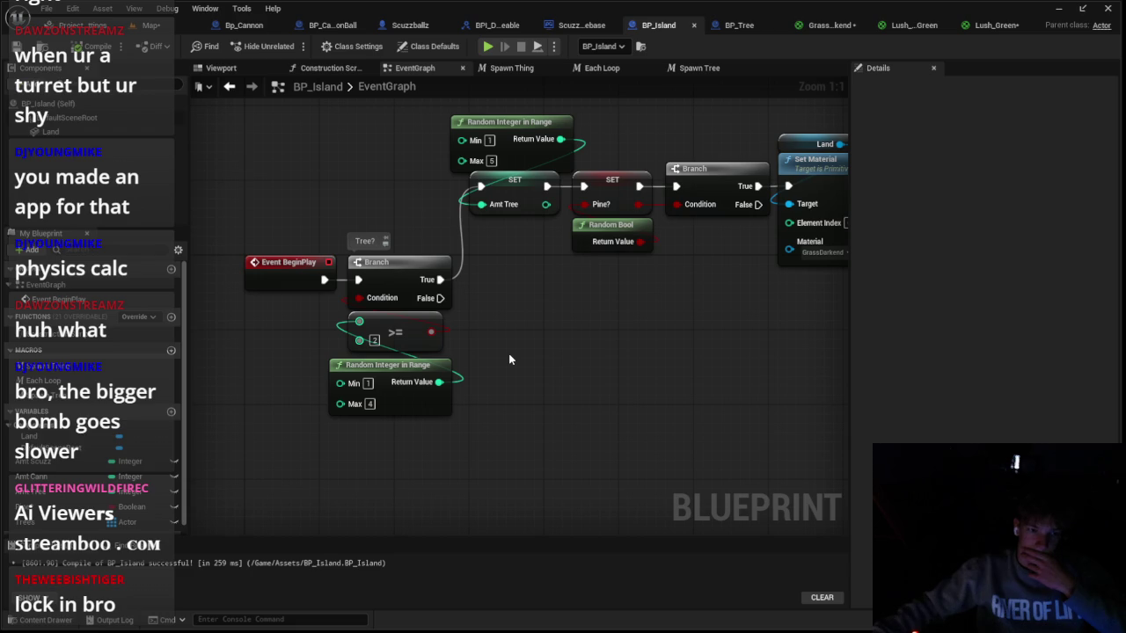
pyautogui.scroll(-1, 510, 359)
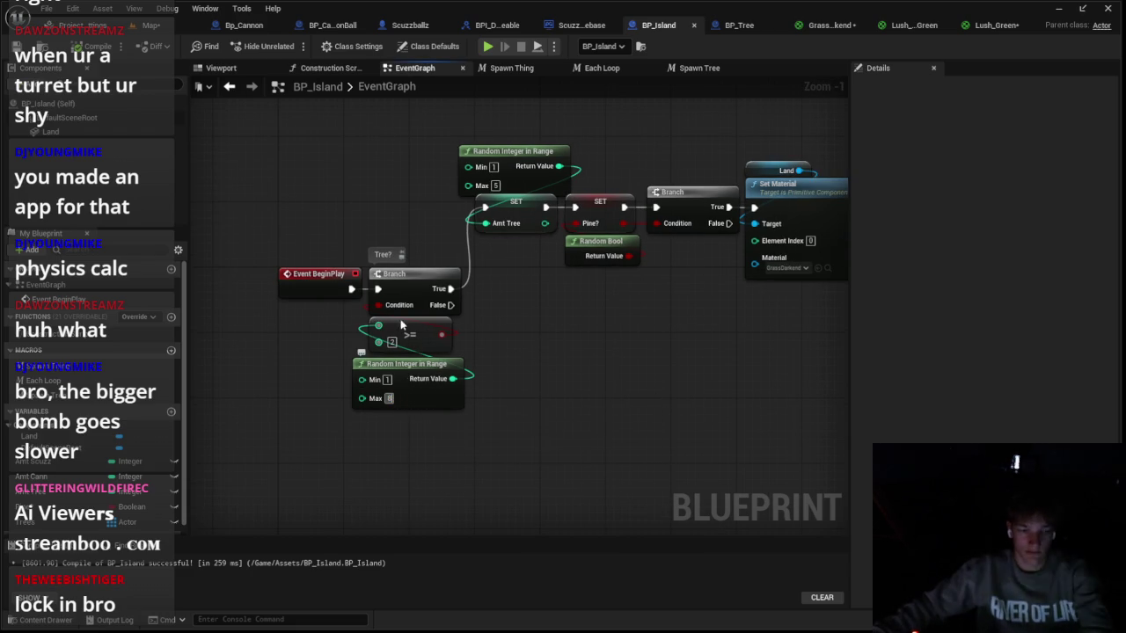
pyautogui.click(195, 25)
pyautogui.hotkey('ctrl', 's')
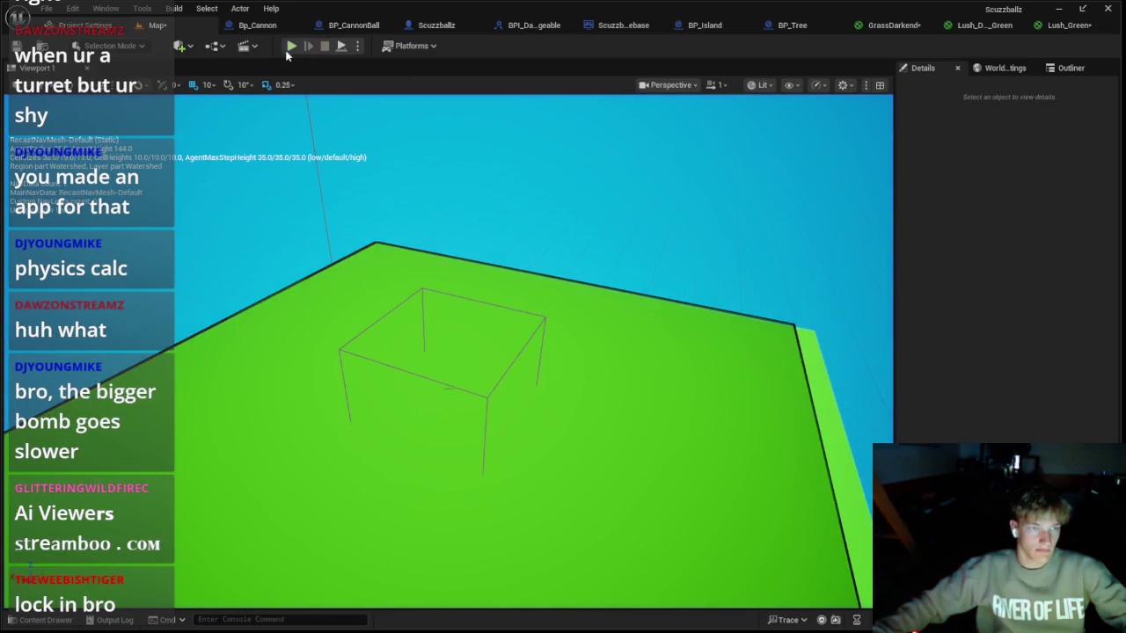
pyautogui.click(291, 45)
pyautogui.press('Escape')
pyautogui.click(257, 25)
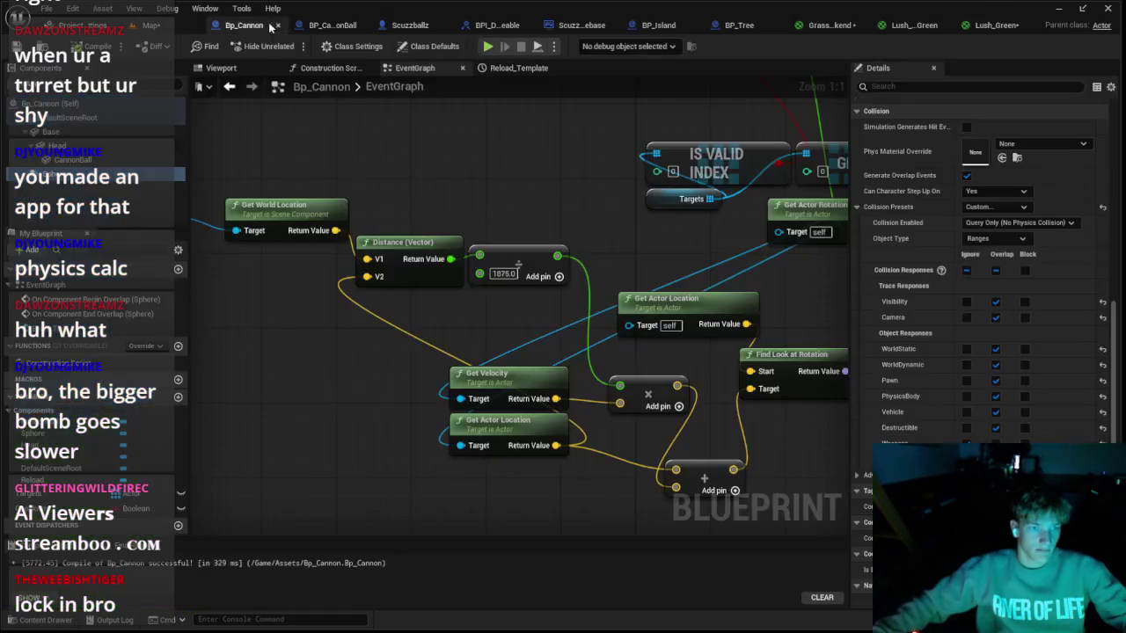
# Step: Move the Branch in BP_Island right beside the SET Pine? node
pyautogui.click(739, 25)
pyautogui.click(658, 25)
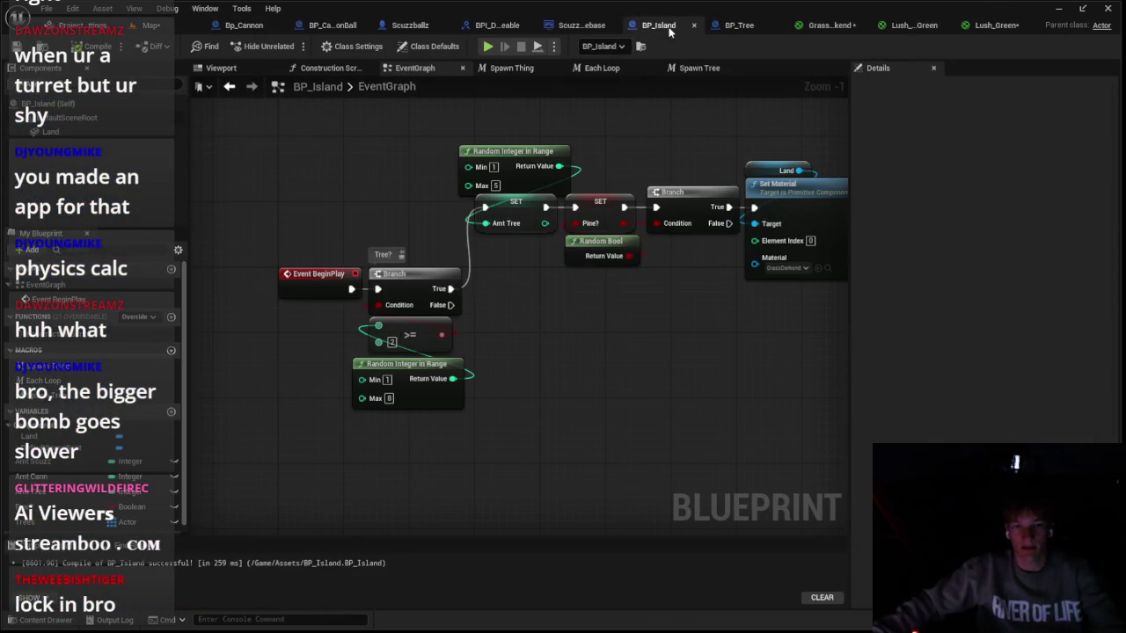
pyautogui.moveTo(425, 401)
pyautogui.mouseDown()
pyautogui.moveTo(469, 395)
pyautogui.moveTo(490, 359)
pyautogui.moveTo(438, 290)
pyautogui.mouseUp()
pyautogui.click(418, 255)
pyautogui.press('Delete')
pyautogui.moveTo(480, 223); pyautogui.dragTo(657, 297)
pyautogui.click(447, 390)
pyautogui.hotkey('ctrl', 'z')
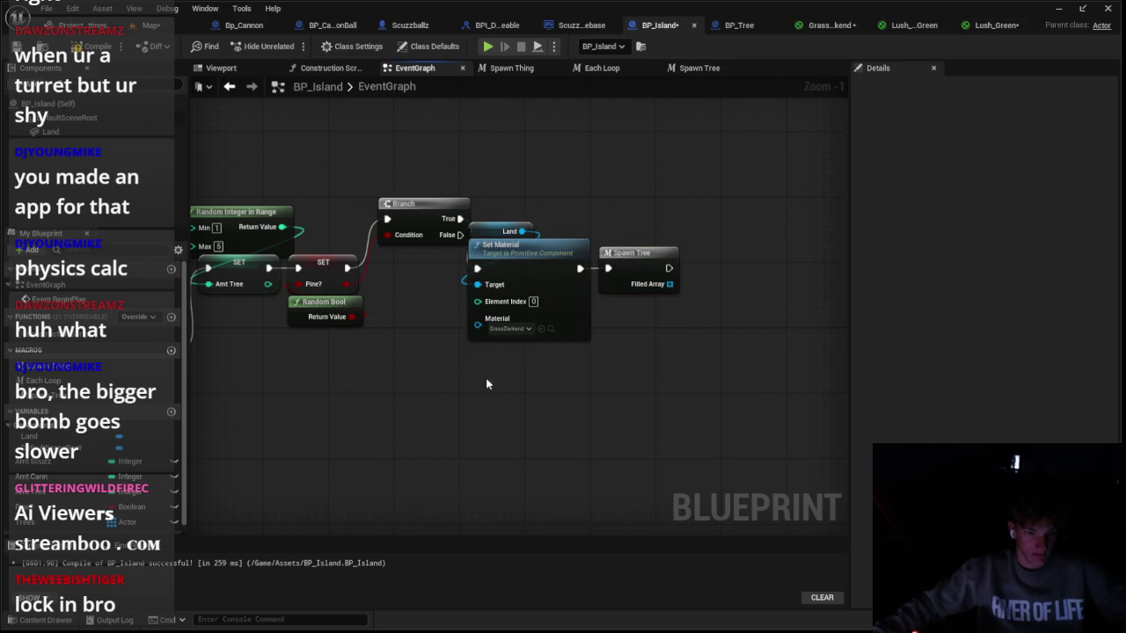
pyautogui.moveTo(422, 219); pyautogui.dragTo(397, 292)
# Step: Duplicate the Land and Set Material nodes below and wire Branch False toward Spawn Tree
pyautogui.moveTo(493, 219); pyautogui.dragTo(539, 301)
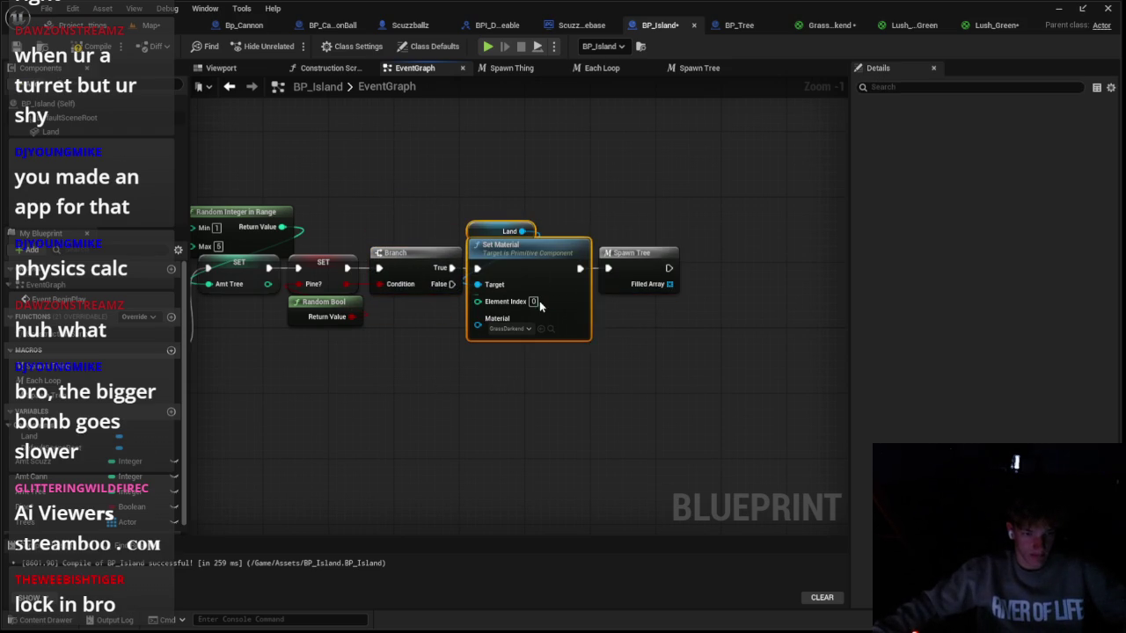
pyautogui.hotkey('ctrl', 'c')
pyautogui.hotkey('ctrl', 'v')
pyautogui.moveTo(559, 416)
pyautogui.mouseDown()
pyautogui.moveTo(519, 376)
pyautogui.moveTo(531, 393)
pyautogui.mouseUp()
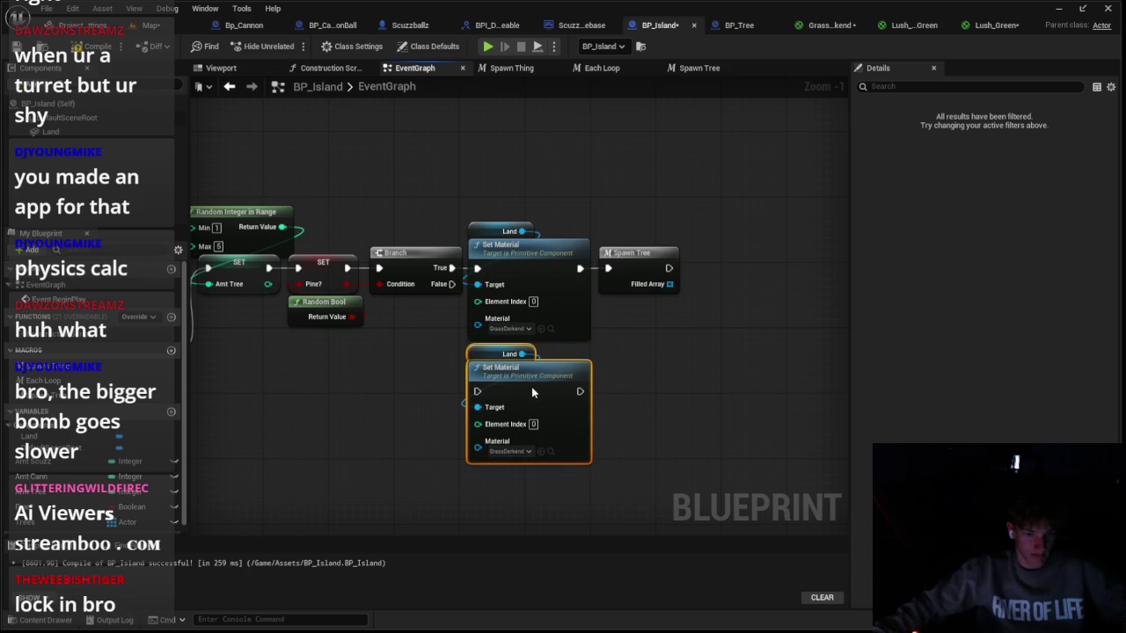
pyautogui.moveTo(452, 284); pyautogui.dragTo(613, 272)
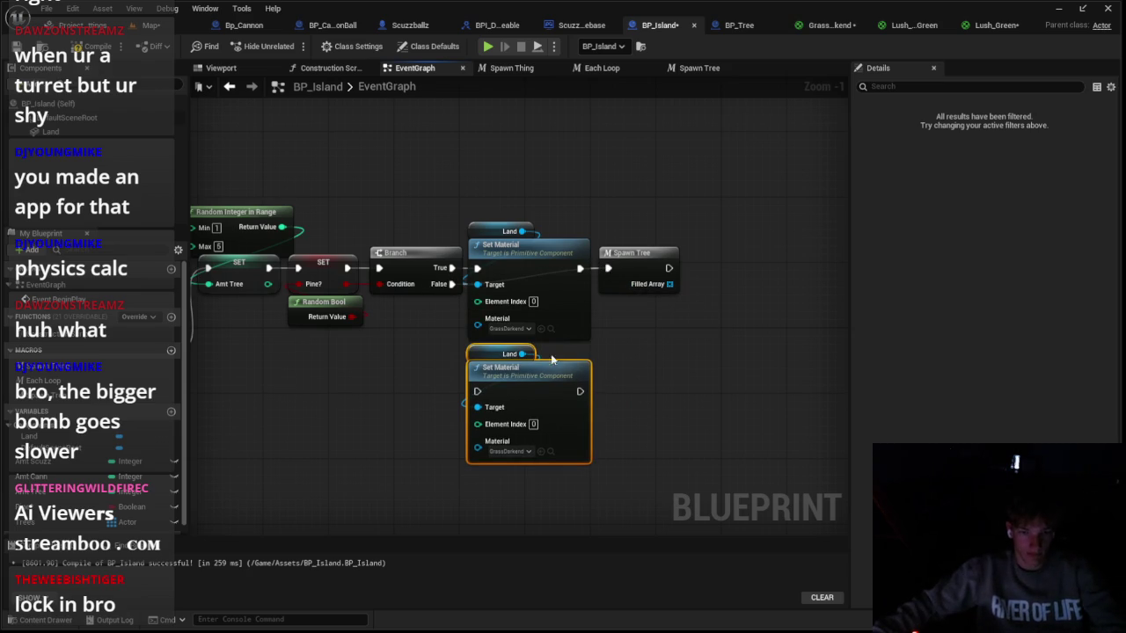
pyautogui.click(180, 26)
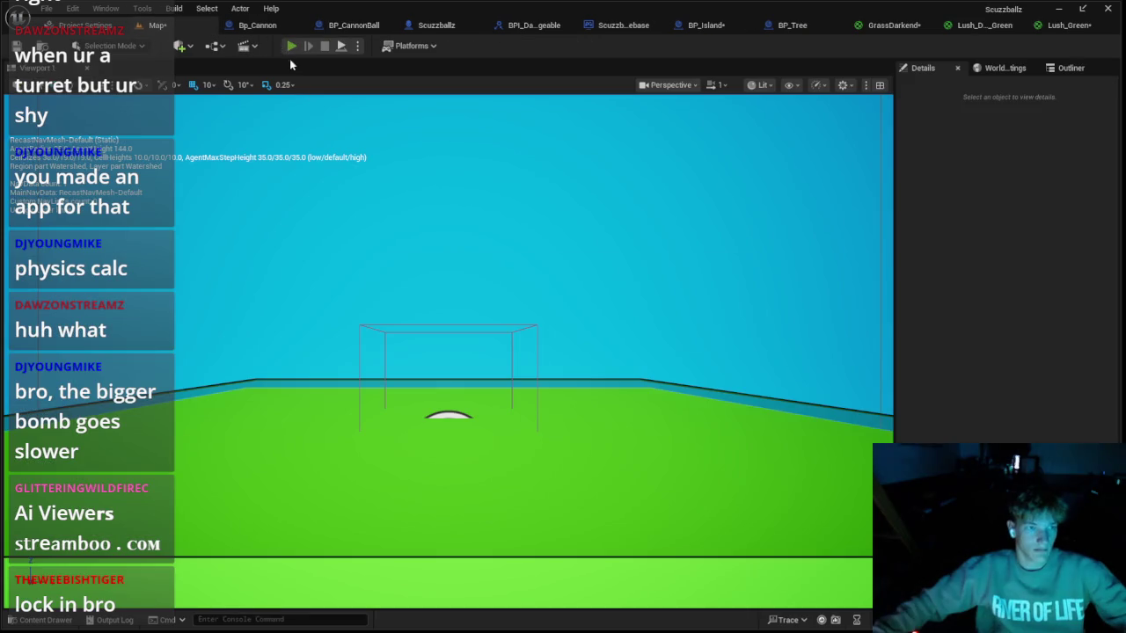
# Step: Playtest the level four times to see whether a tree spawns
pyautogui.click(291, 46)
pyautogui.press('Escape')
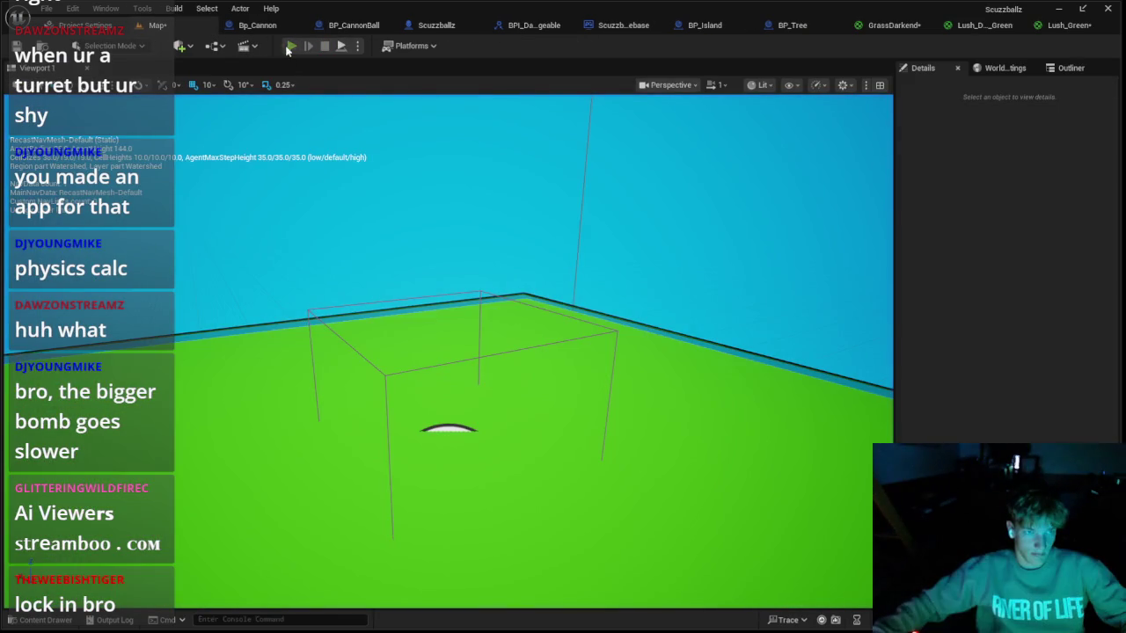
pyautogui.click(291, 45)
pyautogui.press('Escape')
pyautogui.click(291, 46)
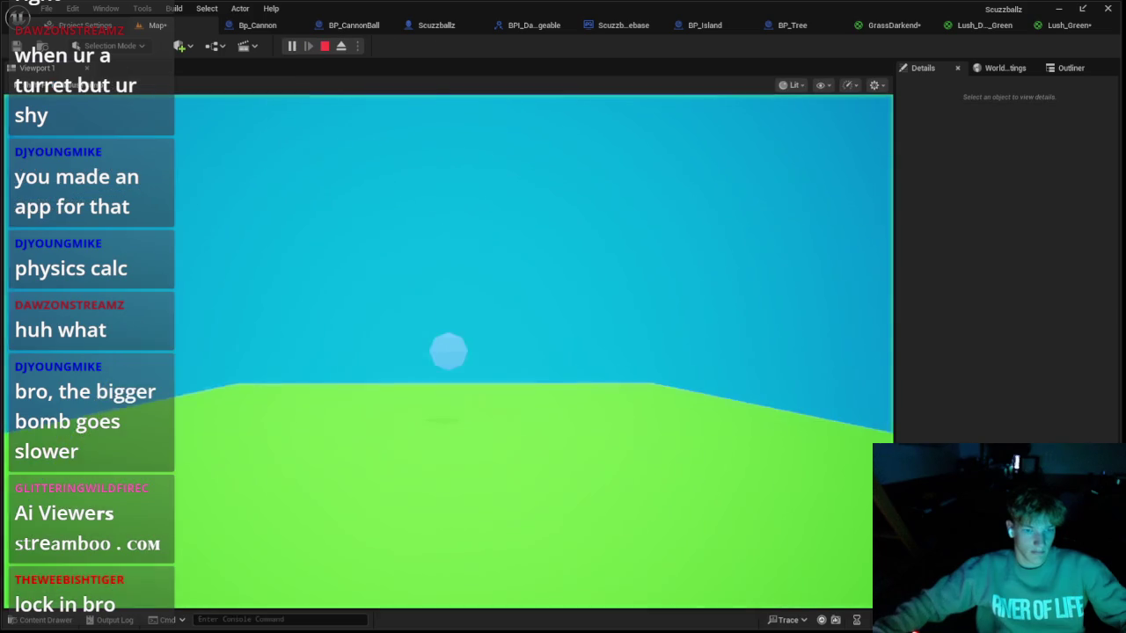
pyautogui.press('Escape')
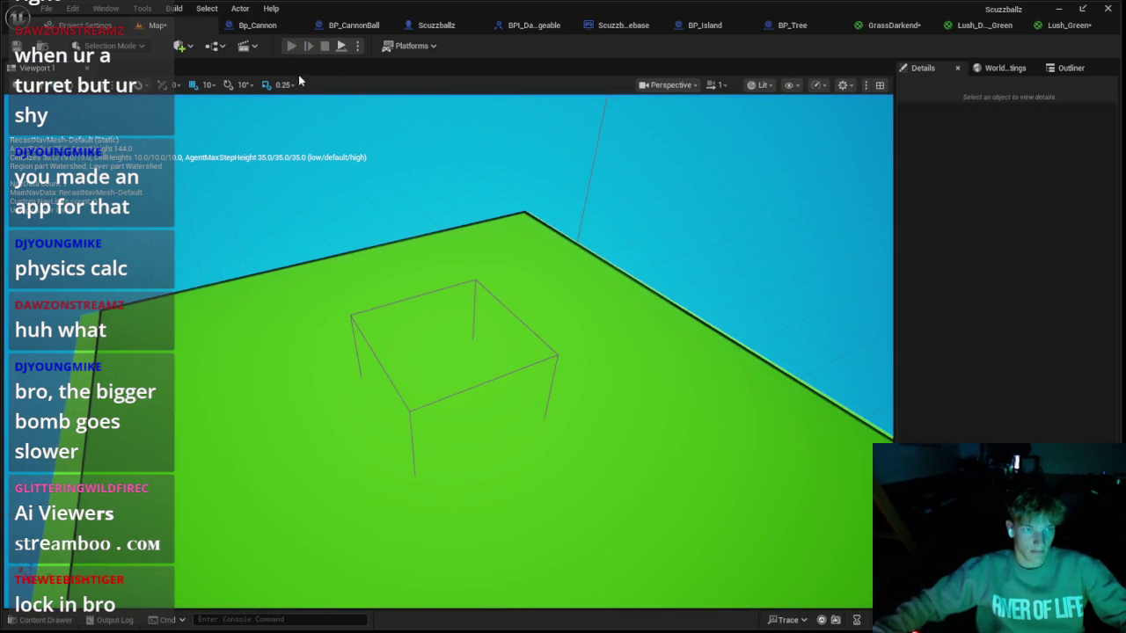
pyautogui.click(291, 46)
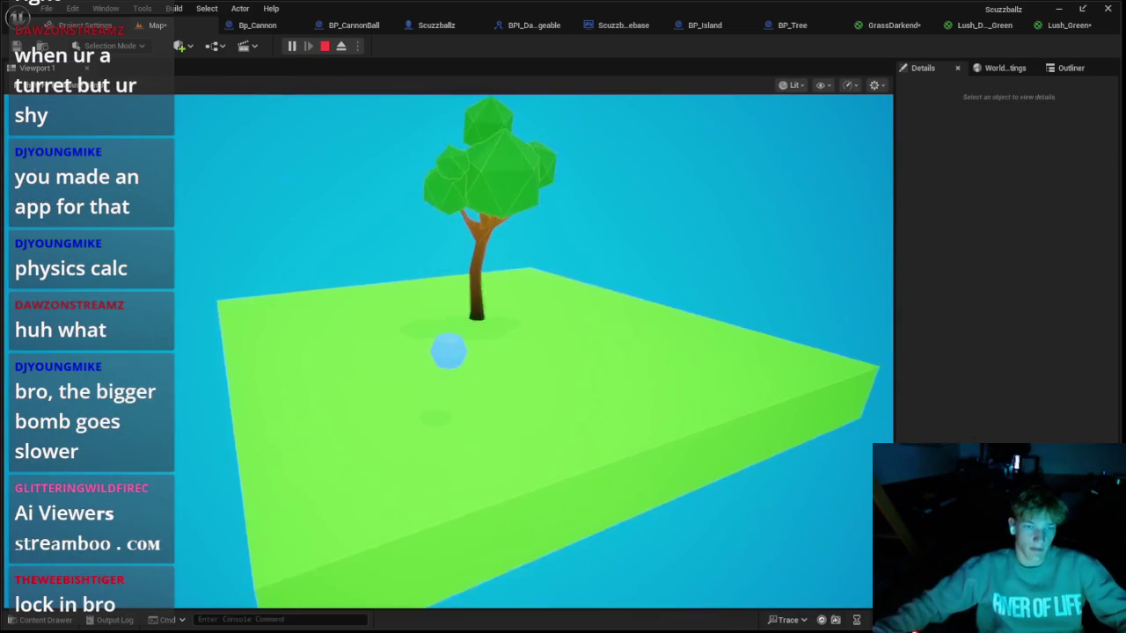
pyautogui.press('Escape')
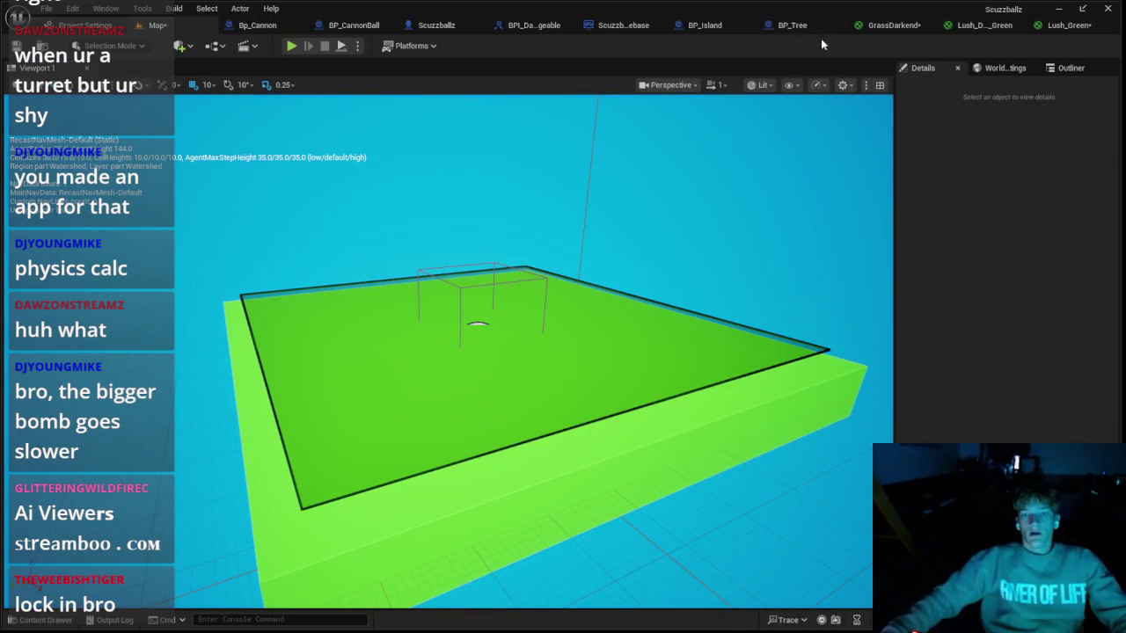
# Step: Check BP_Tree's BeginPlay, then open BP_Island's Spawn Tree macro to inspect its collision handling
pyautogui.click(769, 25)
pyautogui.scroll(-1, 712, 189)
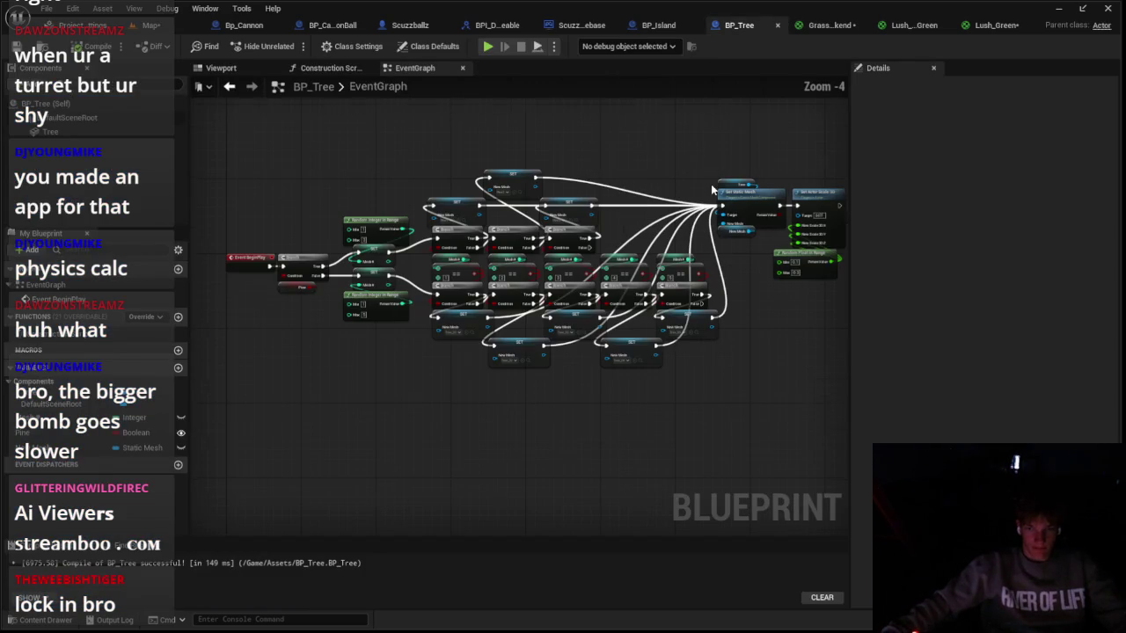
pyautogui.moveTo(690, 164); pyautogui.dragTo(612, 197)
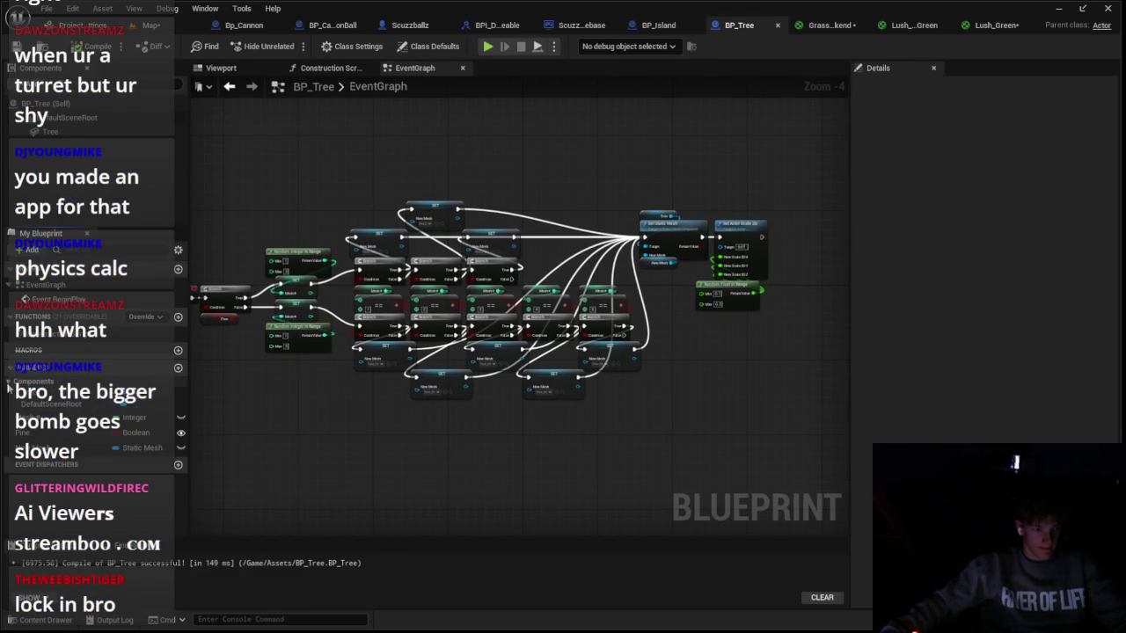
pyautogui.click(26, 300)
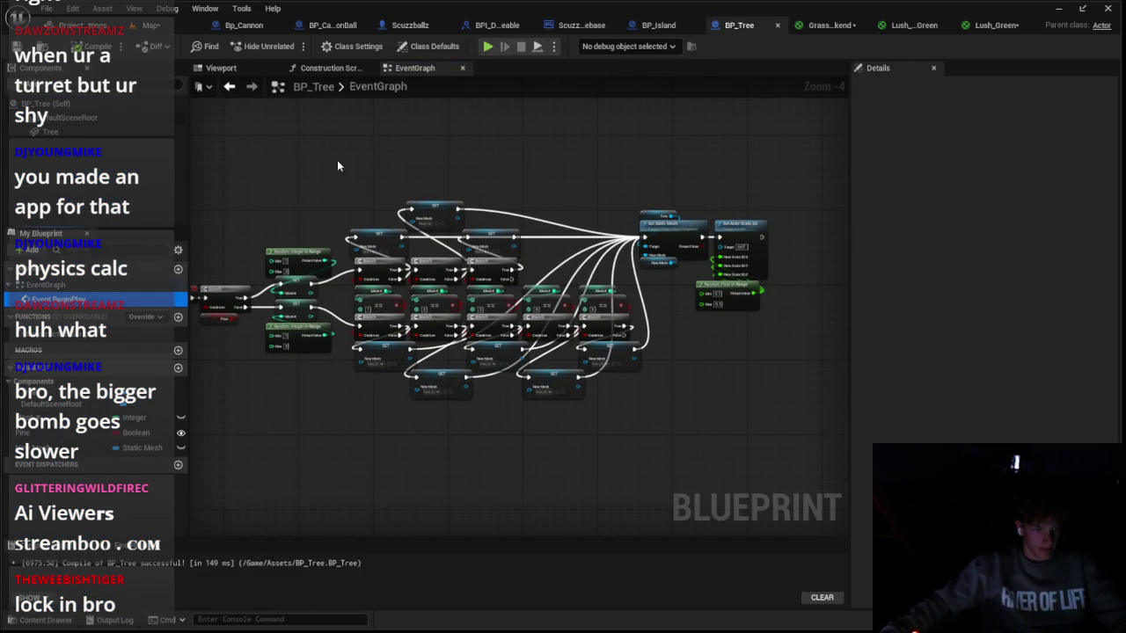
pyautogui.click(658, 27)
pyautogui.moveTo(501, 202); pyautogui.dragTo(522, 202)
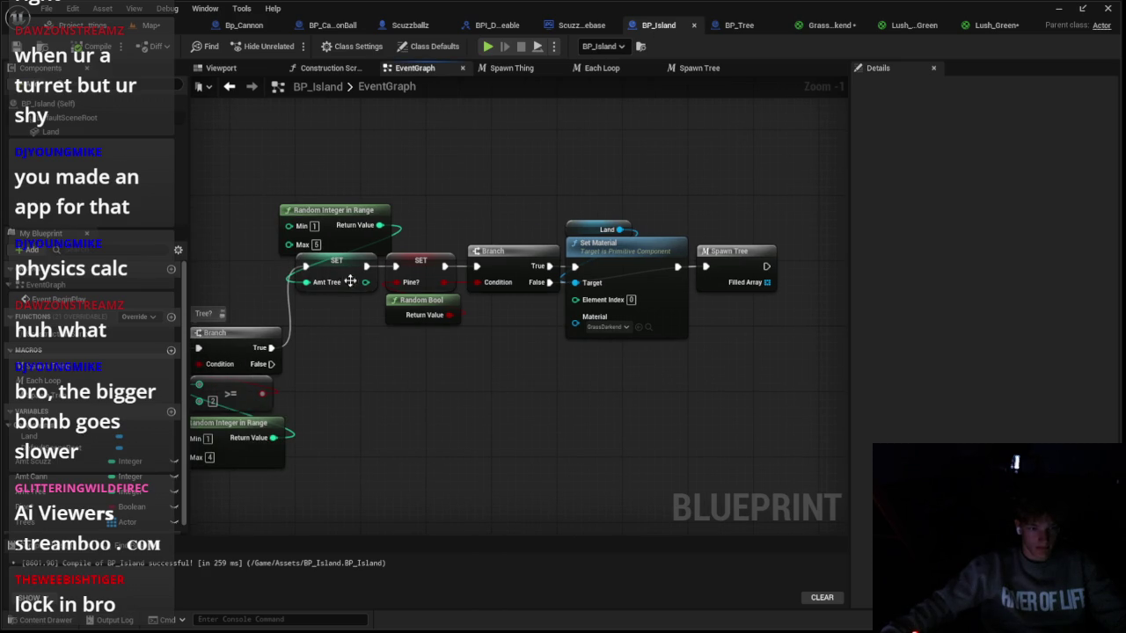
pyautogui.click(87, 387)
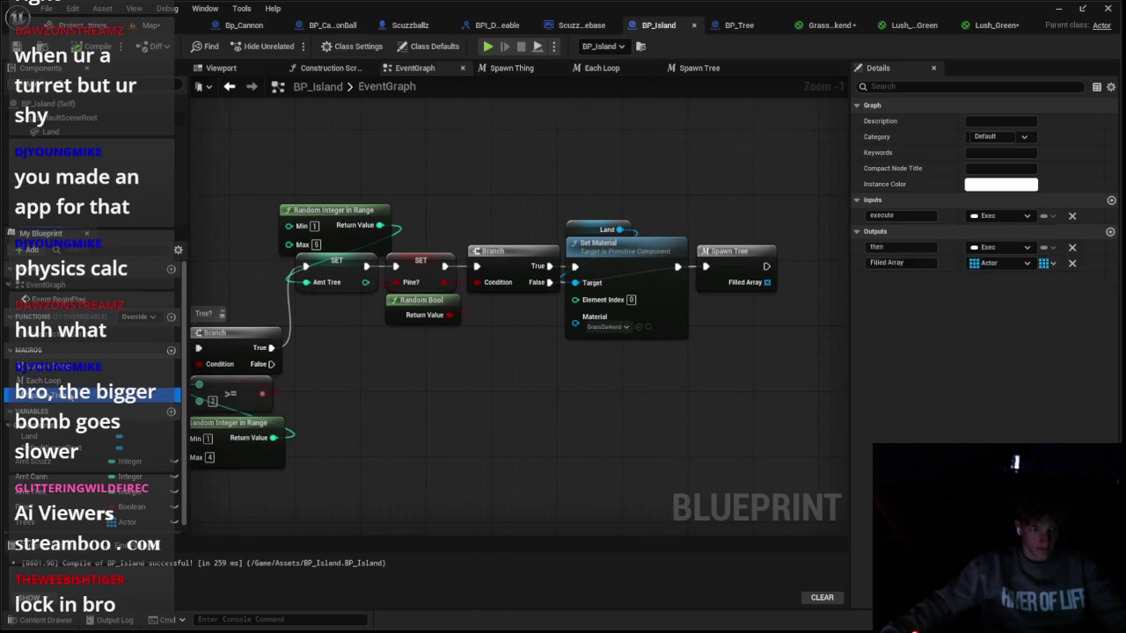
pyautogui.doubleClick(75, 393)
pyautogui.click(646, 368)
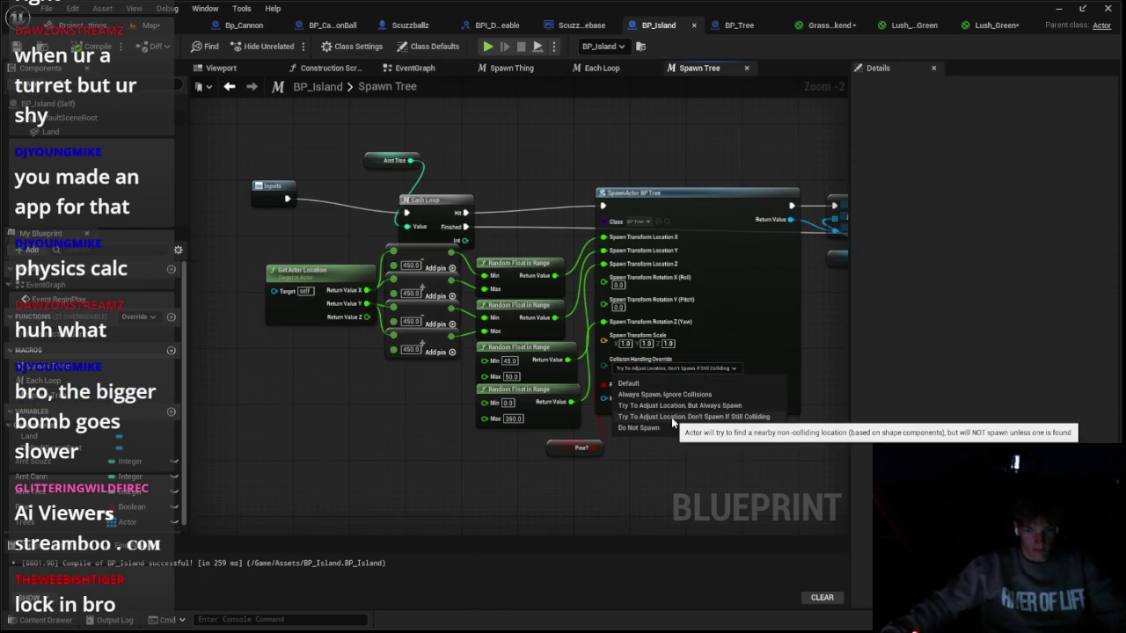
# Step: Leave SpawnActor's Collision Handling Override unchanged and play-test the level to see the spawned trees
pyautogui.click(648, 449)
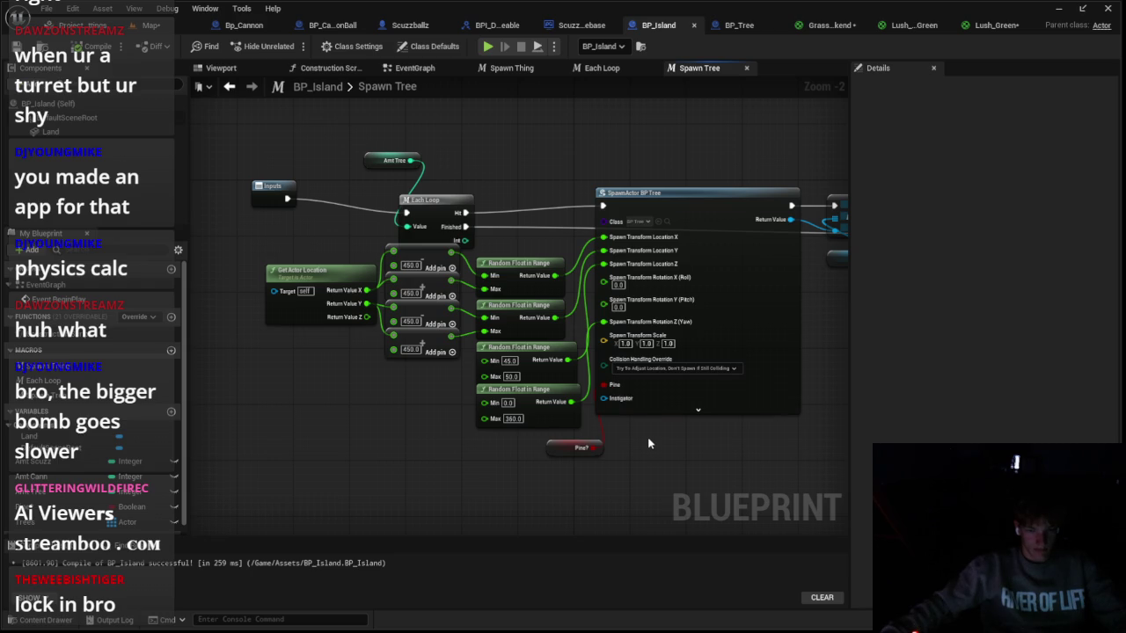
pyautogui.click(151, 26)
pyautogui.hotkey('alt', 'p')
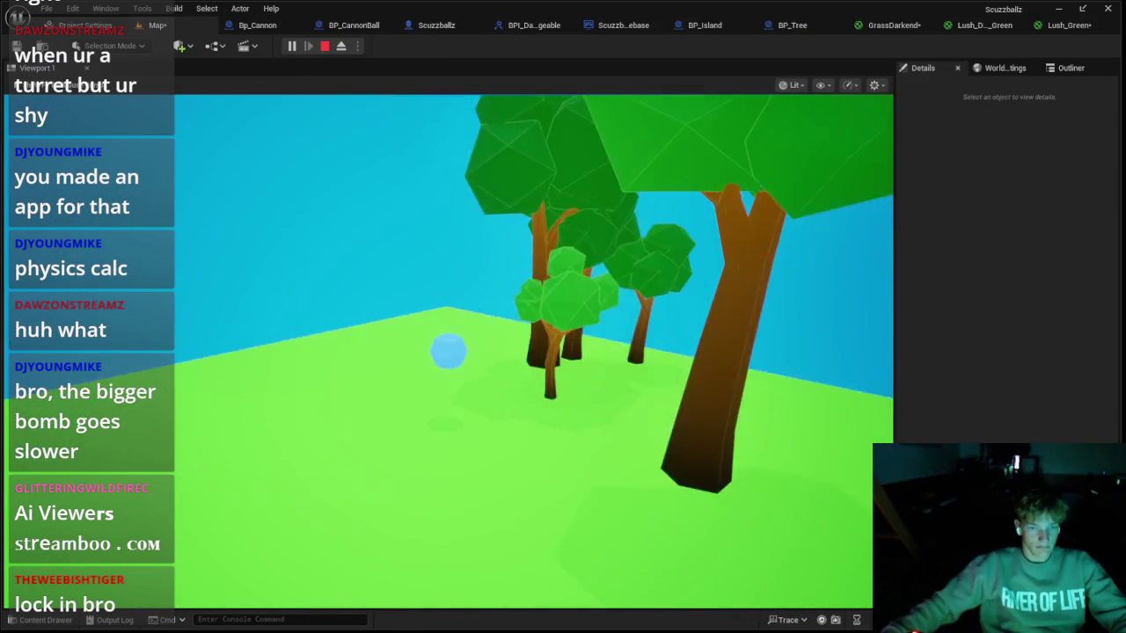
pyautogui.press('Escape')
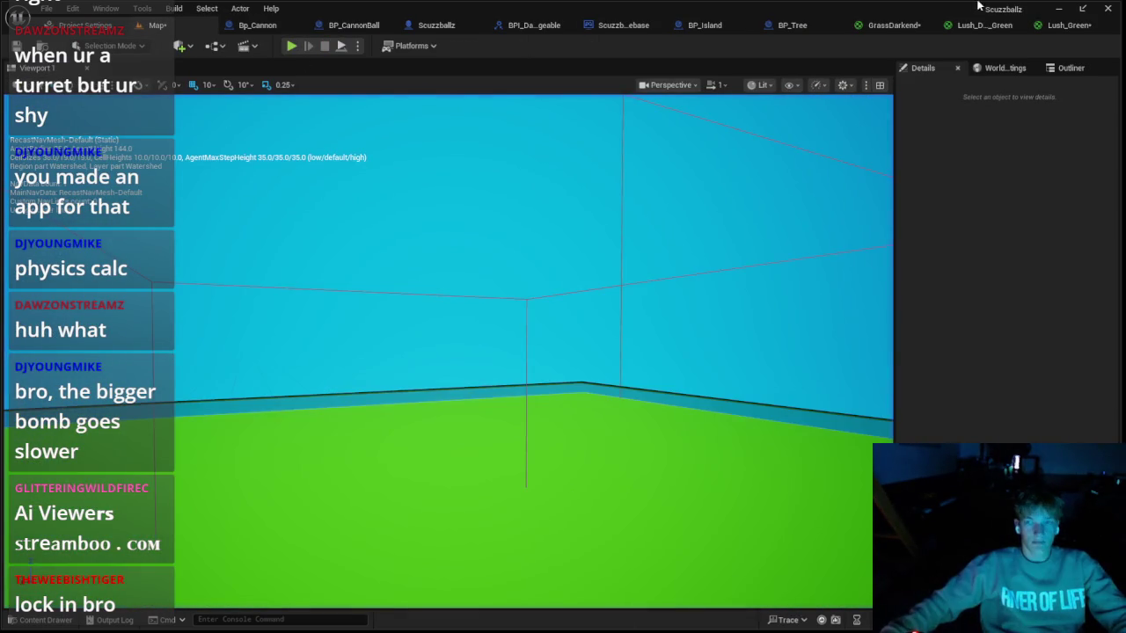
pyautogui.click(783, 26)
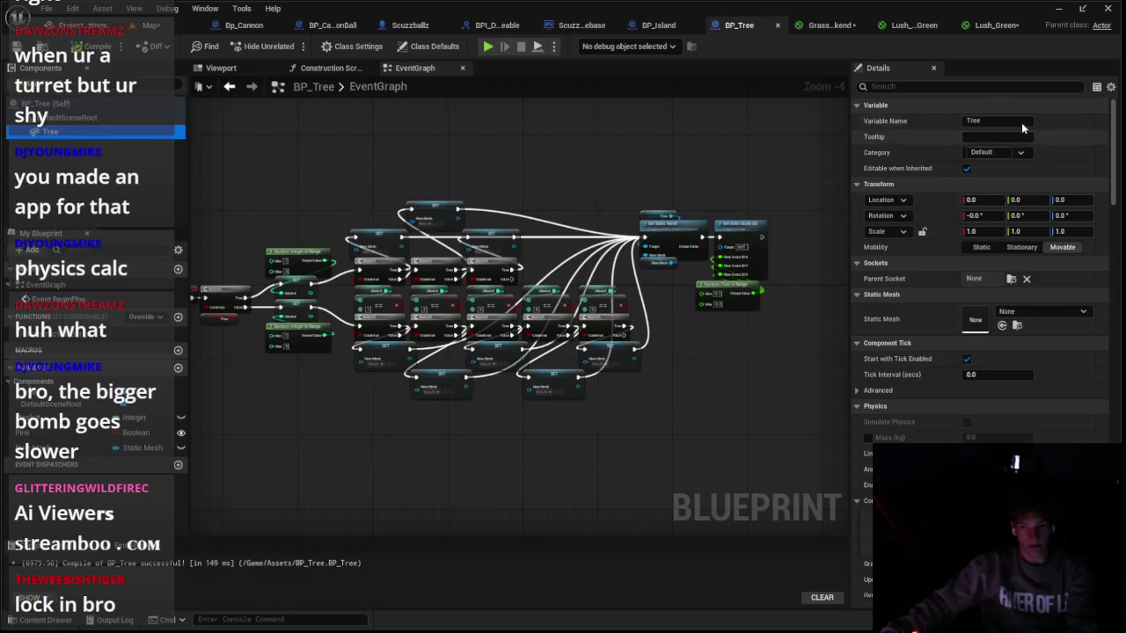
# Step: Set the BP_Tree Tree component's Collision Presets to Custom, ignoring Camera
pyautogui.click(919, 86)
pyautogui.write('co')
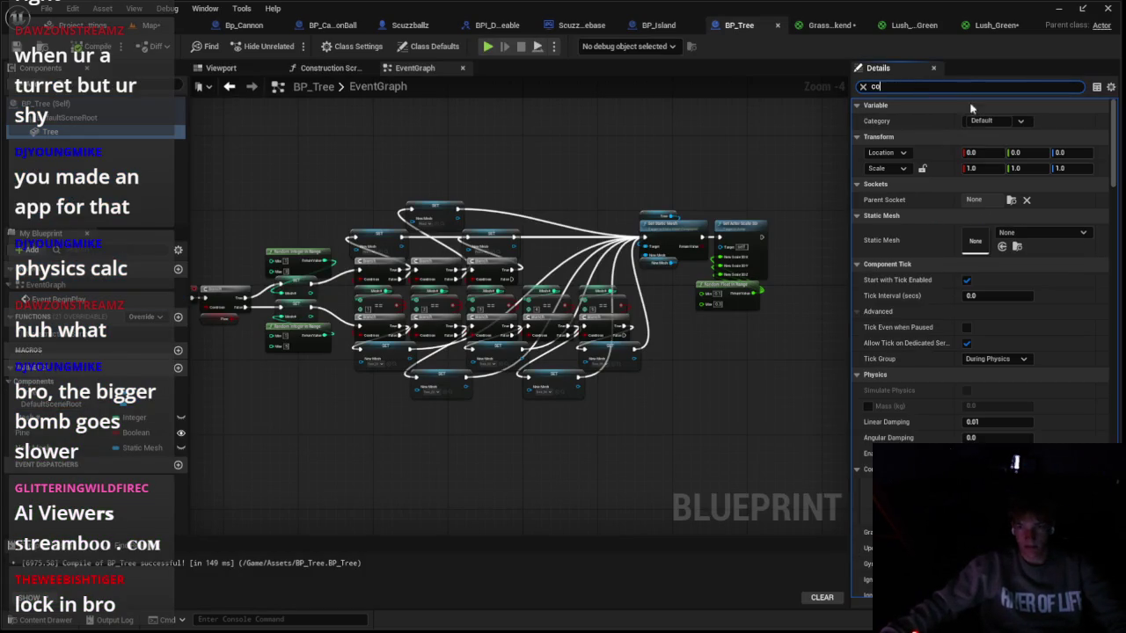
pyautogui.write('l')
pyautogui.click(994, 249)
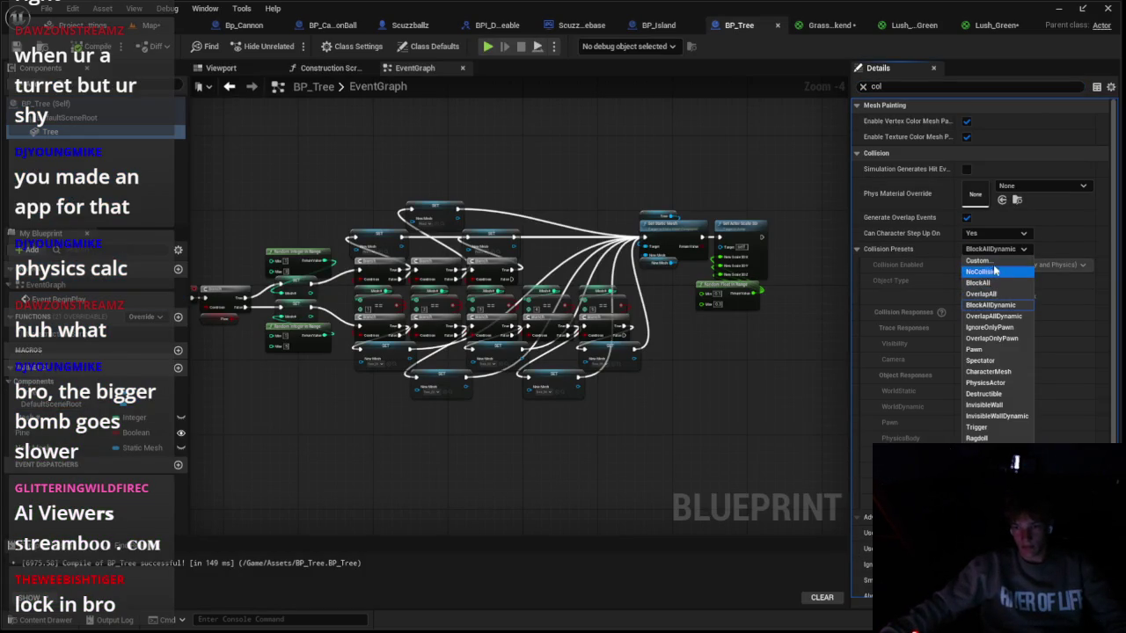
pyautogui.click(992, 262)
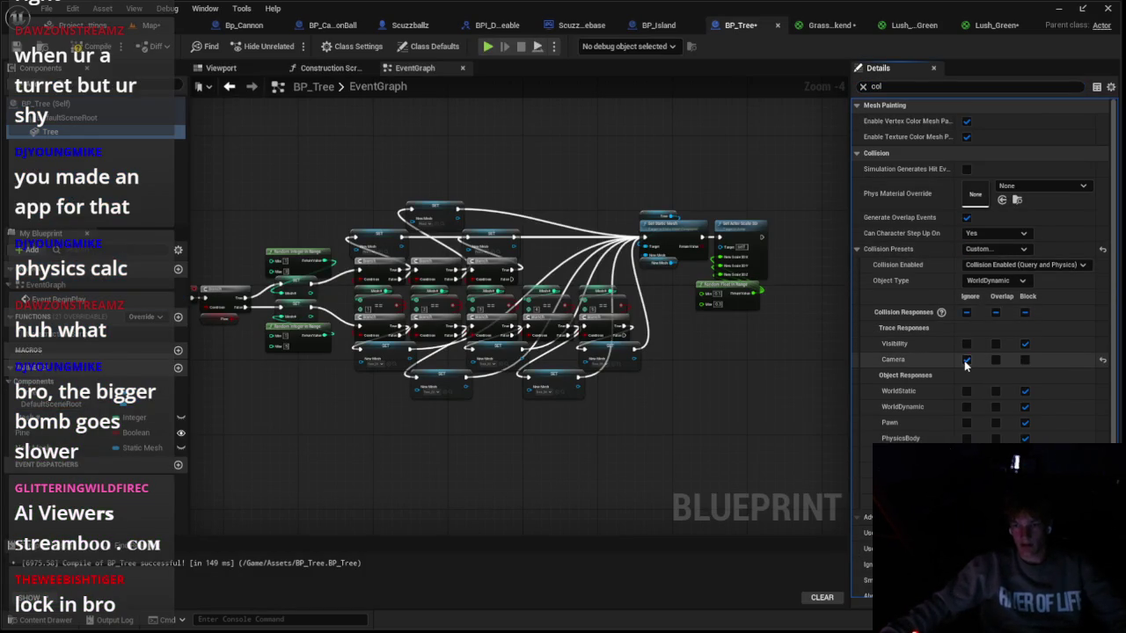
# Step: Play-test the level twice to check the new tree collision
pyautogui.hotkey('alt', 'p')
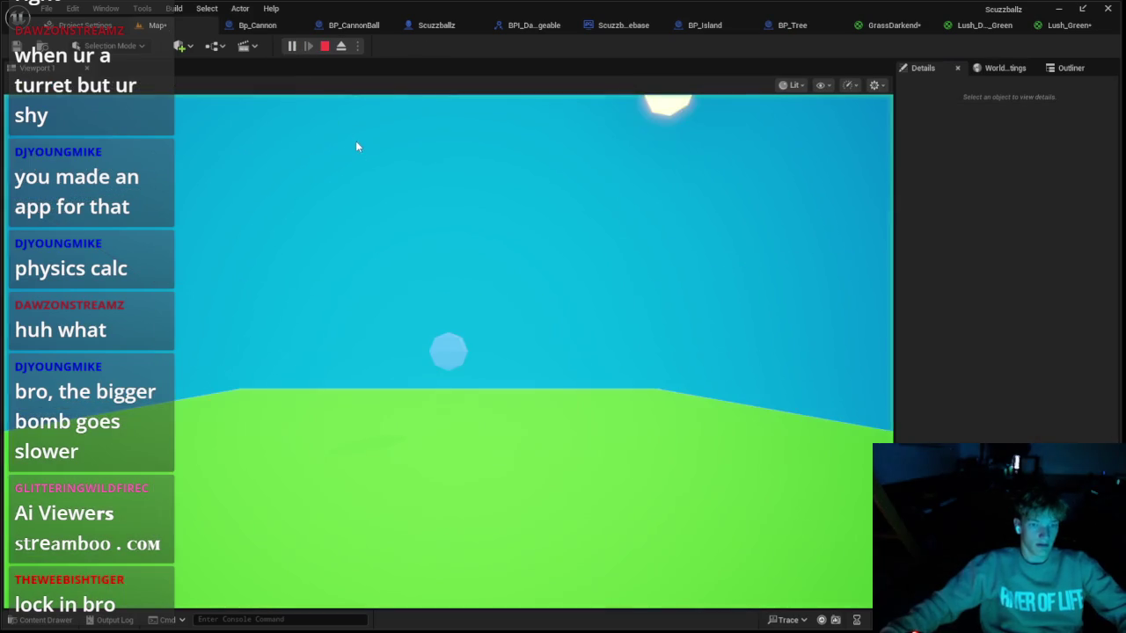
pyautogui.press('Escape')
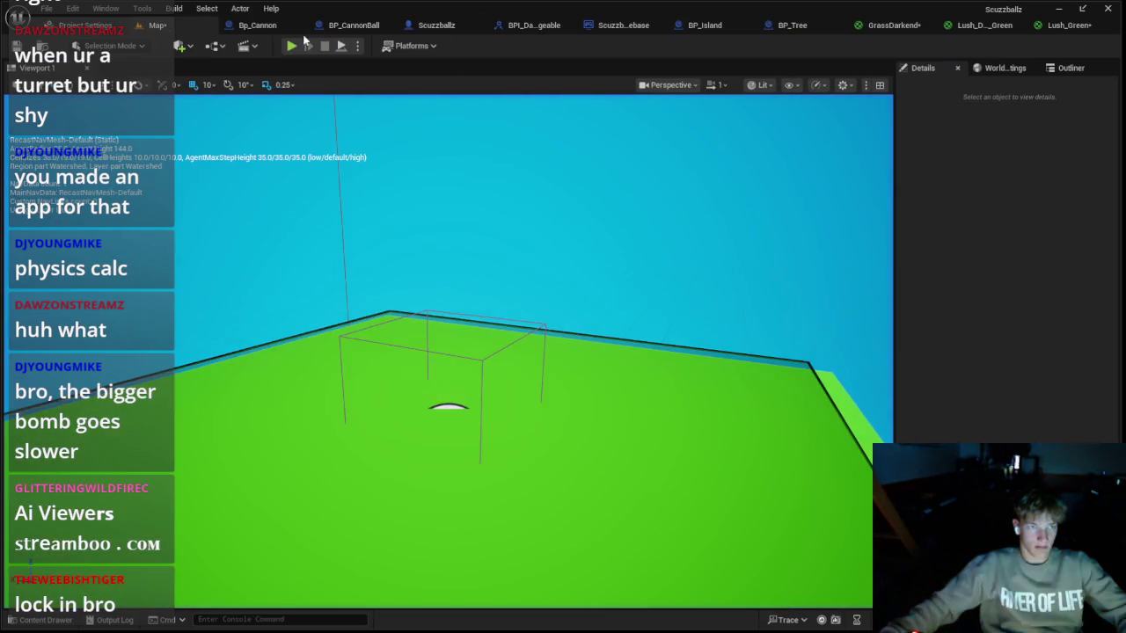
pyautogui.hotkey('alt', 'p')
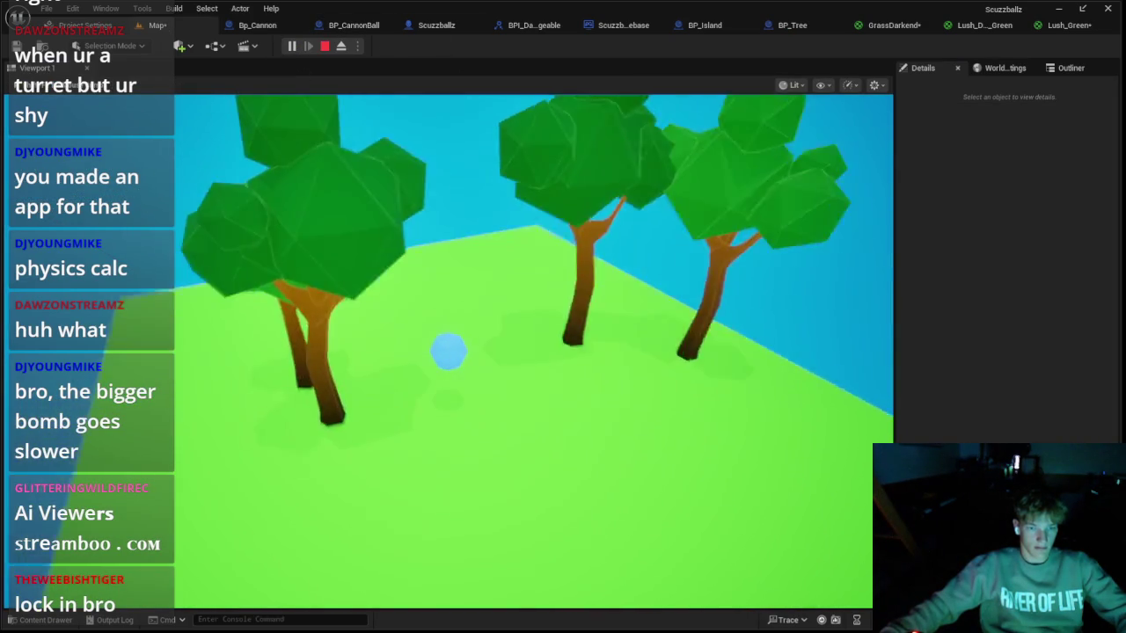
pyautogui.press('Escape')
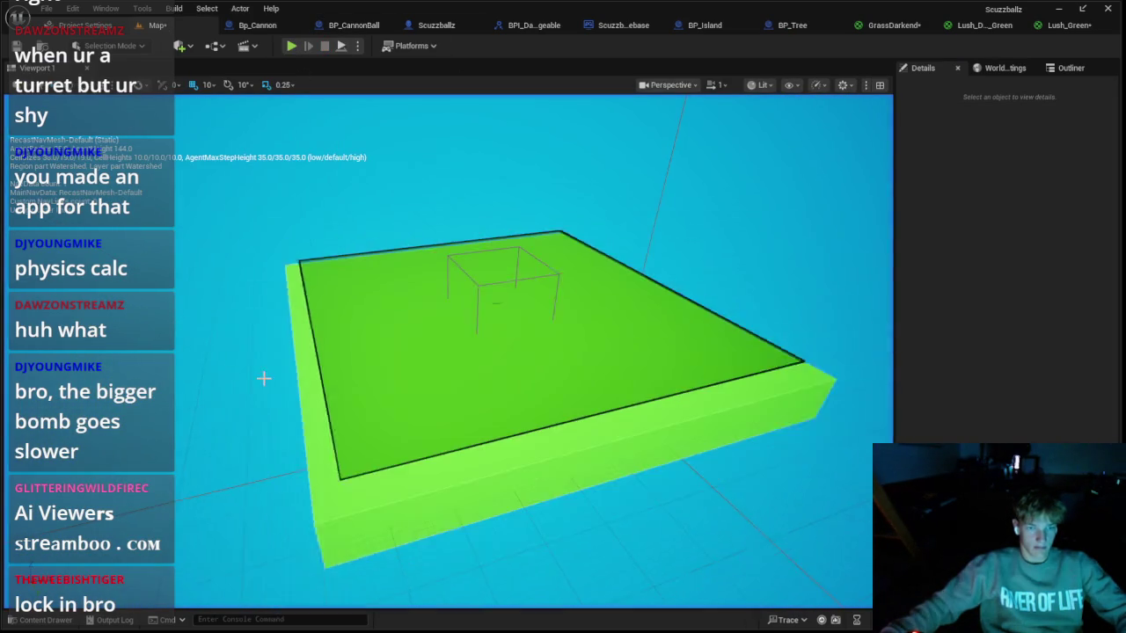
pyautogui.scroll(-5, 481, 362)
# Step: Duplicate BP_Island to the left and right, leaving BP_Island3 at X 1250
pyautogui.click(481, 361)
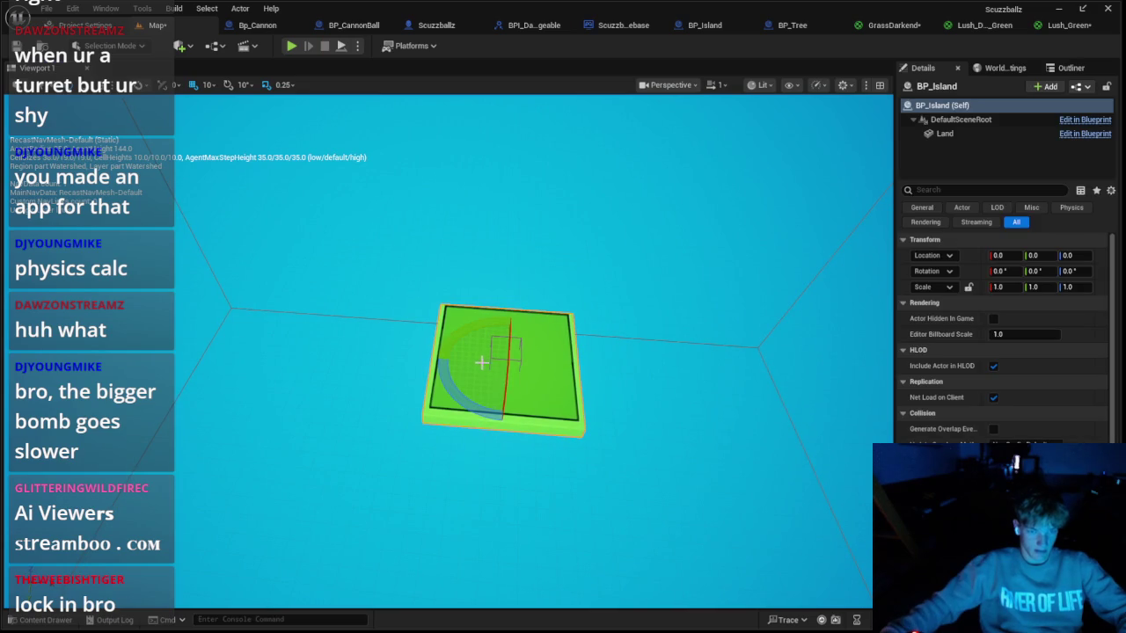
pyautogui.keyDown('alt'); pyautogui.moveTo(519, 370); pyautogui.dragTo(343, 352); pyautogui.keyUp('alt')
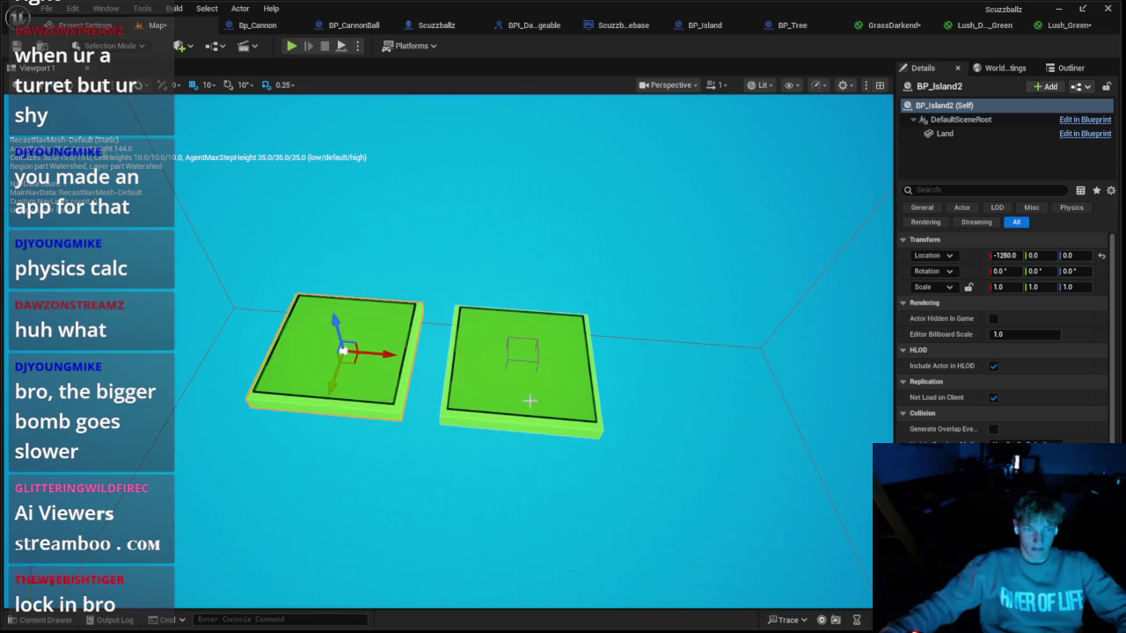
pyautogui.scroll(5, 363, 361)
pyautogui.scroll(-5, 284, 360)
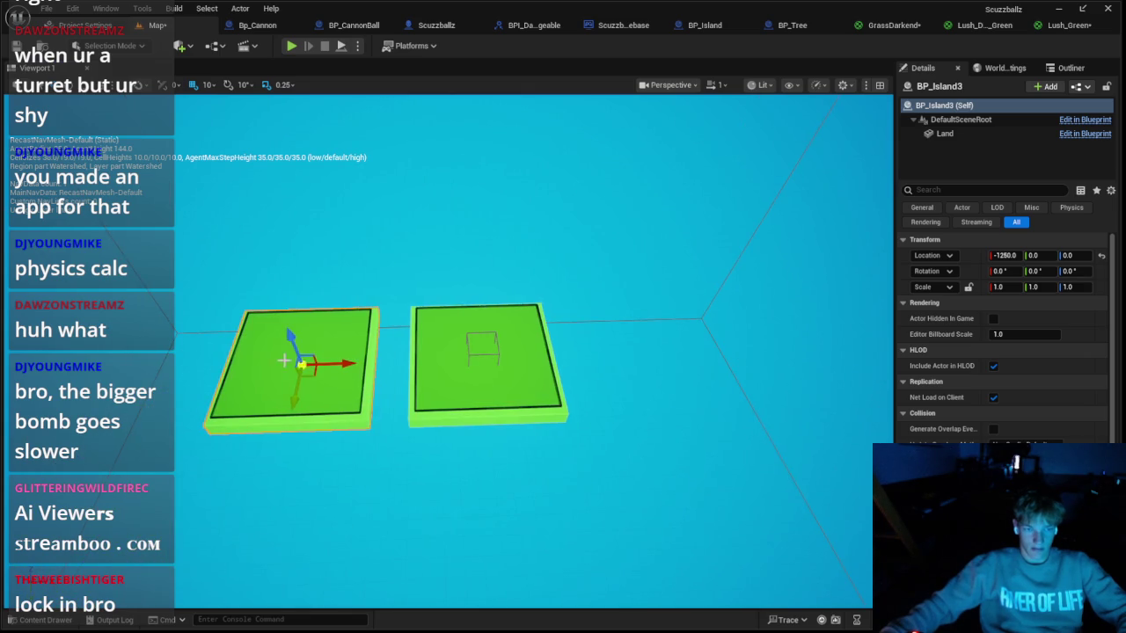
pyautogui.moveTo(335, 364)
pyautogui.mouseDown()
pyautogui.moveTo(658, 360)
pyautogui.moveTo(645, 354)
pyautogui.mouseUp()
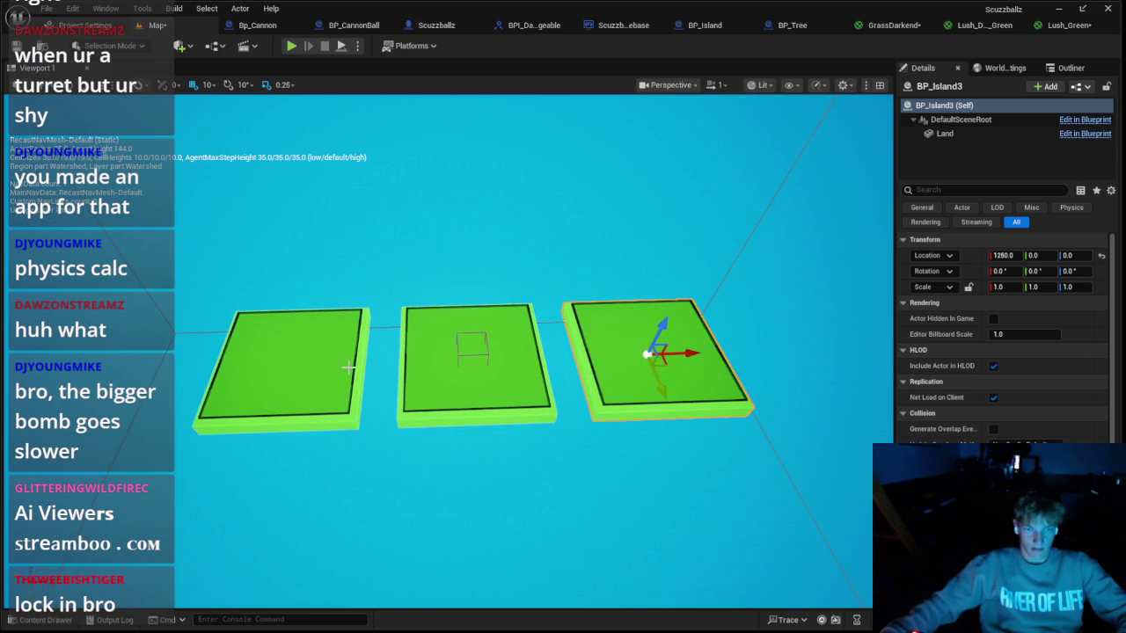
# Step: Play-test the level with all three islands
pyautogui.click(291, 45)
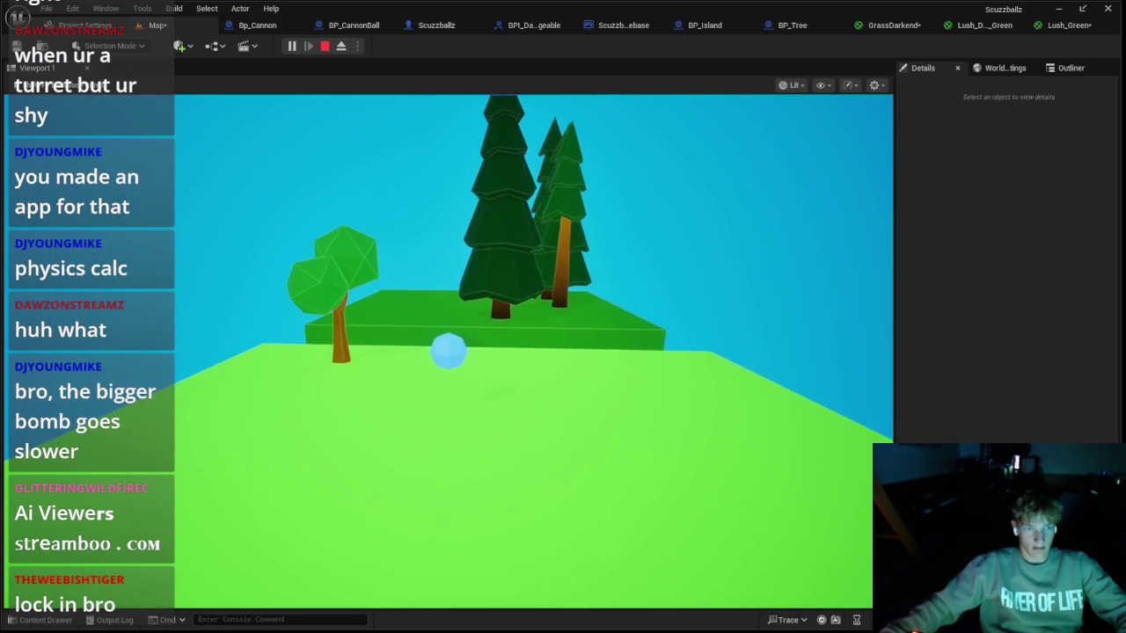
pyautogui.press('Escape')
pyautogui.click(973, 26)
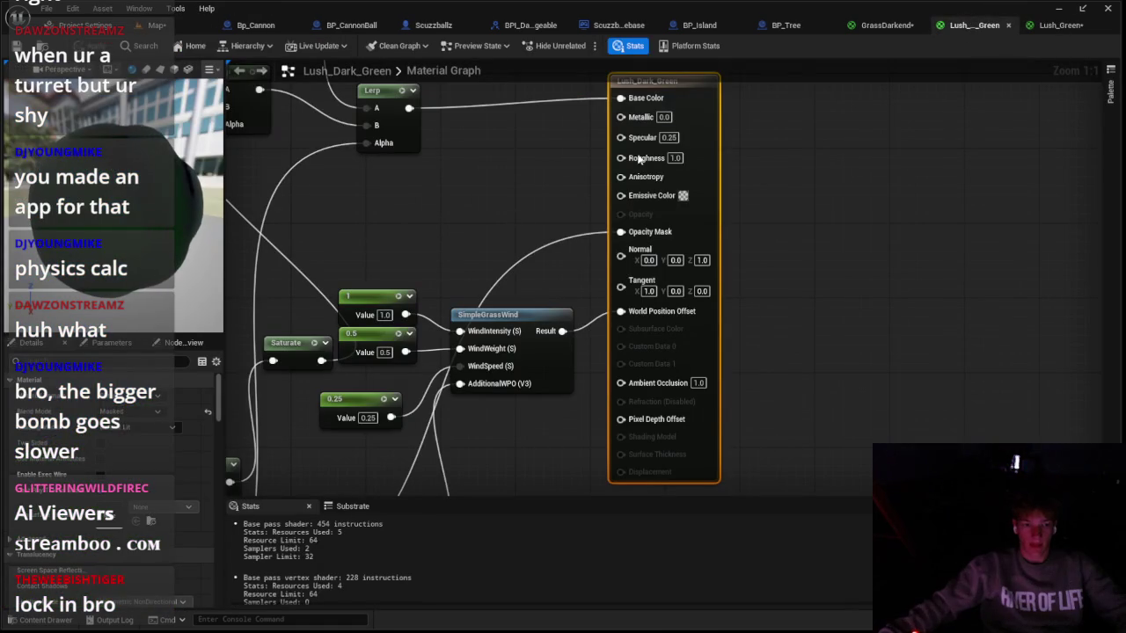
# Step: Set Lush_Dark_Green's WindIntensity to 0.5 and WindWeight to 0.25, then apply the material
pyautogui.click(1056, 25)
pyautogui.click(967, 26)
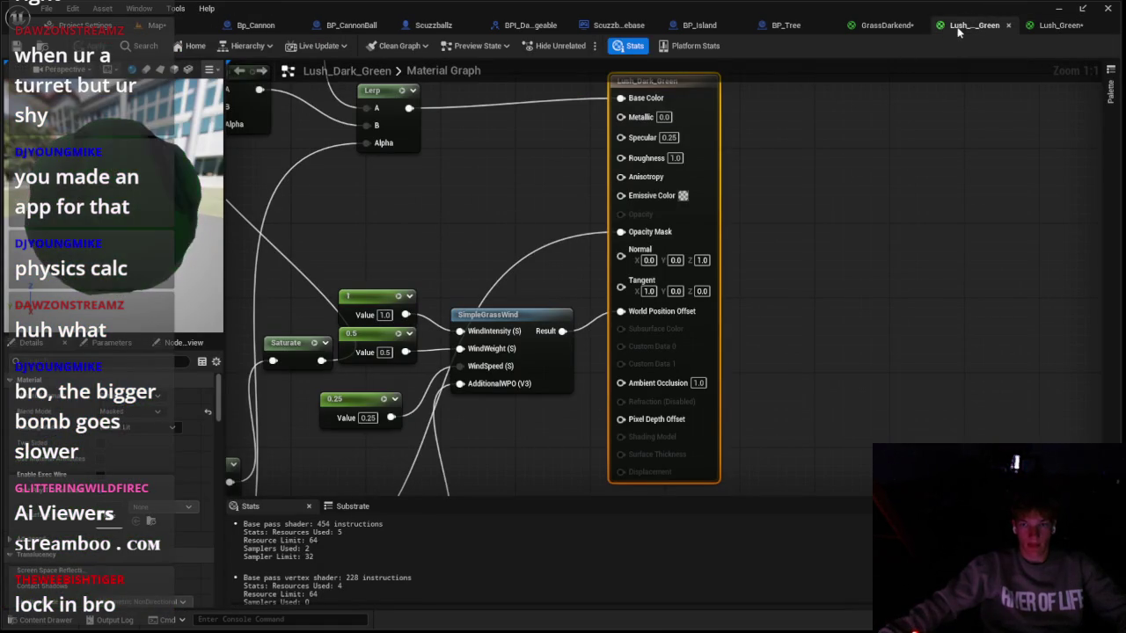
pyautogui.hotkey('ctrl', 'z')
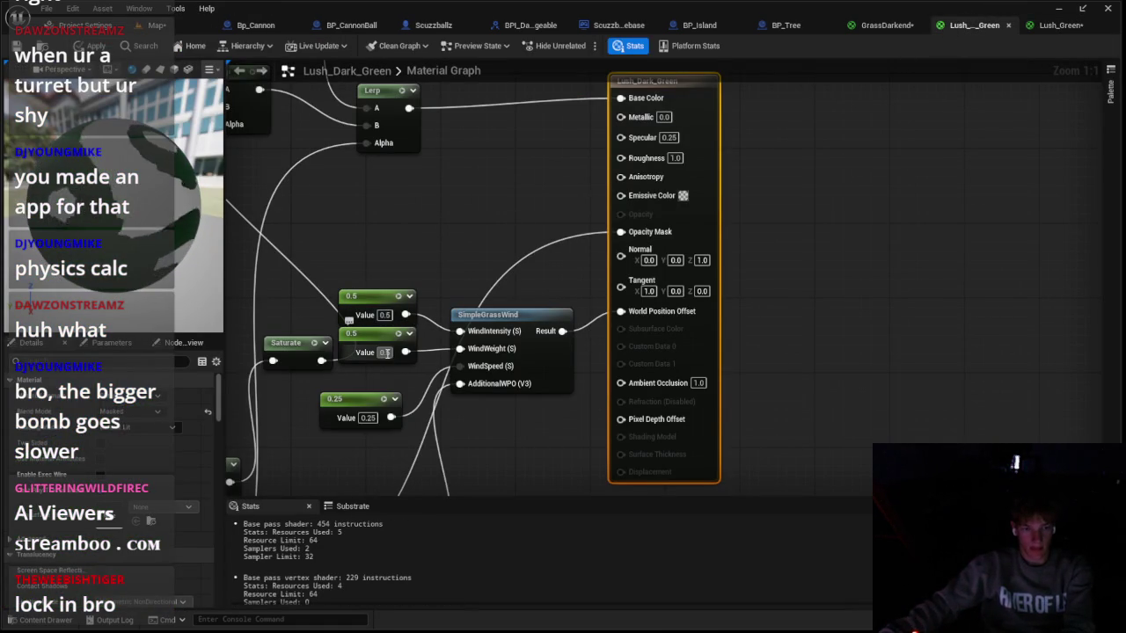
pyautogui.write('0.25')
pyautogui.press('Return')
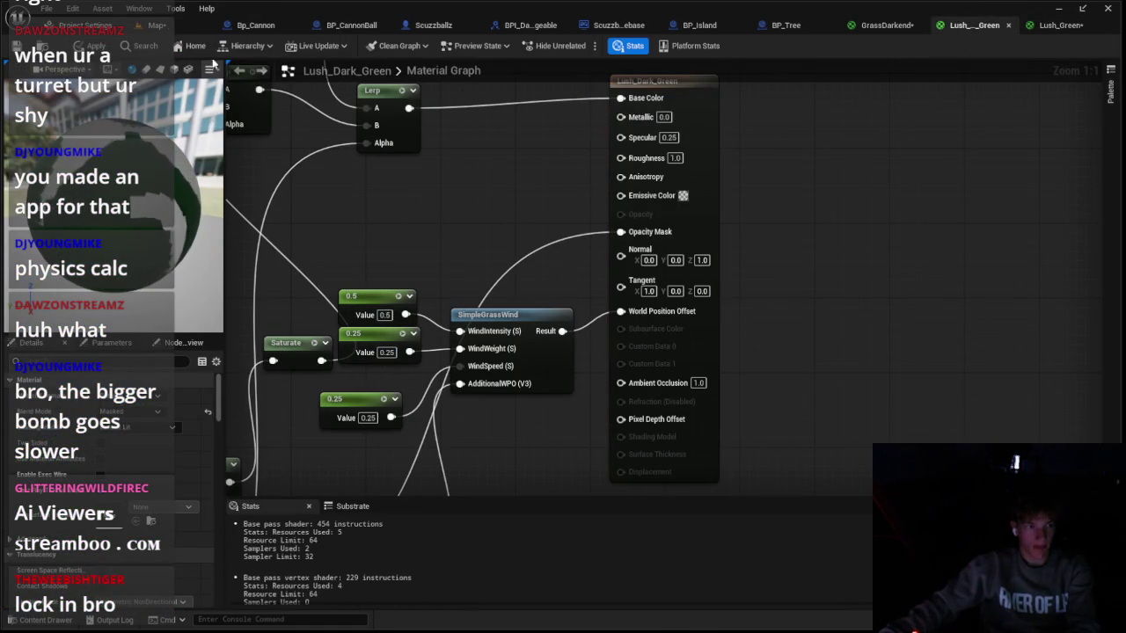
pyautogui.hotkey('ctrl', 's')
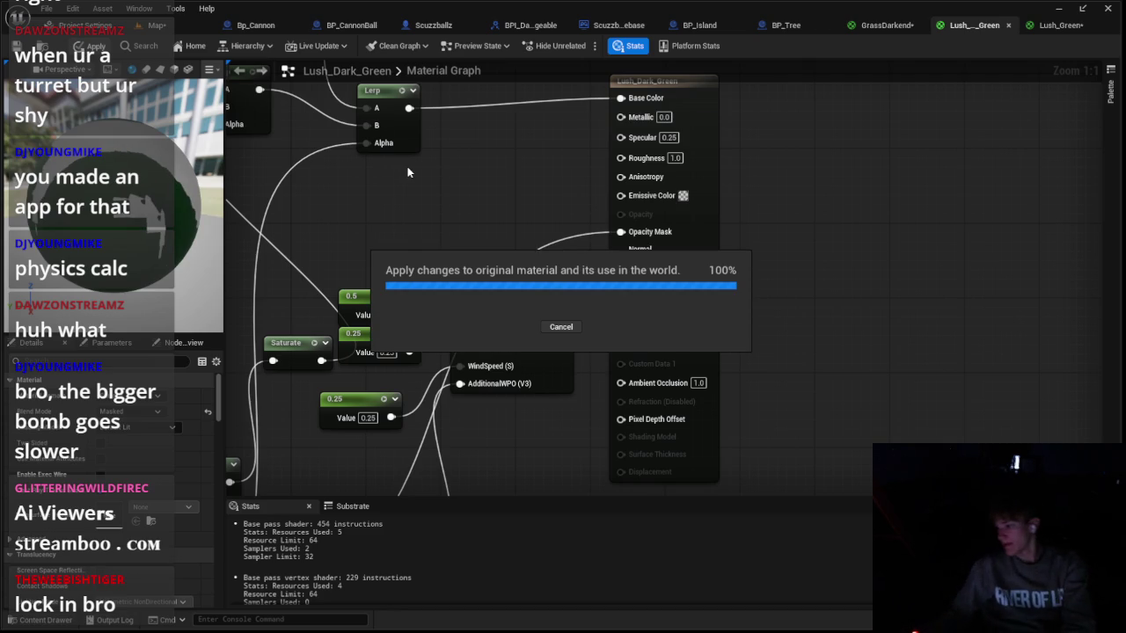
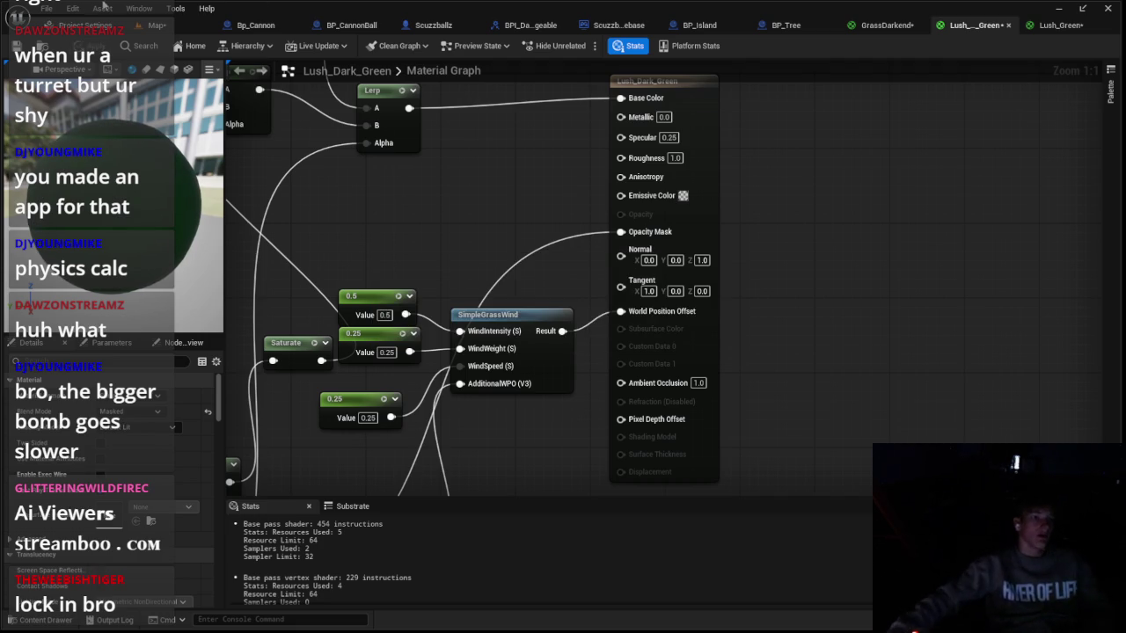
# Step: Leave the grass material for the level and run a quick play test of the tree-covered islands
pyautogui.click(433, 25)
pyautogui.click(307, 40)
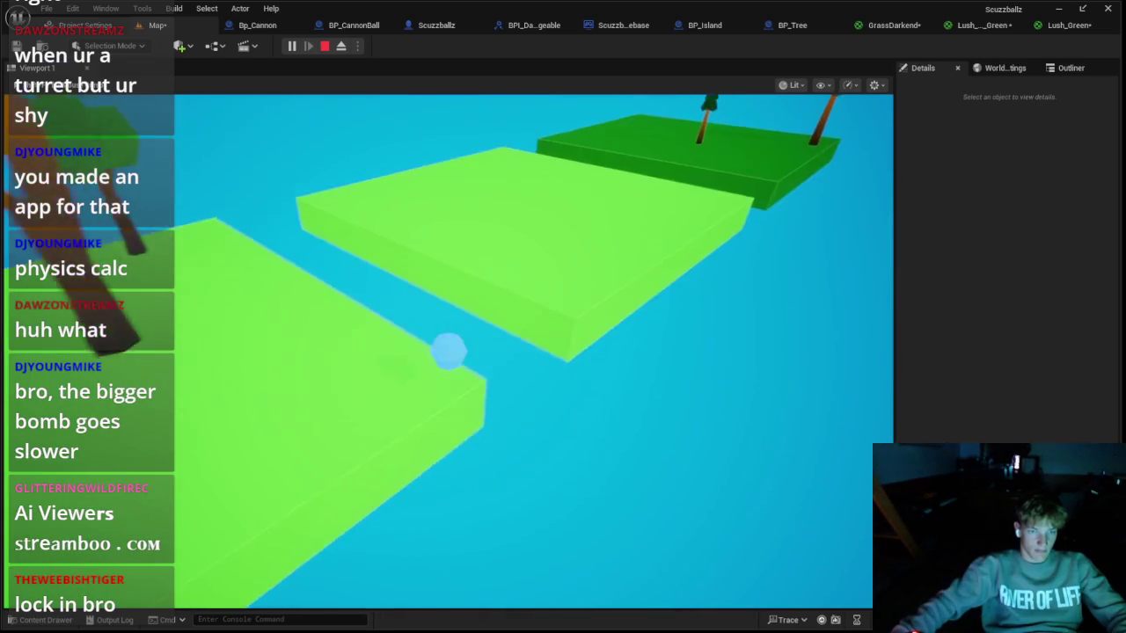
pyautogui.press('Escape')
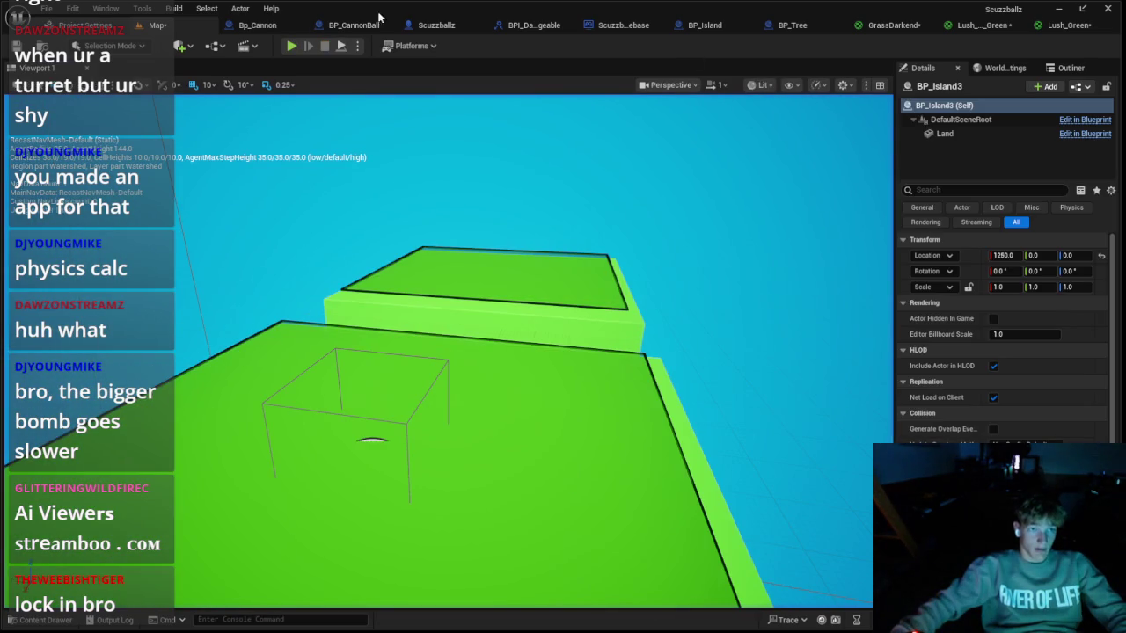
# Step: After a play test, Alt-drag the three selected grass platforms along Y to create another row
pyautogui.click(291, 46)
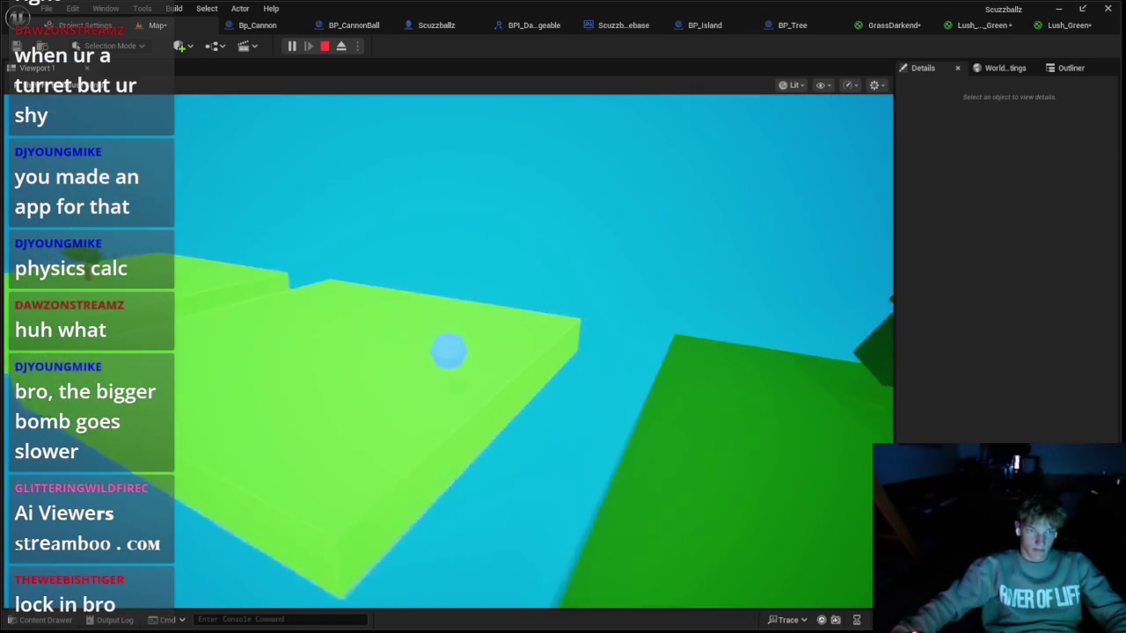
pyautogui.press('Escape')
pyautogui.scroll(-5, 607, 339)
pyautogui.click(606, 339)
pyautogui.keyDown('ctrl'); pyautogui.click(312, 336); pyautogui.keyUp('ctrl')
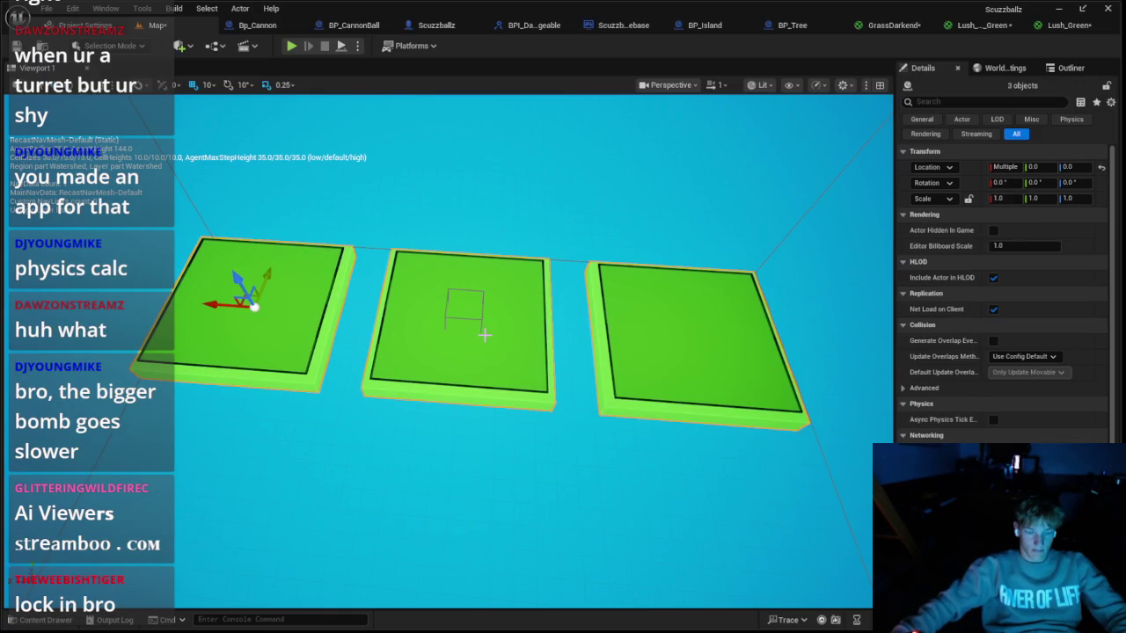
pyautogui.moveTo(269, 271)
pyautogui.mouseDown()
pyautogui.moveTo(289, 252)
pyautogui.moveTo(302, 186)
pyautogui.moveTo(335, 137)
pyautogui.moveTo(333, 167)
pyautogui.moveTo(319, 149)
pyautogui.moveTo(238, 478)
pyautogui.moveTo(234, 466)
pyautogui.mouseUp()
# Step: Playtest the level with the new row of islands, then bring up the BP_Tree blueprint
pyautogui.click(293, 45)
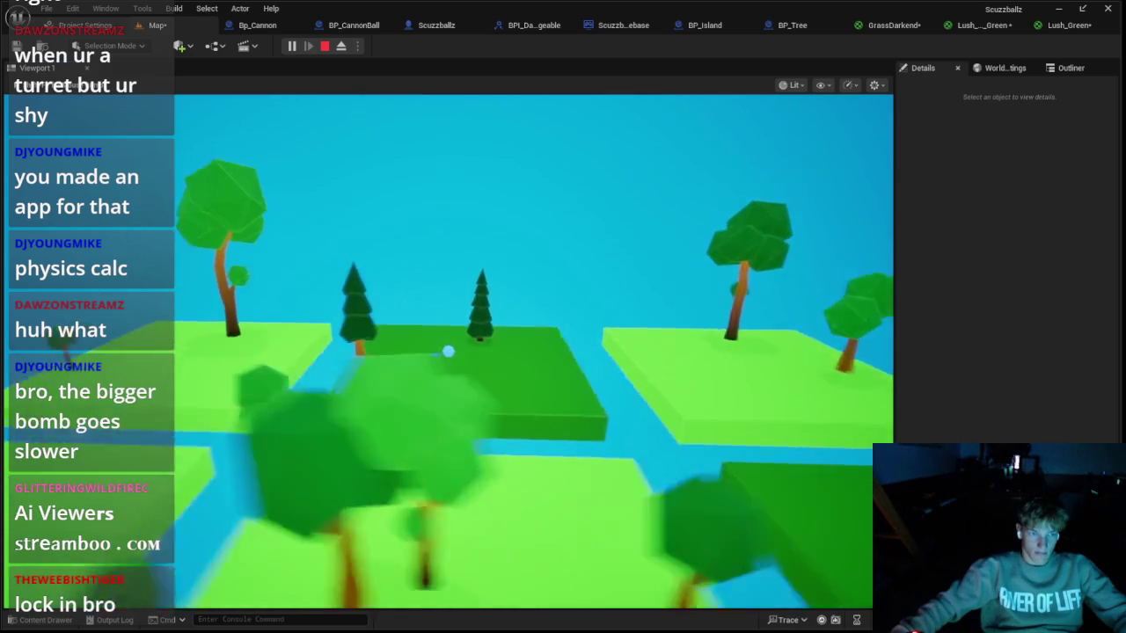
pyautogui.press('Escape')
pyautogui.click(815, 30)
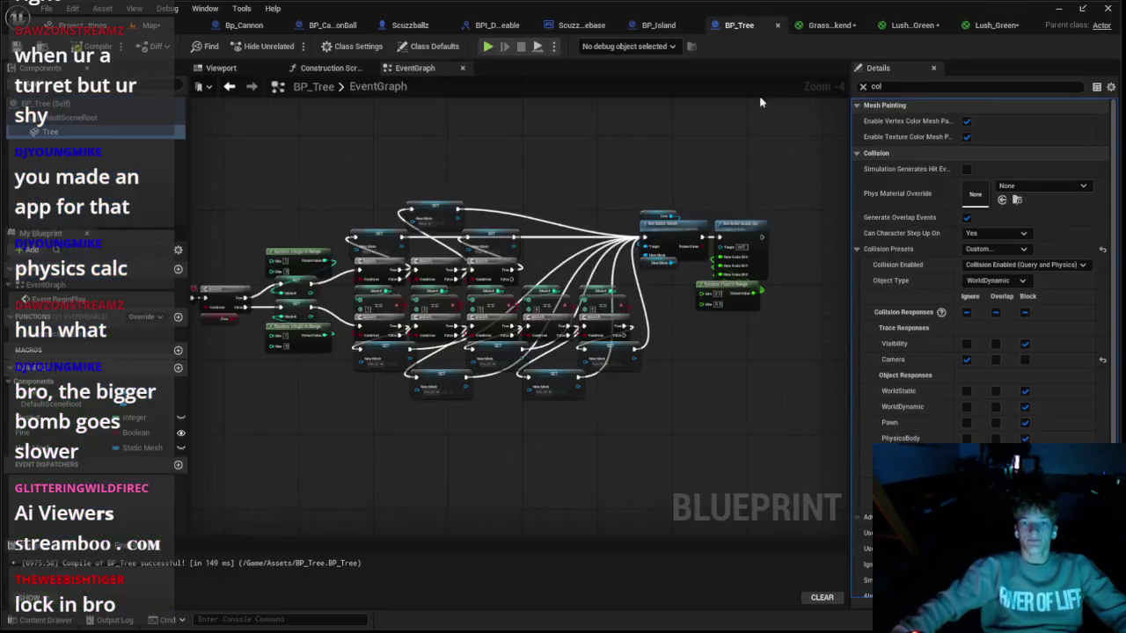
# Step: Set BP_Tree's random scale value to 0.25 and playtest to check the tree sizes
pyautogui.scroll(3, 693, 331)
pyautogui.write('0.25')
pyautogui.press('Return')
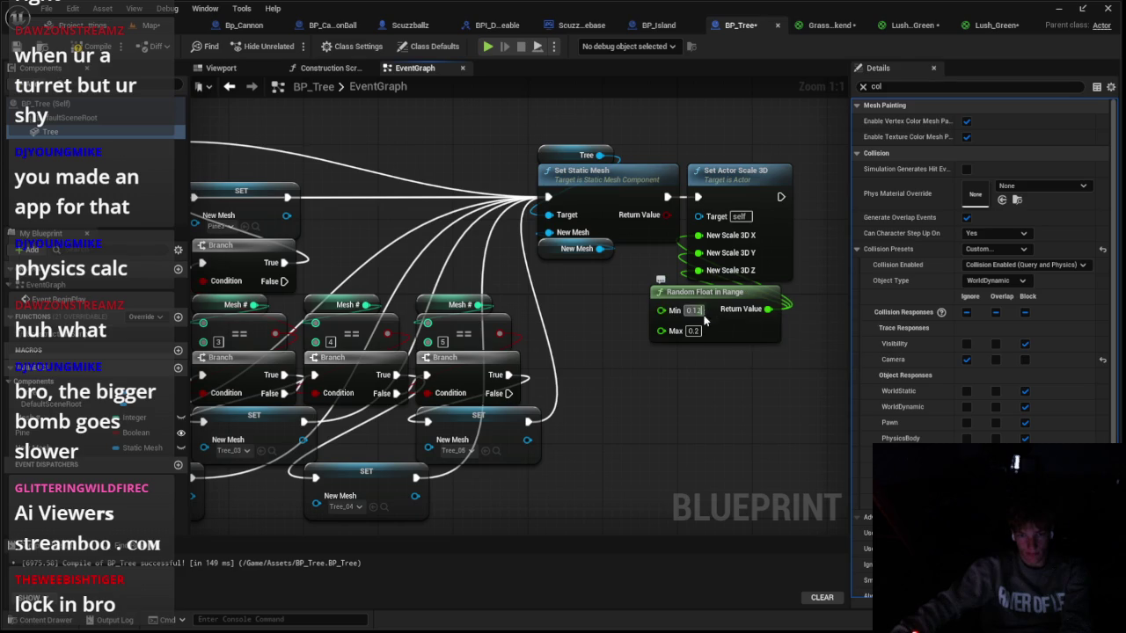
pyautogui.click(149, 25)
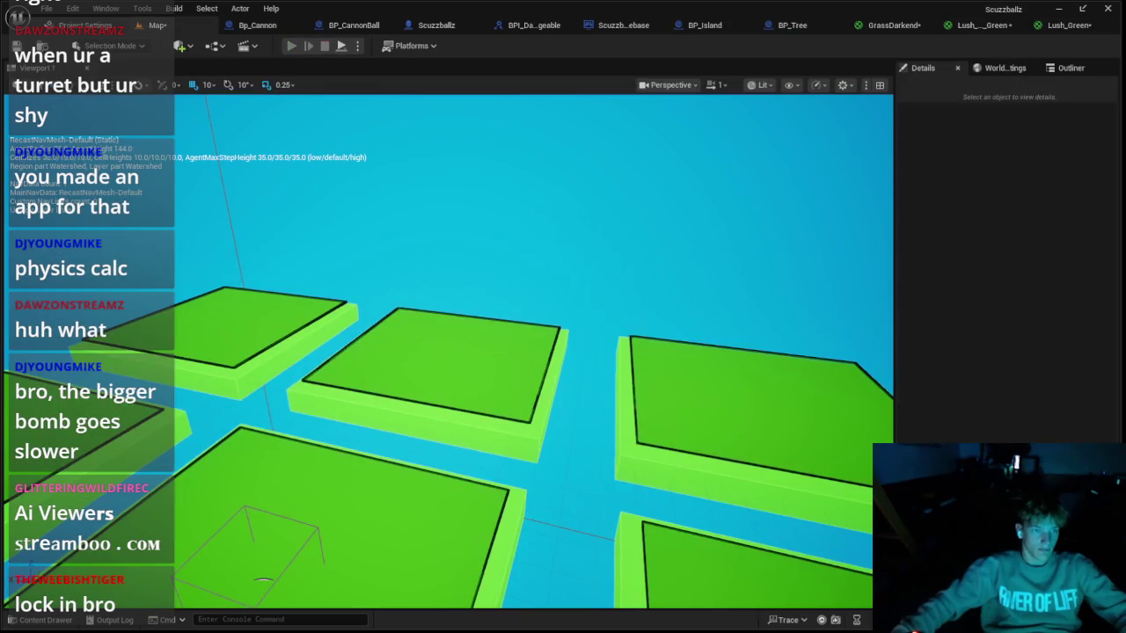
pyautogui.click(292, 46)
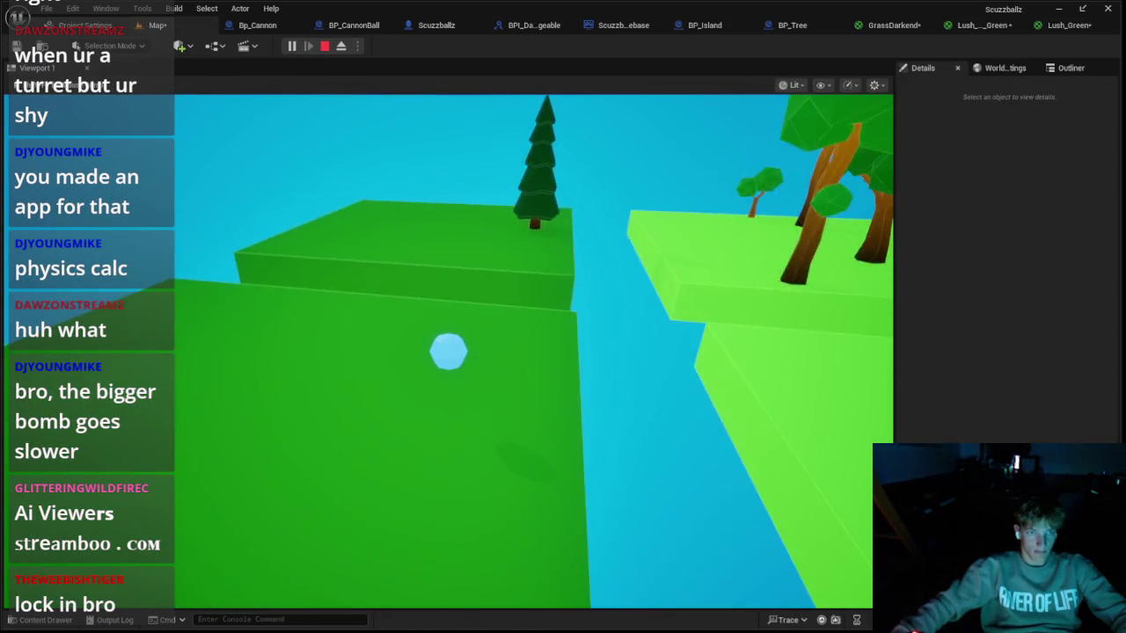
pyautogui.press('Escape')
# Step: Browse BP_Island's Spawn Tree, Each Loop and Spawn Thing graphs, and raise the EventGraph's random tree maximum to 8
pyautogui.click(792, 25)
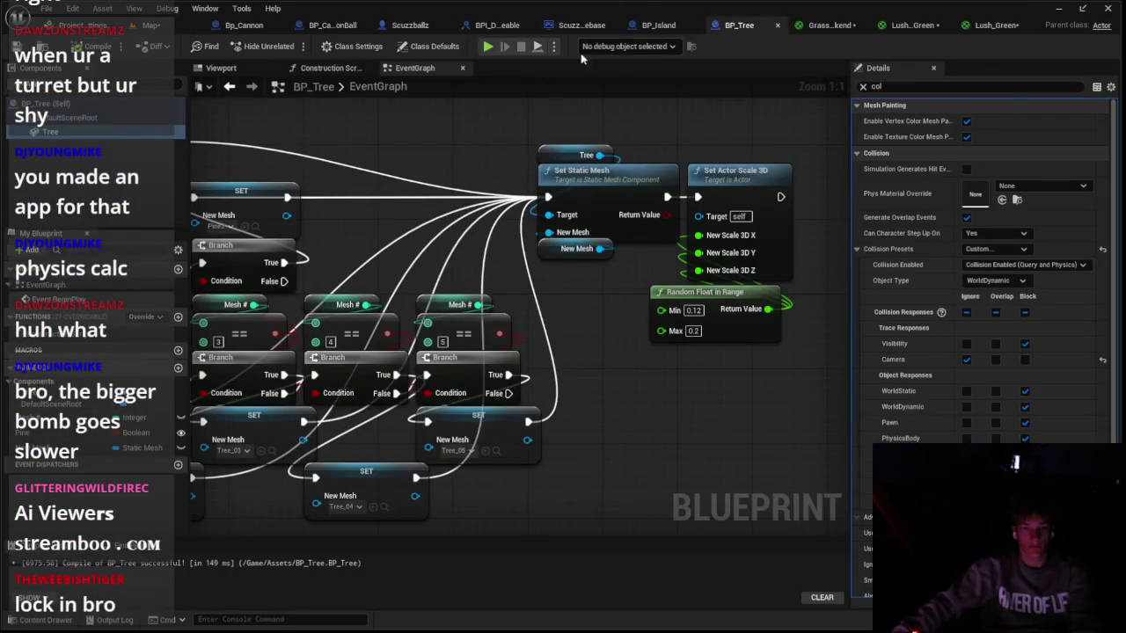
pyautogui.click(654, 26)
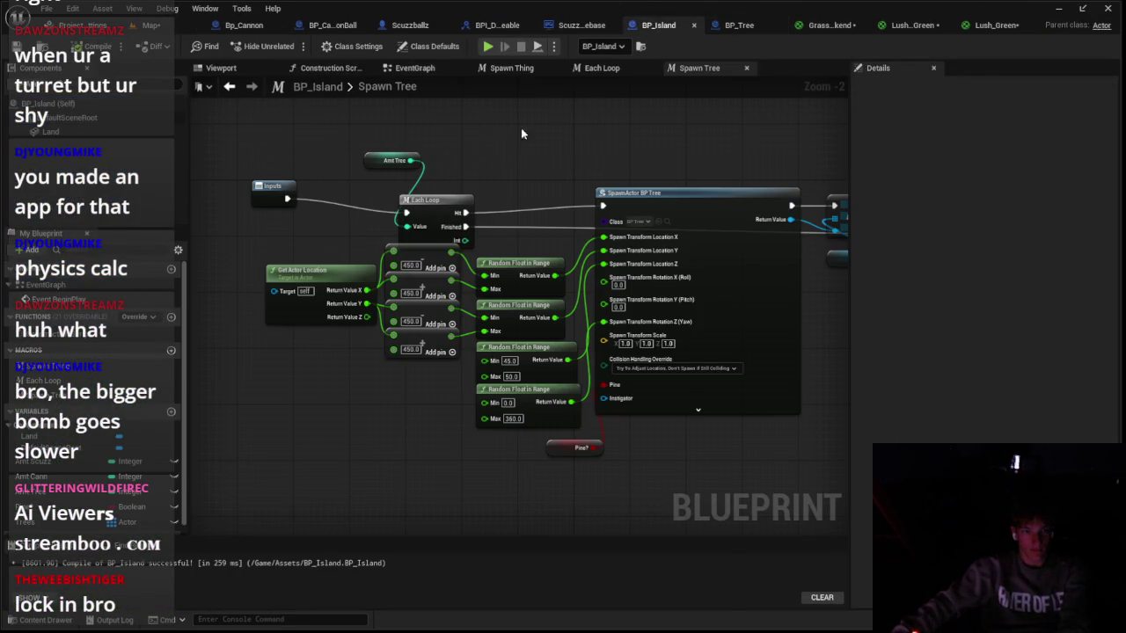
pyautogui.click(601, 68)
pyautogui.click(511, 67)
pyautogui.click(415, 67)
pyautogui.scroll(-1, 250, 201)
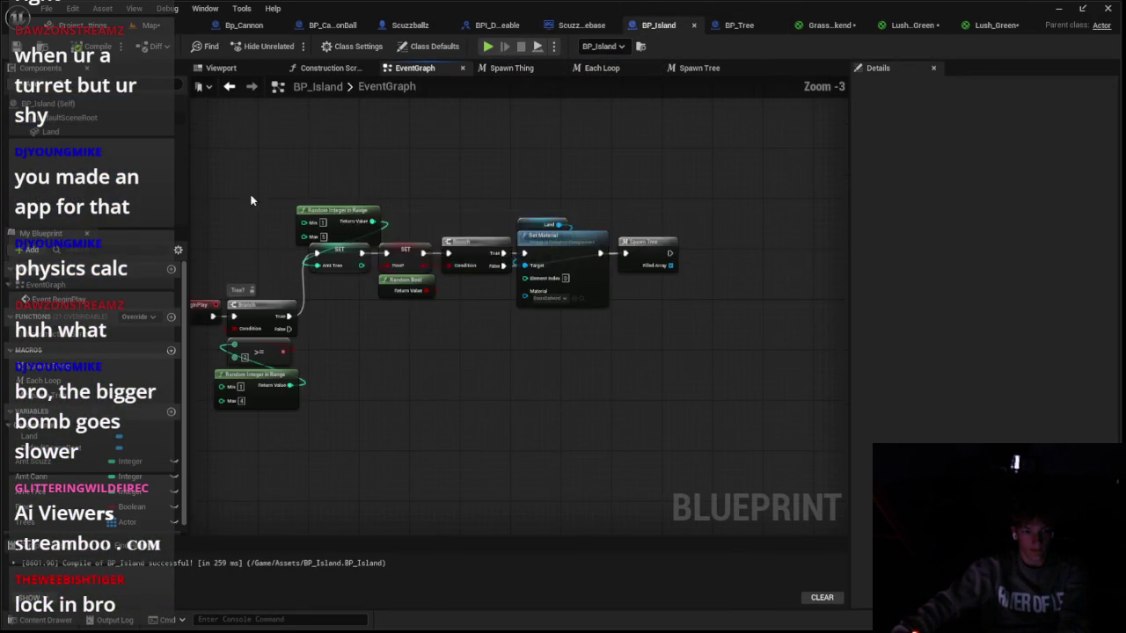
pyautogui.scroll(3, 395, 316)
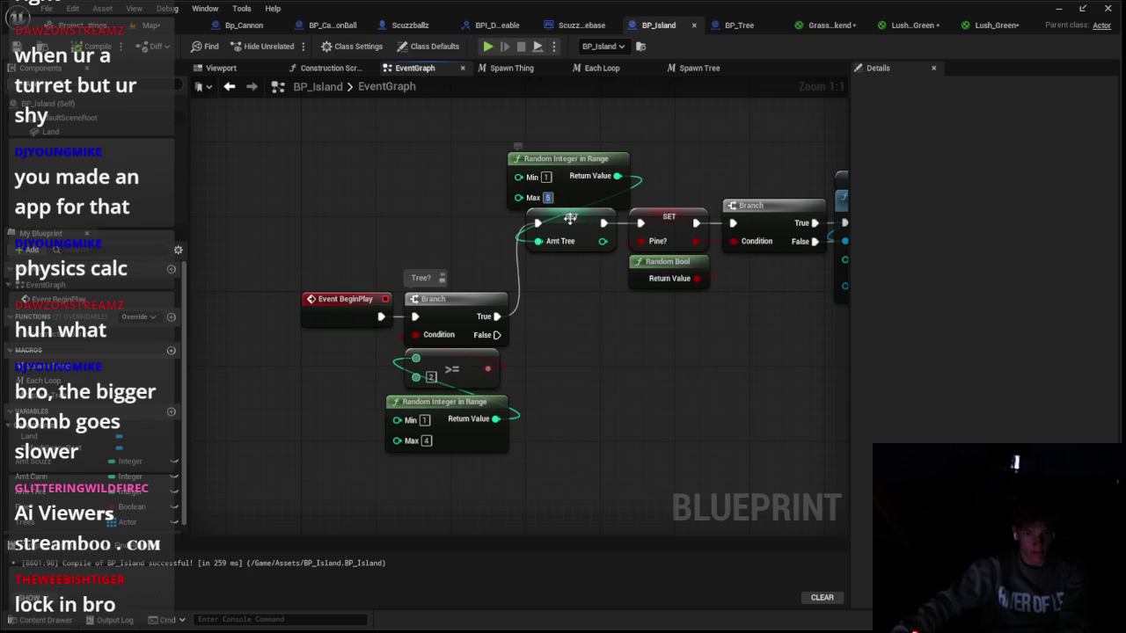
pyautogui.scroll(-1, 458, 411)
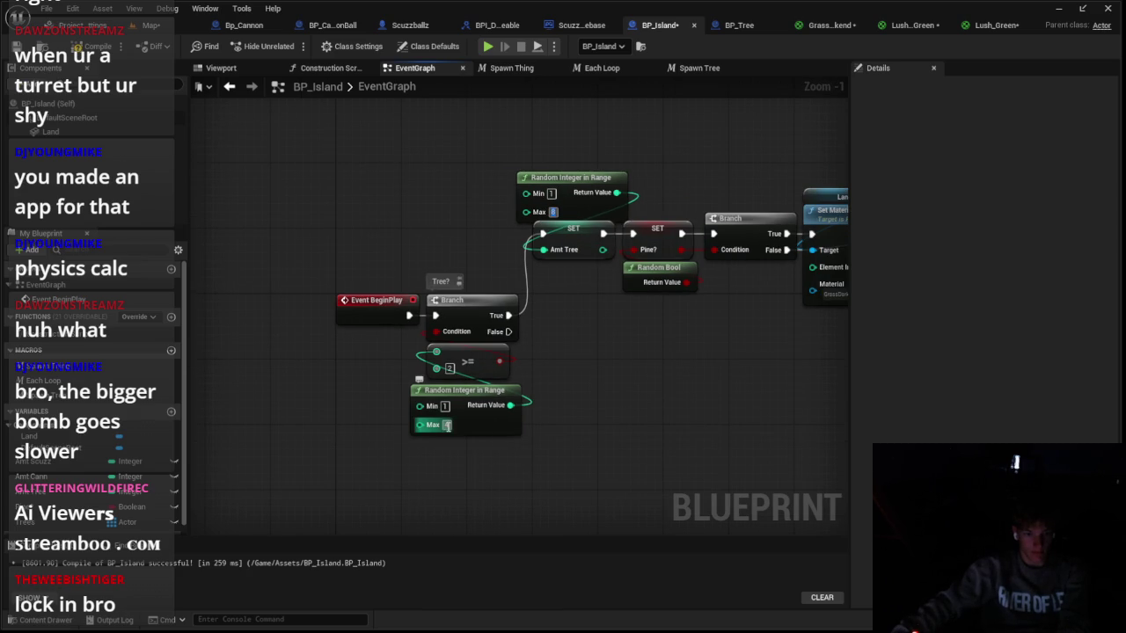
pyautogui.click(189, 24)
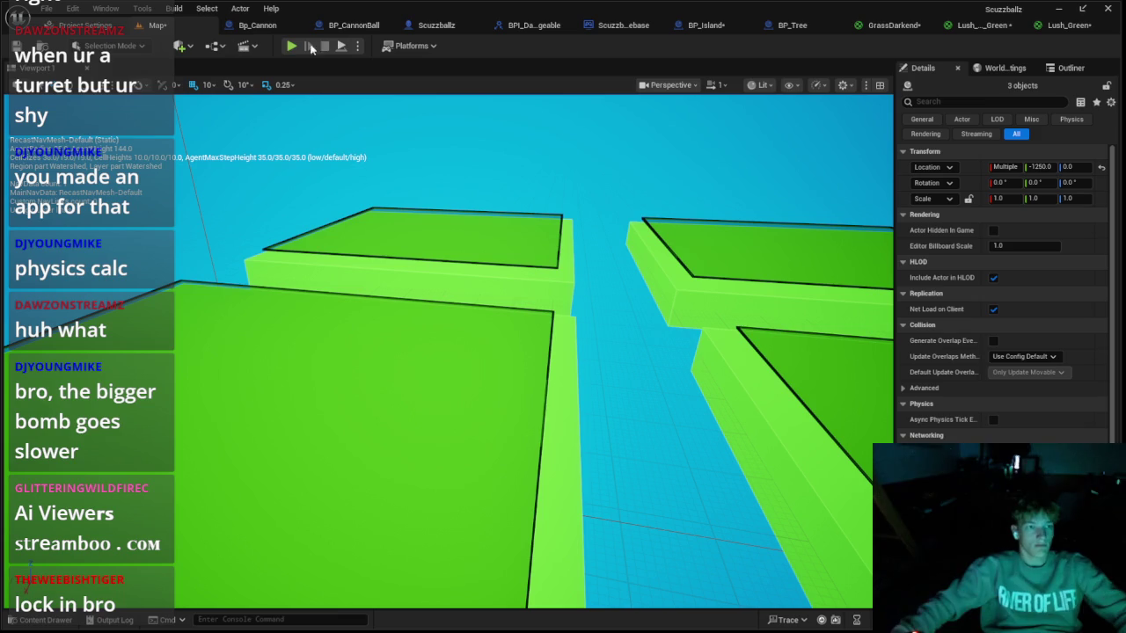
# Step: Run two quick play tests of the denser tree layout with Alt+P
pyautogui.hotkey('alt', 'p')
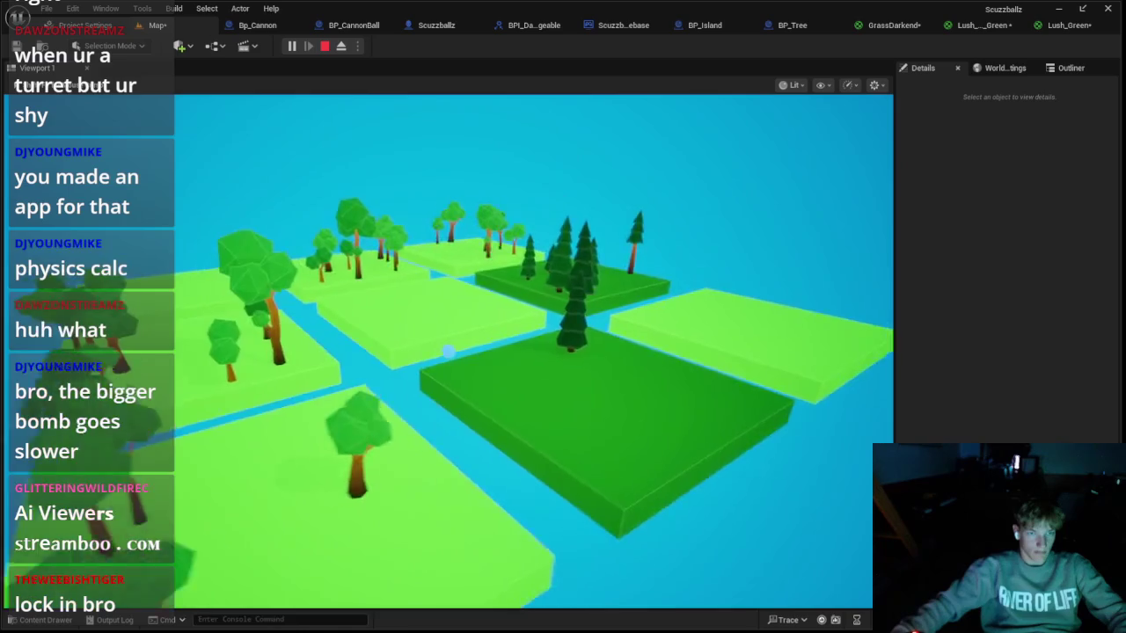
pyautogui.press('Escape')
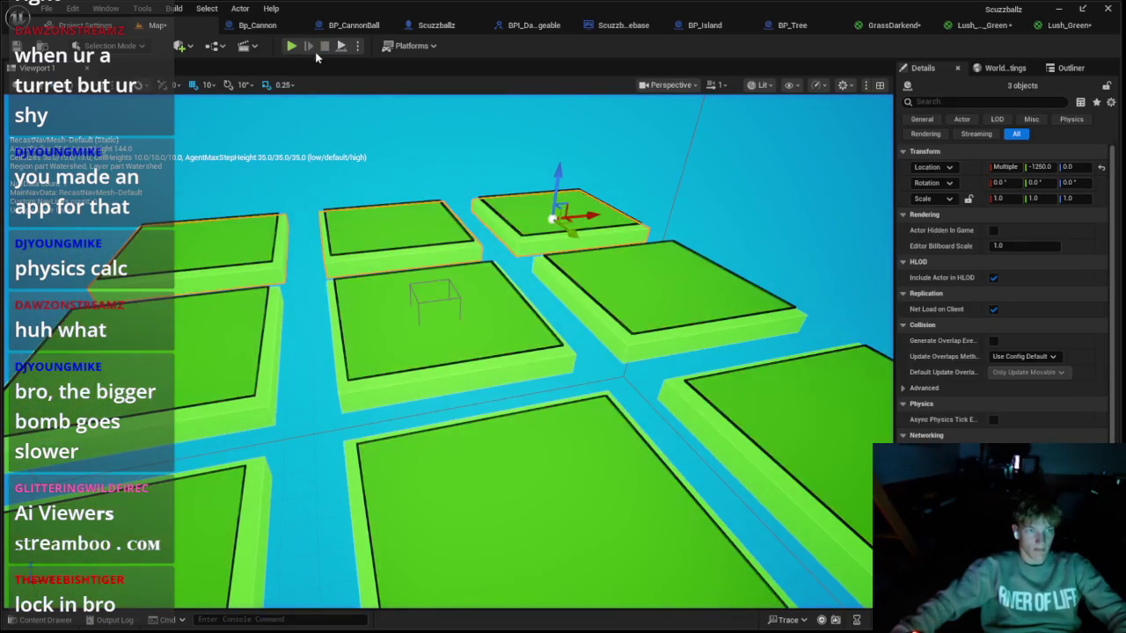
pyautogui.hotkey('alt', 'p')
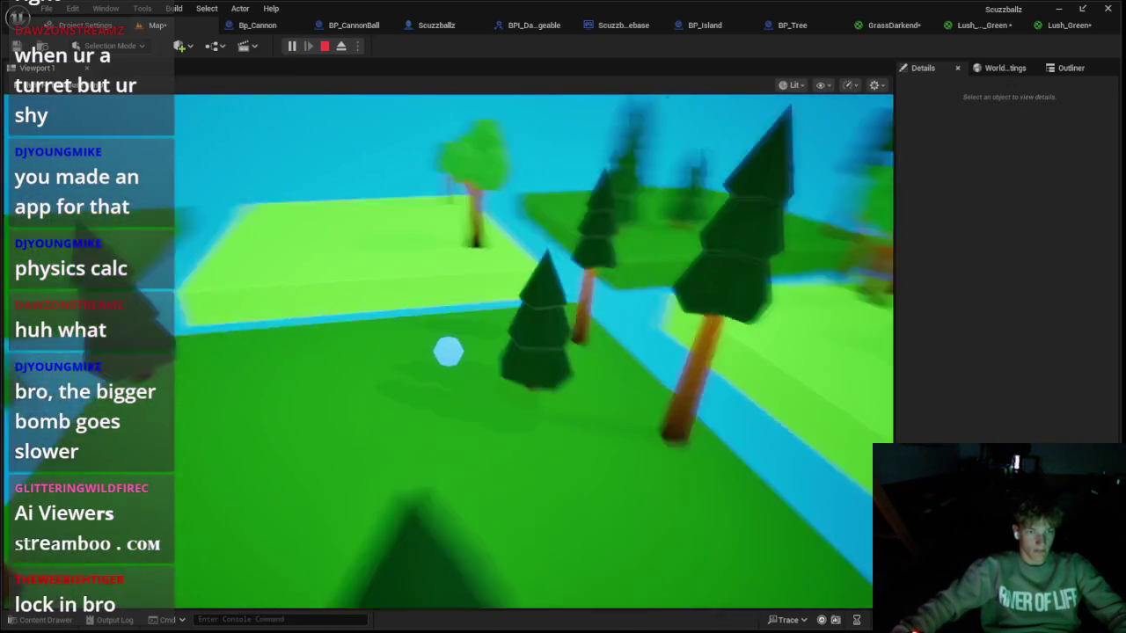
pyautogui.press('Escape')
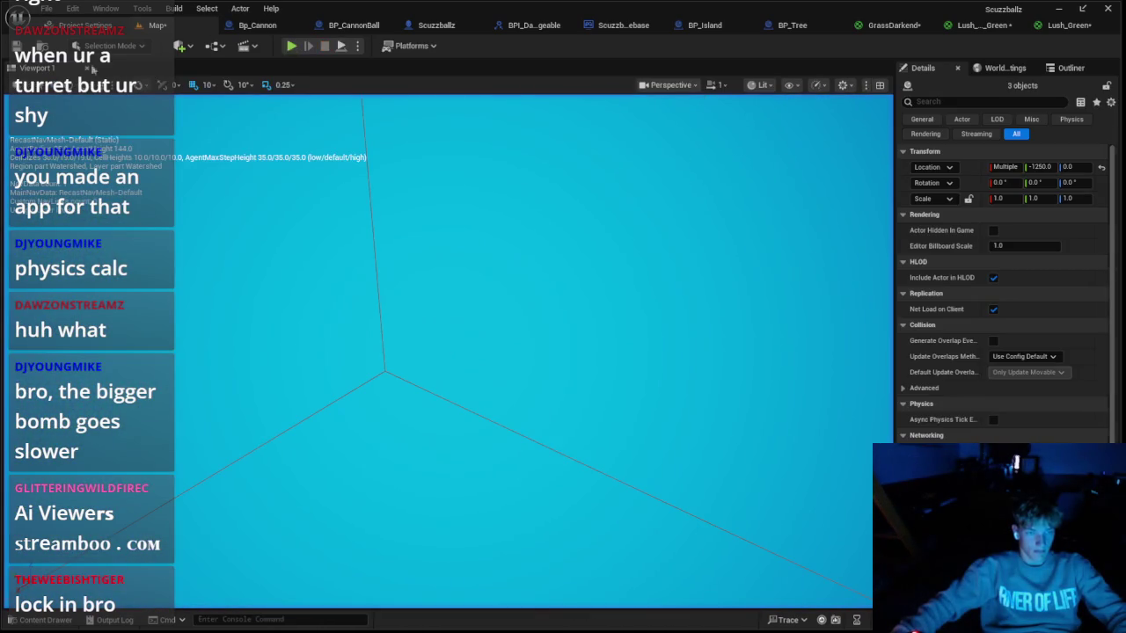
# Step: Play again, ejecting with F8 to inspect the islands, then return to BP_Island's EventGraph
pyautogui.click(293, 46)
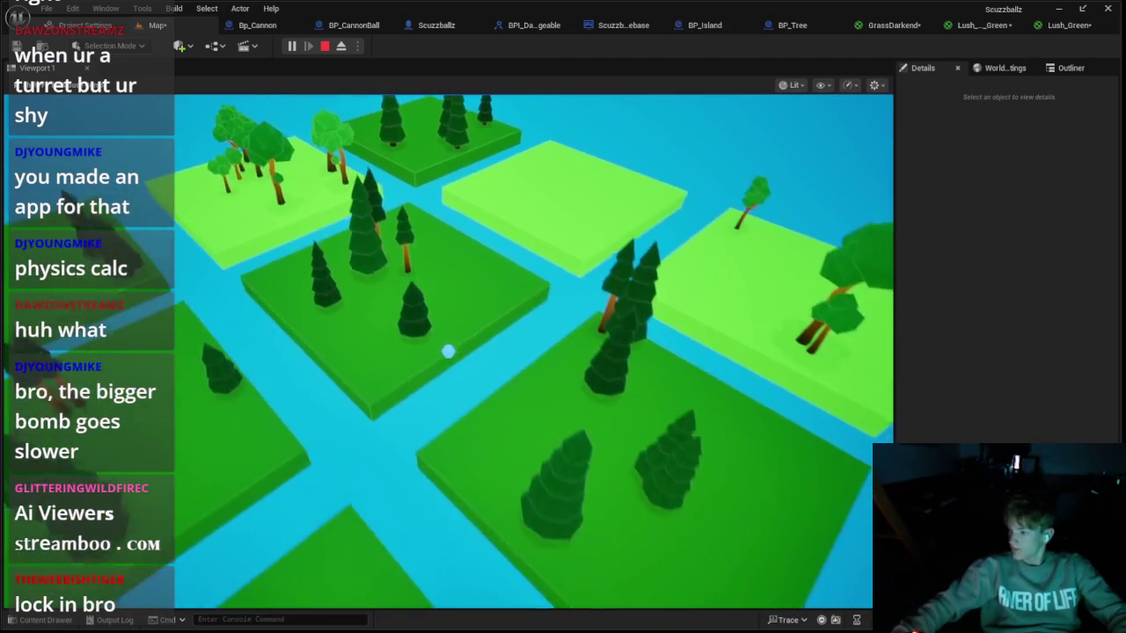
pyautogui.press('F8')
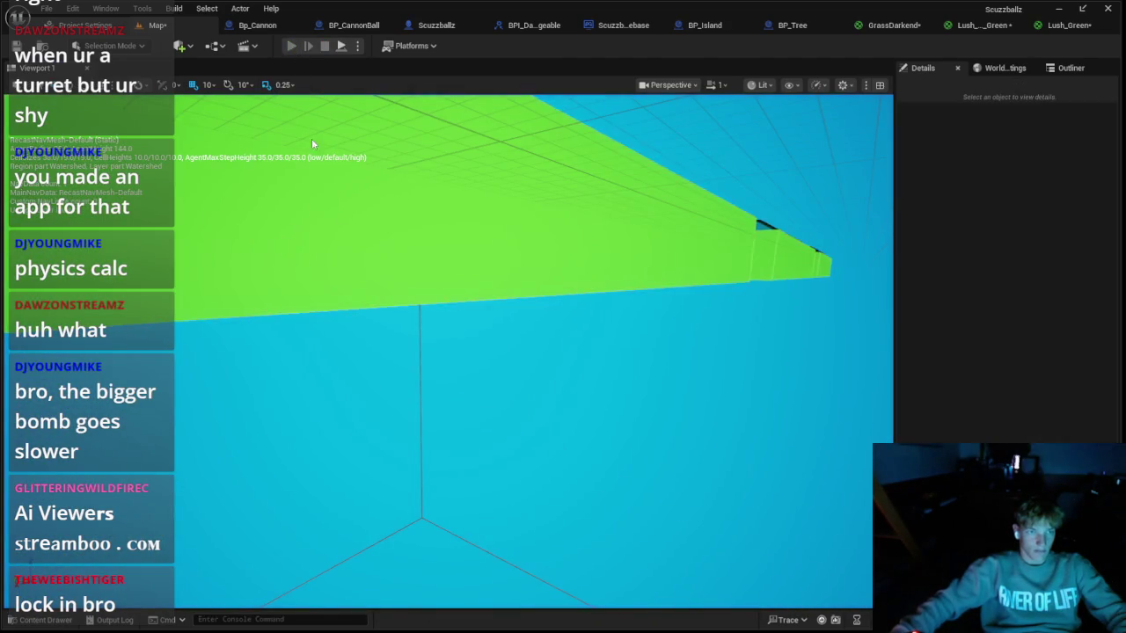
pyautogui.press('F8')
pyautogui.press('Escape')
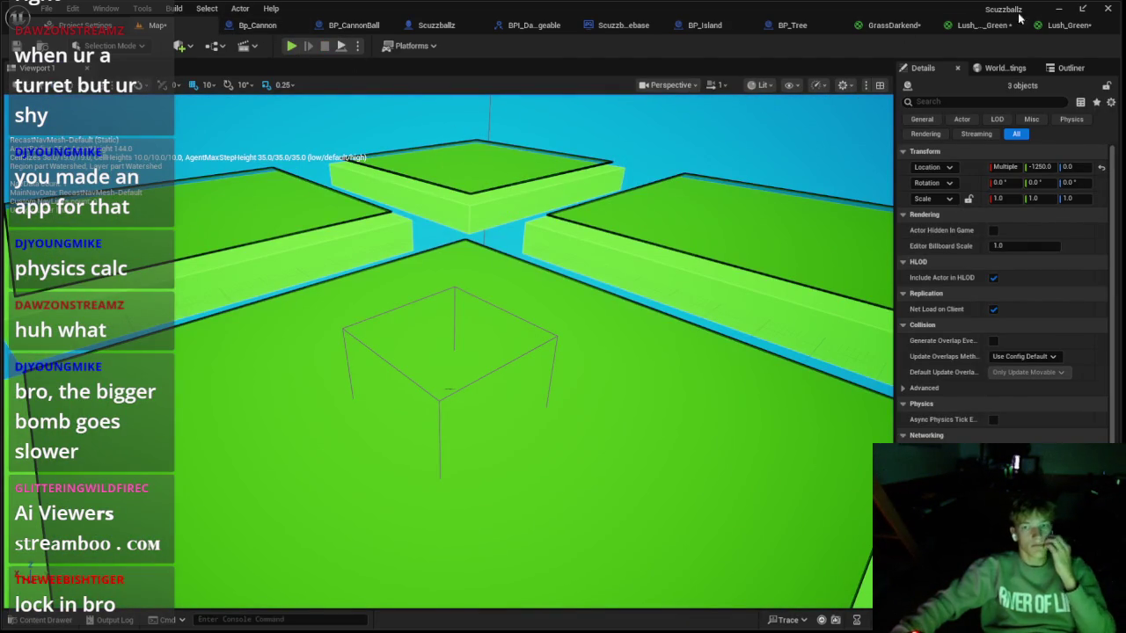
pyautogui.click(704, 24)
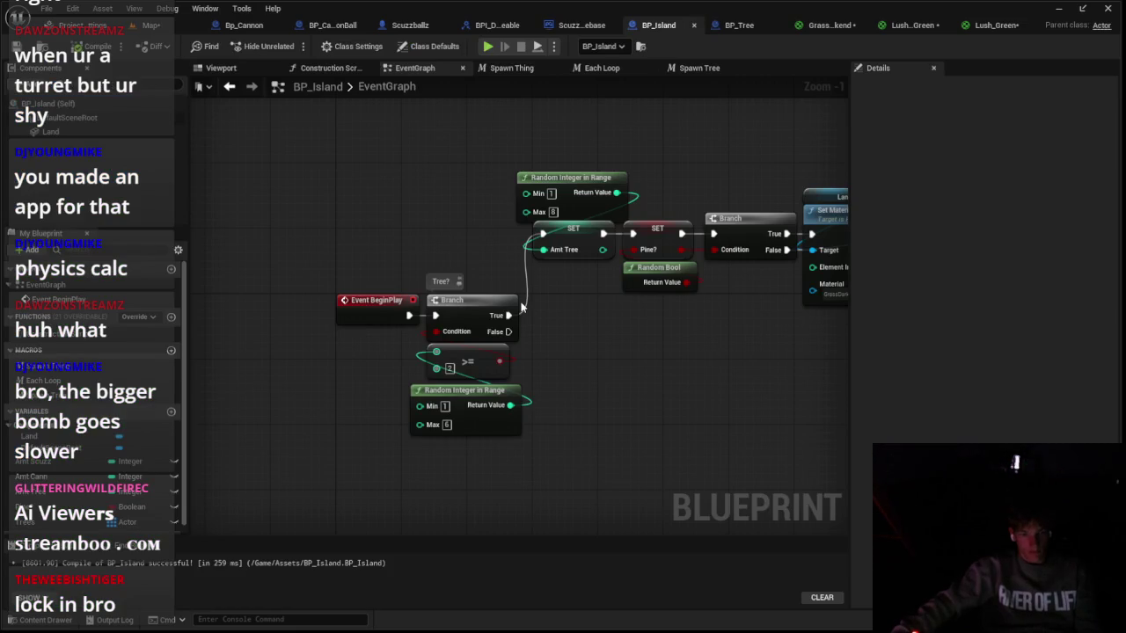
# Step: Duplicate the Tree? branch with a Random Bool condition, comment it 'Scuzzball?', and chain it after Tree?'s False path
pyautogui.moveTo(521, 306); pyautogui.dragTo(363, 259)
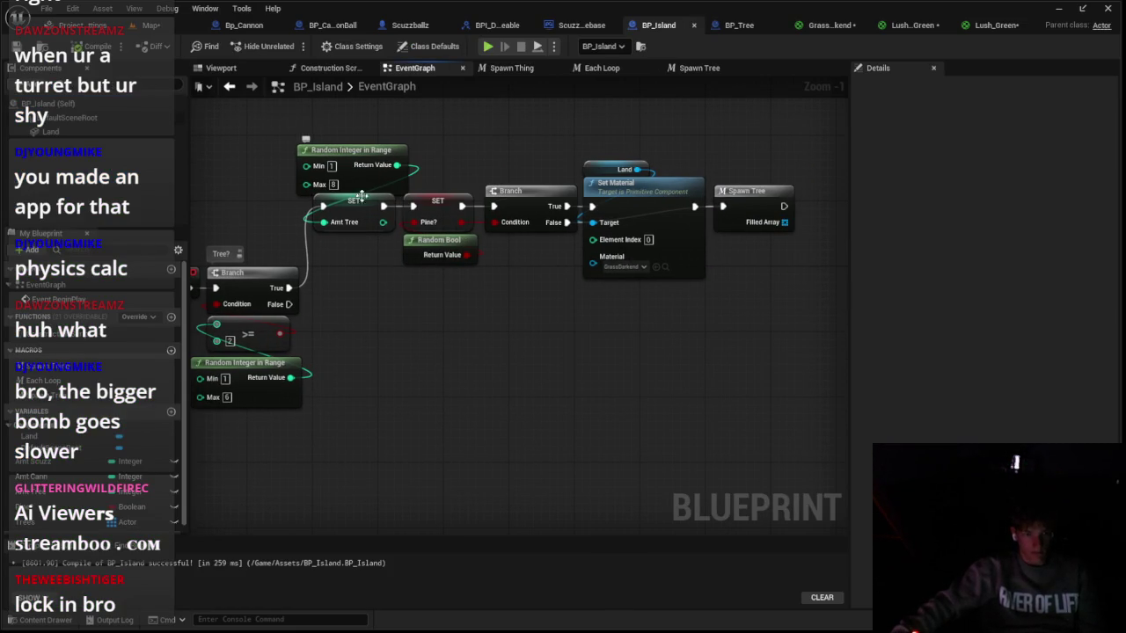
pyautogui.moveTo(302, 224); pyautogui.dragTo(273, 391)
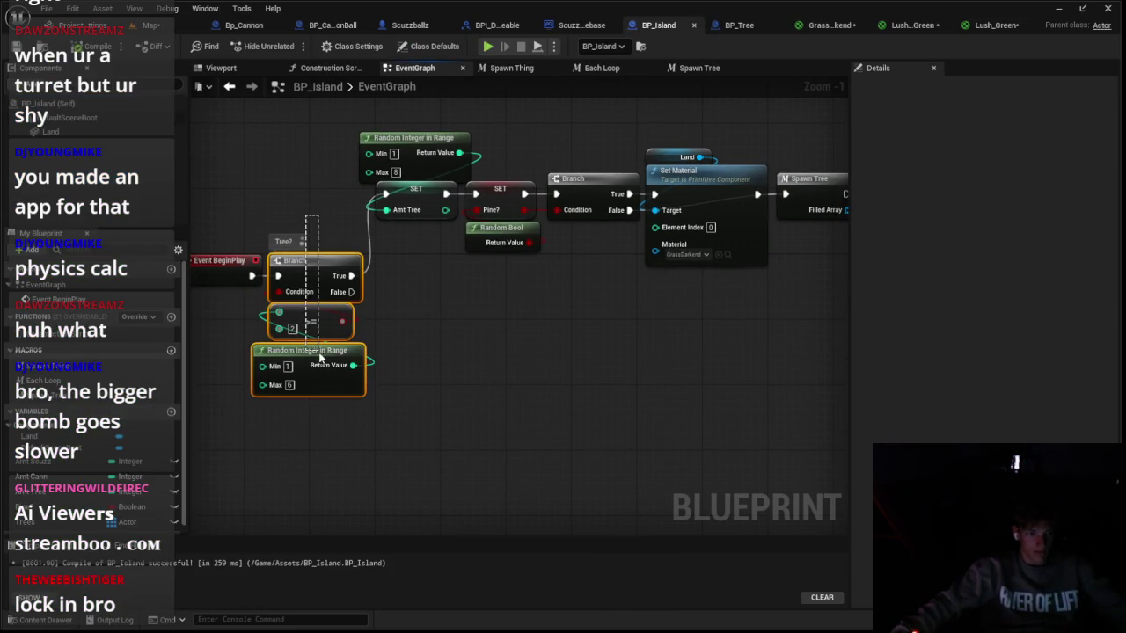
pyautogui.hotkey('ctrl', 'c')
pyautogui.hotkey('ctrl', 'v')
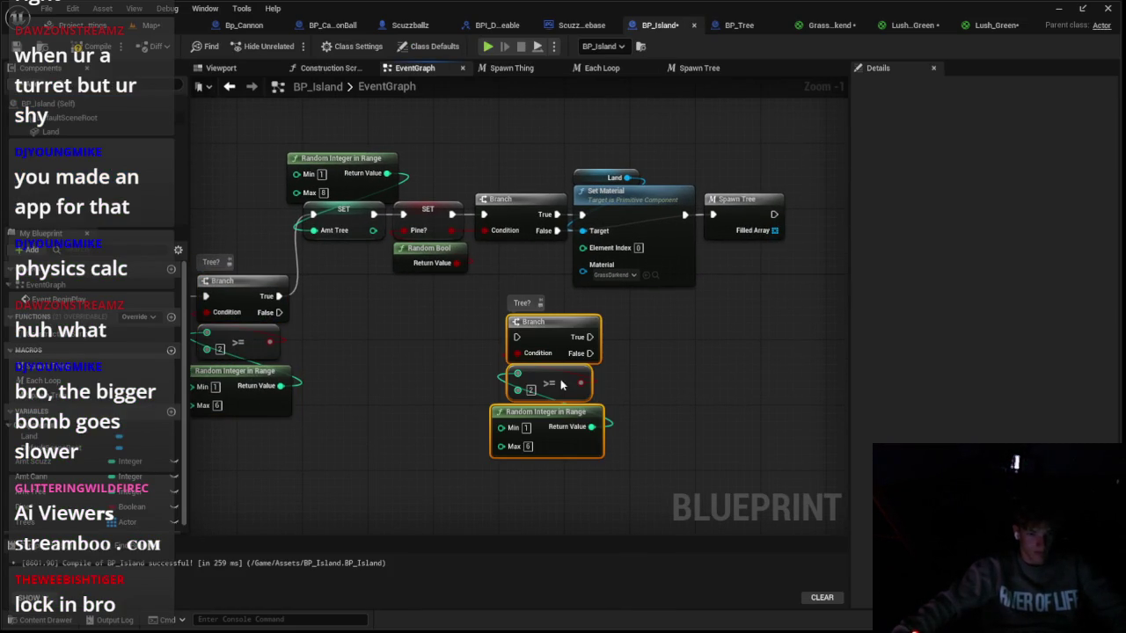
pyautogui.press('Delete')
pyautogui.moveTo(527, 359); pyautogui.dragTo(538, 407)
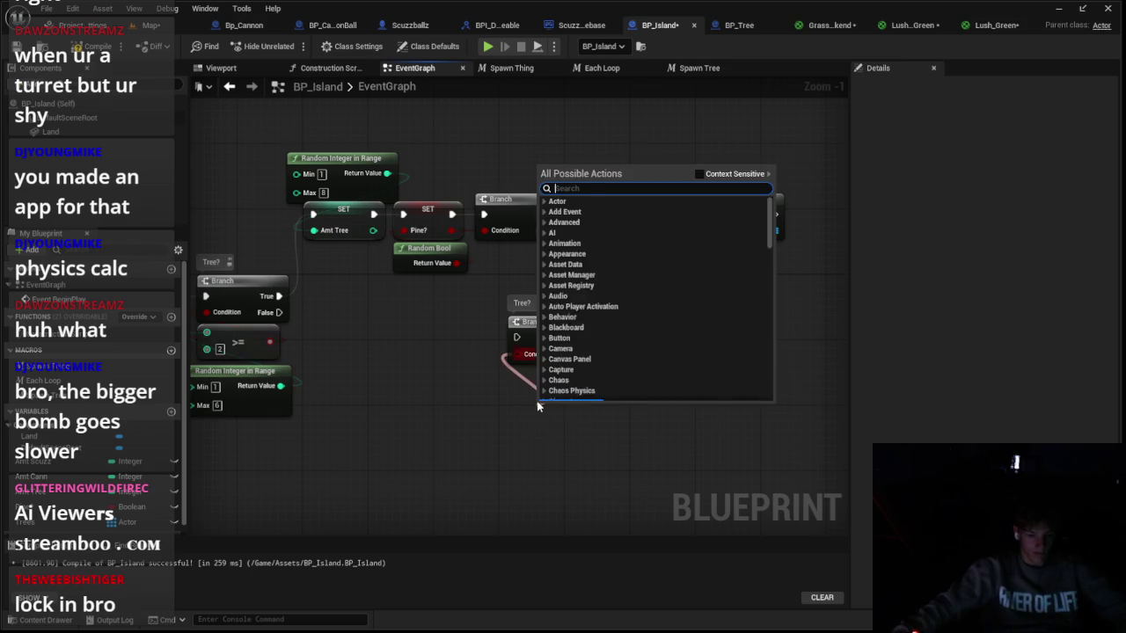
pyautogui.write('random')
pyautogui.press('Return')
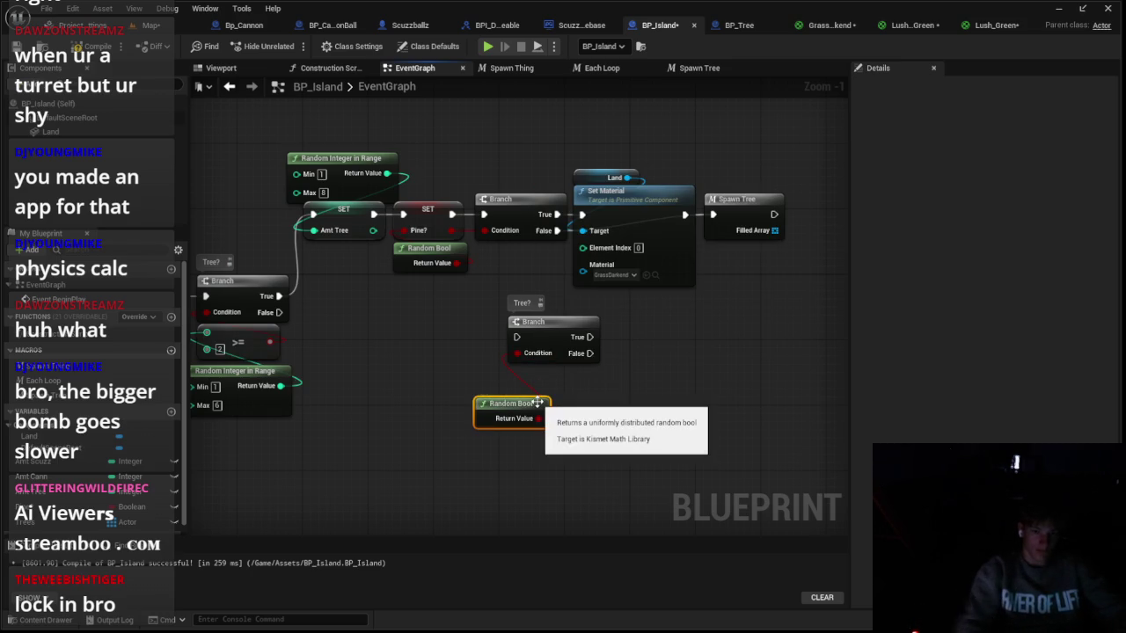
pyautogui.moveTo(510, 401); pyautogui.dragTo(545, 370)
pyautogui.doubleClick(522, 302)
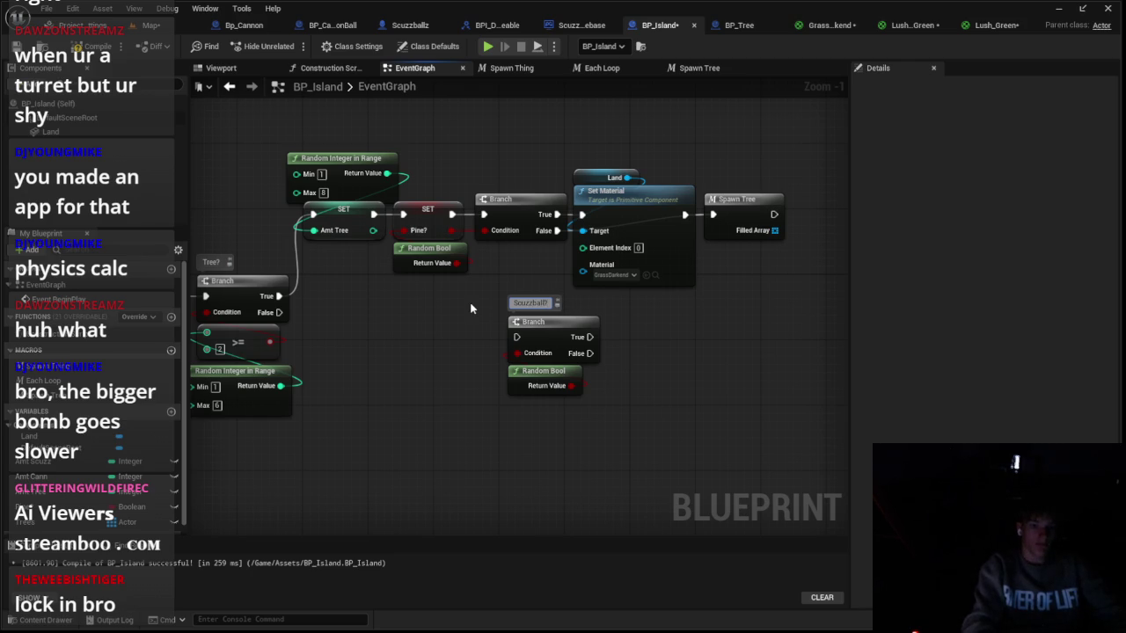
pyautogui.click(470, 307)
pyautogui.moveTo(272, 313)
pyautogui.mouseDown()
pyautogui.moveTo(516, 336)
pyautogui.moveTo(612, 401)
pyautogui.mouseUp()
pyautogui.moveTo(555, 337)
pyautogui.mouseDown()
pyautogui.moveTo(596, 319)
pyautogui.moveTo(835, 310)
pyautogui.mouseUp()
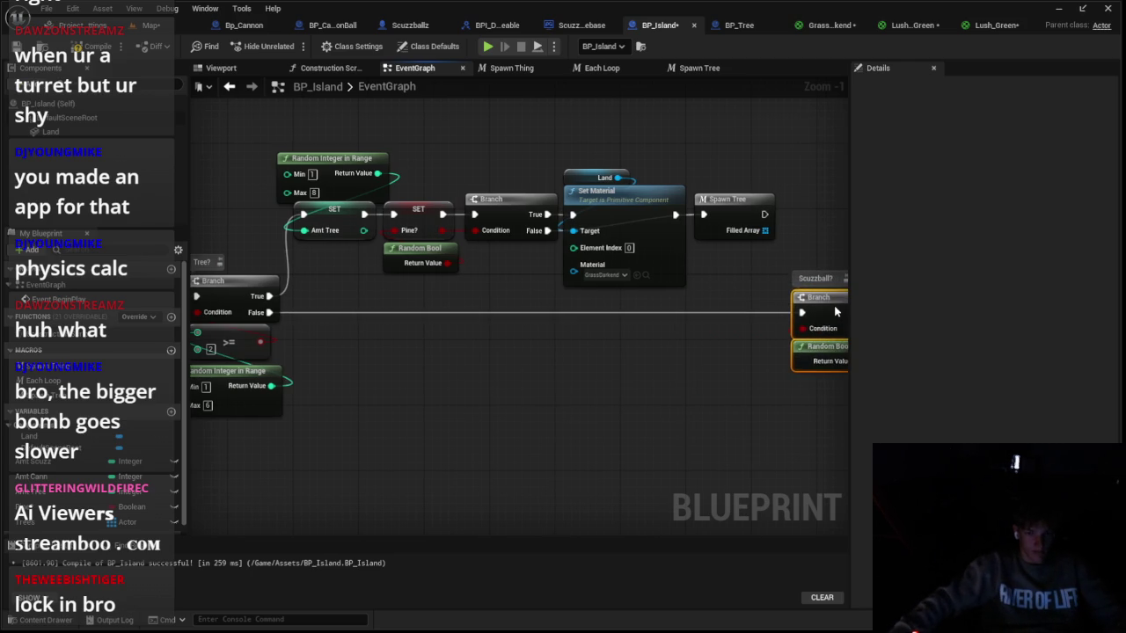
# Step: On Scuzzball? True, set Amt Scuzz from a pasted Random Integer in Range node
pyautogui.scroll(-1, 706, 307)
pyautogui.moveTo(398, 230); pyautogui.dragTo(374, 180)
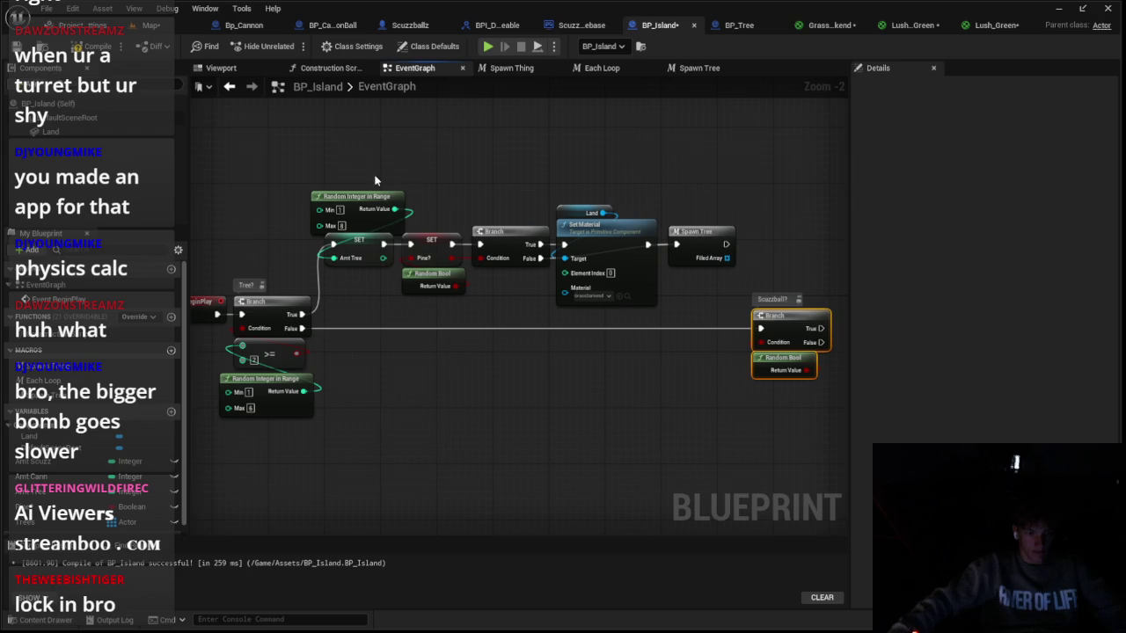
pyautogui.moveTo(369, 253); pyautogui.dragTo(369, 255)
pyautogui.click(381, 216)
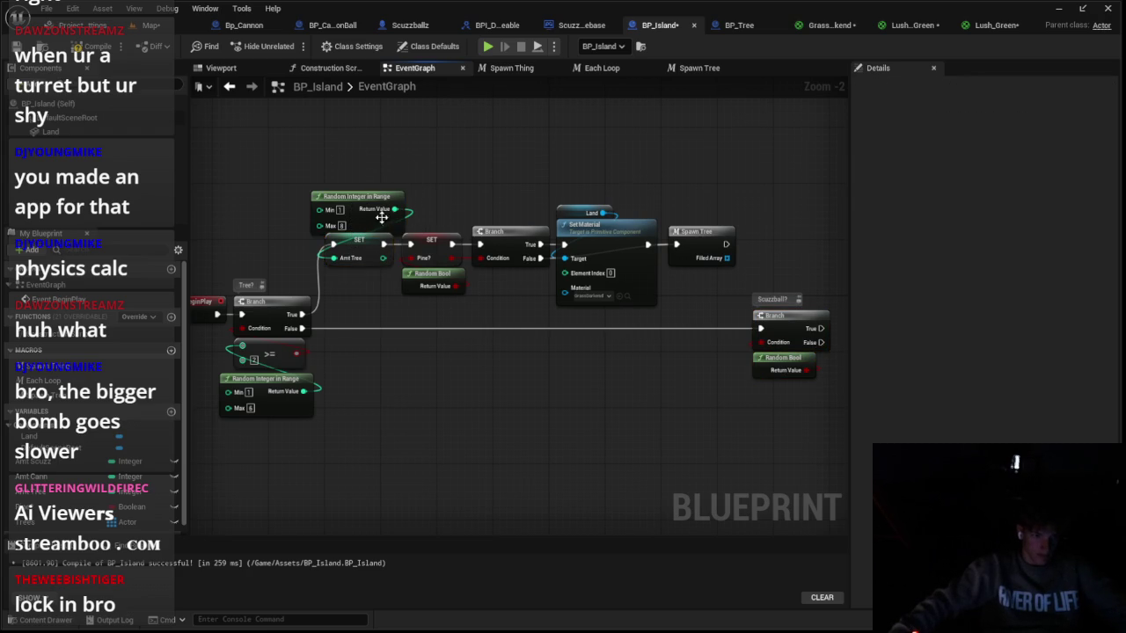
pyautogui.moveTo(427, 202); pyautogui.dragTo(317, 243)
pyautogui.hotkey('ctrl', 'v')
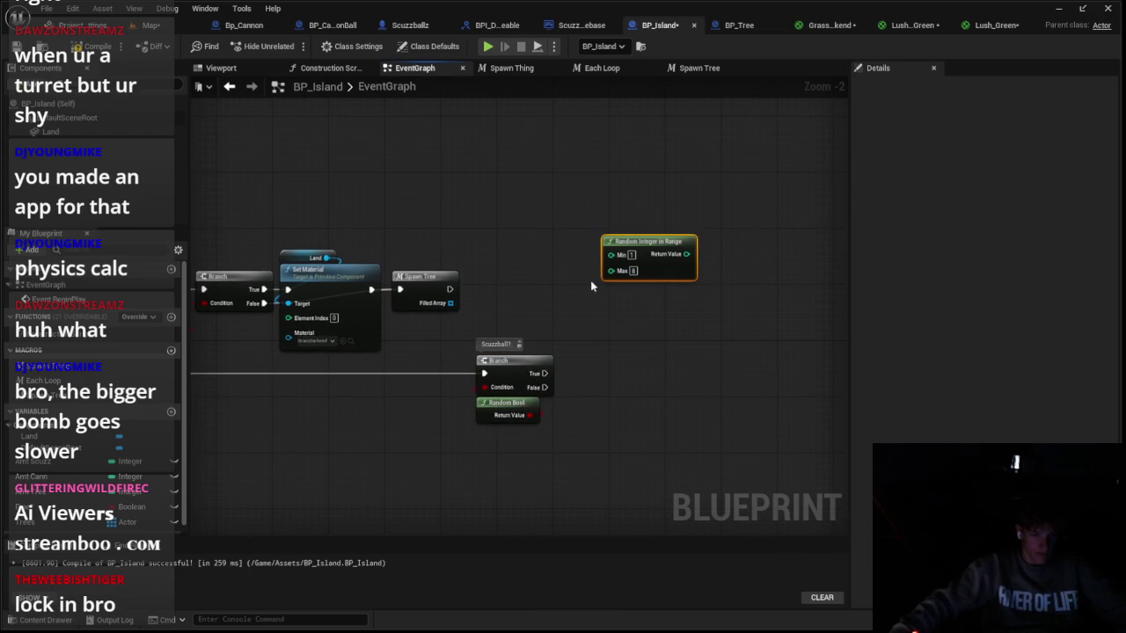
pyautogui.moveTo(621, 261)
pyautogui.mouseDown()
pyautogui.moveTo(628, 334)
pyautogui.moveTo(4, 446)
pyautogui.mouseUp()
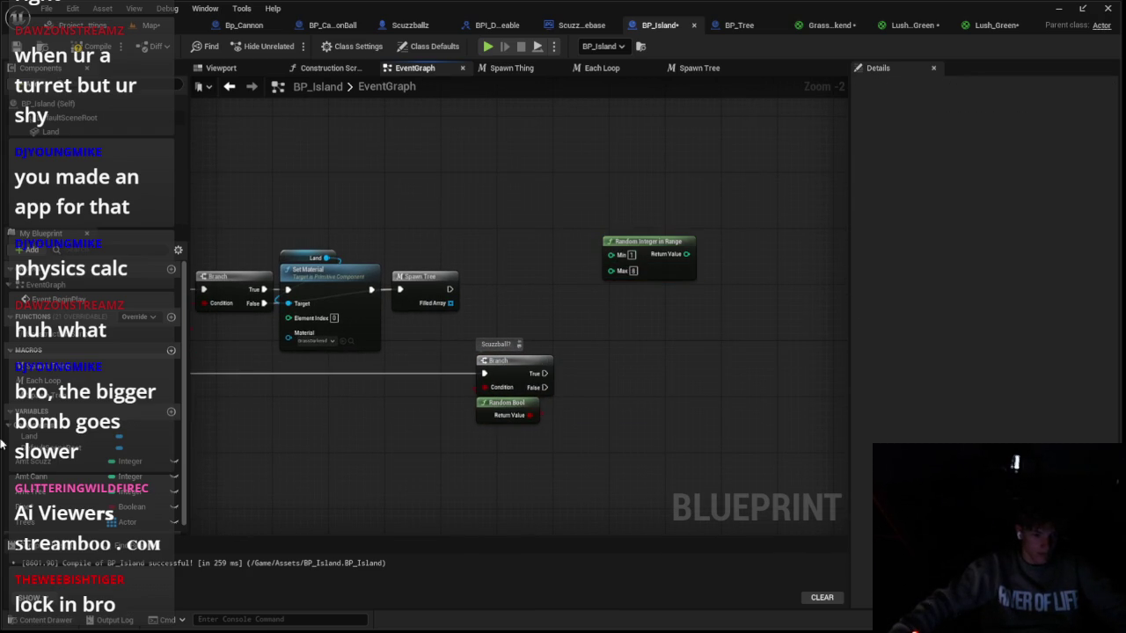
pyautogui.moveTo(66, 469)
pyautogui.mouseDown()
pyautogui.moveTo(628, 370)
pyautogui.moveTo(633, 315)
pyautogui.mouseUp()
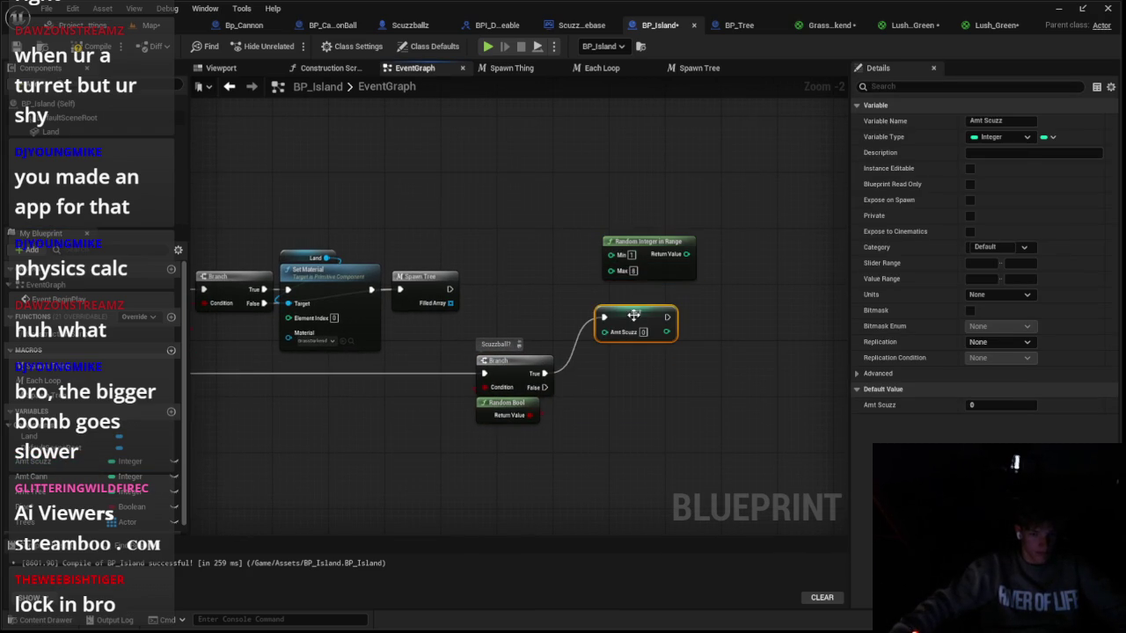
pyautogui.moveTo(684, 254); pyautogui.dragTo(605, 332)
pyautogui.moveTo(663, 273)
pyautogui.mouseDown()
pyautogui.moveTo(642, 302)
pyautogui.moveTo(614, 250)
pyautogui.mouseUp()
pyautogui.moveTo(468, 280); pyautogui.dragTo(659, 269)
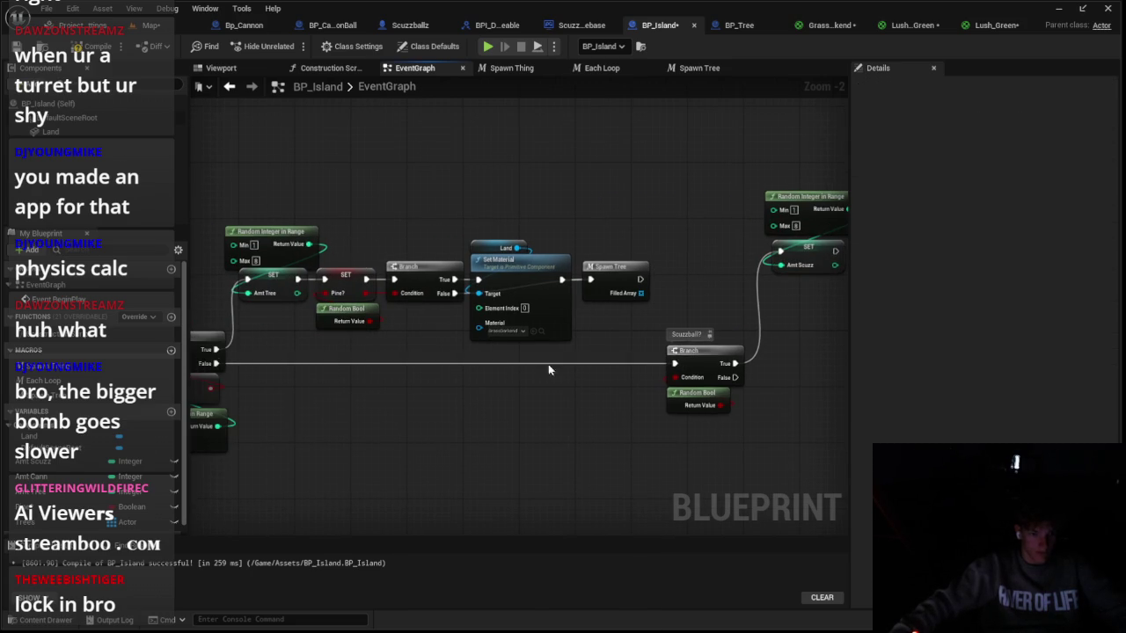
# Step: Add a Spawn Thing macro after SET with class Scuzzballz and Amt Scuzz as its Value
pyautogui.moveTo(548, 370); pyautogui.dragTo(161, 372)
pyautogui.moveTo(59, 375); pyautogui.dragTo(380, 379)
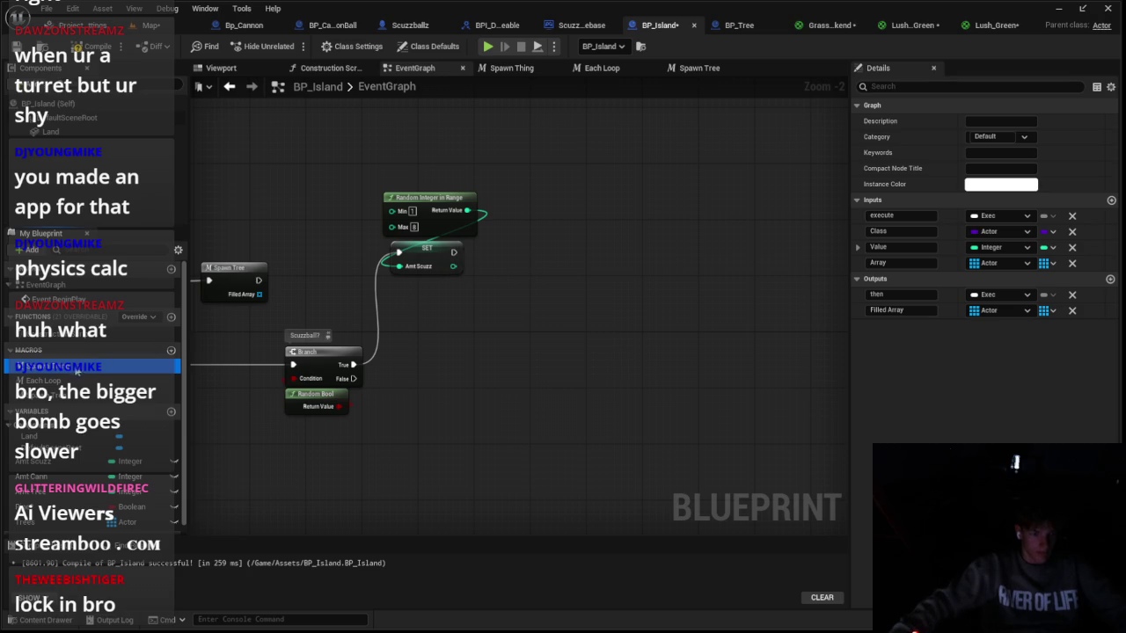
pyautogui.moveTo(468, 258)
pyautogui.mouseDown()
pyautogui.moveTo(455, 254)
pyautogui.moveTo(504, 259)
pyautogui.mouseUp()
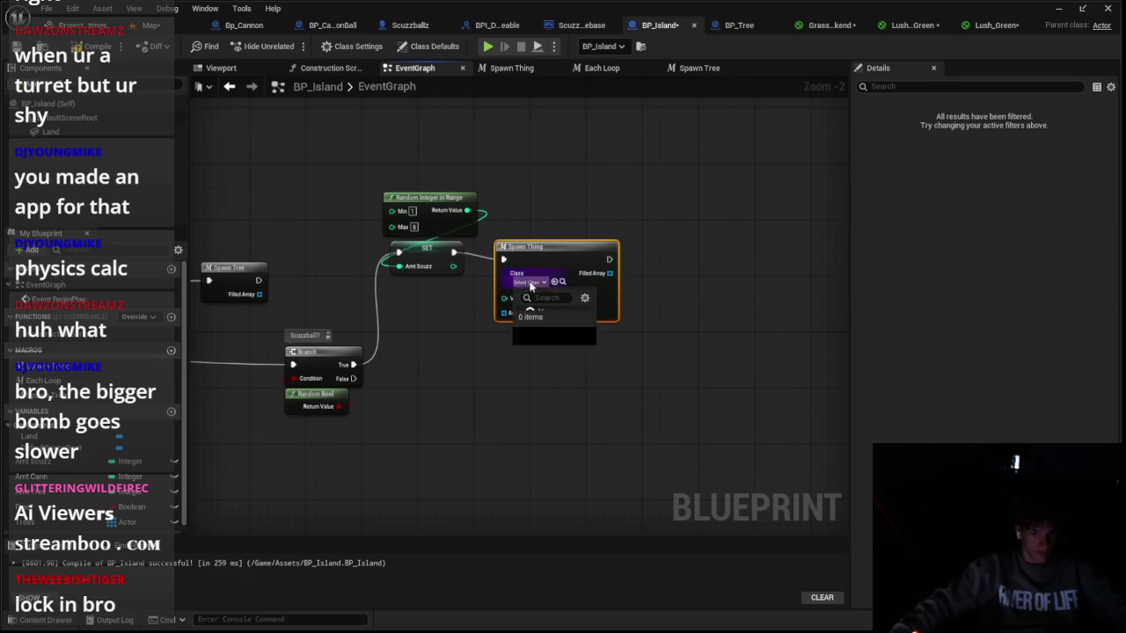
pyautogui.click(531, 282)
pyautogui.write('c')
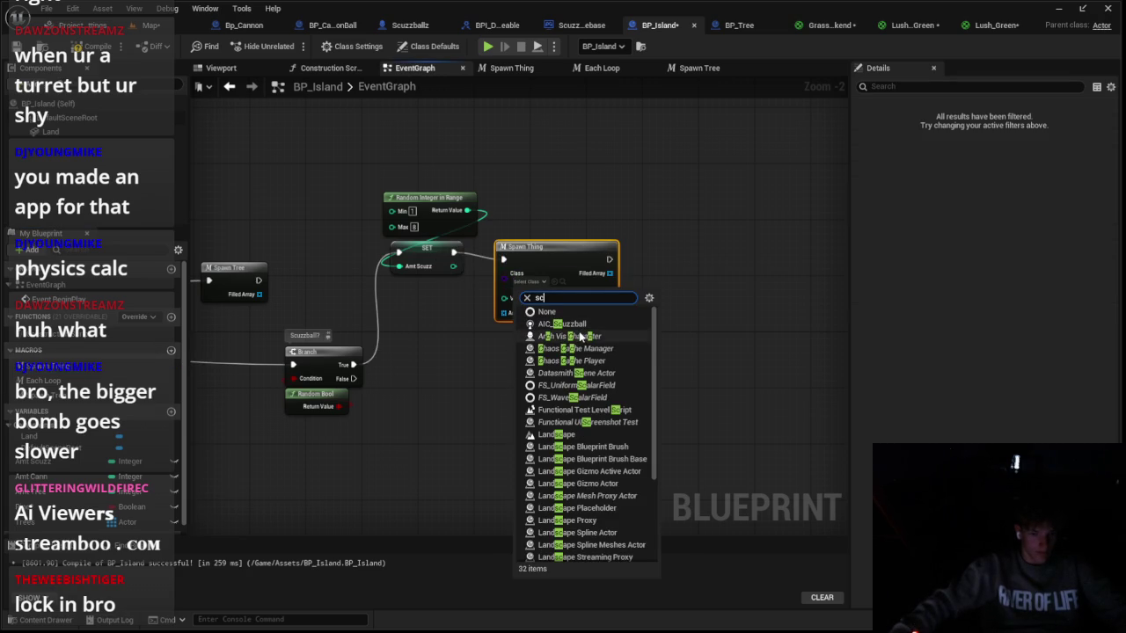
pyautogui.write('u')
pyautogui.click(572, 341)
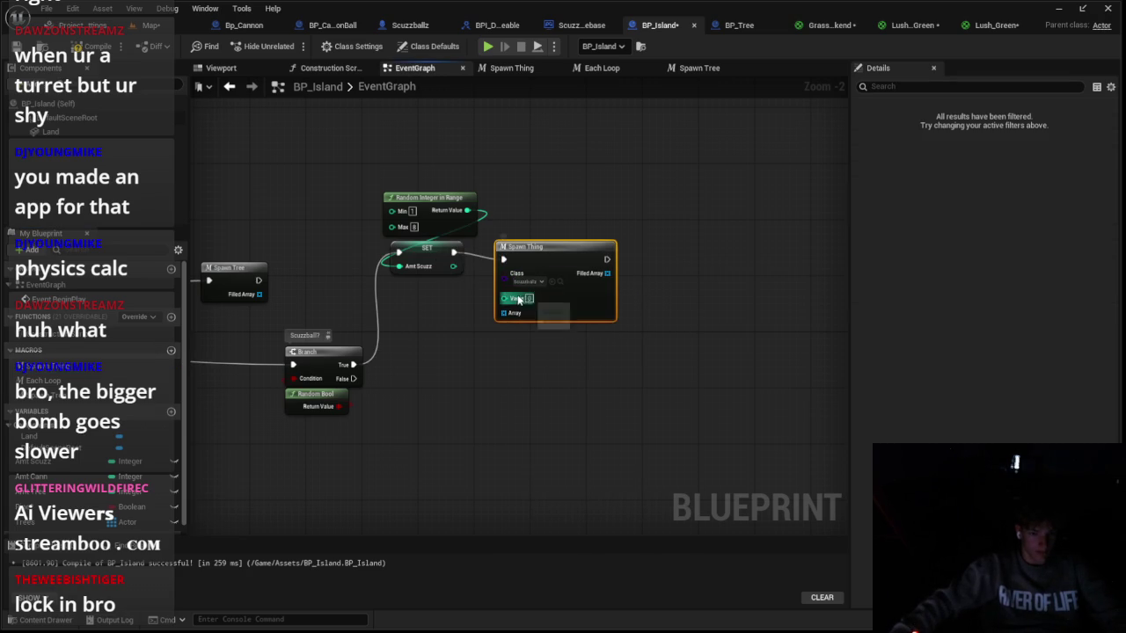
pyautogui.moveTo(507, 301); pyautogui.dragTo(450, 275)
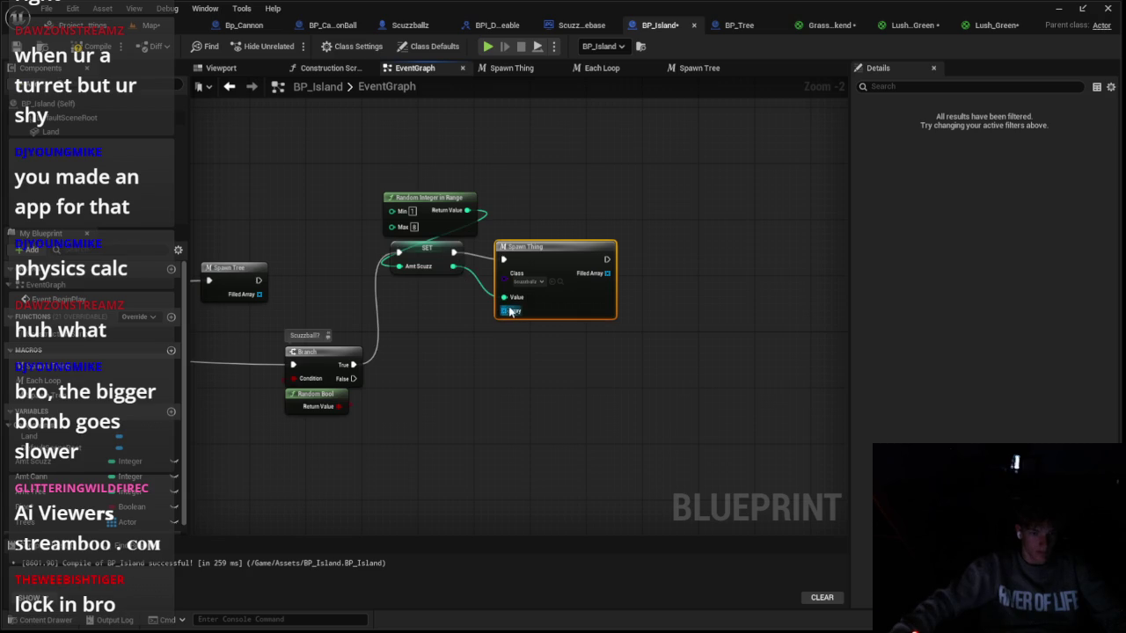
# Step: Create a Scuzzballs Actor array variable and plug it into Spawn Thing's Array input
pyautogui.click(172, 413)
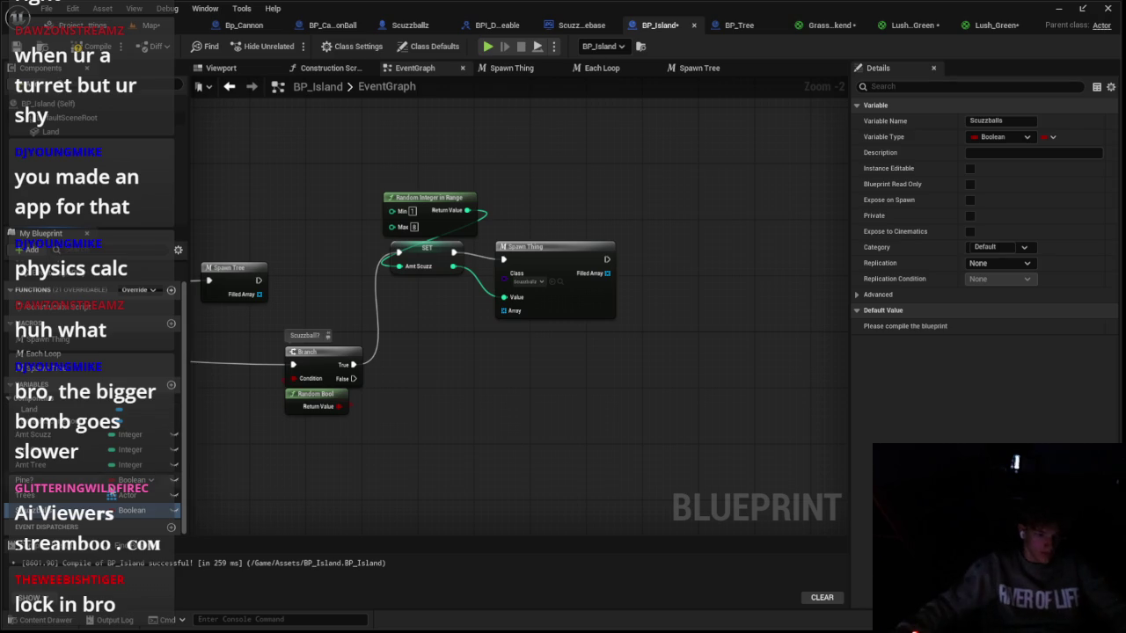
pyautogui.click(998, 137)
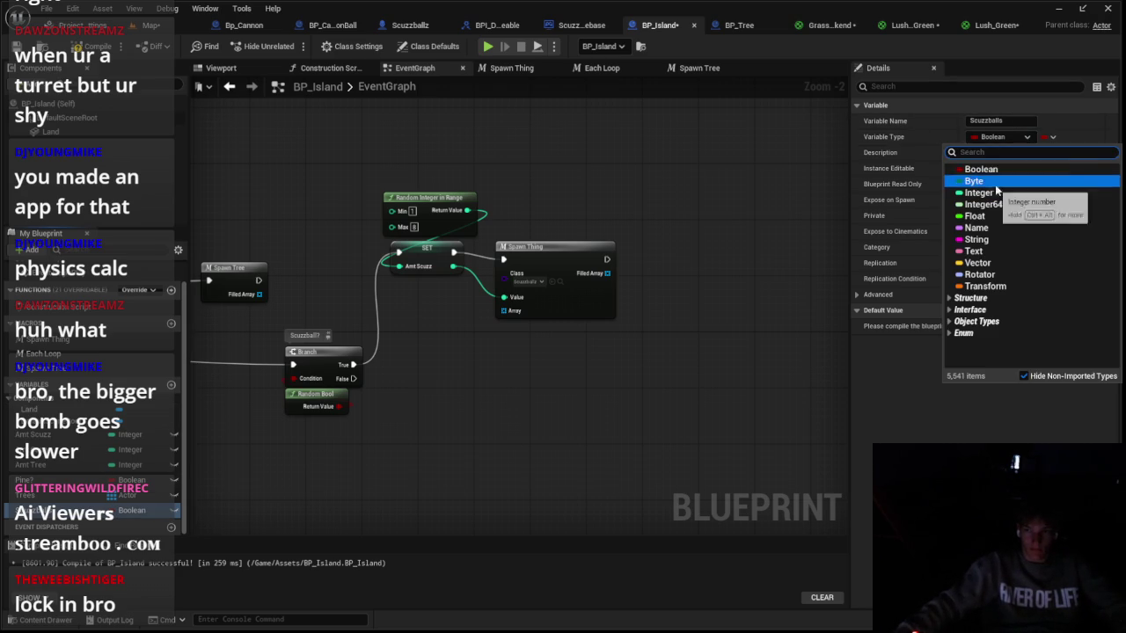
pyautogui.write('act')
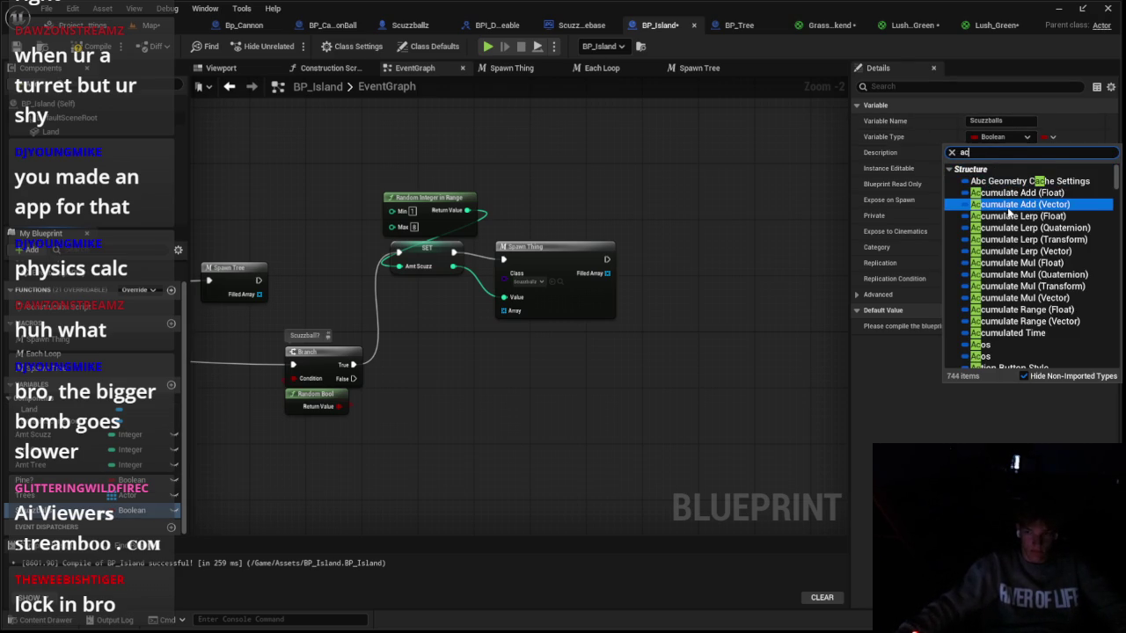
pyautogui.scroll(-5, 1026, 227)
pyautogui.moveTo(1027, 271)
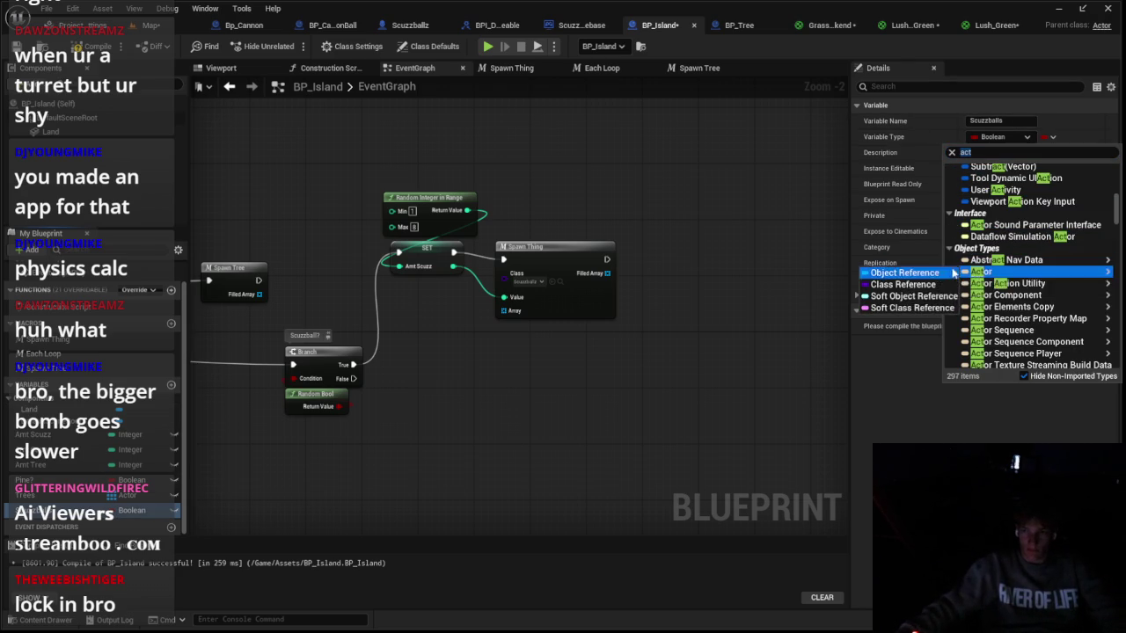
pyautogui.click(919, 273)
pyautogui.click(1044, 137)
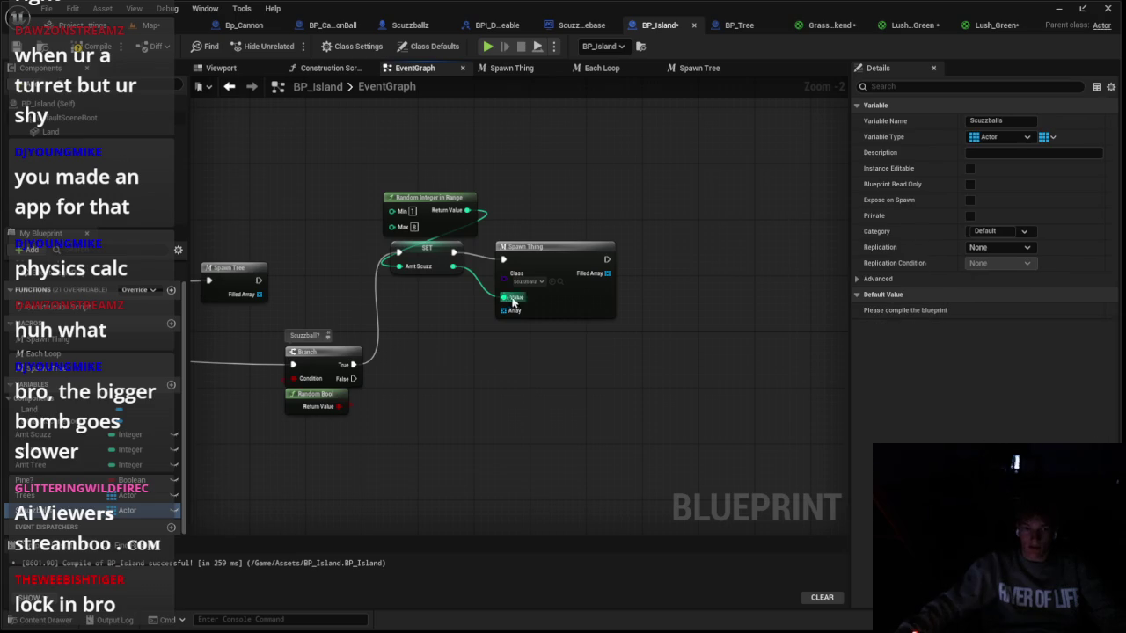
pyautogui.moveTo(515, 312); pyautogui.dragTo(514, 313)
pyautogui.moveTo(544, 246); pyautogui.dragTo(522, 239)
pyautogui.click(429, 304)
# Step: Connect the Spawn Tree chain's output into the Scuzzball? branch
pyautogui.moveTo(439, 359)
pyautogui.mouseDown()
pyautogui.moveTo(696, 268)
pyautogui.moveTo(593, 296)
pyautogui.mouseUp()
pyautogui.scroll(-1, 695, 268)
pyautogui.moveTo(629, 203); pyautogui.dragTo(632, 210)
pyautogui.moveTo(662, 280); pyautogui.dragTo(662, 280)
pyautogui.moveTo(662, 280)
pyautogui.mouseDown()
pyautogui.moveTo(499, 320)
pyautogui.moveTo(522, 339)
pyautogui.mouseUp()
# Step: Duplicate the Scuzzball? branch with its Random Bool and relabel the copy's comment 'Cannons?'
pyautogui.hotkey('ctrl', 'c')
pyautogui.hotkey('ctrl', 'v')
pyautogui.moveTo(640, 322)
pyautogui.mouseDown()
pyautogui.moveTo(609, 364)
pyautogui.moveTo(598, 361)
pyautogui.moveTo(612, 347)
pyautogui.mouseUp()
pyautogui.doubleClick(595, 326)
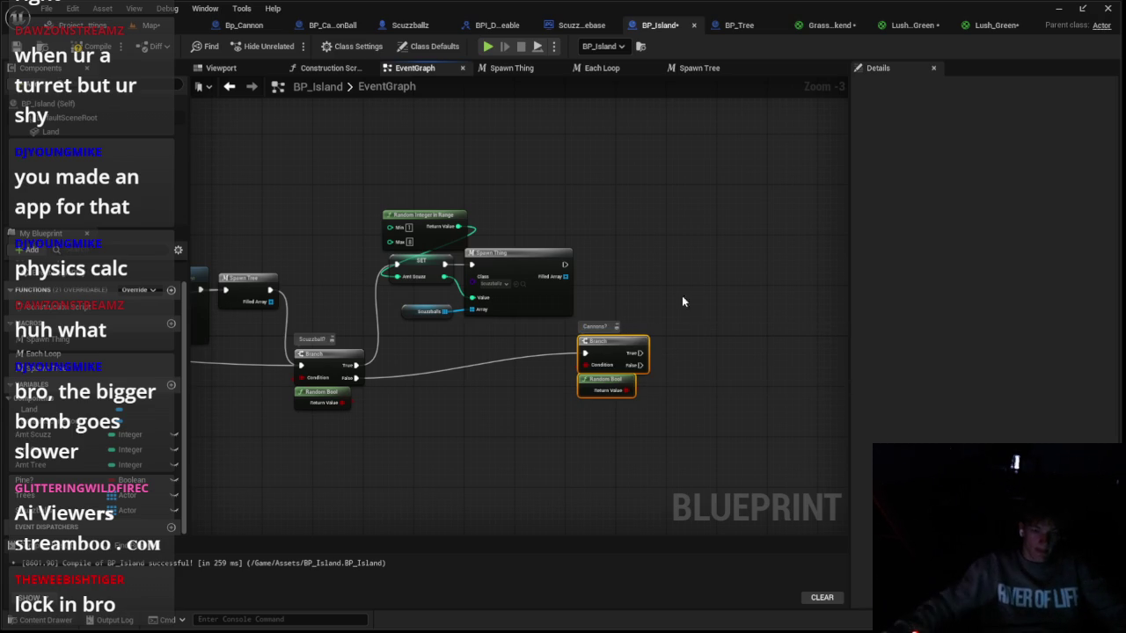
# Step: Paste a copy of the Random Integer, SET and Spawn Thing nodes on Cannons? True, setting Amt Cann
pyautogui.moveTo(595, 296); pyautogui.dragTo(327, 246)
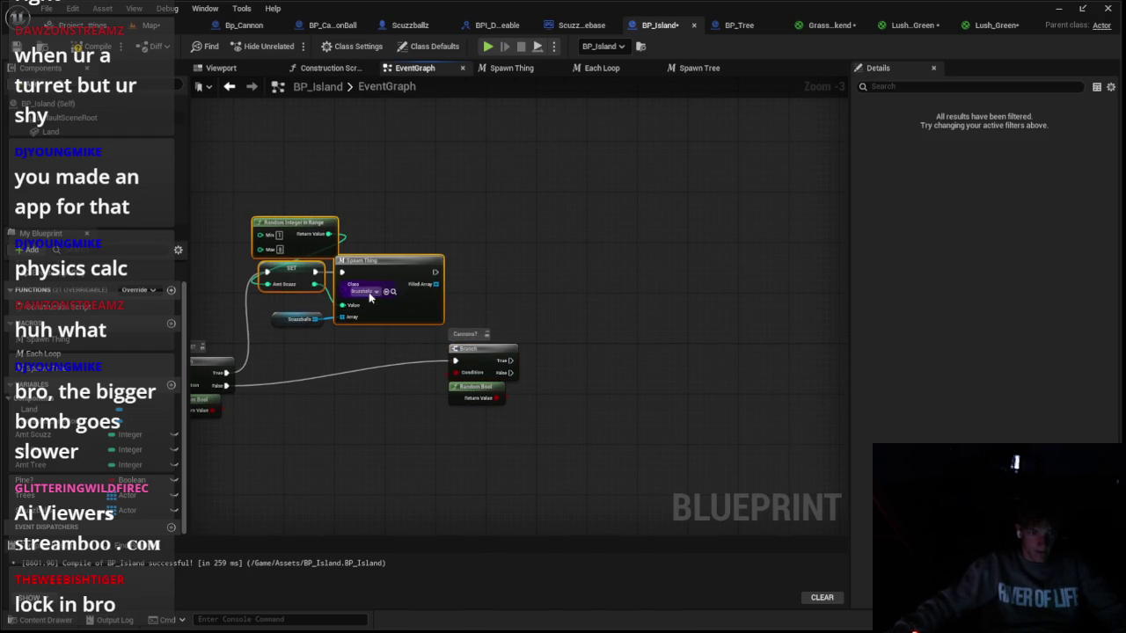
pyautogui.hotkey('ctrl', 'v')
pyautogui.moveTo(434, 272)
pyautogui.mouseDown()
pyautogui.moveTo(452, 380)
pyautogui.moveTo(455, 360)
pyautogui.mouseUp()
pyautogui.moveTo(528, 413)
pyautogui.mouseDown()
pyautogui.moveTo(444, 339)
pyautogui.moveTo(472, 384)
pyautogui.moveTo(569, 253)
pyautogui.mouseUp()
pyautogui.click(515, 373)
pyautogui.scroll(3, 552, 290)
pyautogui.moveTo(72, 450); pyautogui.dragTo(592, 262)
pyautogui.moveTo(468, 404); pyautogui.dragTo(268, 461)
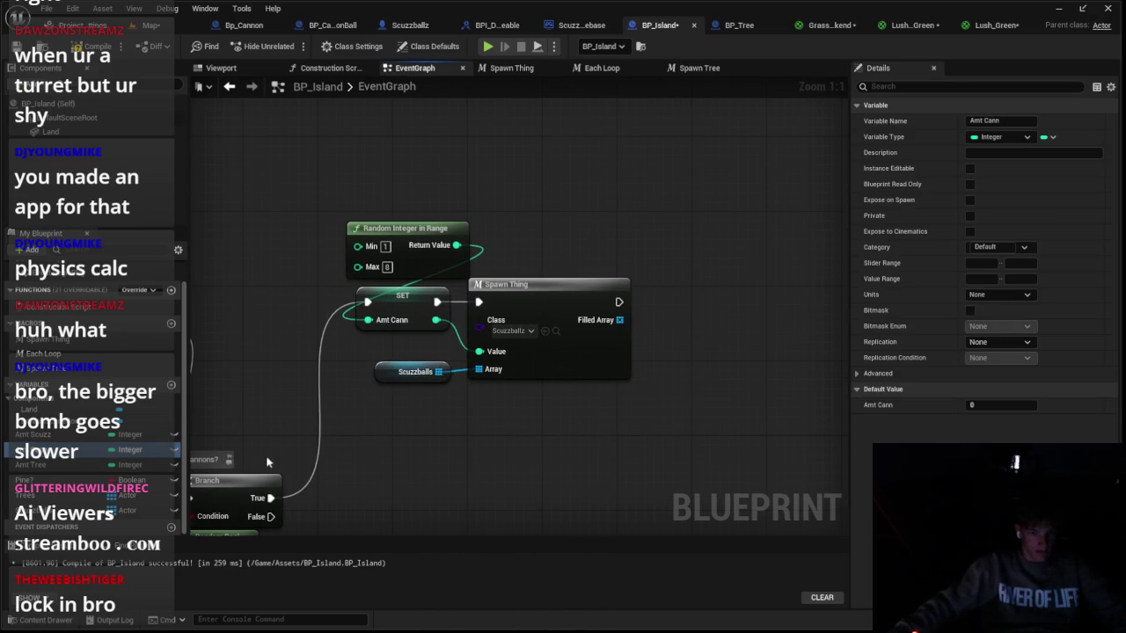
# Step: Set the copied Spawn Thing's class to Bp Cannon and promote its Array input to a 'Cannon' variable
pyautogui.click(382, 377)
pyautogui.click(519, 331)
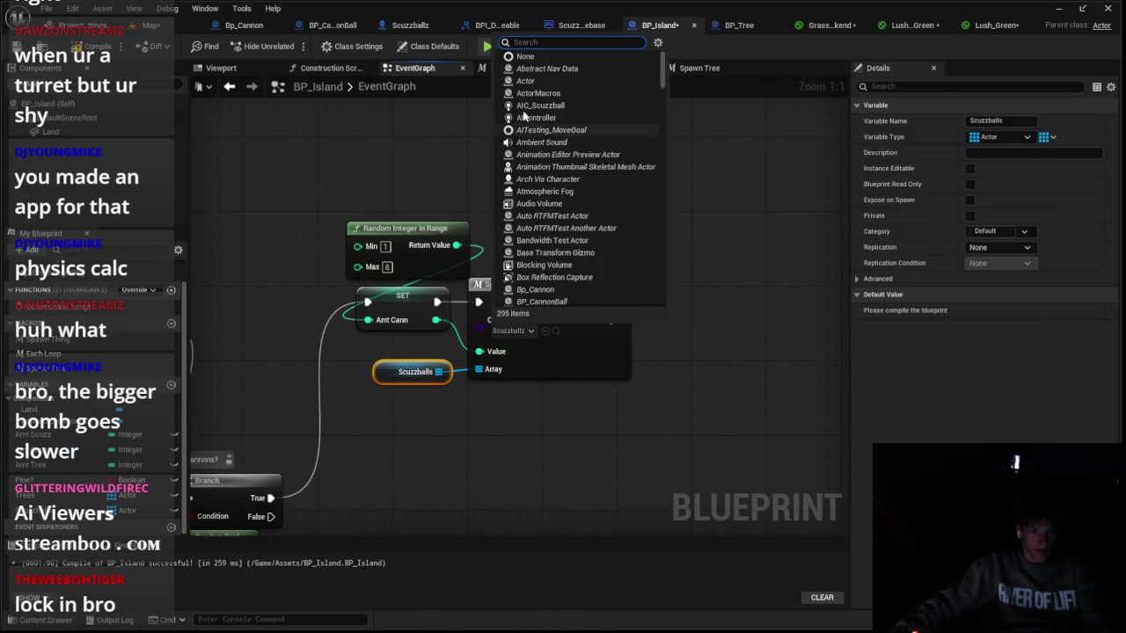
pyautogui.write('can')
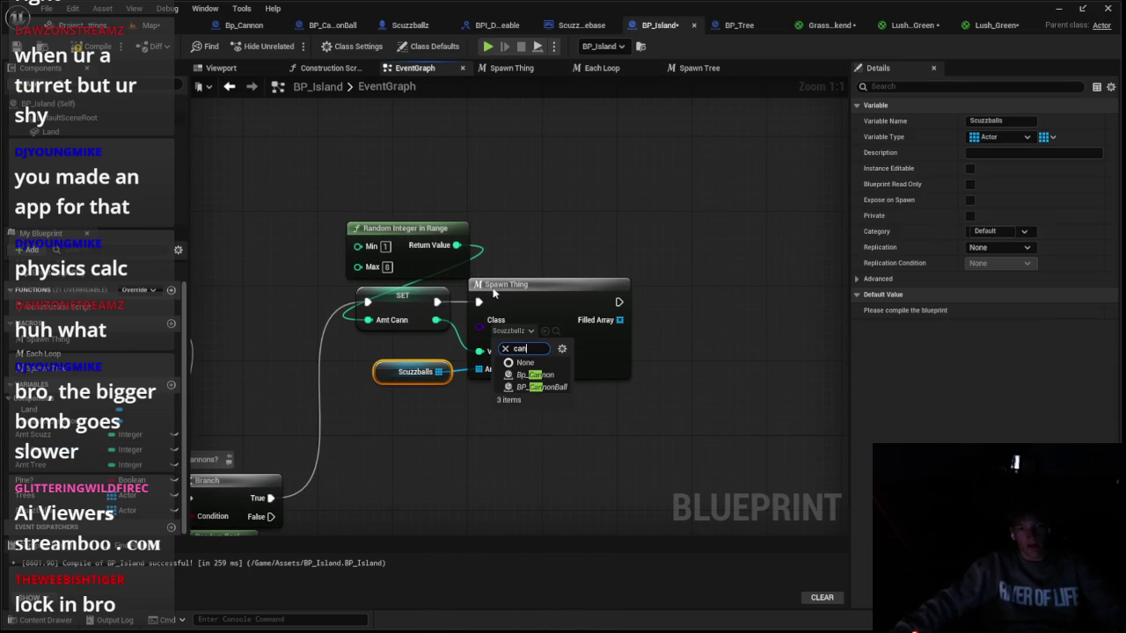
pyautogui.click(533, 375)
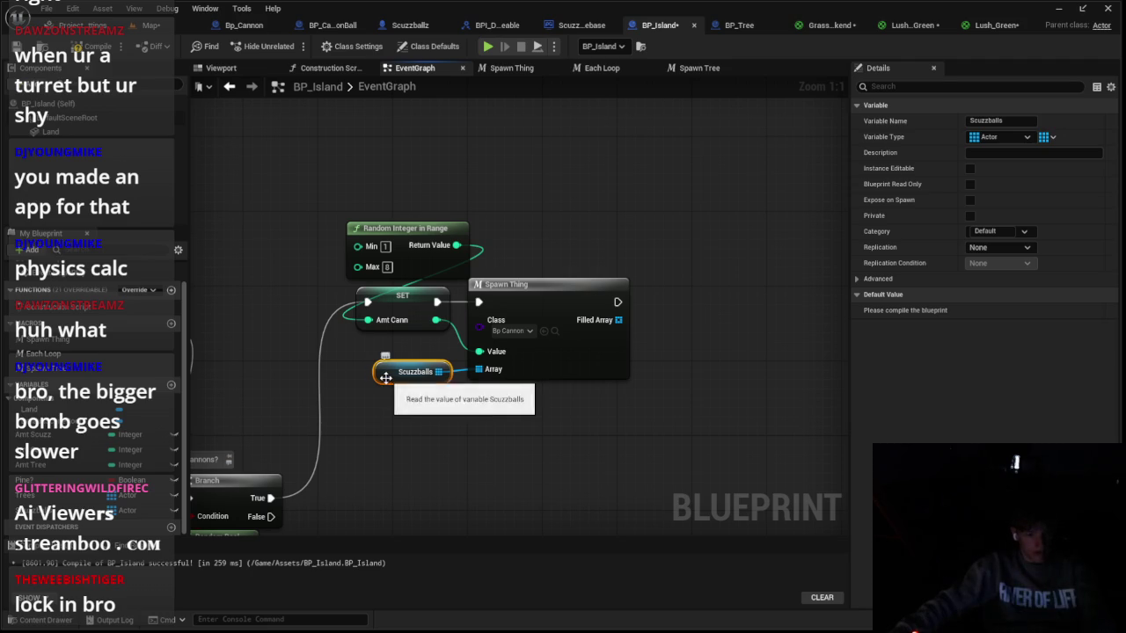
pyautogui.press('Delete')
pyautogui.rightClick(495, 372)
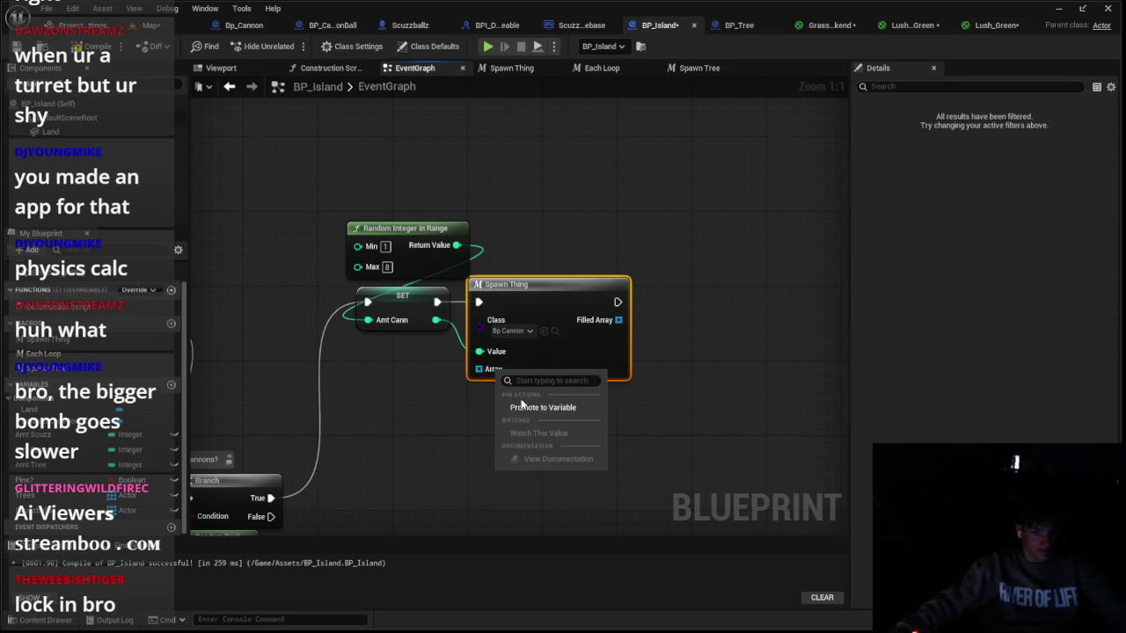
pyautogui.click(576, 407)
pyautogui.write('Cannon')
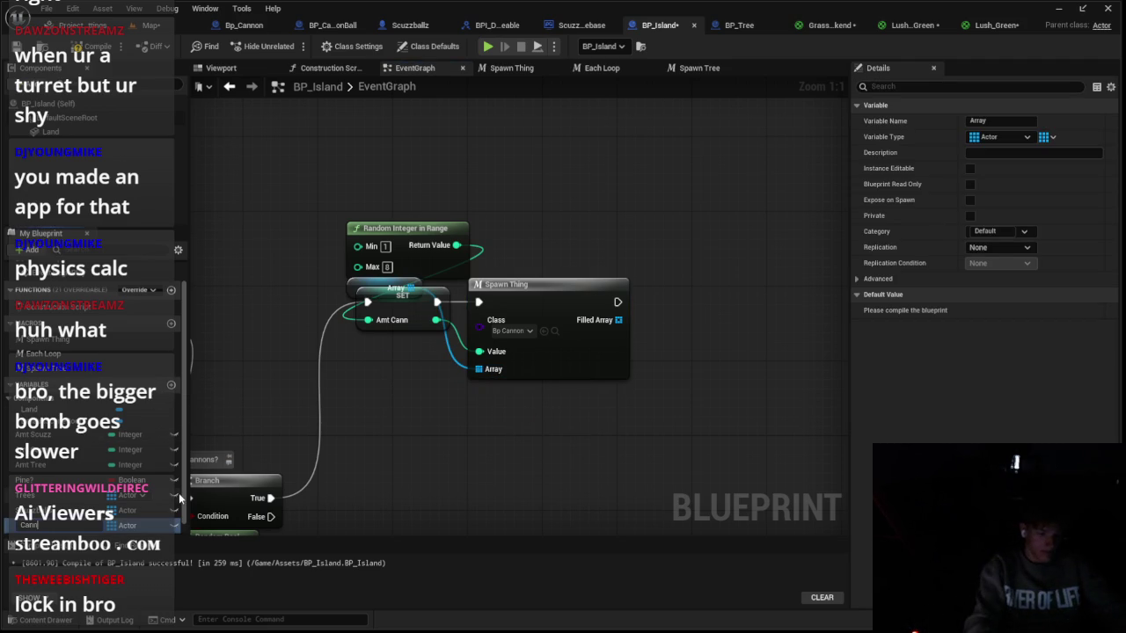
pyautogui.press('Return')
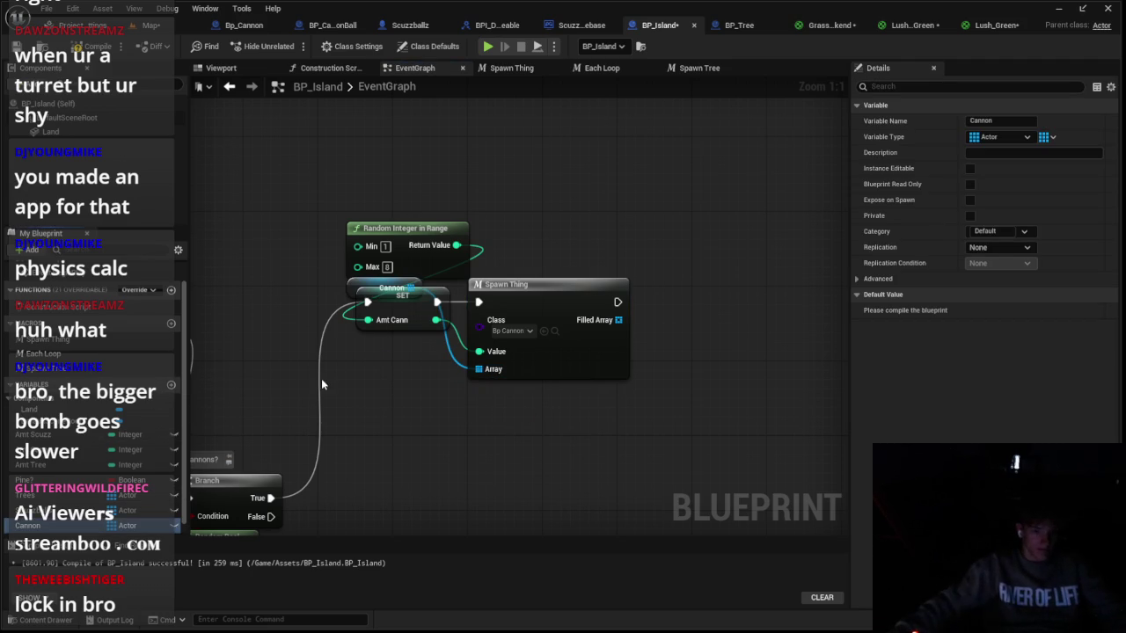
pyautogui.moveTo(355, 289); pyautogui.dragTo(376, 376)
pyautogui.click(152, 25)
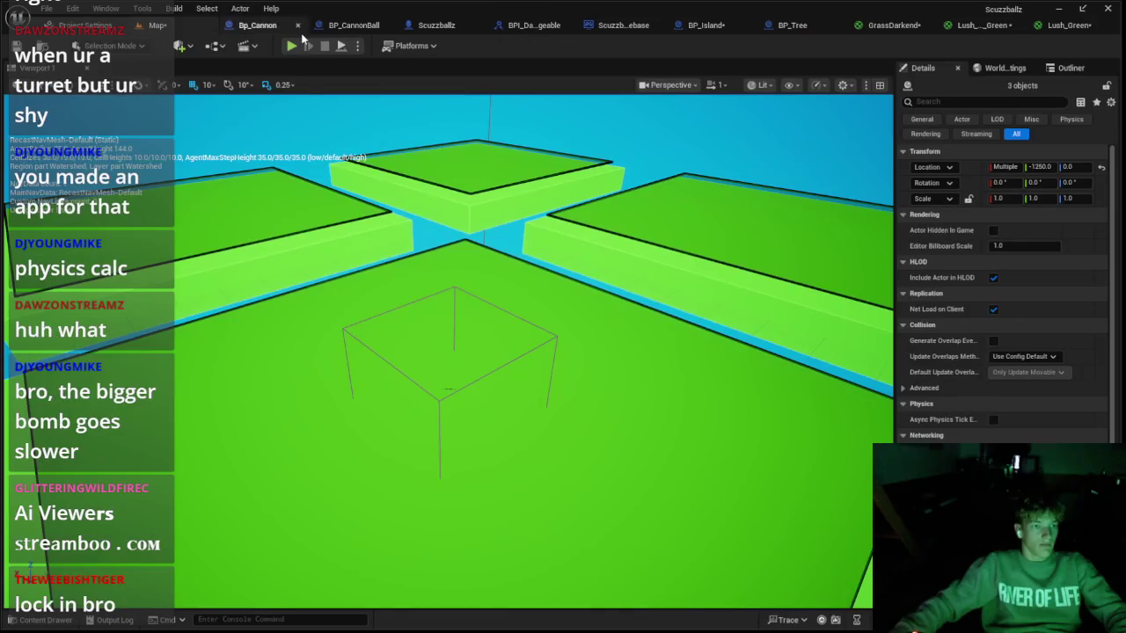
# Step: Run two play tests to watch cannons spawn on the islands, then open the Scuzzballz EventGraph
pyautogui.hotkey('alt', 'p')
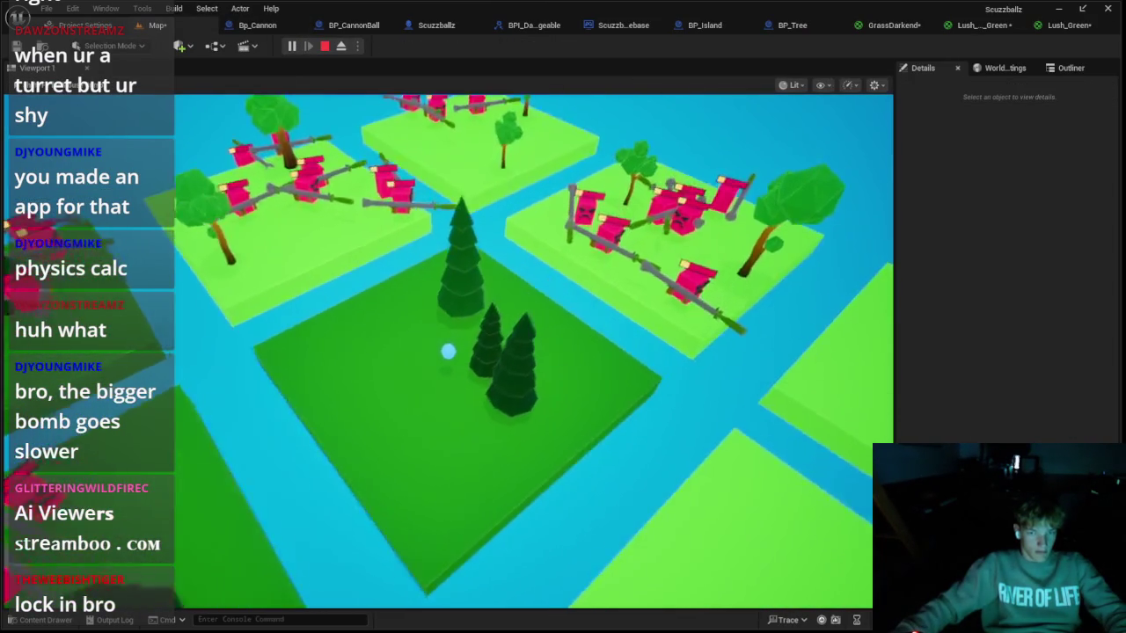
pyautogui.press('Escape')
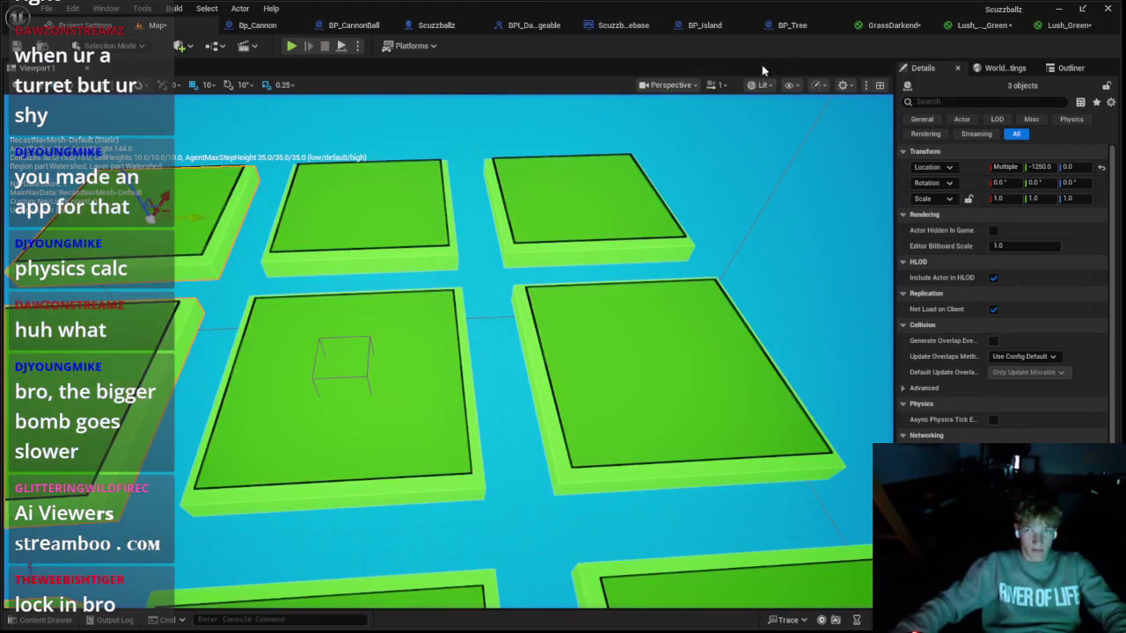
pyautogui.click(706, 24)
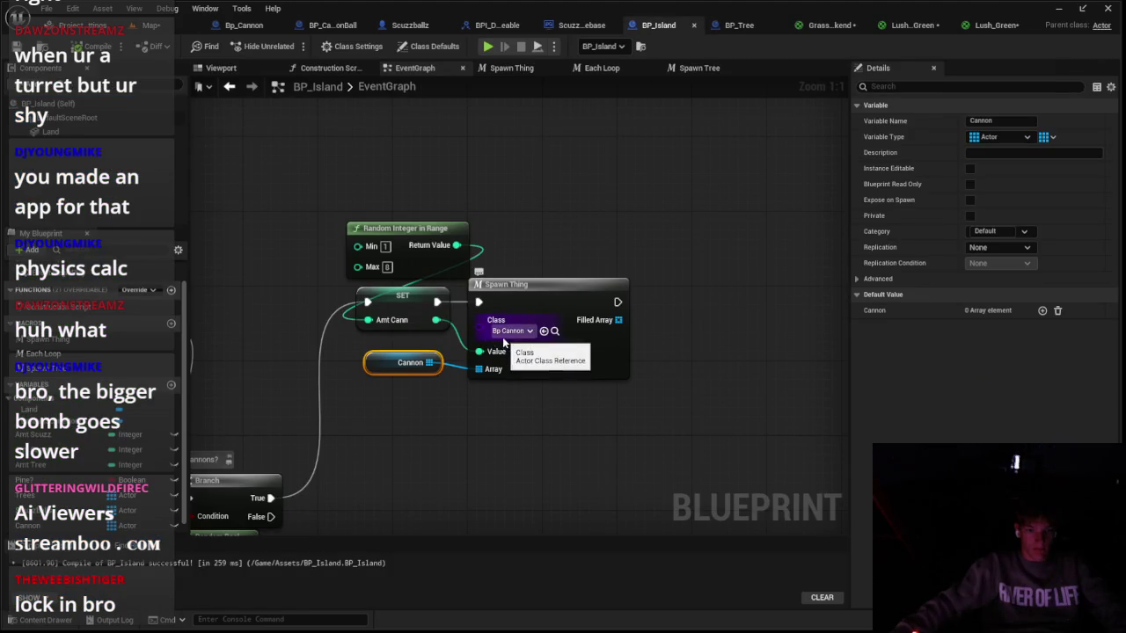
pyautogui.click(178, 28)
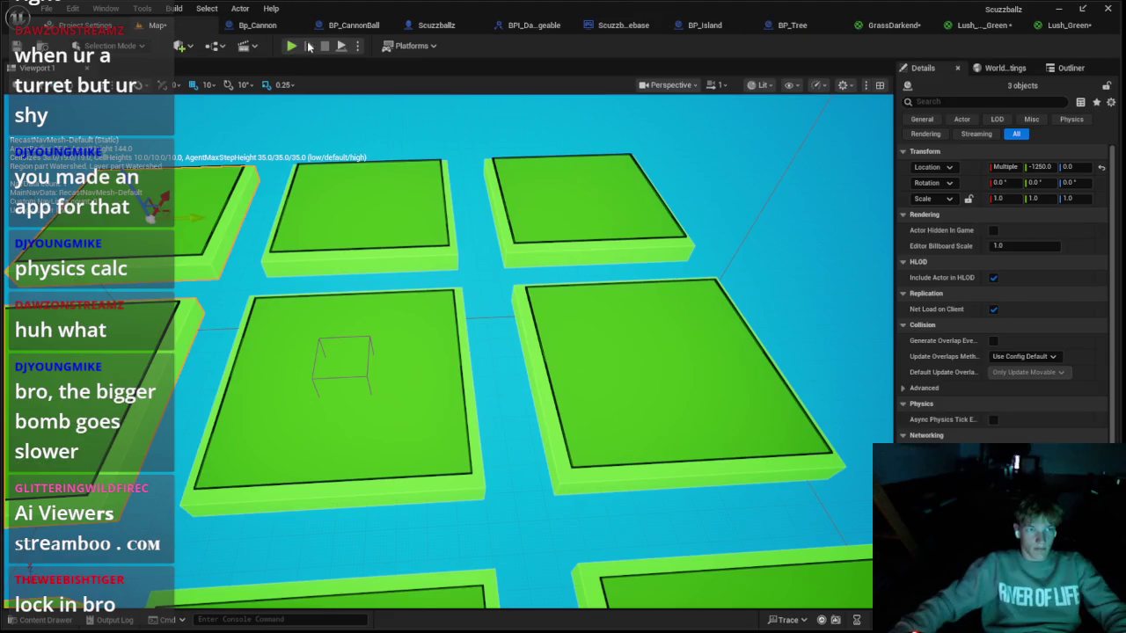
pyautogui.click(292, 45)
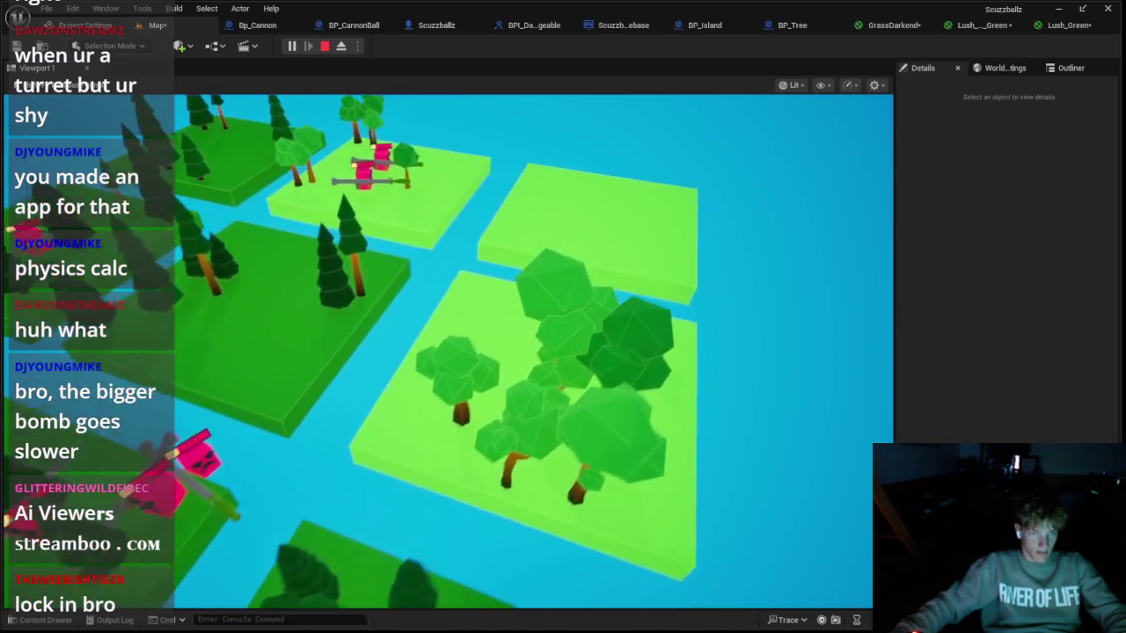
pyautogui.press('Escape')
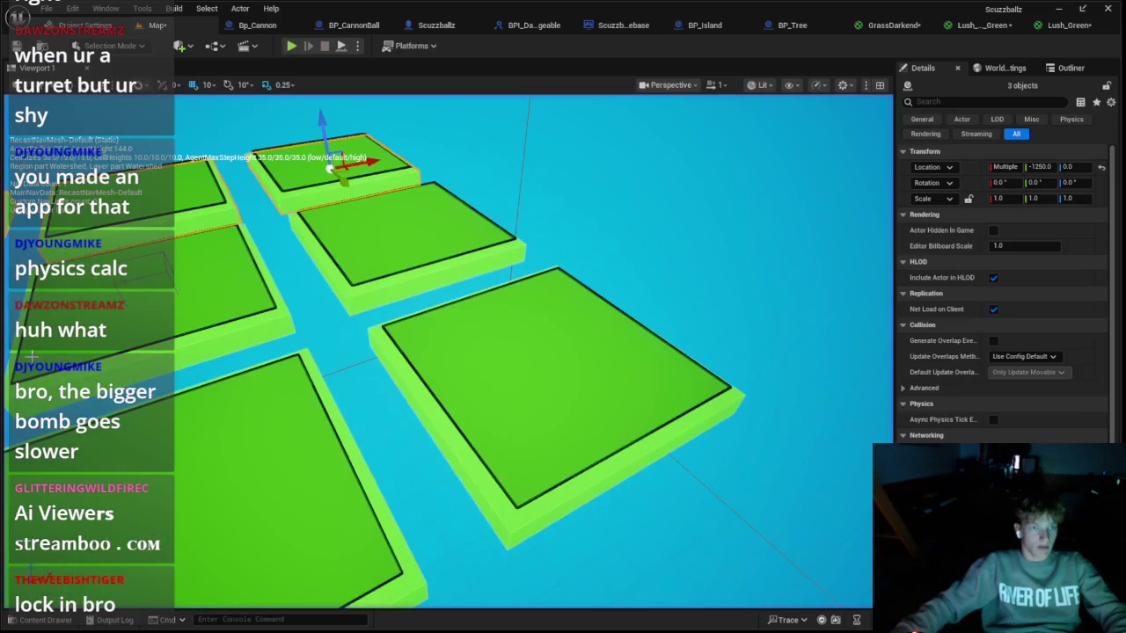
pyautogui.click(431, 25)
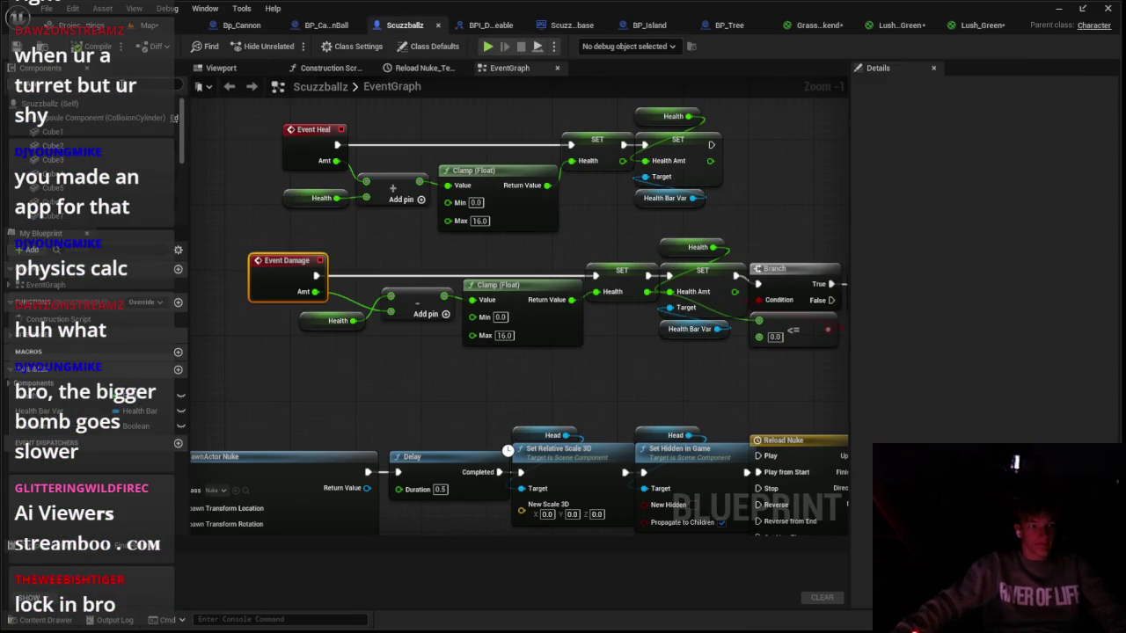
# Step: In Scuzzballz Class Defaults, search 'ai' and change the Pawn's Auto Possess AI option
pyautogui.click(429, 46)
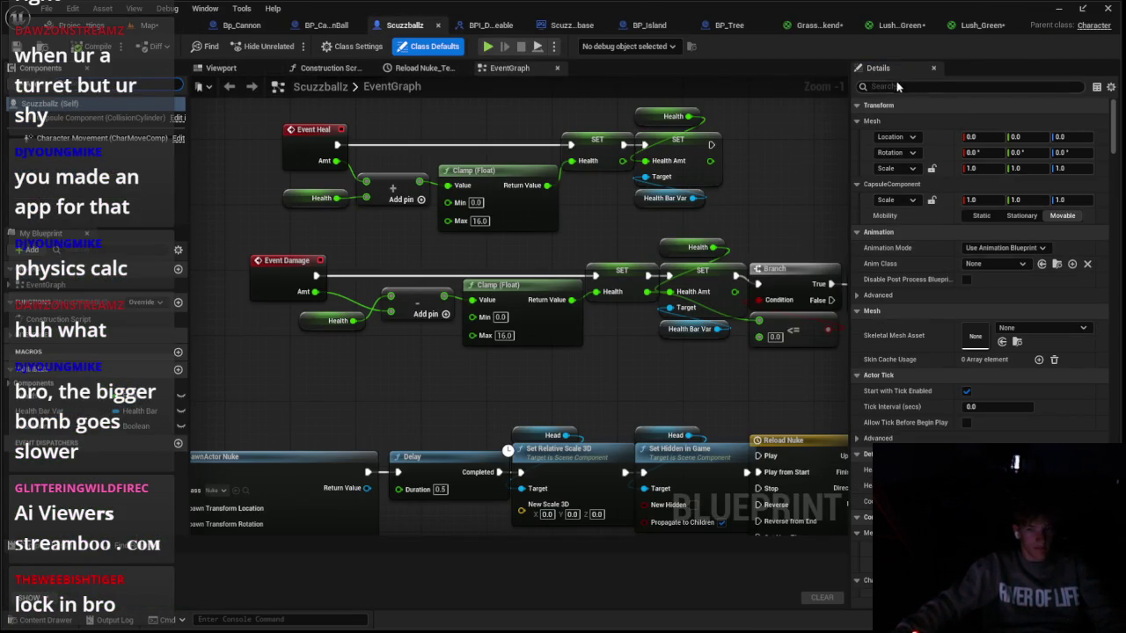
pyautogui.write('ai')
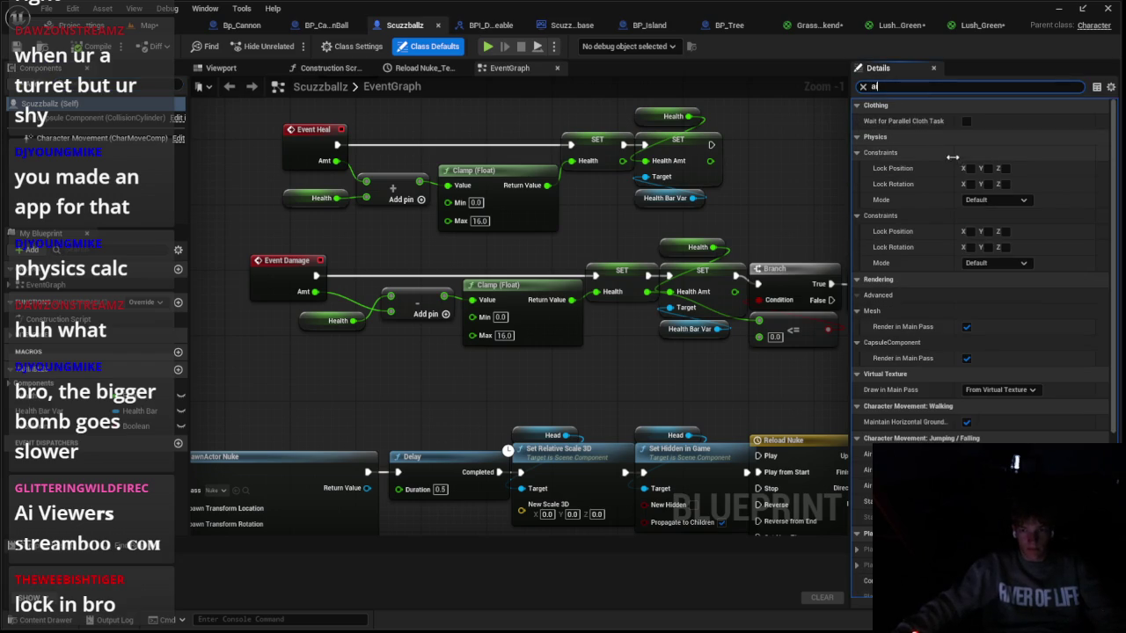
pyautogui.click(13, 117)
pyautogui.scroll(-2, 114, 176)
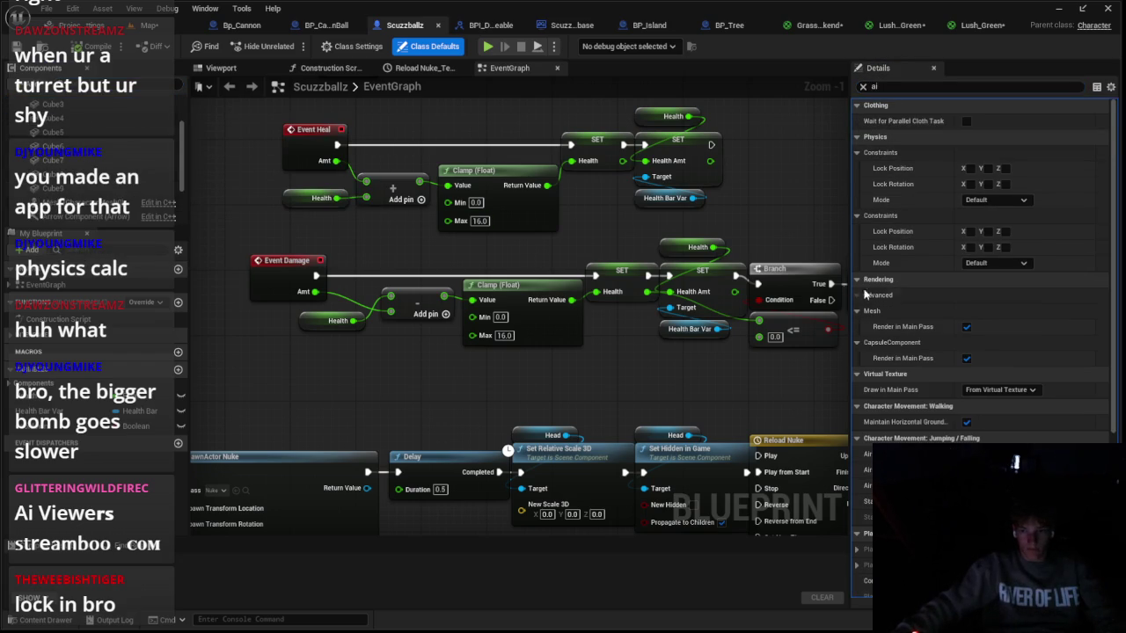
pyautogui.scroll(-5, 880, 299)
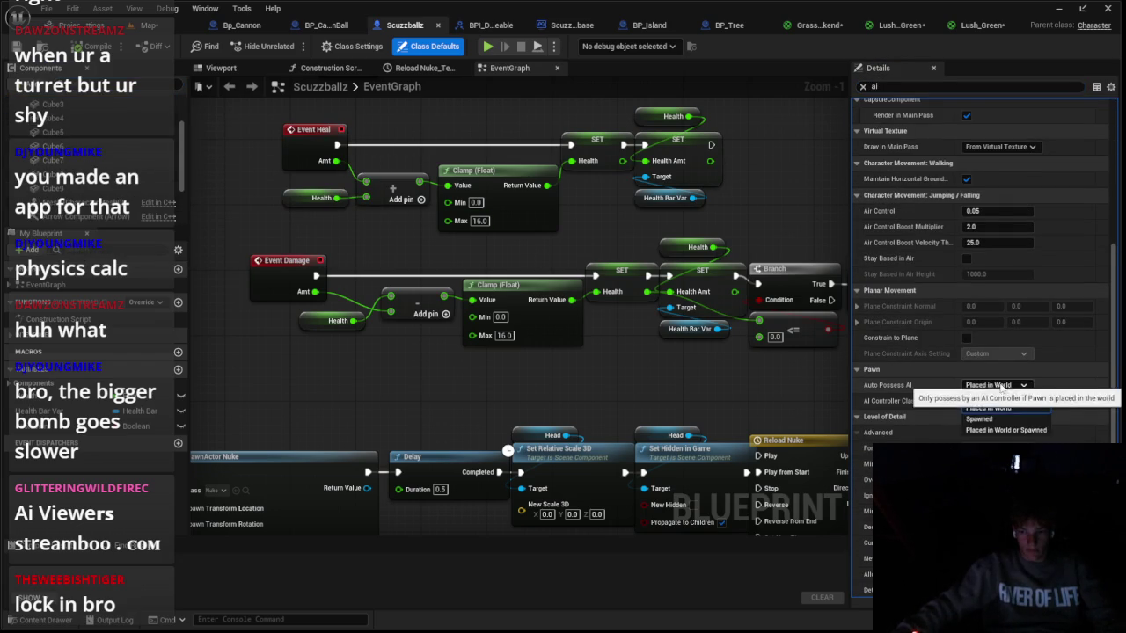
pyautogui.click(152, 25)
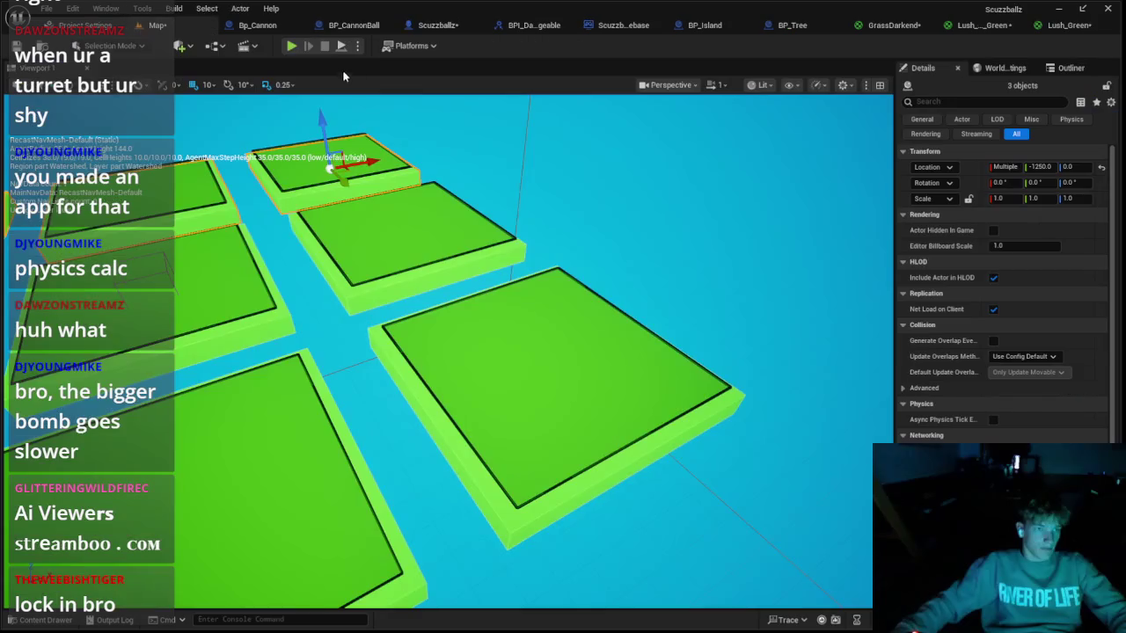
# Step: Playtest the cannon-filled islands and stop, revealing Message Log errors about accessing Rocket Launcher
pyautogui.click(291, 46)
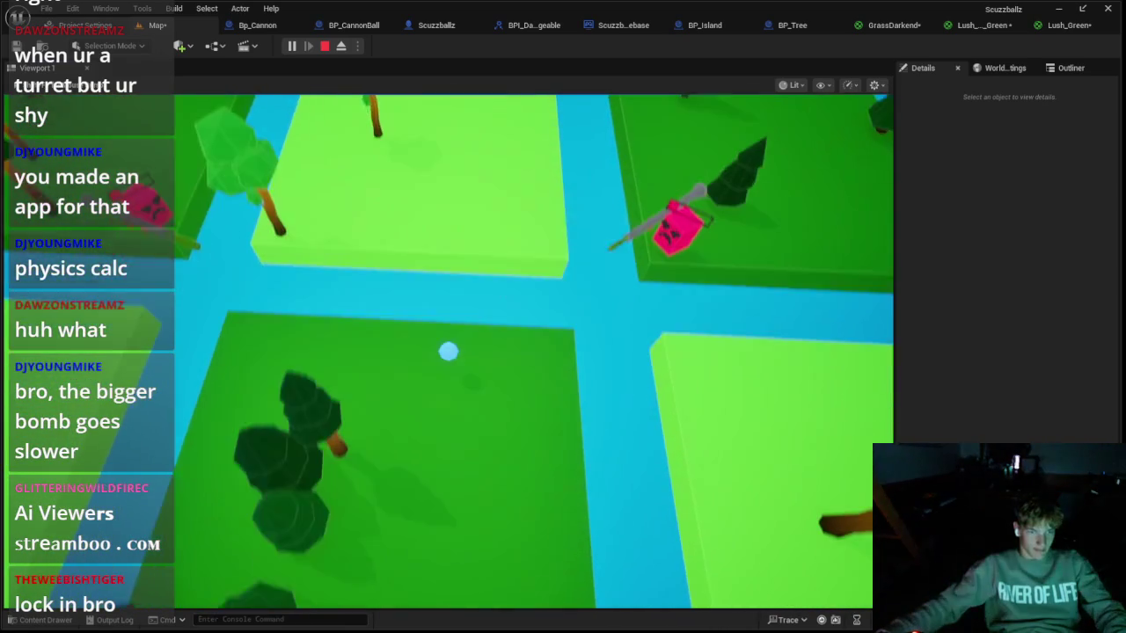
pyautogui.press('Escape')
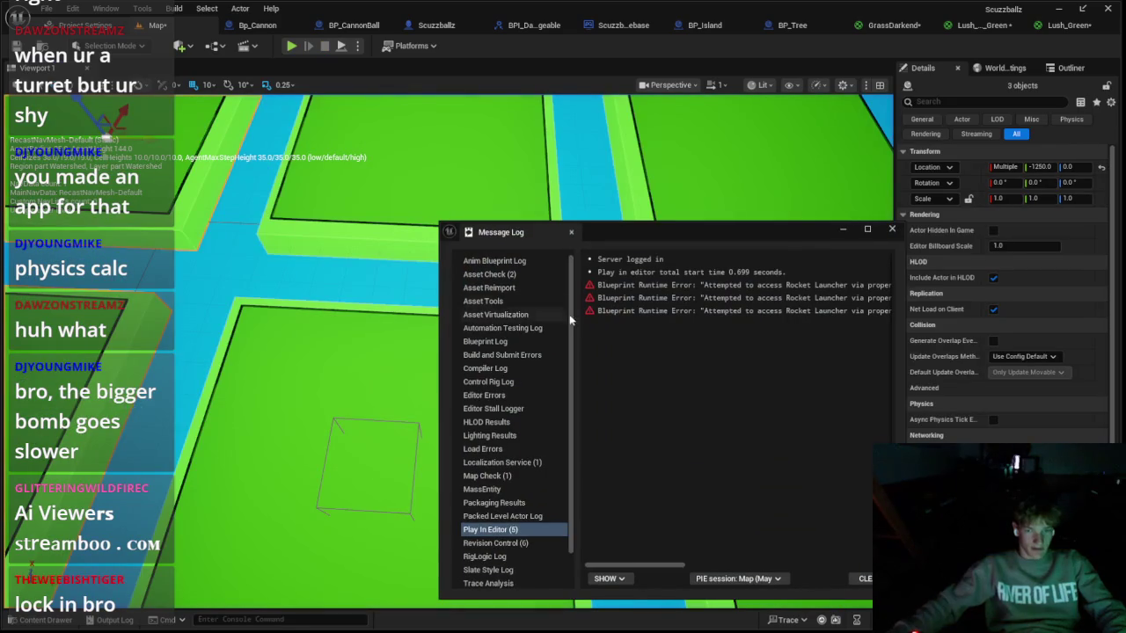
# Step: Follow the Message Log links to the failing Set World Rotation node in Scuzzballz
pyautogui.moveTo(634, 564)
pyautogui.mouseDown()
pyautogui.moveTo(677, 560)
pyautogui.moveTo(787, 337)
pyautogui.mouseUp()
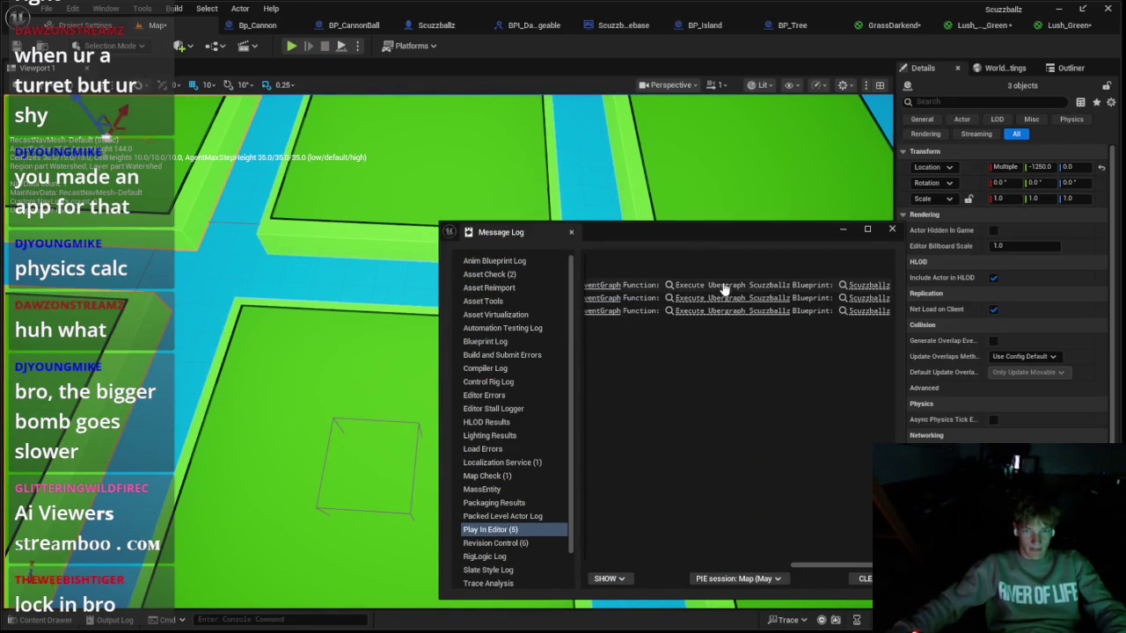
pyautogui.click(723, 290)
pyautogui.click(879, 230)
pyautogui.scroll(-5, 708, 334)
pyautogui.scroll(2, 709, 334)
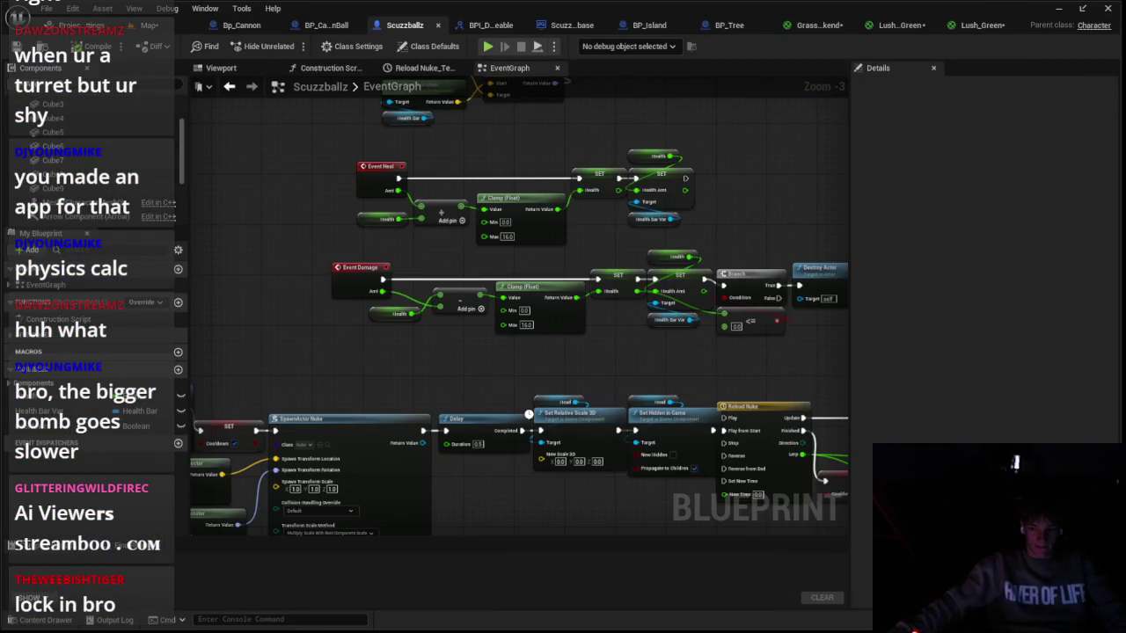
pyautogui.moveTo(661, 571); pyautogui.dragTo(797, 562)
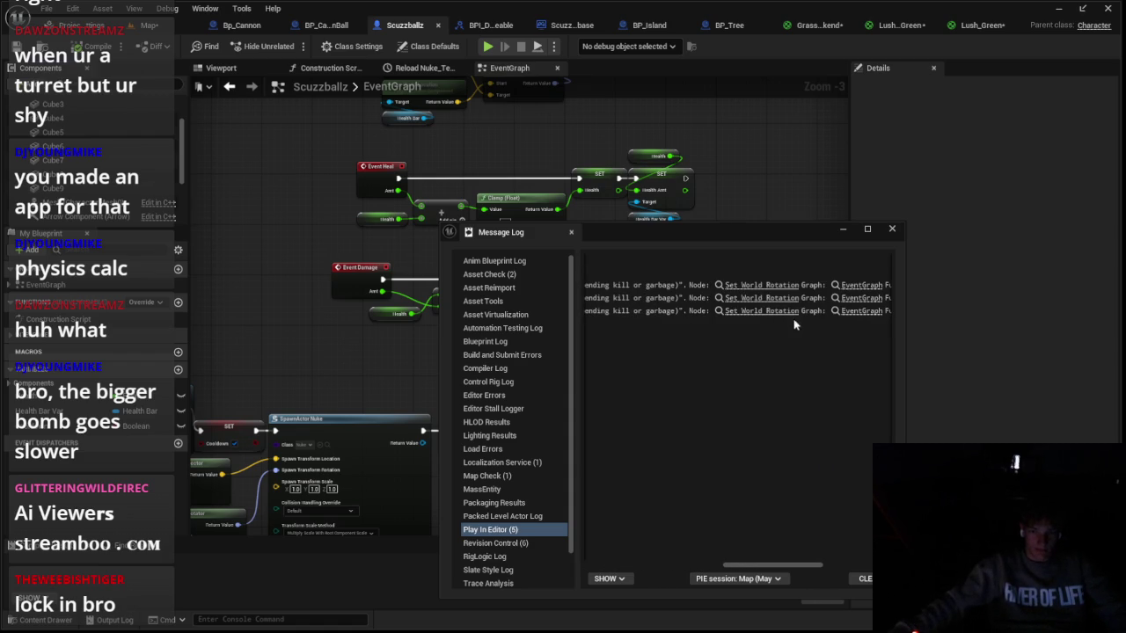
pyautogui.click(780, 293)
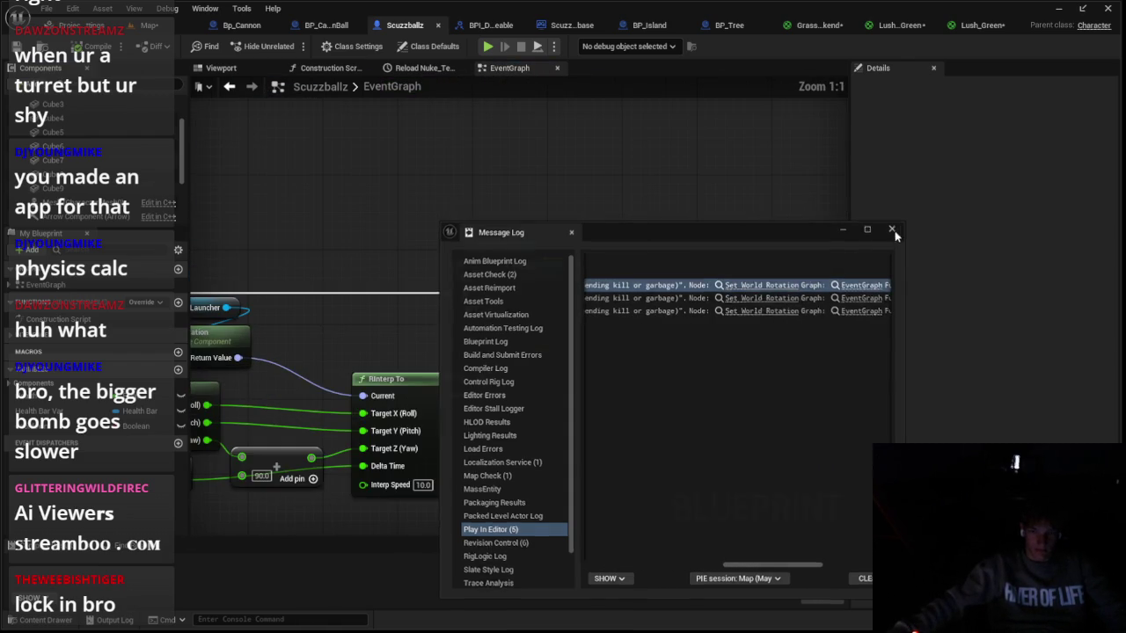
pyautogui.click(892, 229)
# Step: Insert an Is Valid check before Set World Rotation, wire it in, and start a fresh playtest
pyautogui.moveTo(514, 359)
pyautogui.mouseDown()
pyautogui.moveTo(565, 323)
pyautogui.moveTo(556, 301)
pyautogui.mouseUp()
pyautogui.write('is val')
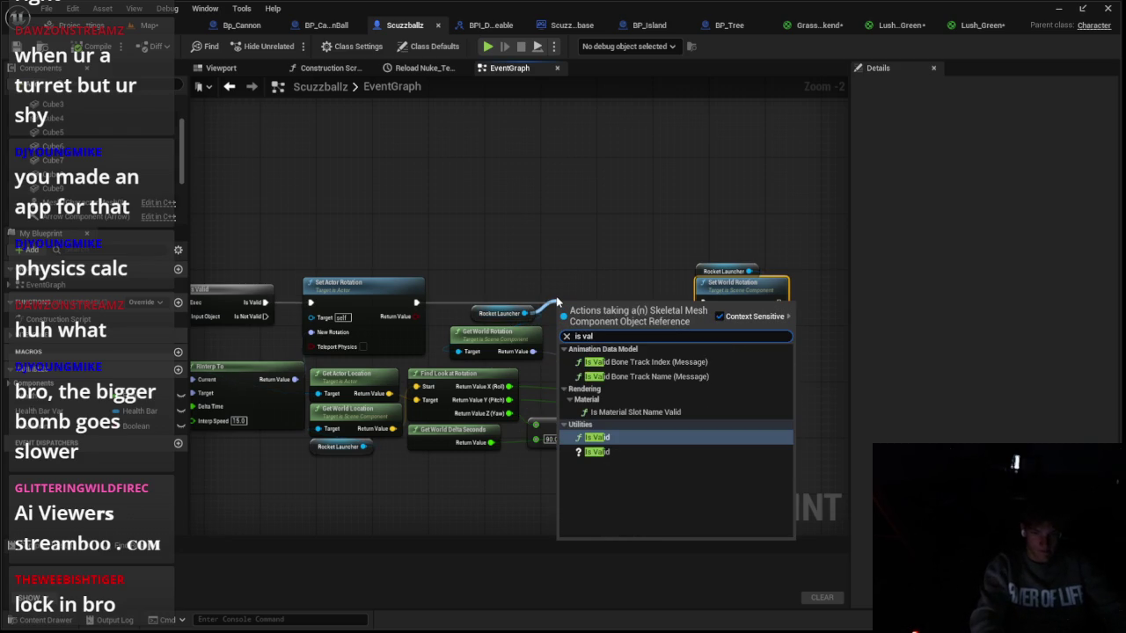
pyautogui.press('Return')
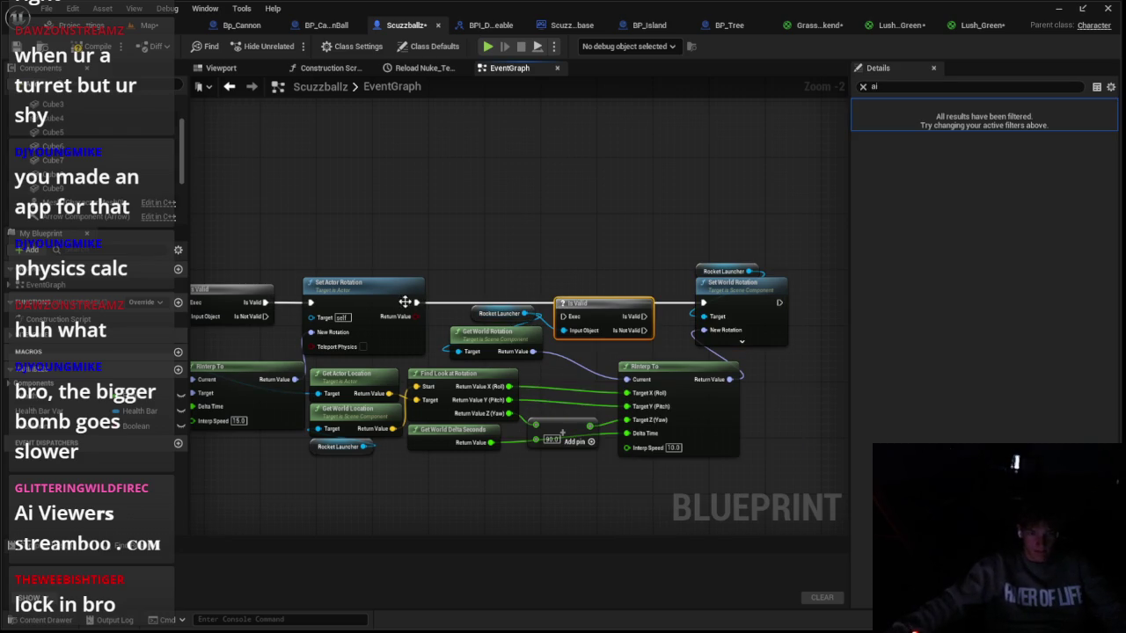
pyautogui.moveTo(621, 323); pyautogui.dragTo(639, 319)
pyautogui.rightClick(576, 315)
pyautogui.click(557, 287)
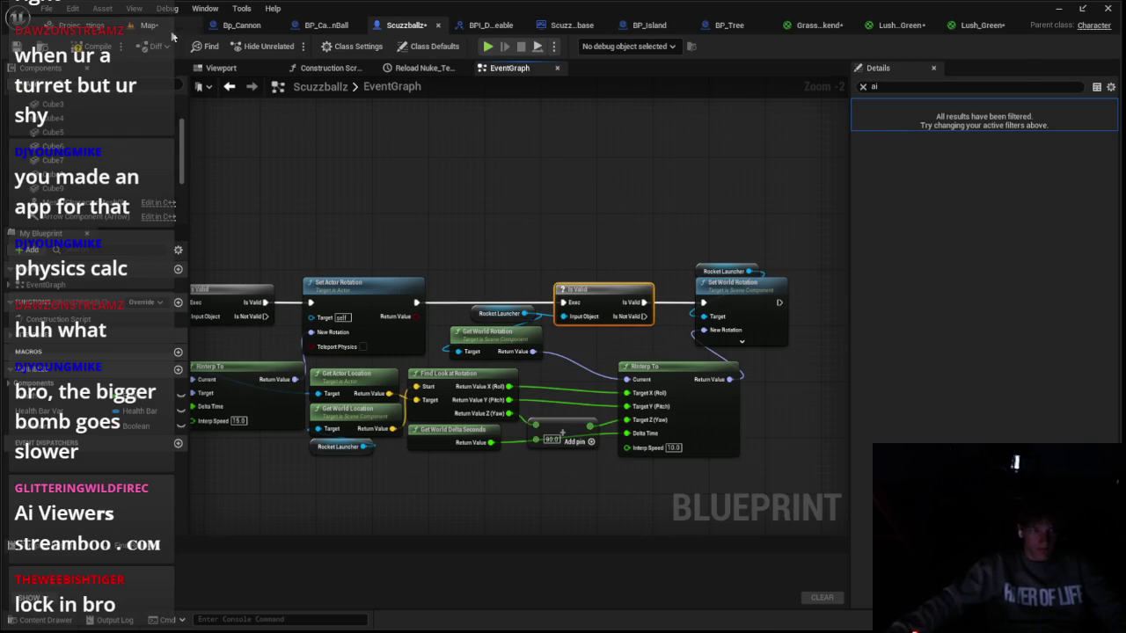
pyautogui.click(153, 25)
pyautogui.hotkey('alt', 'p')
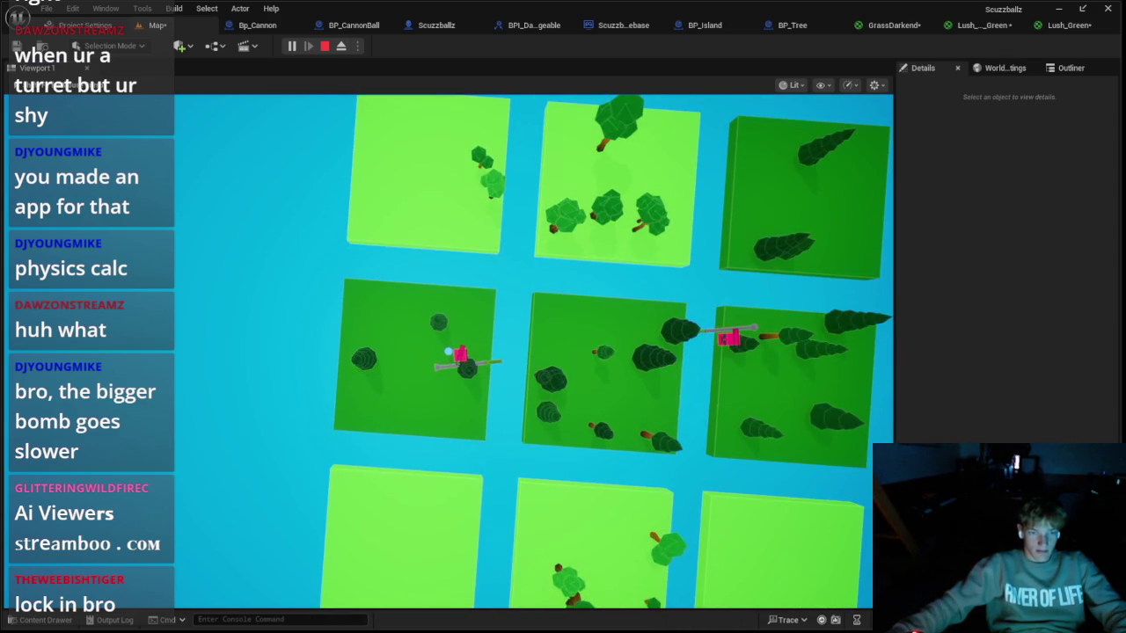
# Step: Stop the running playtest, run another short one, and stop it
pyautogui.press('Escape')
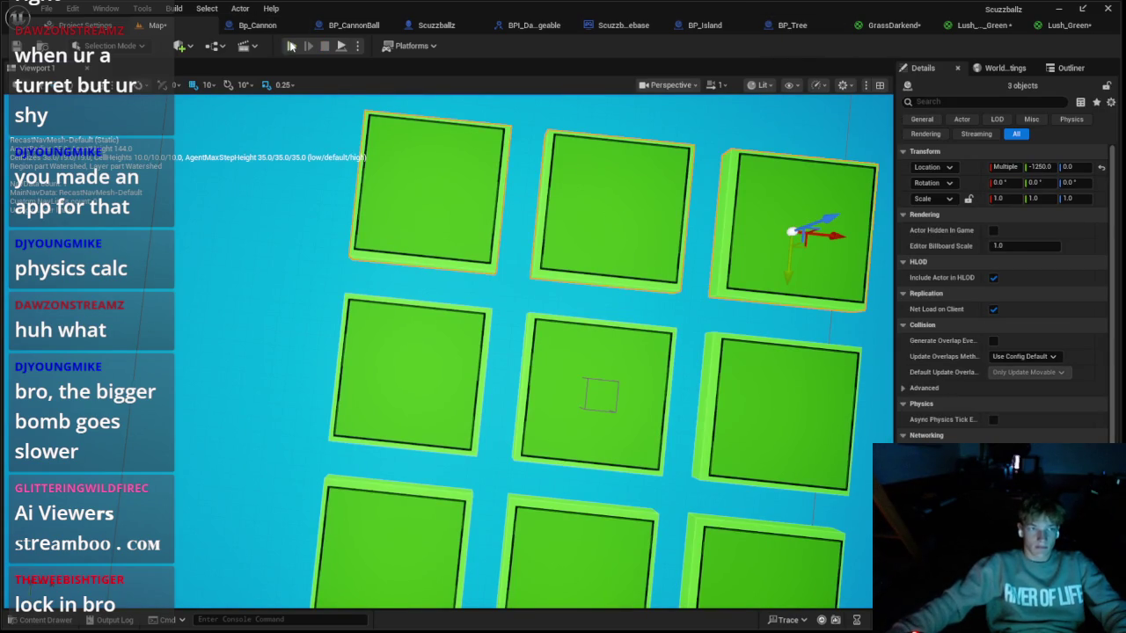
pyautogui.click(291, 46)
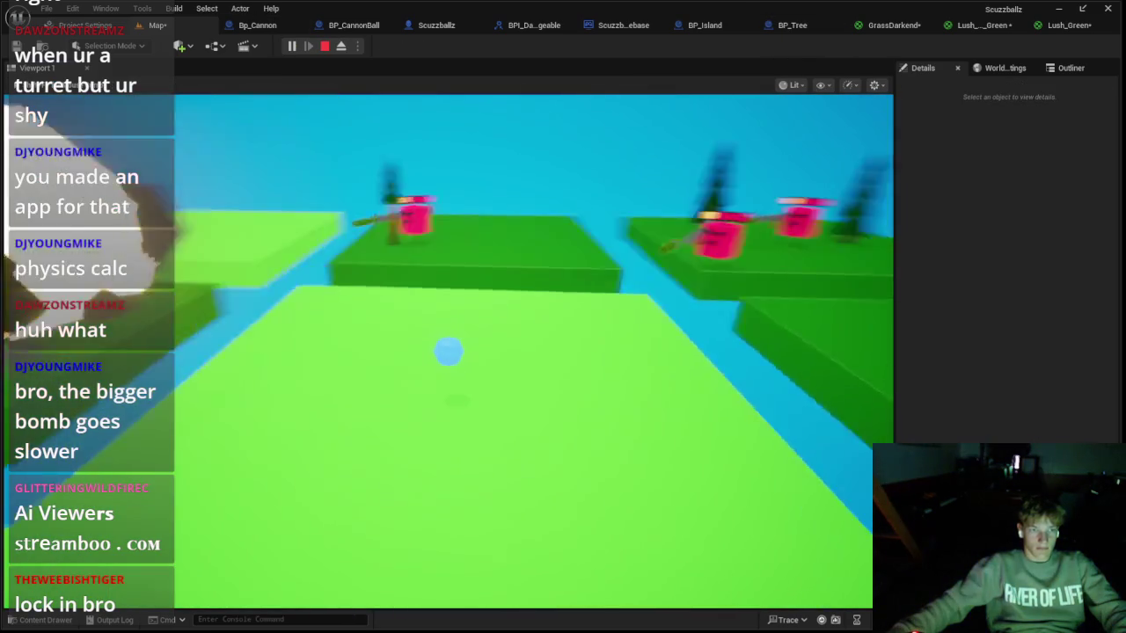
pyautogui.press('Escape')
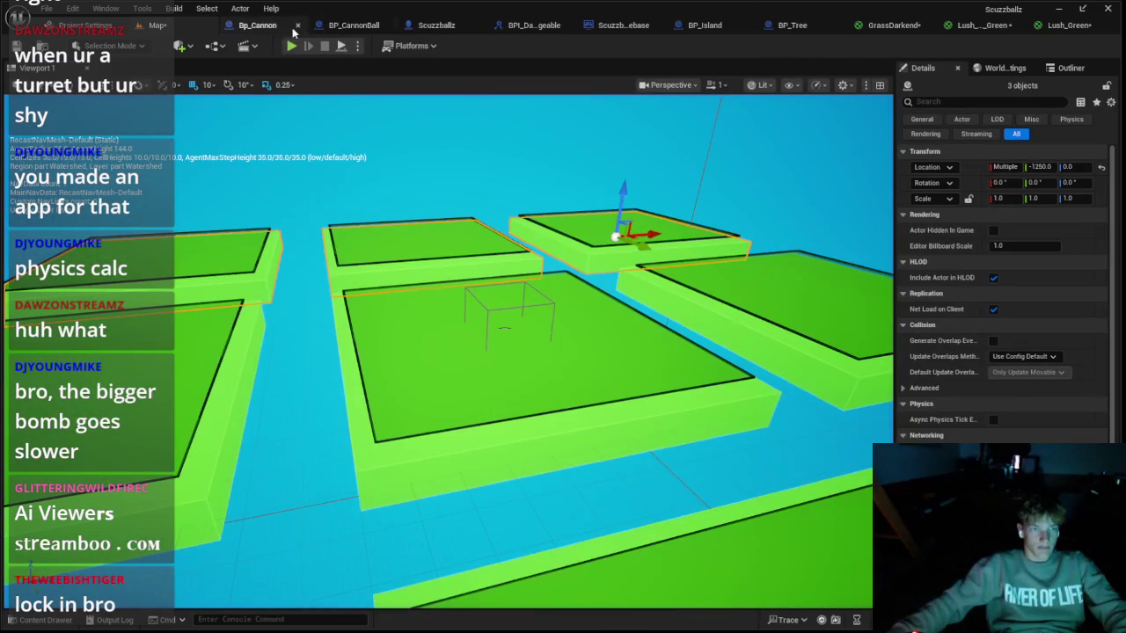
# Step: Look over the BP_Tree and BP_Island graphs to find the spawn branches
pyautogui.click(777, 27)
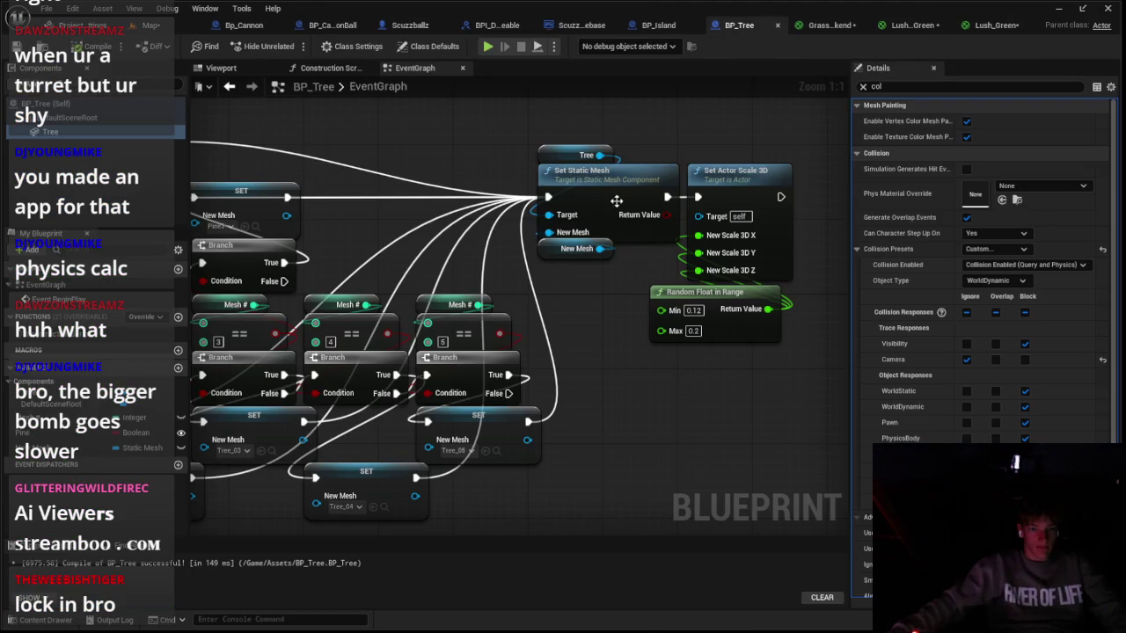
pyautogui.click(649, 26)
pyautogui.scroll(-4, 519, 176)
pyautogui.scroll(3, 519, 202)
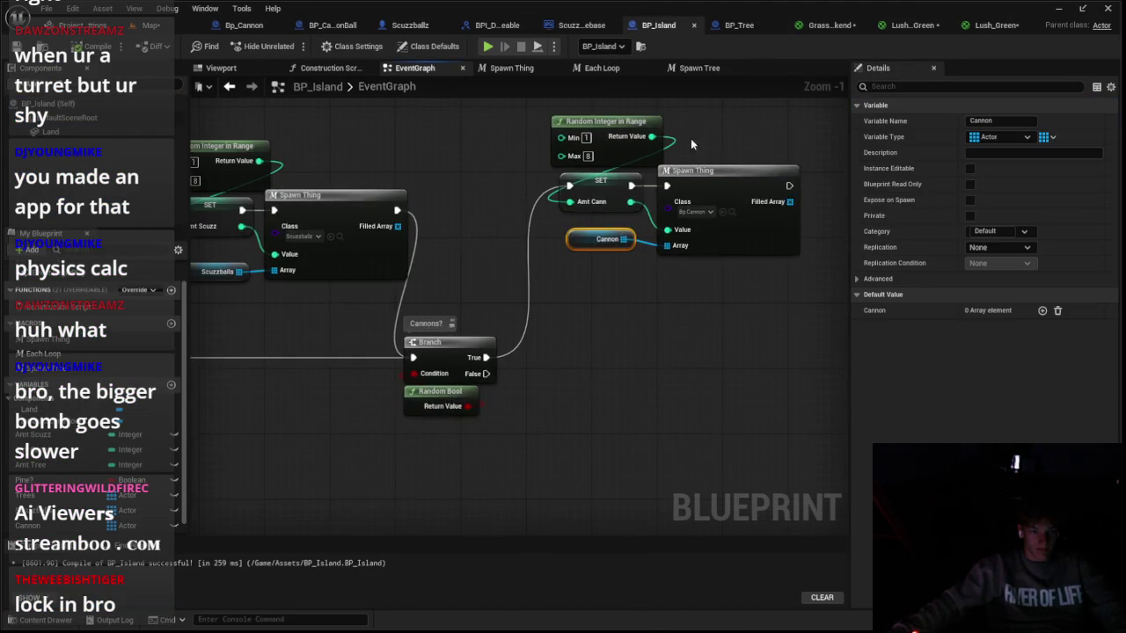
pyautogui.scroll(-1, 556, 310)
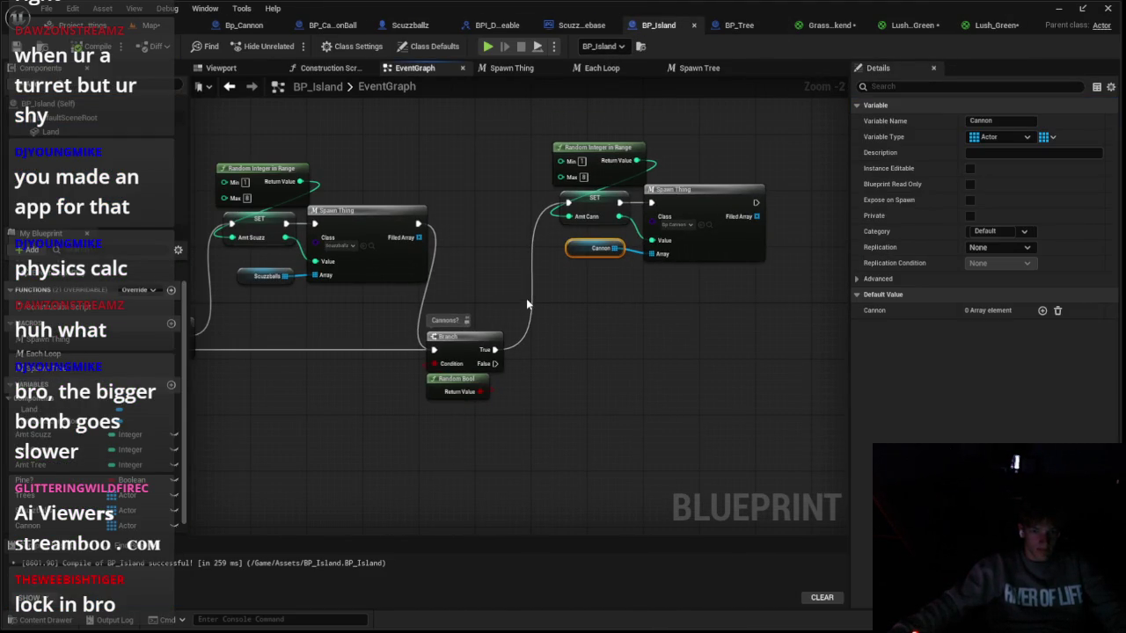
pyautogui.moveTo(289, 214); pyautogui.dragTo(446, 176)
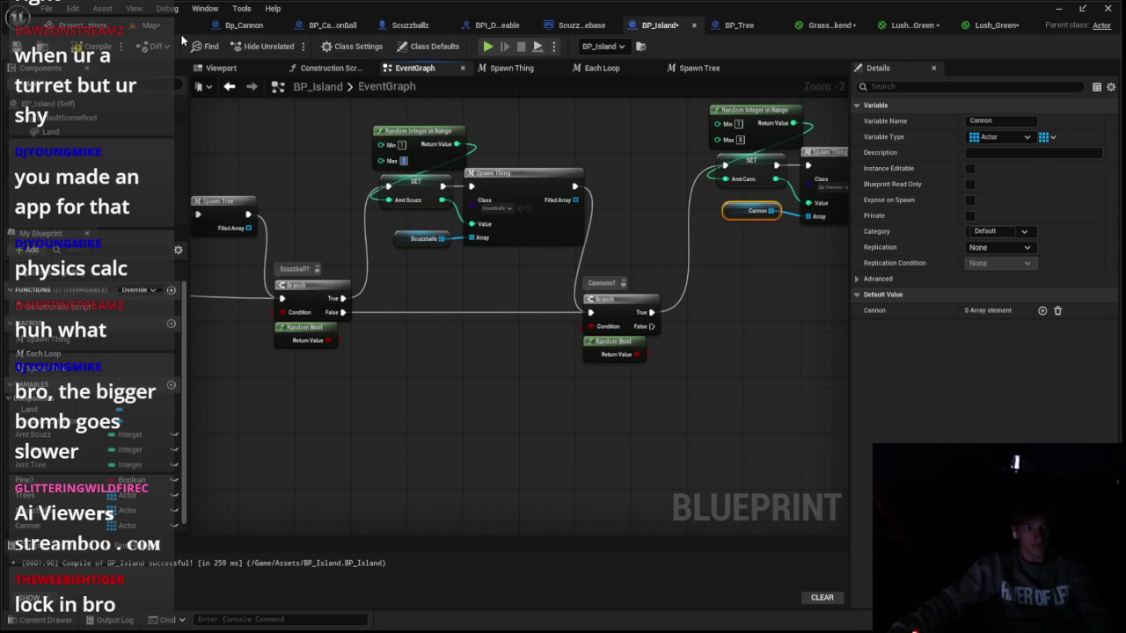
# Step: Run a quick playtest of the level and stop it
pyautogui.click(187, 26)
pyautogui.click(293, 48)
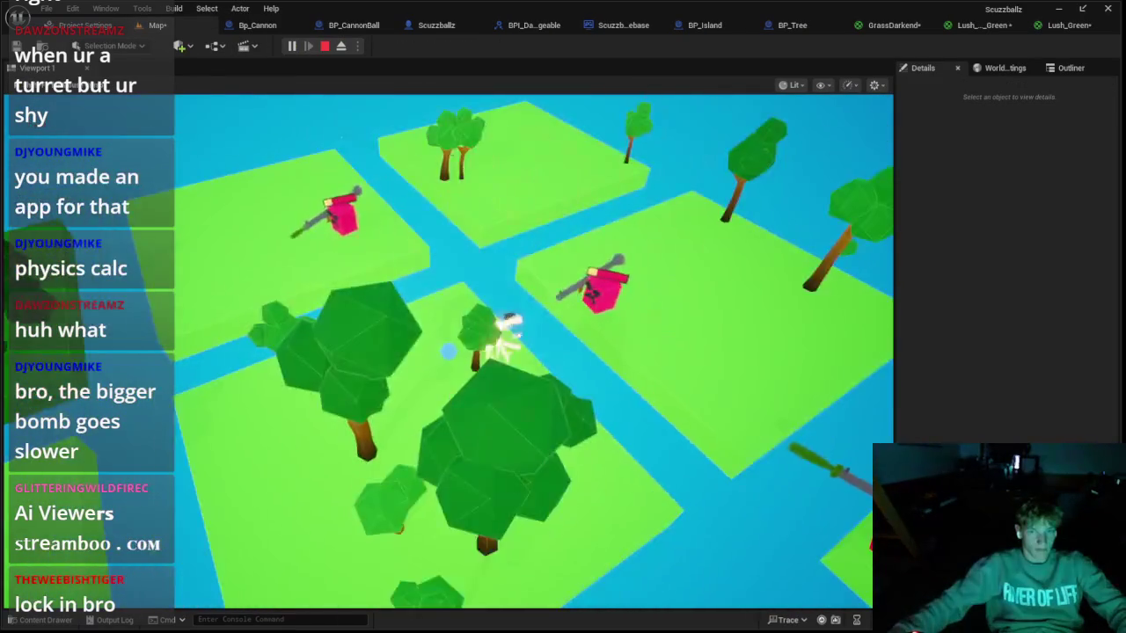
pyautogui.press('Escape')
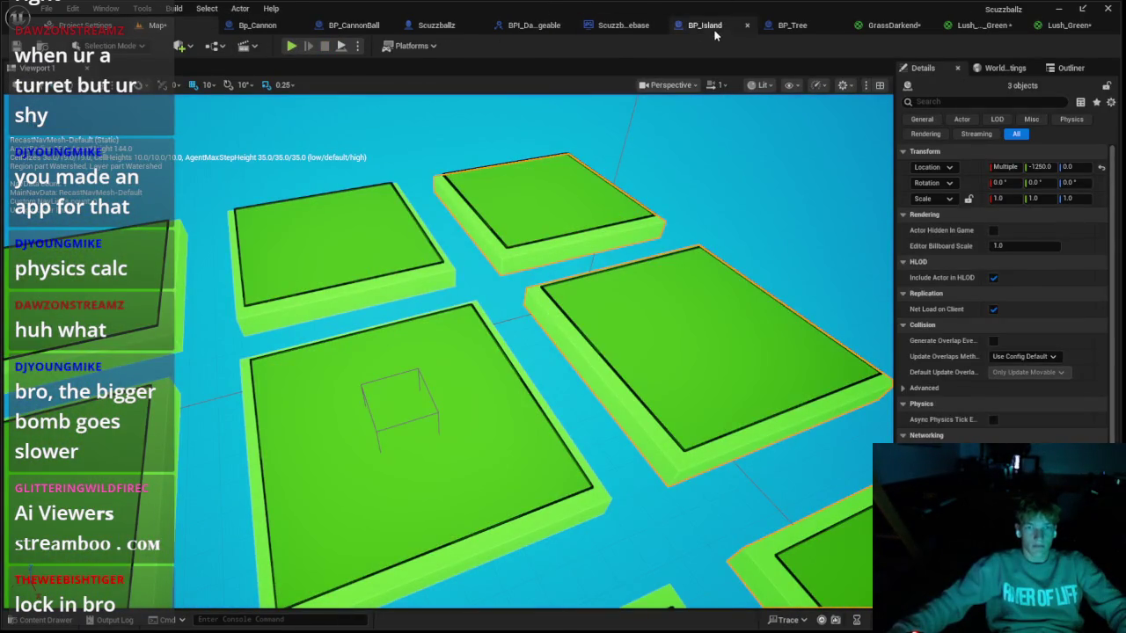
# Step: Set the scuzzball branch's Spawn Thing node Class to Bp_Cannon in BP_Island
pyautogui.click(708, 26)
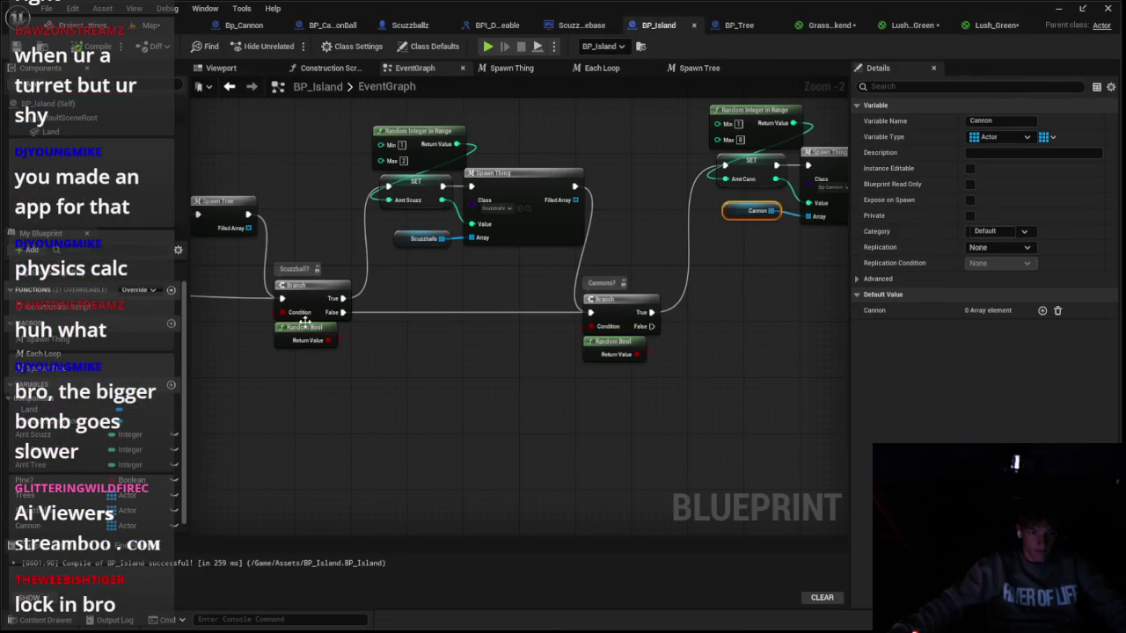
pyautogui.click(549, 231)
pyautogui.moveTo(582, 277); pyautogui.dragTo(532, 310)
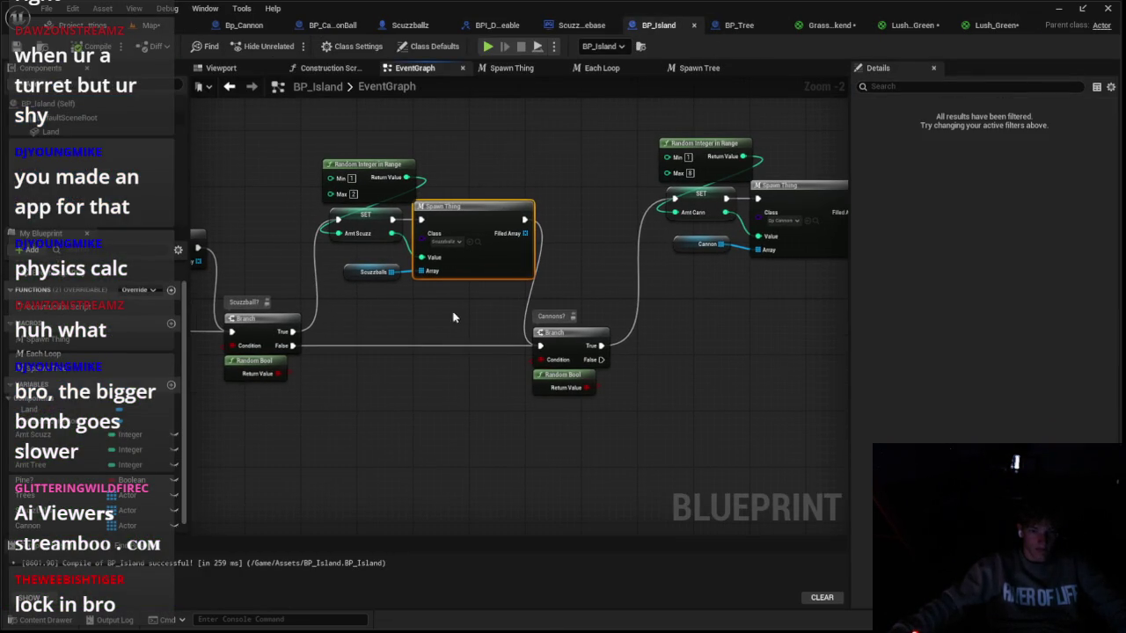
pyautogui.click(445, 241)
pyautogui.write('can')
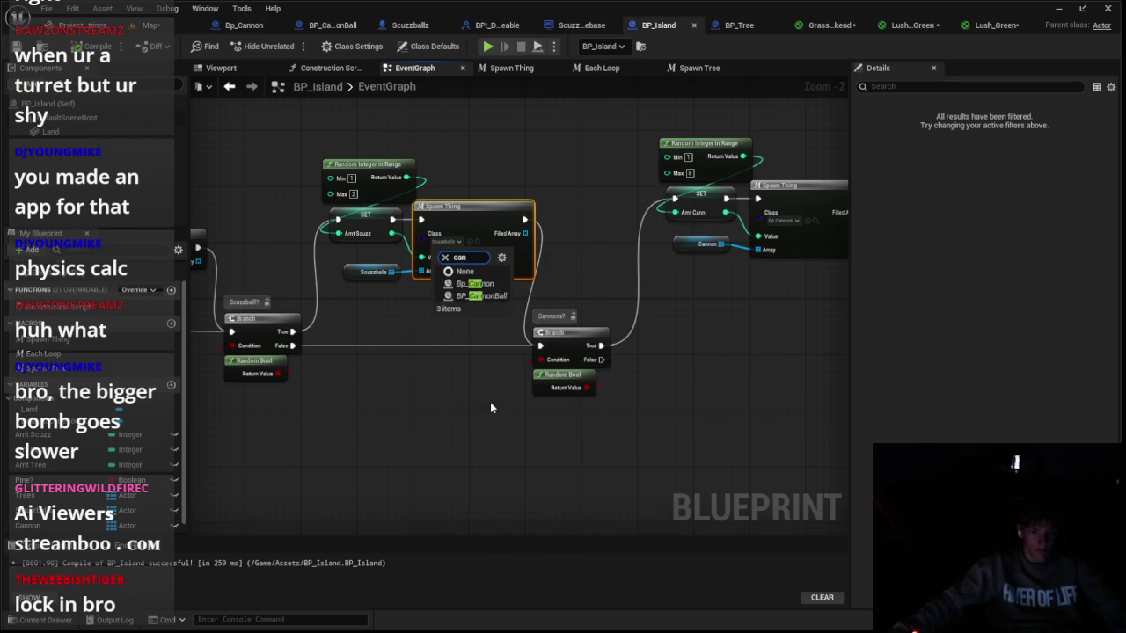
pyautogui.click(482, 287)
# Step: Playtest the level with cannons spawning, then bring up the Bp_Cannon blueprint
pyautogui.click(171, 31)
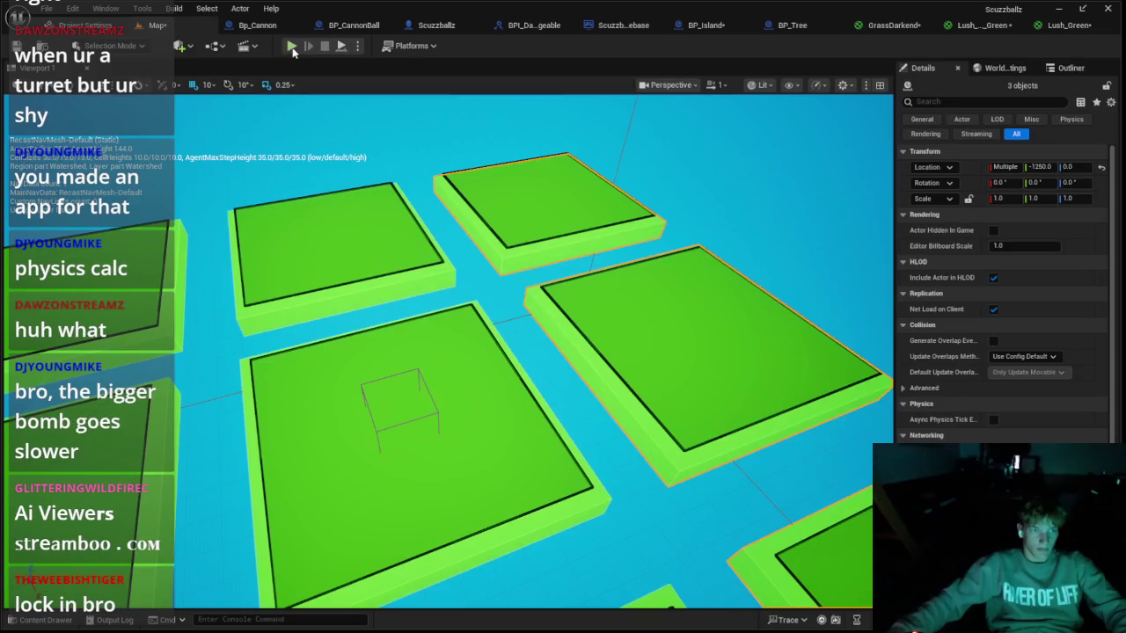
pyautogui.click(292, 46)
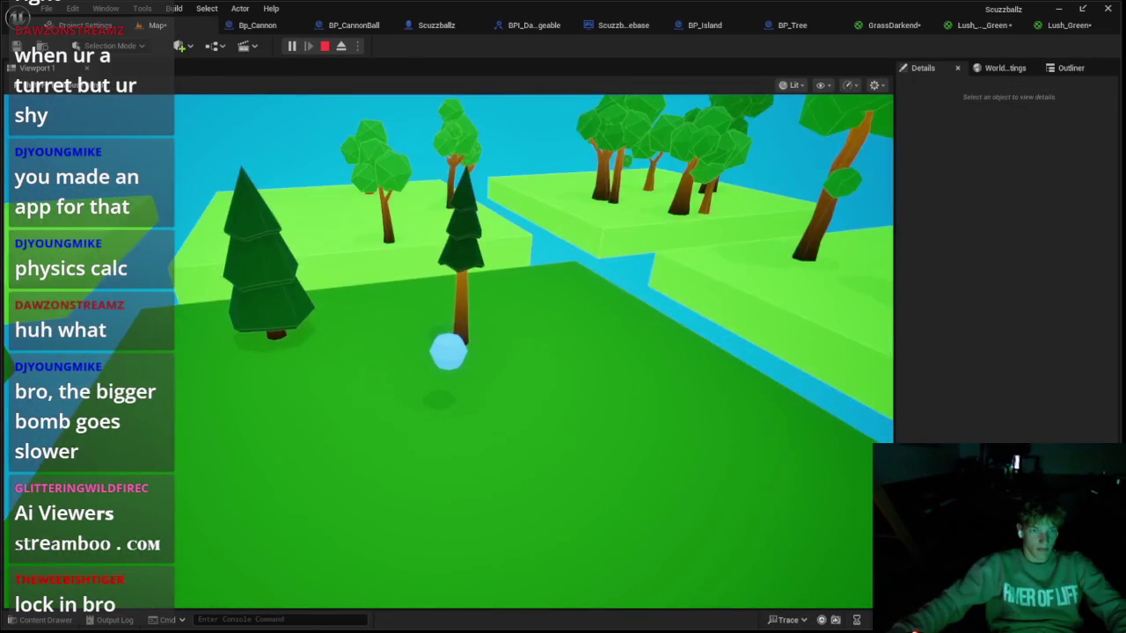
pyautogui.press('Escape')
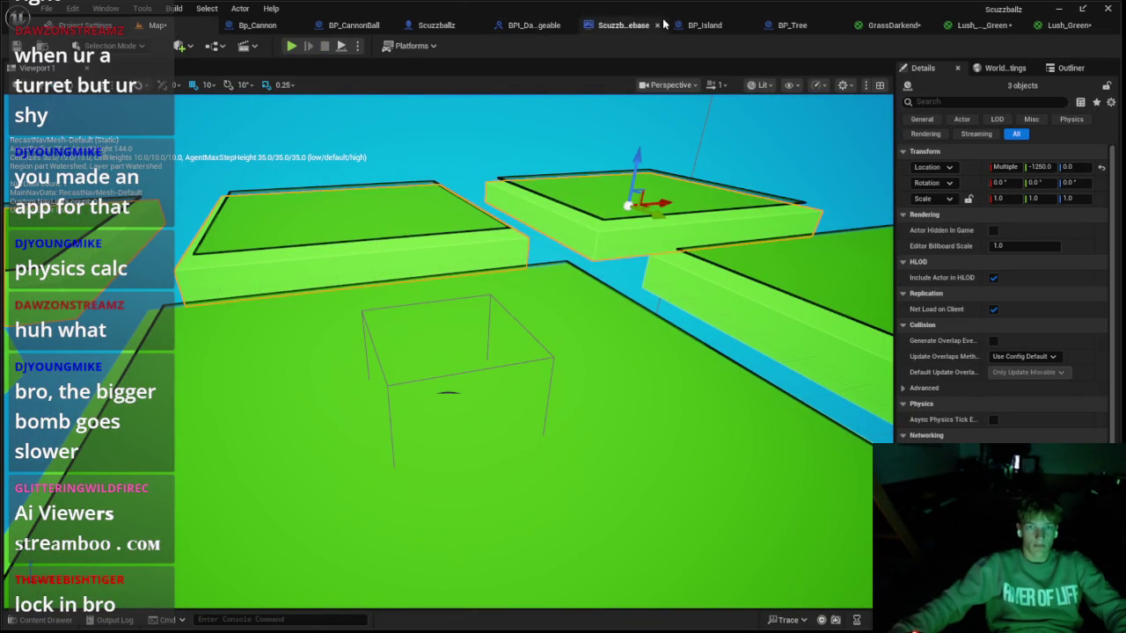
pyautogui.click(257, 25)
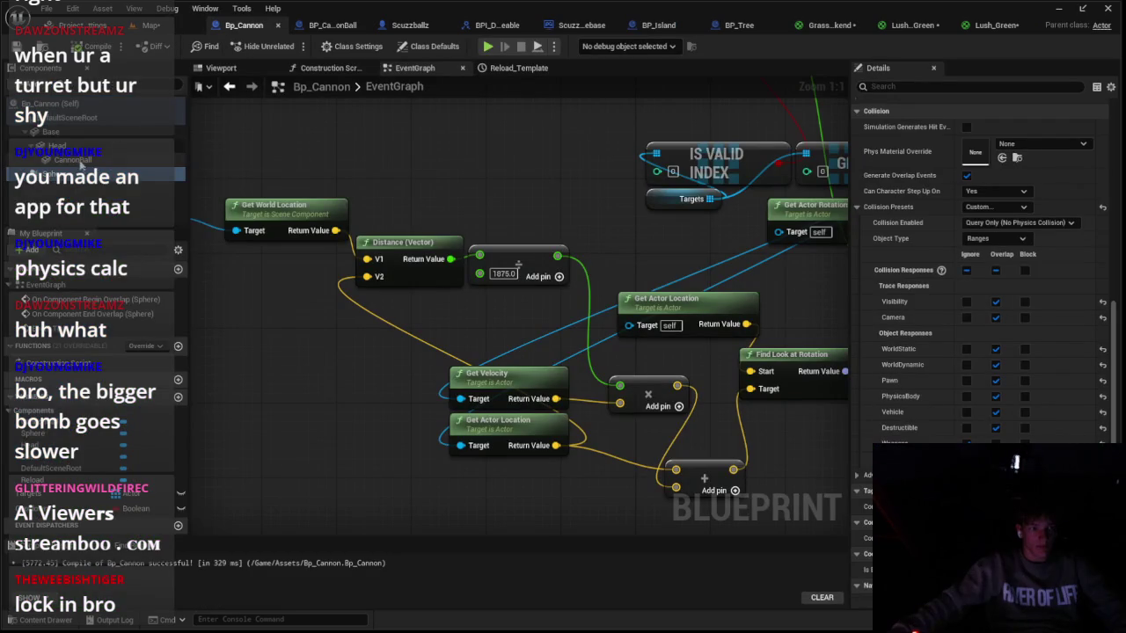
# Step: Make the cannon's range sphere ignore WorldStatic and WorldDynamic objects
pyautogui.click(77, 146)
pyautogui.click(85, 159)
pyautogui.click(86, 173)
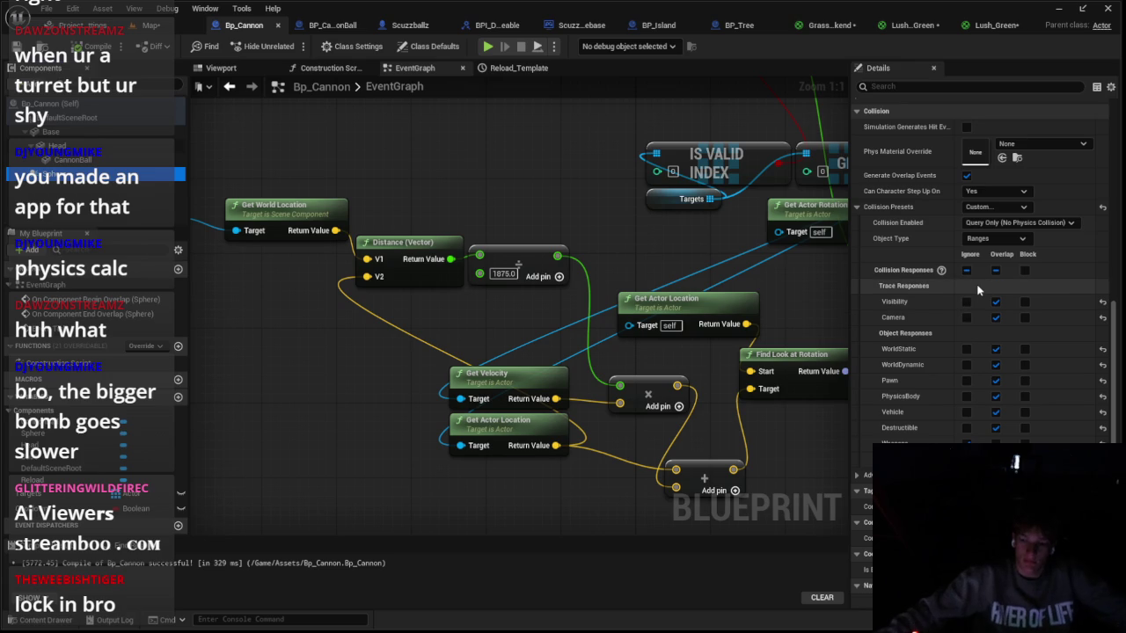
pyautogui.click(967, 349)
pyautogui.click(967, 364)
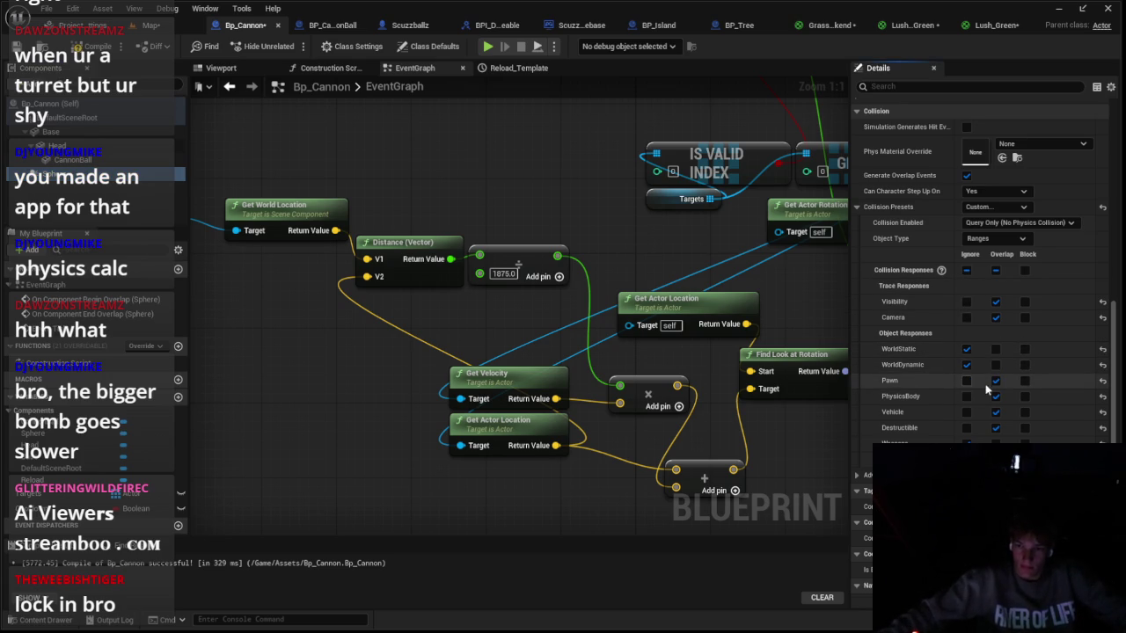
# Step: Playtest the level with the updated range collision
pyautogui.click(167, 28)
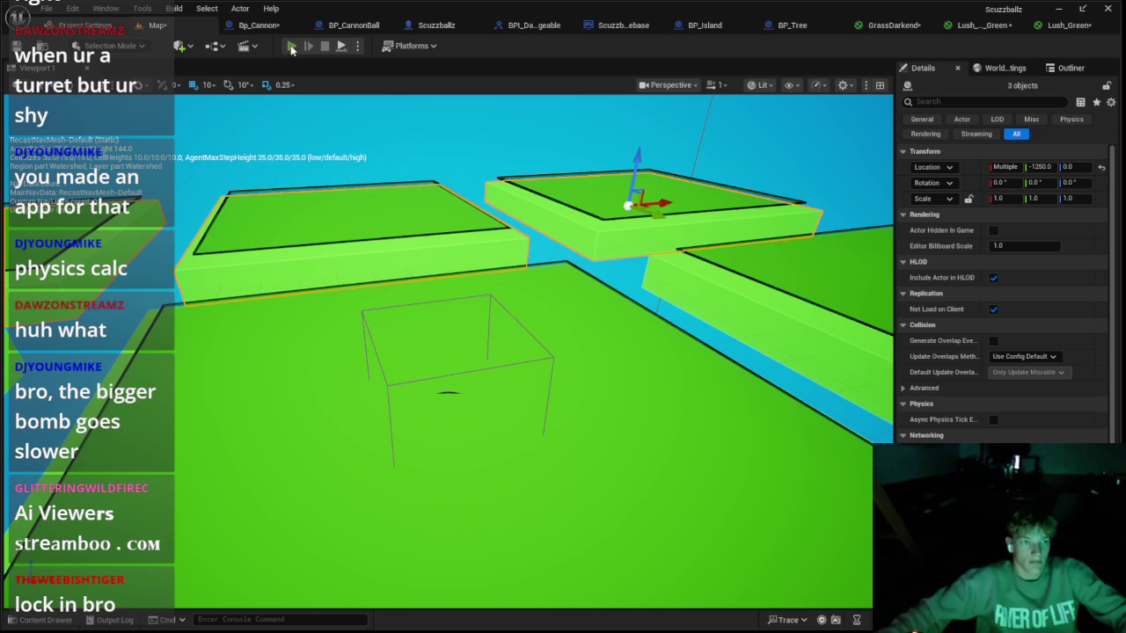
pyautogui.click(291, 46)
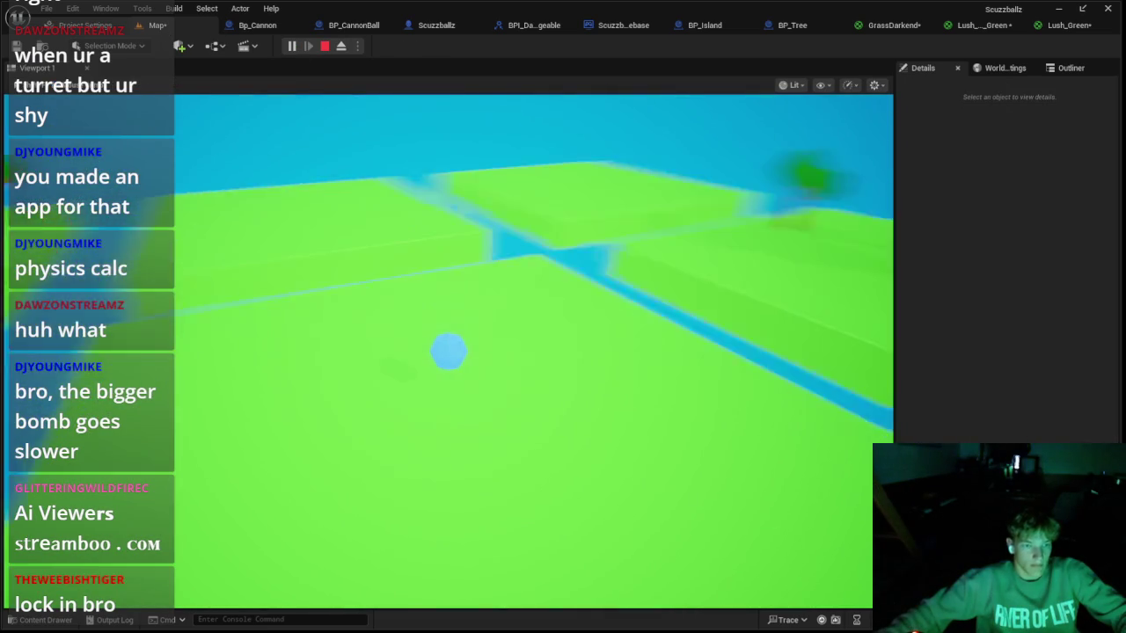
pyautogui.press('Escape')
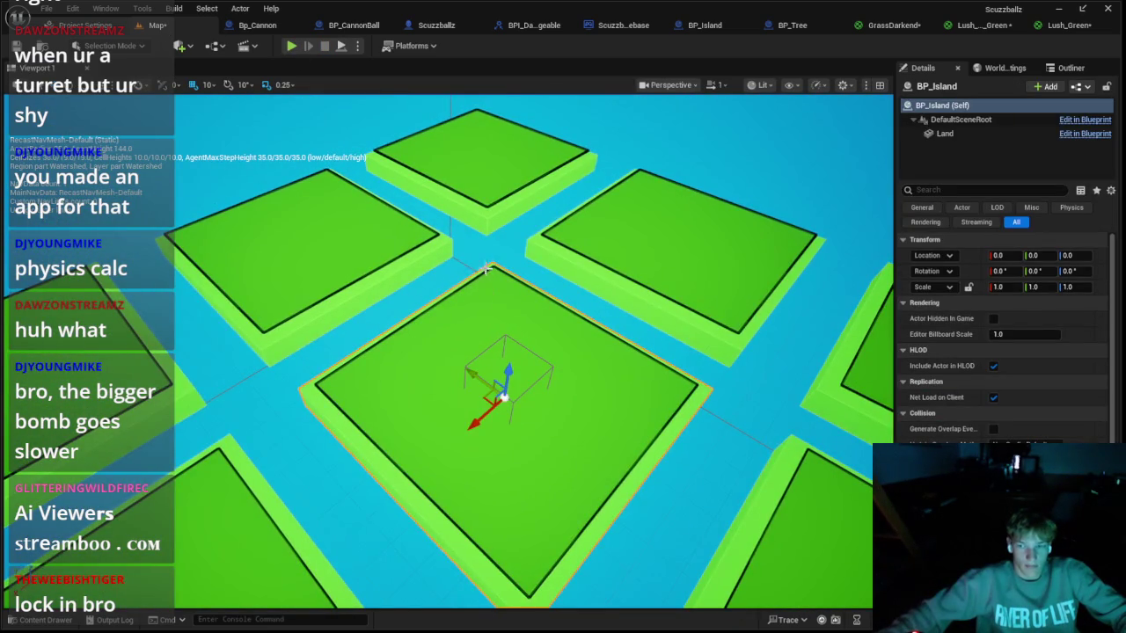
pyautogui.scroll(-5, 486, 269)
pyautogui.scroll(-5, 1002, 352)
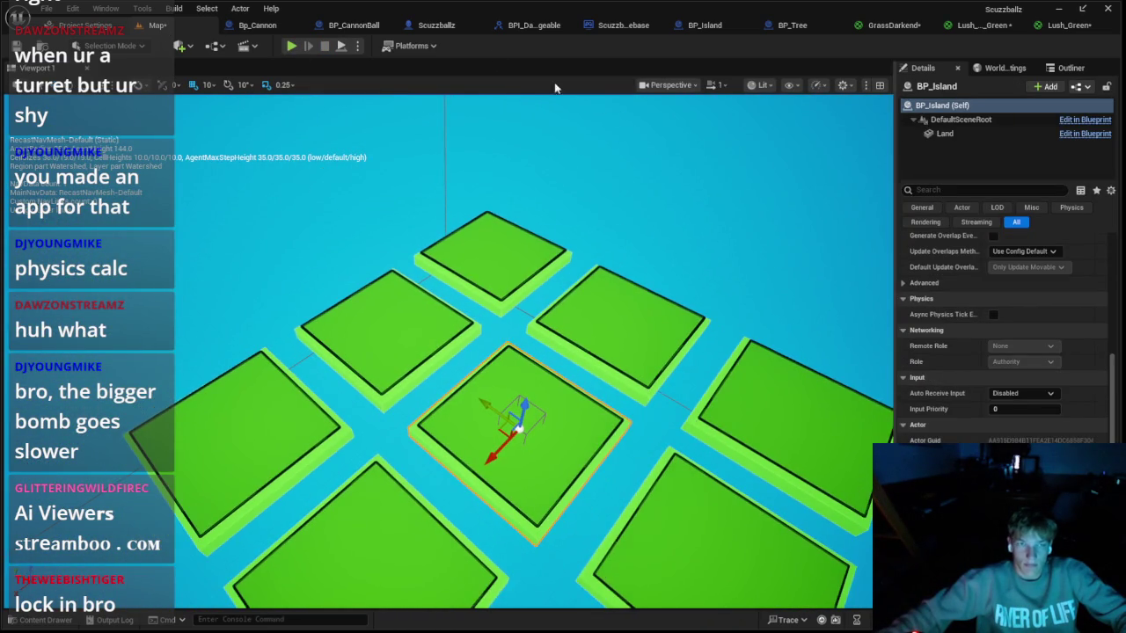
# Step: Review the cannonball blueprint and Bp_Cannon's viewport, Reload timeline and event graph
pyautogui.click(338, 29)
pyautogui.click(227, 30)
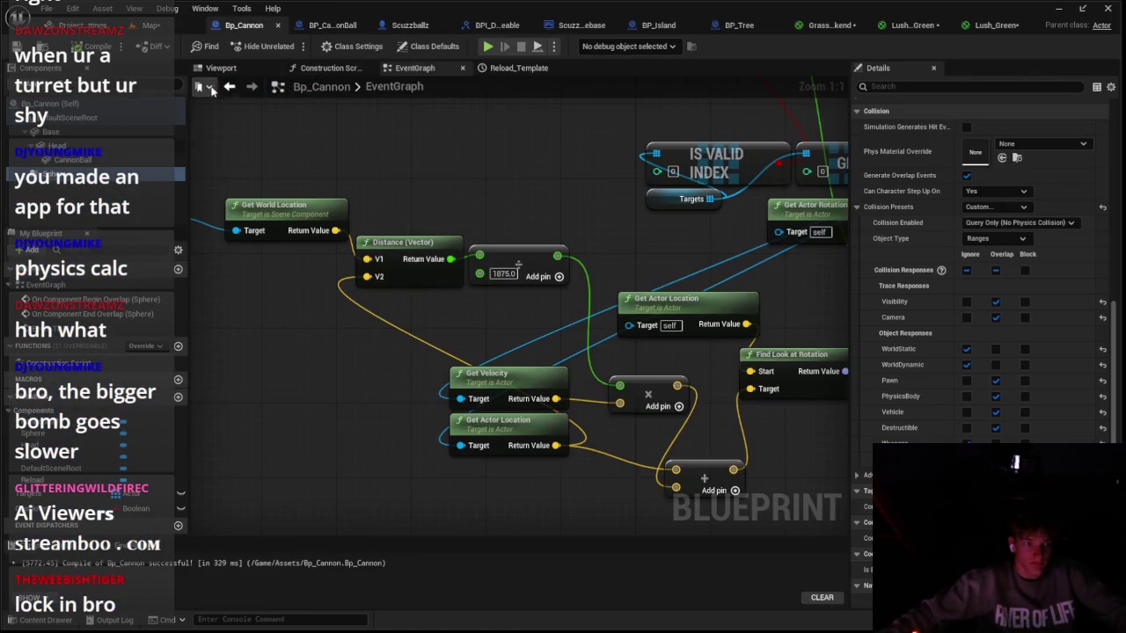
pyautogui.click(221, 68)
pyautogui.click(503, 69)
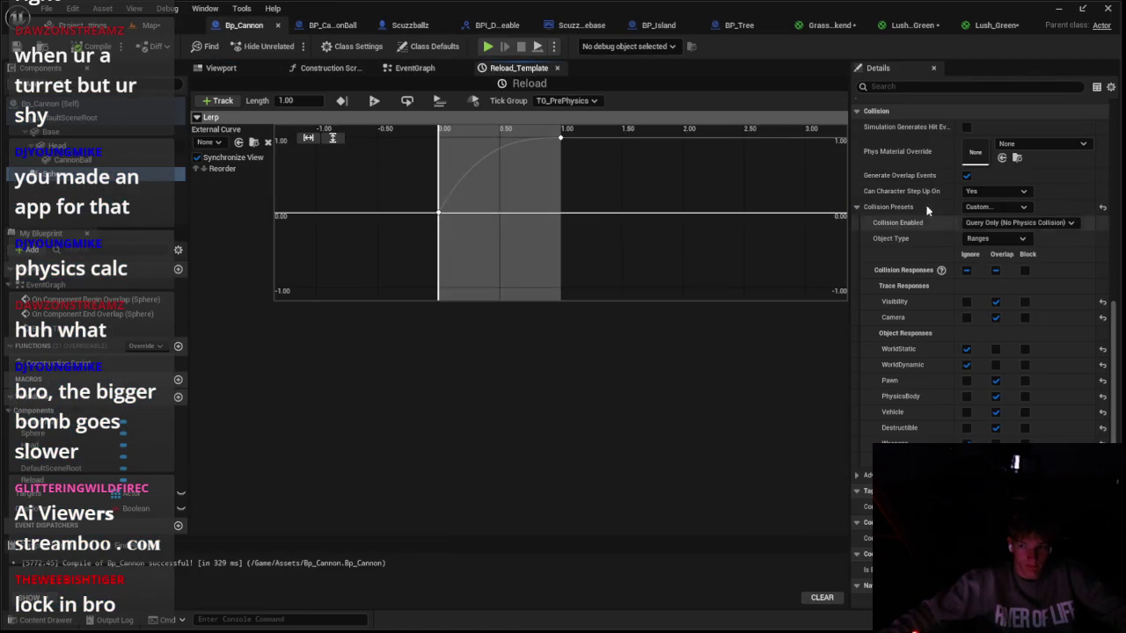
pyautogui.click(242, 70)
pyautogui.click(411, 68)
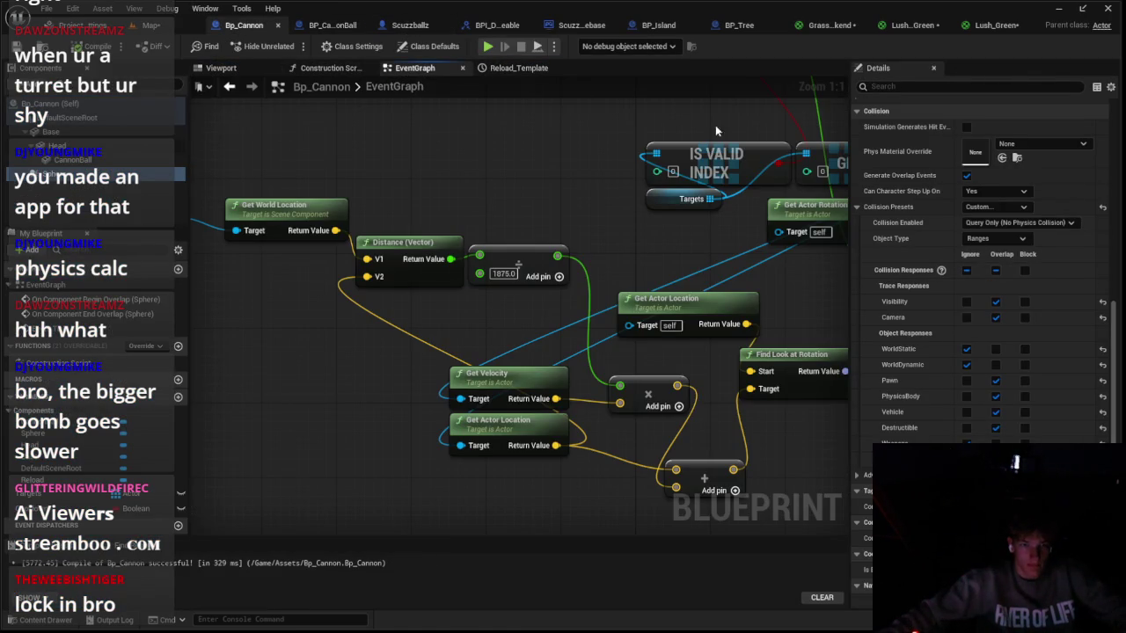
# Step: Set the range's Collision Presets to Custom with Object Type Ranges
pyautogui.click(1005, 209)
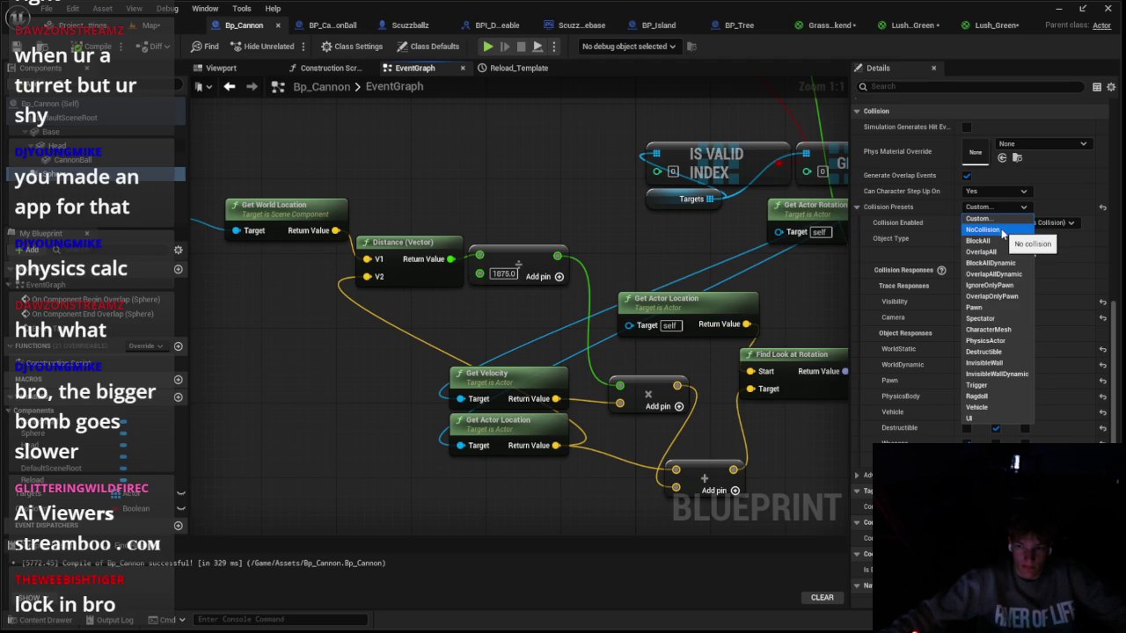
pyautogui.click(1002, 230)
pyautogui.scroll(-5, 484, 222)
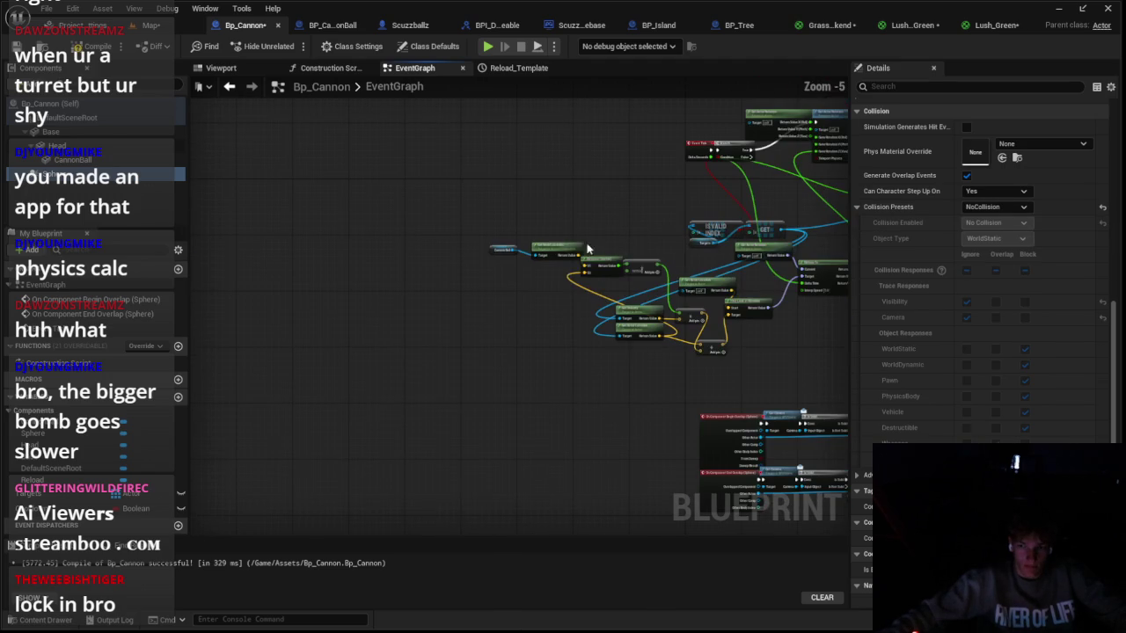
pyautogui.click(979, 209)
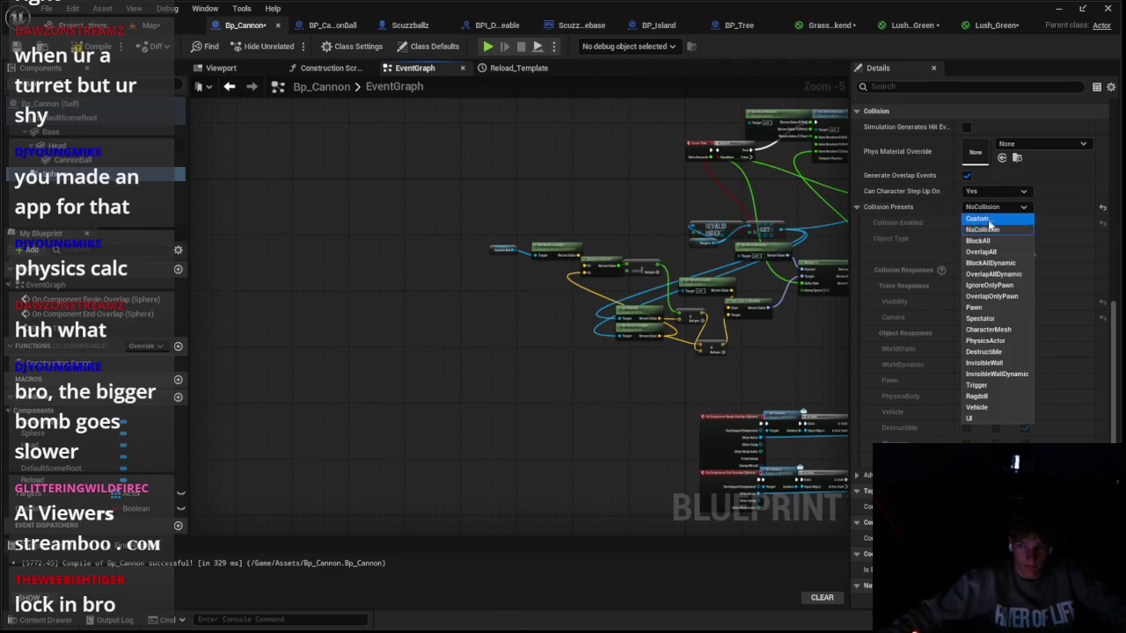
pyautogui.click(989, 222)
pyautogui.click(982, 239)
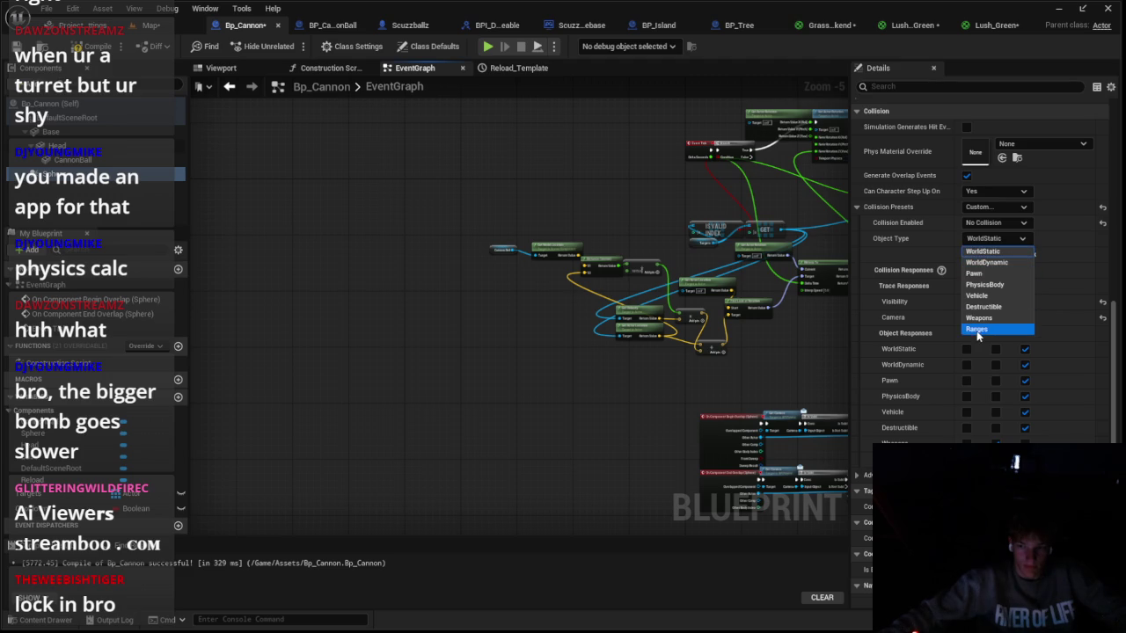
pyautogui.click(977, 330)
pyautogui.click(990, 223)
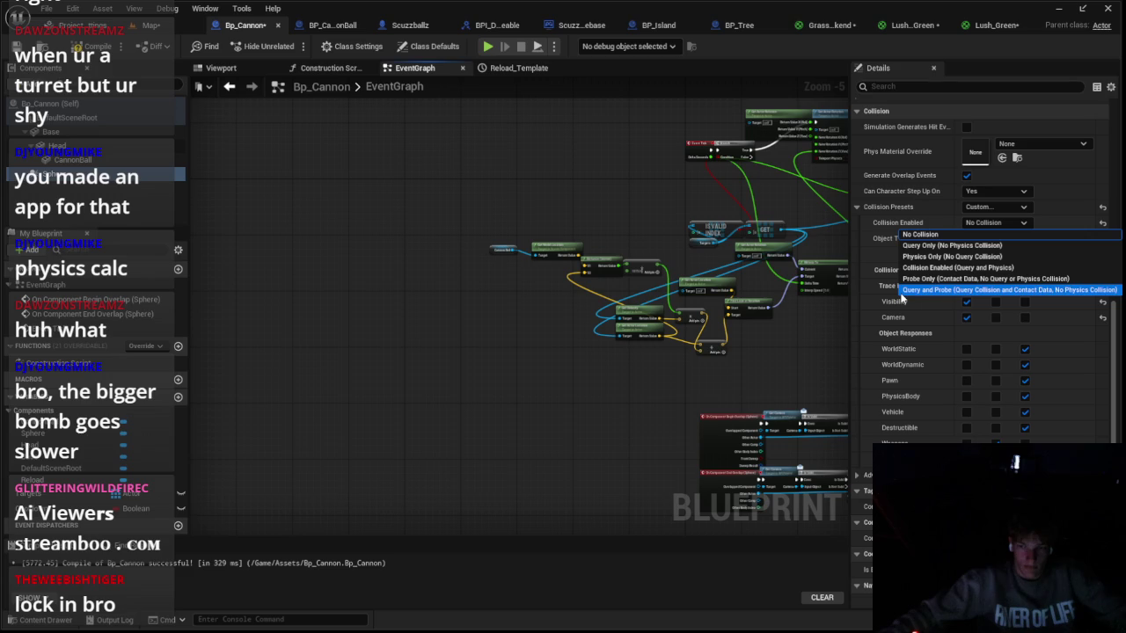
# Step: Playtest again, then return to Bp_Cannon leaving the object type unchanged
pyautogui.click(134, 27)
pyautogui.click(293, 48)
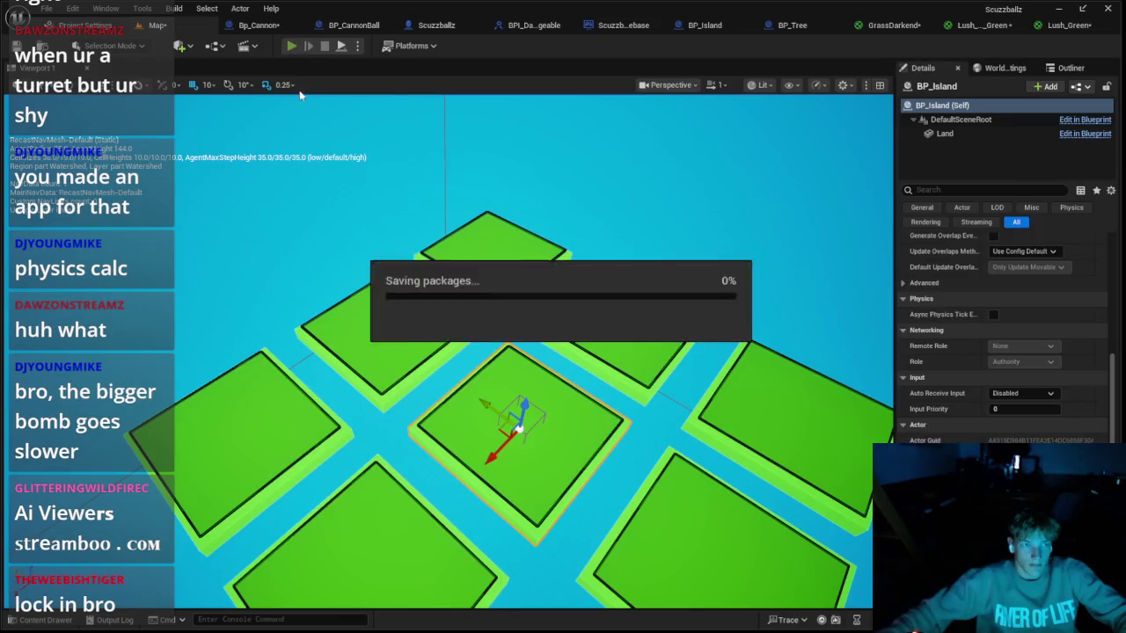
pyautogui.press('Escape')
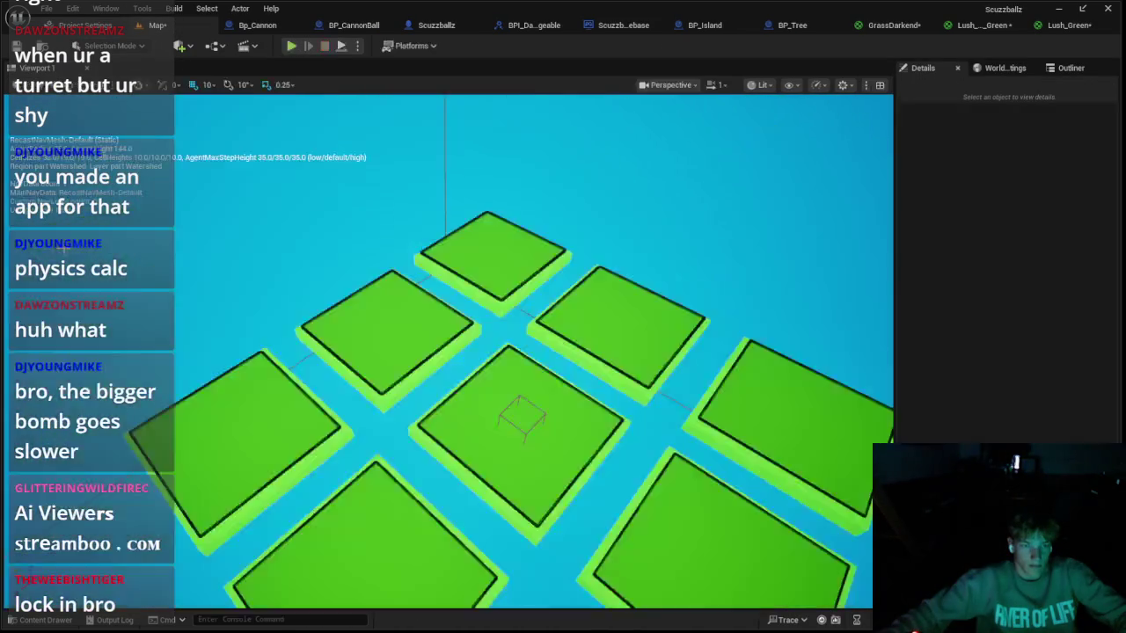
pyautogui.click(251, 25)
pyautogui.click(231, 216)
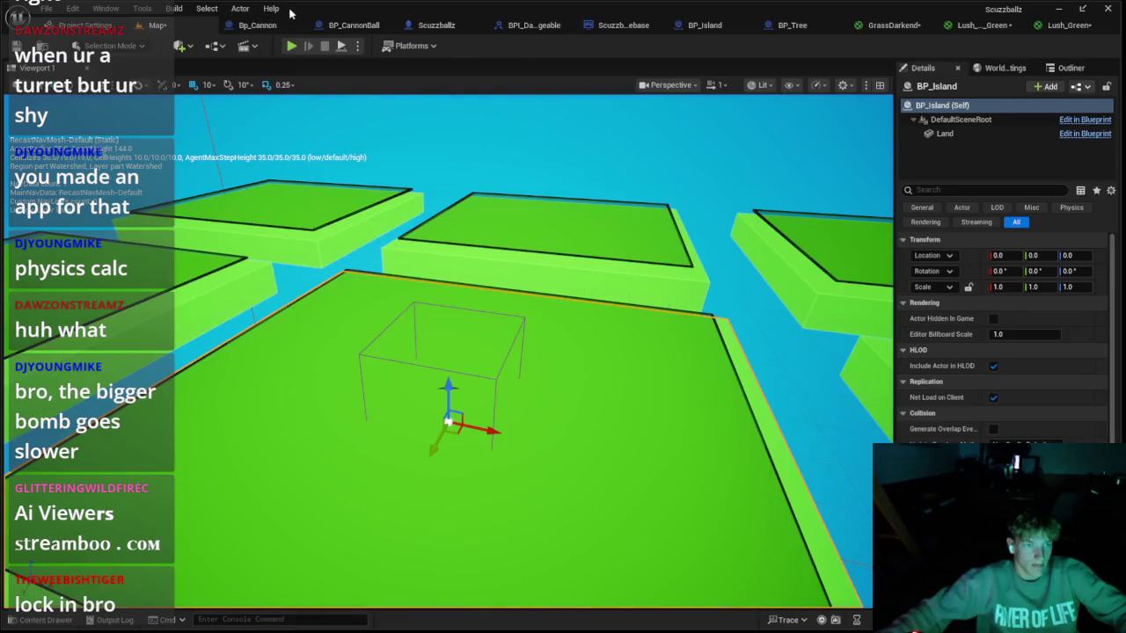
pyautogui.scroll(-5, 373, 156)
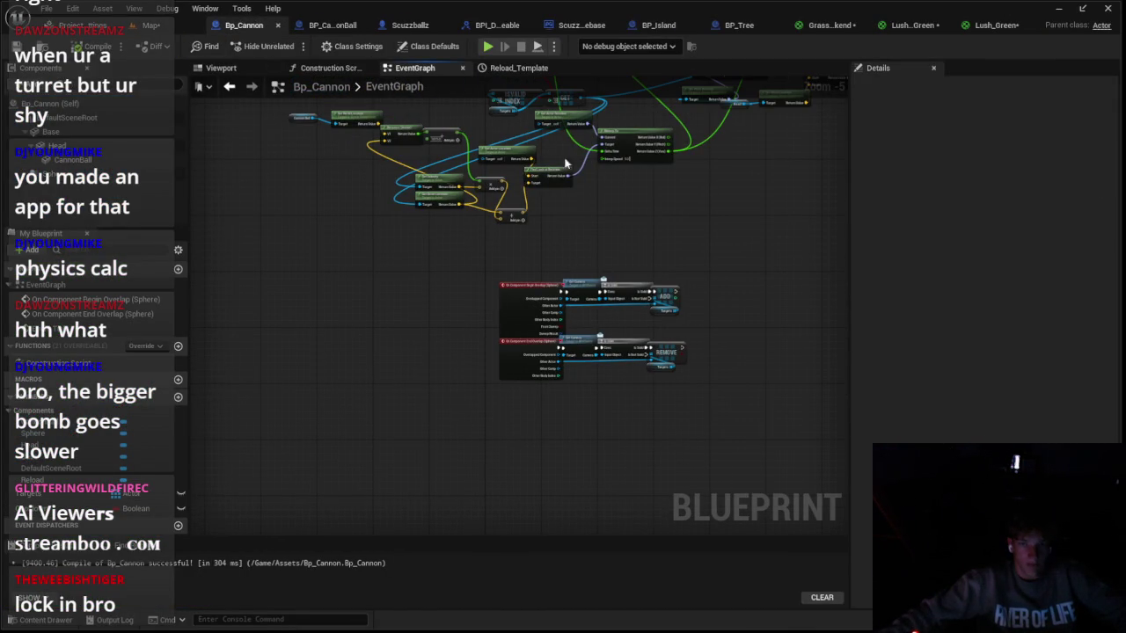
# Step: Confirm BP_Island's Spawn Thing class is still Bp Cannon
pyautogui.click(666, 23)
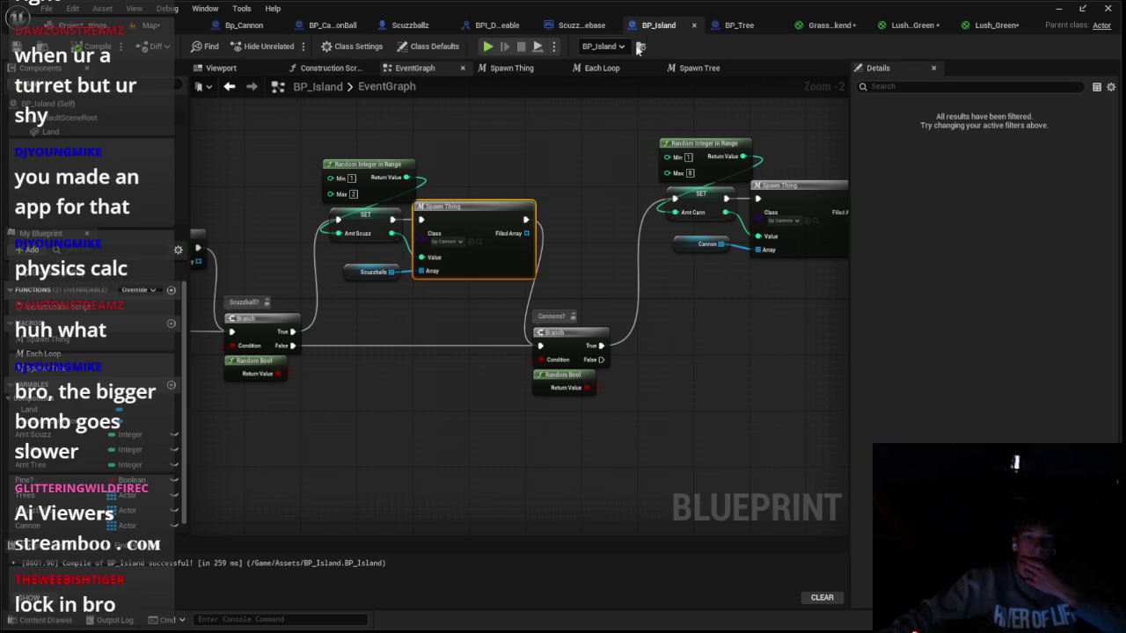
pyautogui.click(446, 249)
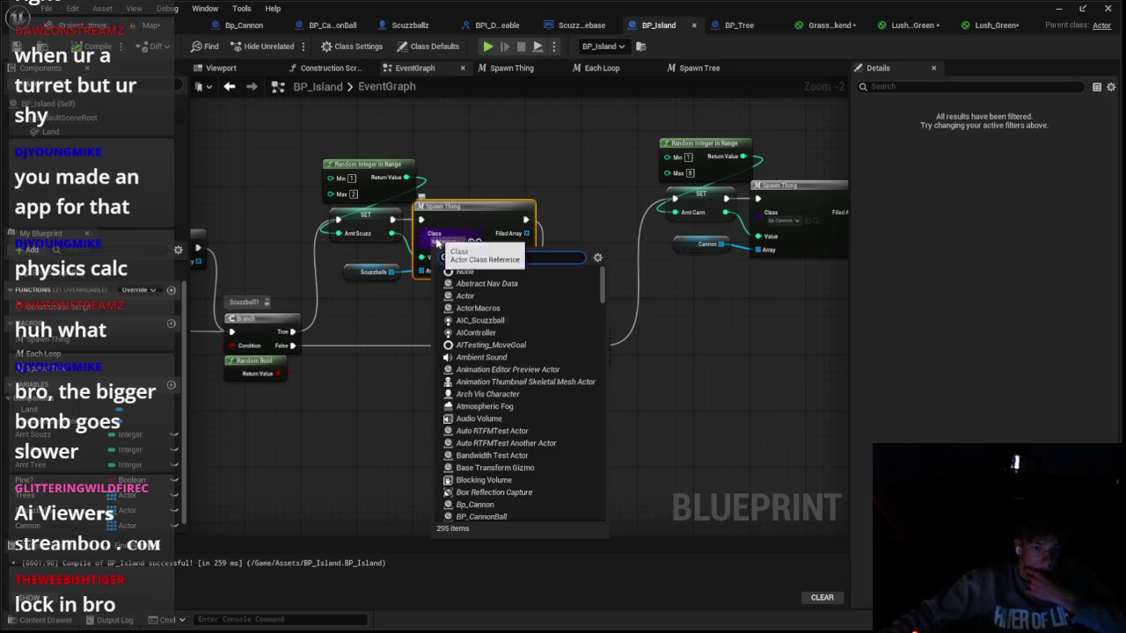
pyautogui.press('Escape')
pyautogui.scroll(2, 444, 233)
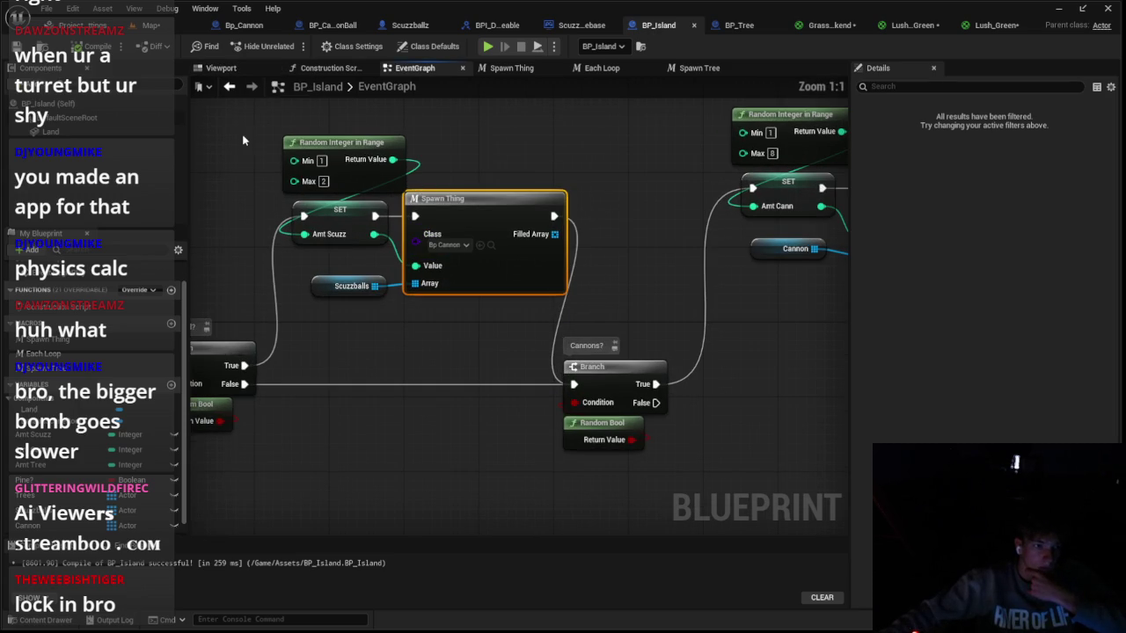
# Step: Place a test cannon on the island from the asset browser, then delete it
pyautogui.click(155, 28)
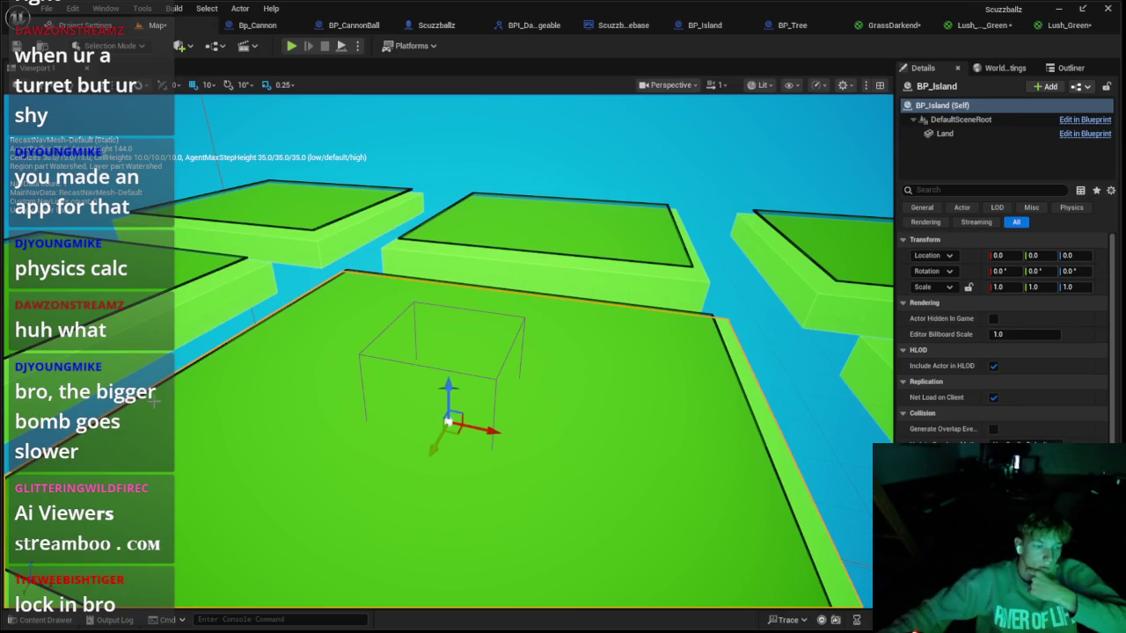
pyautogui.click(40, 620)
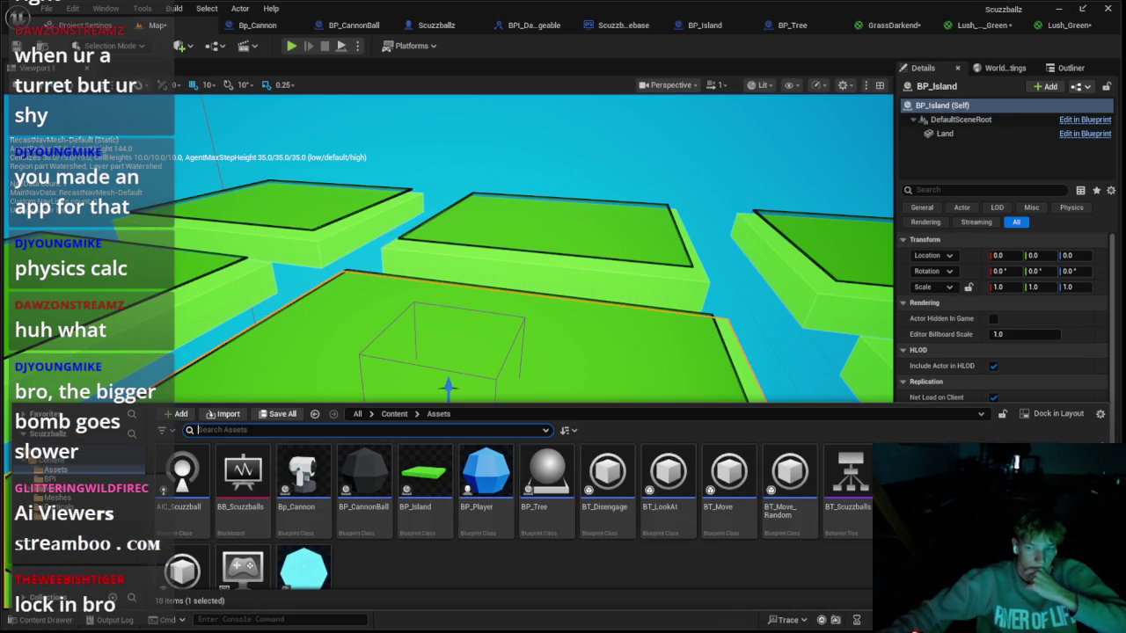
pyautogui.moveTo(351, 331); pyautogui.dragTo(356, 323)
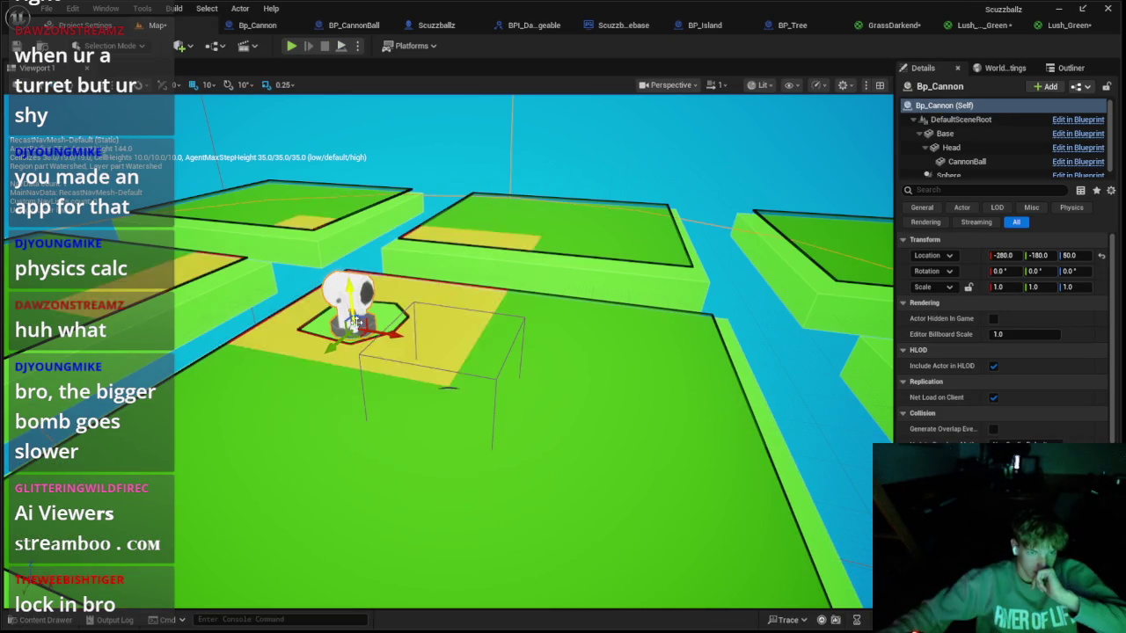
pyautogui.press('Delete')
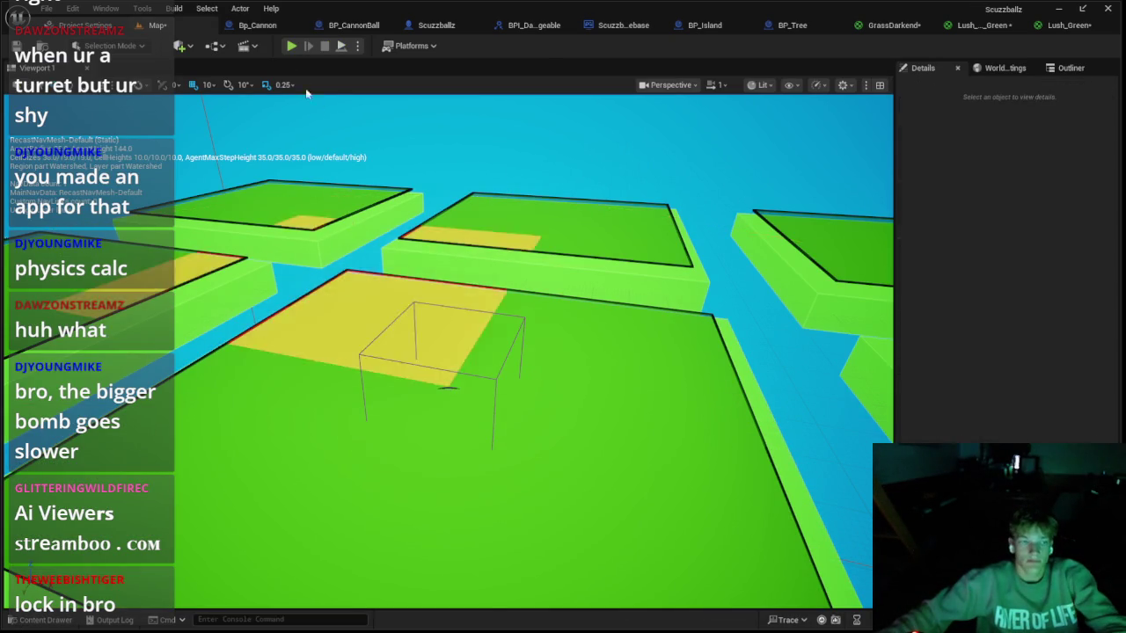
# Step: Set BP_Island's Spawn Thing macro to Always Spawn, Ignore Collisions
pyautogui.click(253, 27)
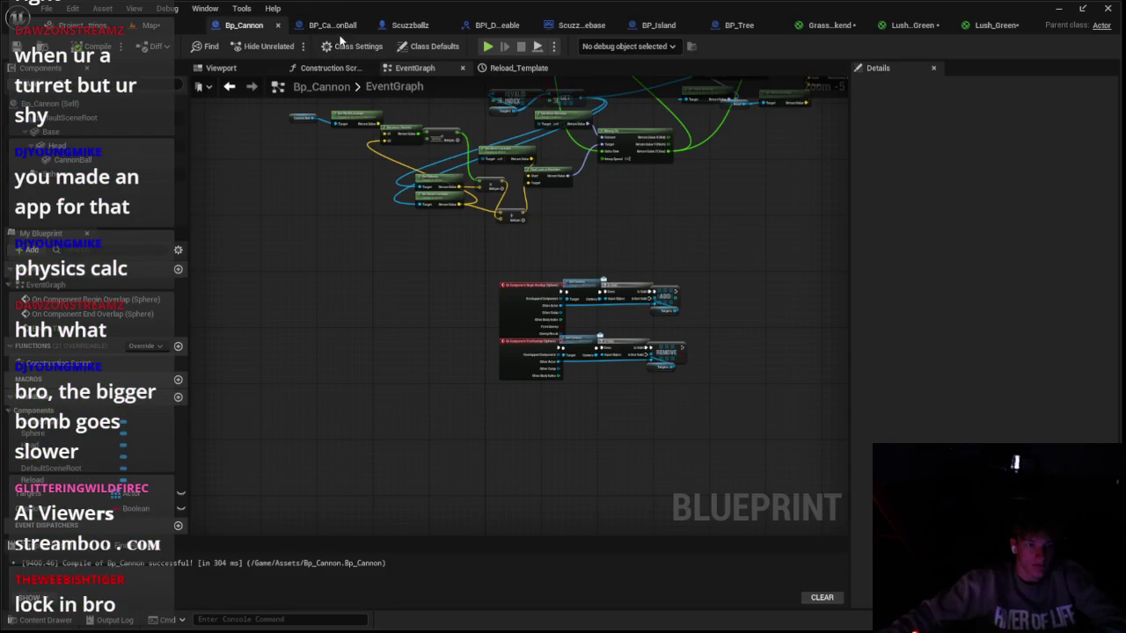
pyautogui.click(338, 26)
pyautogui.click(739, 26)
pyautogui.click(654, 32)
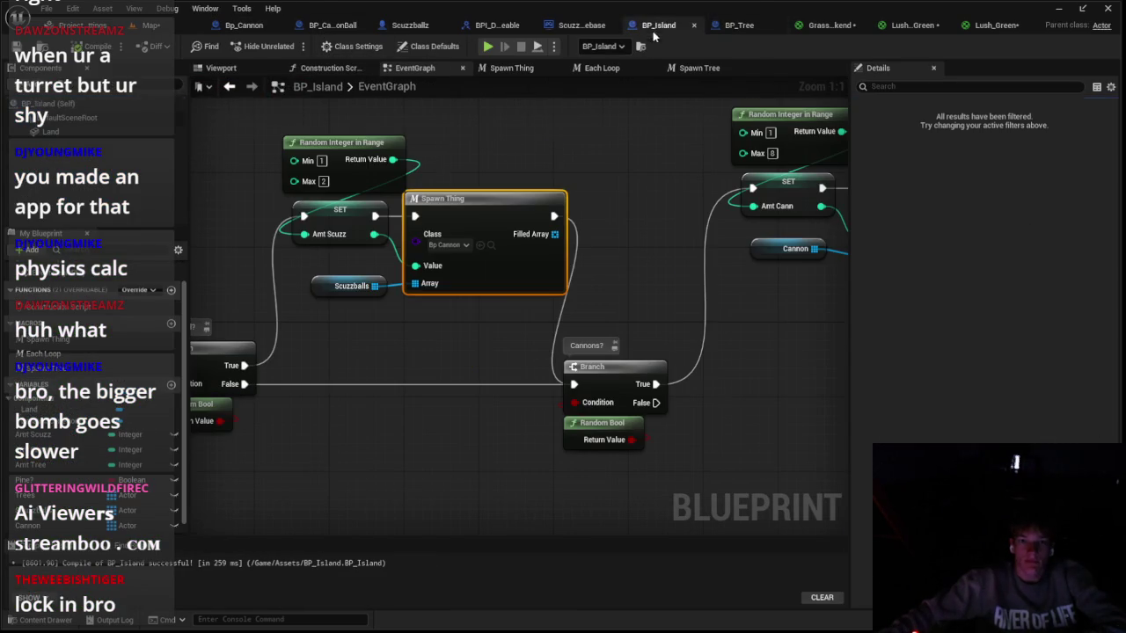
pyautogui.doubleClick(527, 276)
pyautogui.scroll(2, 670, 305)
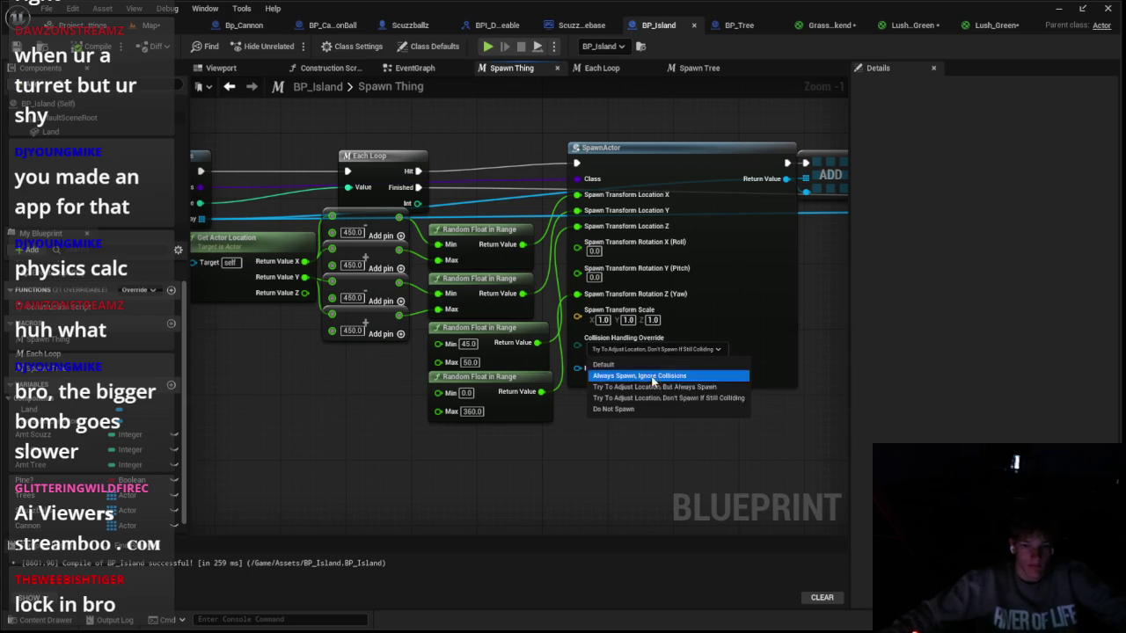
# Step: Playtest, tweak Bp_Cannon collision, then run a longer playtest of the cannons
pyautogui.click(154, 24)
pyautogui.click(290, 46)
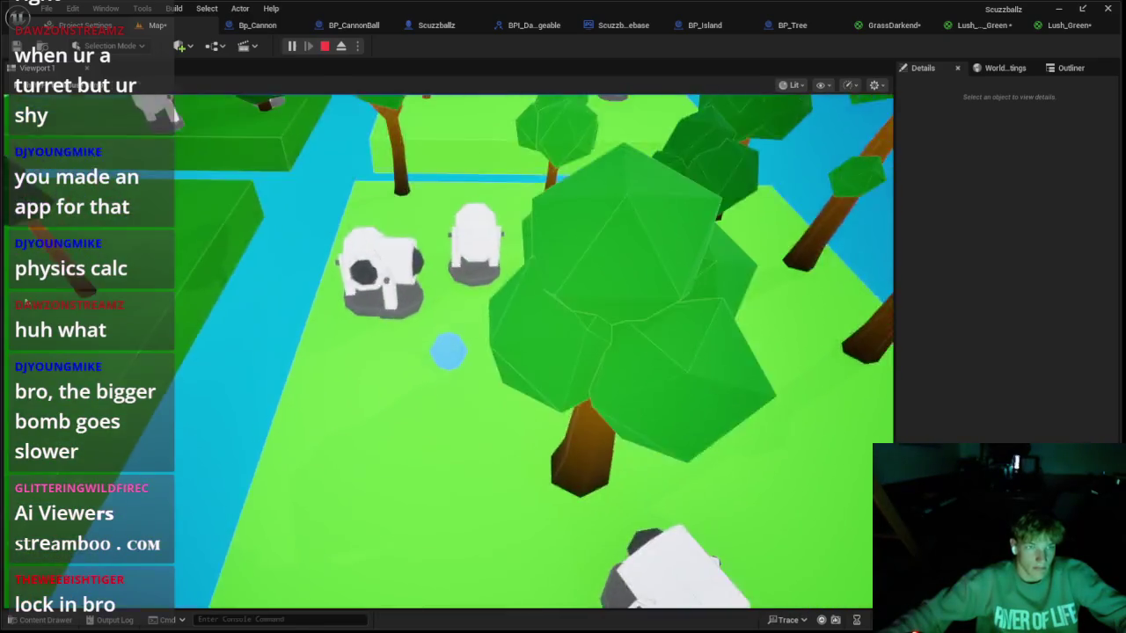
pyautogui.press('Escape')
pyautogui.click(257, 25)
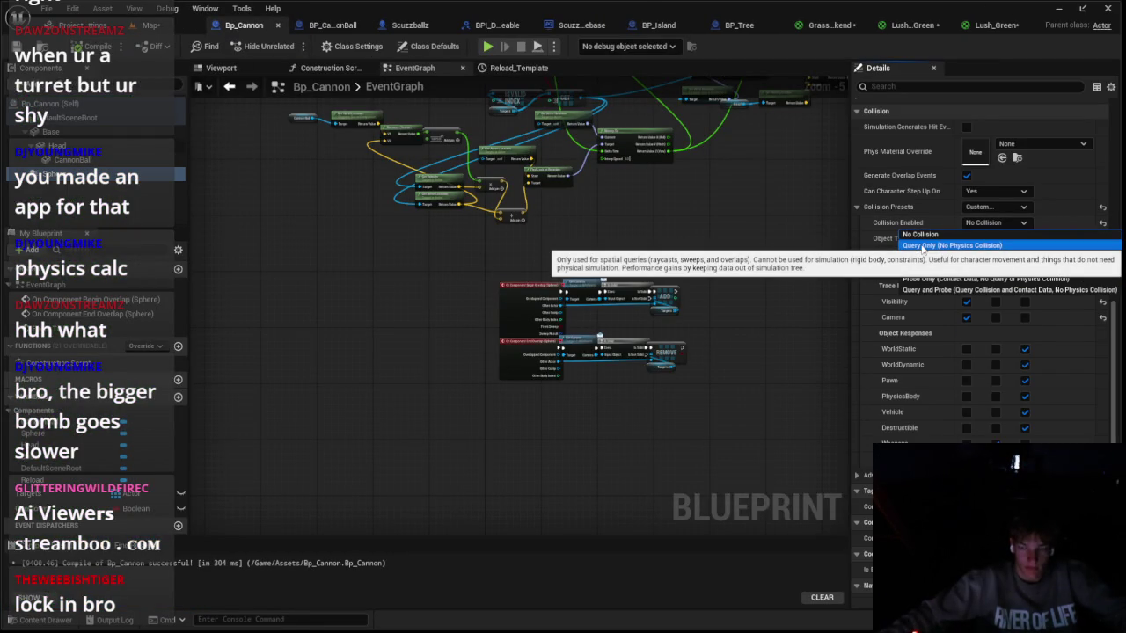
pyautogui.click(154, 24)
pyautogui.click(291, 47)
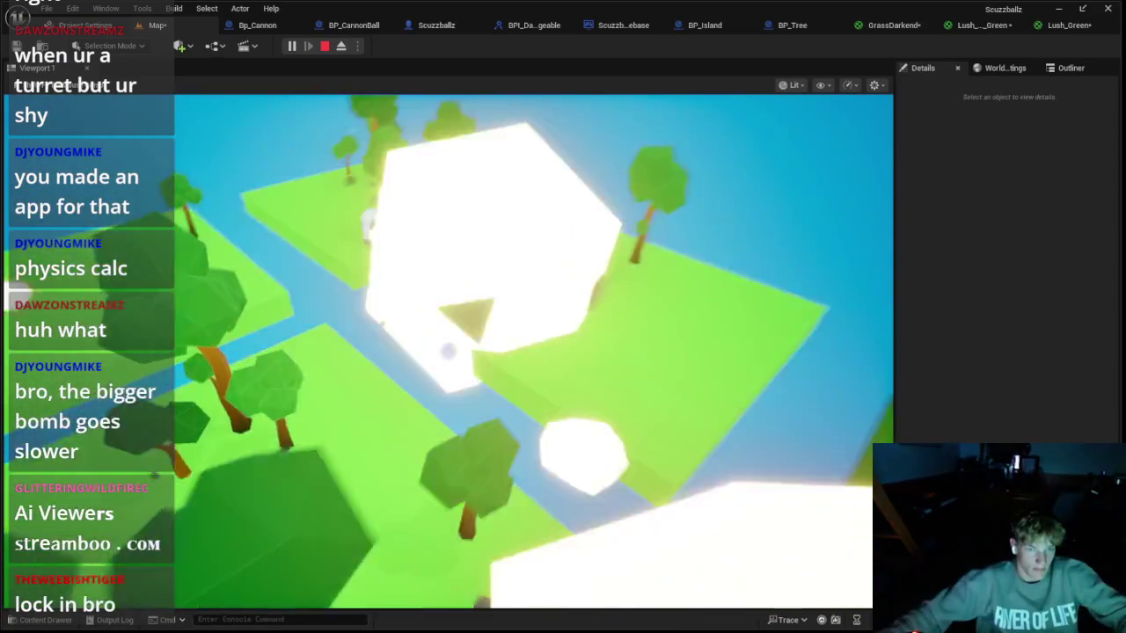
pyautogui.press('Escape')
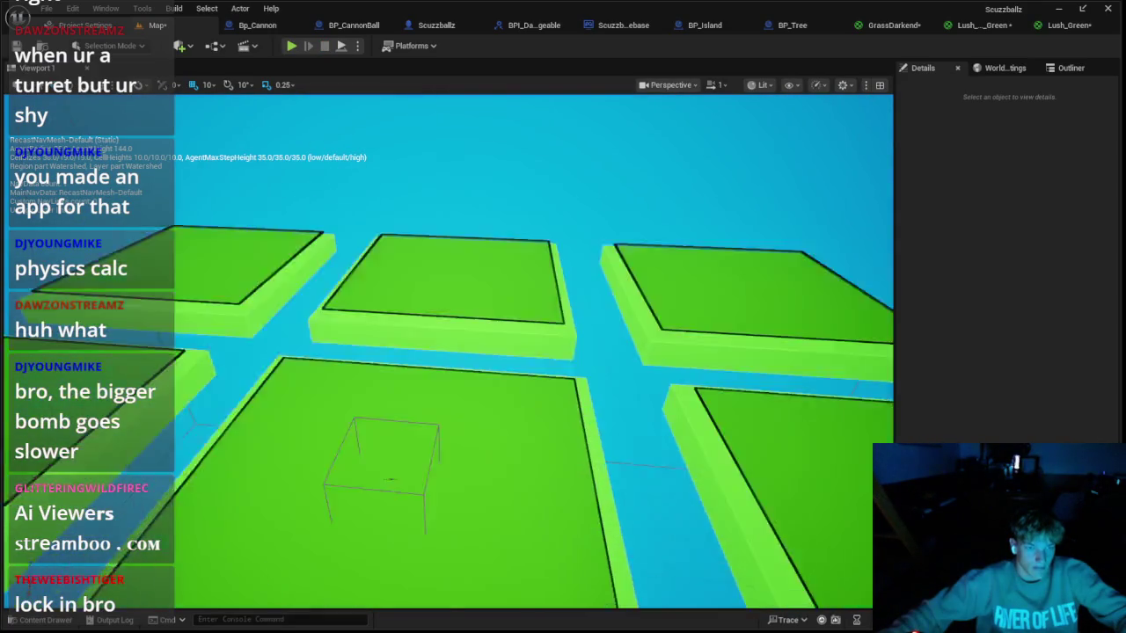
# Step: Switch BP_Island's first Spawn Thing node Class to Scuzzballz, found by searching 'sc'
pyautogui.click(702, 26)
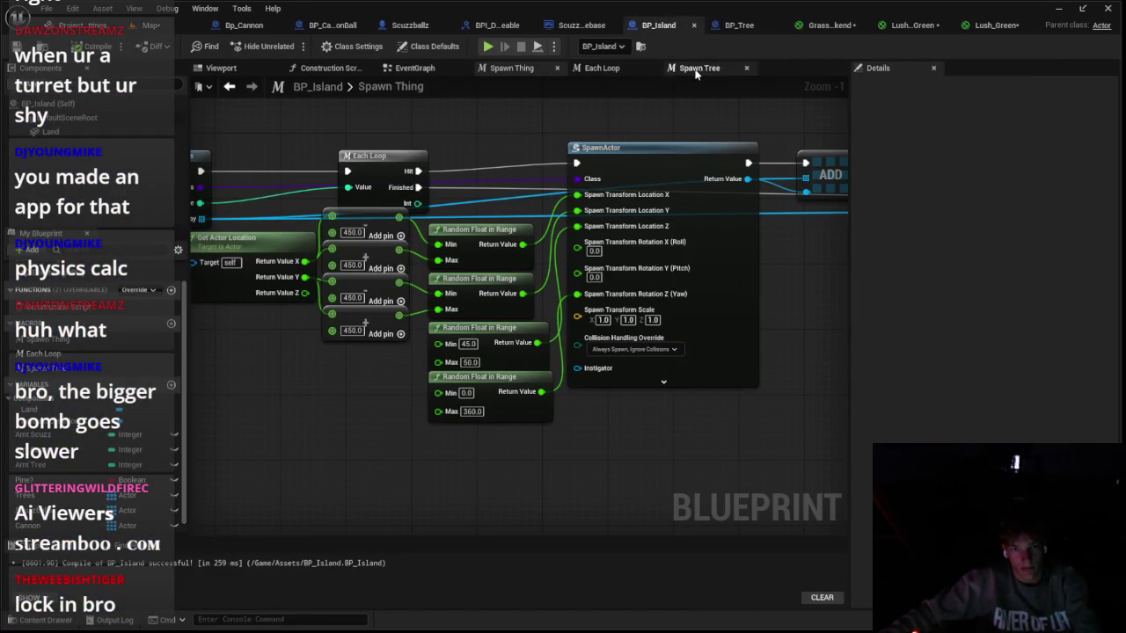
pyautogui.click(416, 68)
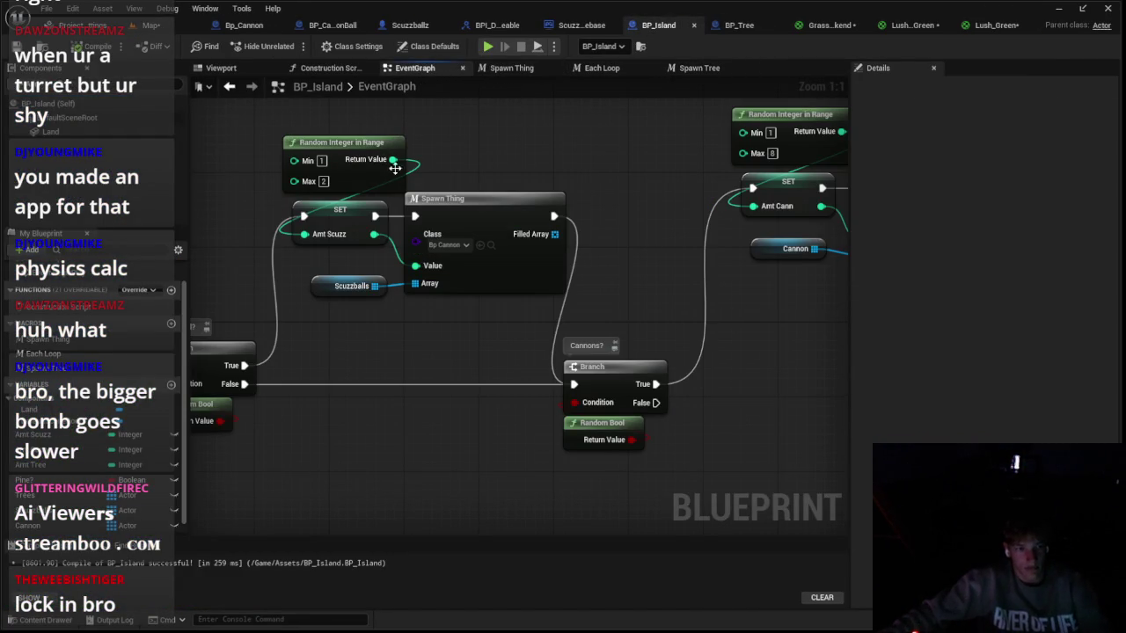
pyautogui.moveTo(669, 194); pyautogui.dragTo(539, 244)
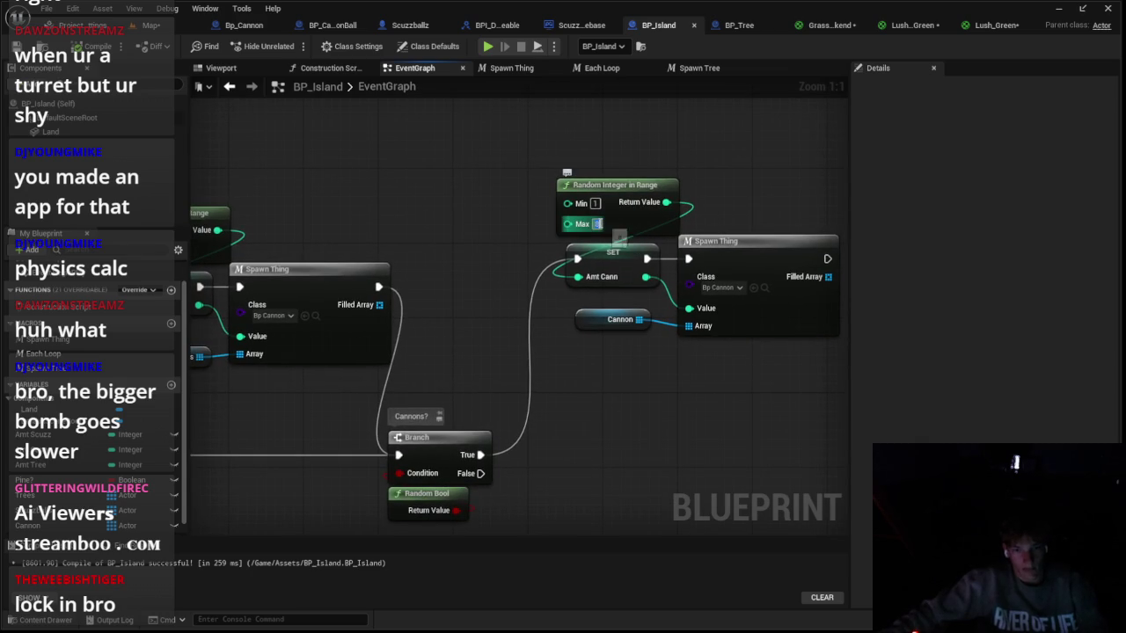
pyautogui.scroll(-2, 481, 276)
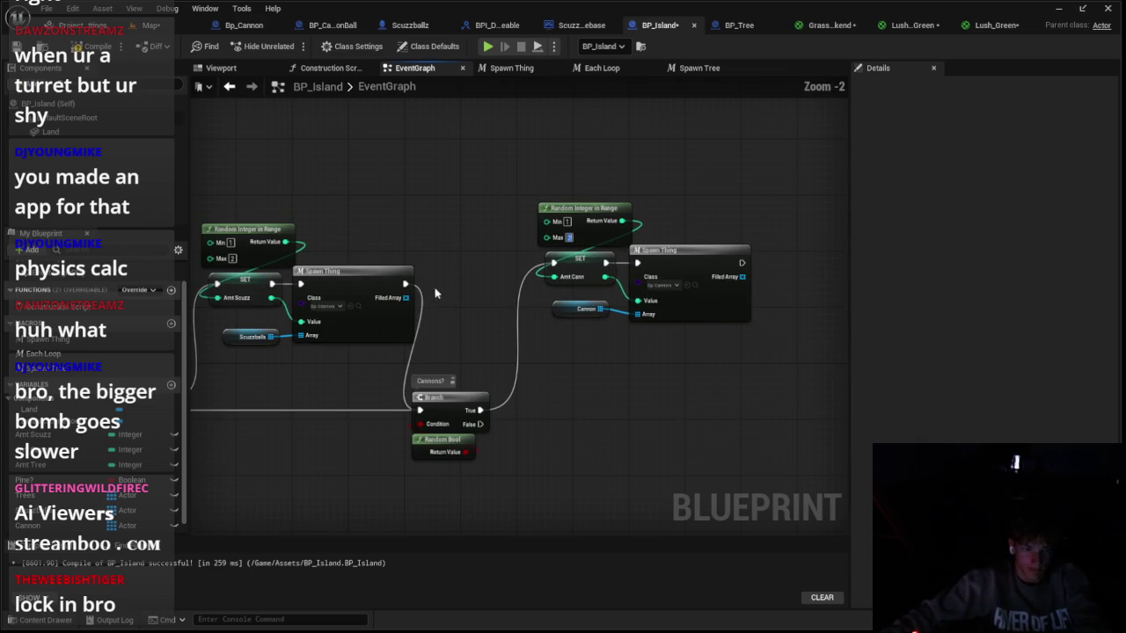
pyautogui.write('sc')
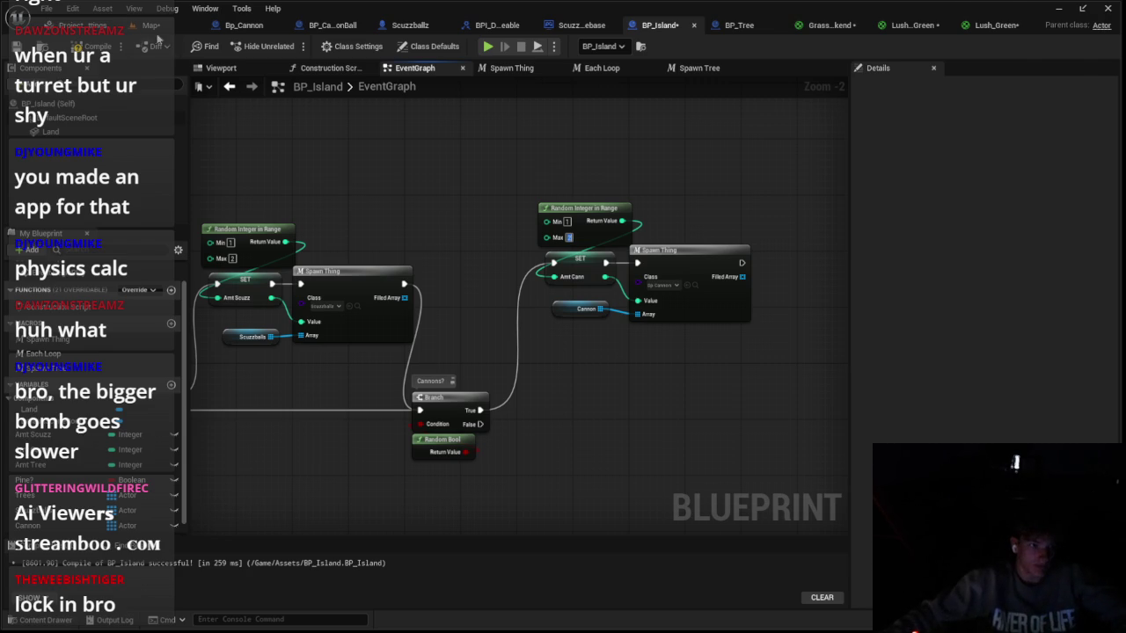
pyautogui.click(155, 26)
# Step: Playtest the islands with Scuzzballz and cannon spawns, then go to BP_CannonBall's graph
pyautogui.click(292, 48)
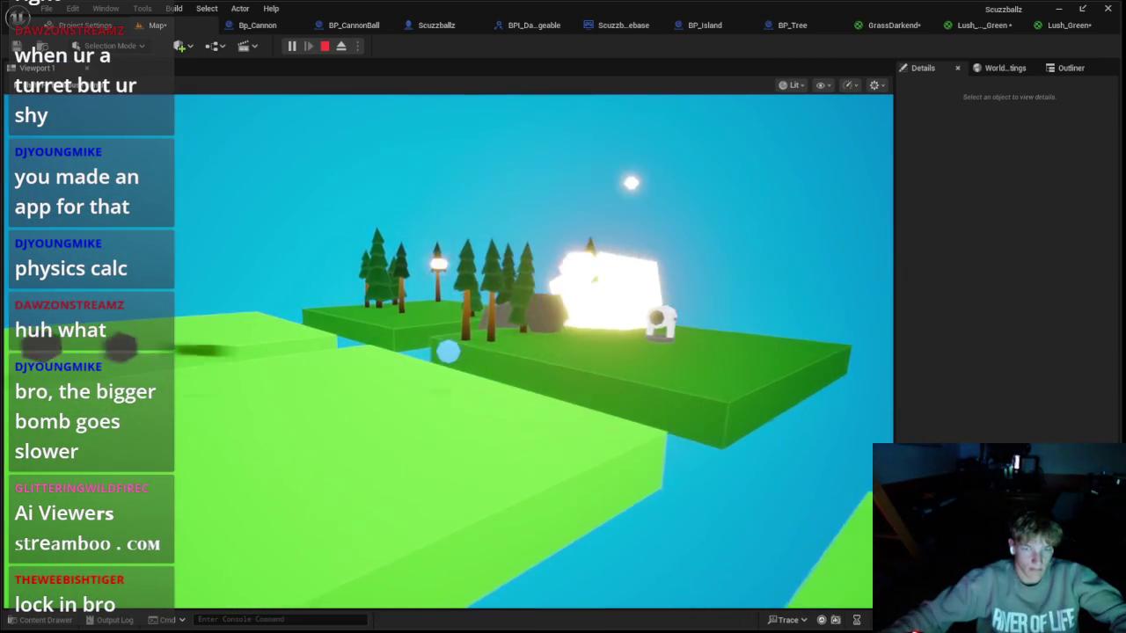
pyautogui.press('Escape')
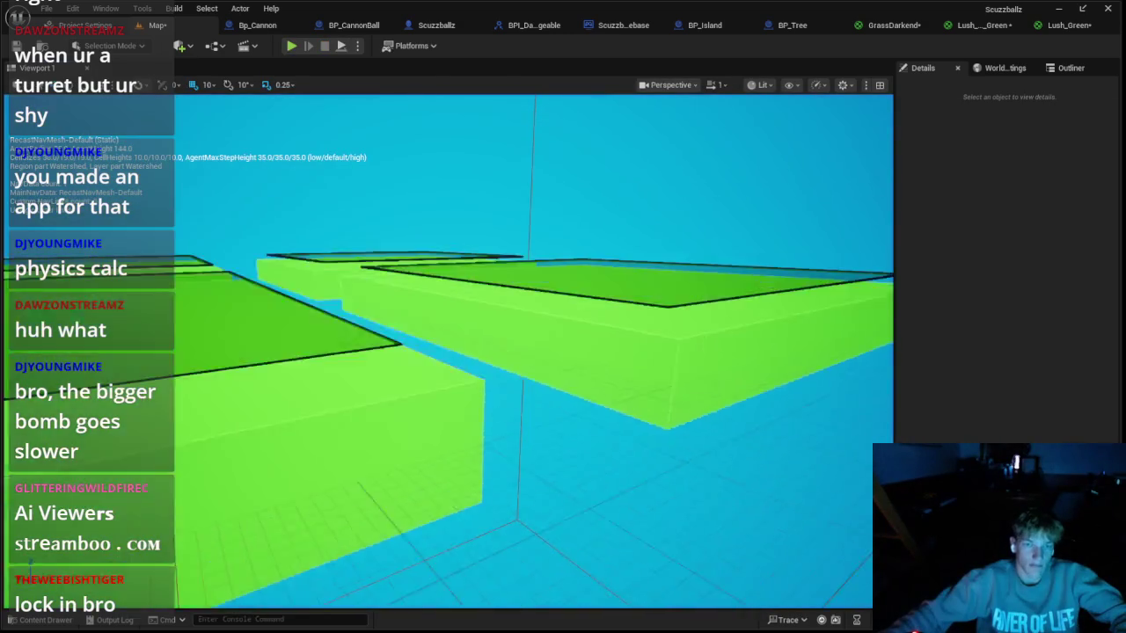
pyautogui.click(586, 404)
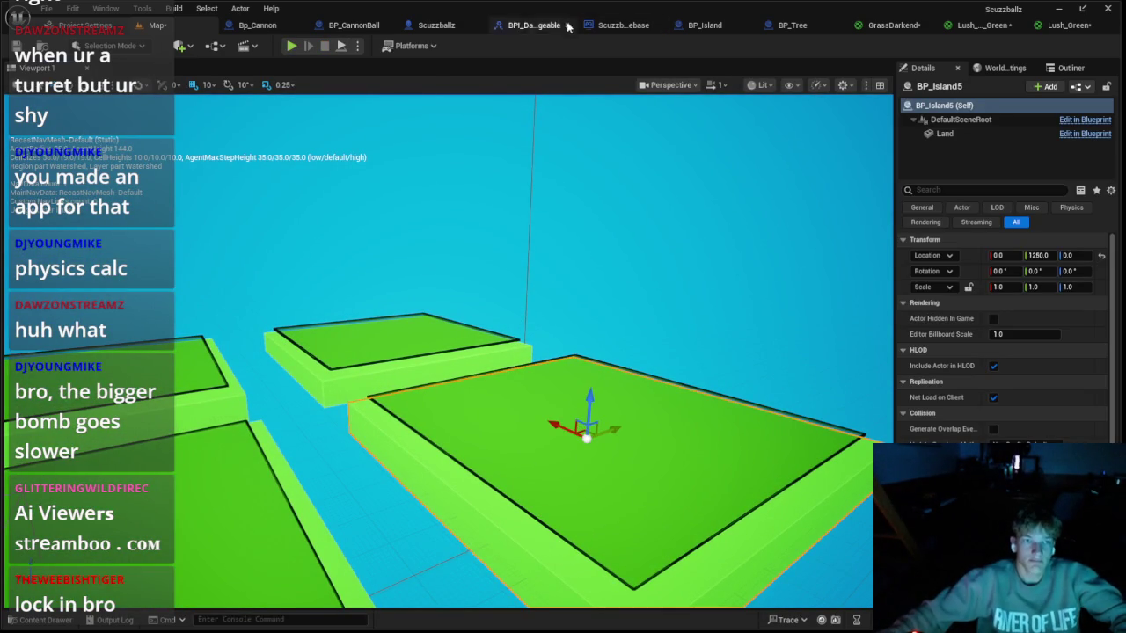
pyautogui.click(340, 26)
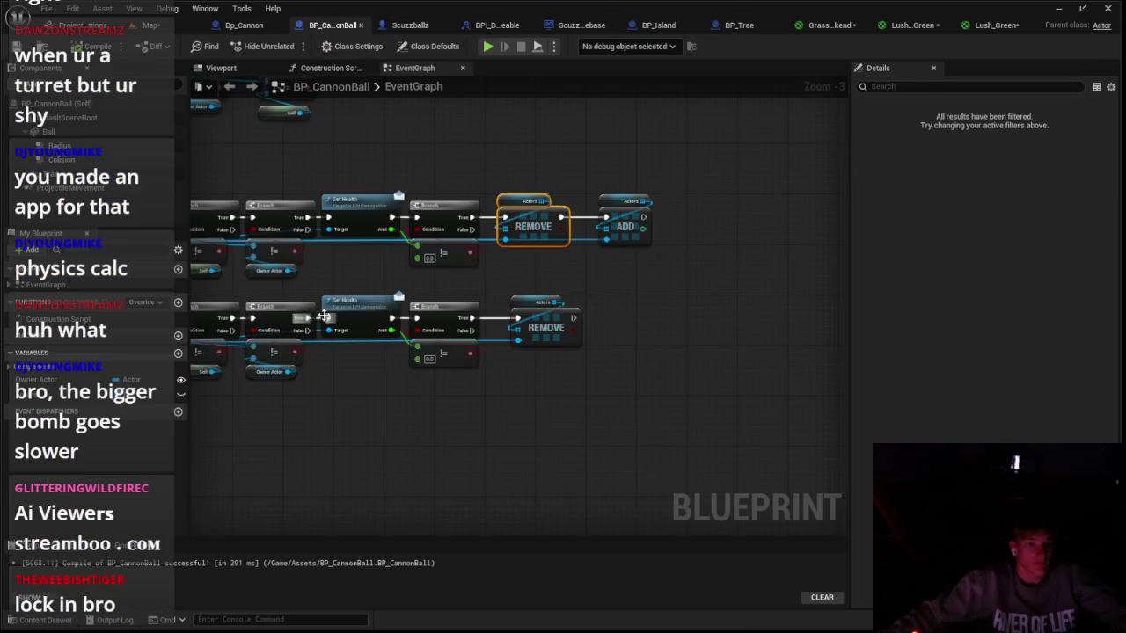
# Step: Feed Other Actor's Get Display Name into the cannonball's Print String, then start a playtest
pyautogui.scroll(7, 410, 294)
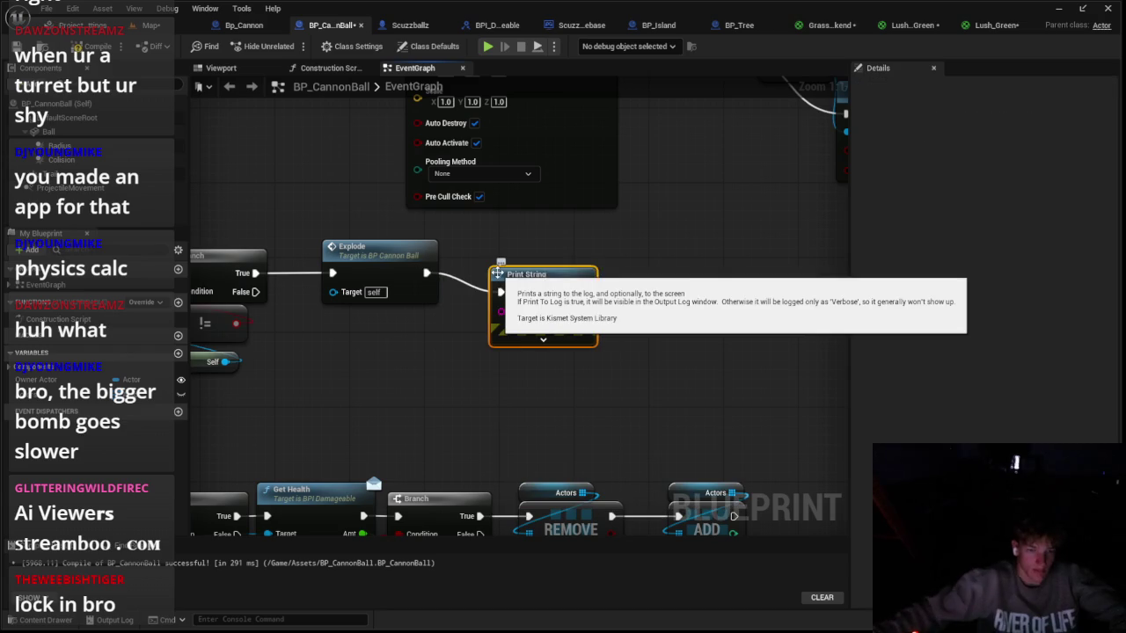
pyautogui.moveTo(416, 332); pyautogui.dragTo(322, 306)
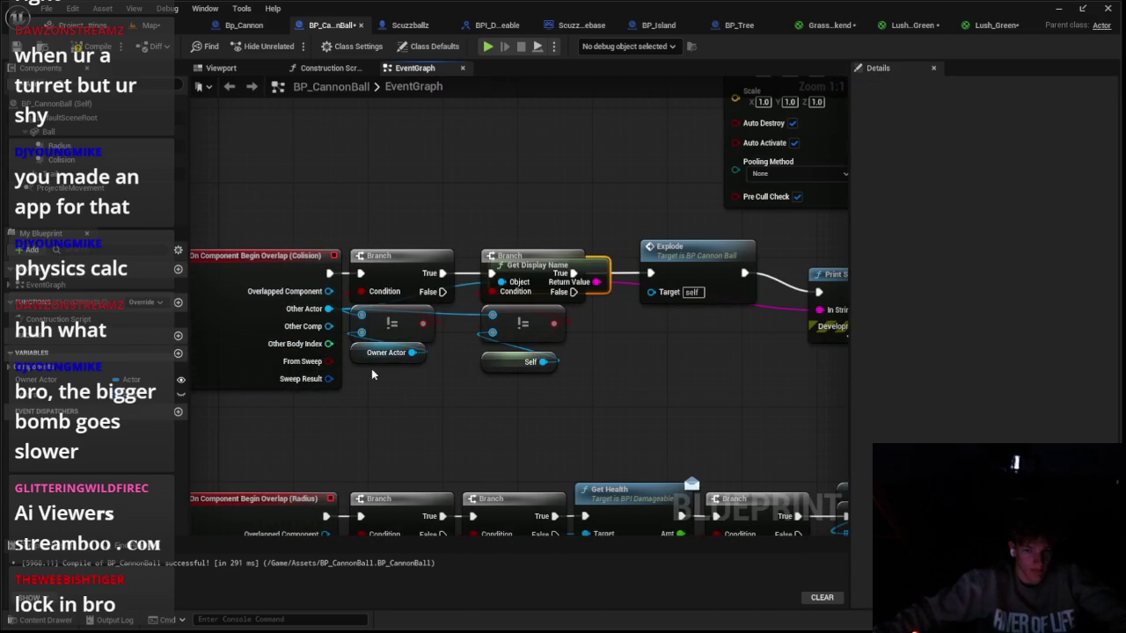
pyautogui.click(160, 26)
pyautogui.click(290, 46)
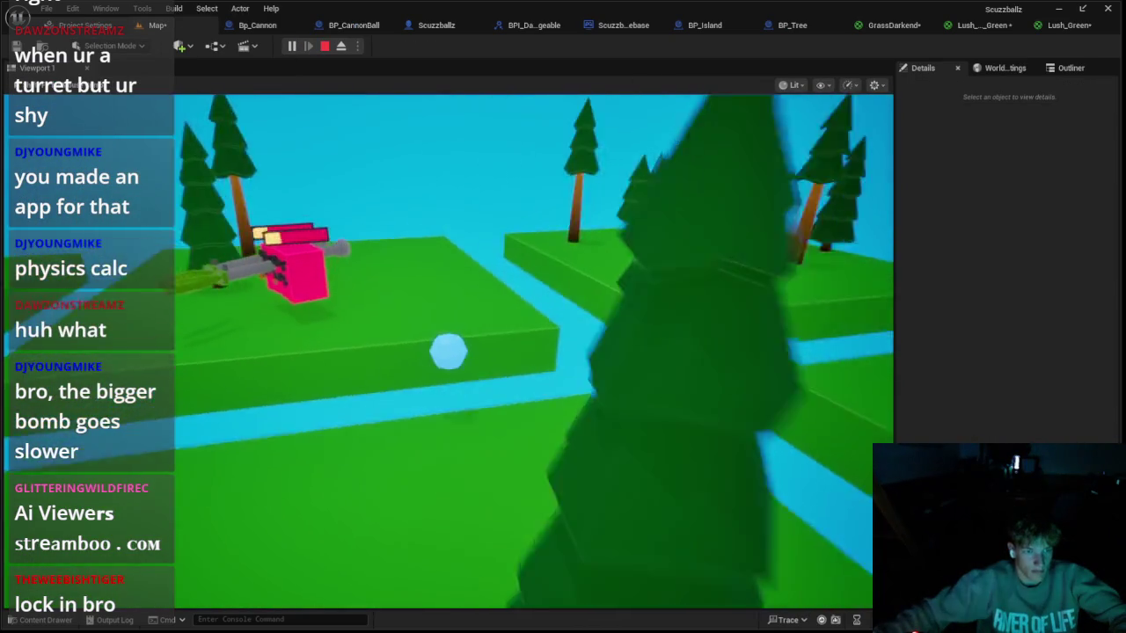
# Step: Run two more short playtests, then switch to the cannon blueprint
pyautogui.press('Escape')
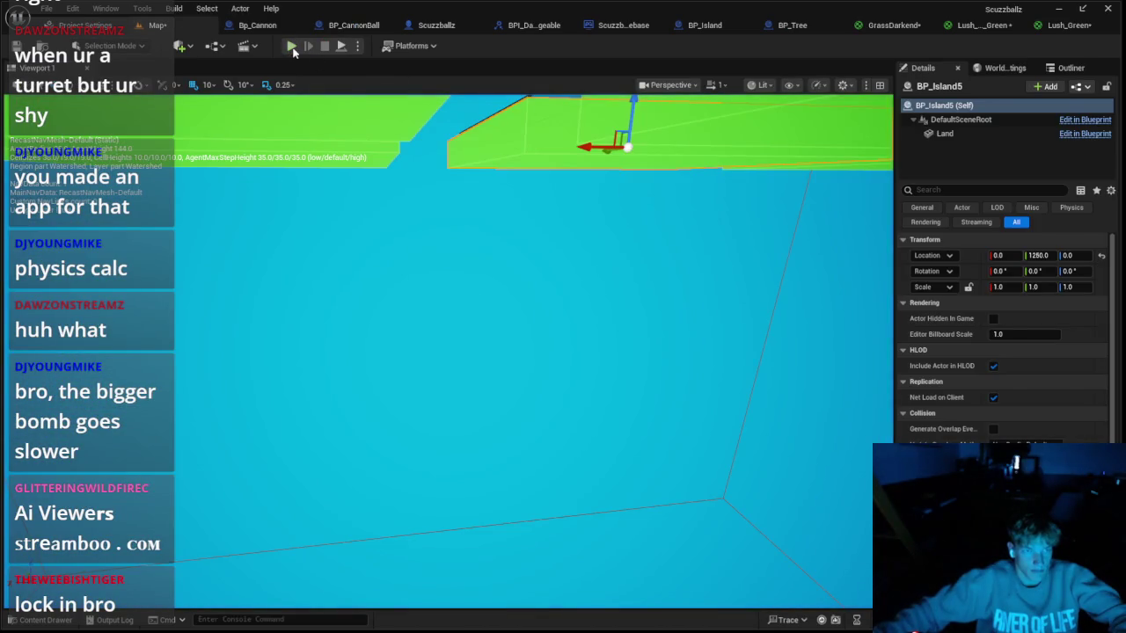
pyautogui.click(291, 46)
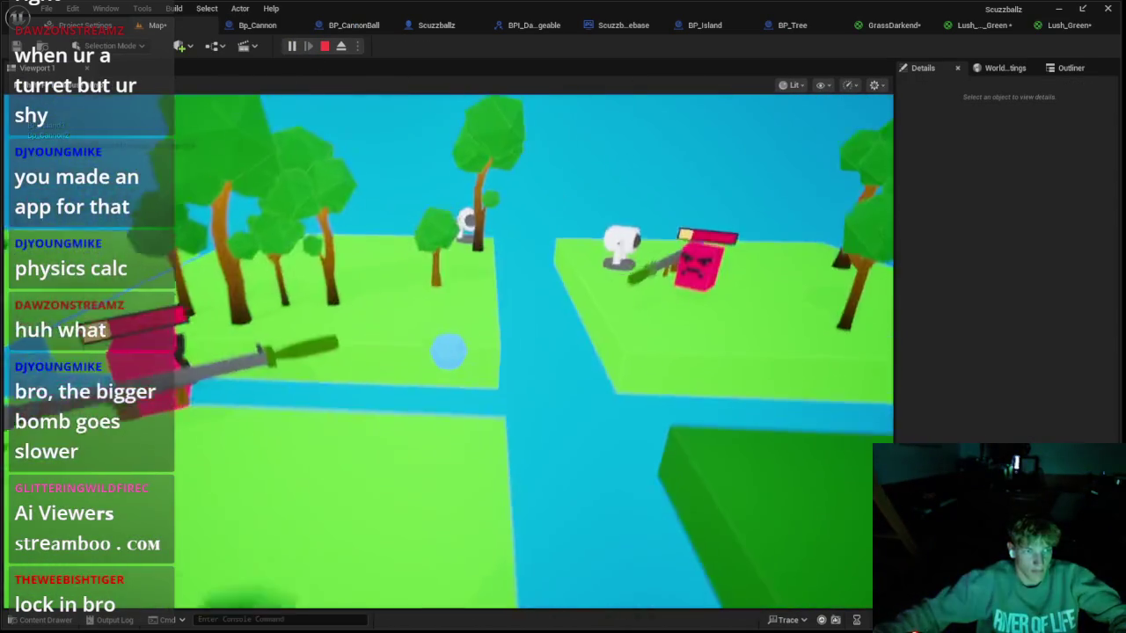
pyautogui.press('Escape')
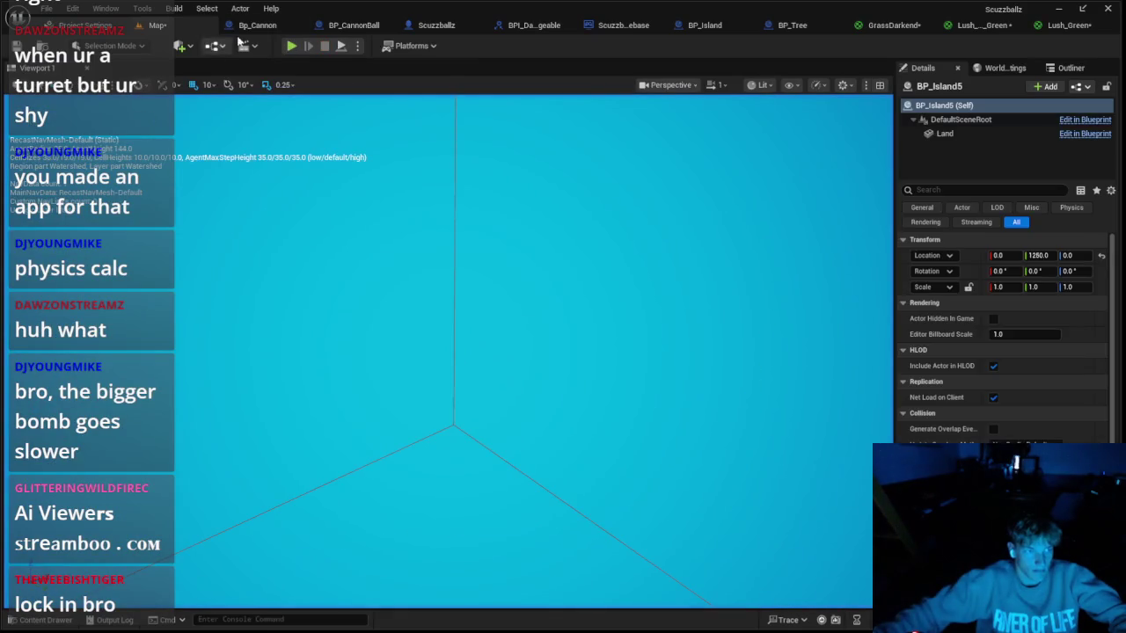
pyautogui.click(291, 45)
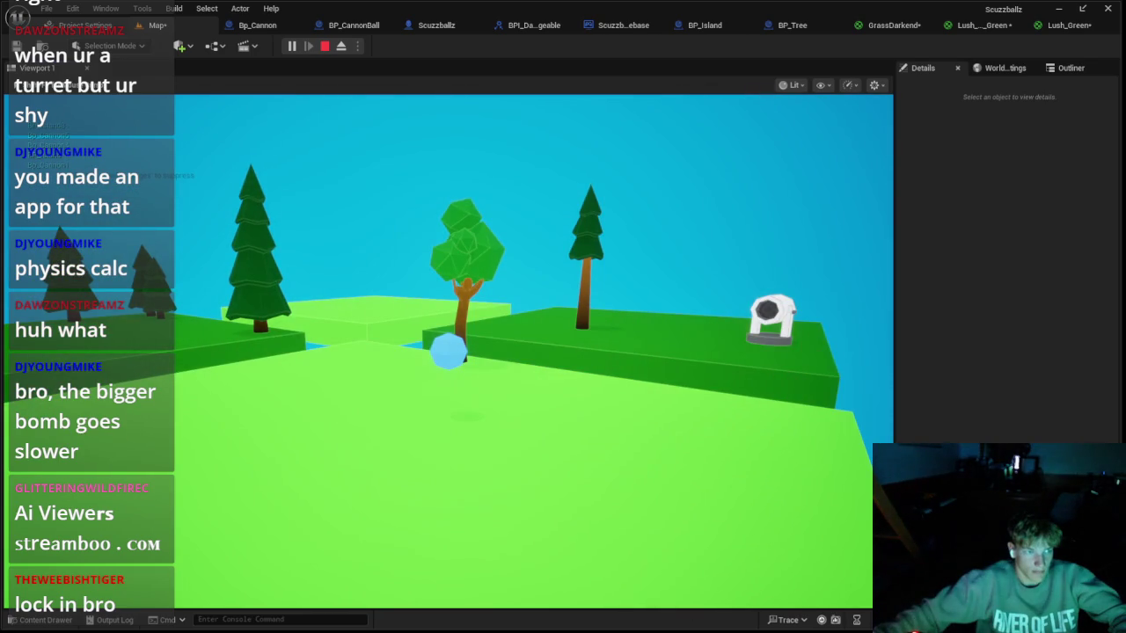
pyautogui.press('Escape')
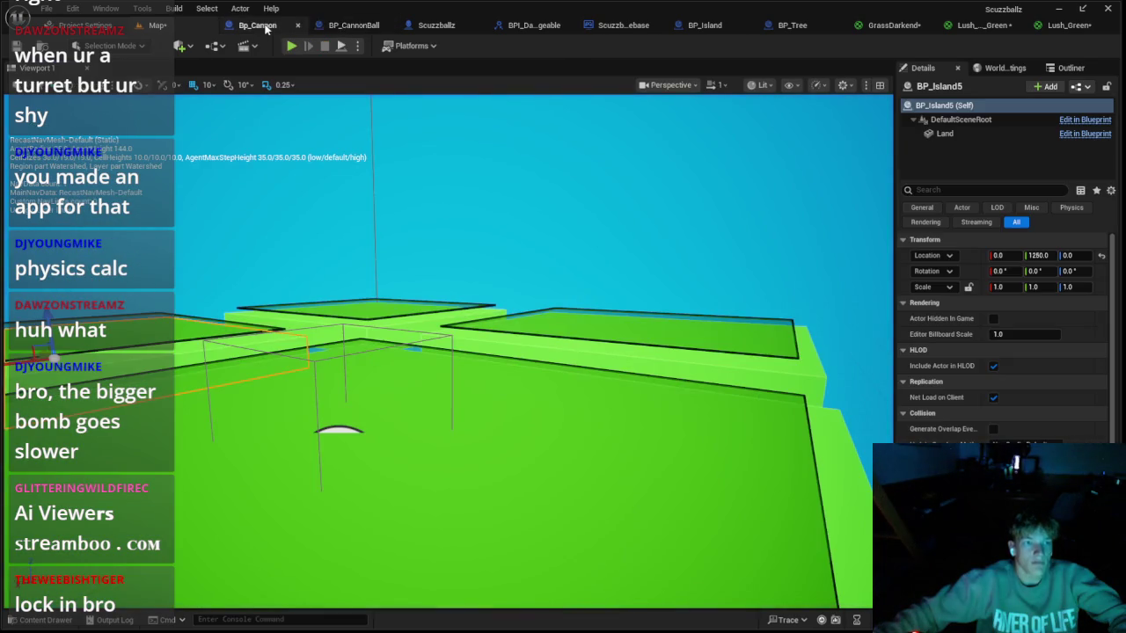
pyautogui.click(257, 26)
# Step: Delete the Get Display Name and Print String debug nodes from BP_CannonBall
pyautogui.click(333, 25)
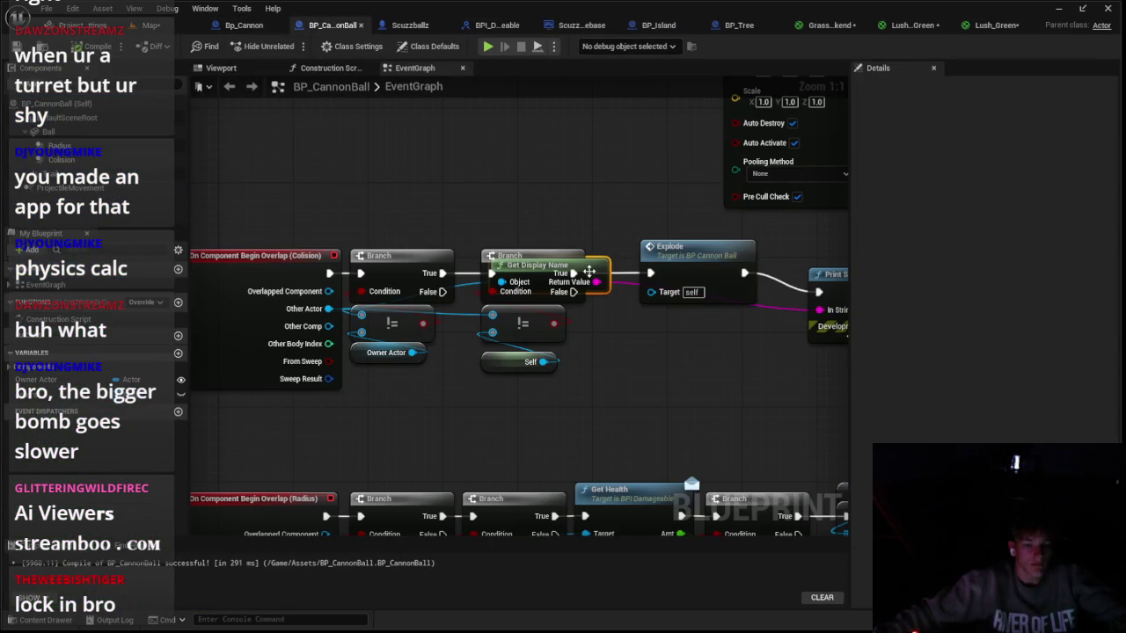
pyautogui.moveTo(588, 271); pyautogui.dragTo(597, 215)
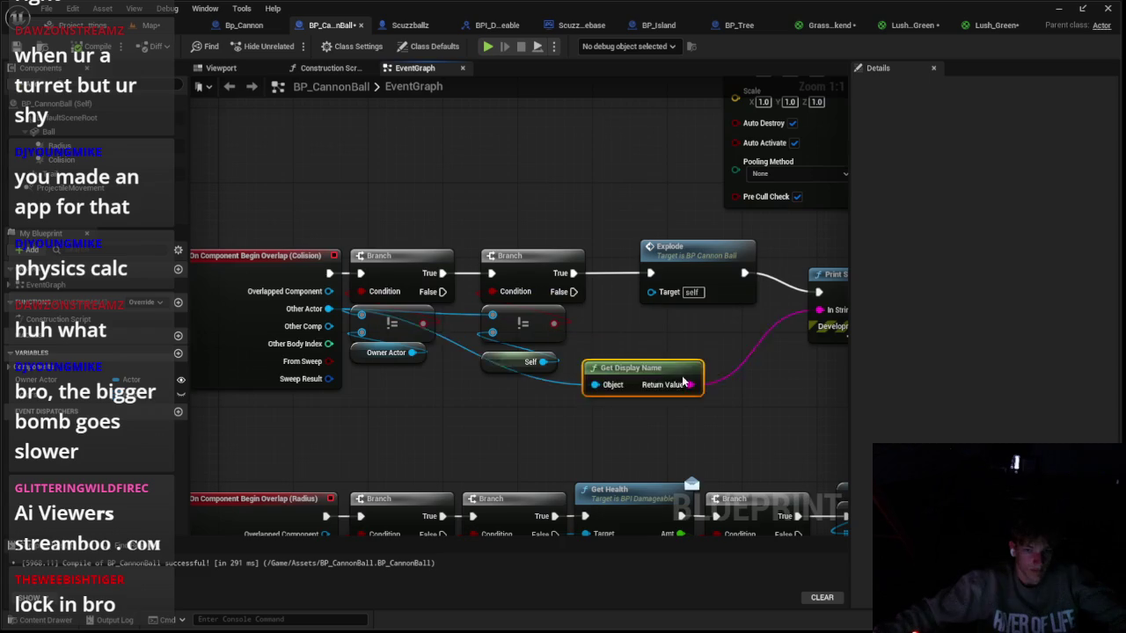
pyautogui.scroll(-1, 684, 380)
pyautogui.press('Delete')
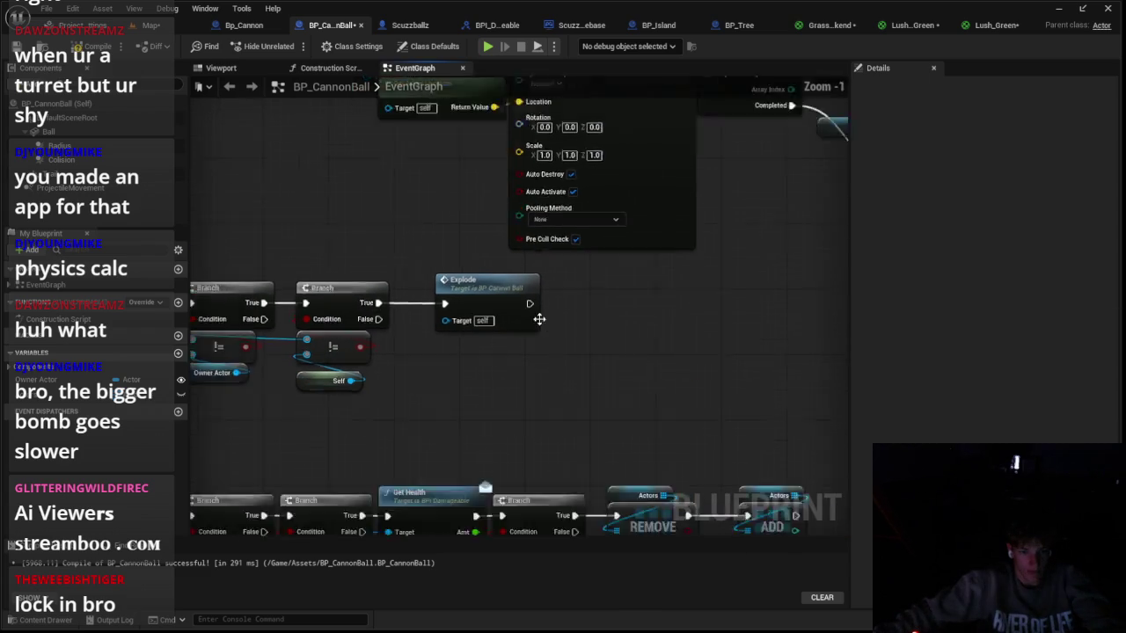
pyautogui.scroll(-2, 539, 319)
# Step: Run a quick playtest, then inspect the cannonball's Colision sphere in the Components viewport
pyautogui.click(191, 26)
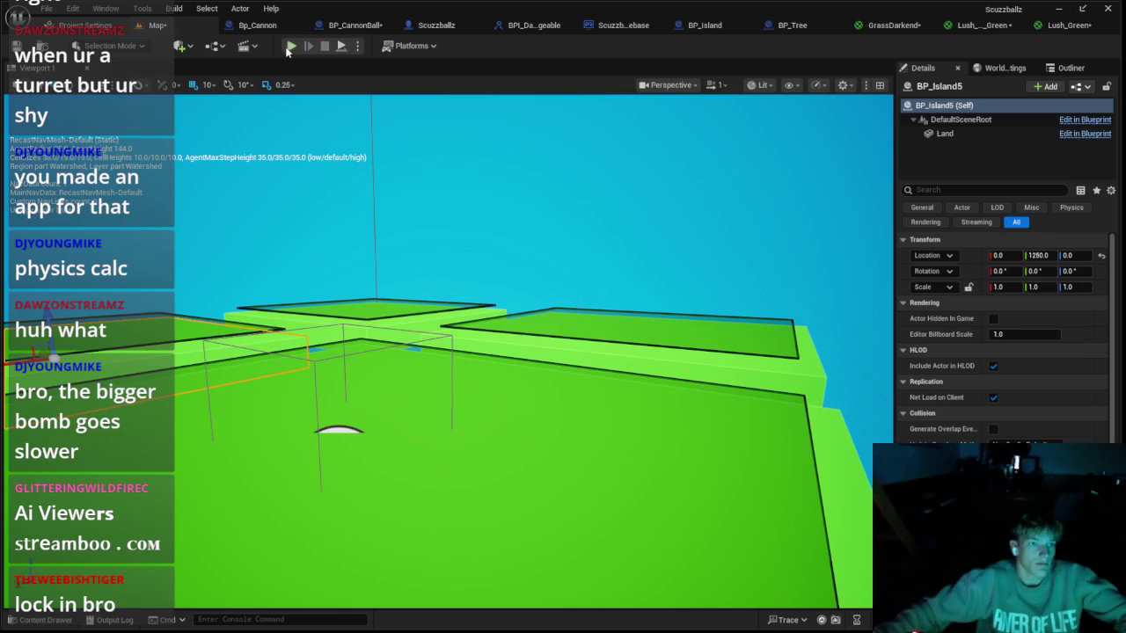
pyautogui.click(291, 44)
pyautogui.click(325, 45)
pyautogui.click(348, 27)
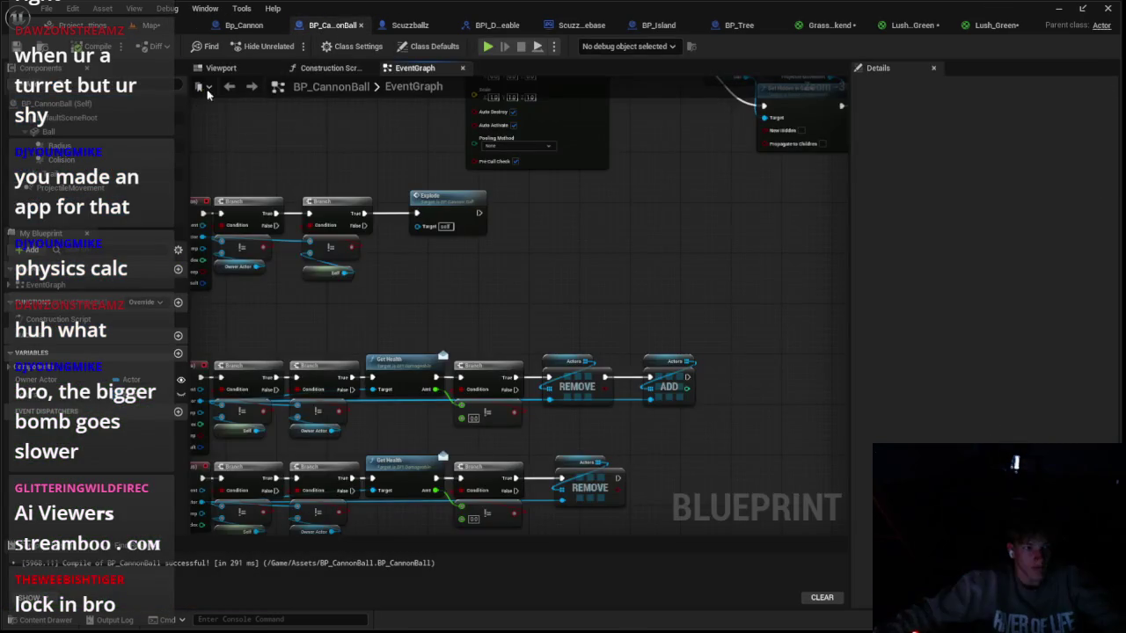
pyautogui.click(222, 68)
pyautogui.click(62, 159)
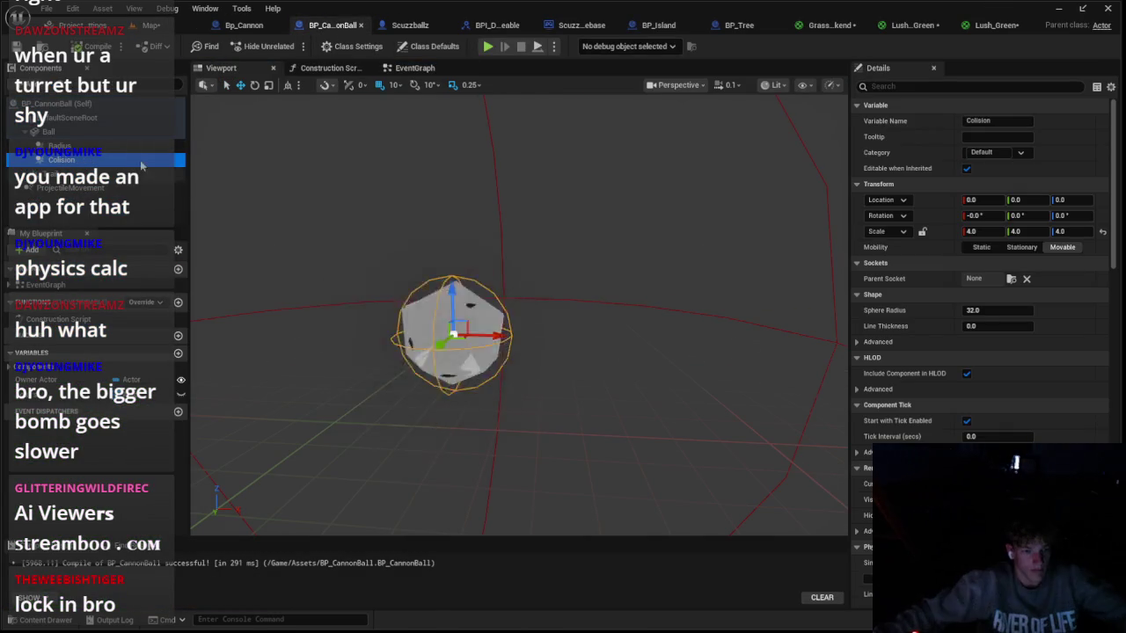
# Step: Move the cannonball's Trail to X -150 and reduce the Colision sphere scale to 3
pyautogui.click(62, 175)
pyautogui.press('f')
pyautogui.moveTo(495, 336); pyautogui.dragTo(241, 336)
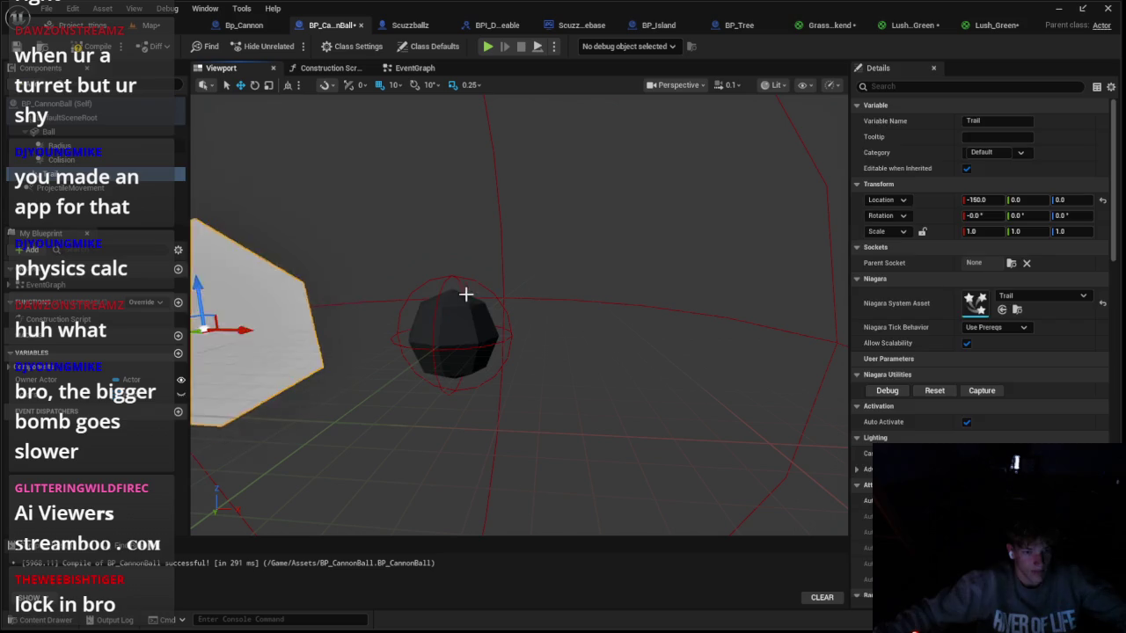
pyautogui.click(465, 294)
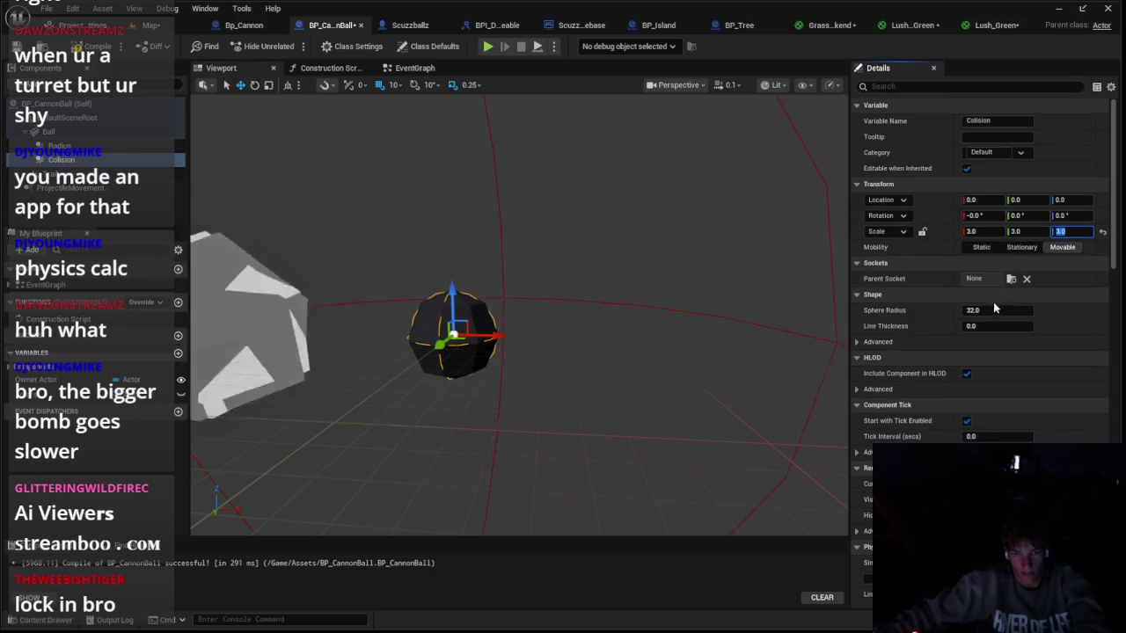
pyautogui.click(95, 175)
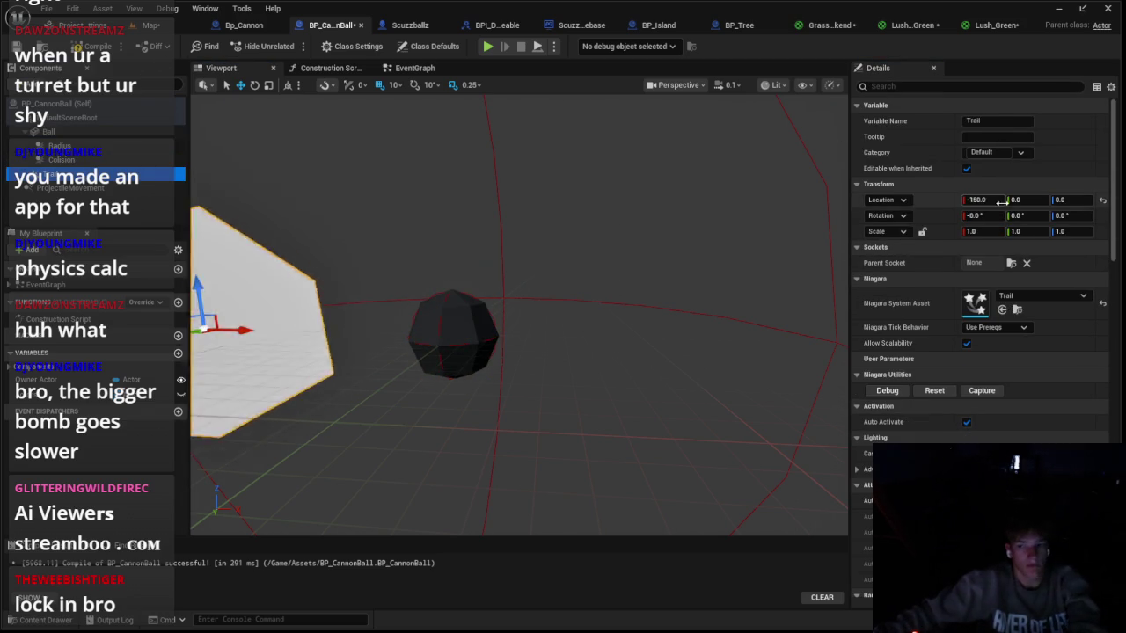
pyautogui.click(409, 25)
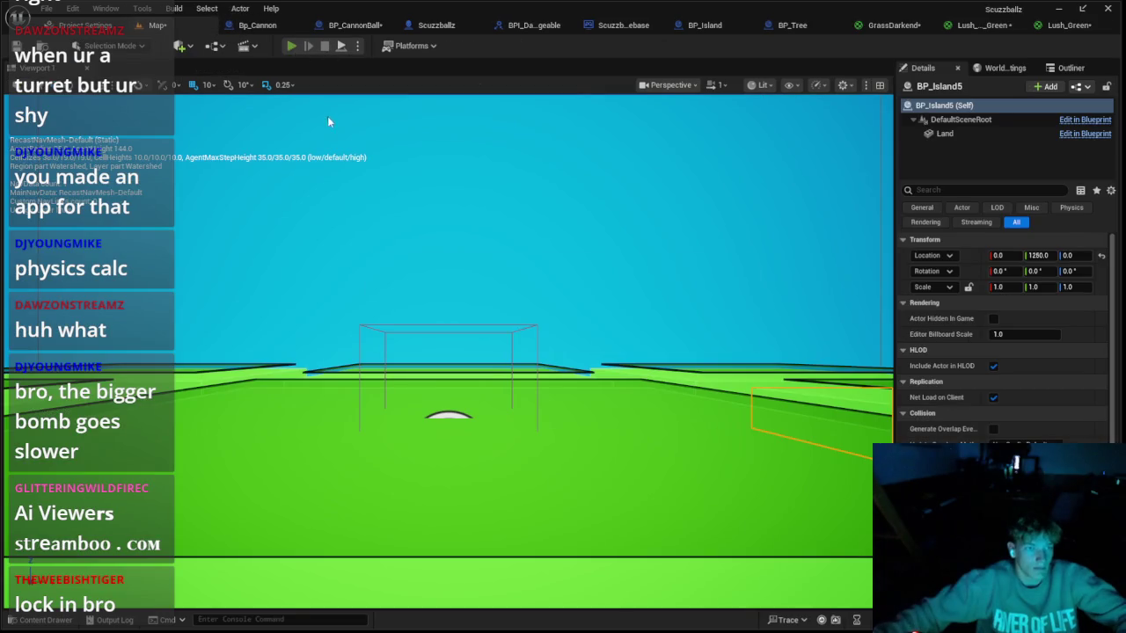
pyautogui.hotkey('alt', 'p')
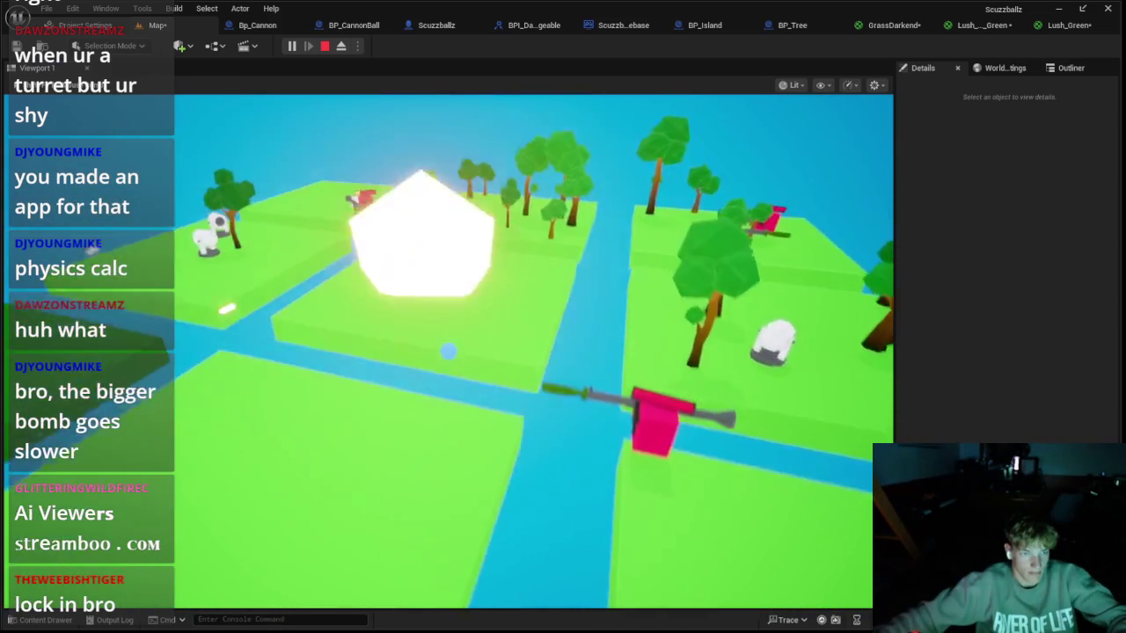
pyautogui.press('Escape')
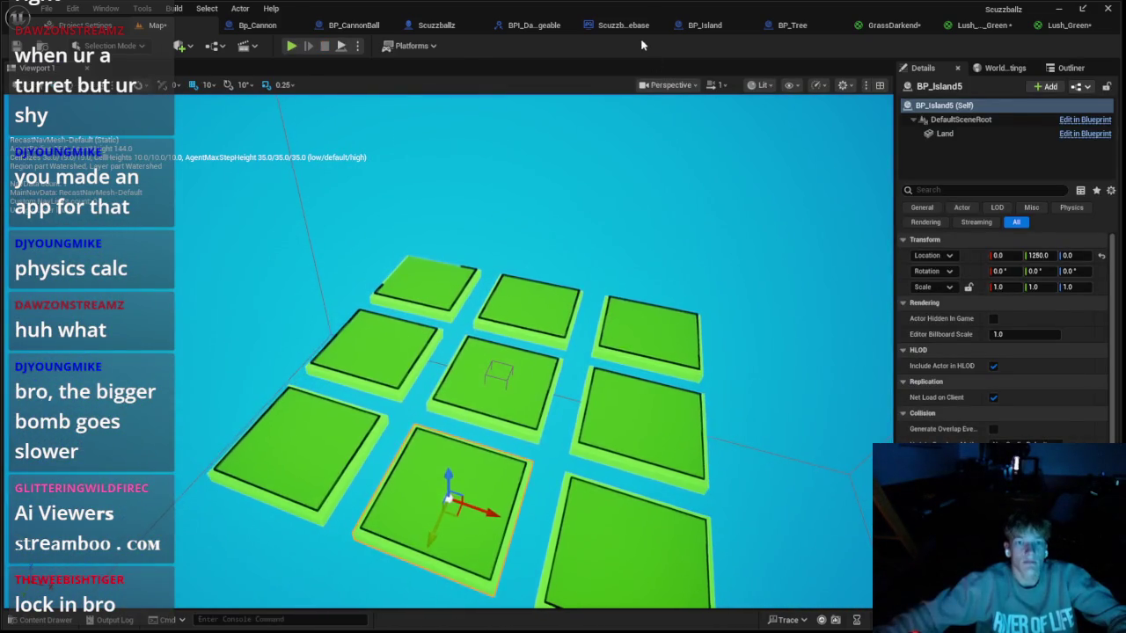
pyautogui.click(622, 24)
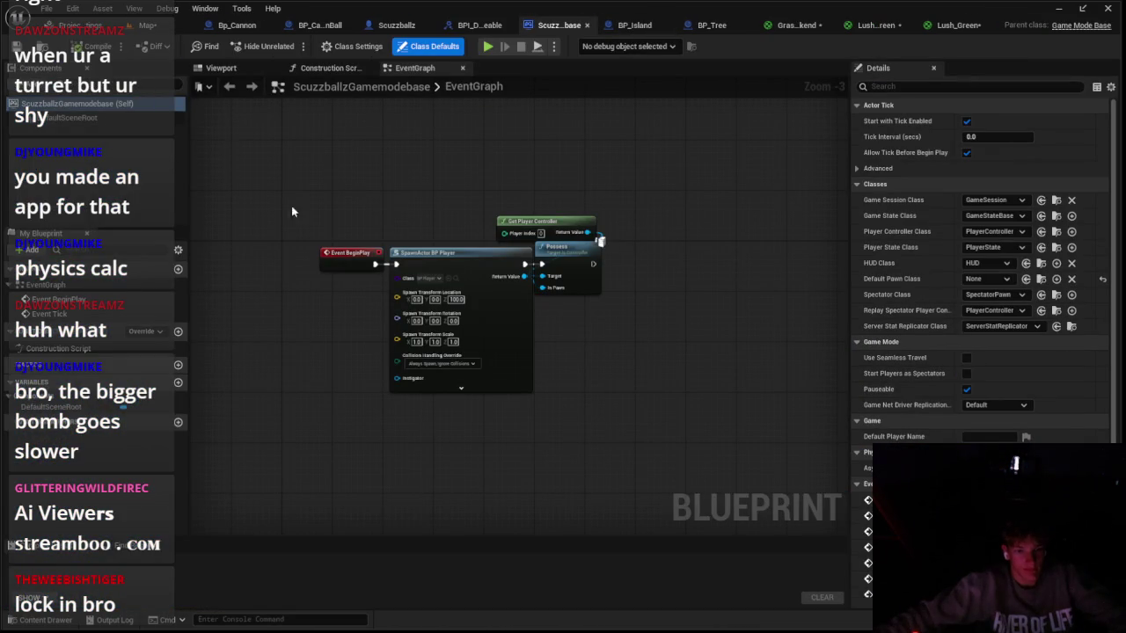
pyautogui.scroll(3, 479, 267)
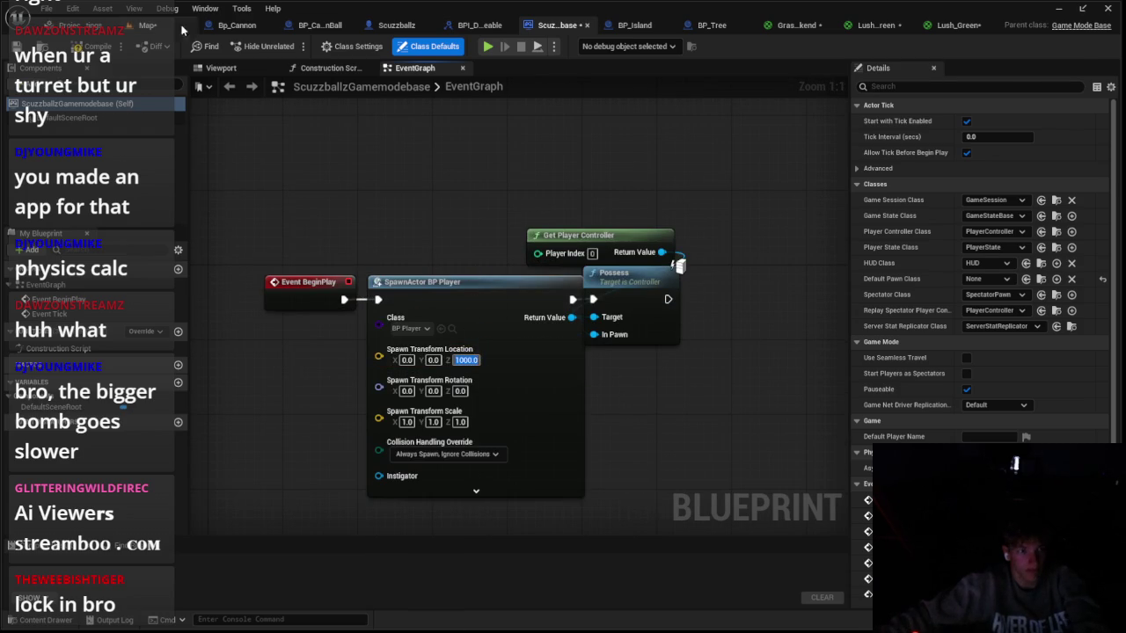
pyautogui.click(396, 25)
pyautogui.hotkey('alt', 'p')
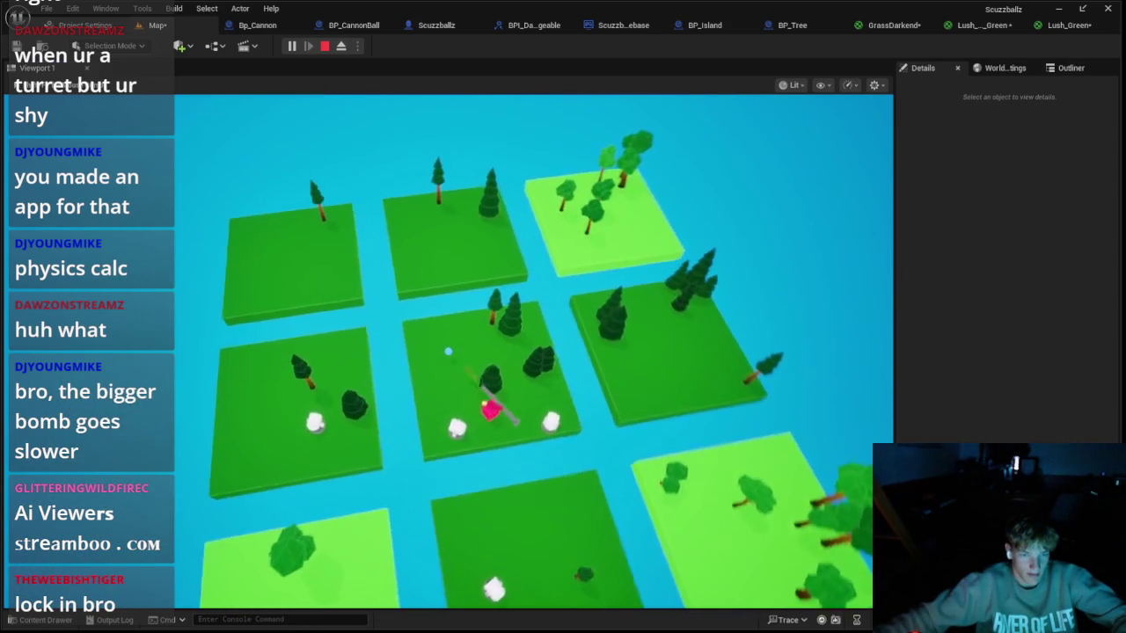
pyautogui.press('Escape')
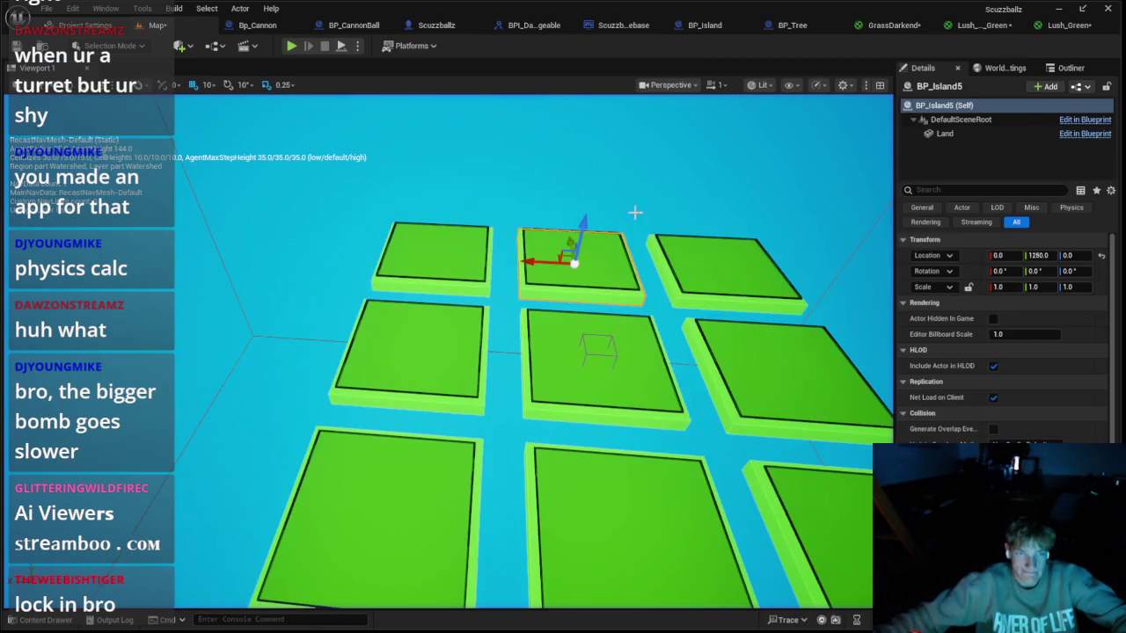
pyautogui.click(13, 621)
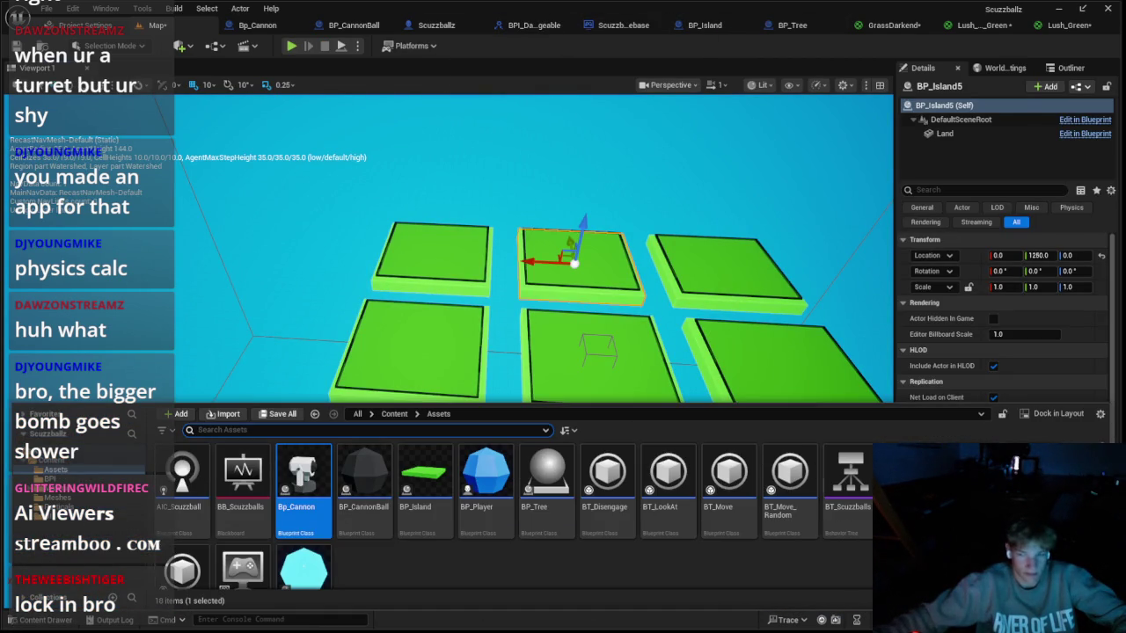
# Step: Open the Nuke blueprint and select the Damage node in its Explode chain
pyautogui.doubleClick(182, 570)
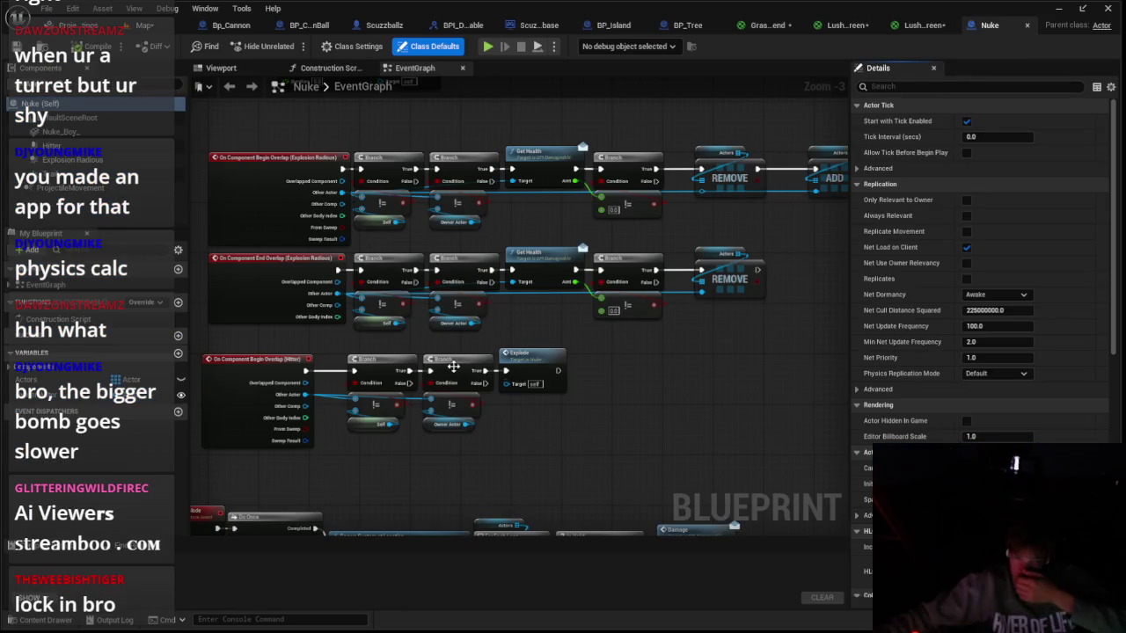
pyautogui.scroll(-4, 649, 342)
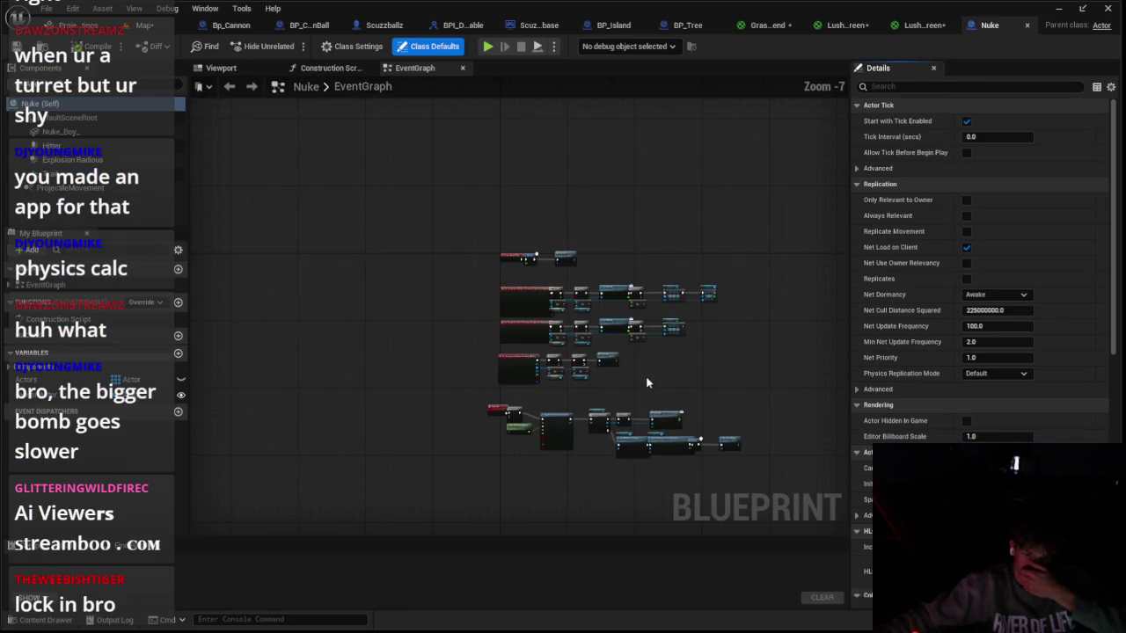
pyautogui.scroll(2, 646, 375)
pyautogui.scroll(1, 640, 390)
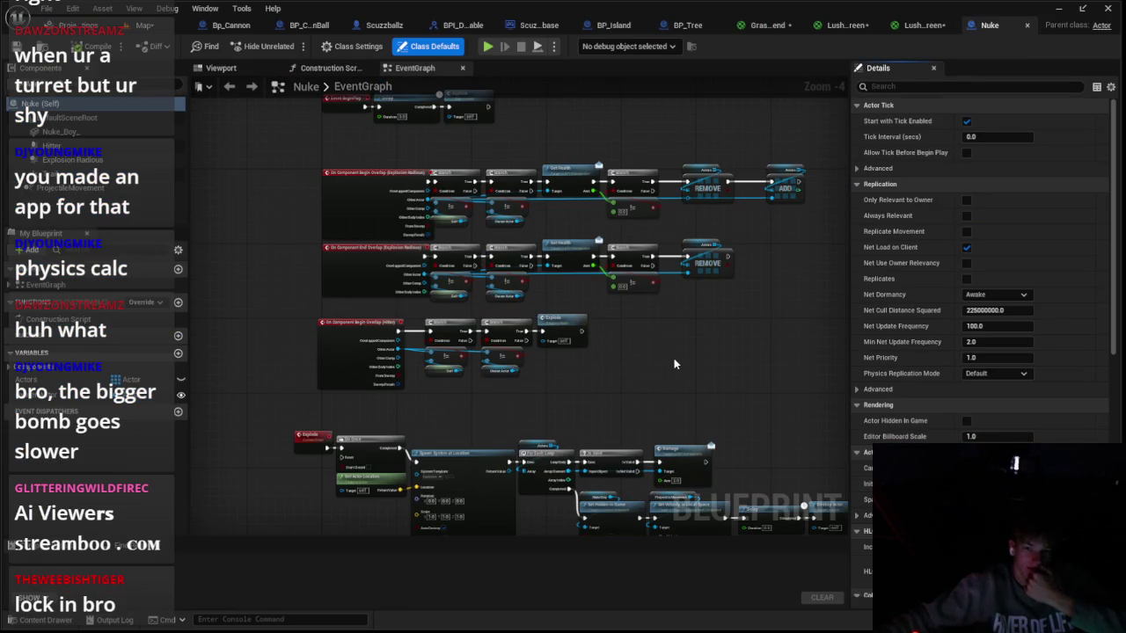
pyautogui.moveTo(673, 363); pyautogui.dragTo(594, 297)
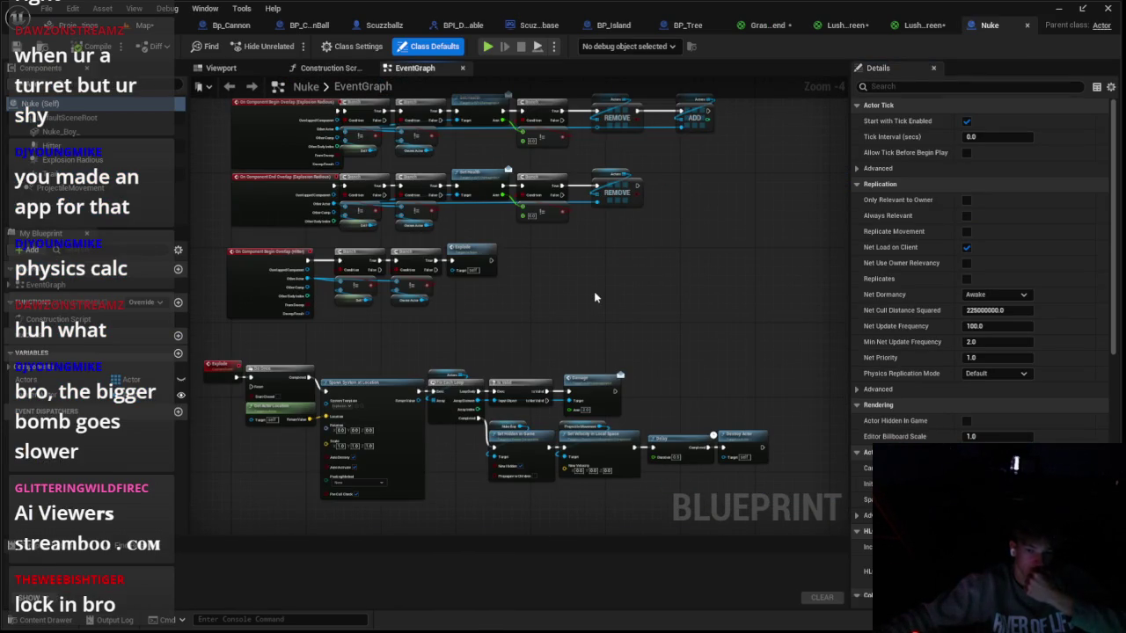
pyautogui.click(637, 396)
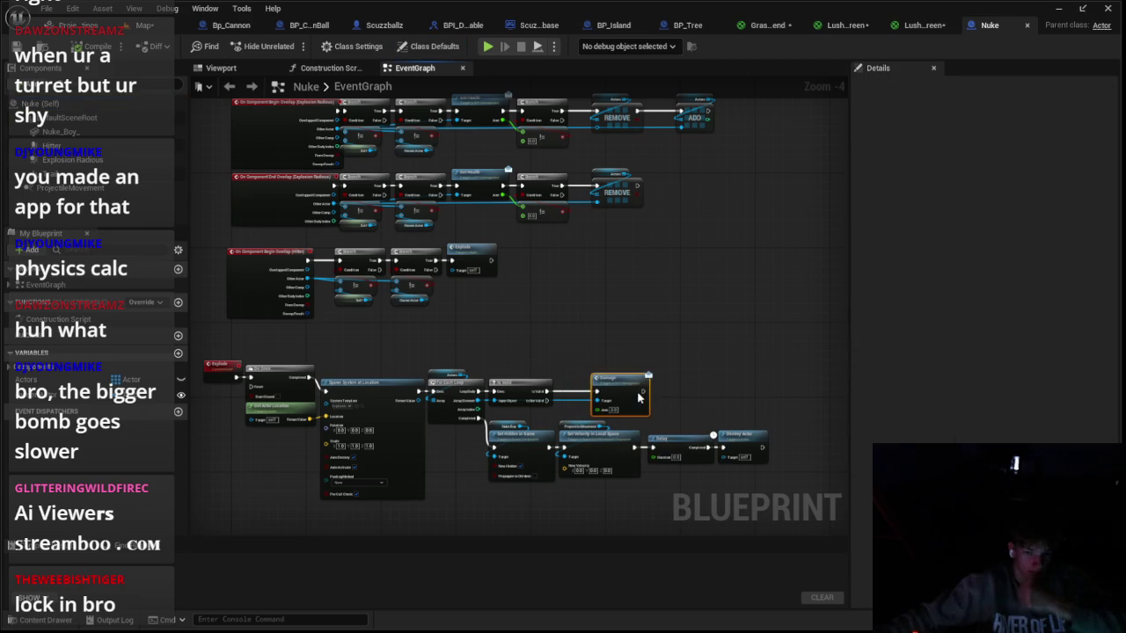
# Step: Add a Print String after Damage, wiring the loop's Array Index into In String
pyautogui.moveTo(633, 389); pyautogui.dragTo(633, 389)
pyautogui.write('print')
pyautogui.press('Return')
pyautogui.scroll(2, 693, 391)
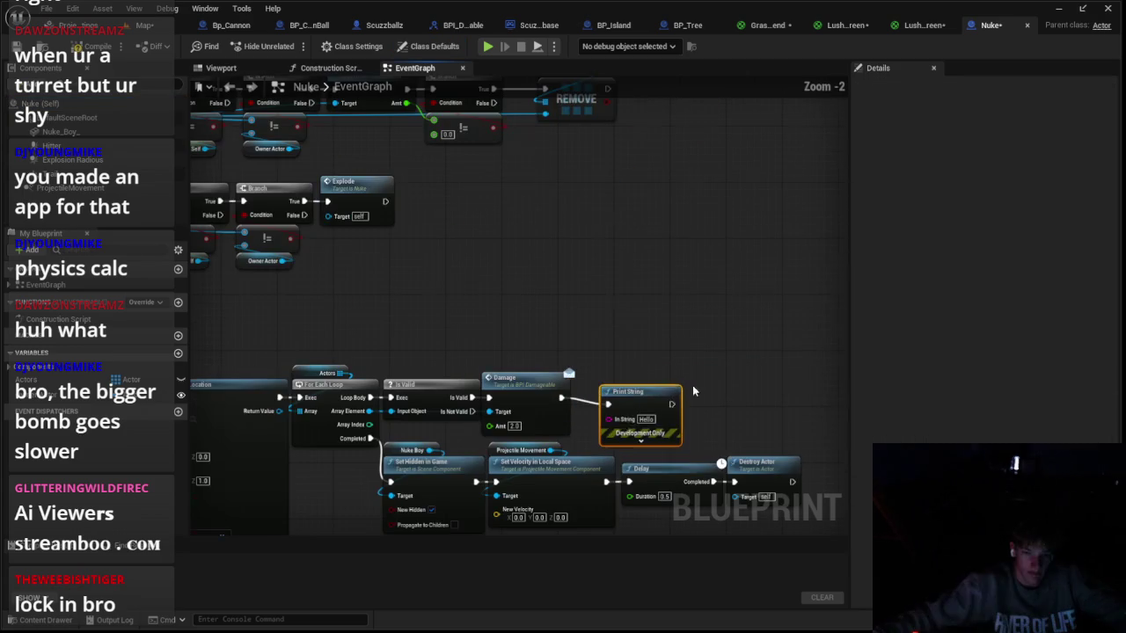
pyautogui.moveTo(607, 420); pyautogui.dragTo(448, 430)
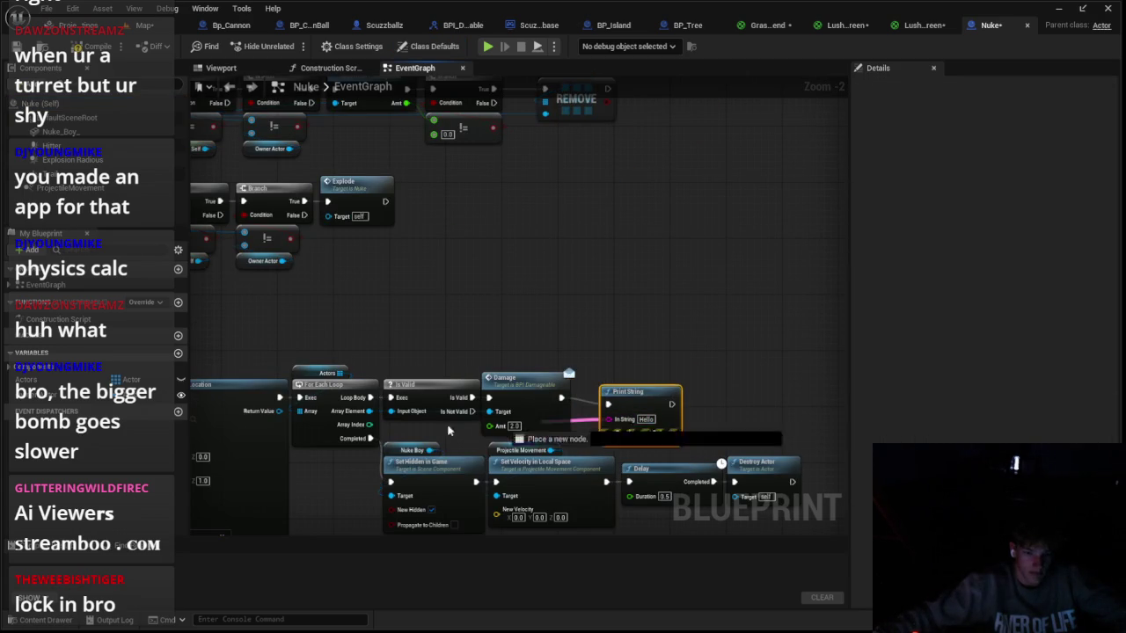
pyautogui.moveTo(363, 428); pyautogui.dragTo(363, 428)
pyautogui.click(148, 26)
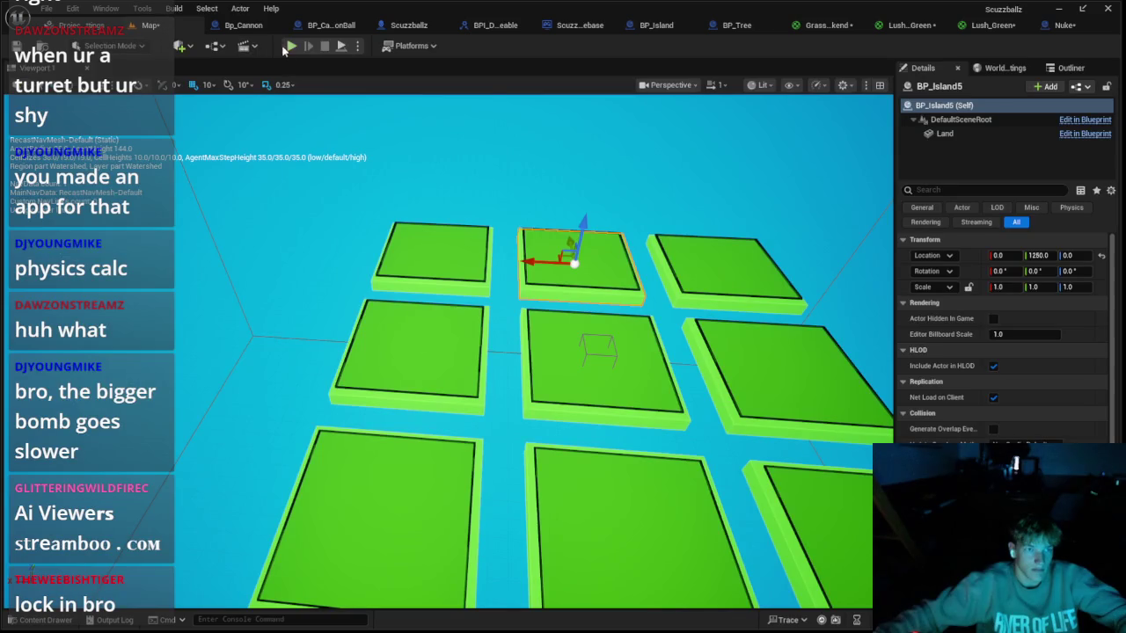
# Step: Run a quick playtest to check the printed indices, then return to the Nuke blueprint
pyautogui.hotkey('alt', 'p')
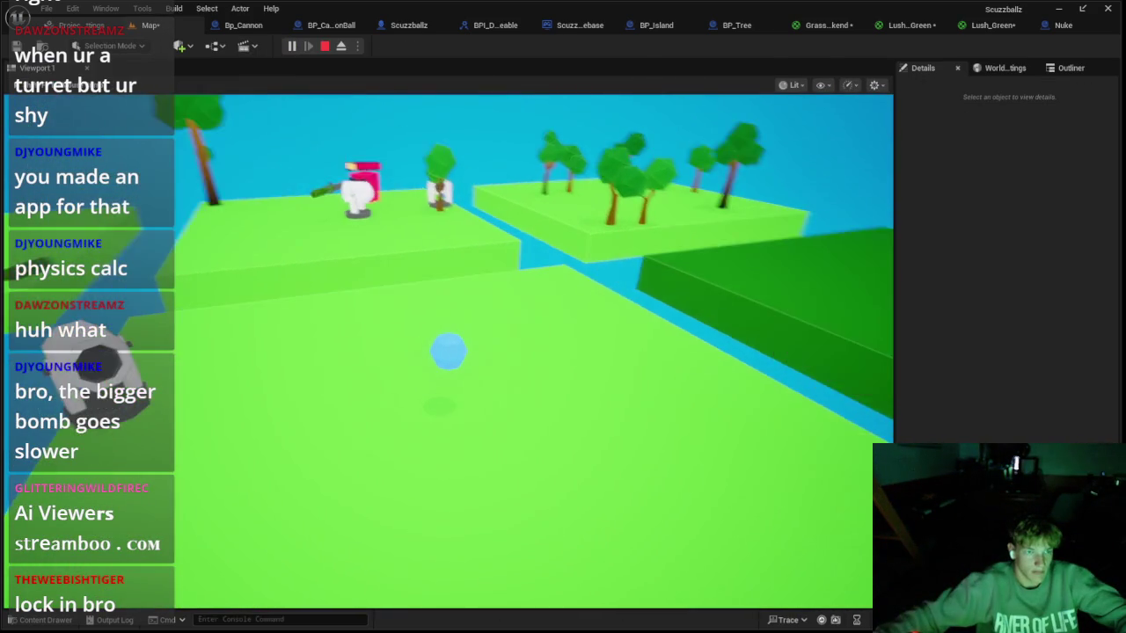
pyautogui.press('Escape')
pyautogui.click(1095, 25)
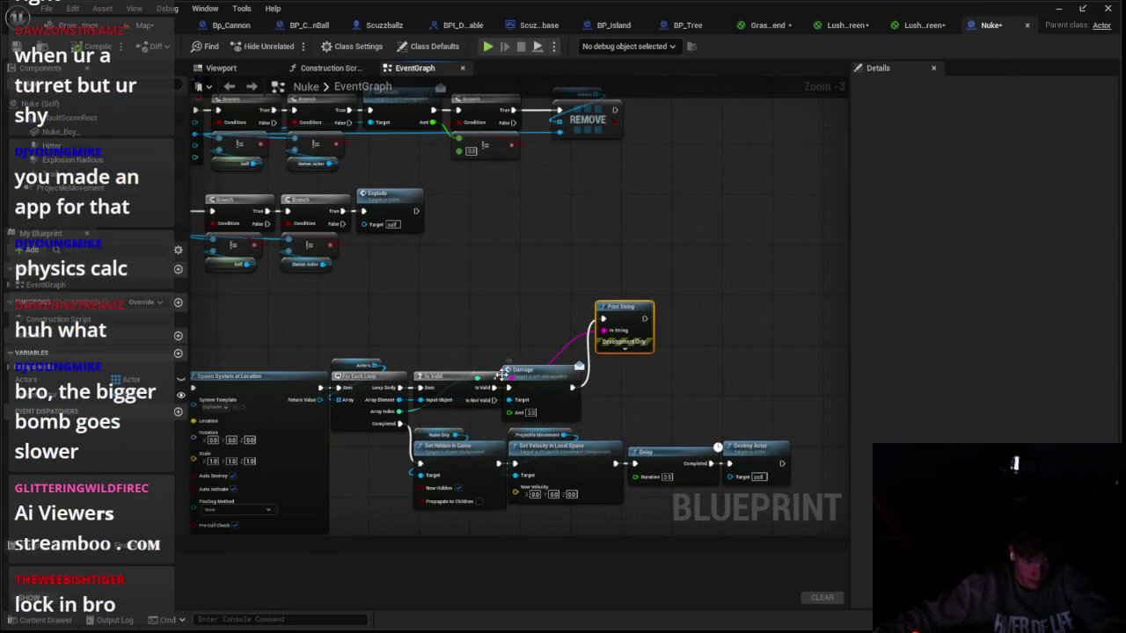
# Step: Delete the debug Print String from the Nuke's damage loop and run a playtest
pyautogui.click(633, 310)
pyautogui.press('Delete')
pyautogui.scroll(5, 607, 340)
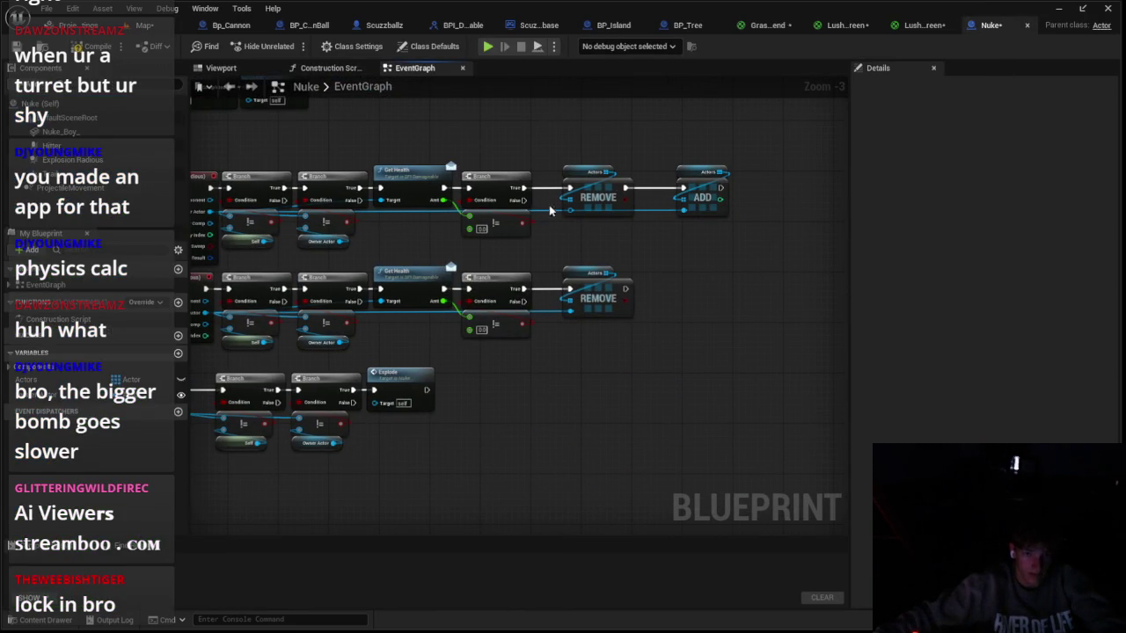
pyautogui.scroll(2, 619, 278)
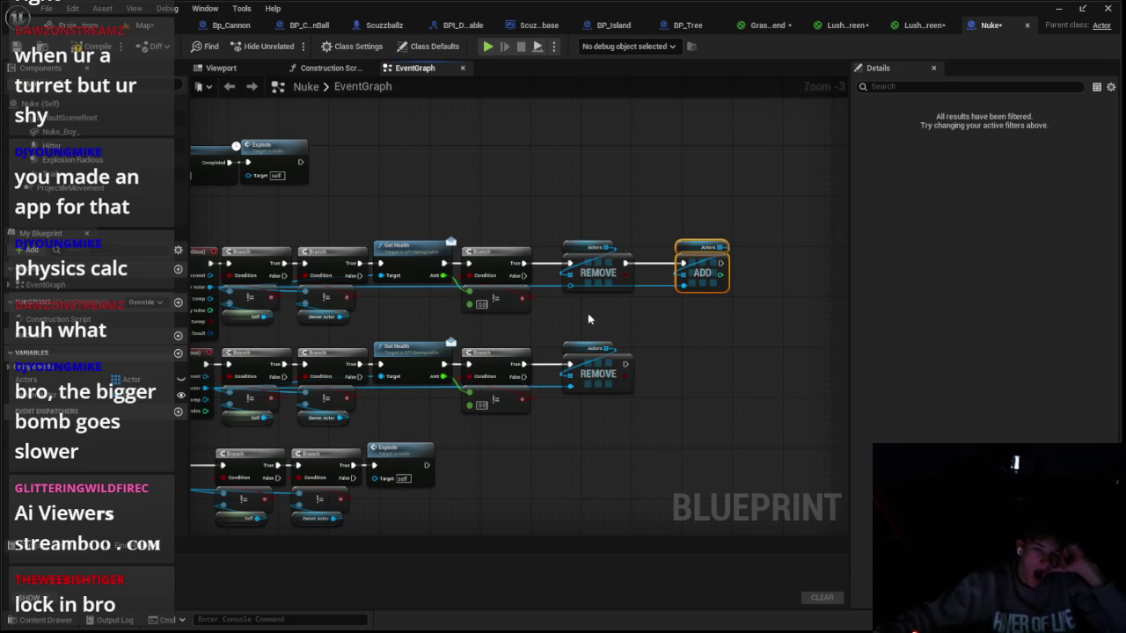
pyautogui.moveTo(578, 327); pyautogui.dragTo(700, 301)
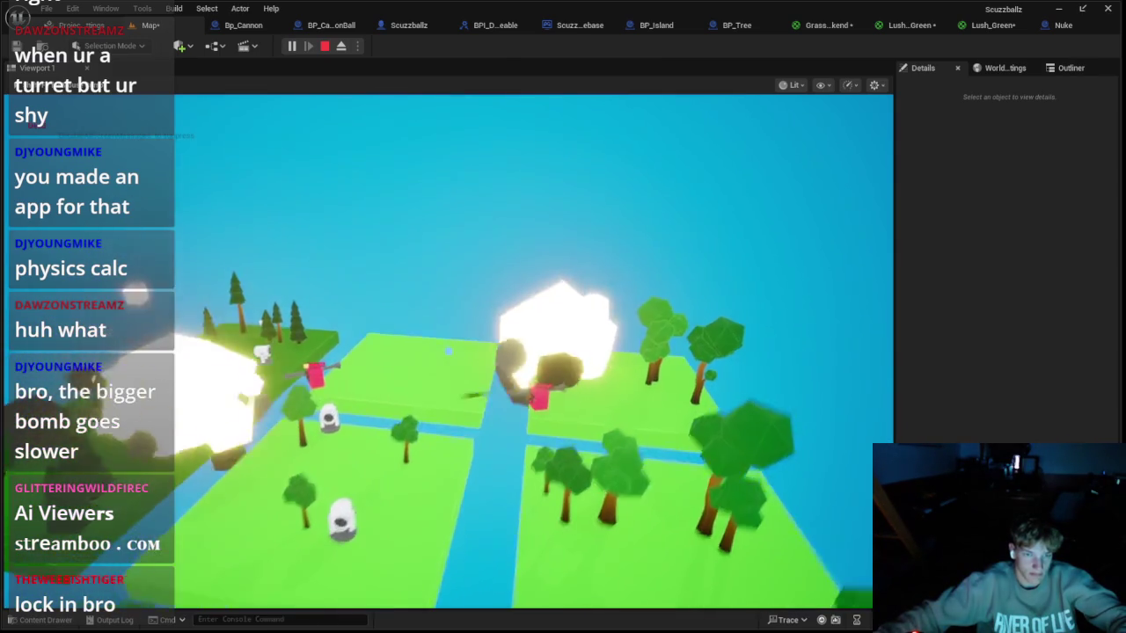
pyautogui.press('Escape')
# Step: In Bp_Cannon's Viewport, add a Cube component to the cannon
pyautogui.click(237, 25)
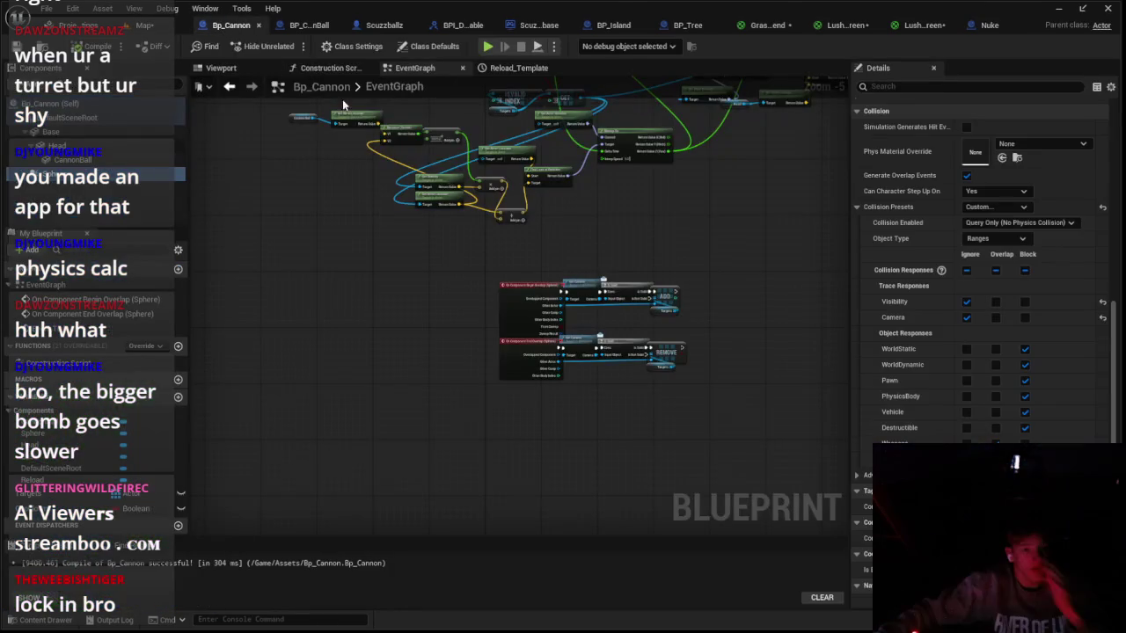
pyautogui.click(987, 24)
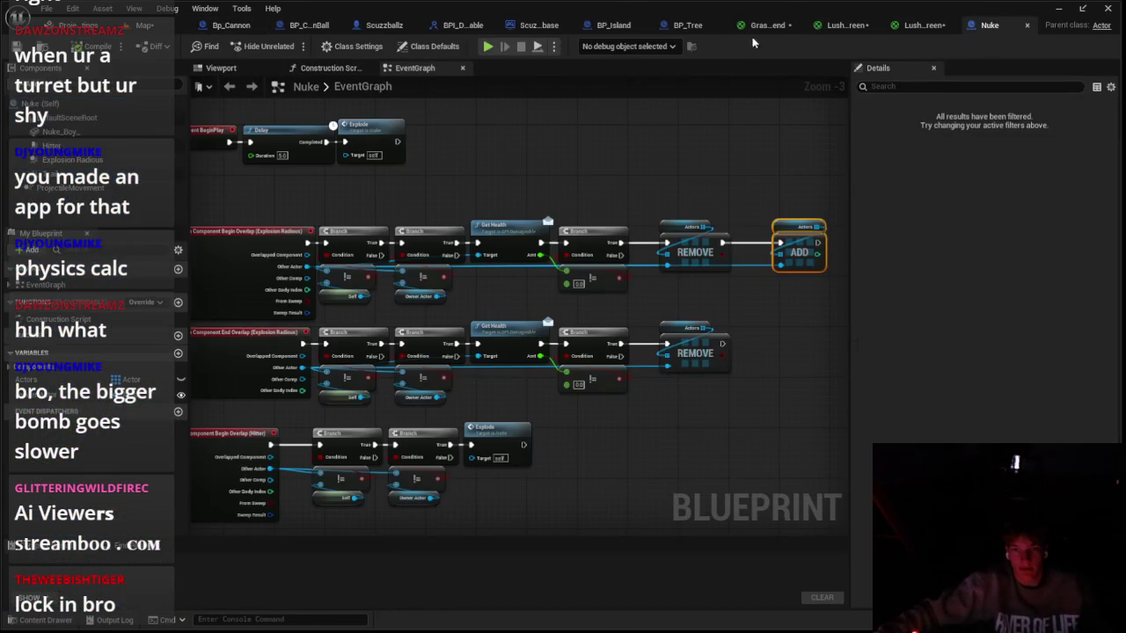
pyautogui.click(183, 24)
pyautogui.click(230, 25)
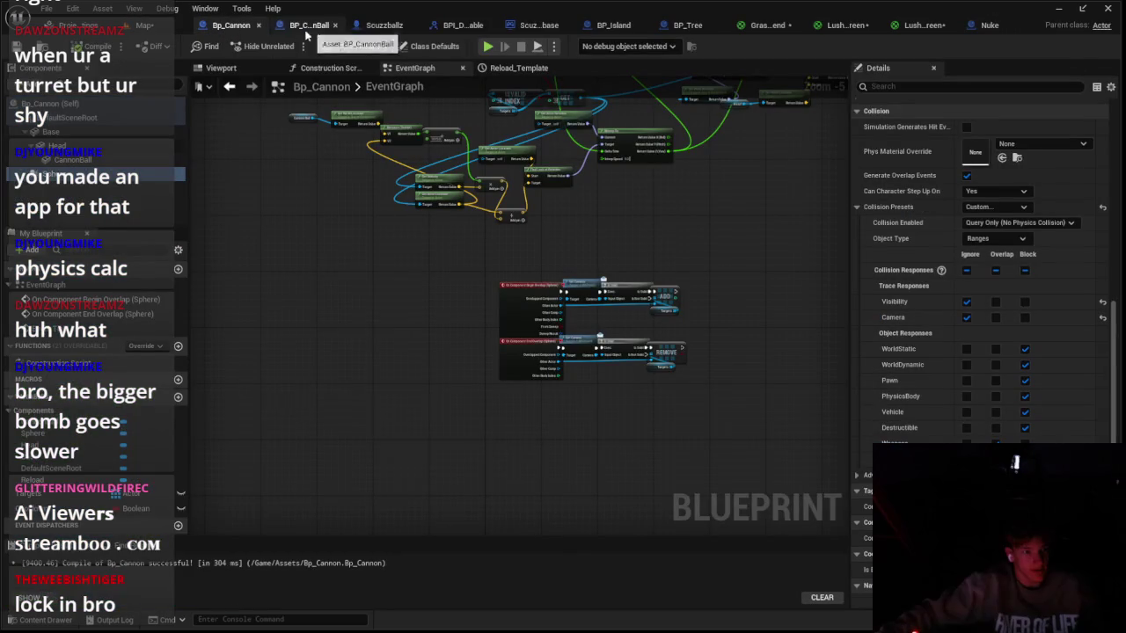
pyautogui.click(225, 67)
pyautogui.scroll(10, 519, 315)
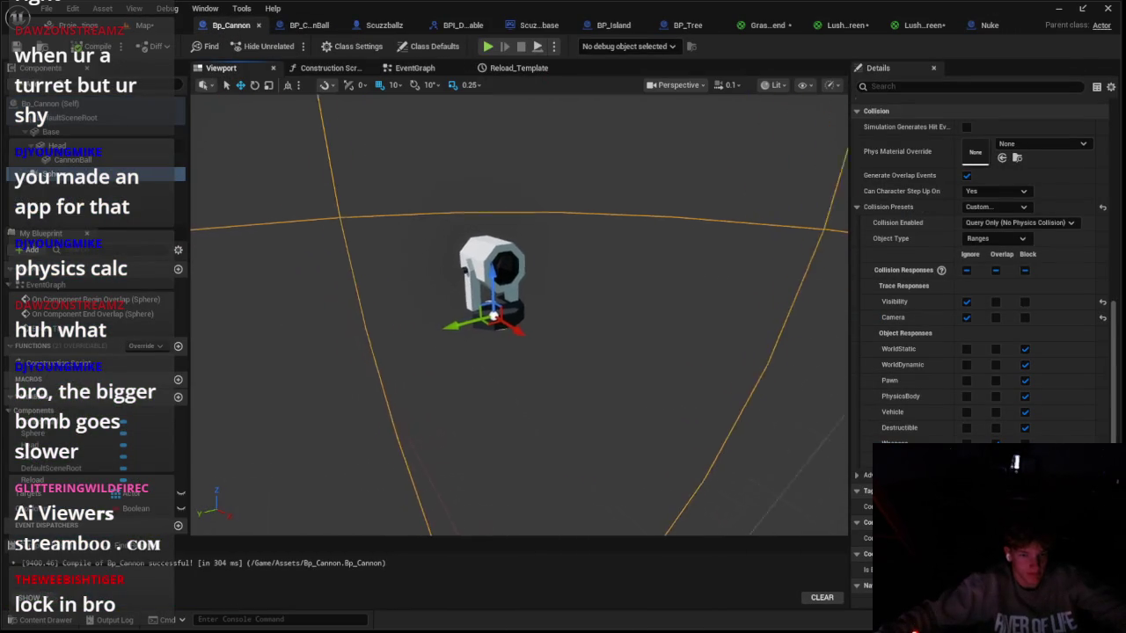
pyautogui.scroll(3, 519, 315)
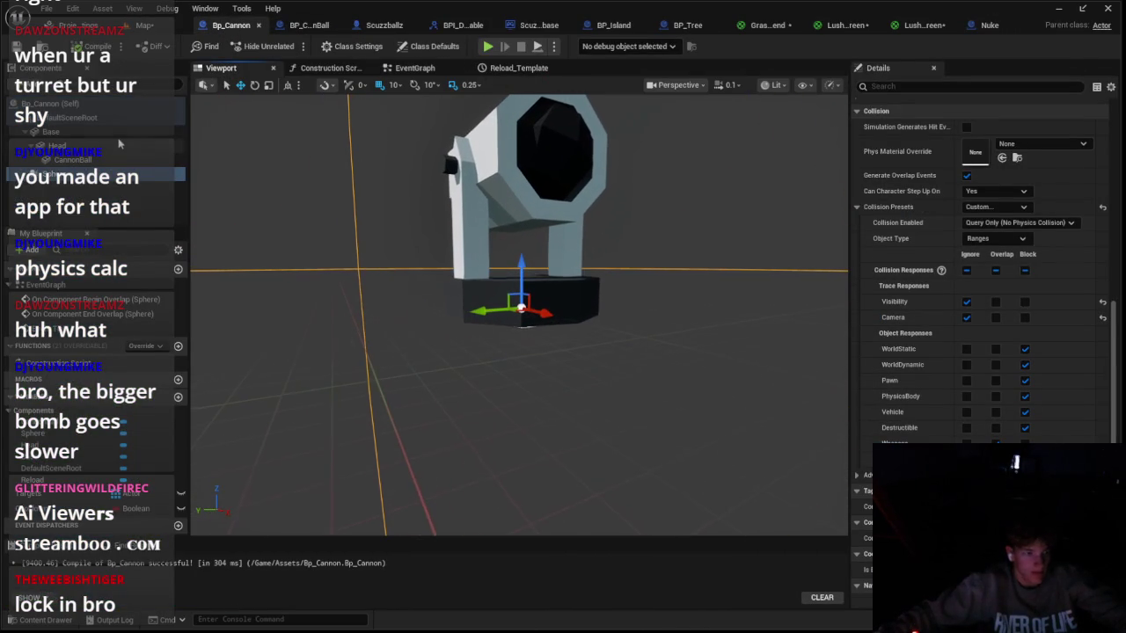
pyautogui.click(31, 83)
pyautogui.click(53, 231)
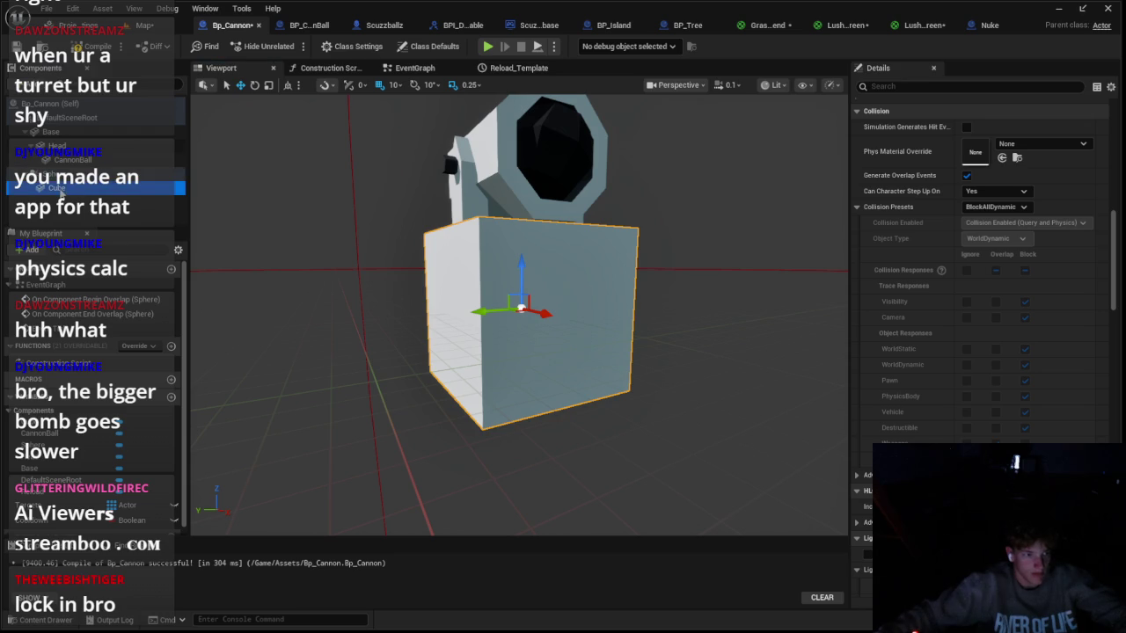
# Step: Lower the new cube beneath the cannon and lift the turret base above it
pyautogui.moveTo(521, 268); pyautogui.dragTo(521, 385)
pyautogui.click(51, 131)
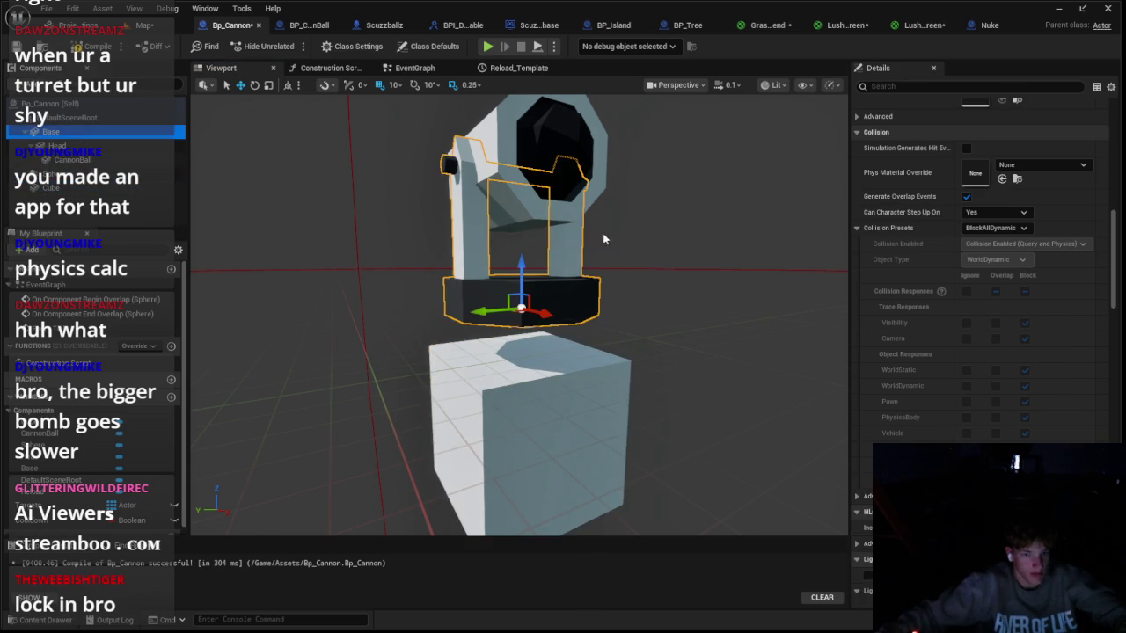
pyautogui.press('f')
pyautogui.scroll(10, 886, 198)
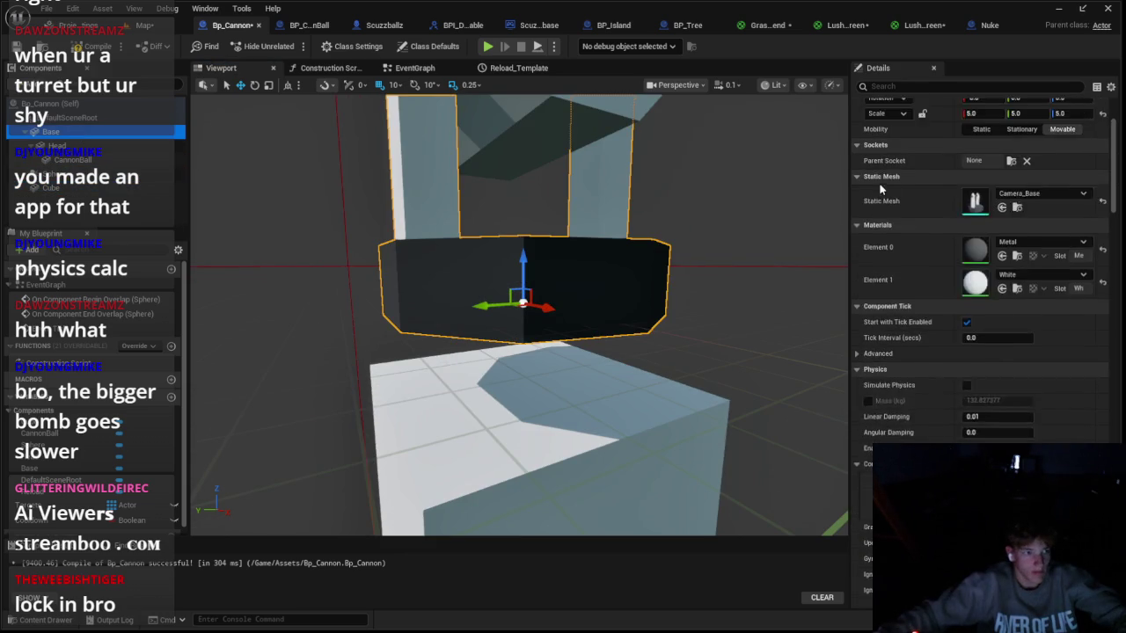
pyautogui.scroll(-10, 518, 314)
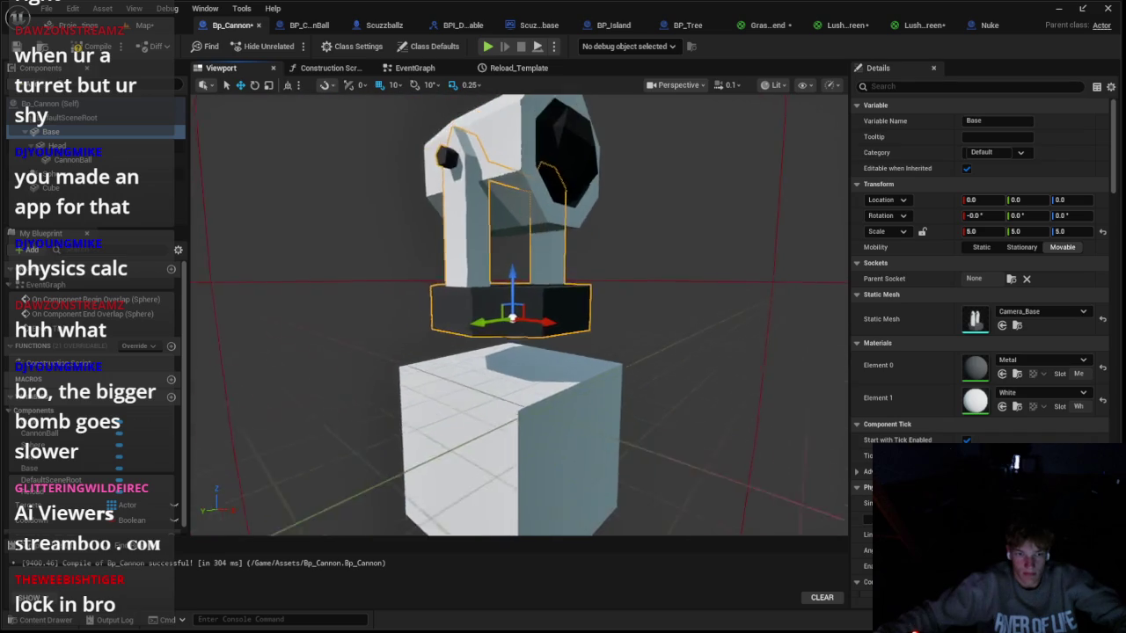
pyautogui.moveTo(533, 281); pyautogui.dragTo(533, 176)
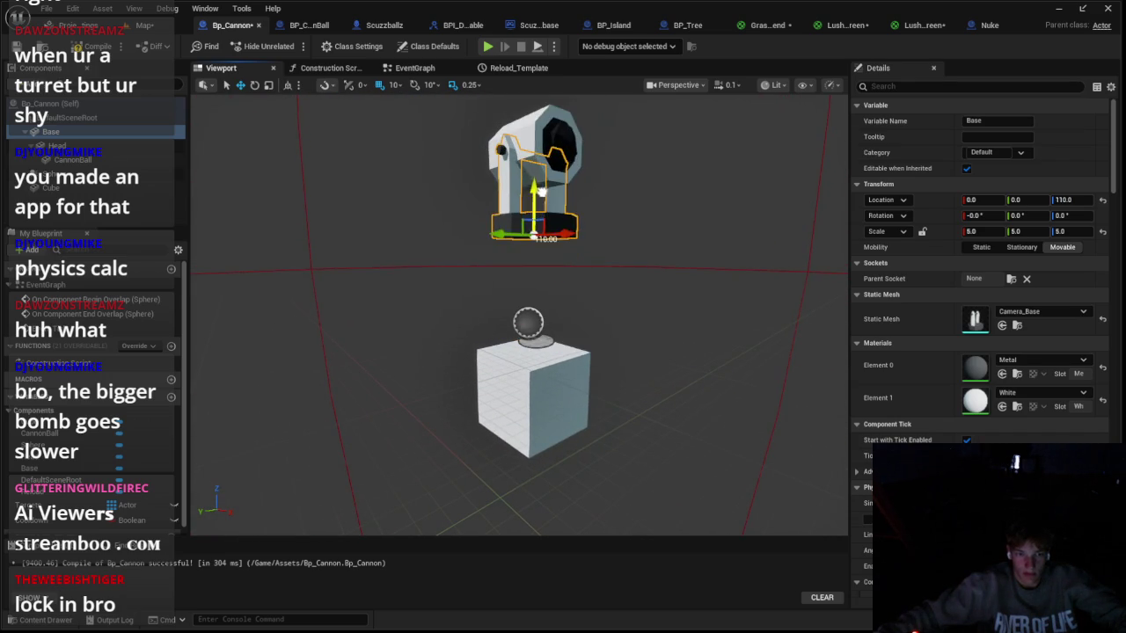
# Step: Give the cube pedestal the White material
pyautogui.click(532, 343)
pyautogui.click(1031, 363)
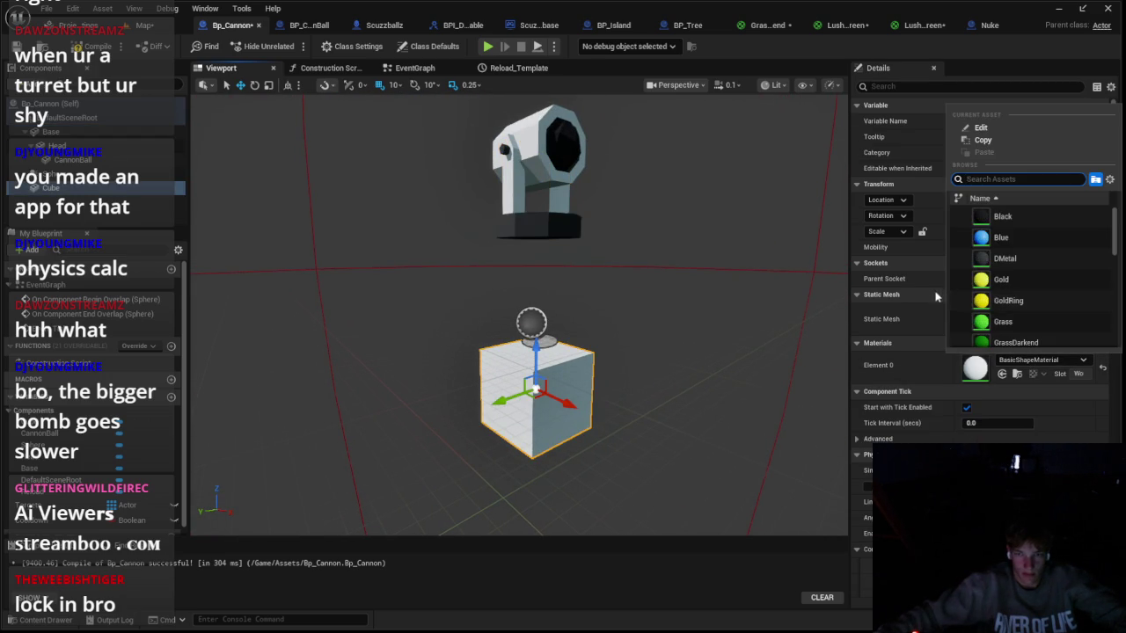
pyautogui.write('whi')
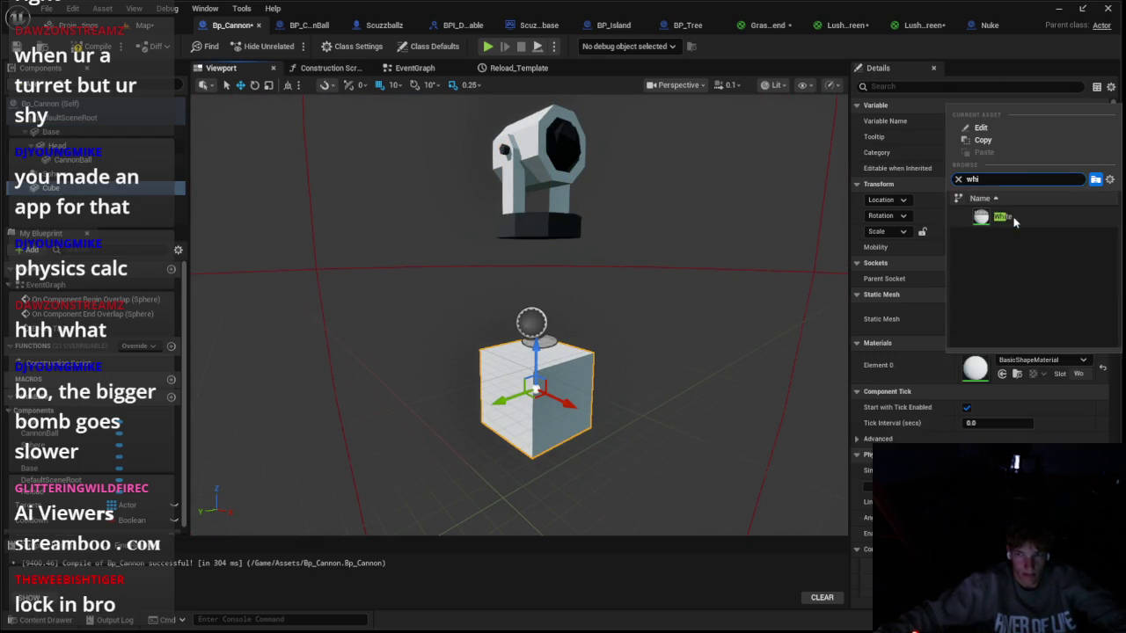
pyautogui.click(1002, 216)
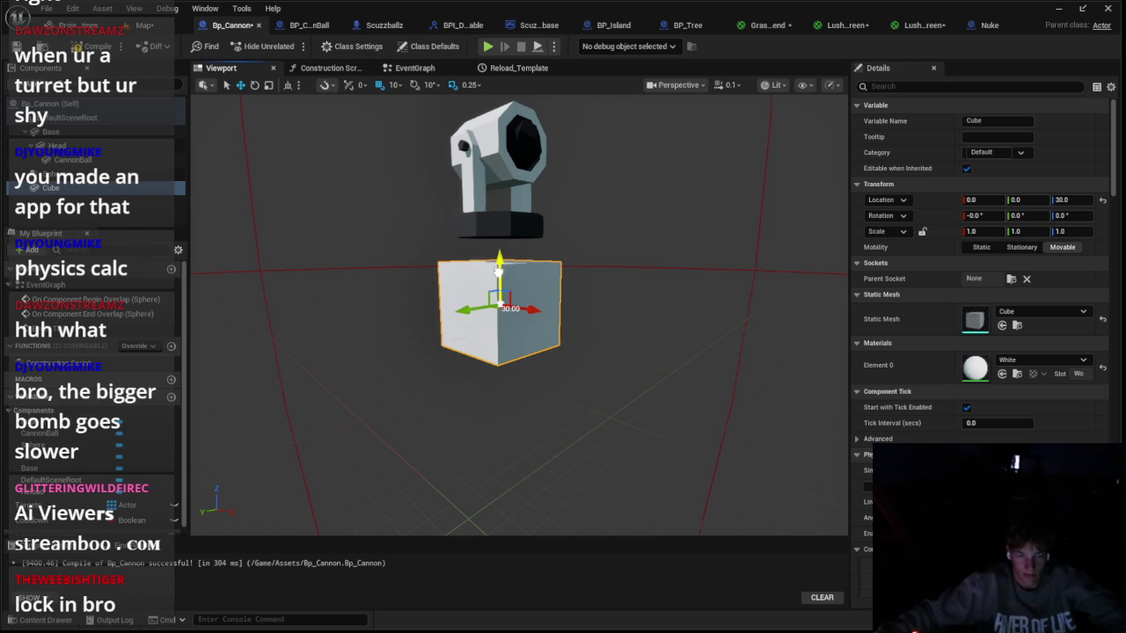
pyautogui.scroll(6, 552, 290)
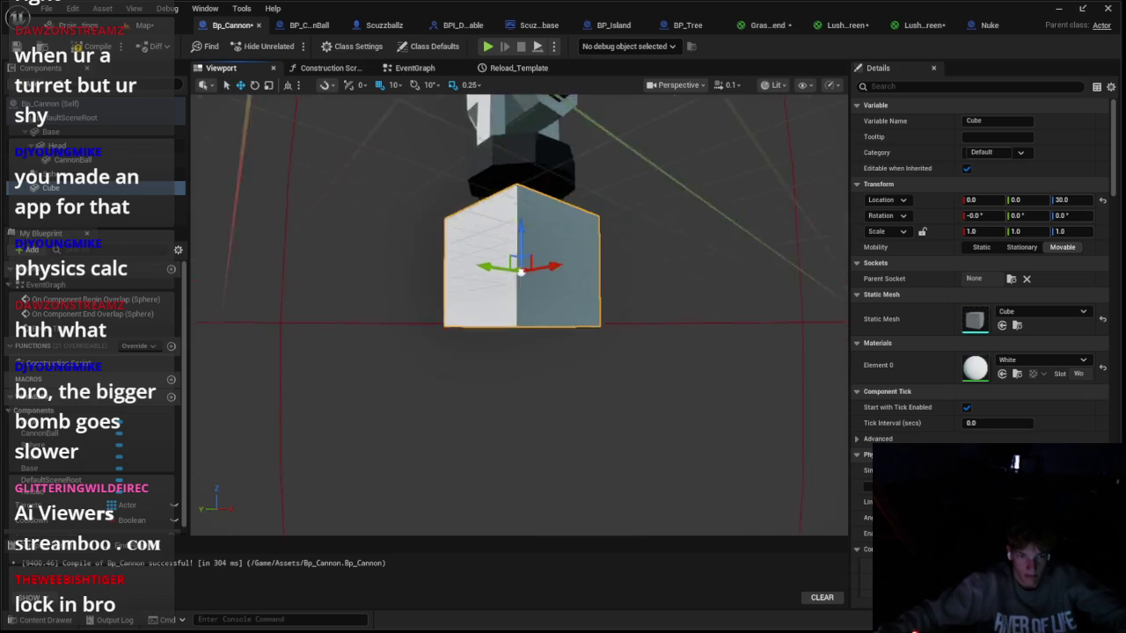
pyautogui.moveTo(560, 290); pyautogui.dragTo(547, 216)
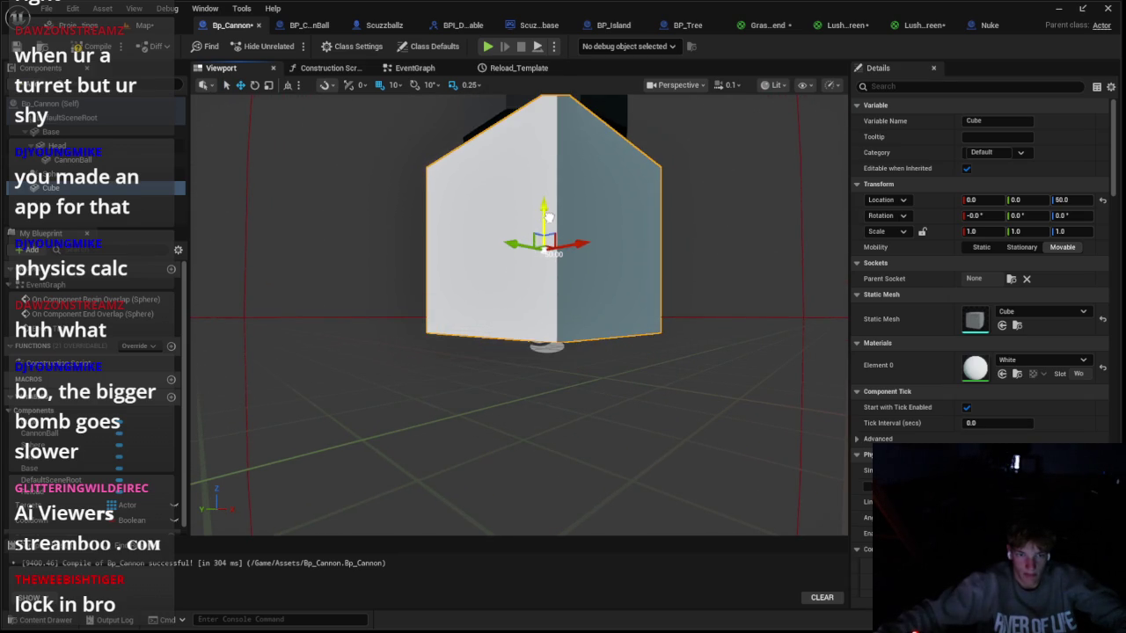
# Step: Set the turret Base's location Z to 100
pyautogui.press('e')
pyautogui.click(549, 273)
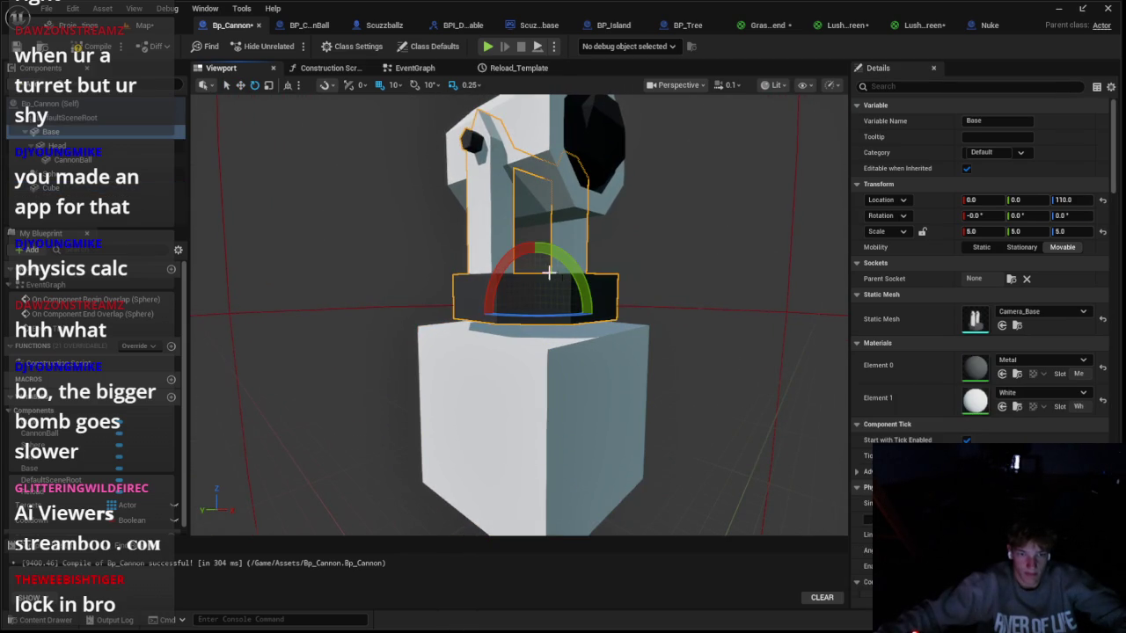
pyautogui.moveTo(1075, 203); pyautogui.dragTo(1069, 202)
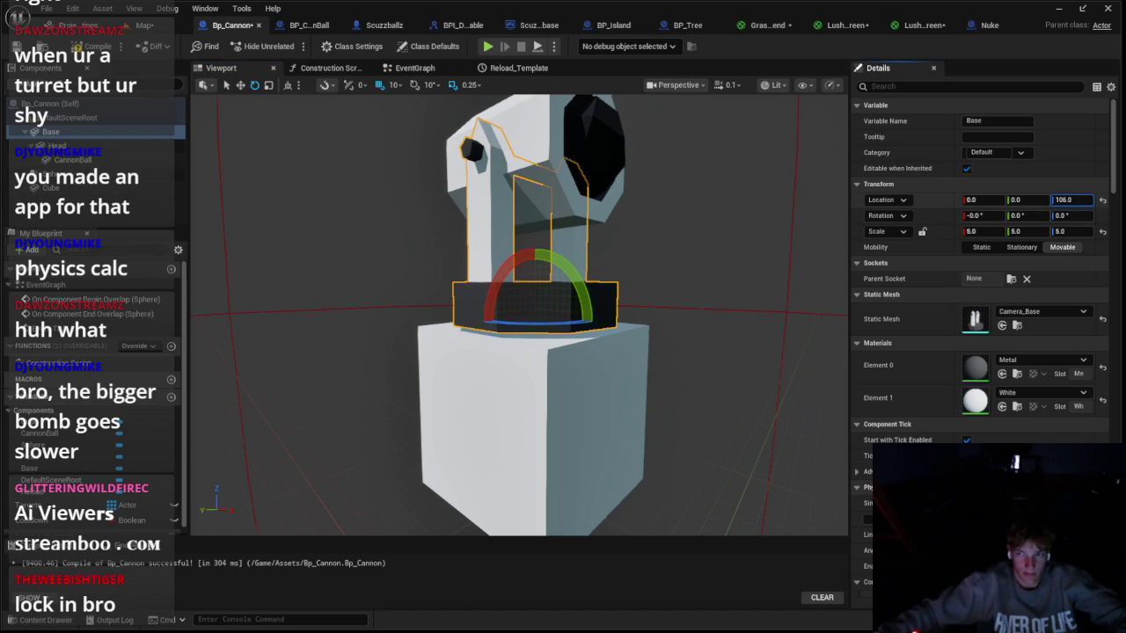
pyautogui.press('Return')
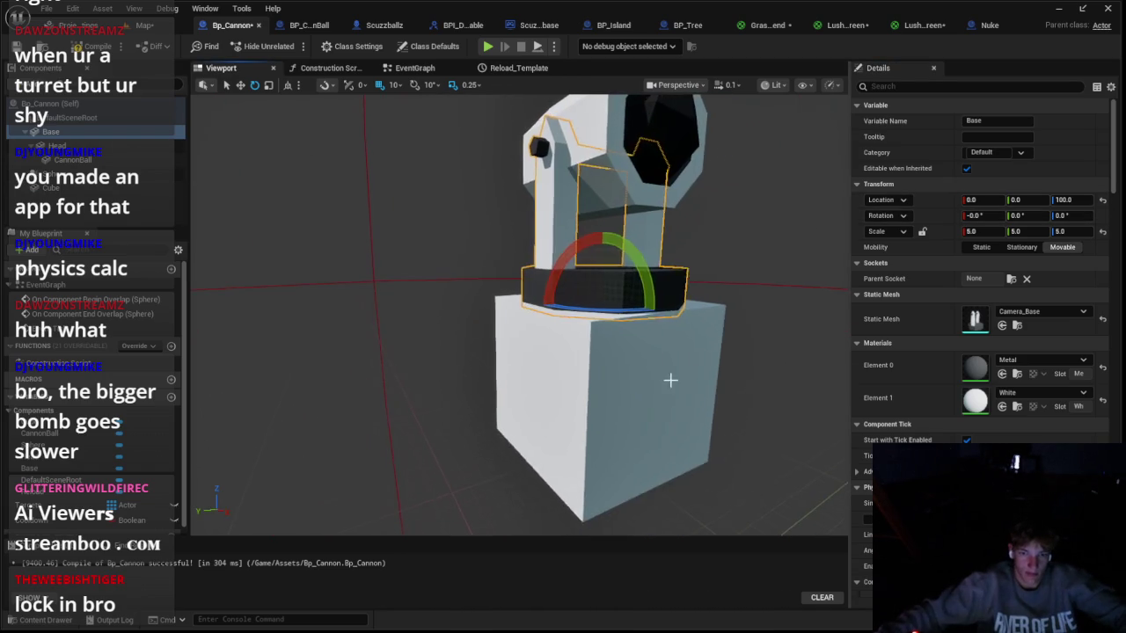
# Step: Change the pedestal's material to Metal, keeping the Cube mesh and BlockAllDynamic collision
pyautogui.click(671, 379)
pyautogui.moveTo(814, 373)
pyautogui.mouseDown()
pyautogui.moveTo(949, 266)
pyautogui.moveTo(968, 290)
pyautogui.mouseUp()
pyautogui.click(1011, 313)
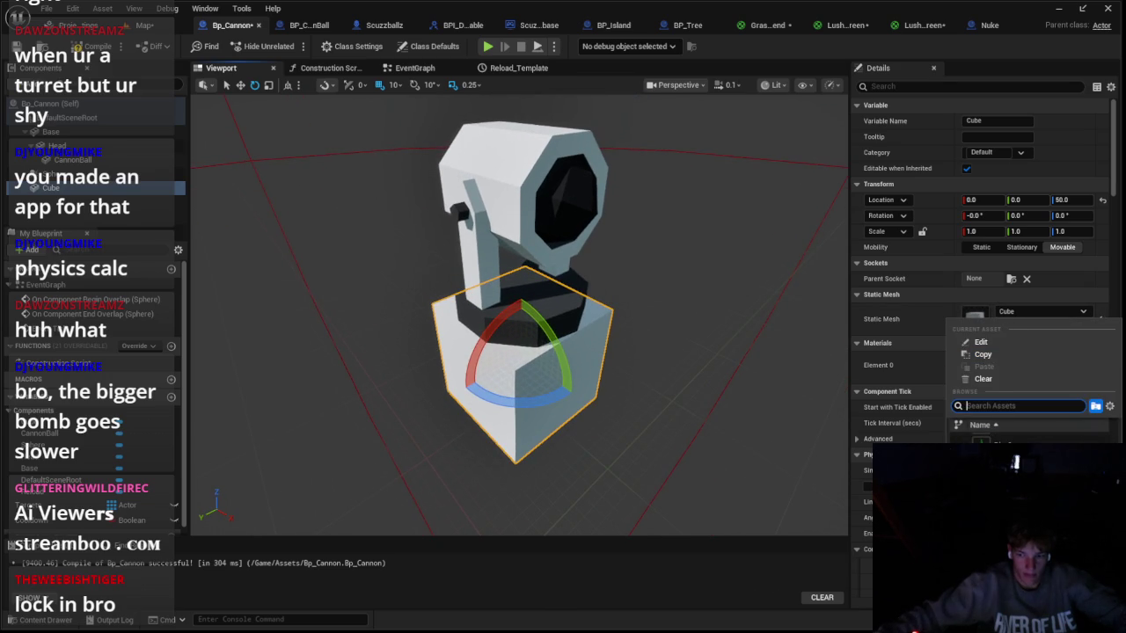
pyautogui.press('Escape')
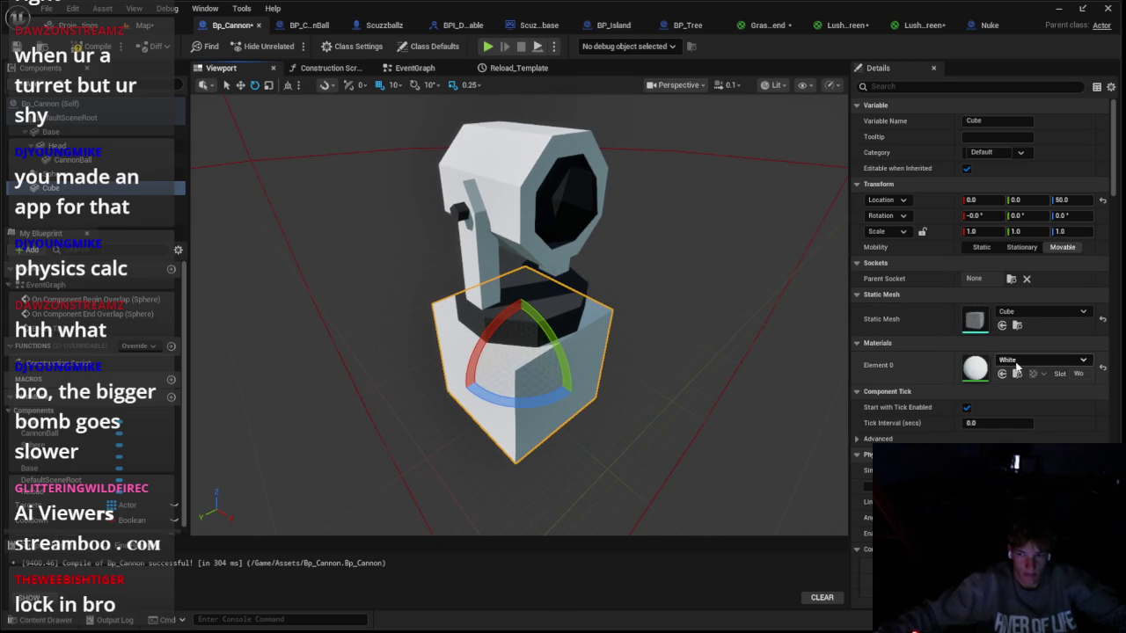
pyautogui.click(1017, 362)
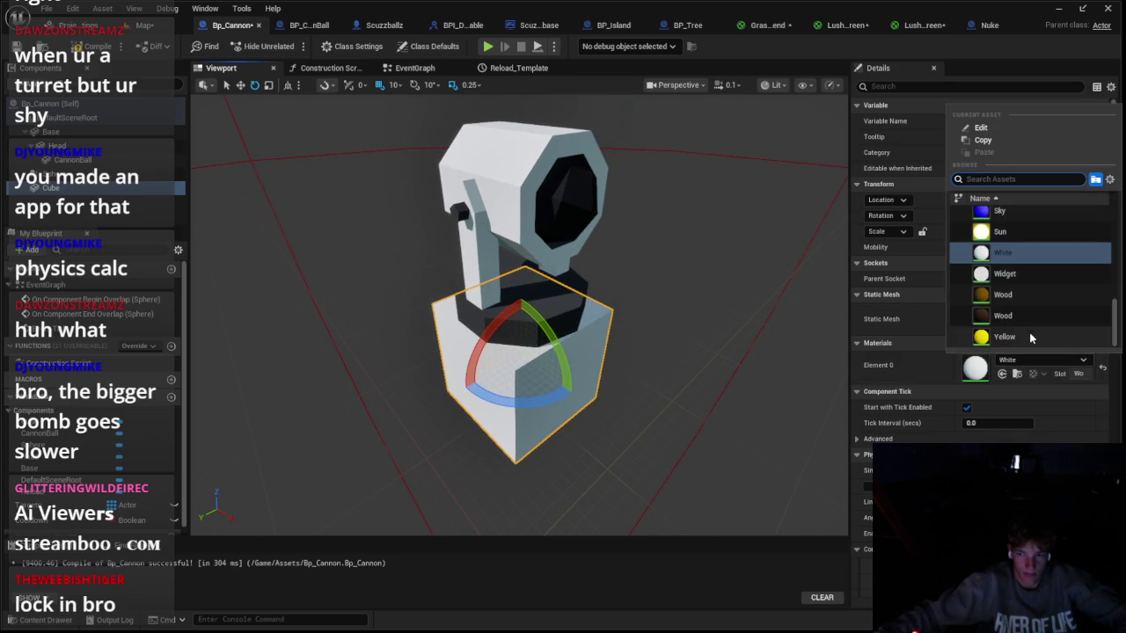
pyautogui.write('et')
pyautogui.click(1018, 262)
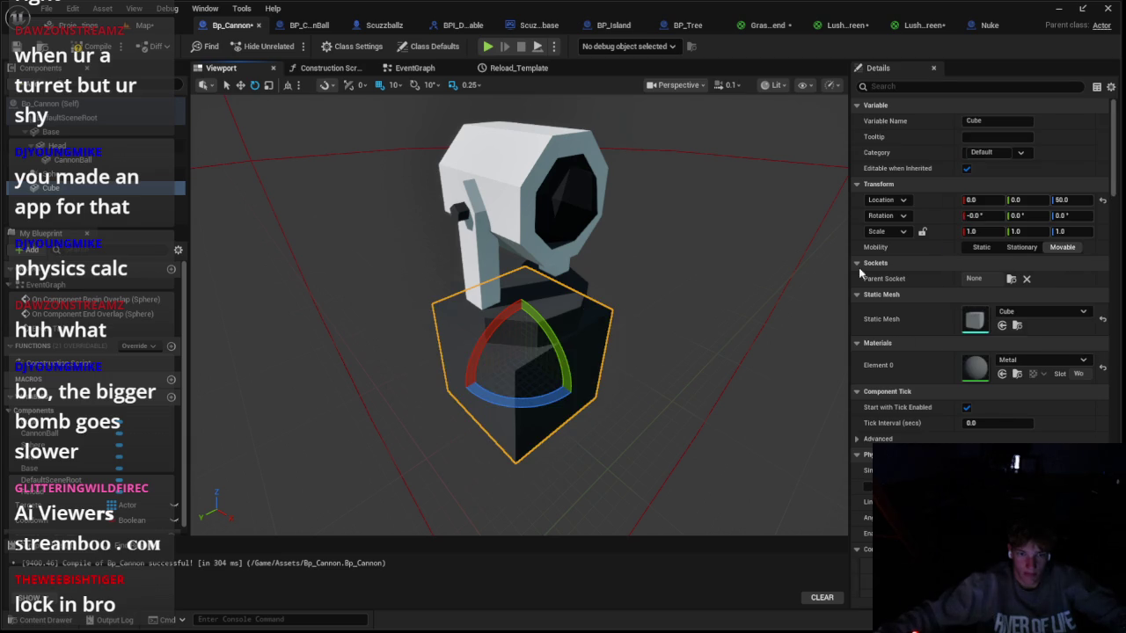
pyautogui.scroll(-10, 974, 342)
pyautogui.scroll(-3, 974, 342)
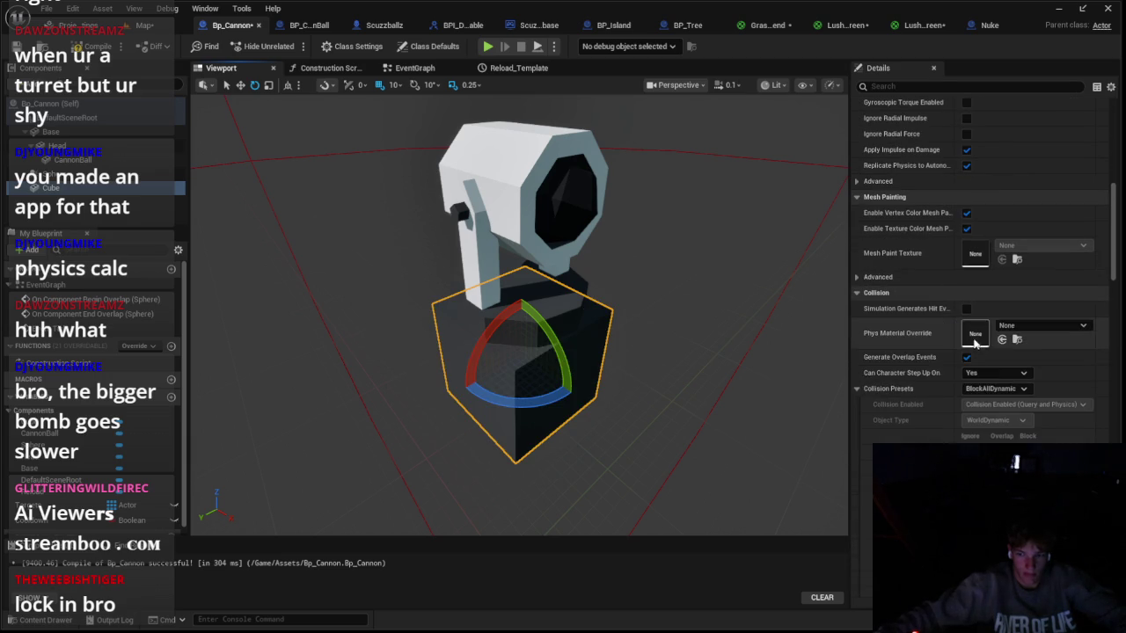
pyautogui.click(997, 388)
pyautogui.click(993, 223)
# Step: Save and playtest the level with the cannons on their pedestals
pyautogui.click(145, 24)
pyautogui.click(293, 46)
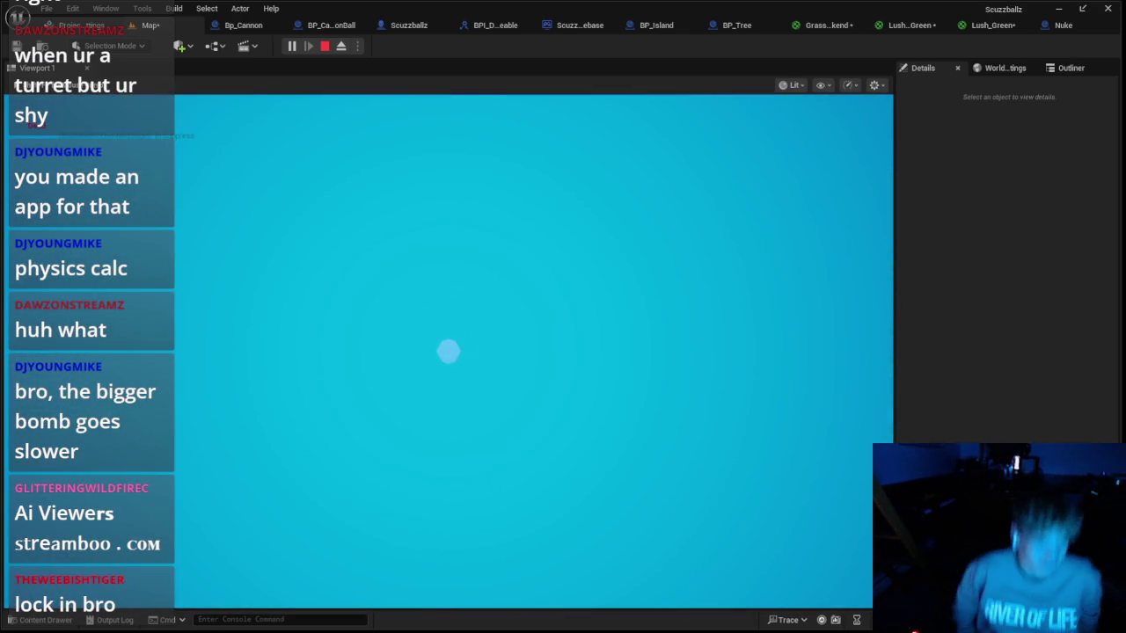
pyautogui.press('Escape')
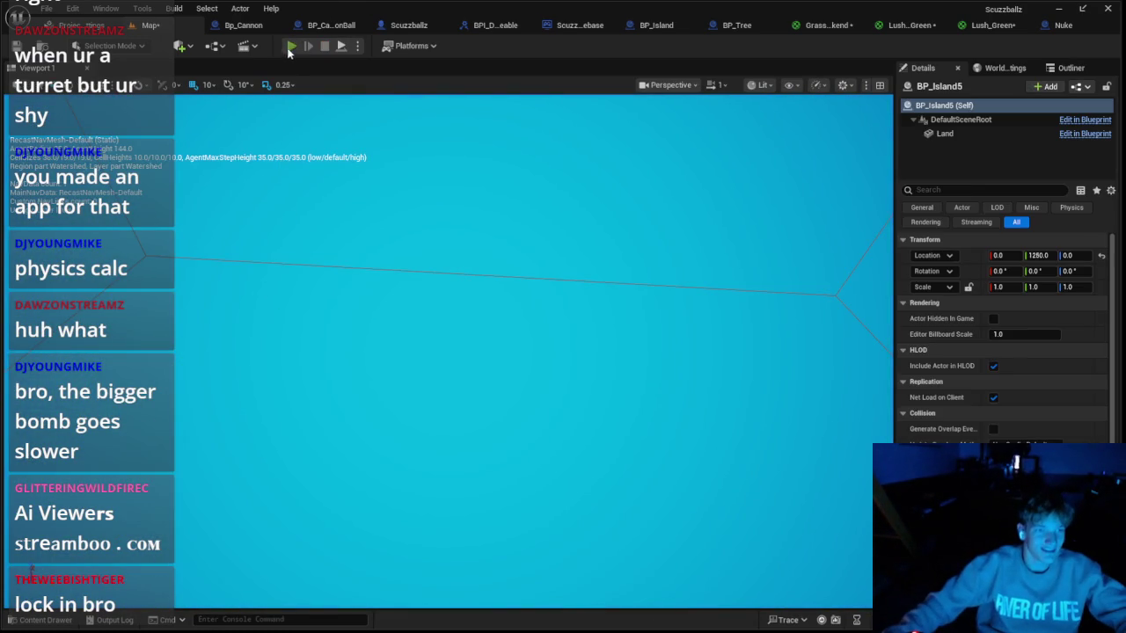
# Step: Run another playtest, then bring up BP_Tree's Viewport
pyautogui.click(290, 47)
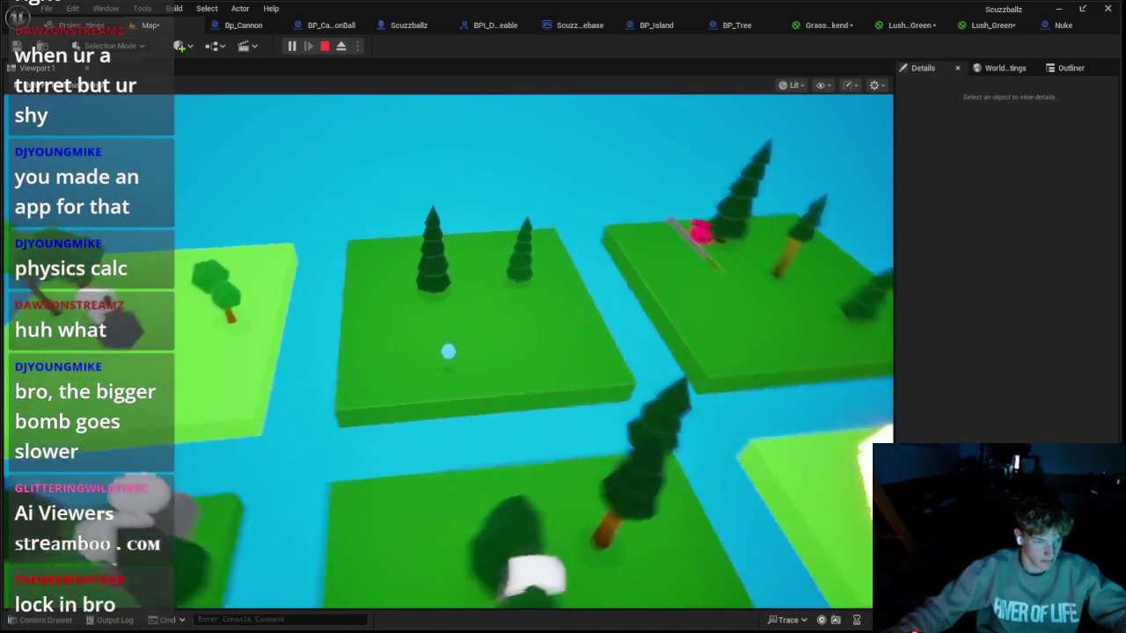
pyautogui.press('Escape')
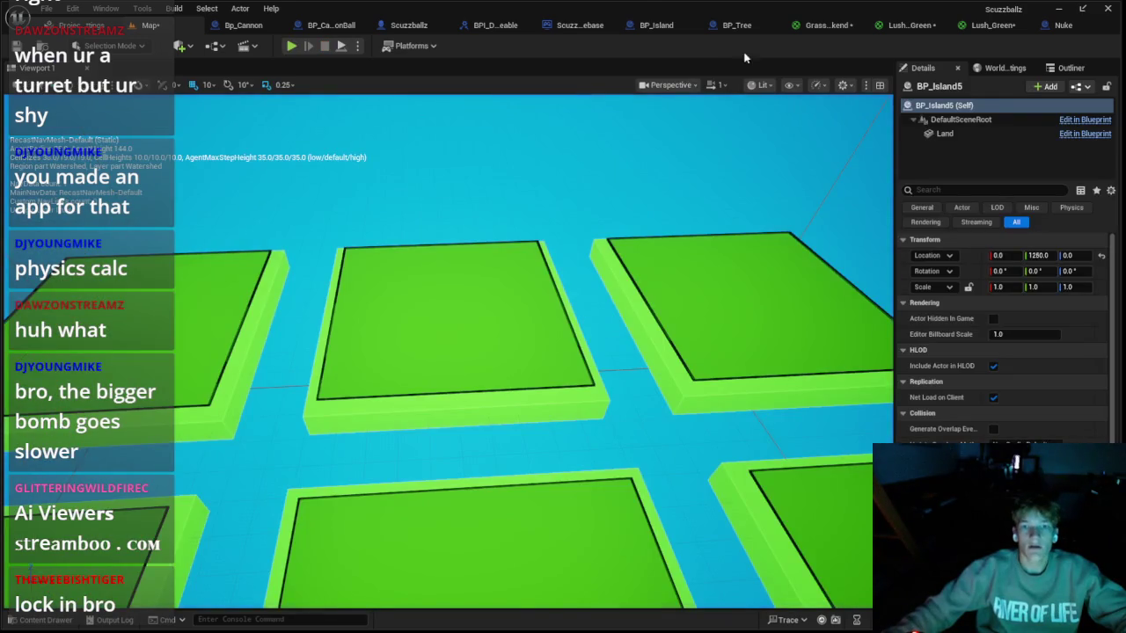
pyautogui.click(736, 25)
pyautogui.click(254, 69)
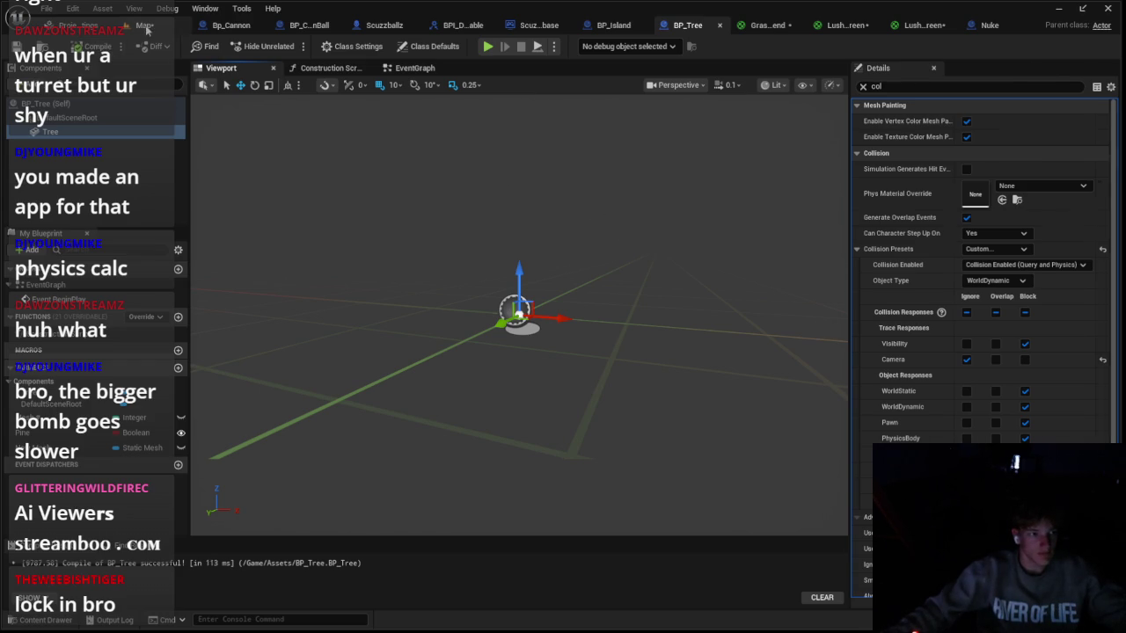
# Step: Return to the Scuzzballz level and start Play-in-Editor to watch the cannons fire
pyautogui.click(384, 25)
pyautogui.click(292, 46)
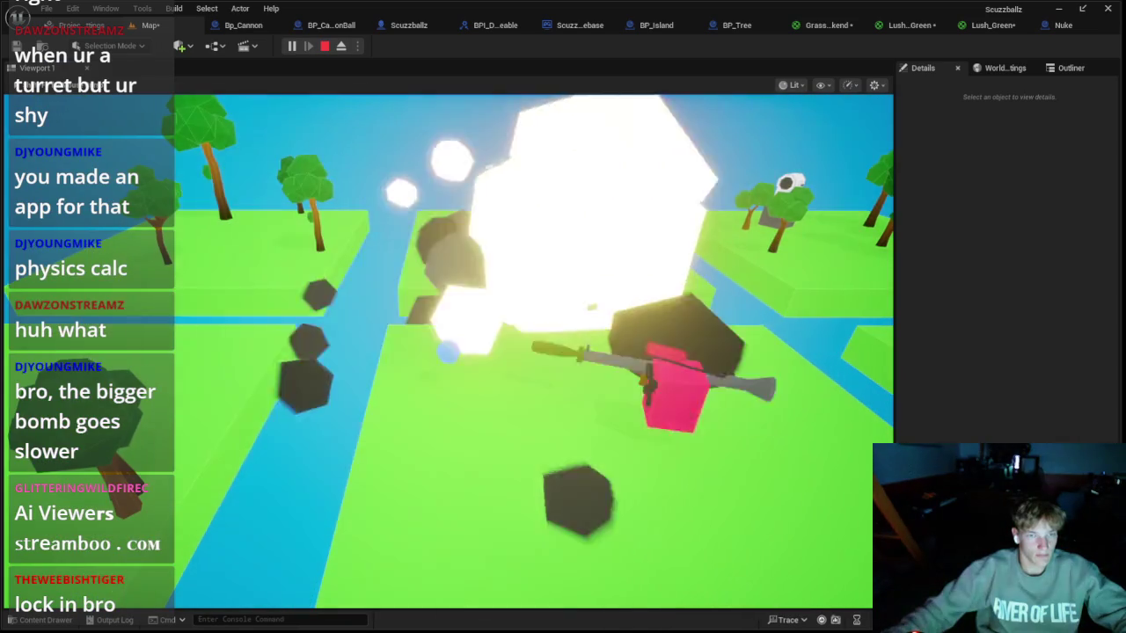
# Step: Stop the game and open BP_CannonBall's event graph
pyautogui.press('Escape')
pyautogui.click(331, 25)
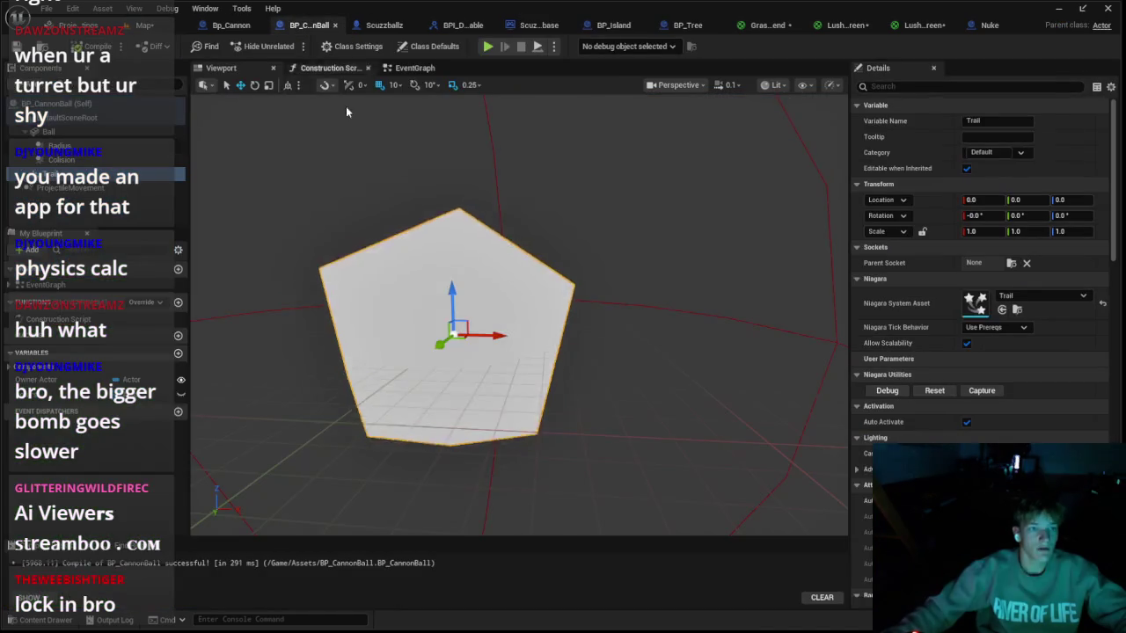
pyautogui.click(415, 68)
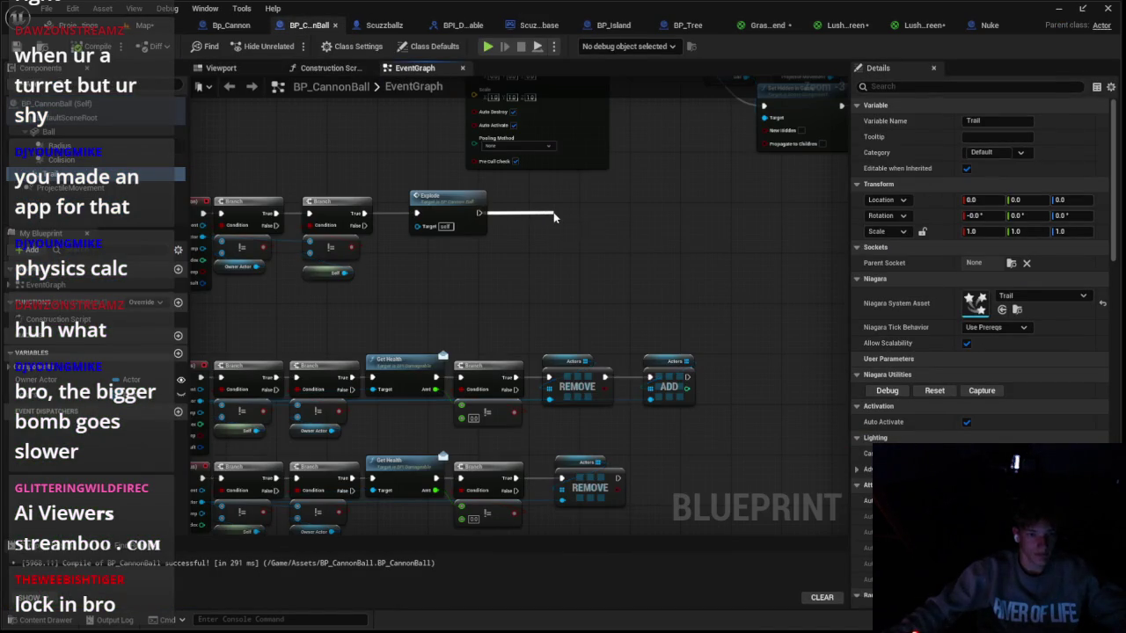
# Step: Add a Print String after Explode showing Other Actor's display name, then playtest
pyautogui.moveTo(553, 216); pyautogui.dragTo(554, 214)
pyautogui.write('int')
pyautogui.press('Return')
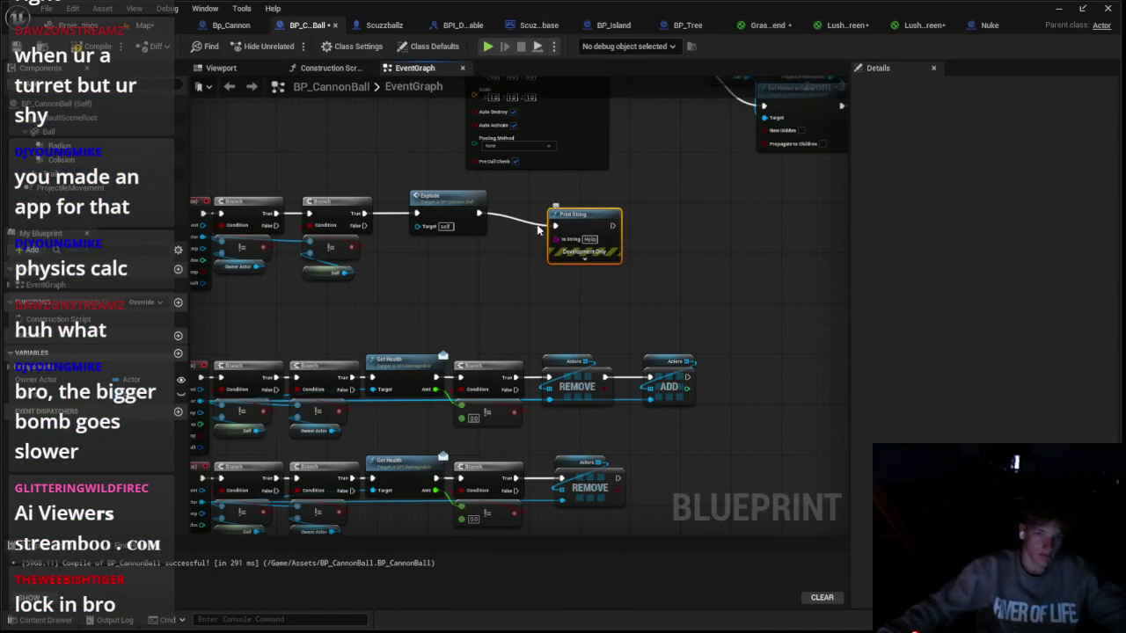
pyautogui.moveTo(211, 236); pyautogui.dragTo(247, 242)
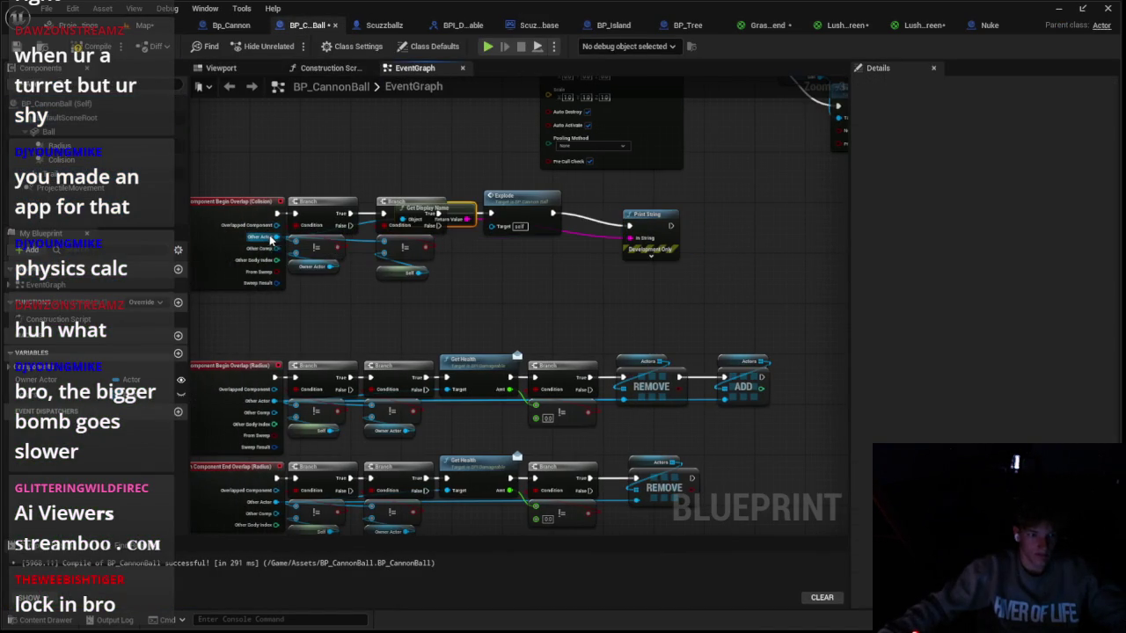
pyautogui.click(161, 29)
pyautogui.click(297, 49)
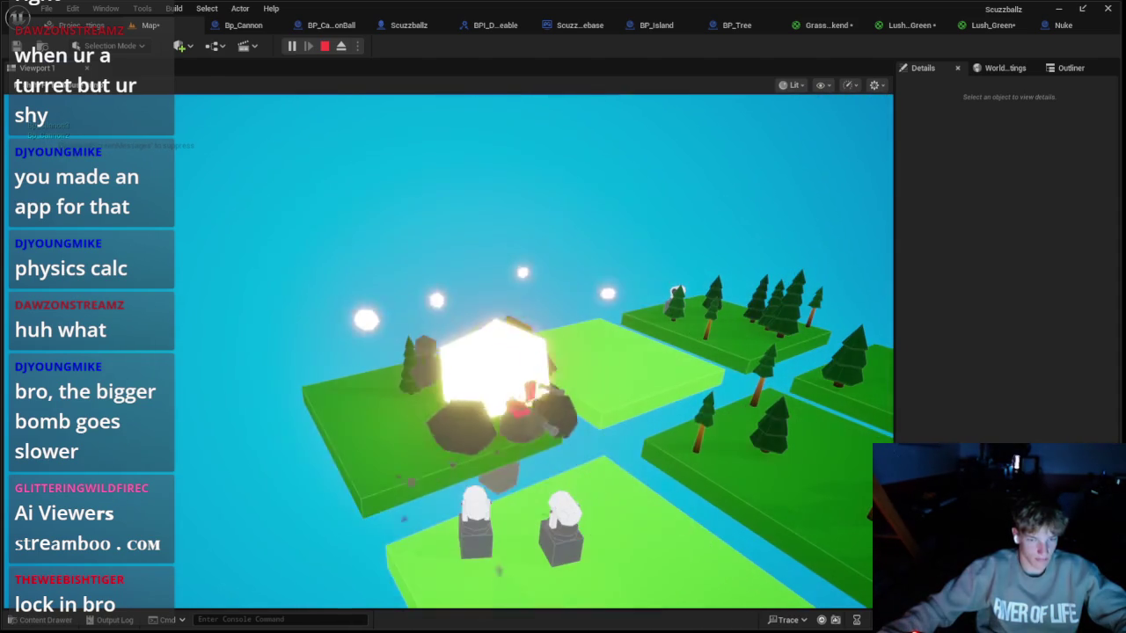
# Step: Stop the game and inspect the collision settings of Bp_Cannon's range component
pyautogui.press('Escape')
pyautogui.click(244, 27)
pyautogui.moveTo(445, 132); pyautogui.dragTo(444, 167)
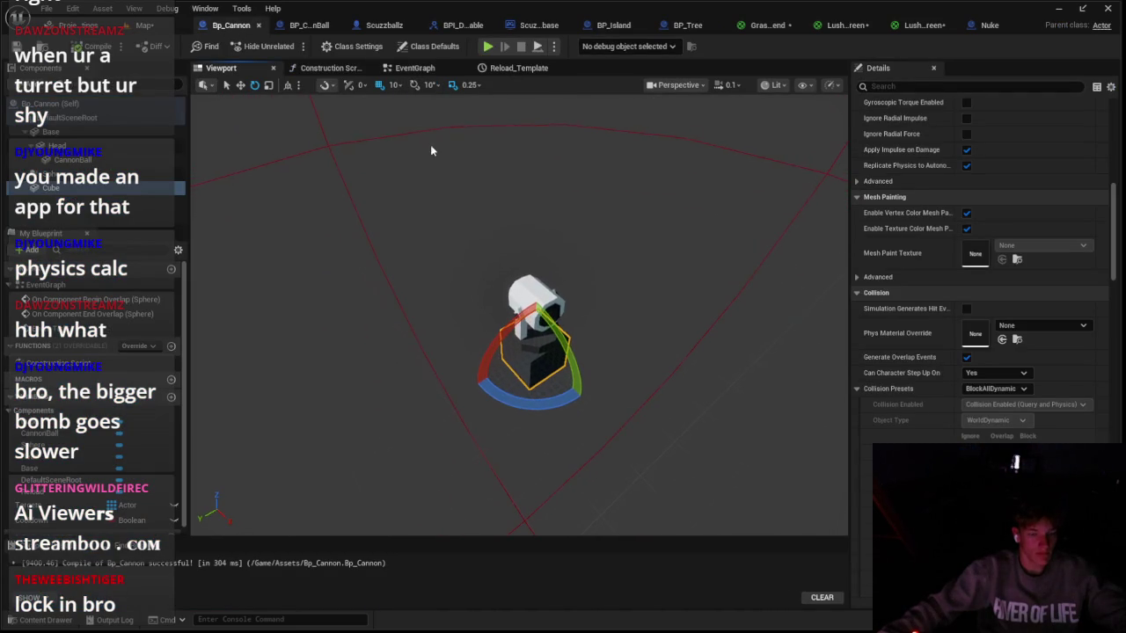
pyautogui.click(352, 142)
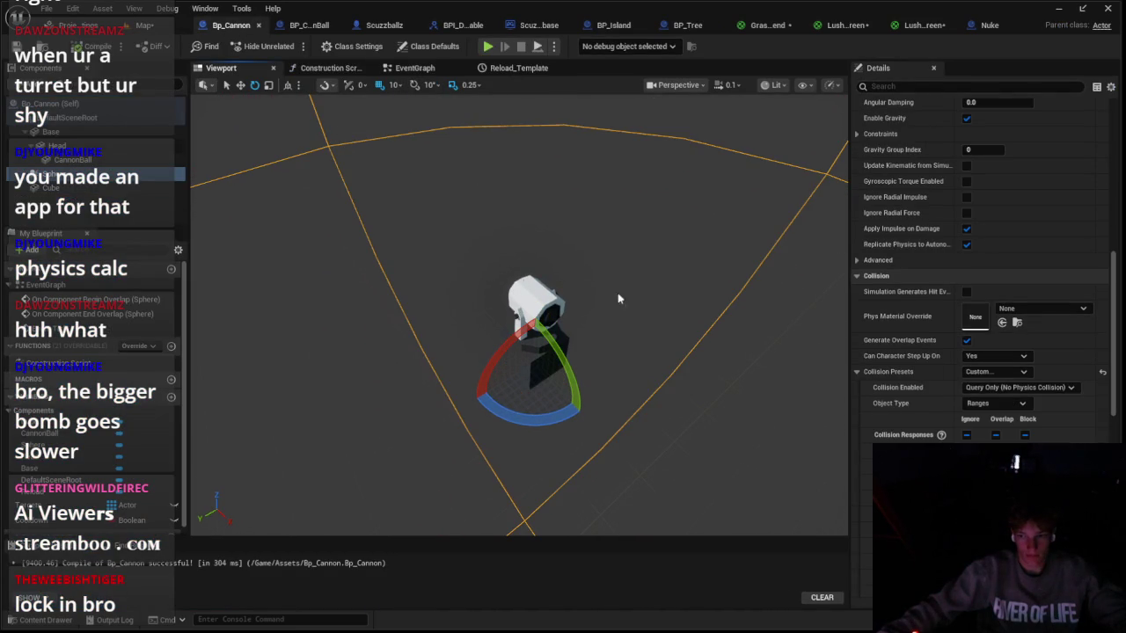
pyautogui.scroll(-3, 941, 417)
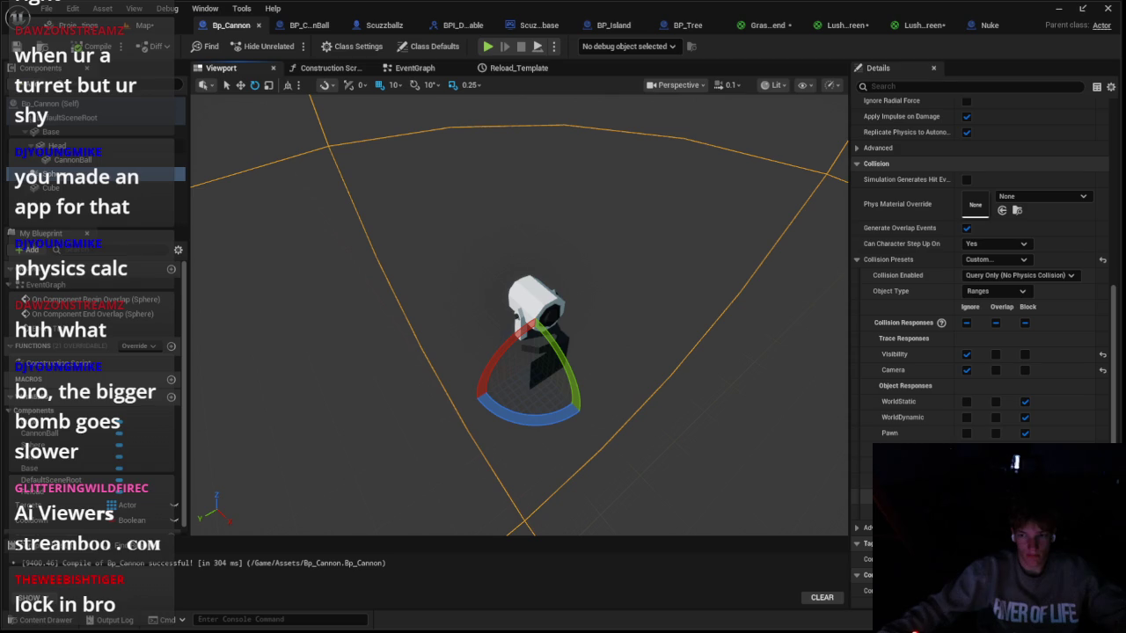
# Step: Set the cannonball's collision sphere preset to Custom and playtest the level
pyautogui.click(307, 25)
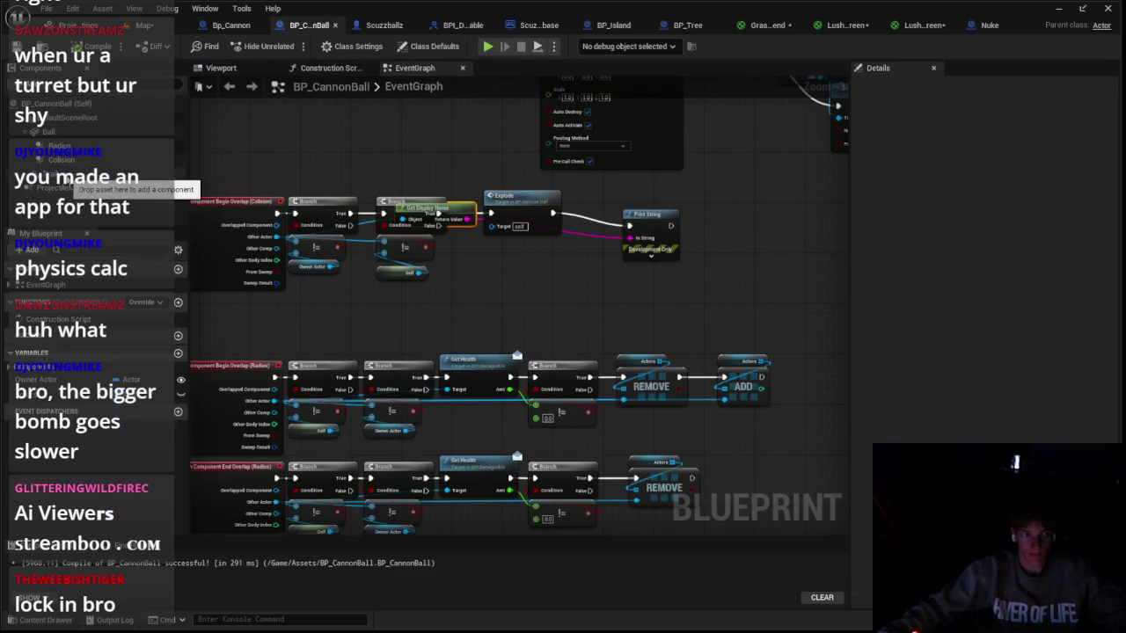
pyautogui.click(62, 159)
pyautogui.scroll(-15, 1087, 254)
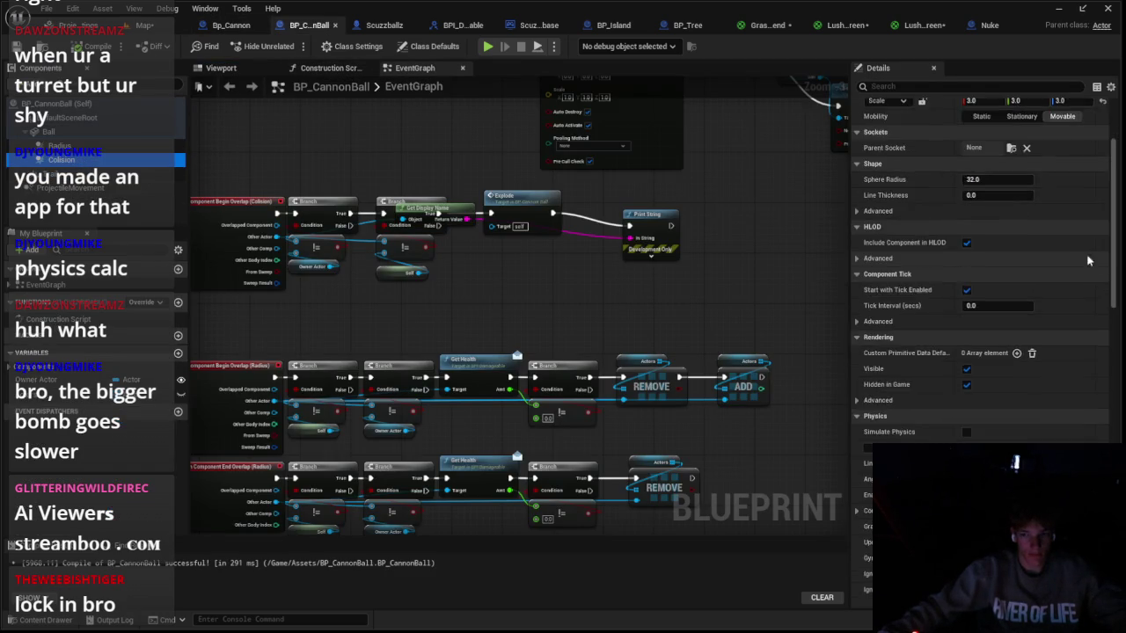
pyautogui.click(997, 301)
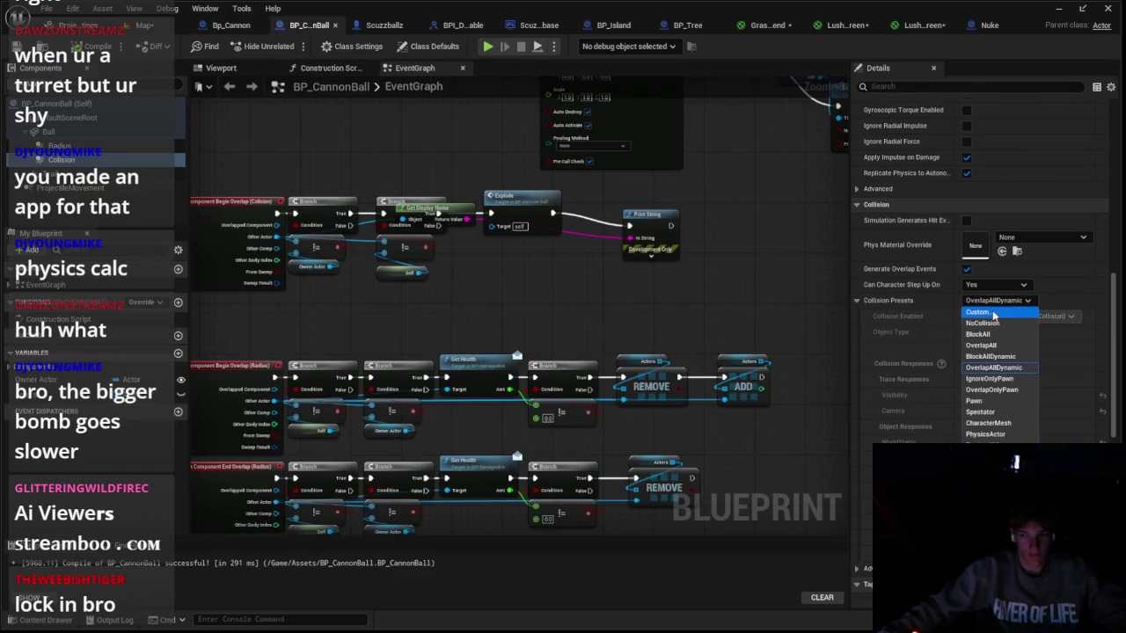
pyautogui.click(985, 313)
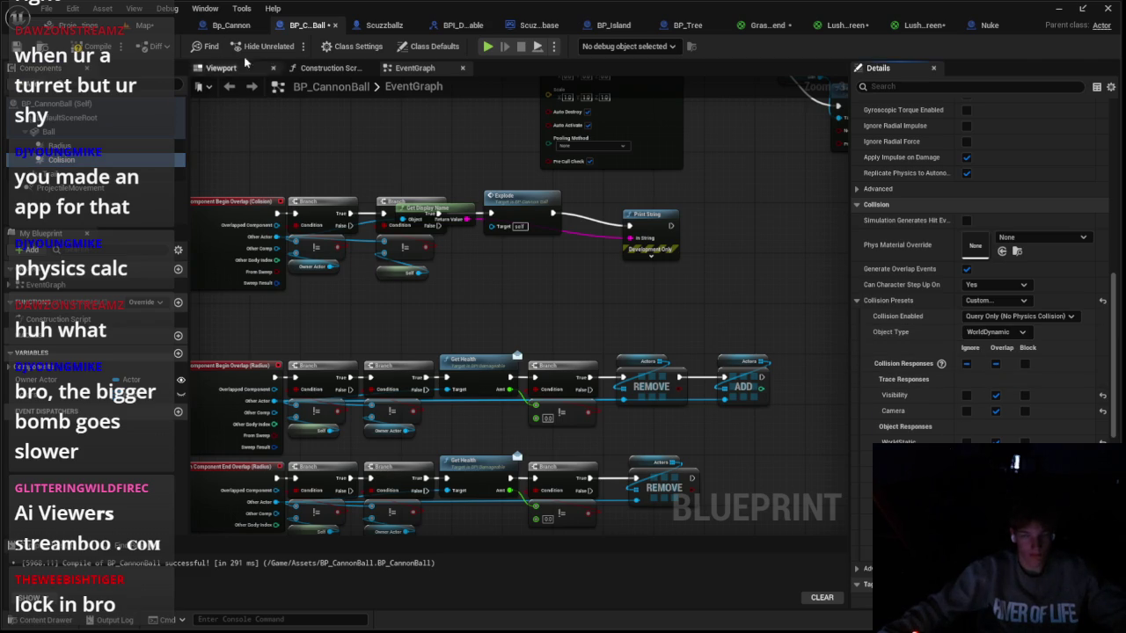
pyautogui.click(146, 24)
pyautogui.click(290, 46)
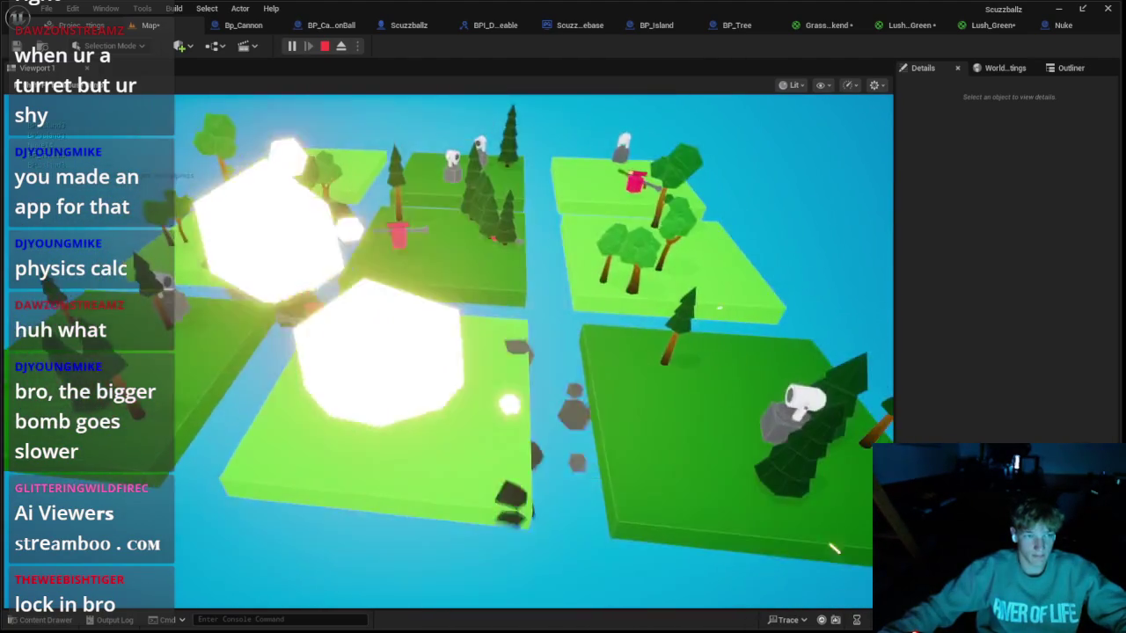
# Step: Stop the game and remove the debug Print String from BP_CannonBall's Explode chain
pyautogui.press('Escape')
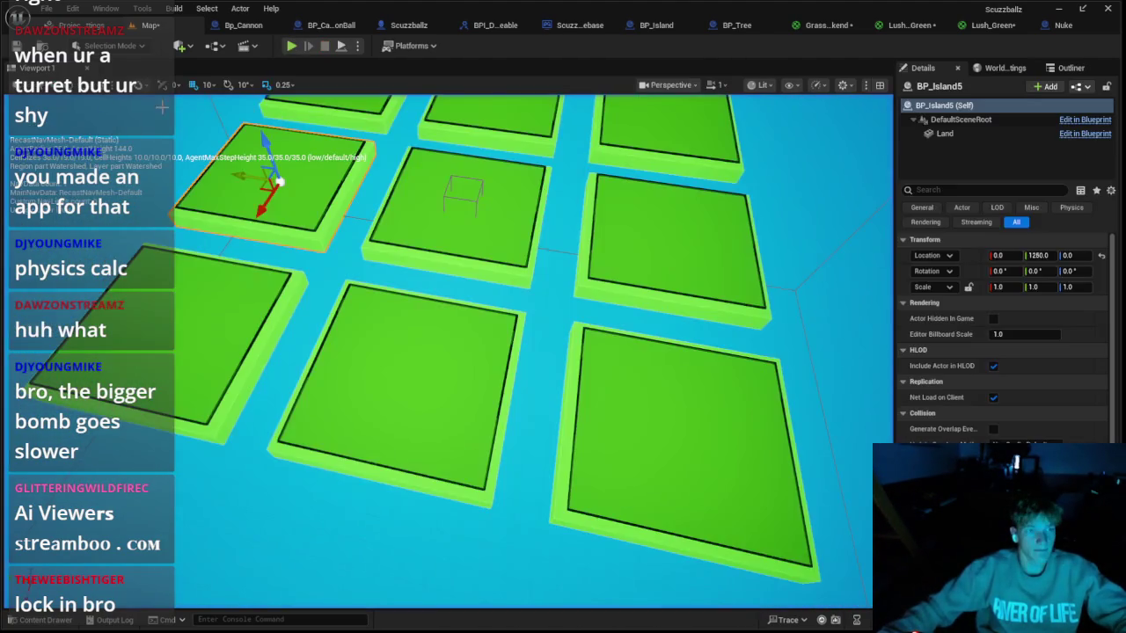
pyautogui.click(243, 29)
pyautogui.click(305, 28)
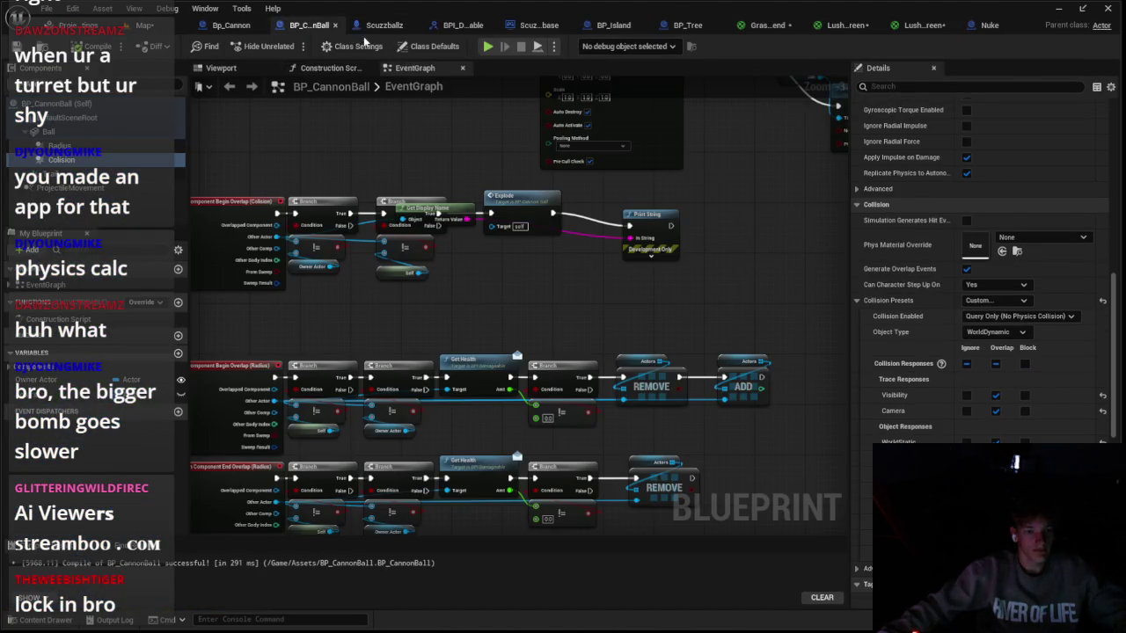
pyautogui.click(667, 227)
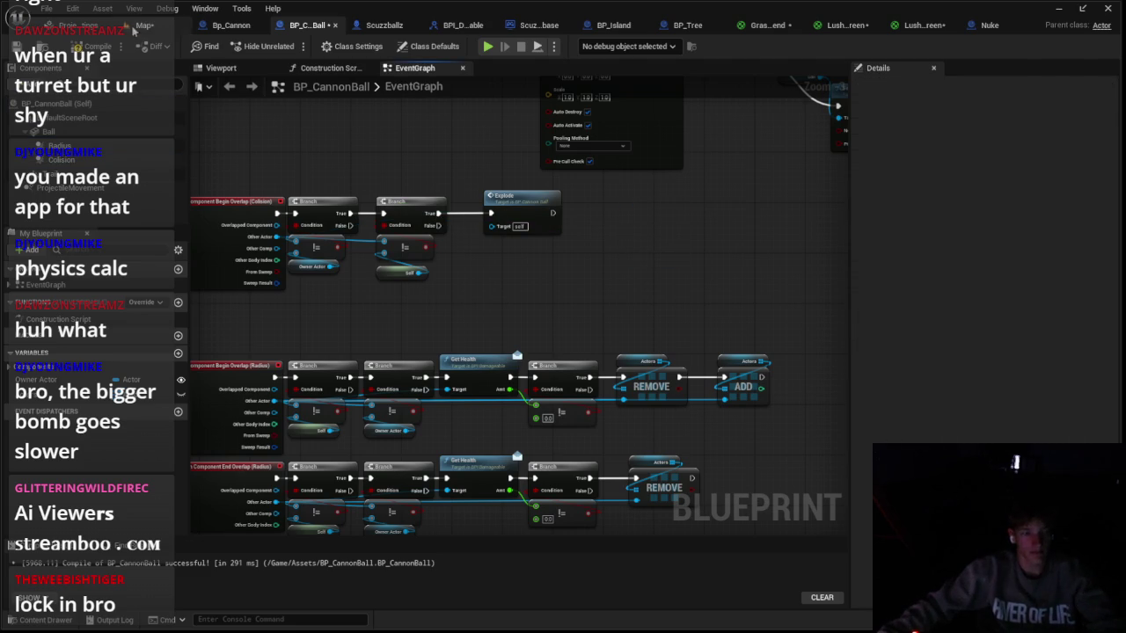
# Step: Save and playtest the level, then open Bp_Cannon's event graph
pyautogui.click(135, 30)
pyautogui.hotkey('alt', 'p')
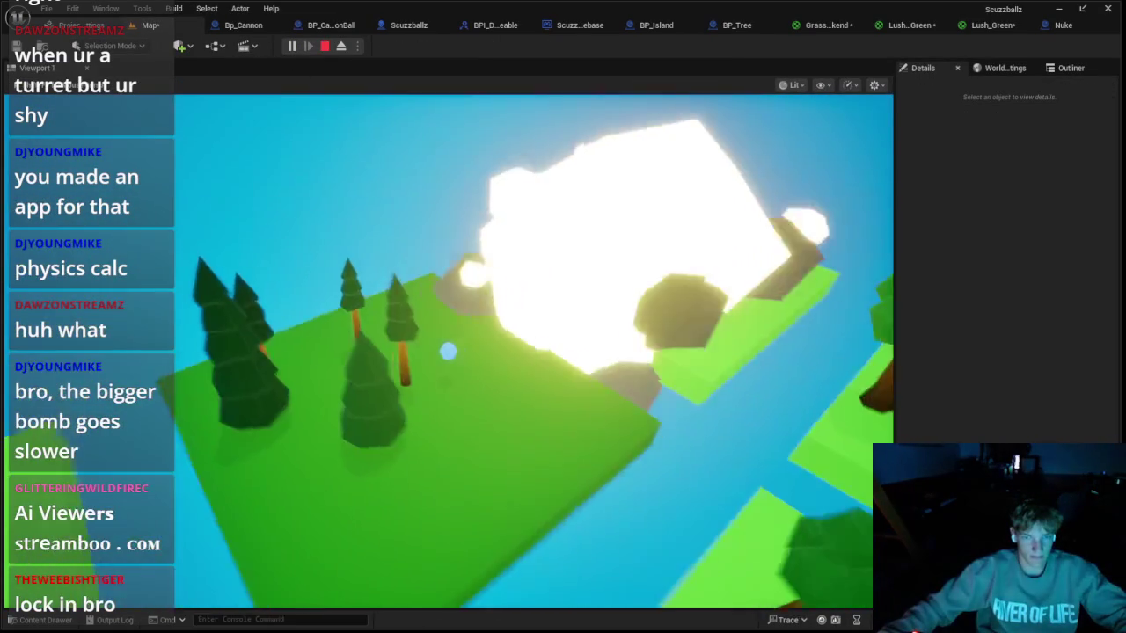
pyautogui.press('Escape')
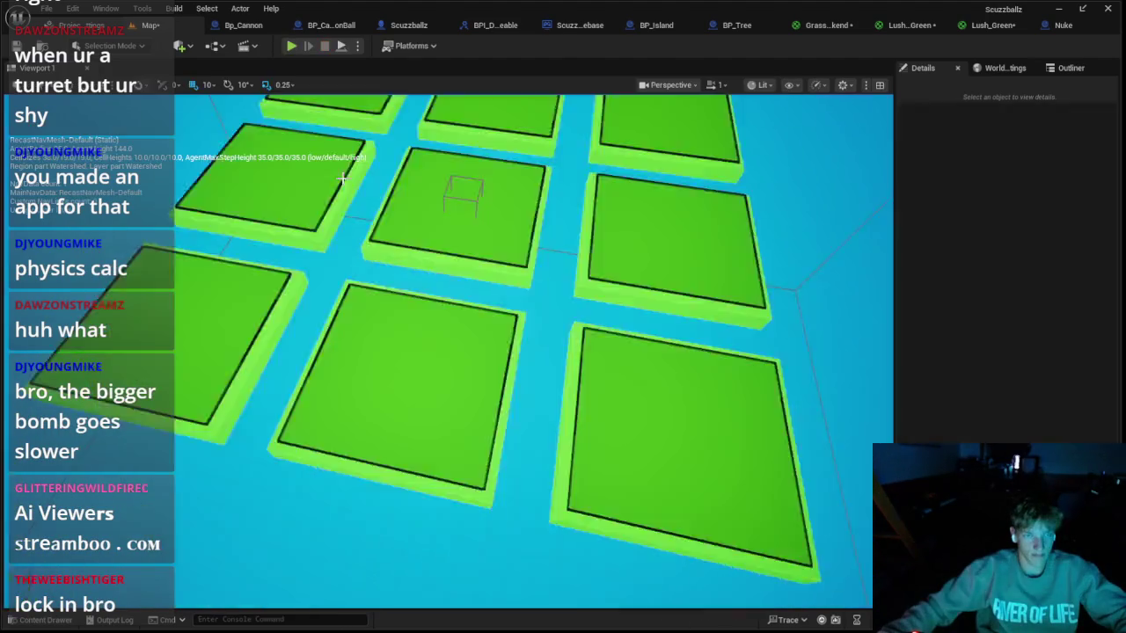
pyautogui.click(230, 25)
pyautogui.click(412, 67)
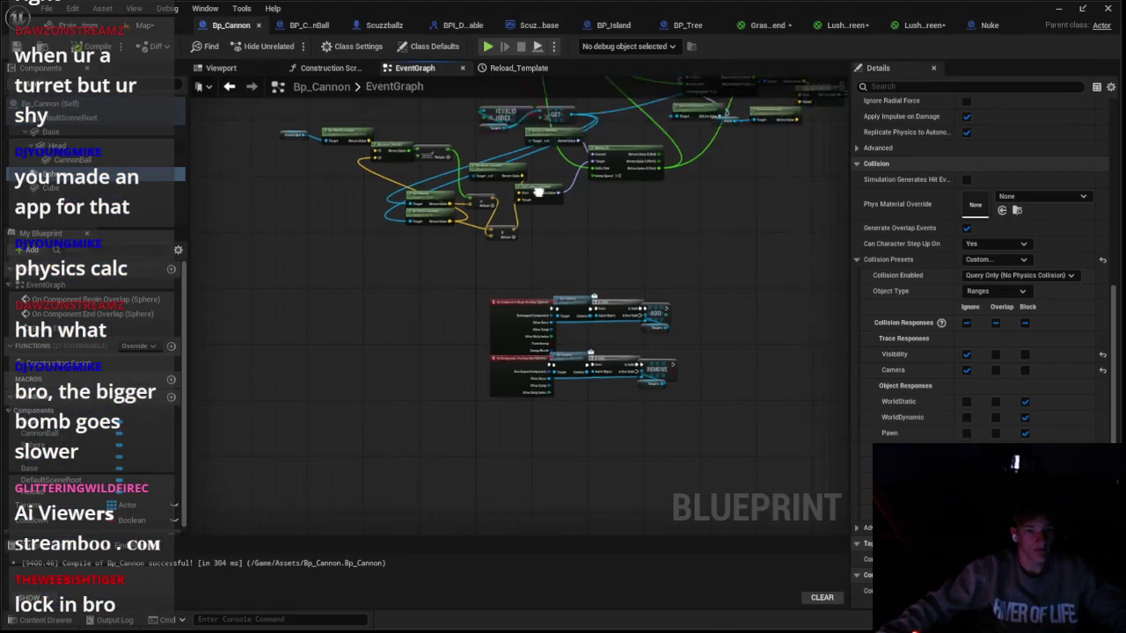
# Step: Add a Base Set World Rotation node on the Branch's True path, then save and playtest
pyautogui.scroll(3, 573, 279)
pyautogui.click(465, 273)
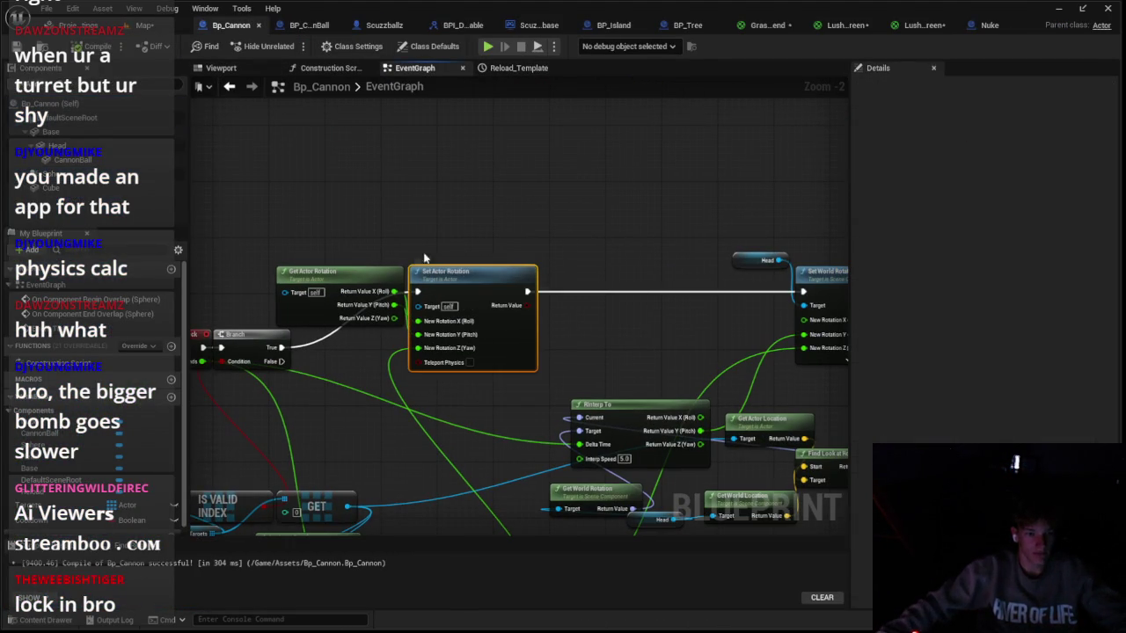
pyautogui.rightClick(399, 241)
pyautogui.write('world rotation')
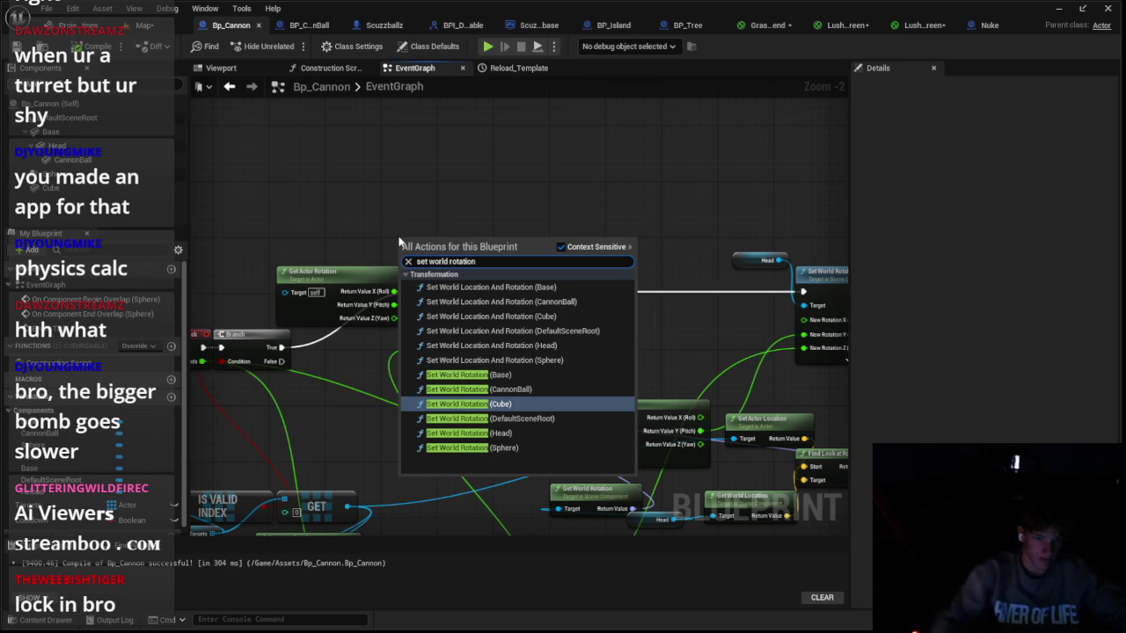
pyautogui.click(529, 375)
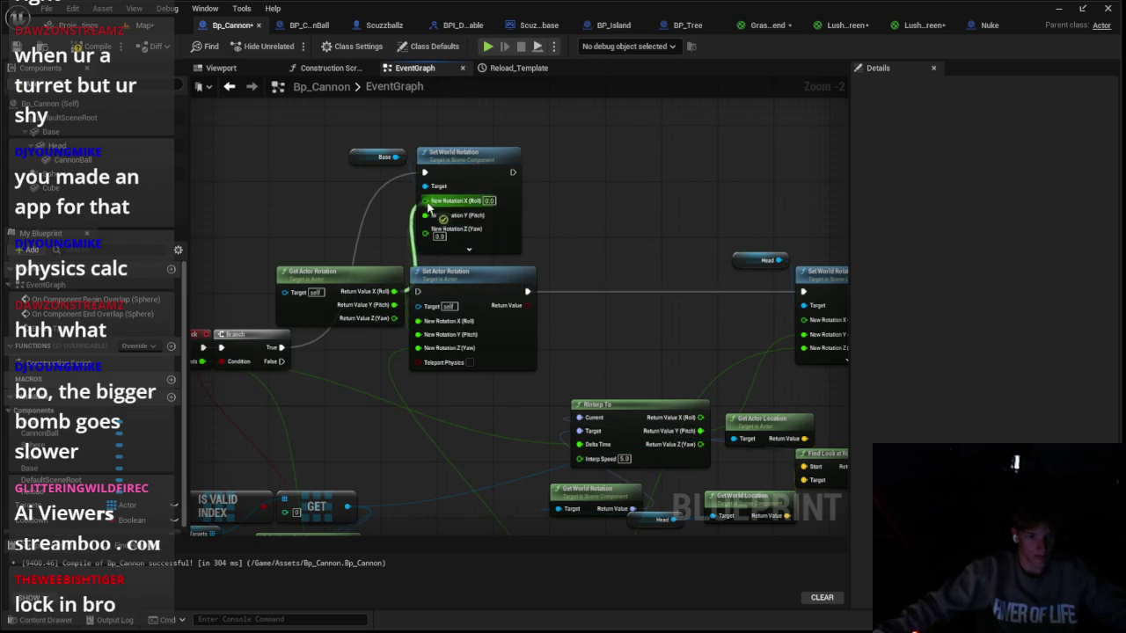
pyautogui.scroll(-2, 399, 271)
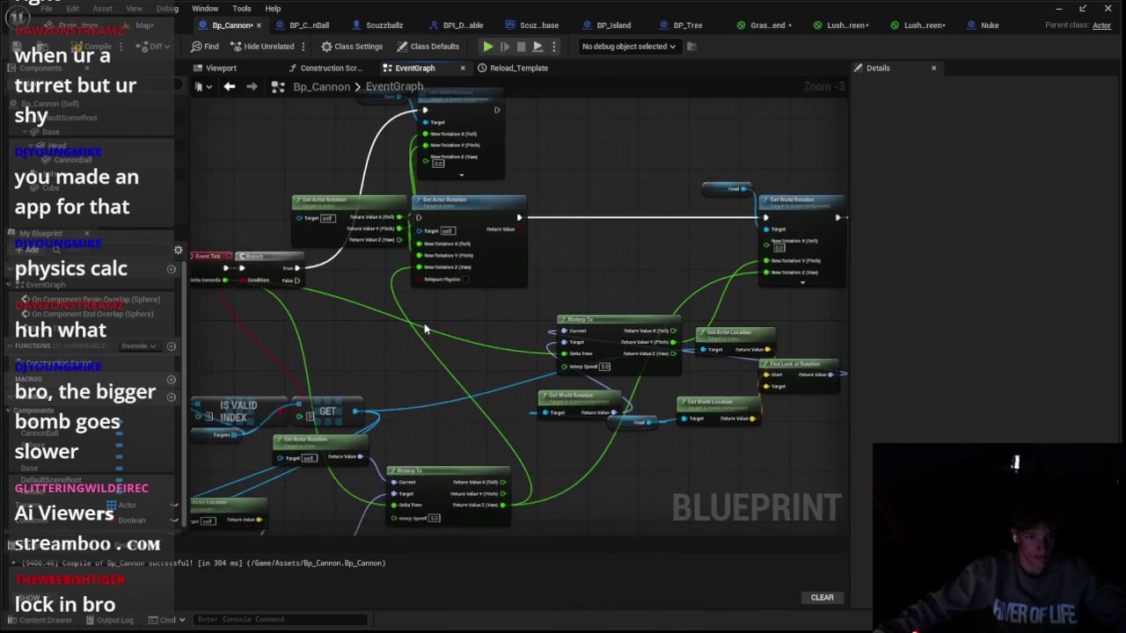
pyautogui.moveTo(482, 181); pyautogui.dragTo(613, 245)
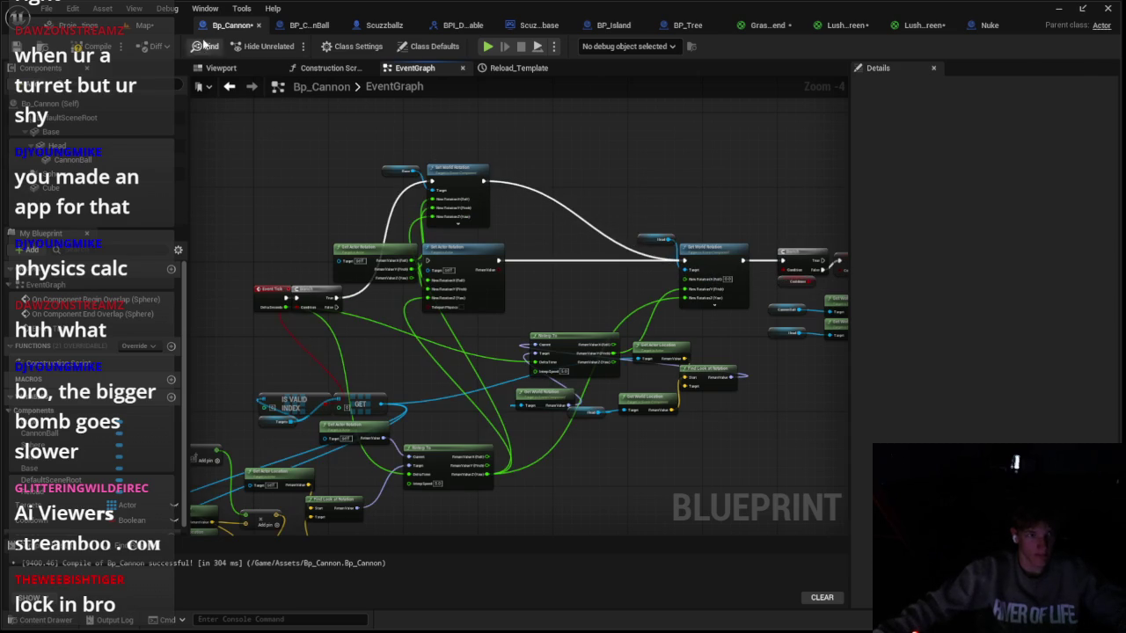
pyautogui.hotkey('alt', 'p')
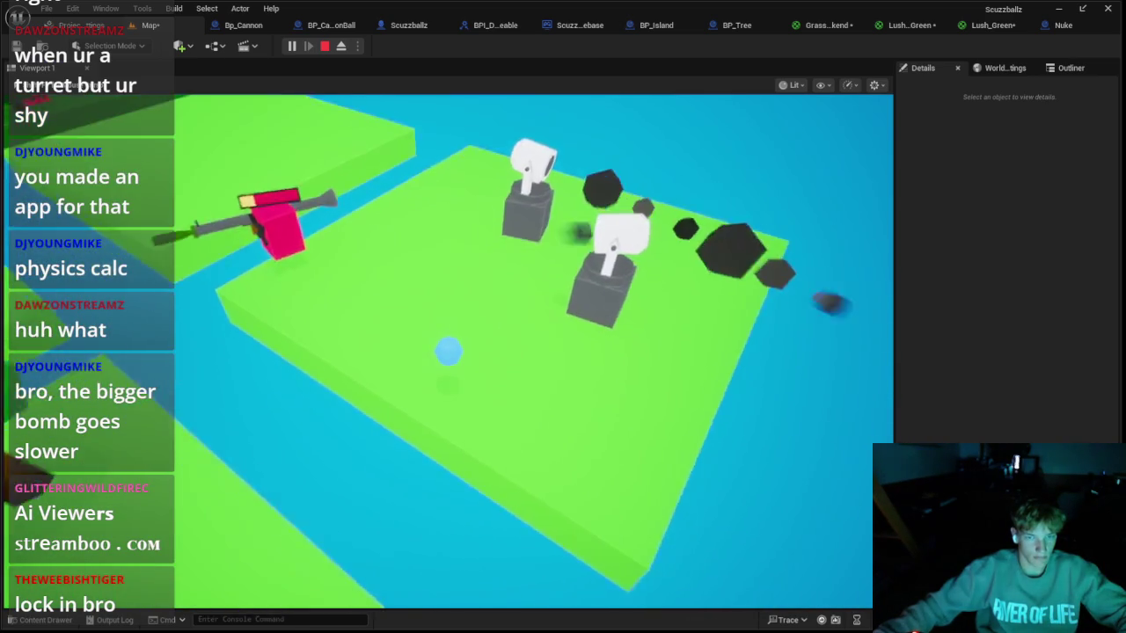
# Step: Stop the game and bring Bp_Cannon's tick logic back into view in the event graph
pyautogui.press('Escape')
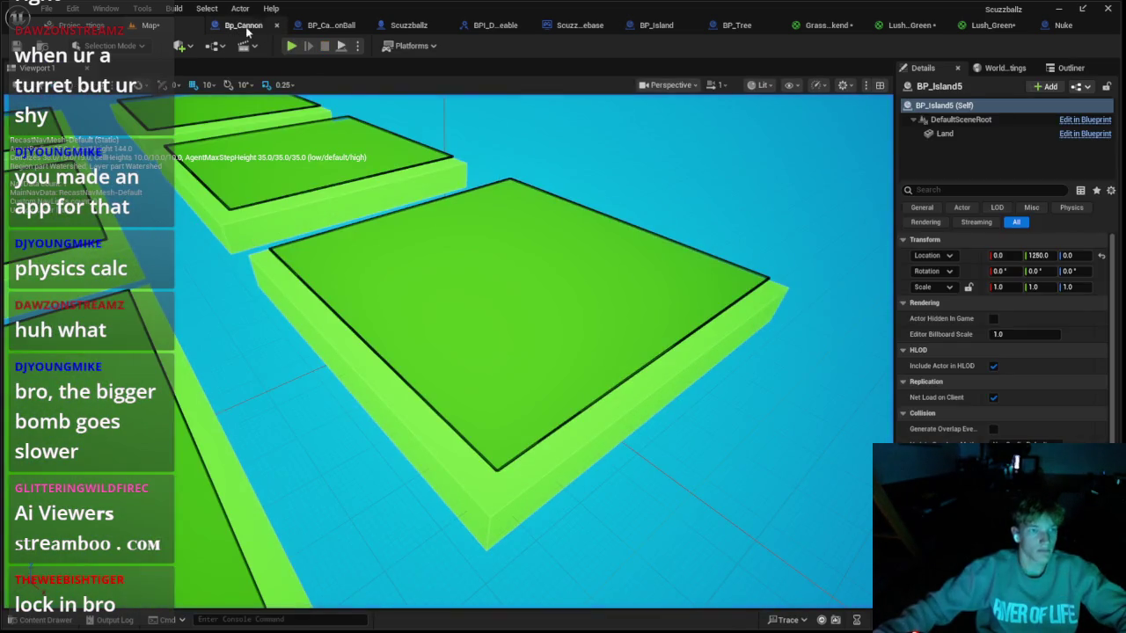
pyautogui.click(248, 29)
pyautogui.click(316, 25)
pyautogui.click(233, 24)
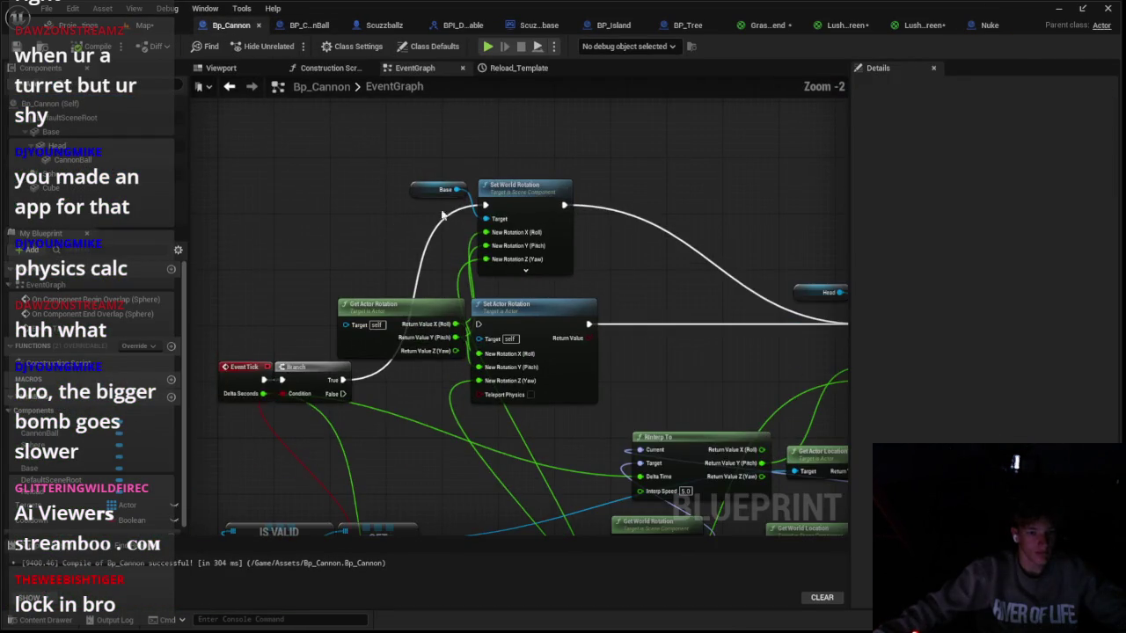
pyautogui.scroll(-2, 492, 261)
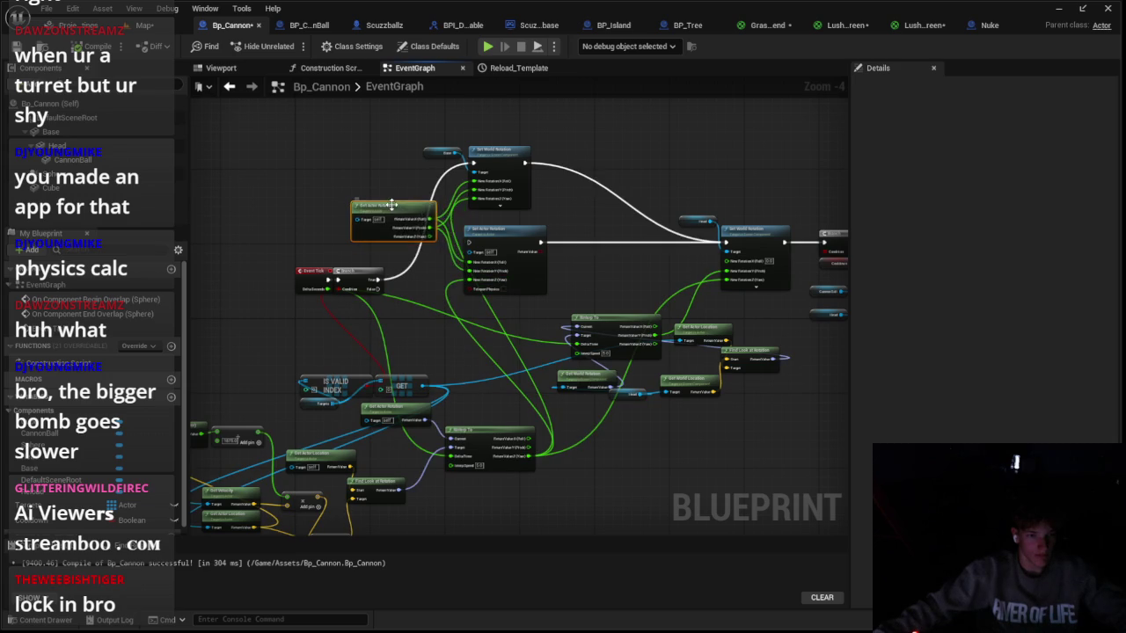
pyautogui.moveTo(404, 323); pyautogui.dragTo(458, 255)
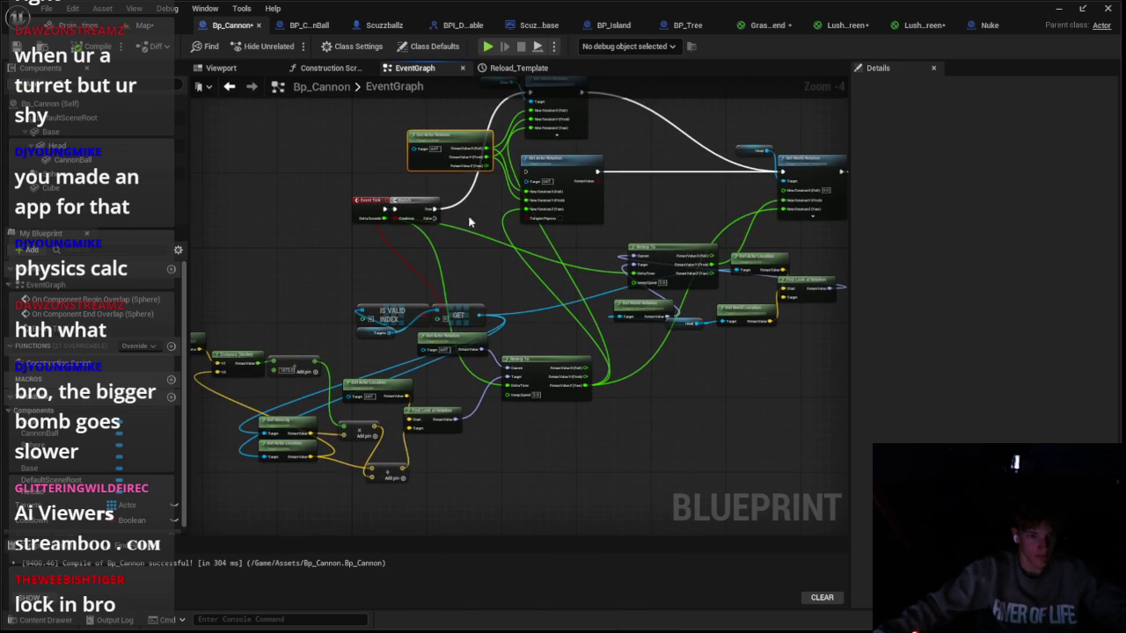
pyautogui.moveTo(469, 222); pyautogui.dragTo(472, 306)
# Step: Add a Get World Rotation node for Base, wire its return value, and start a test play
pyautogui.moveTo(90, 135)
pyautogui.mouseDown()
pyautogui.moveTo(312, 326)
pyautogui.moveTo(312, 352)
pyautogui.moveTo(386, 341)
pyautogui.mouseUp()
pyautogui.write('world')
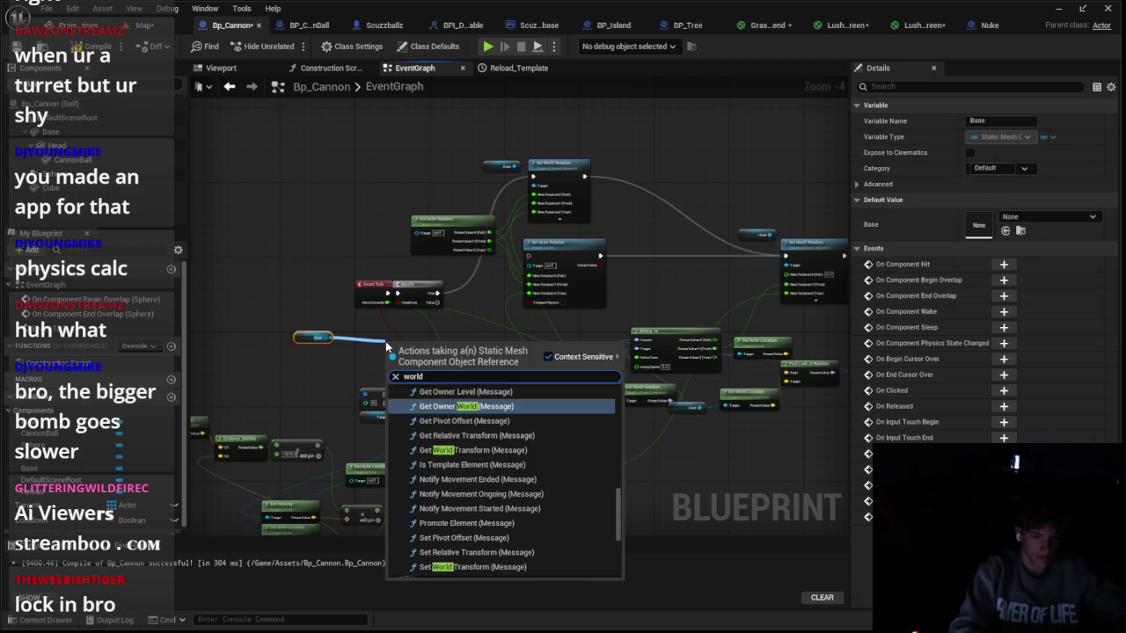
pyautogui.write(' rotat')
pyautogui.press('Up')
pyautogui.press('Return')
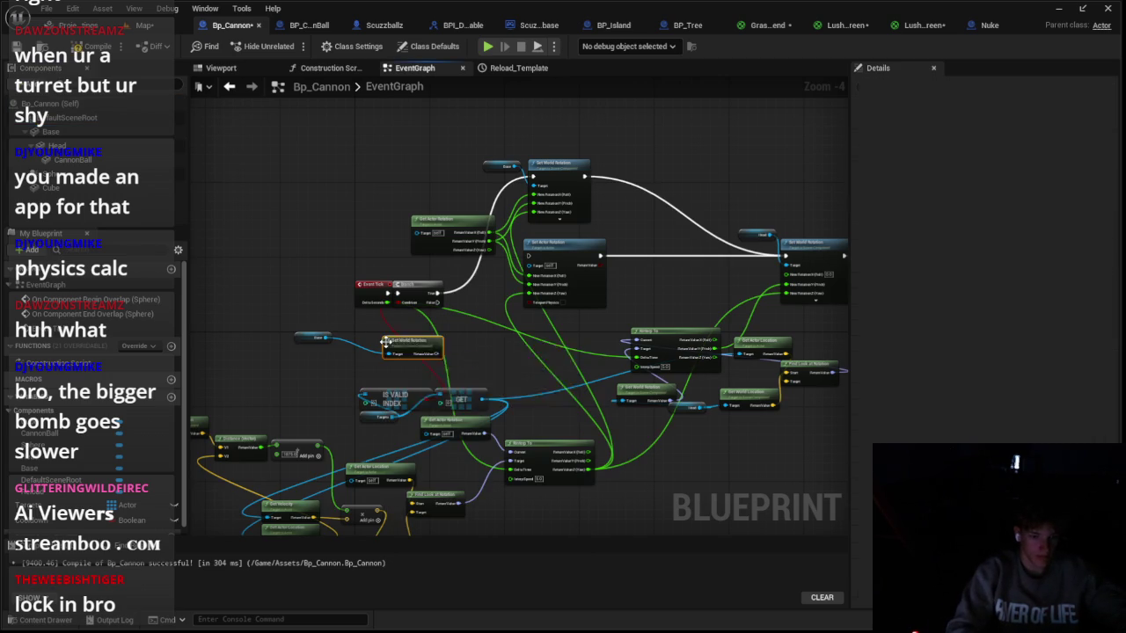
pyautogui.moveTo(519, 459); pyautogui.dragTo(520, 459)
pyautogui.moveTo(437, 353); pyautogui.dragTo(446, 363)
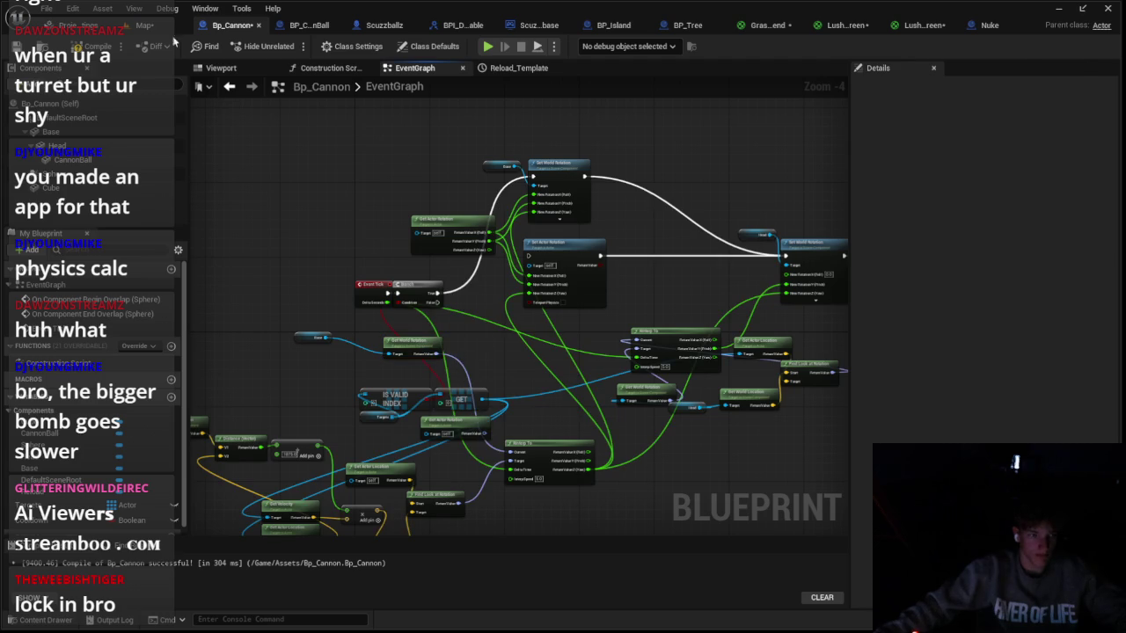
pyautogui.hotkey('alt', 'p')
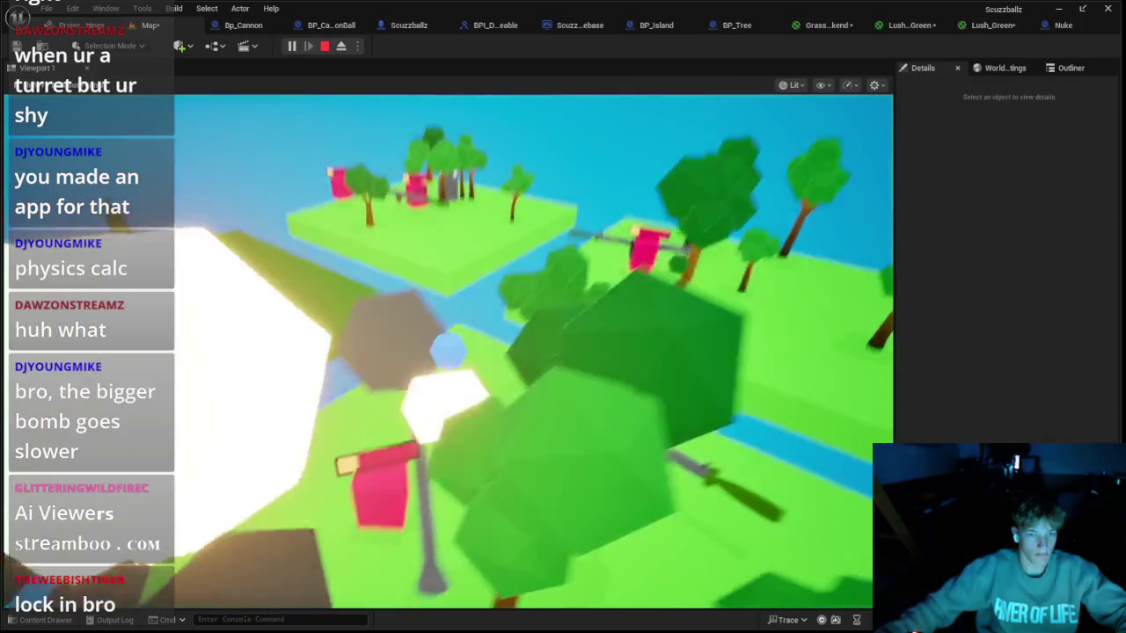
# Step: Restart the playtest twice to watch the cannon shots, then return to Bp_Cannon's event graph
pyautogui.press('Escape')
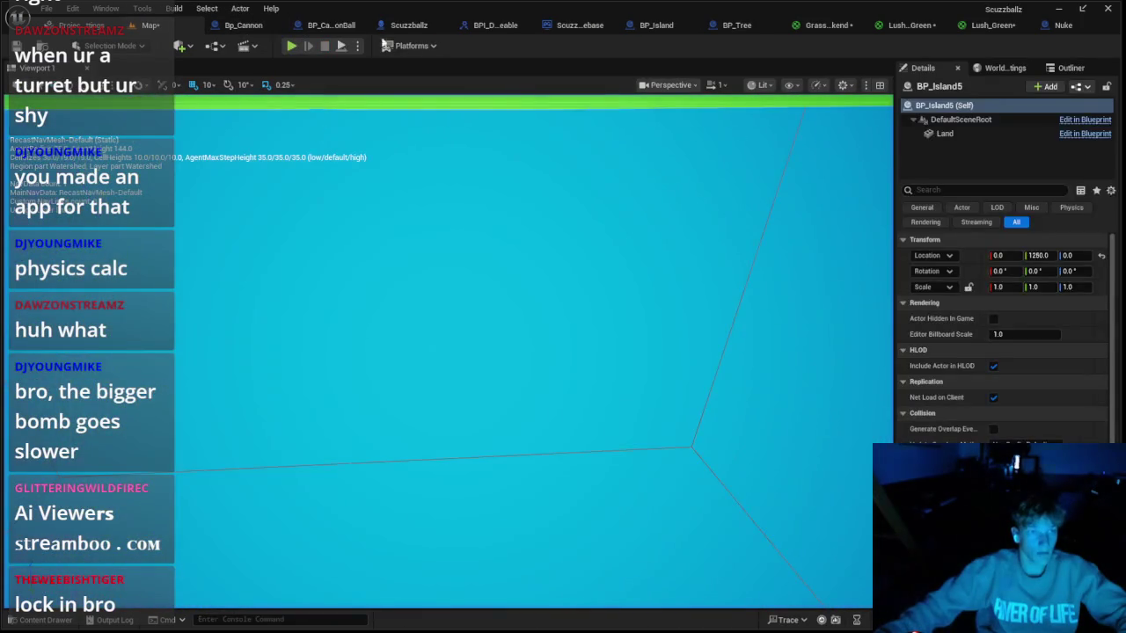
pyautogui.click(299, 45)
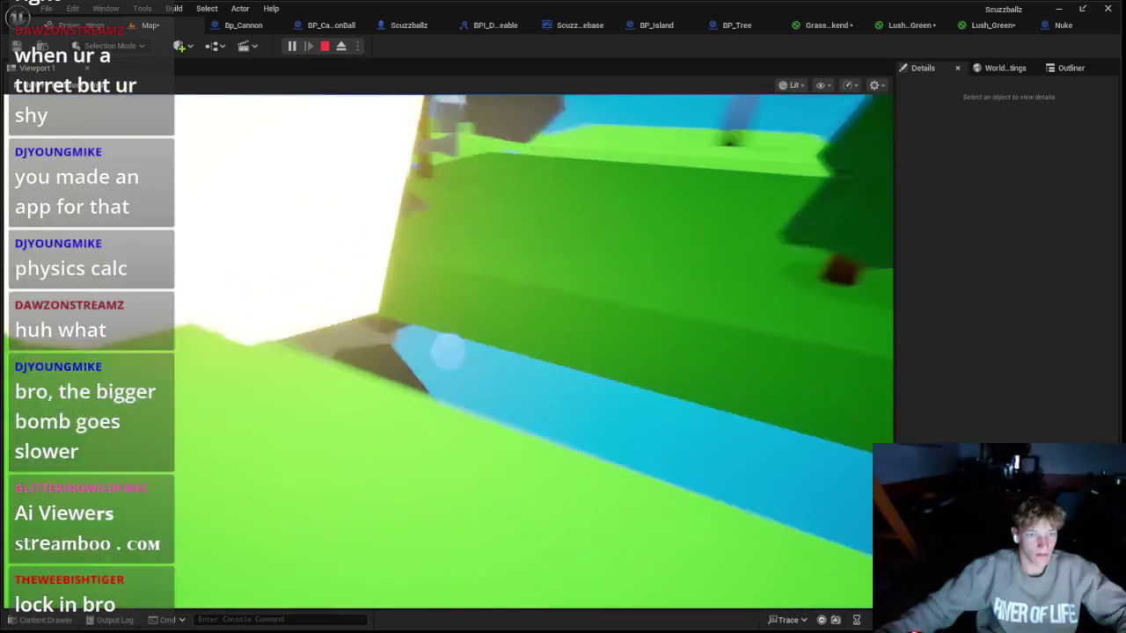
pyautogui.press('Escape')
pyautogui.click(291, 45)
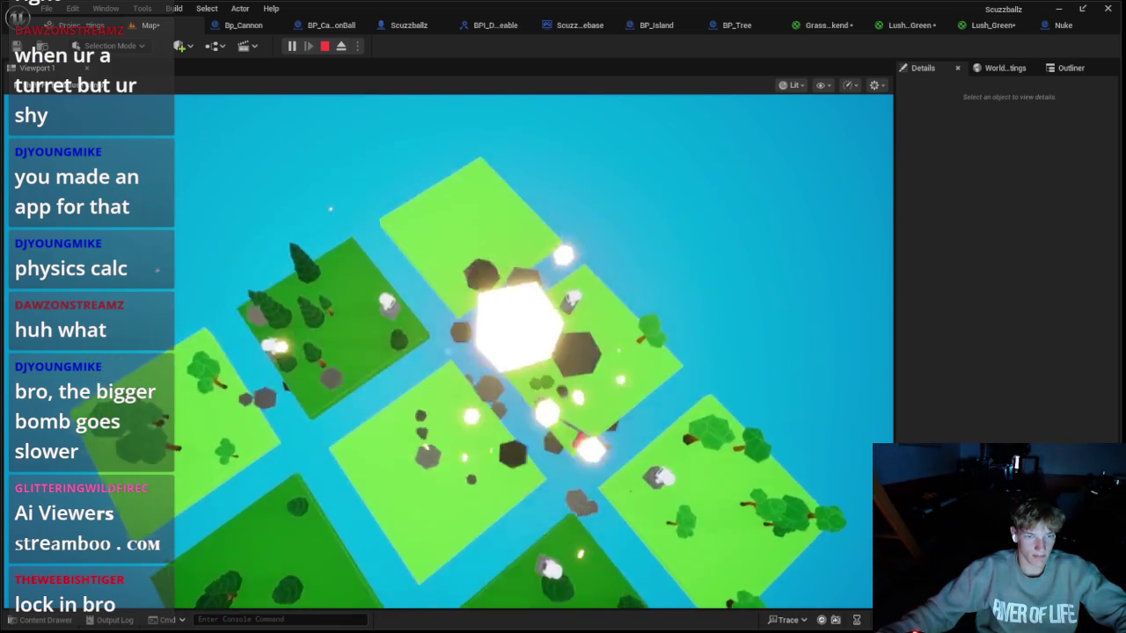
pyautogui.press('Escape')
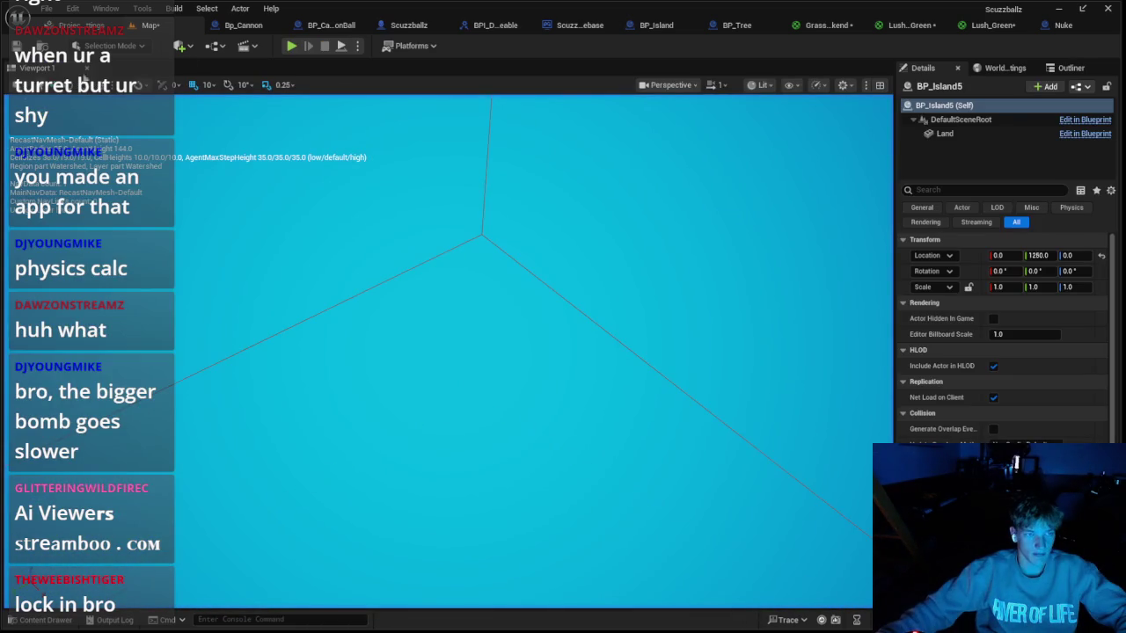
pyautogui.click(263, 26)
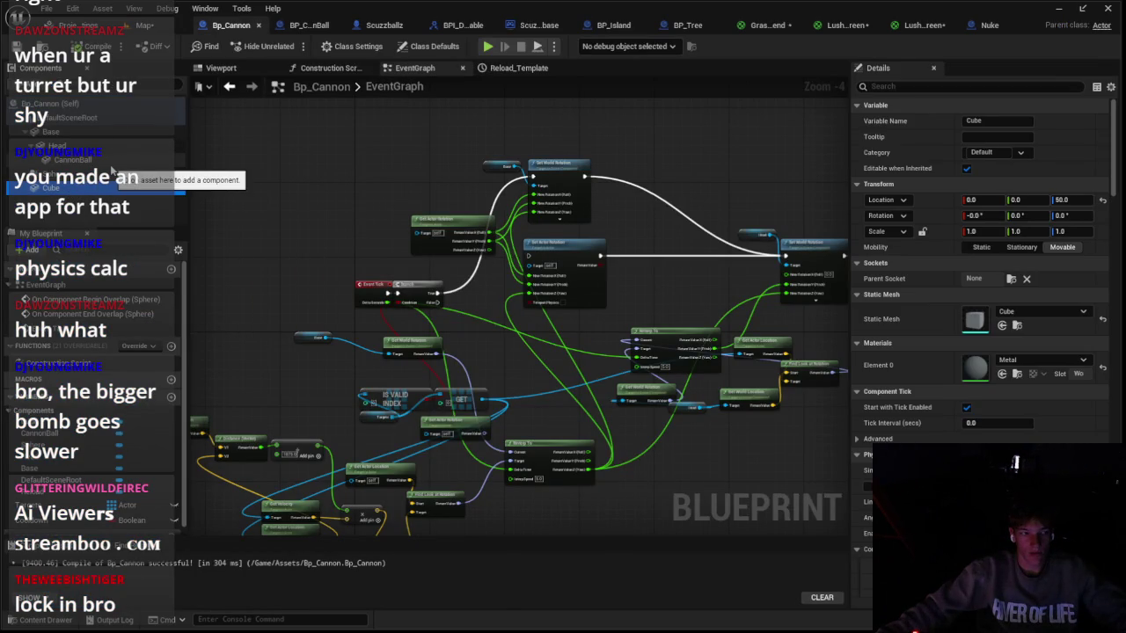
# Step: Check the Ball component's Collision Presets in BP_CannonBall, compile it, and playtest the level
pyautogui.click(307, 25)
pyautogui.click(49, 132)
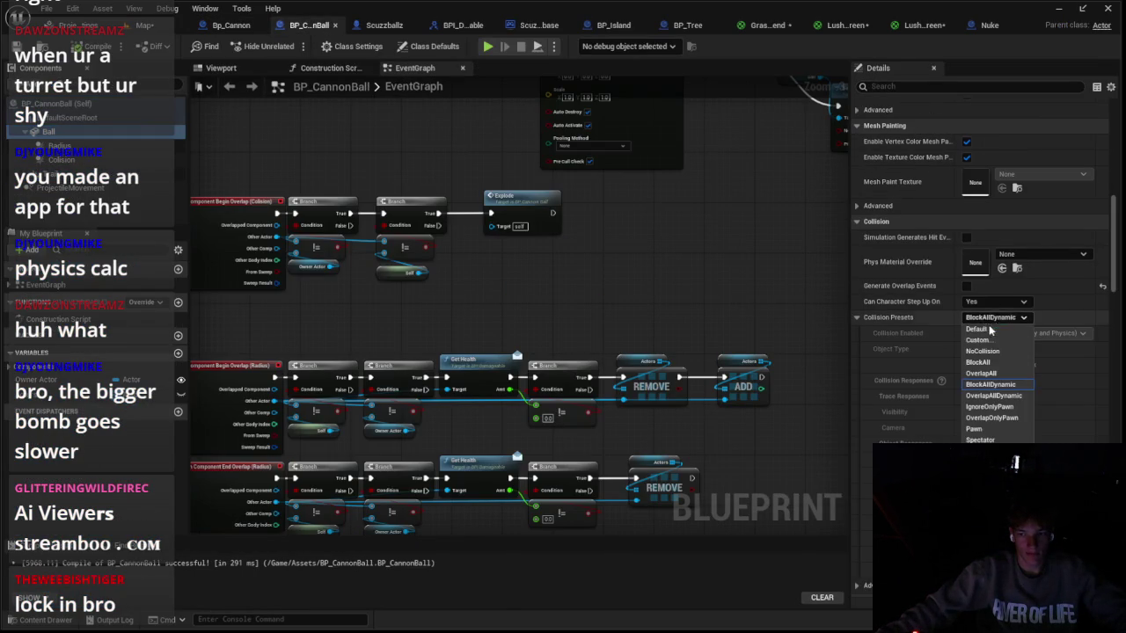
pyautogui.press('F7')
pyautogui.hotkey('alt', 'p')
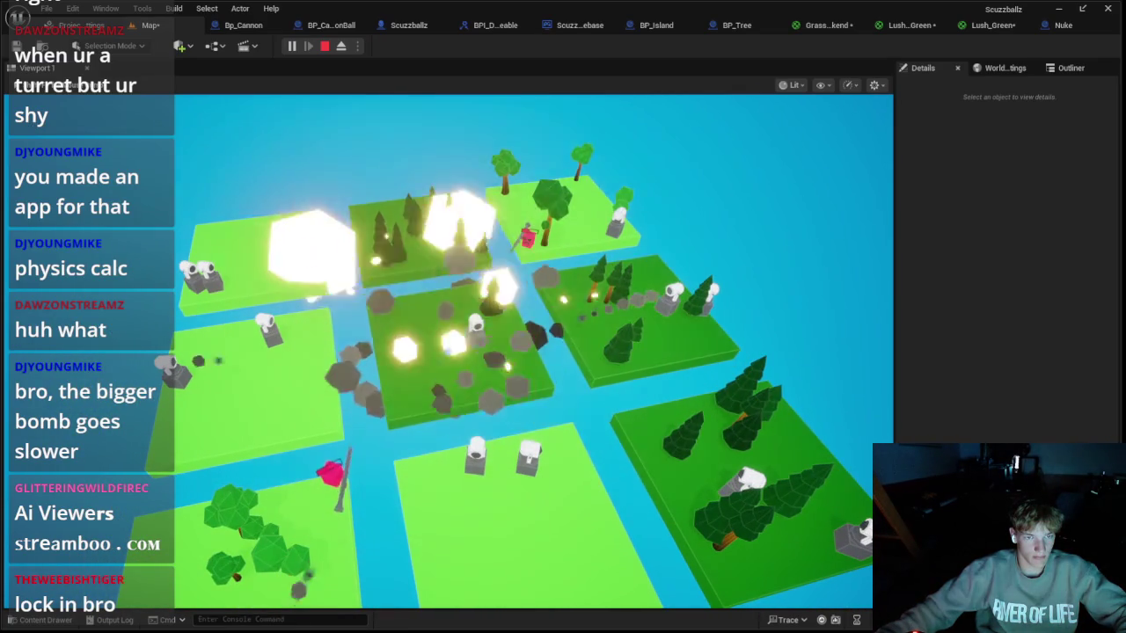
# Step: Stop the playtest, delete the centre island, and discard a first test cube
pyautogui.press('Escape')
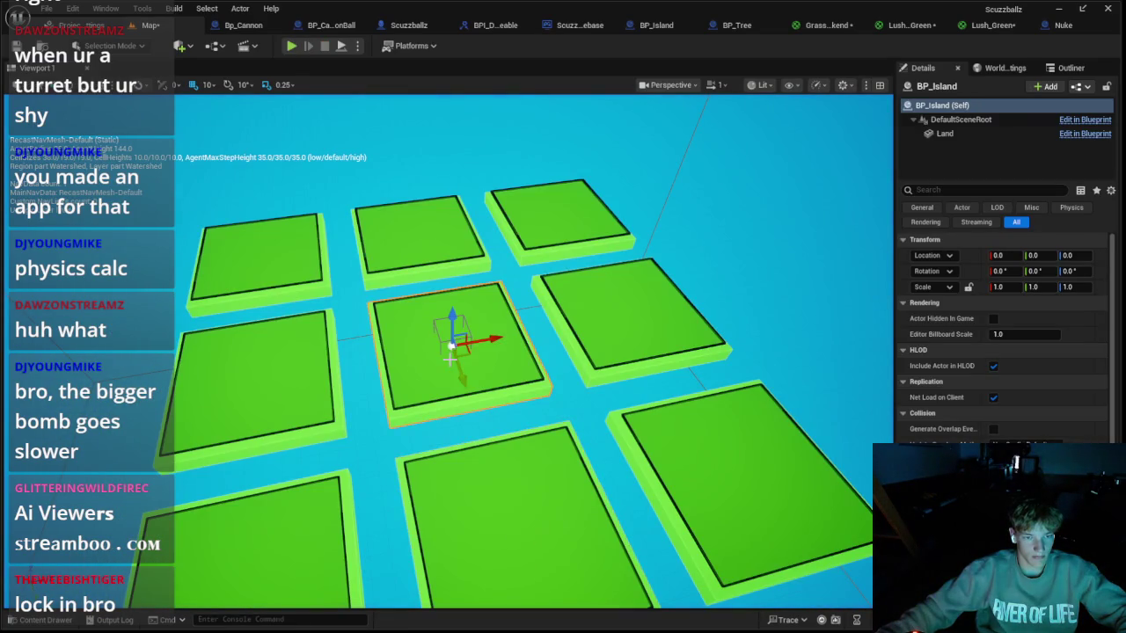
pyautogui.press('Delete')
pyautogui.click(180, 46)
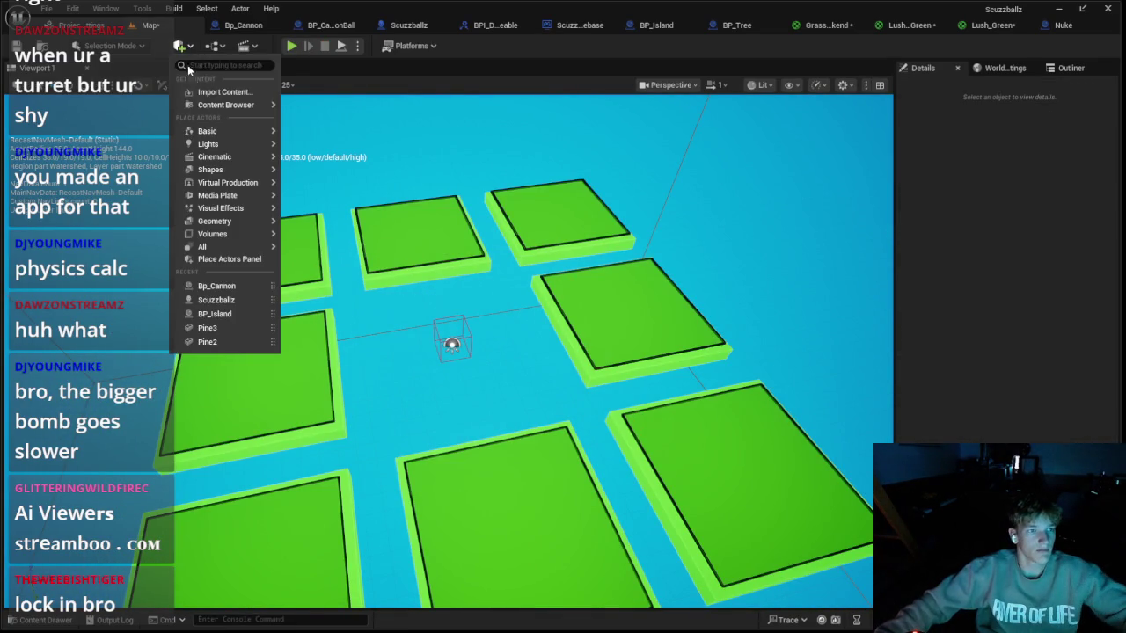
pyautogui.moveTo(230, 143)
pyautogui.moveTo(229, 173)
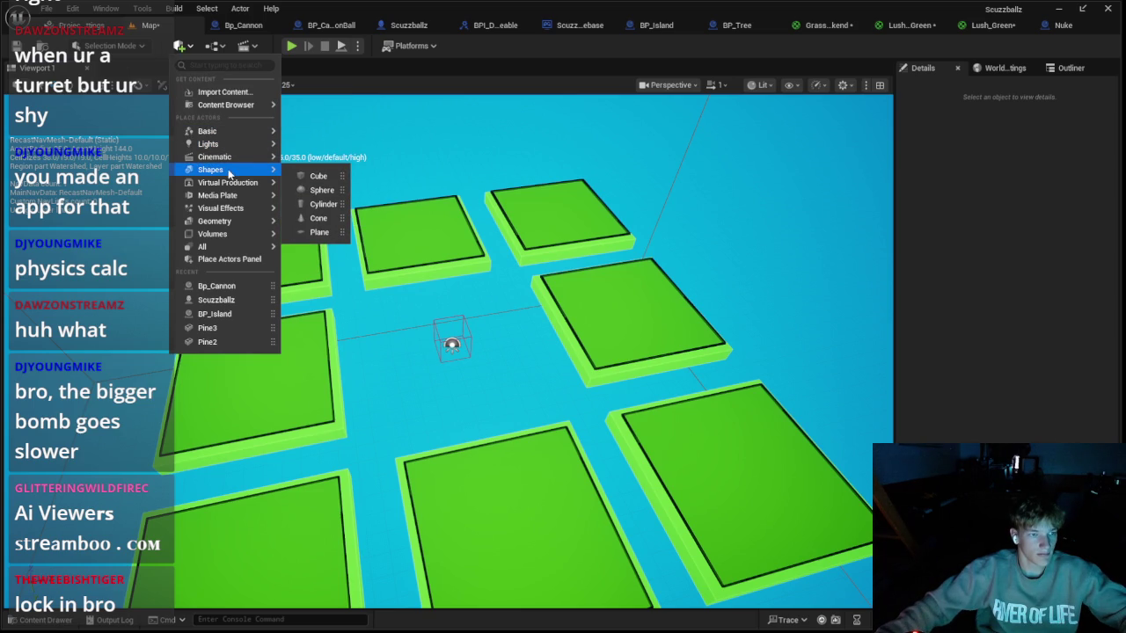
pyautogui.click(315, 176)
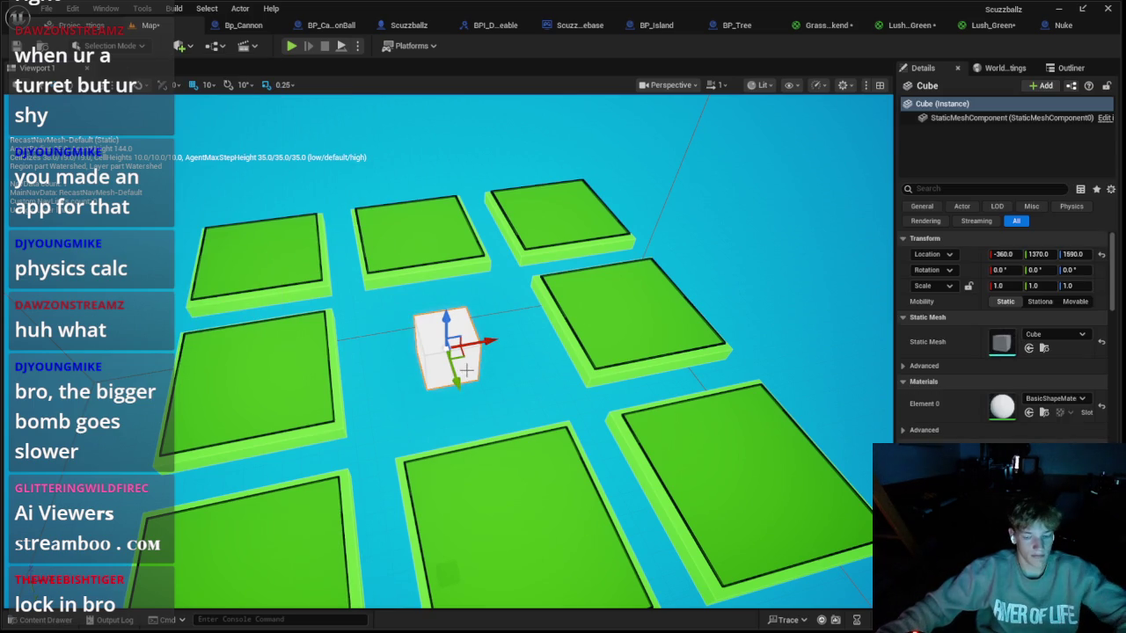
pyautogui.press('Delete')
# Step: Place a new Cube shape from the Place Actors Shapes menu
pyautogui.click(44, 620)
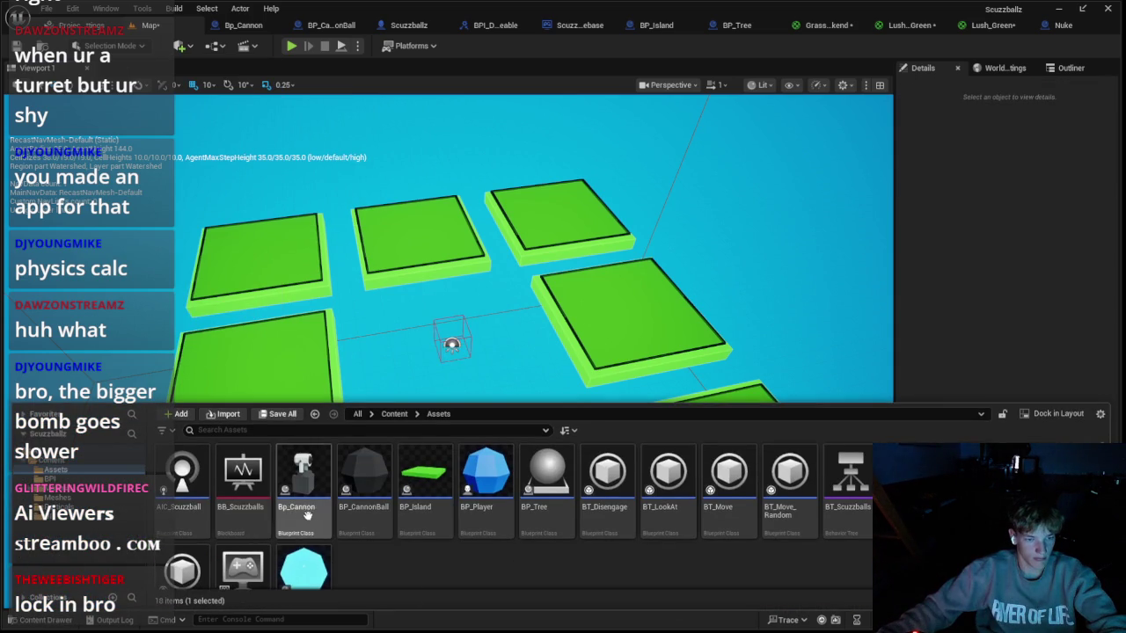
pyautogui.click(182, 46)
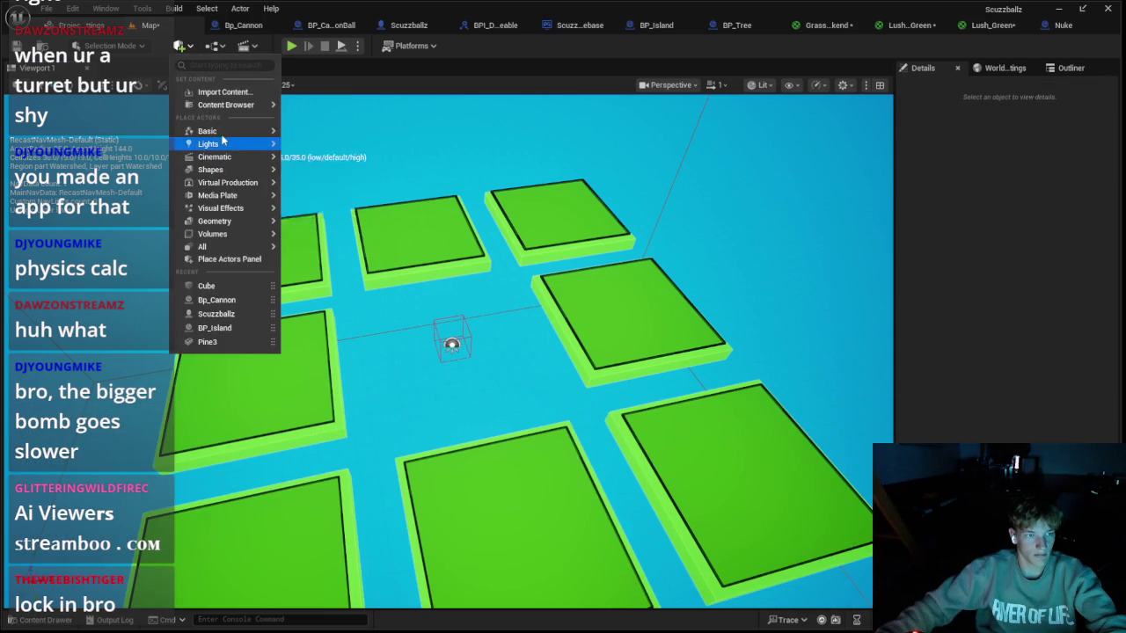
pyautogui.moveTo(247, 132)
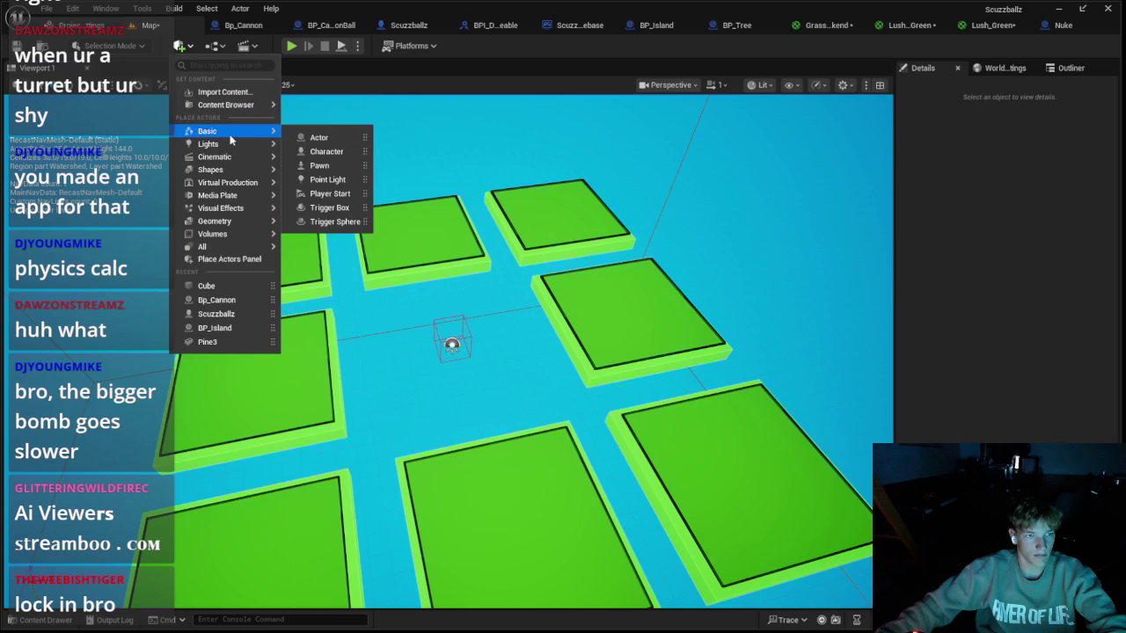
pyautogui.moveTo(225, 224)
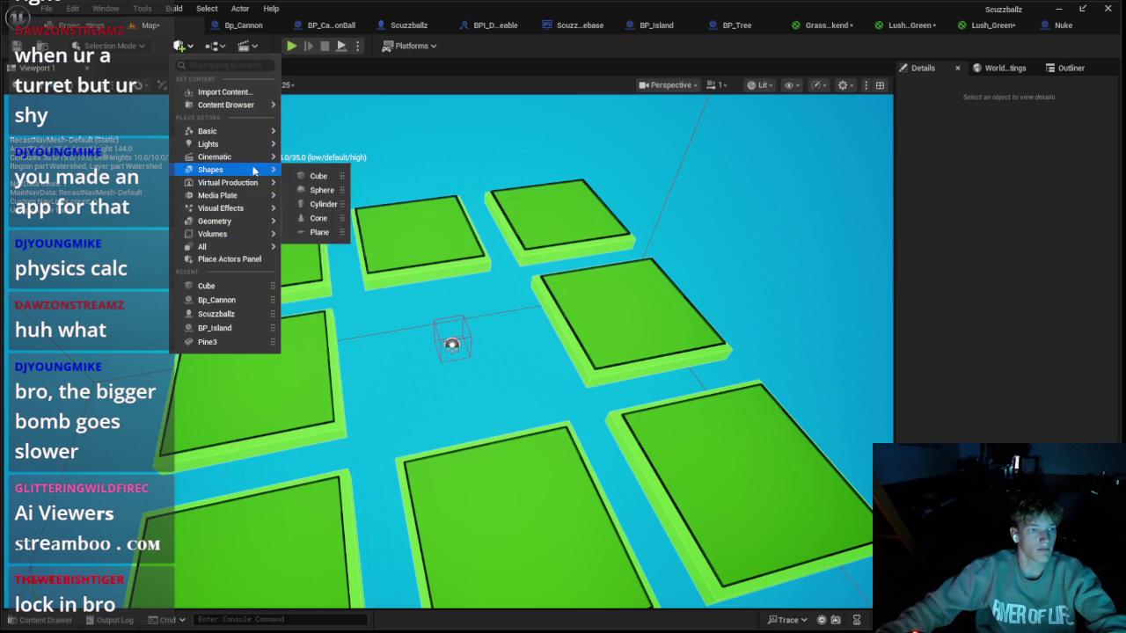
pyautogui.moveTo(243, 170)
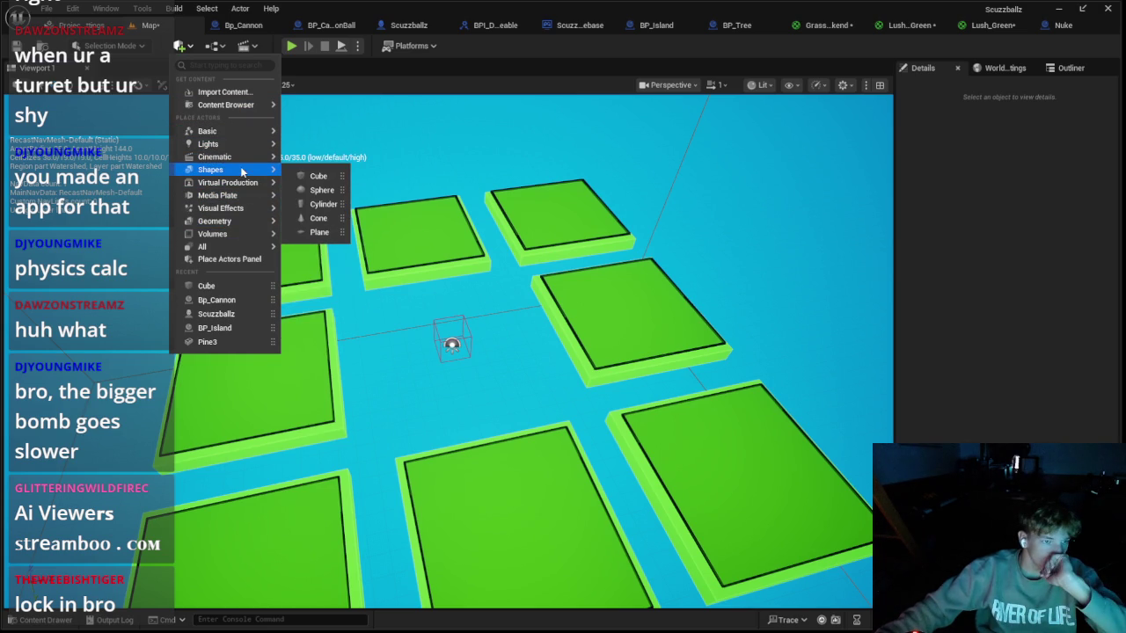
pyautogui.click(321, 176)
# Step: Set the cube's location to 0, 0, 900
pyautogui.write('0')
pyautogui.press('Tab')
pyautogui.write('0')
pyautogui.press('Tab')
pyautogui.write('1')
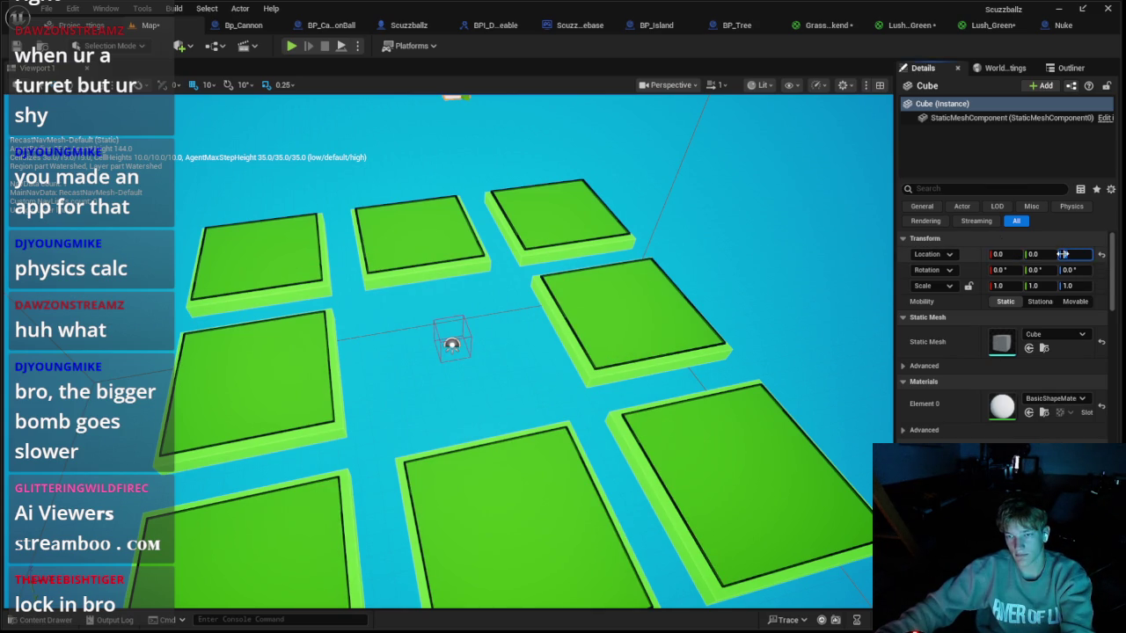
pyautogui.press('Return')
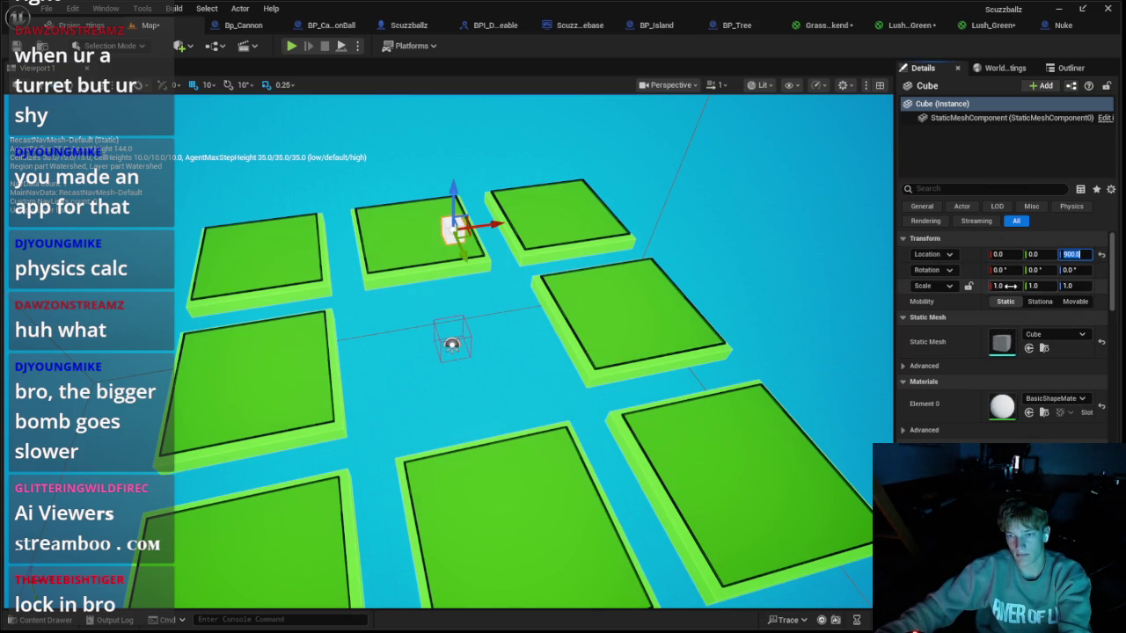
# Step: Scale the cube to 5, 5, 5
pyautogui.write('10')
pyautogui.press('Tab')
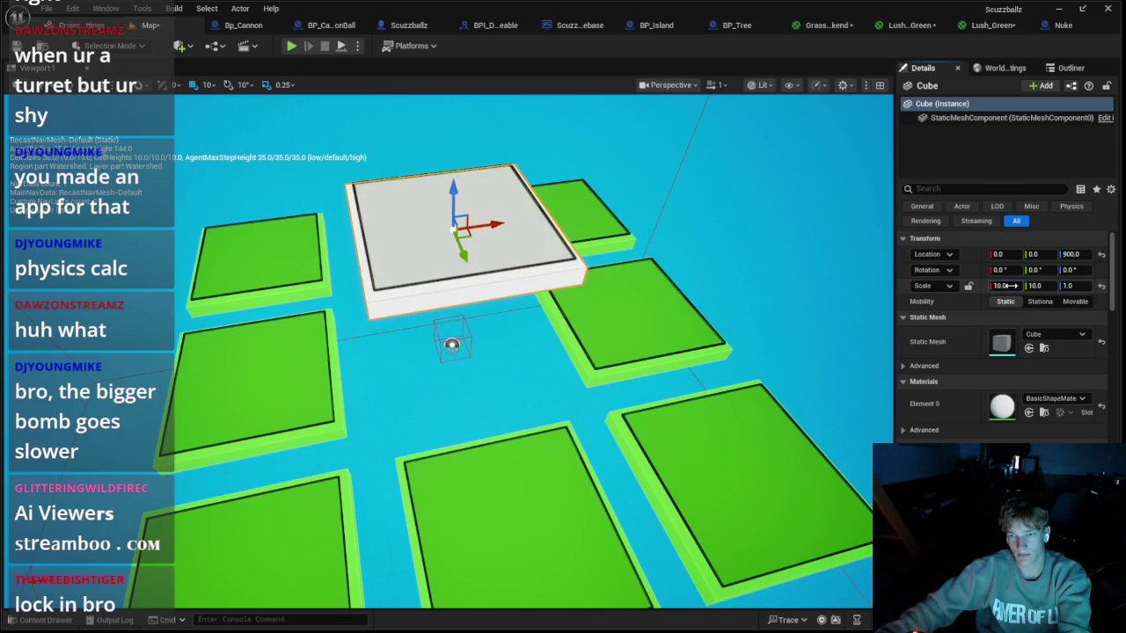
pyautogui.click(1002, 285)
pyautogui.write('5')
pyautogui.press('Tab')
pyautogui.write('5')
pyautogui.press('Tab')
pyautogui.write('5')
pyautogui.press('Return')
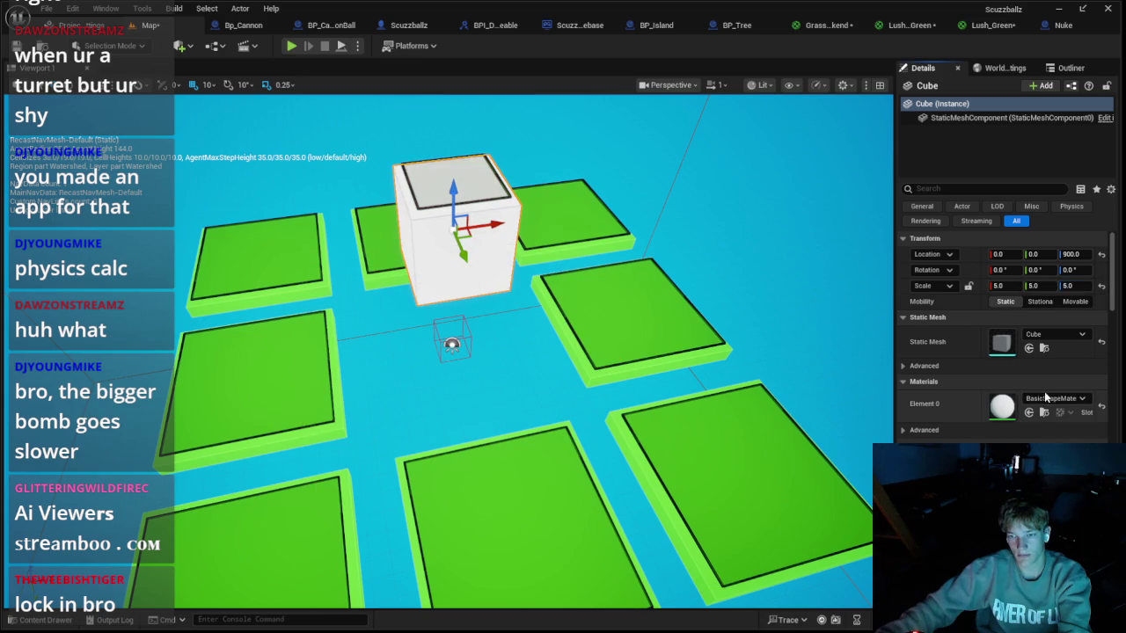
# Step: Give the cube the Grass material and playtest the level
pyautogui.click(1045, 401)
pyautogui.click(1012, 362)
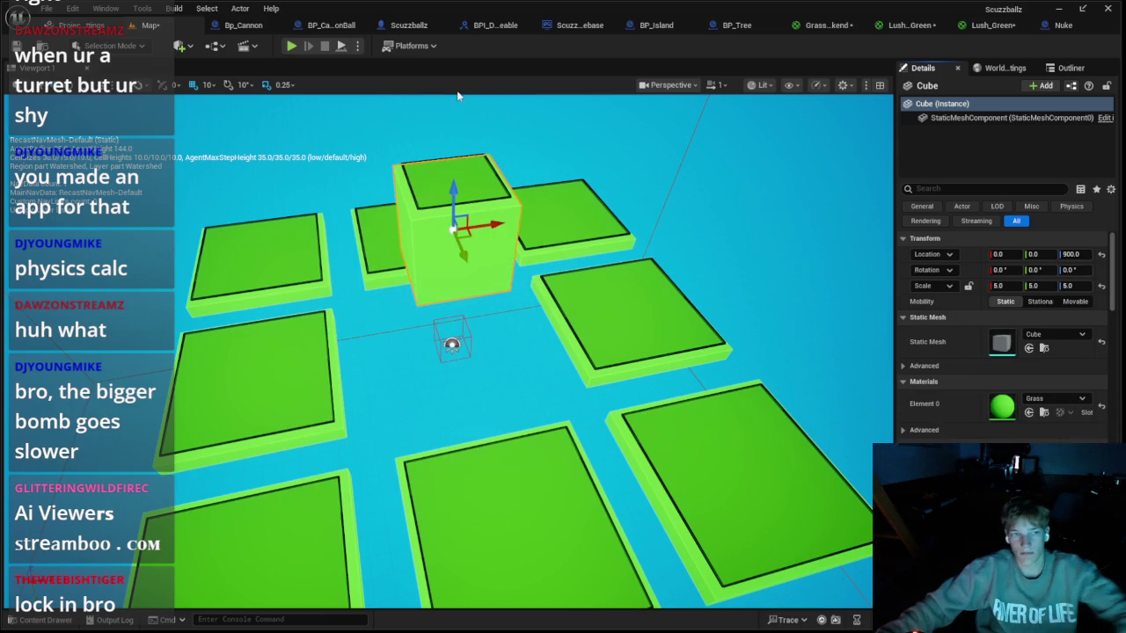
pyautogui.click(292, 46)
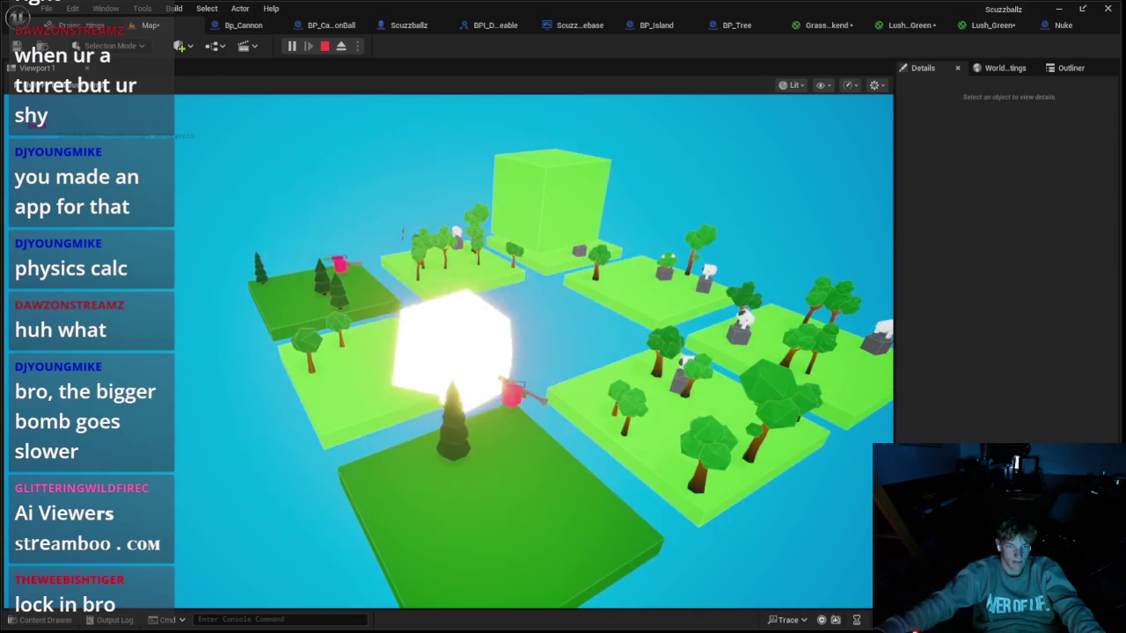
# Step: Stop the playtest and open BP_Island's Spawn Thing function graph
pyautogui.press('Escape')
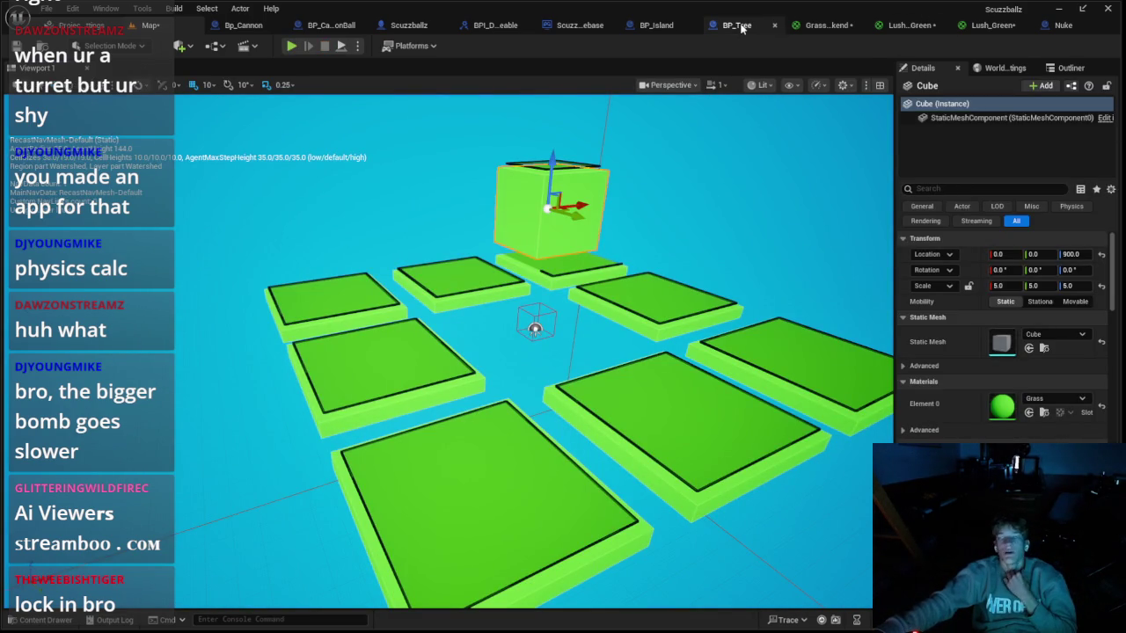
pyautogui.click(651, 33)
pyautogui.scroll(-3, 579, 156)
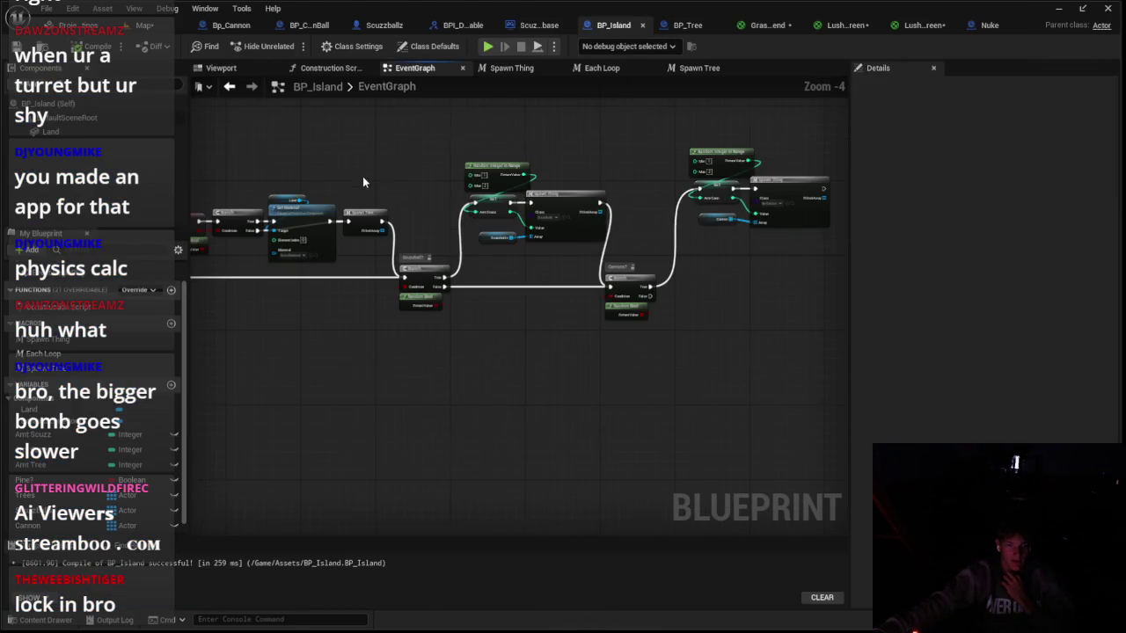
pyautogui.moveTo(337, 214); pyautogui.dragTo(511, 231)
pyautogui.doubleClick(725, 225)
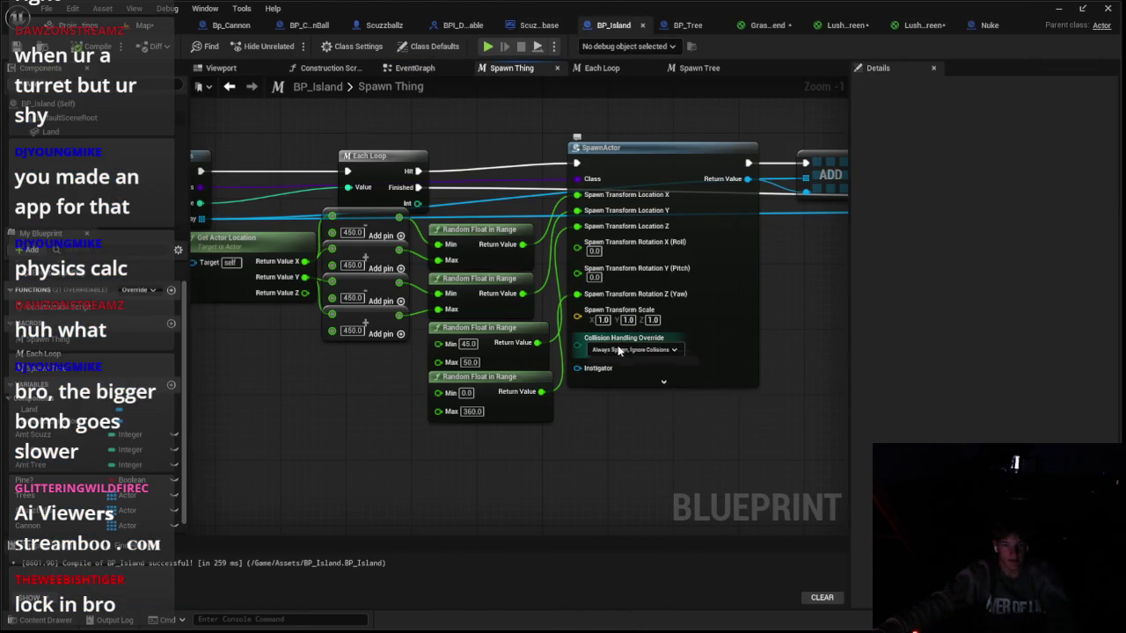
# Step: Set the SpawnActor Collision Handling Override to an adjust-location option and run a test play
pyautogui.click(619, 350)
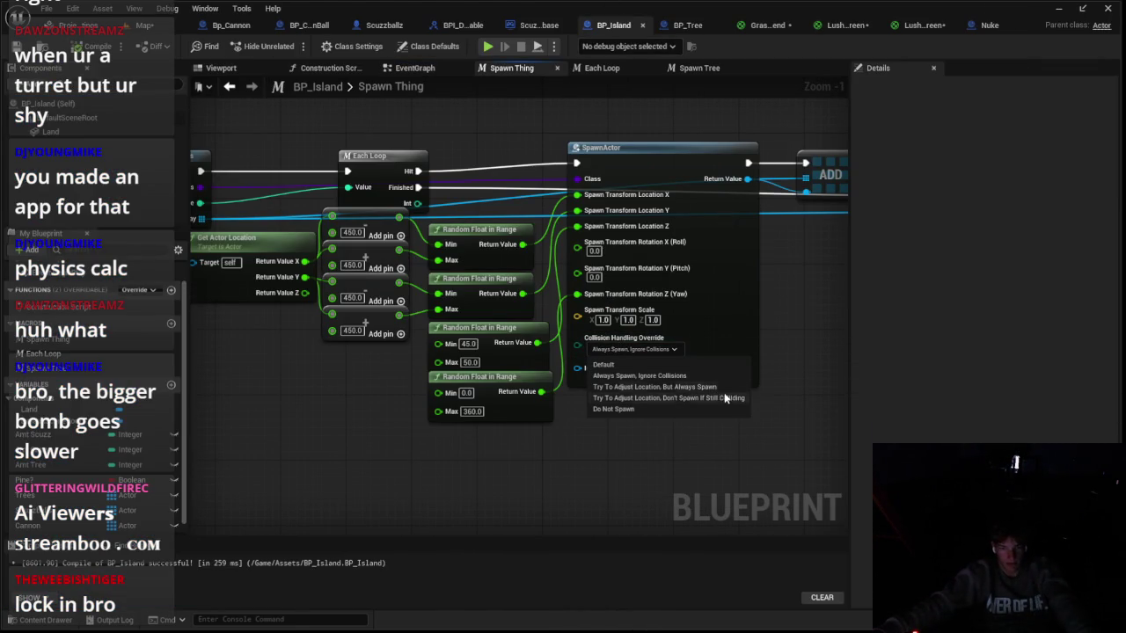
pyautogui.click(714, 391)
pyautogui.hotkey('alt', 'p')
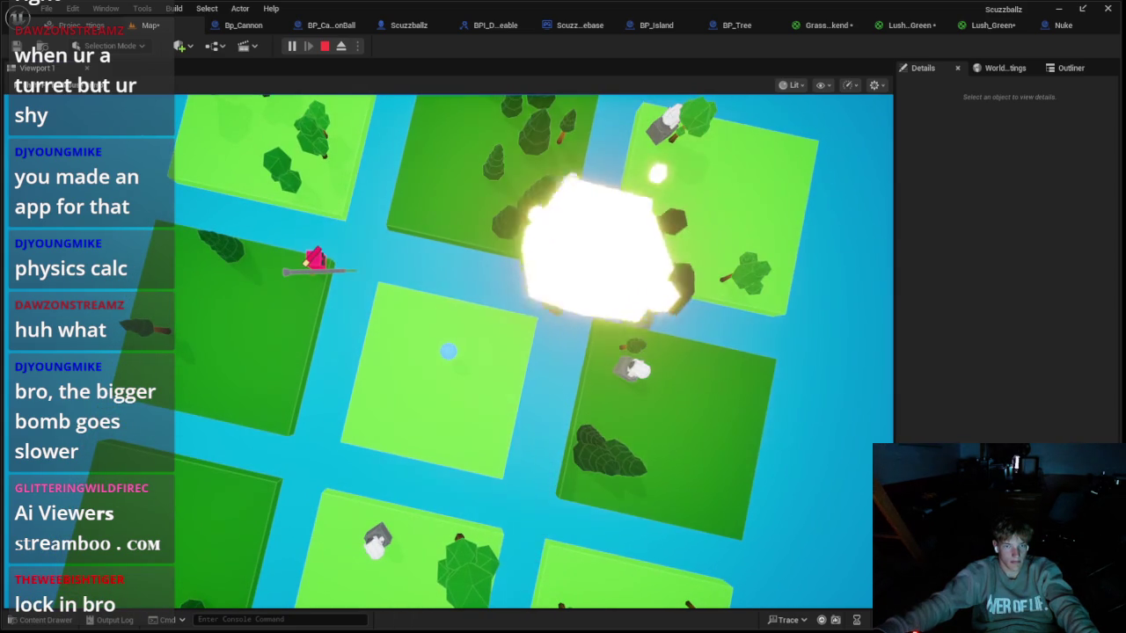
pyautogui.press('Escape')
# Step: In Scuzzballz's EventGraph, insert a SET Health node right after Event BeginPlay
pyautogui.click(409, 25)
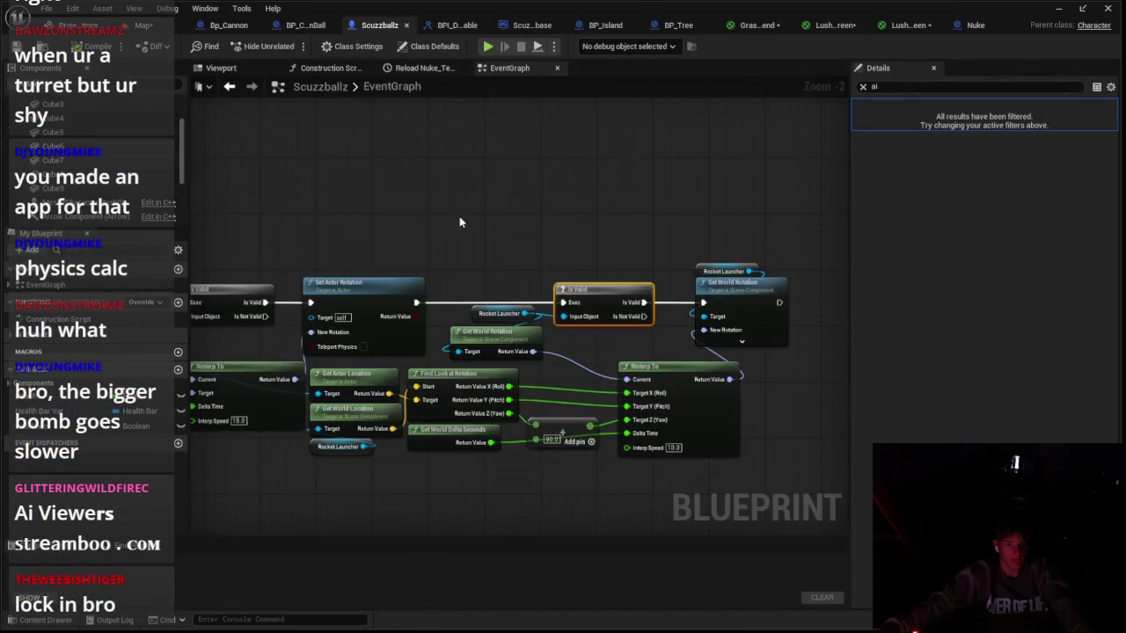
pyautogui.scroll(-5, 459, 223)
pyautogui.scroll(3, 431, 271)
pyautogui.scroll(-3, 314, 302)
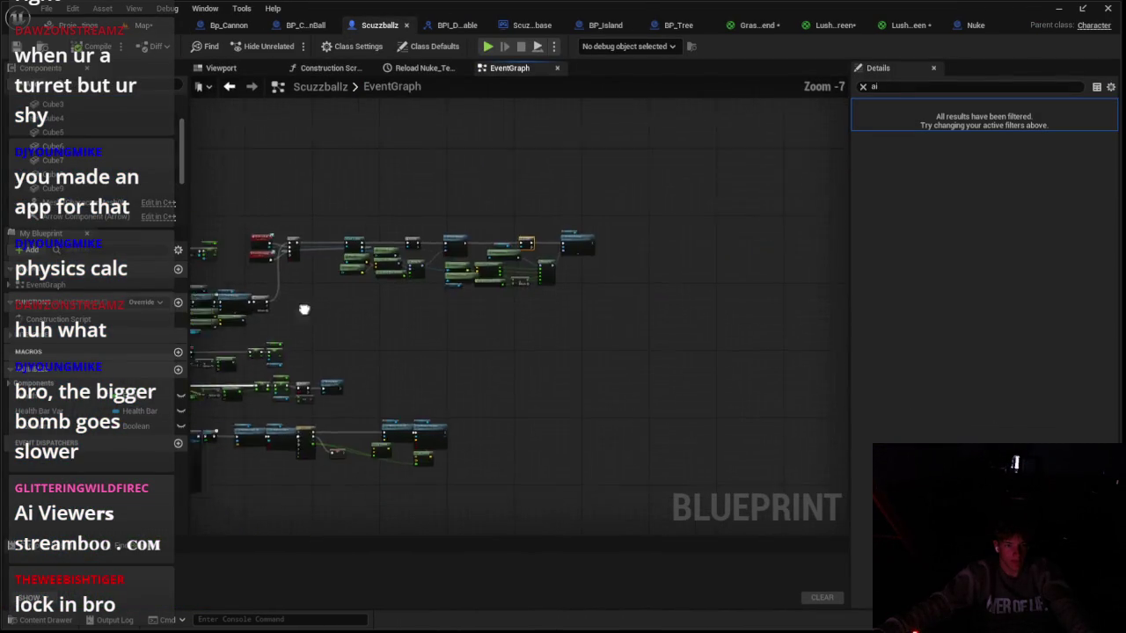
pyautogui.scroll(4, 304, 310)
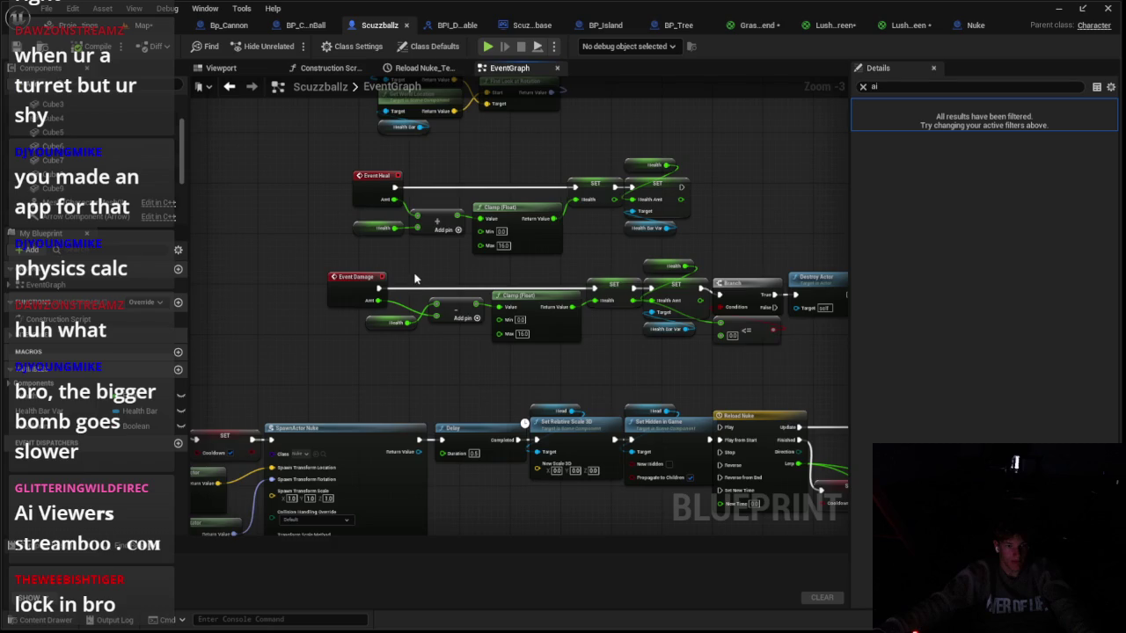
pyautogui.scroll(-3, 447, 261)
pyautogui.scroll(6, 380, 372)
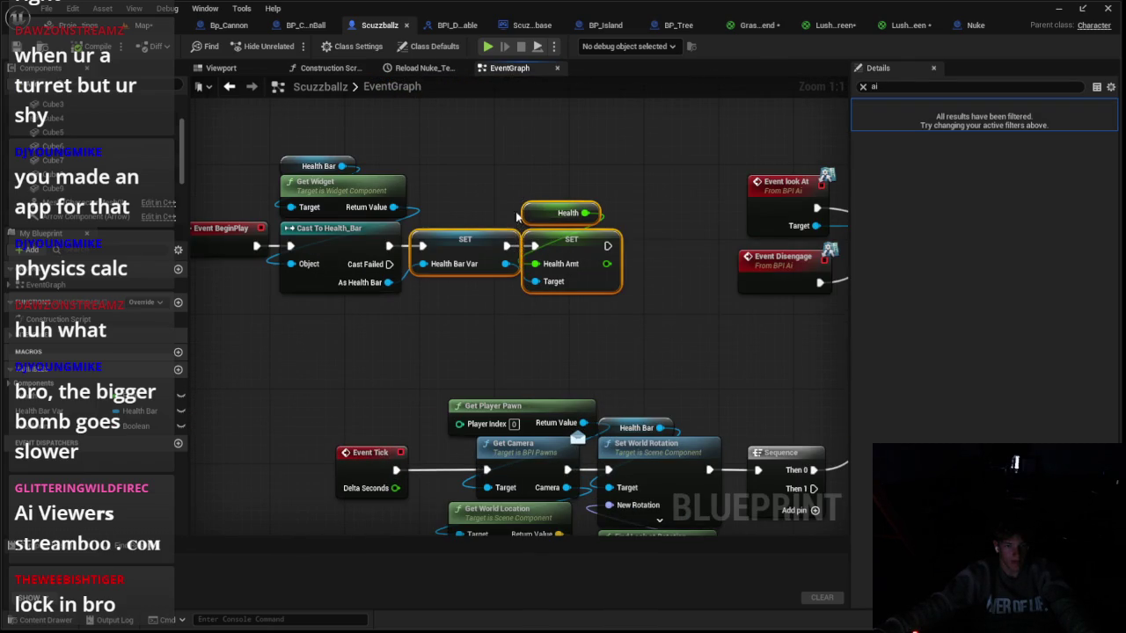
pyautogui.click(556, 329)
pyautogui.moveTo(280, 241); pyautogui.dragTo(421, 312)
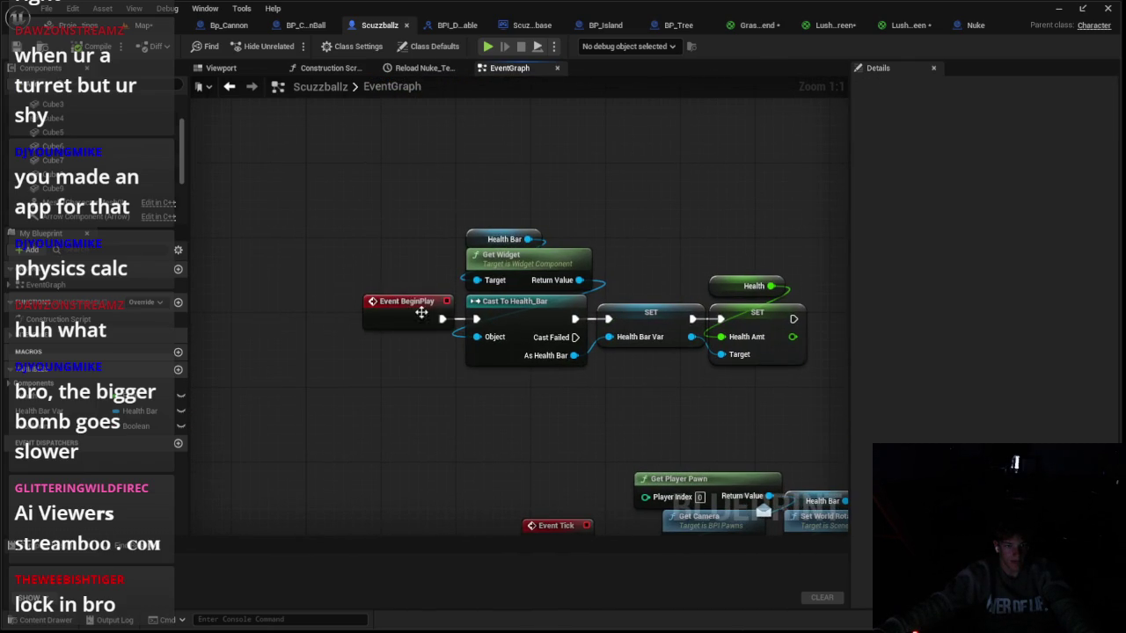
pyautogui.moveTo(245, 362); pyautogui.dragTo(383, 351)
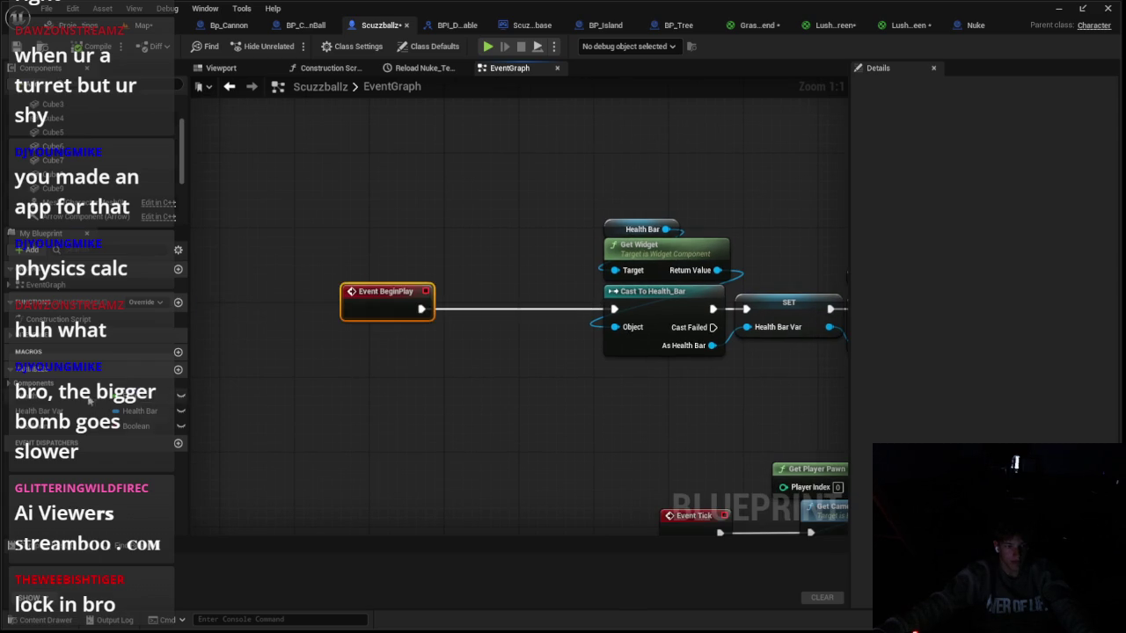
pyautogui.moveTo(181, 395); pyautogui.dragTo(405, 312)
# Step: Add a Random Integer in Range node with Min 8 and Max 16 and wire its result
pyautogui.moveTo(447, 260); pyautogui.dragTo(446, 260)
pyautogui.write('random')
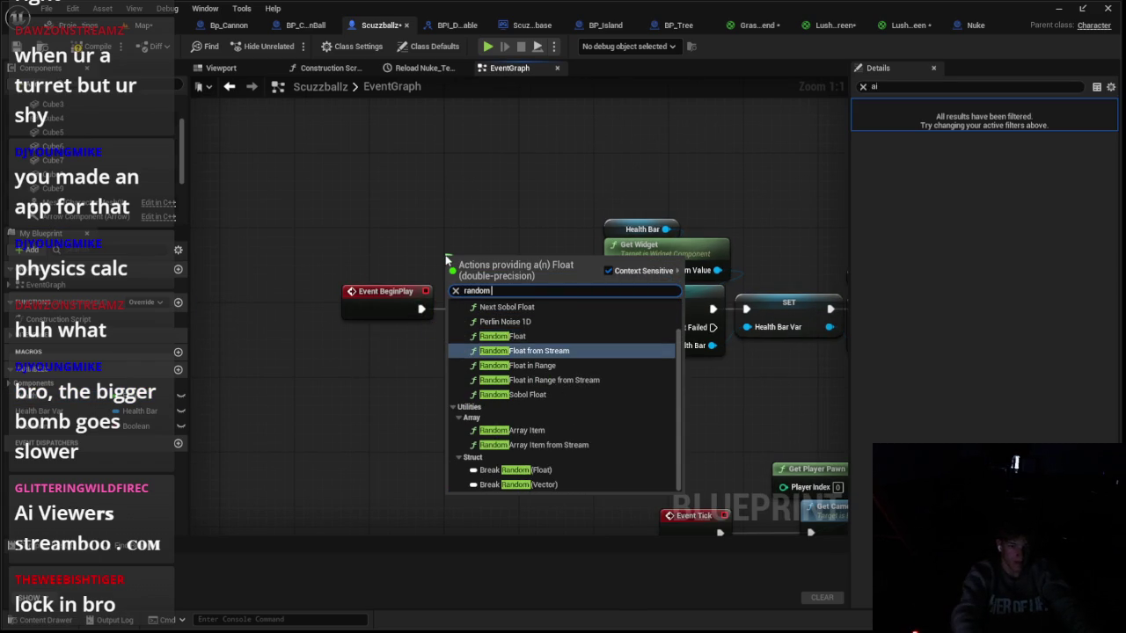
pyautogui.write(' in')
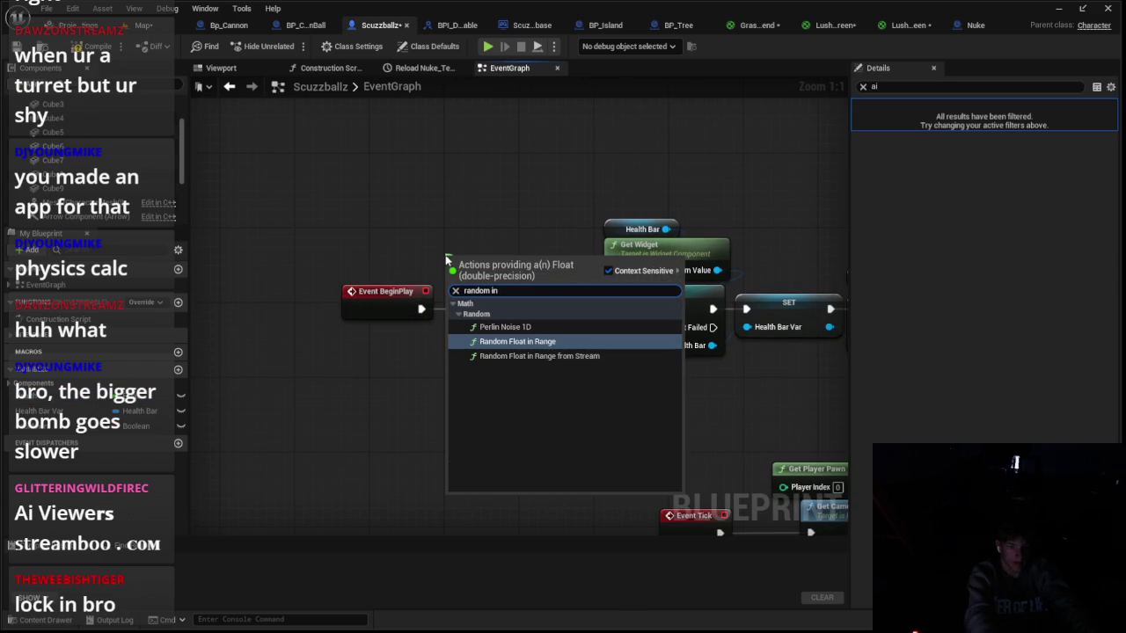
pyautogui.click(225, 308)
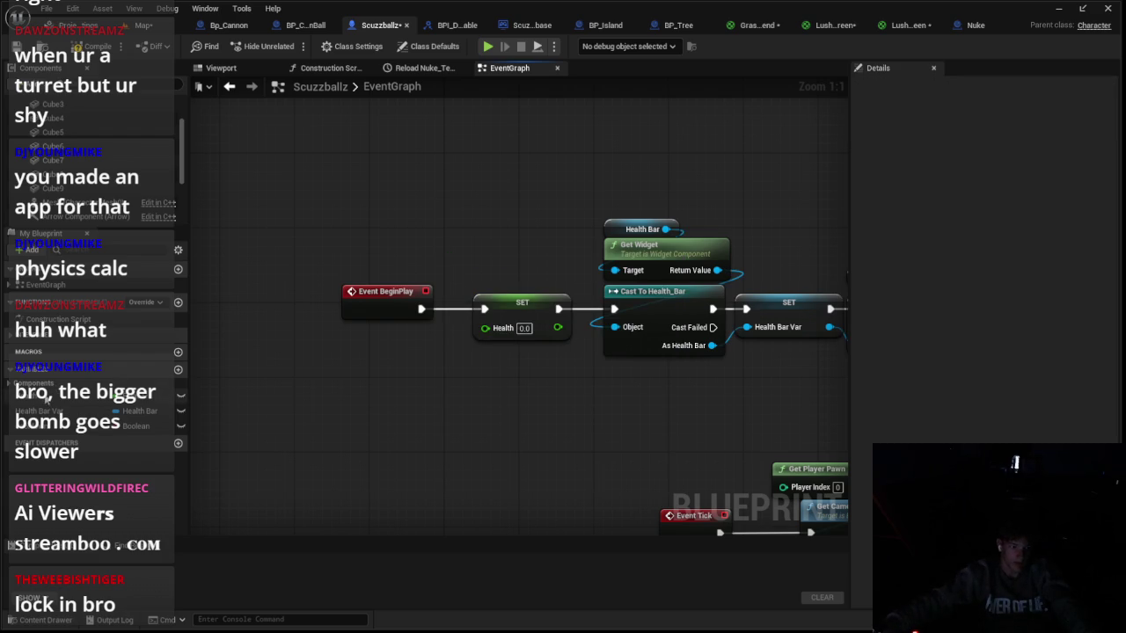
pyautogui.rightClick(379, 165)
pyautogui.write('random in')
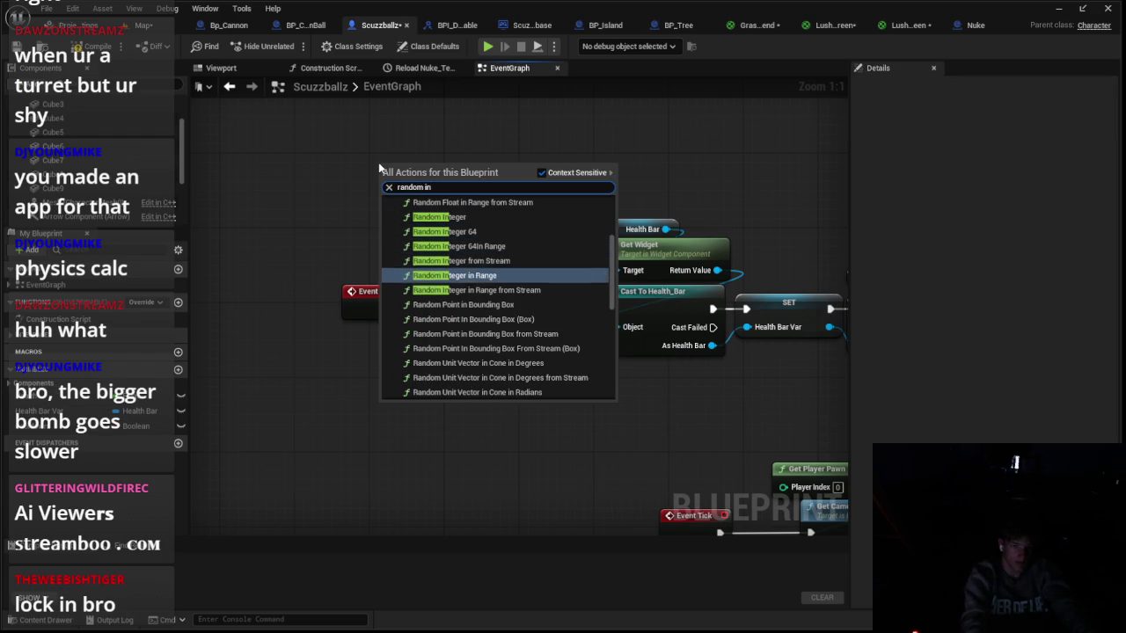
pyautogui.press('Return')
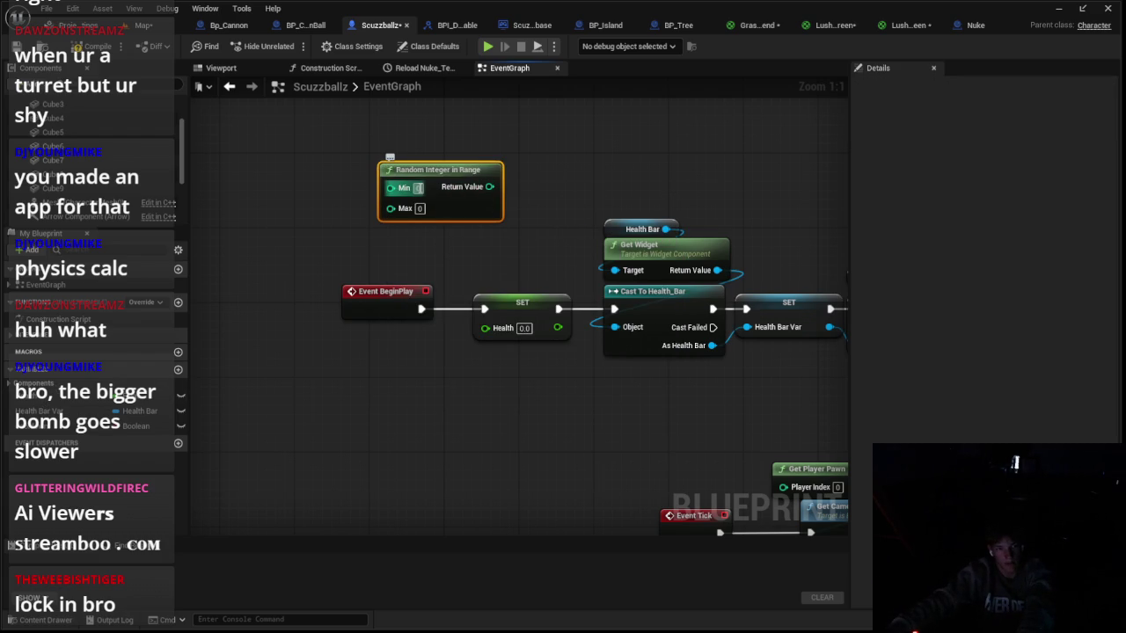
pyautogui.write('6')
pyautogui.press('Return')
pyautogui.moveTo(493, 187); pyautogui.dragTo(504, 202)
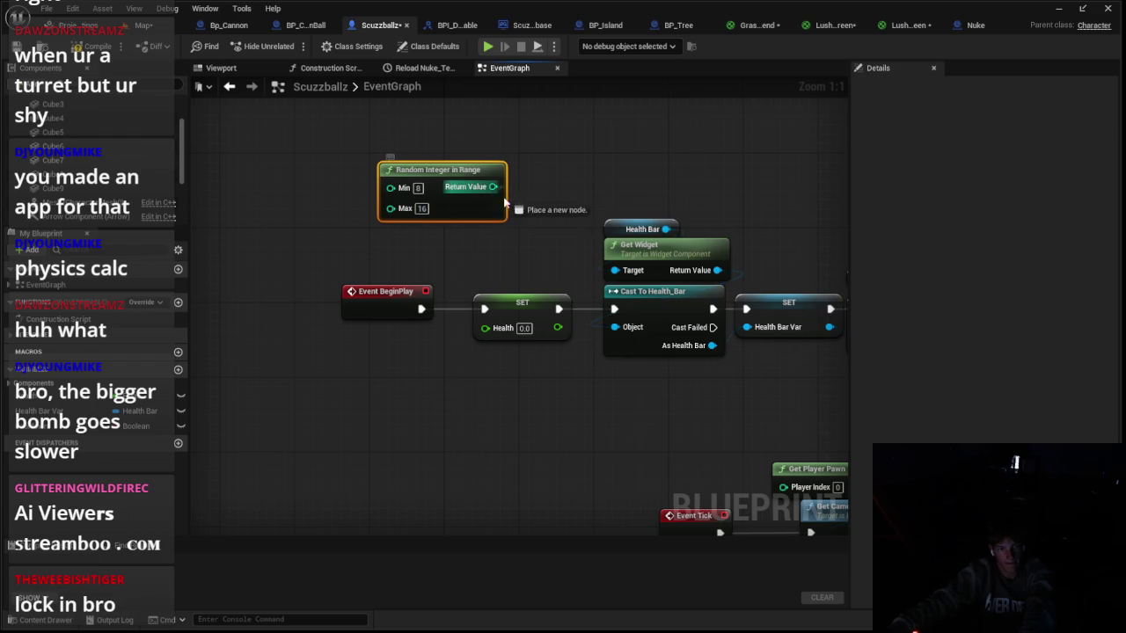
pyautogui.click(145, 24)
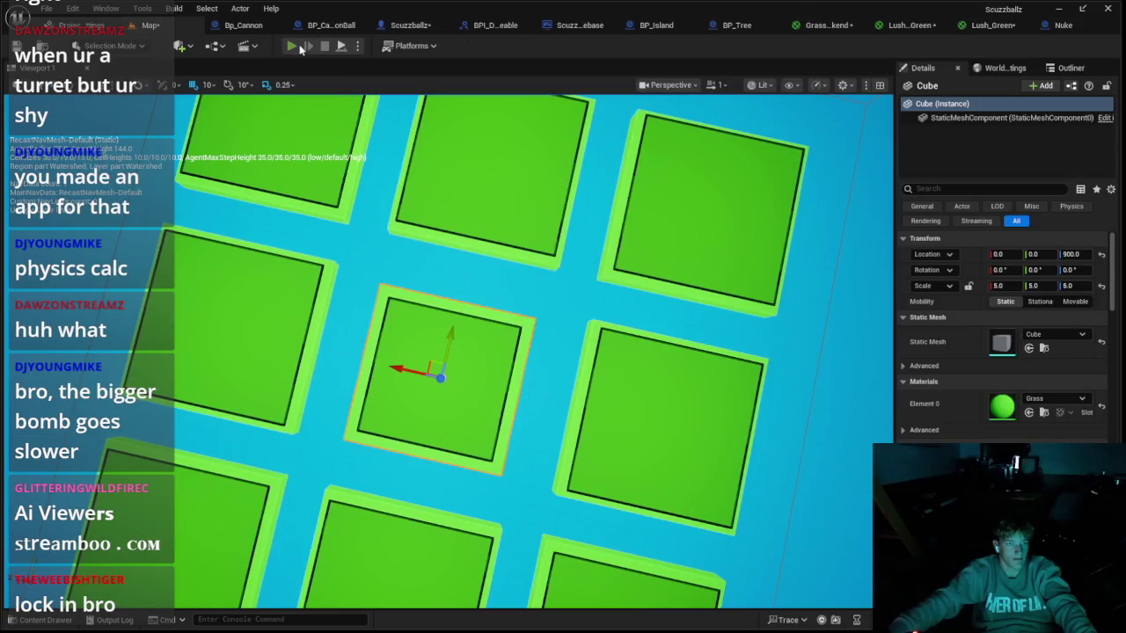
pyautogui.click(292, 46)
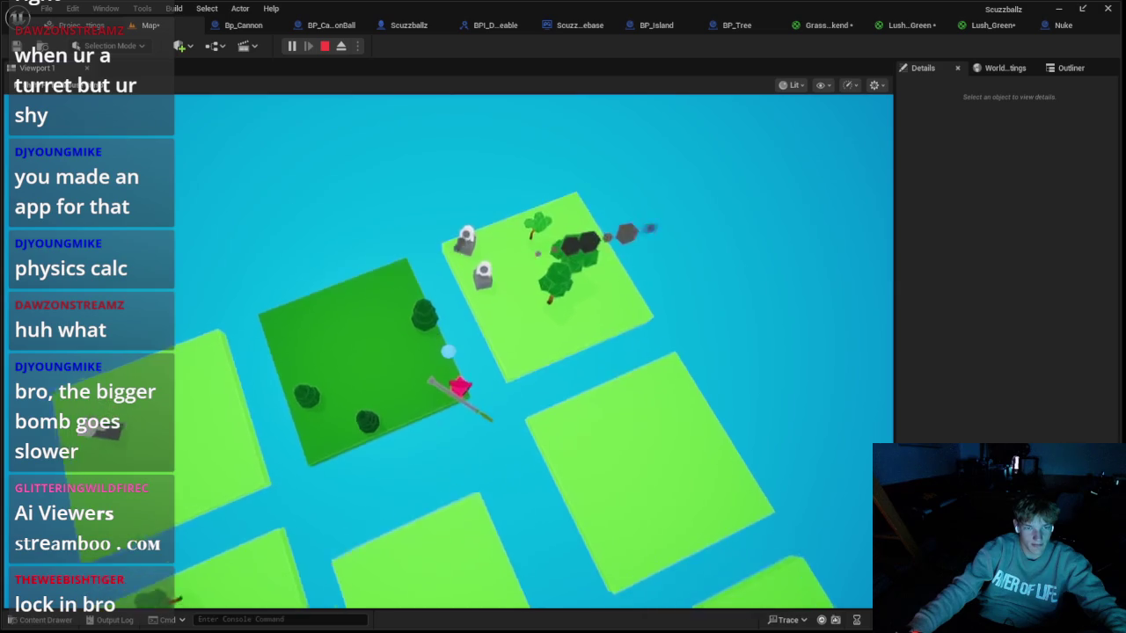
pyautogui.press('Escape')
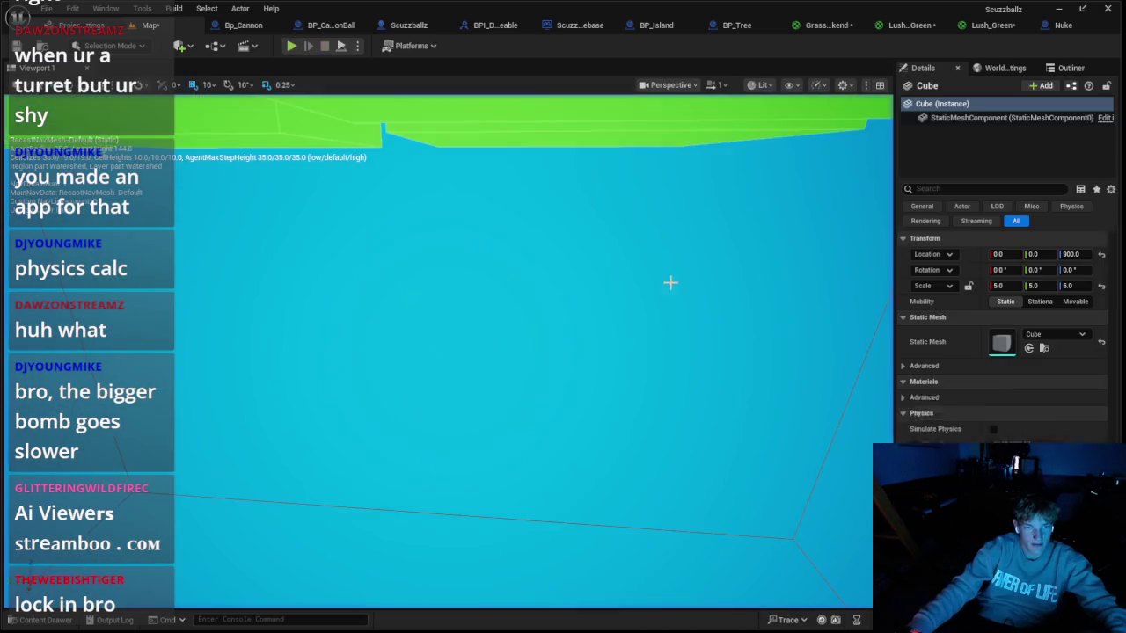
pyautogui.click(291, 46)
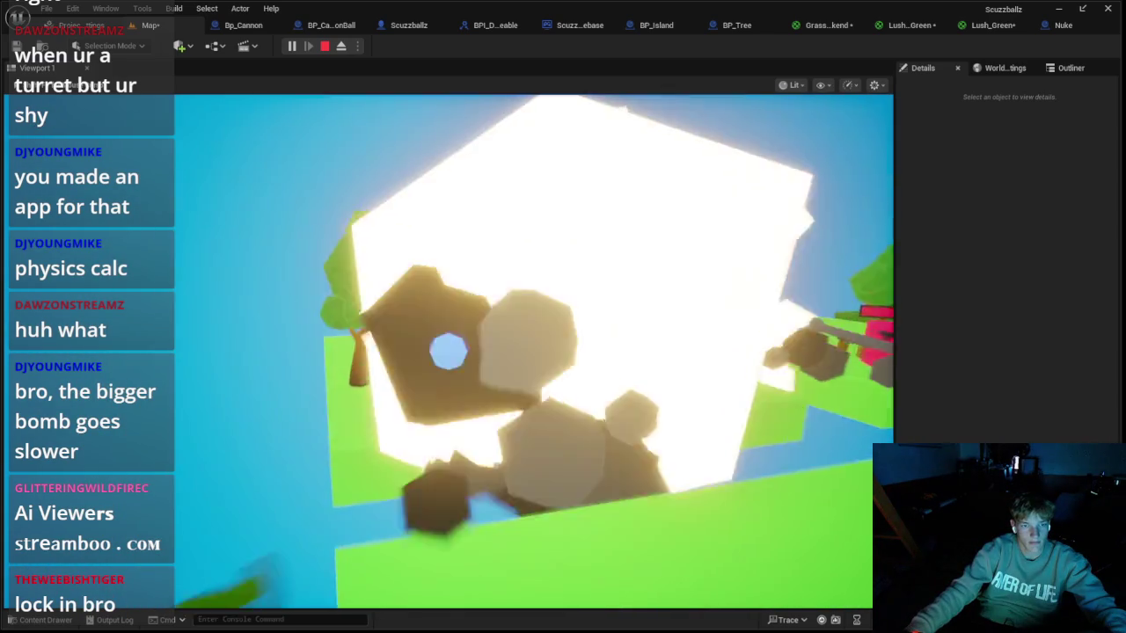
pyautogui.press('Escape')
pyautogui.scroll(-6, 603, 334)
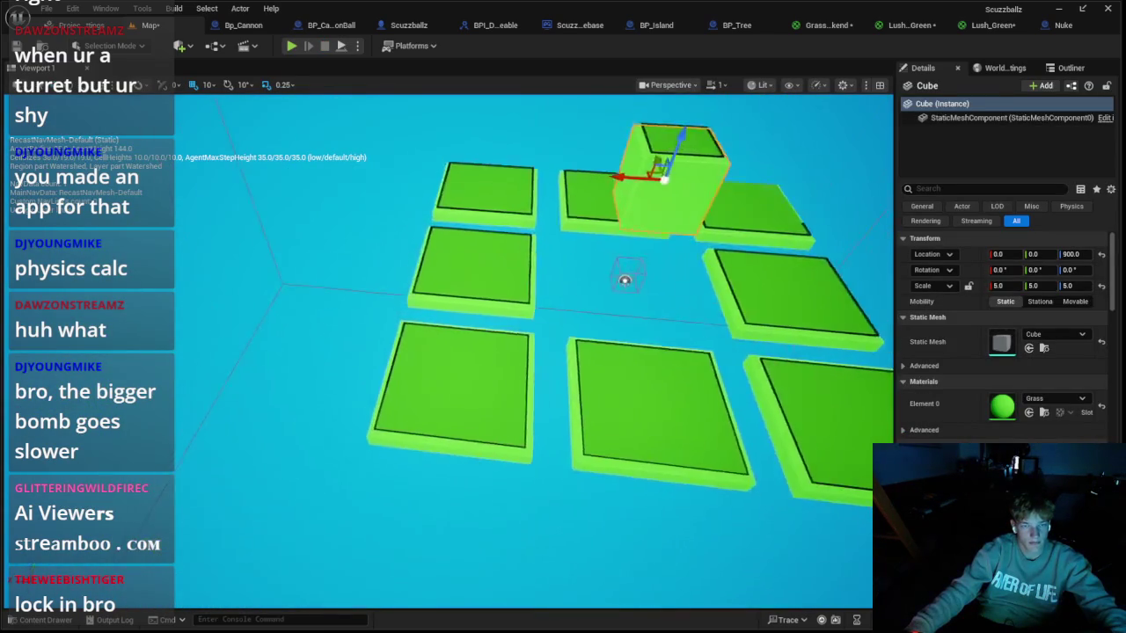
# Step: Drag BP_Island3 and BP_Island2 farther out from the centre along X
pyautogui.click(427, 307)
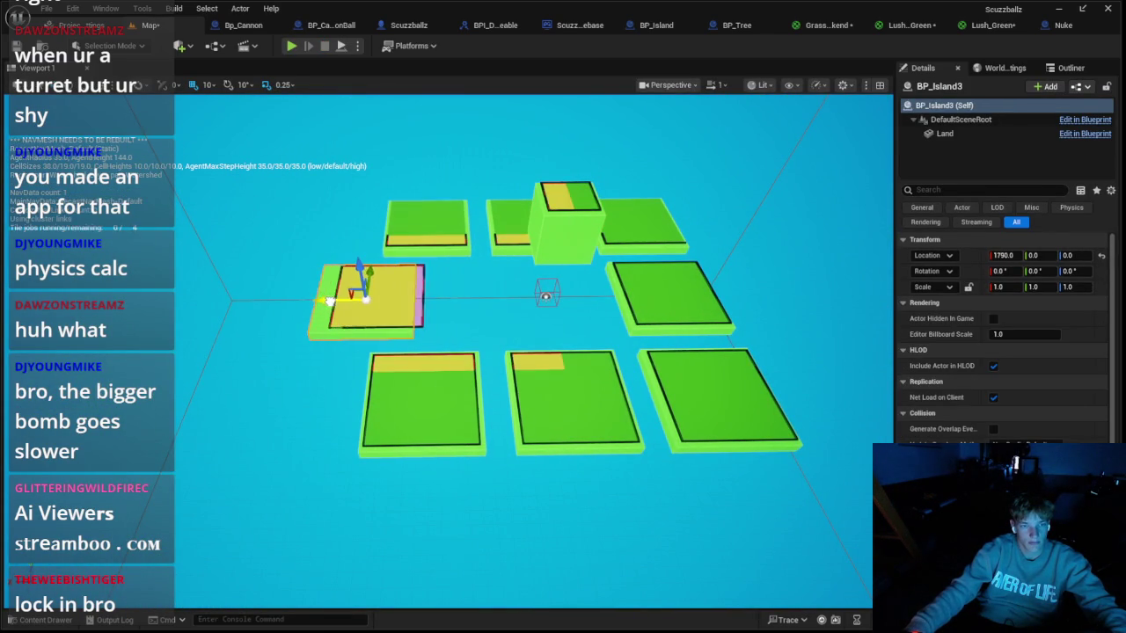
pyautogui.hotkey('ctrl', 'z')
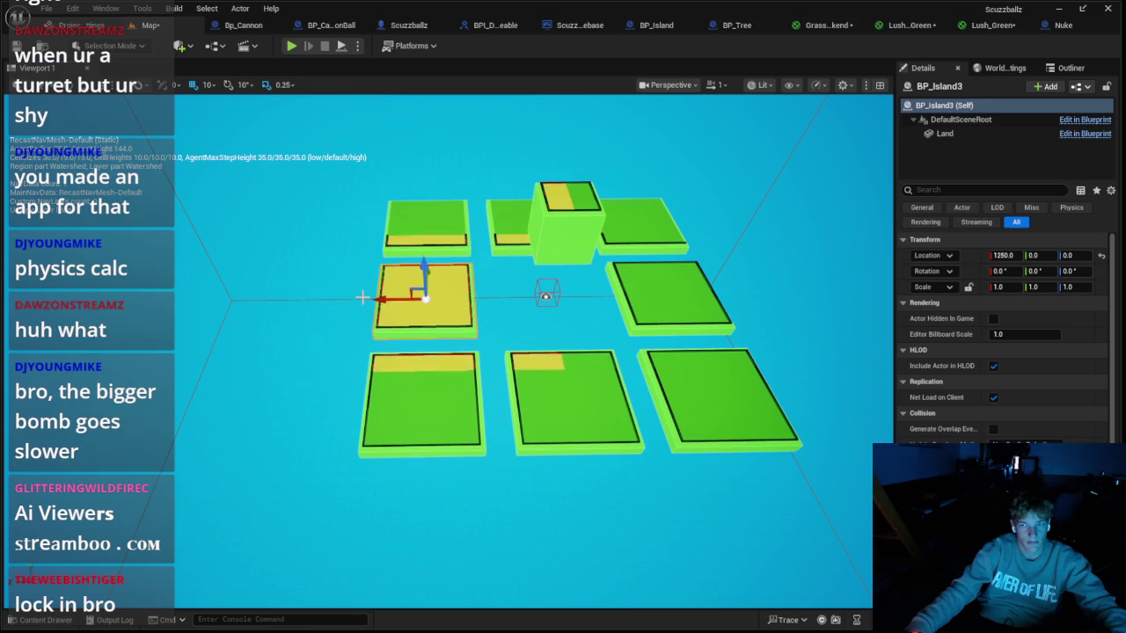
pyautogui.moveTo(375, 303); pyautogui.dragTo(327, 305)
pyautogui.moveTo(620, 300); pyautogui.dragTo(675, 304)
pyautogui.write('-17')
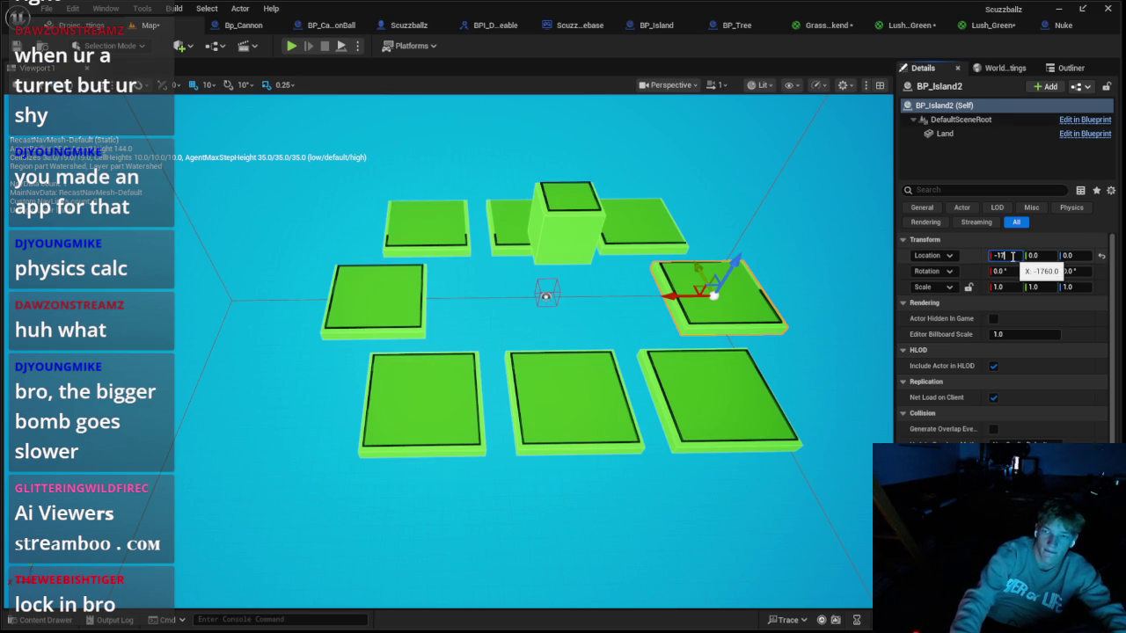
# Step: Set the islands' positions to X -1750, Y -1750 and Y 1750, then play the level
pyautogui.write('50')
pyautogui.press('Return')
pyautogui.write('-1750')
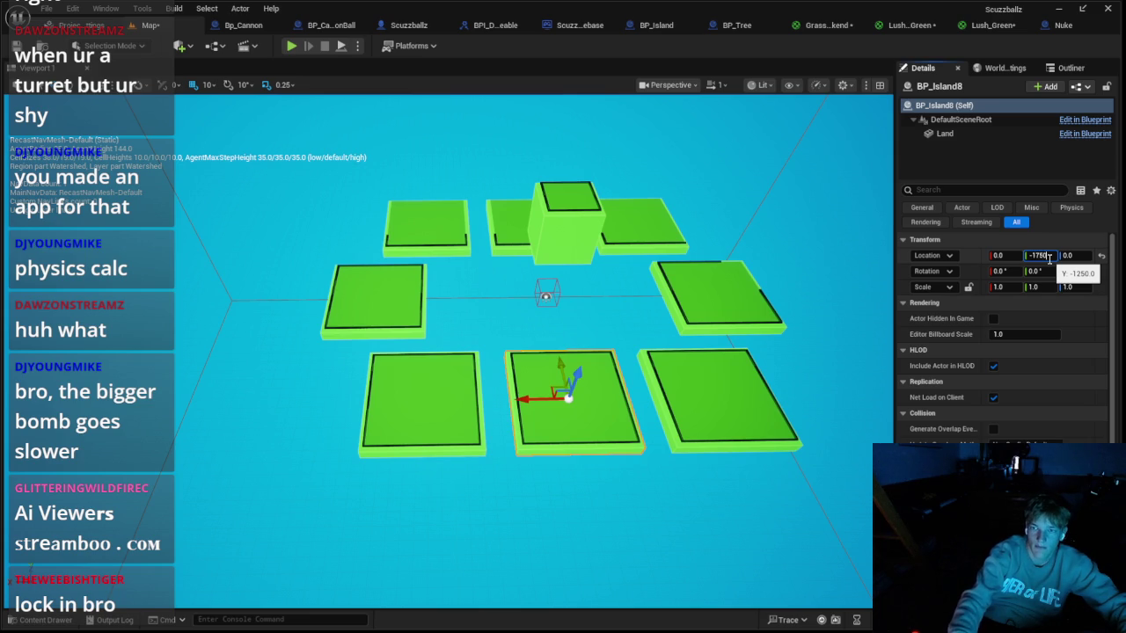
pyautogui.press('Return')
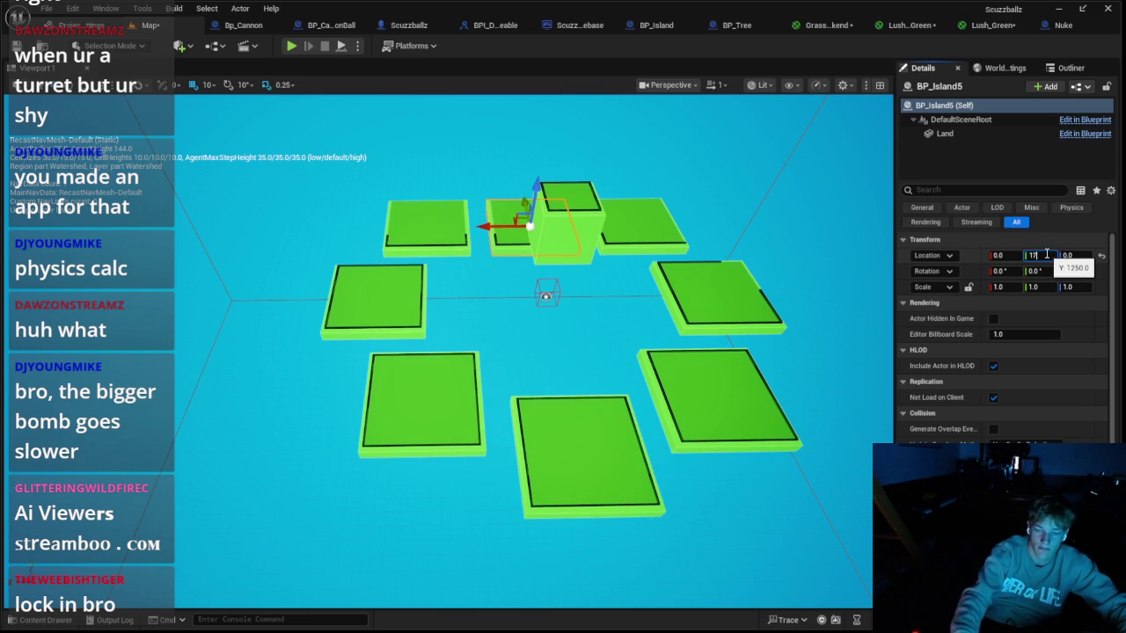
pyautogui.write('50')
pyautogui.press('Return')
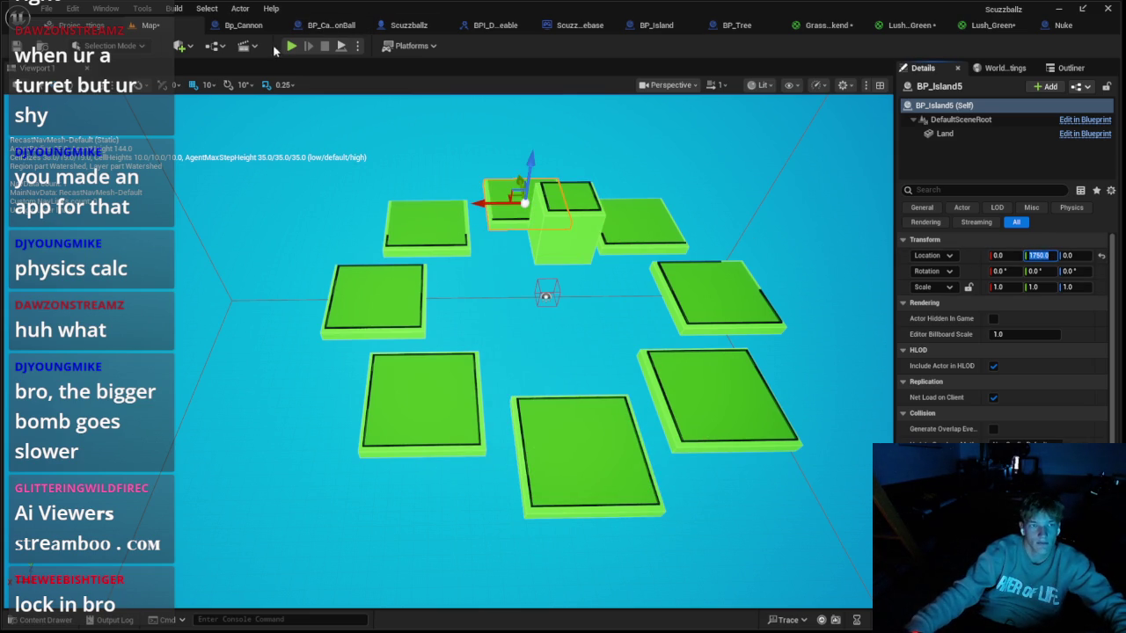
pyautogui.click(291, 46)
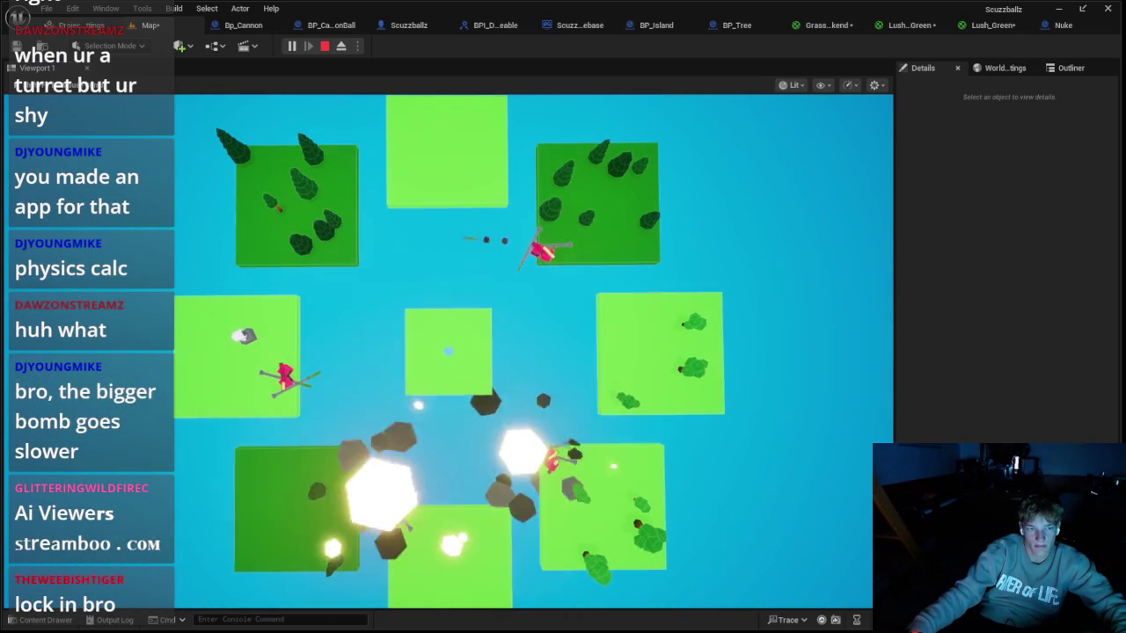
# Step: Stop the playtest, save all changes, and play the respaced level again
pyautogui.press('Escape')
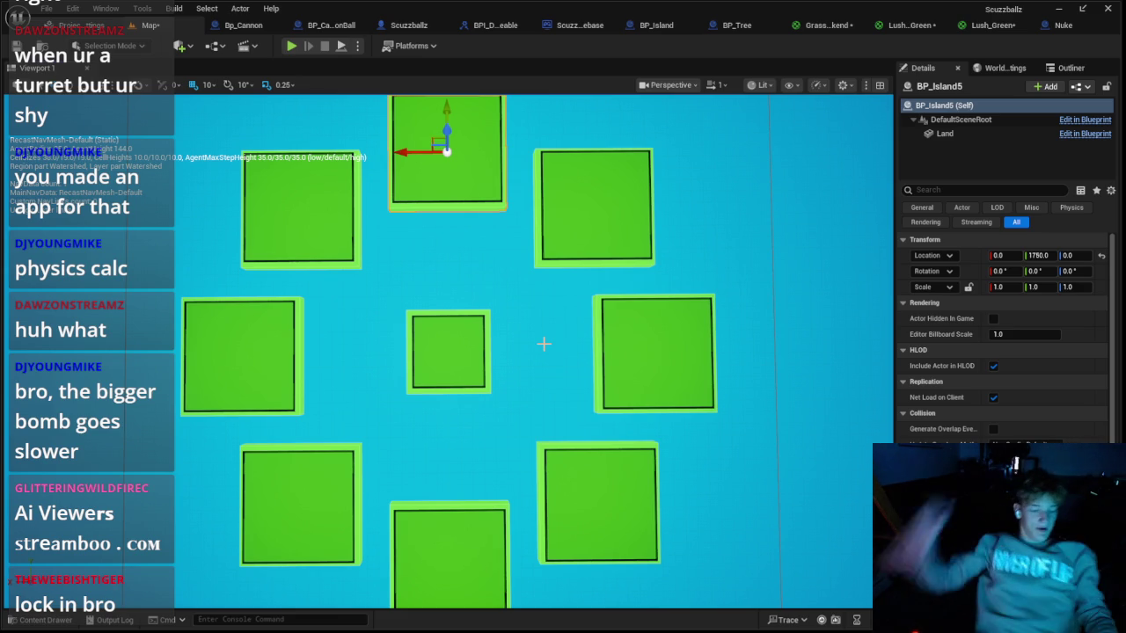
pyautogui.hotkey('ctrl', 'shift', 's')
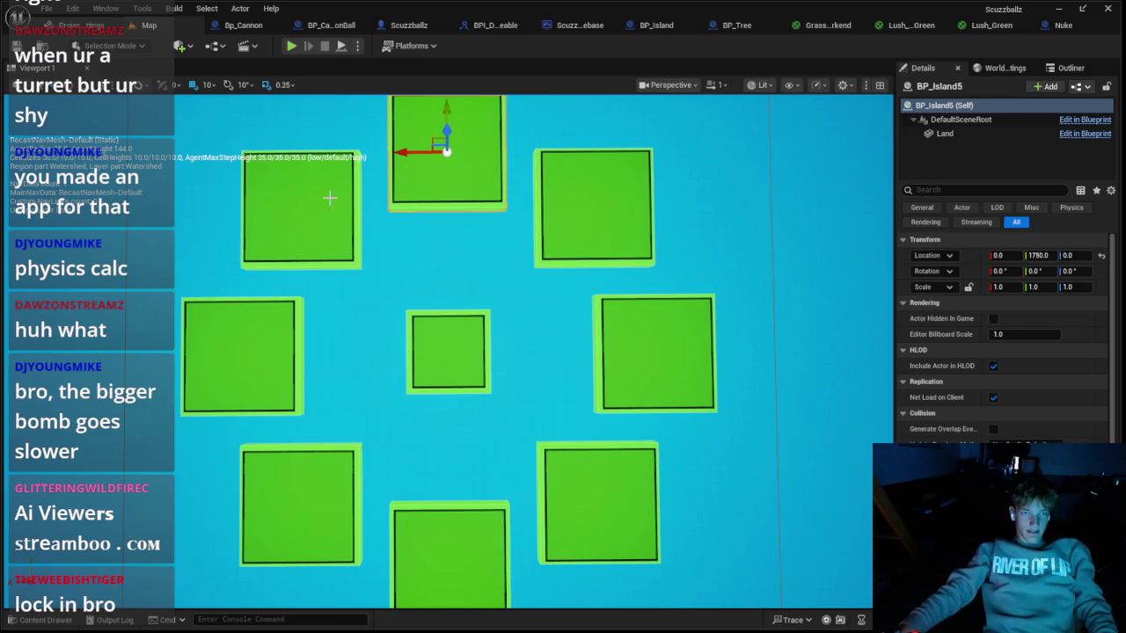
pyautogui.click(291, 46)
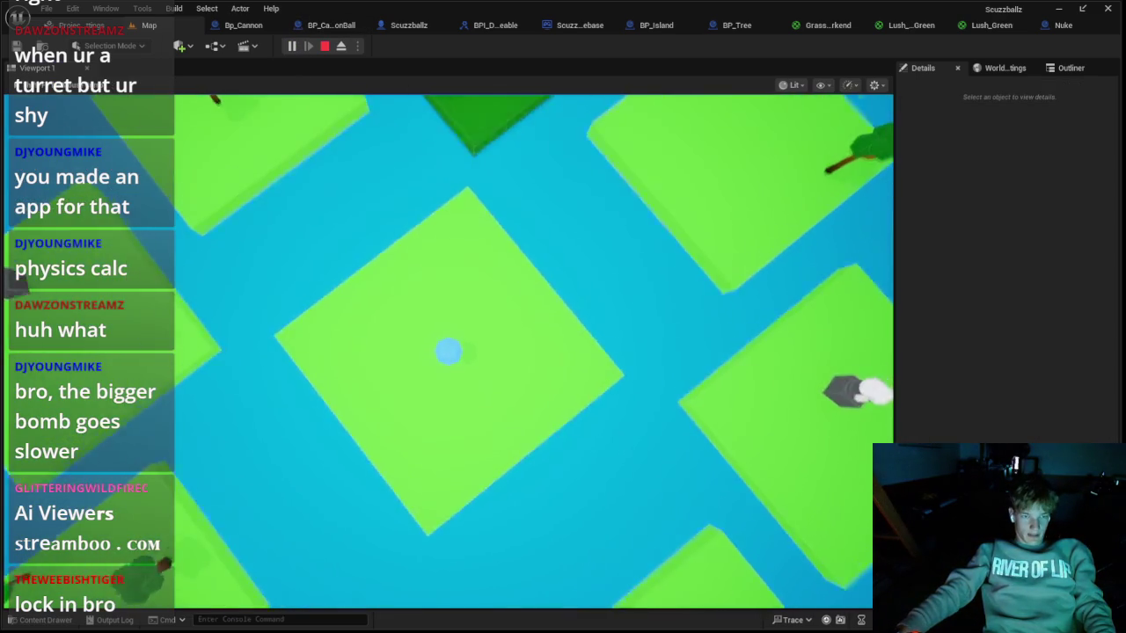